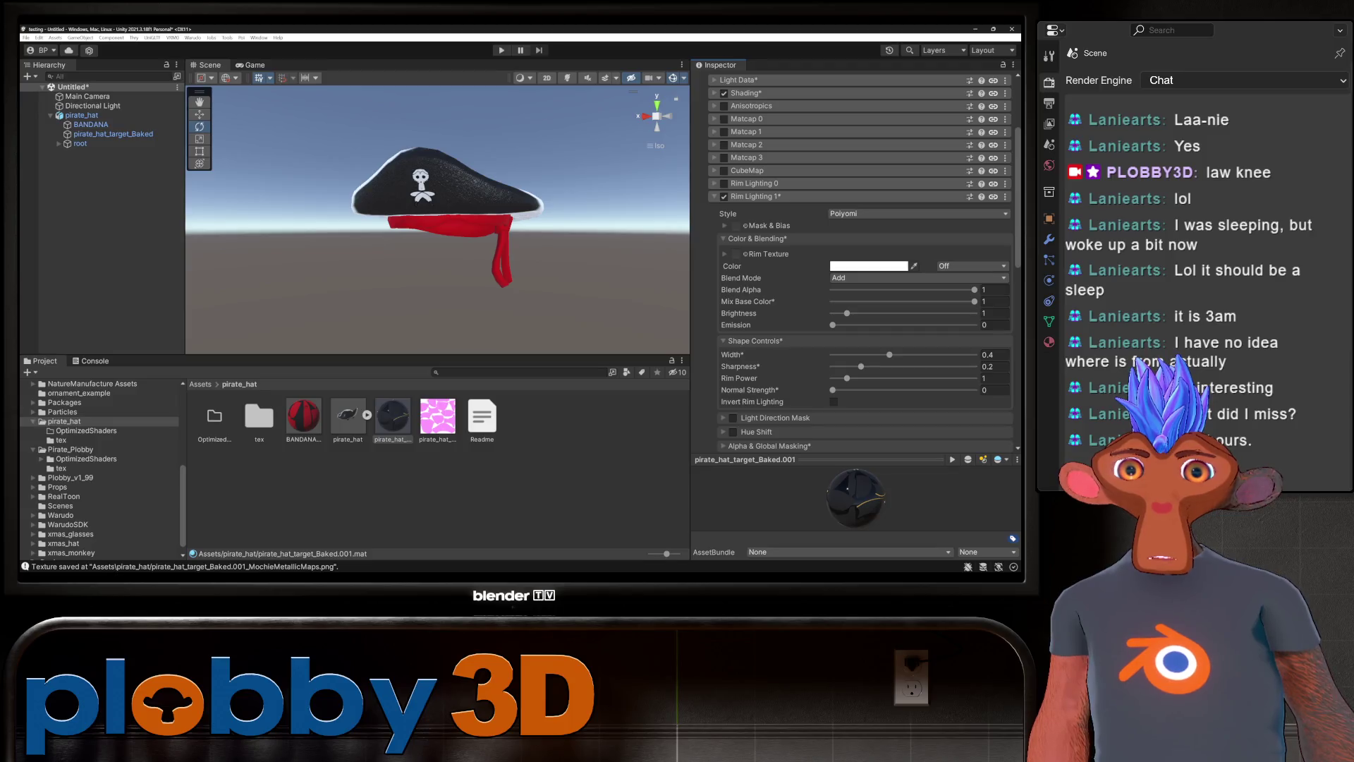
Reimport the pirate_hat_target_Baked.001 material, then select the pirate_hat model to see its import settings.
{"action": "left_click", "coordinate": [994, 301]}
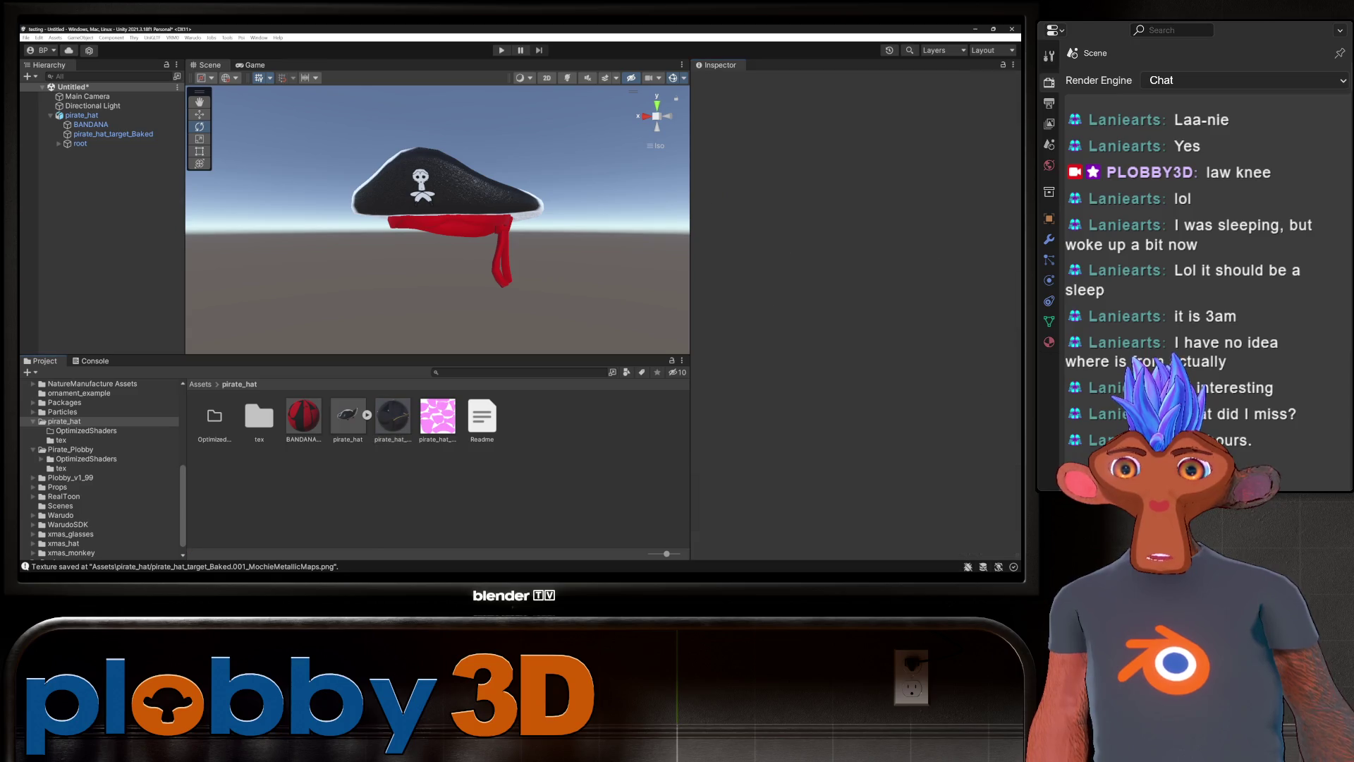
{"action": "left_click", "coordinate": [393, 416]}
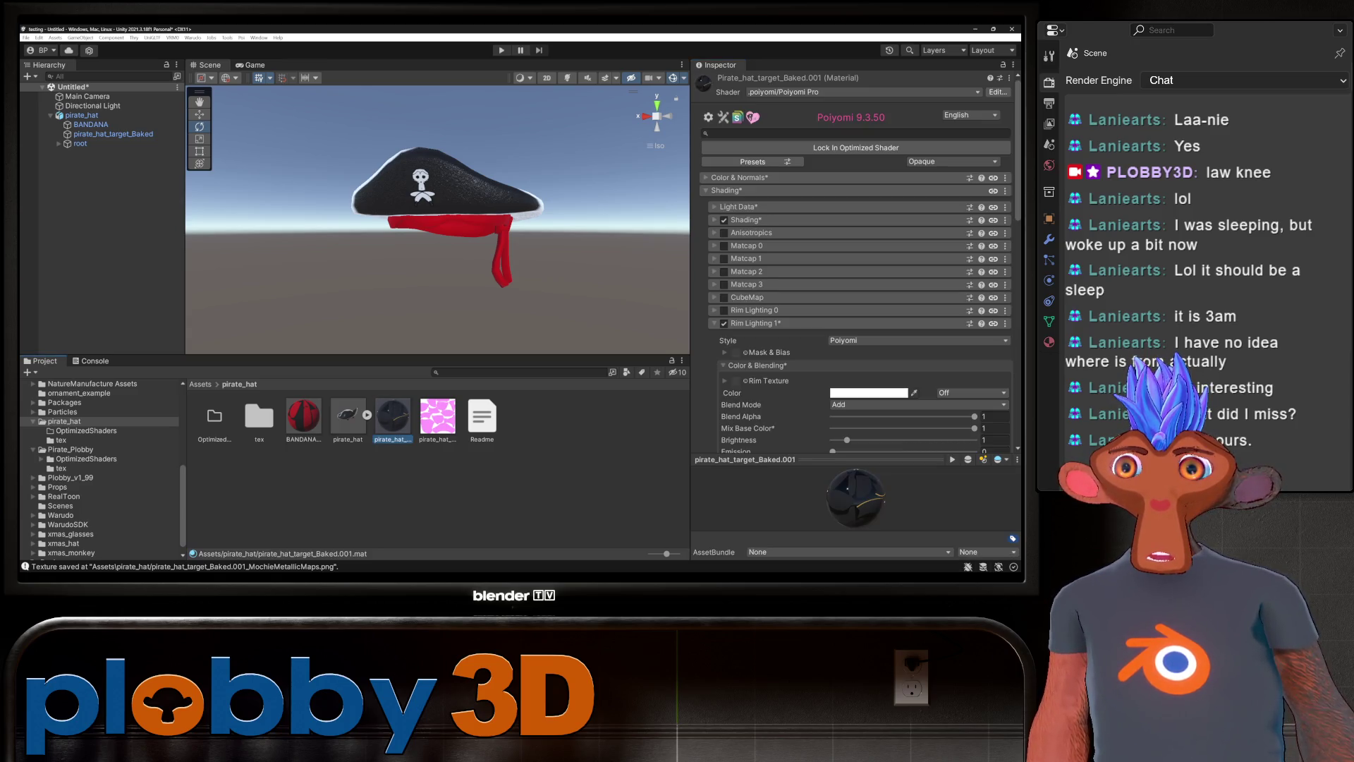
{"action": "left_click", "coordinate": [113, 133]}
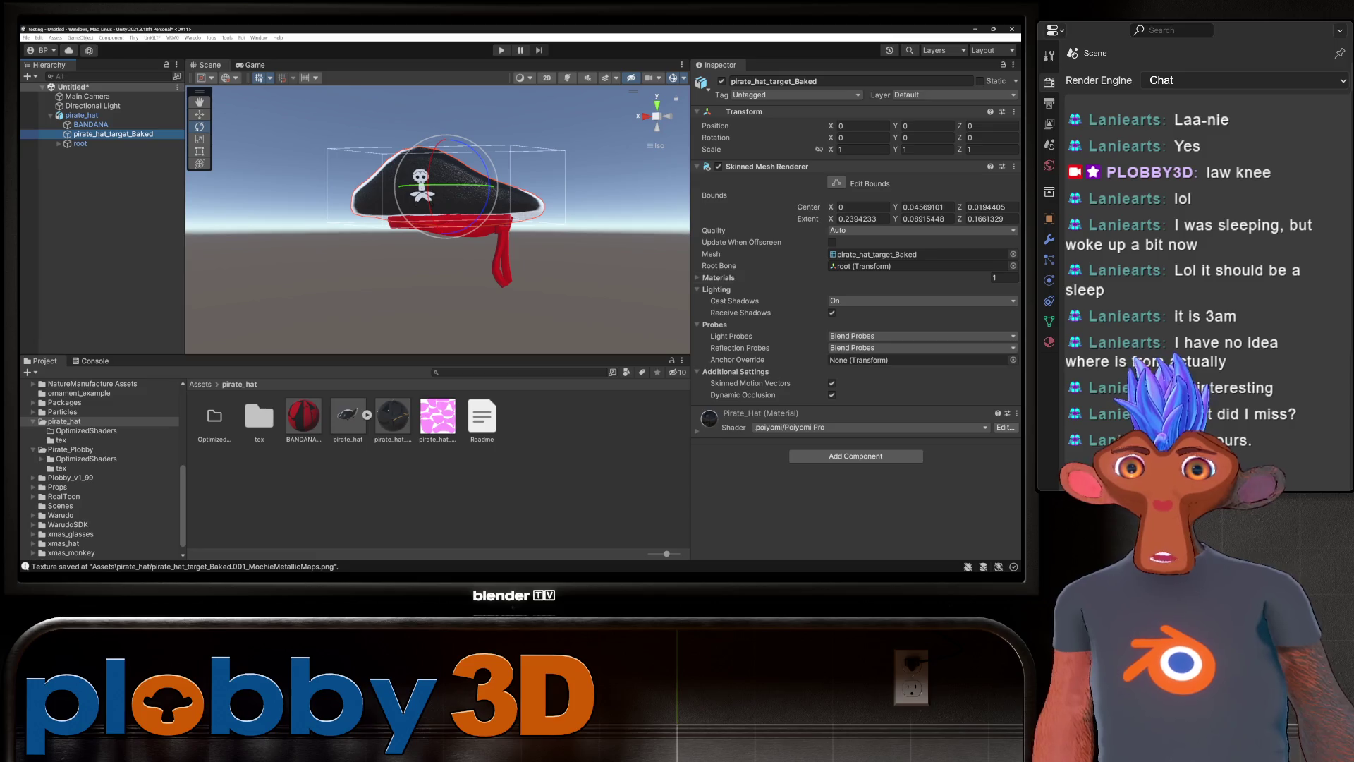
{"action": "left_click", "coordinate": [393, 416]}
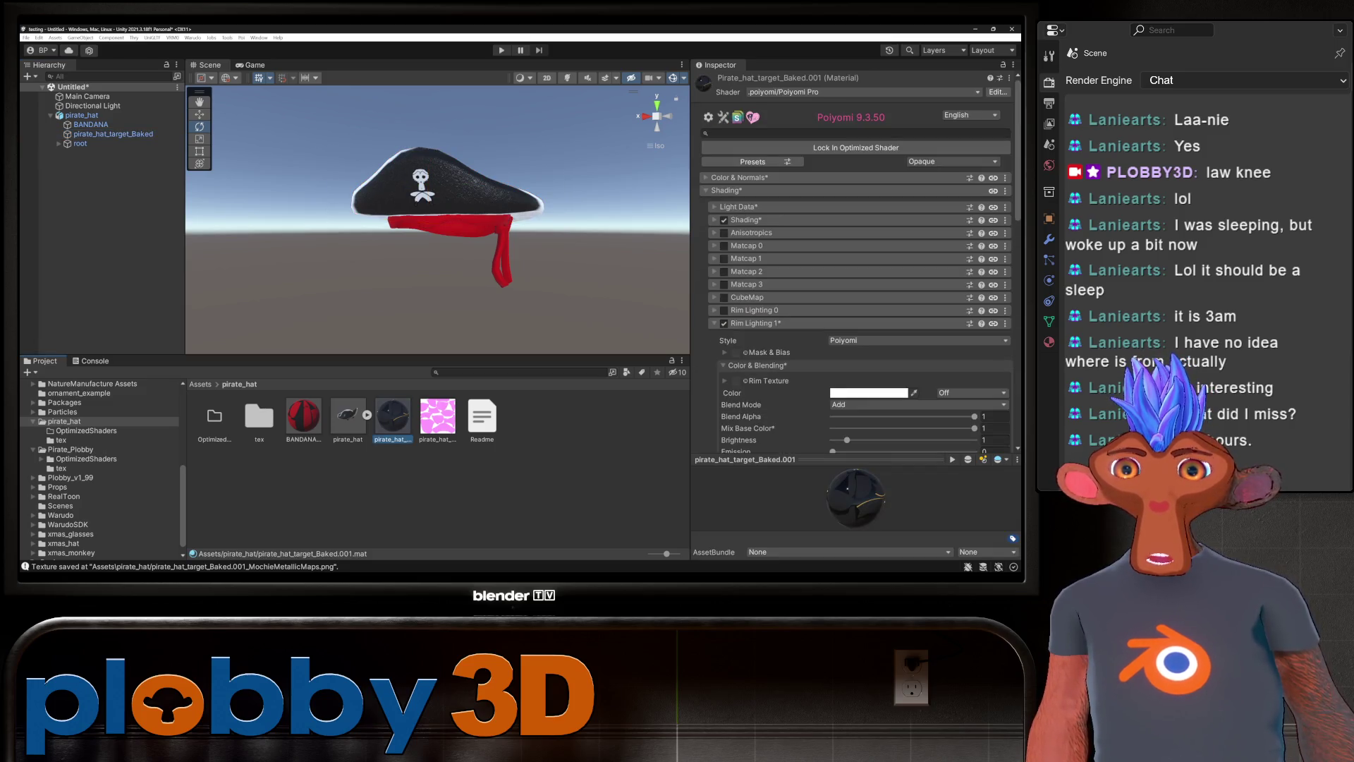
{"action": "right_click", "coordinate": [396, 416]}
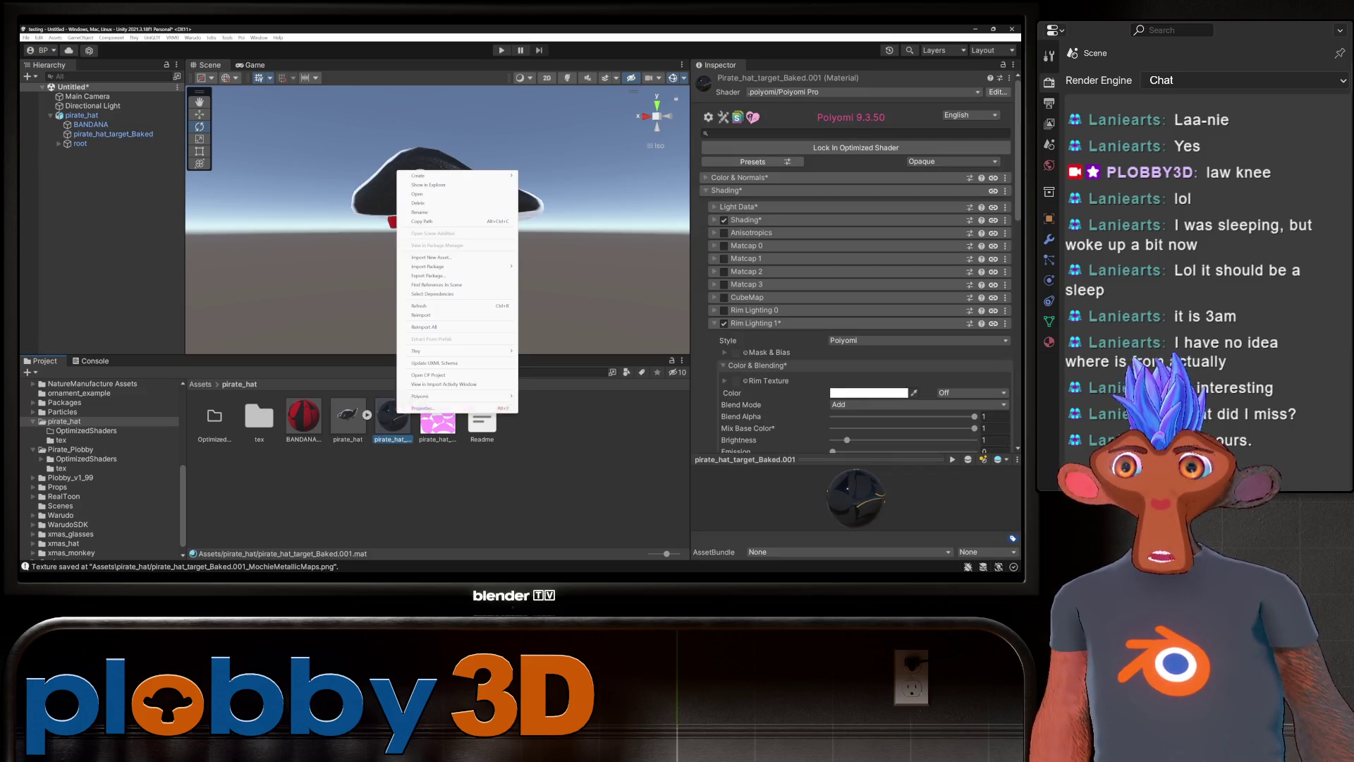
{"action": "left_click", "coordinate": [419, 306]}
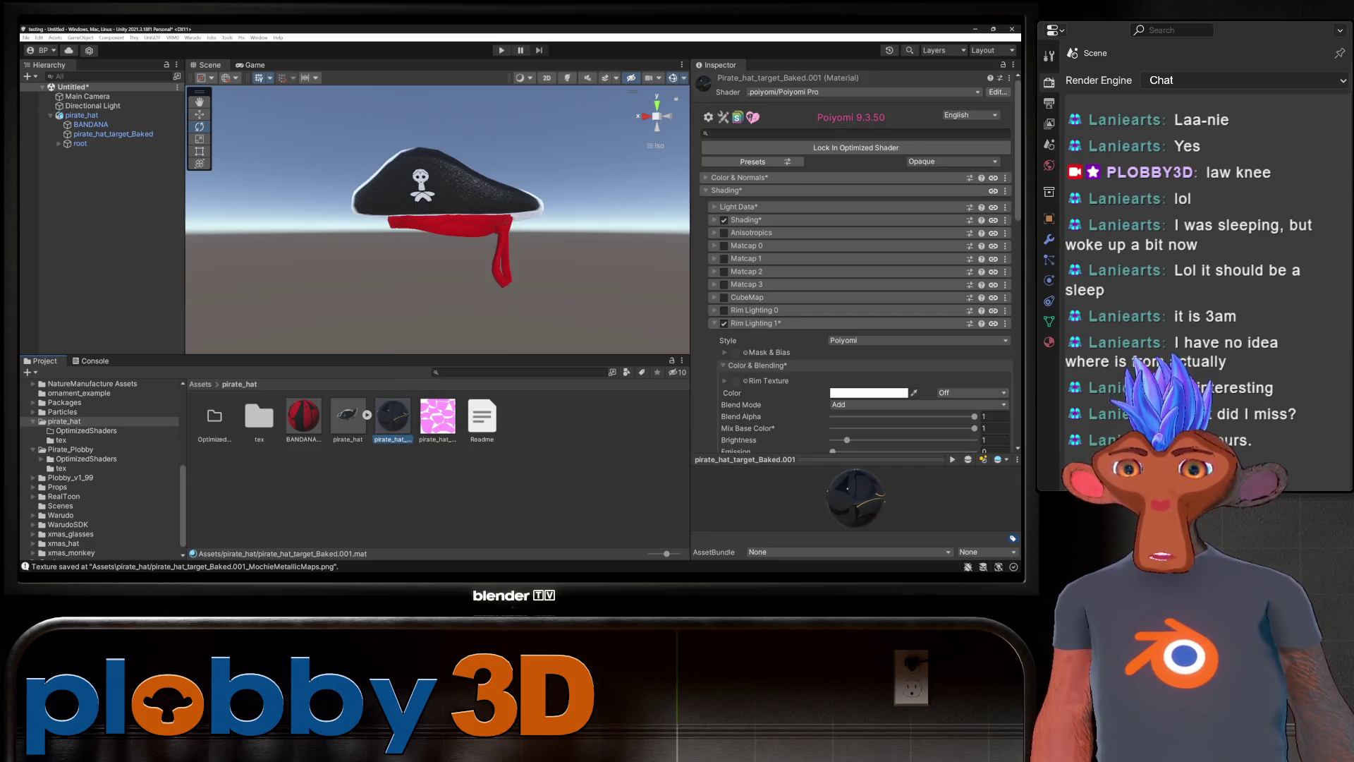
{"action": "left_click", "coordinate": [348, 417]}
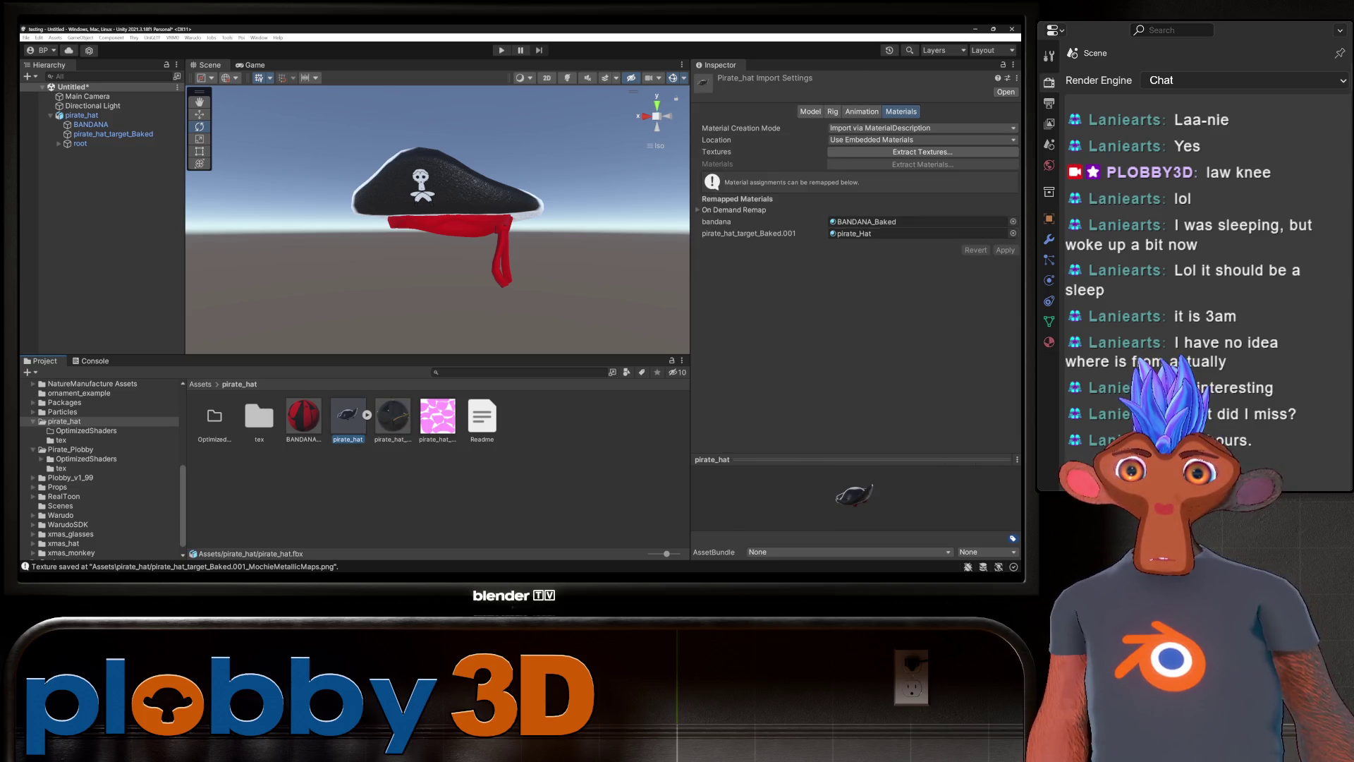
Assign pirate_hat_target_Baked.001 to the hat material slot and apply the remapping.
{"action": "left_click", "coordinate": [1013, 233]}
{"action": "left_click", "coordinate": [980, 315]}
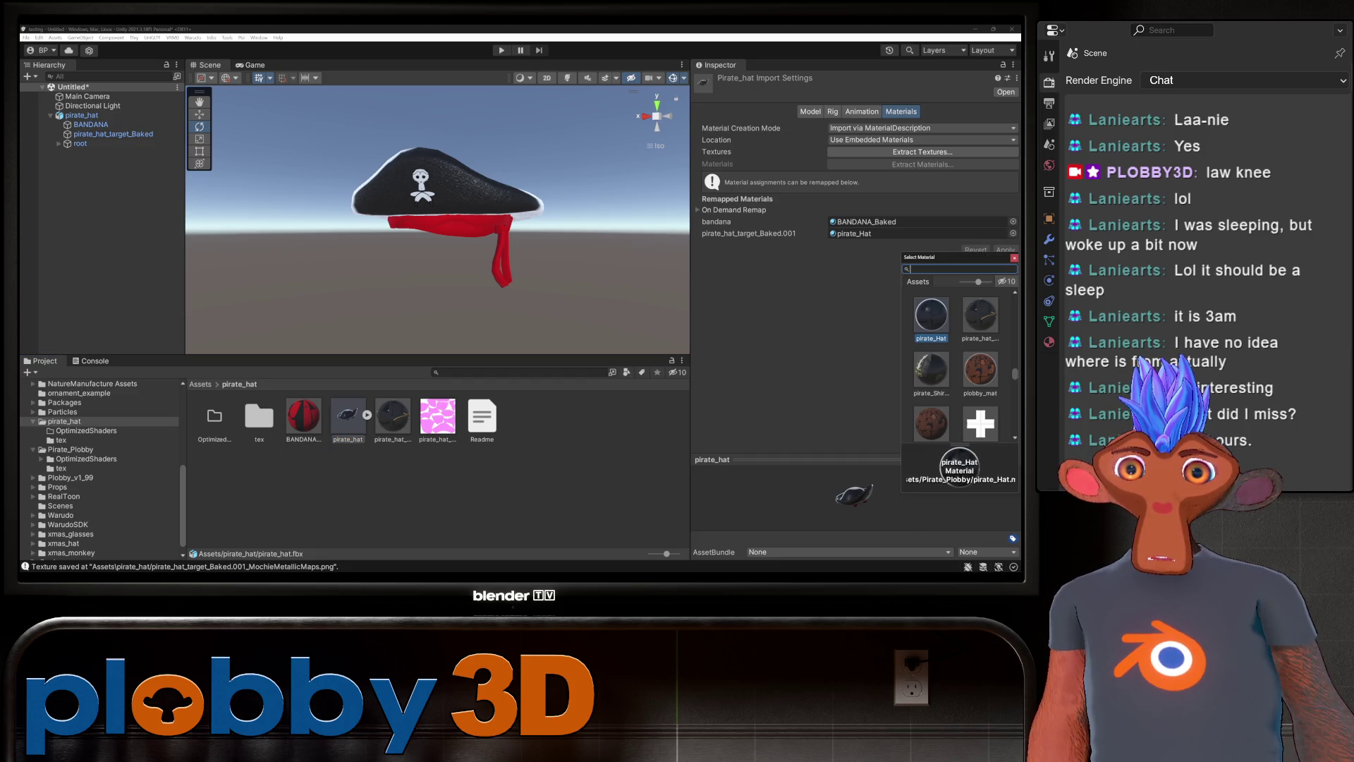
{"action": "key", "text": "Return"}
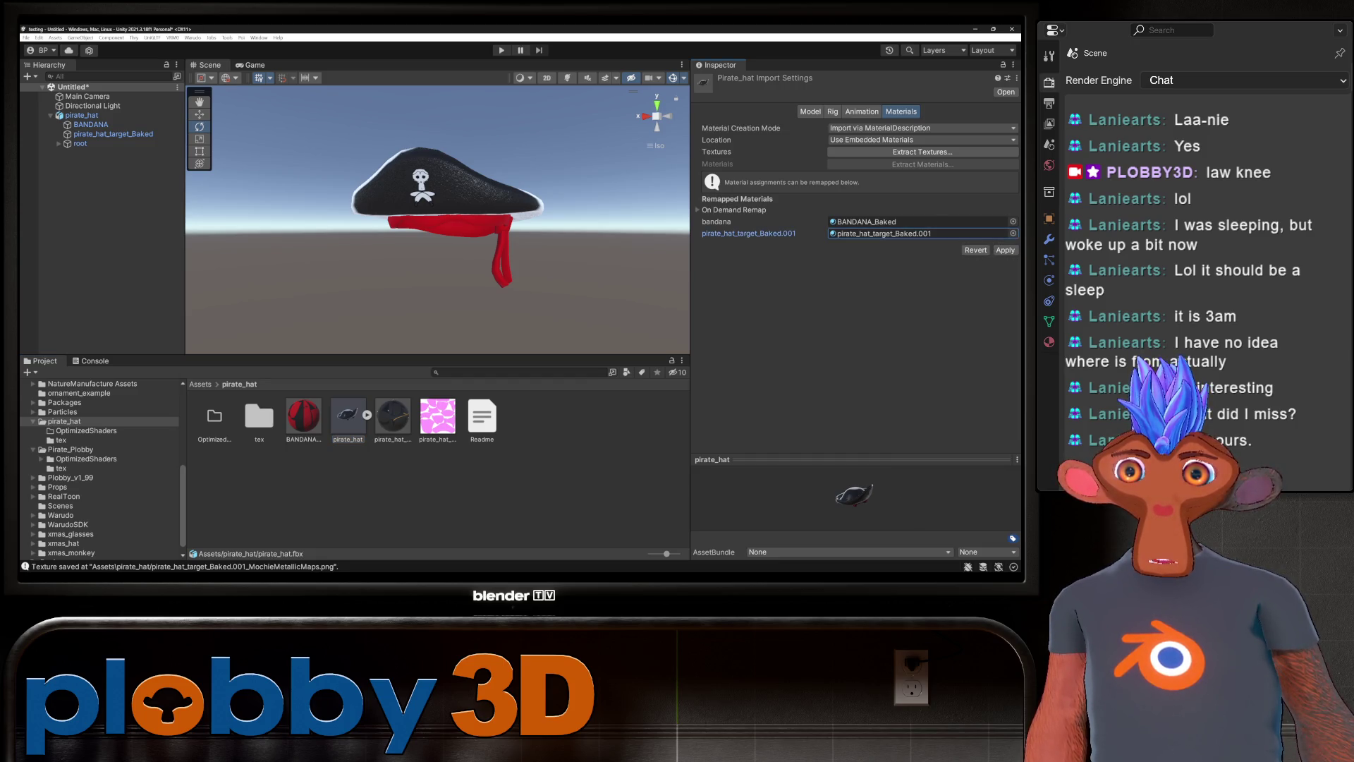
{"action": "left_click", "coordinate": [1005, 250]}
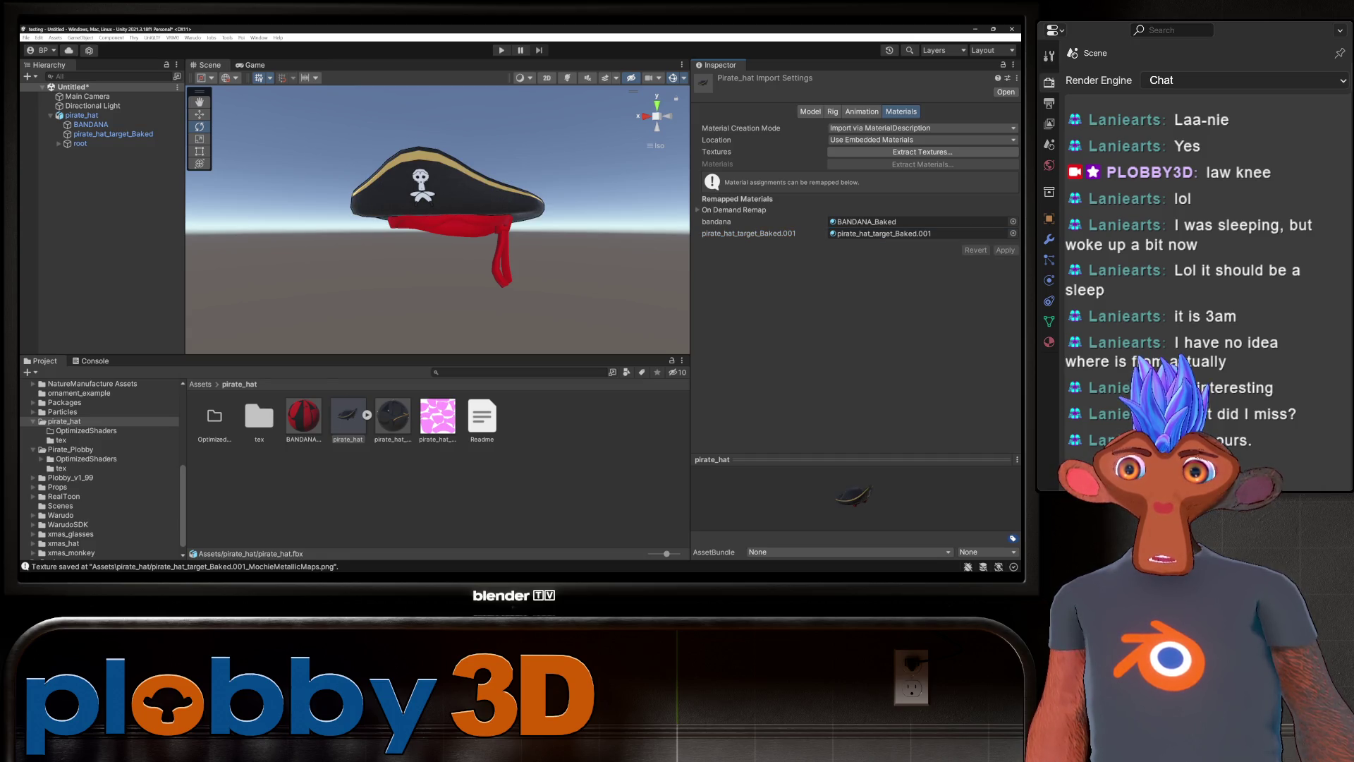
{"action": "left_click", "coordinate": [392, 417]}
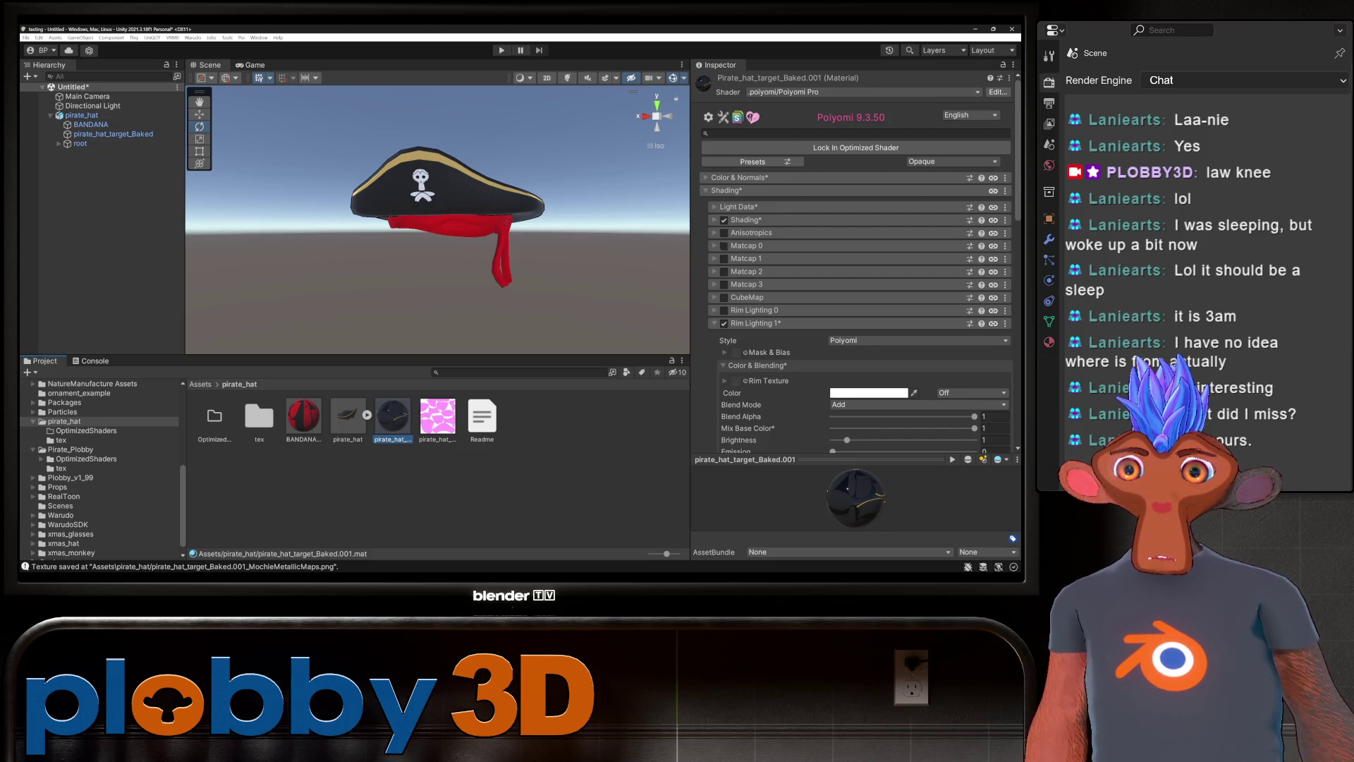
Set the hat material's Outline Size to 0.22.
{"action": "scroll", "coordinate": [857, 282], "scroll_direction": "down", "scroll_amount": 5}
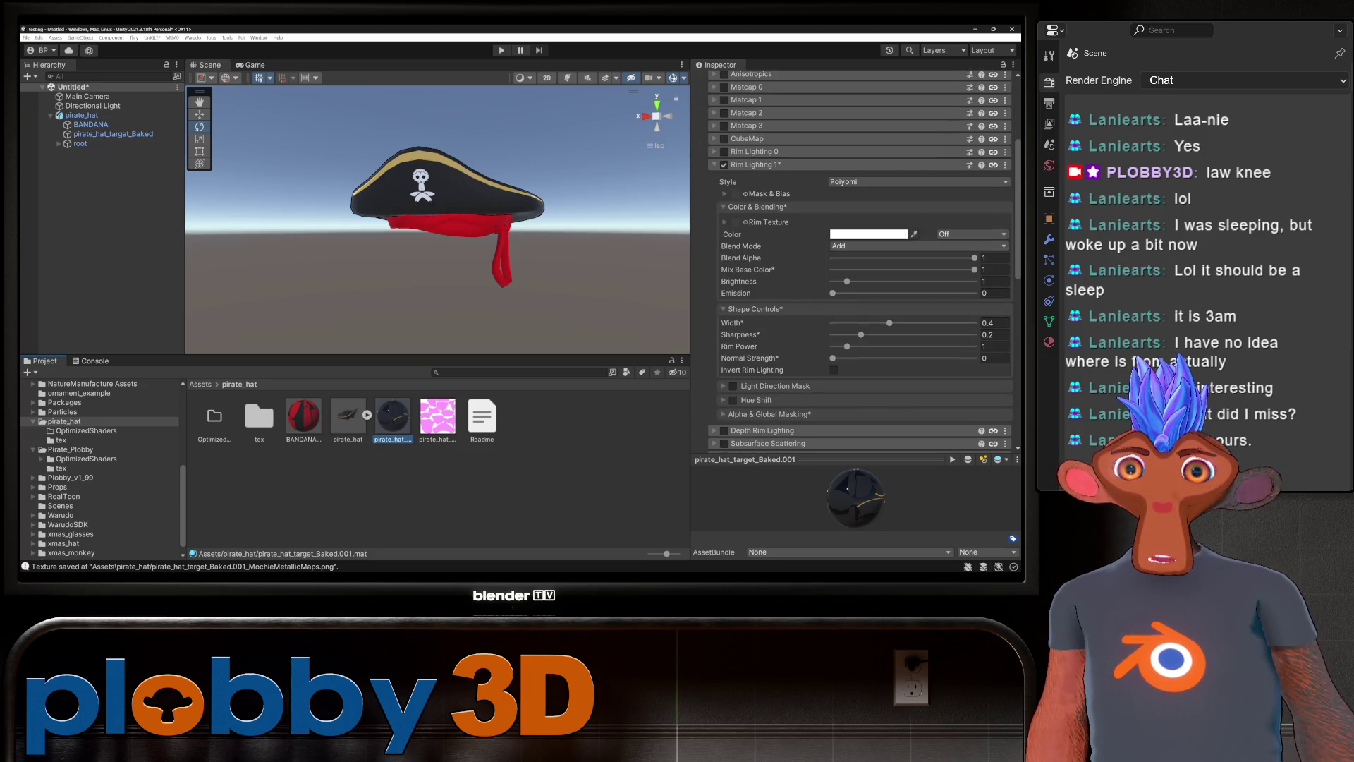
{"action": "scroll", "coordinate": [861, 261], "scroll_direction": "down", "scroll_amount": 4}
{"action": "scroll", "coordinate": [857, 282], "scroll_direction": "down", "scroll_amount": 4}
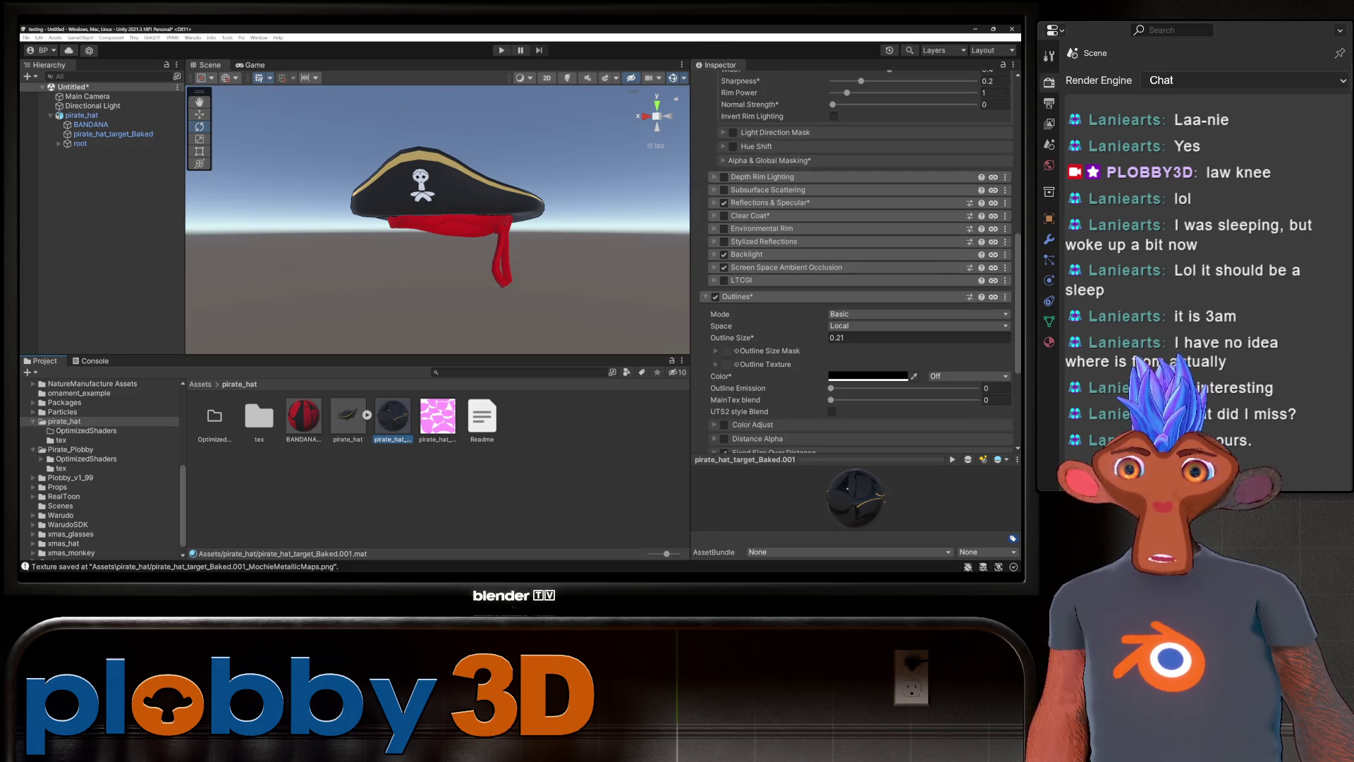
{"action": "left_click", "coordinate": [917, 337]}
{"action": "type", "text": "2.59"}
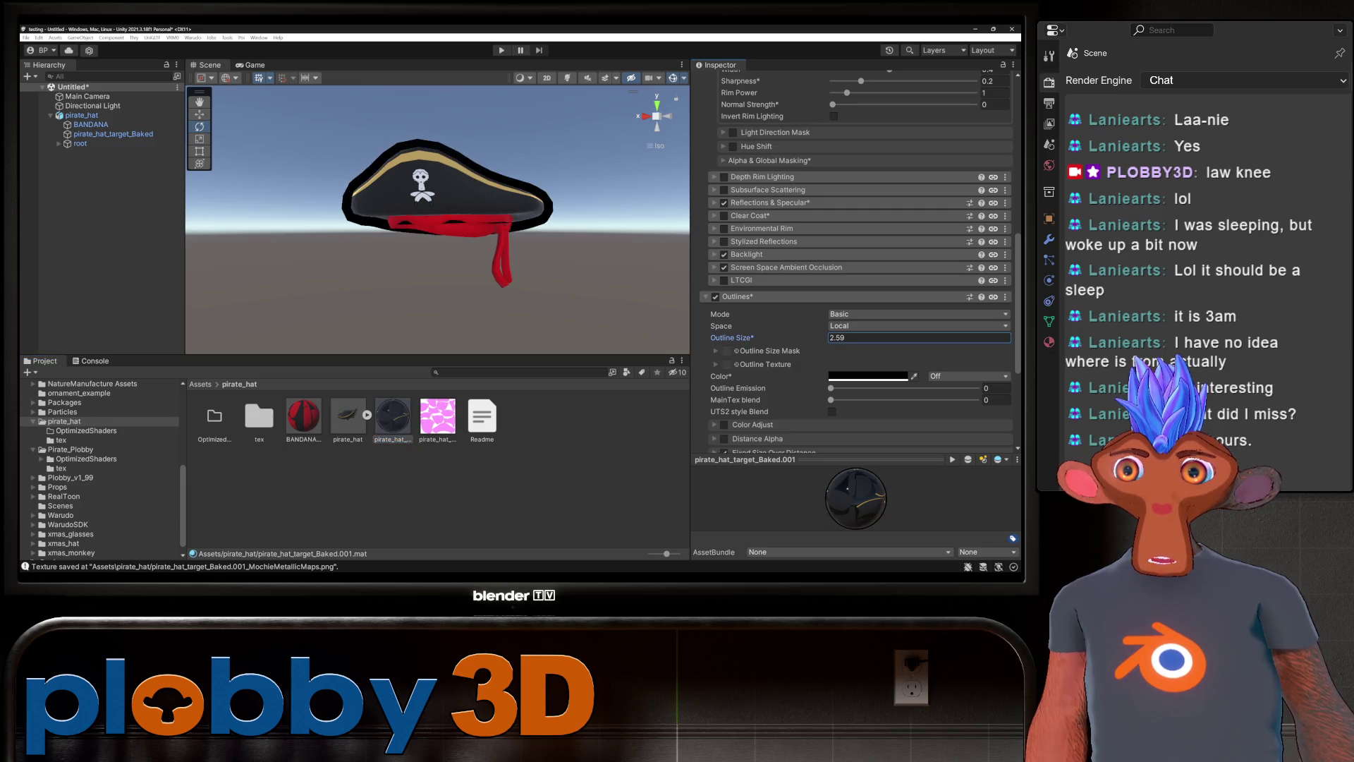
{"action": "type", "text": "0.61"}
{"action": "key", "text": "BackSpace"}
{"action": "key", "text": "BackSpace"}
{"action": "type", "text": "22"}
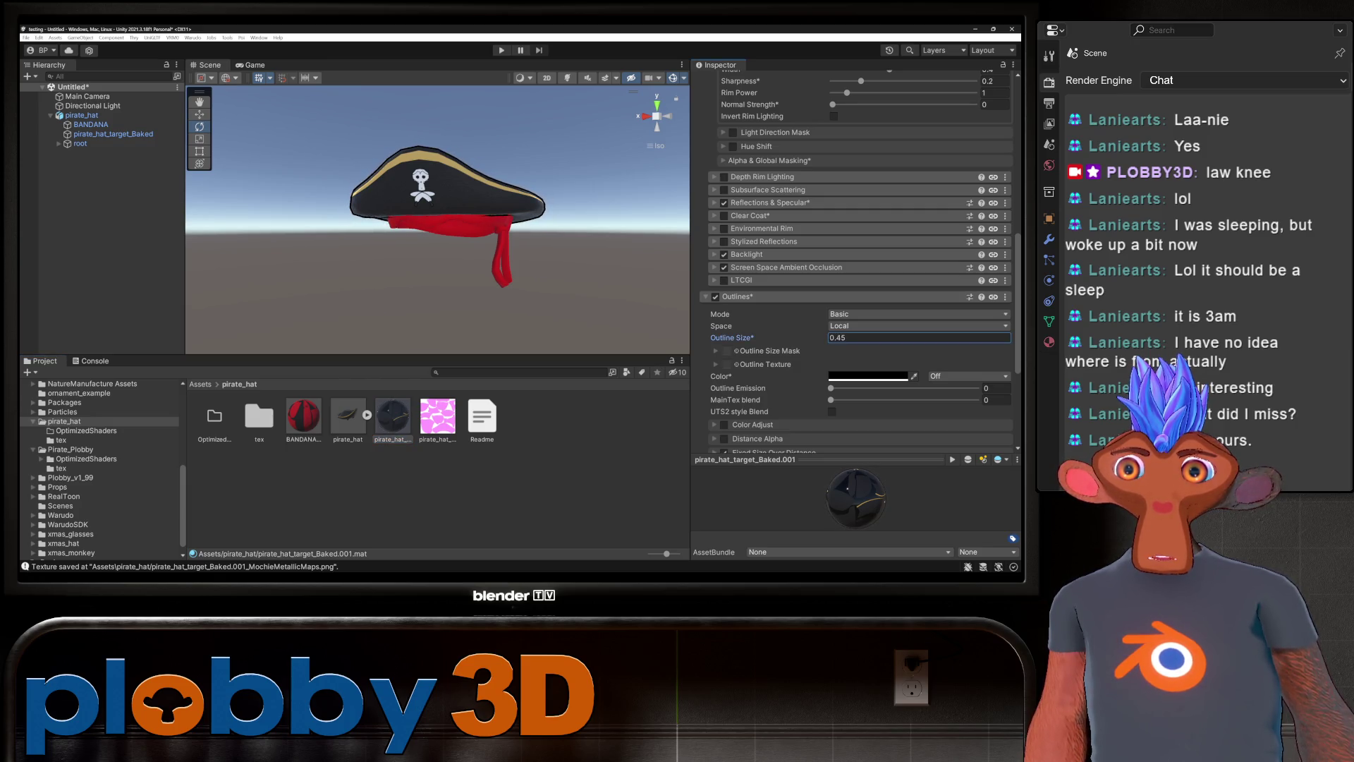
Collapse Rim Lighting 1 and open the _PoiyomiShaders Prefabs folder.
{"action": "scroll", "coordinate": [857, 283], "scroll_direction": "up", "scroll_amount": 10}
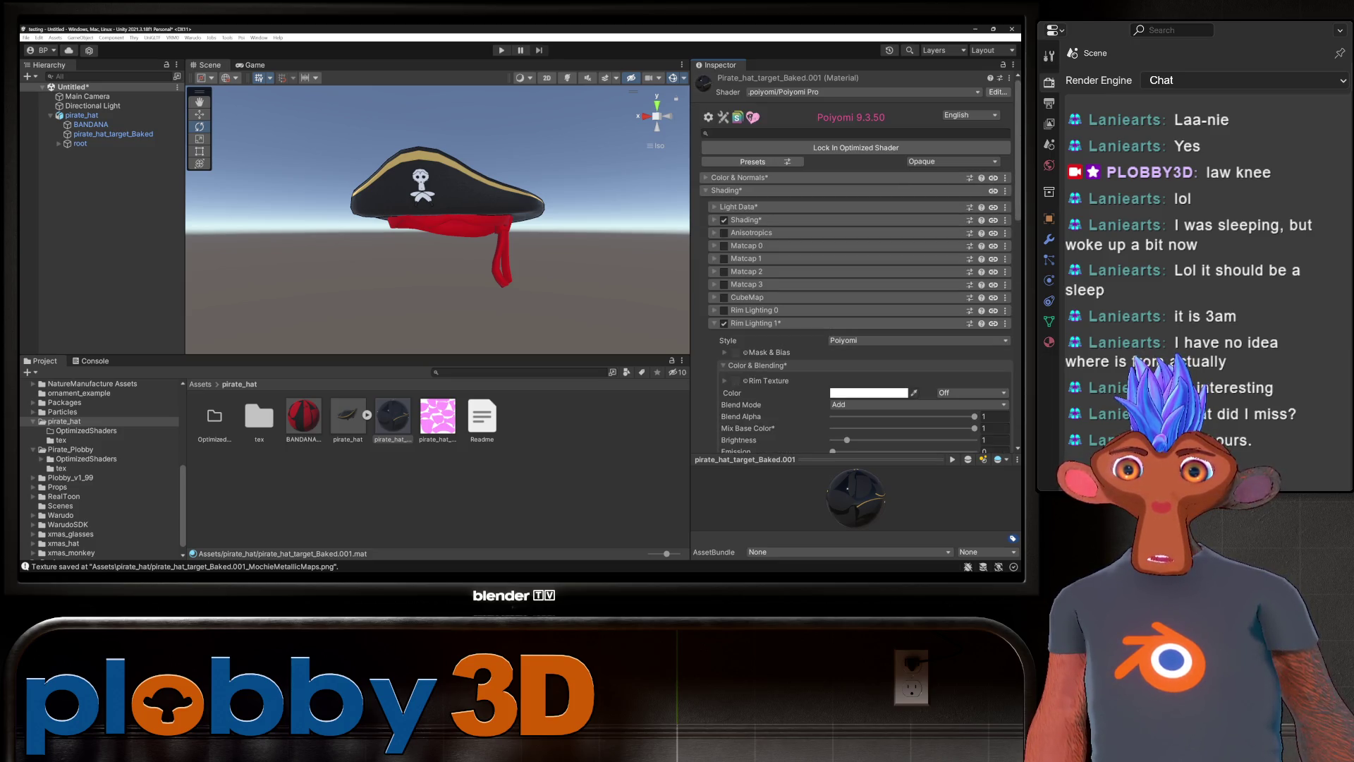
{"action": "left_click", "coordinate": [755, 323]}
{"action": "scroll", "coordinate": [722, 361], "scroll_direction": "down", "scroll_amount": 2}
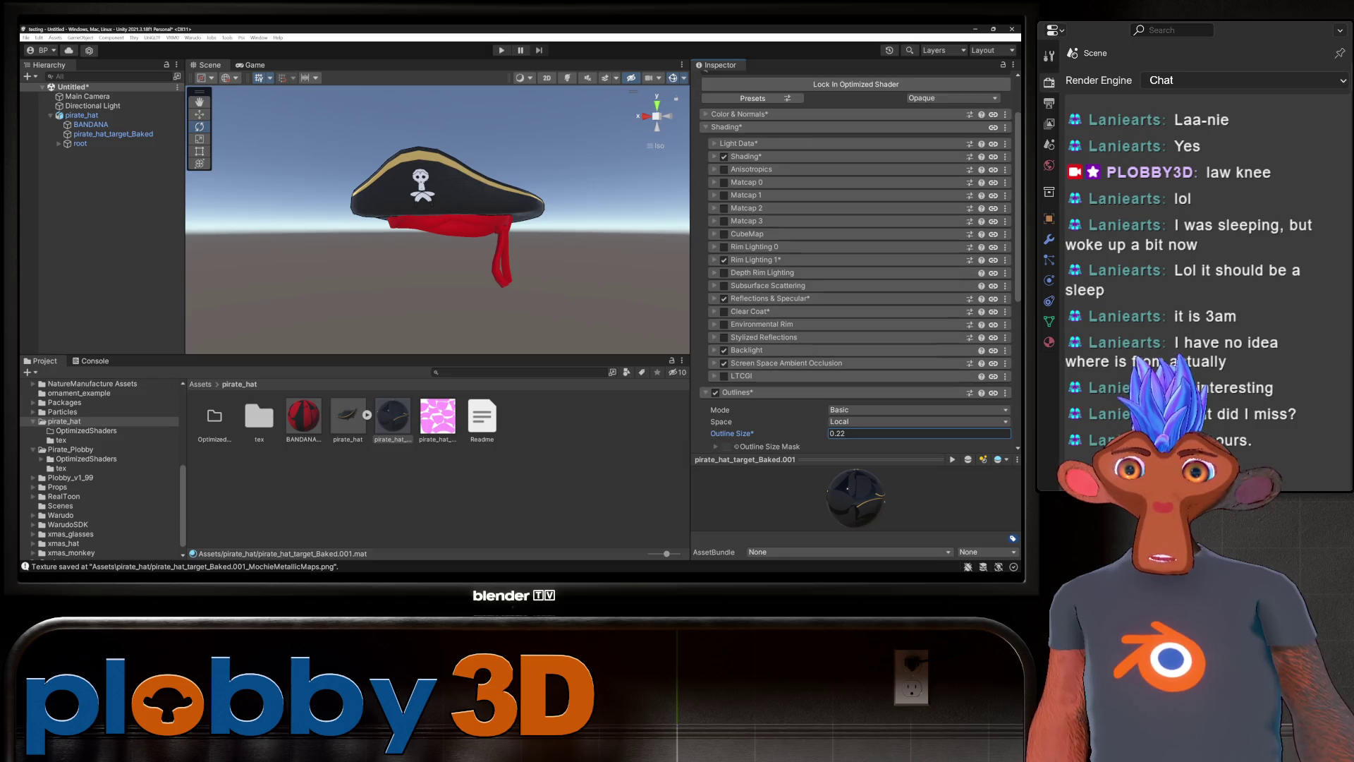
{"action": "scroll", "coordinate": [102, 465], "scroll_direction": "up", "scroll_amount": 10}
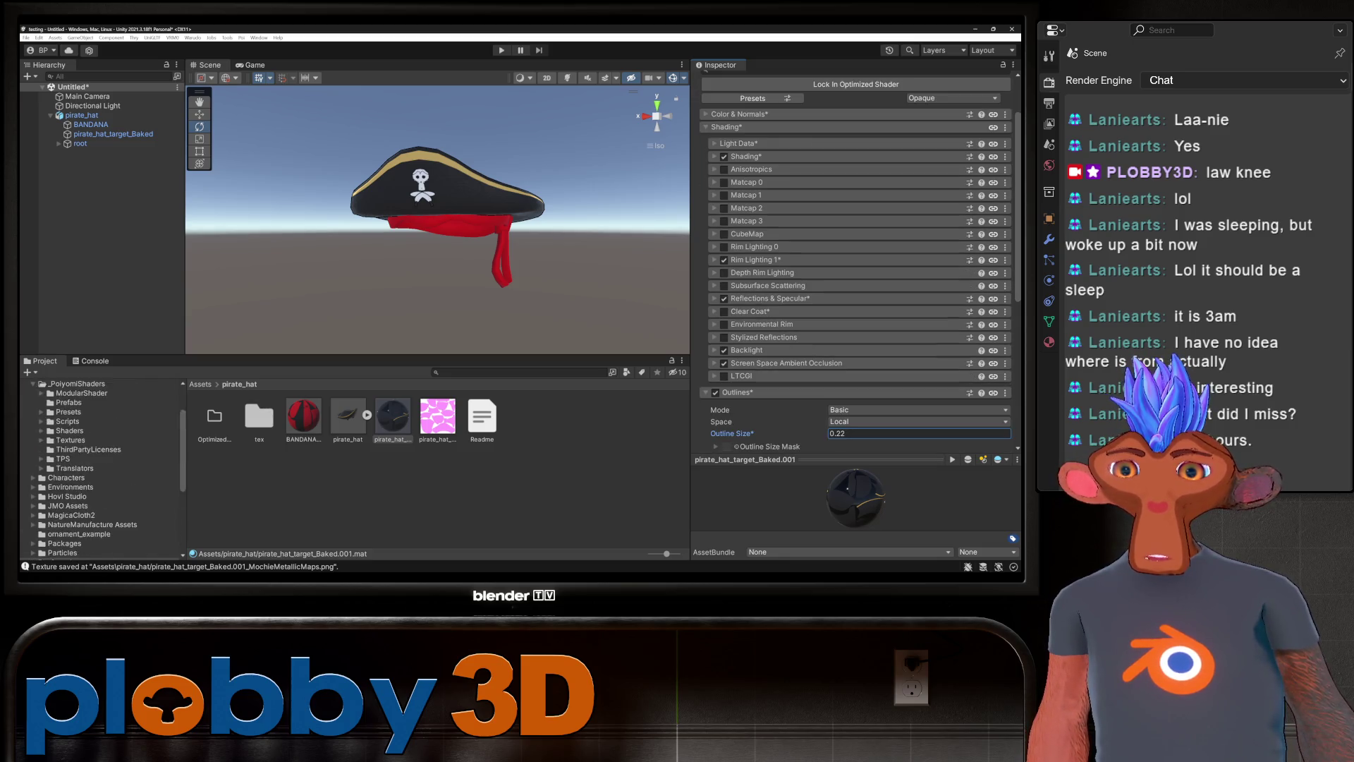
{"action": "left_click", "coordinate": [68, 457]}
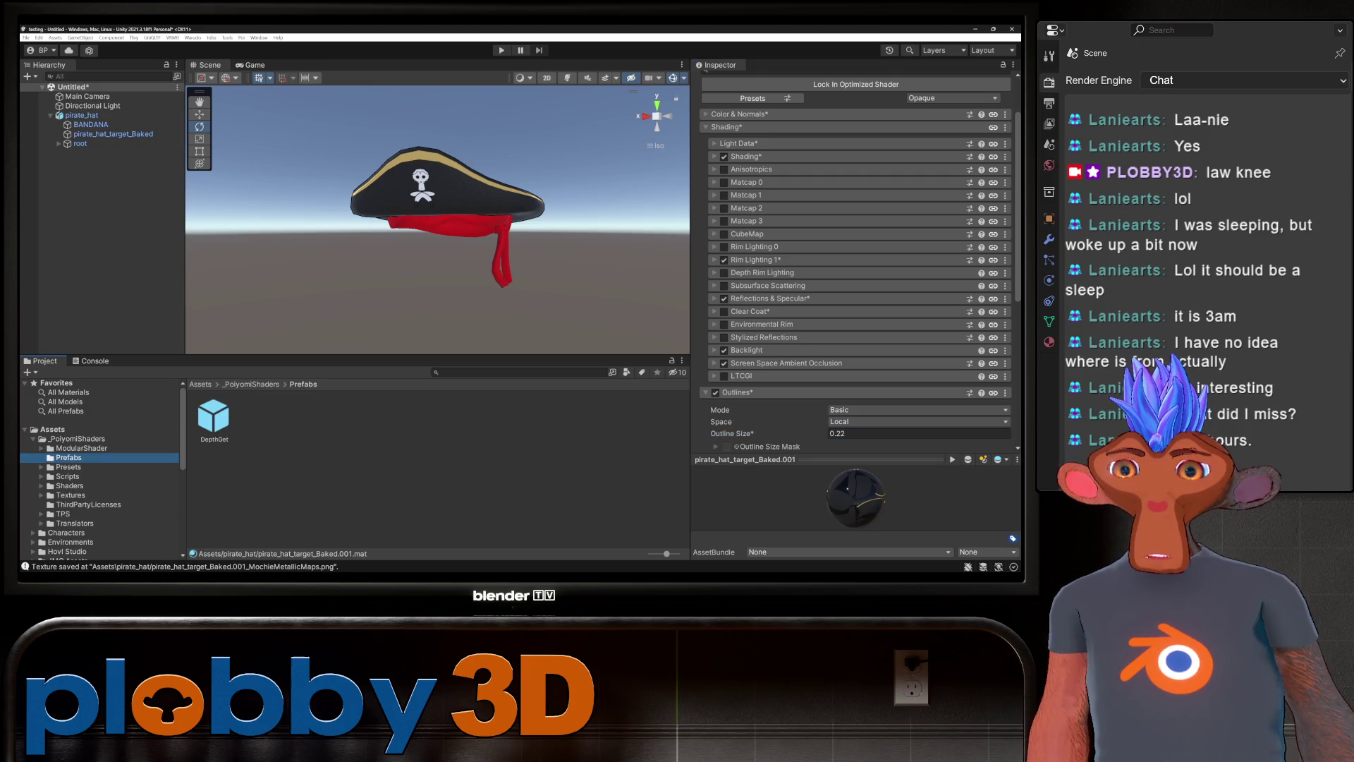
Drag the DepthGet prefab into the Hierarchy, then inspect pirate_hat and its baked mesh.
{"action": "mouse_move", "coordinate": [213, 416]}
{"action": "left_mouse_down"}
{"action": "mouse_move", "coordinate": [106, 112]}
{"action": "mouse_move", "coordinate": [82, 125]}
{"action": "left_mouse_up"}
{"action": "left_click", "coordinate": [39, 115]}
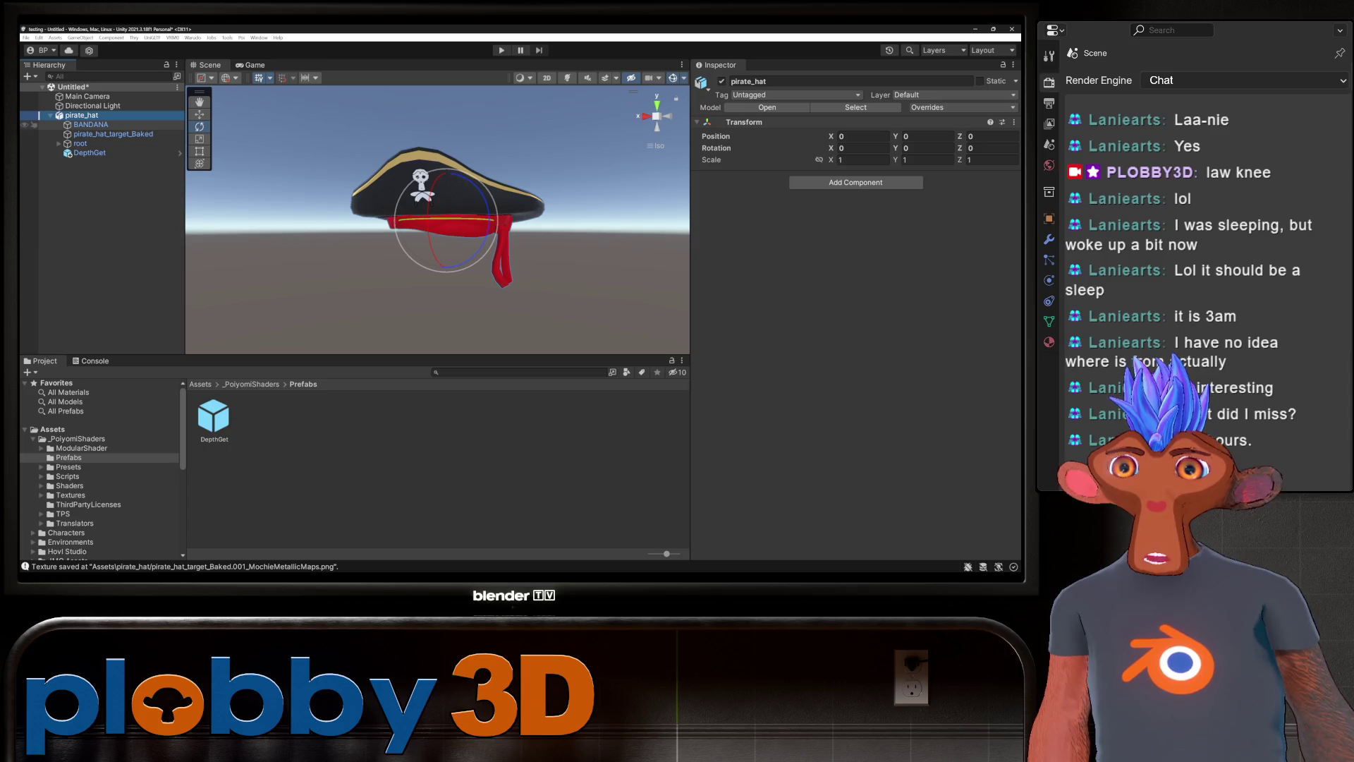
{"action": "left_click", "coordinate": [28, 134]}
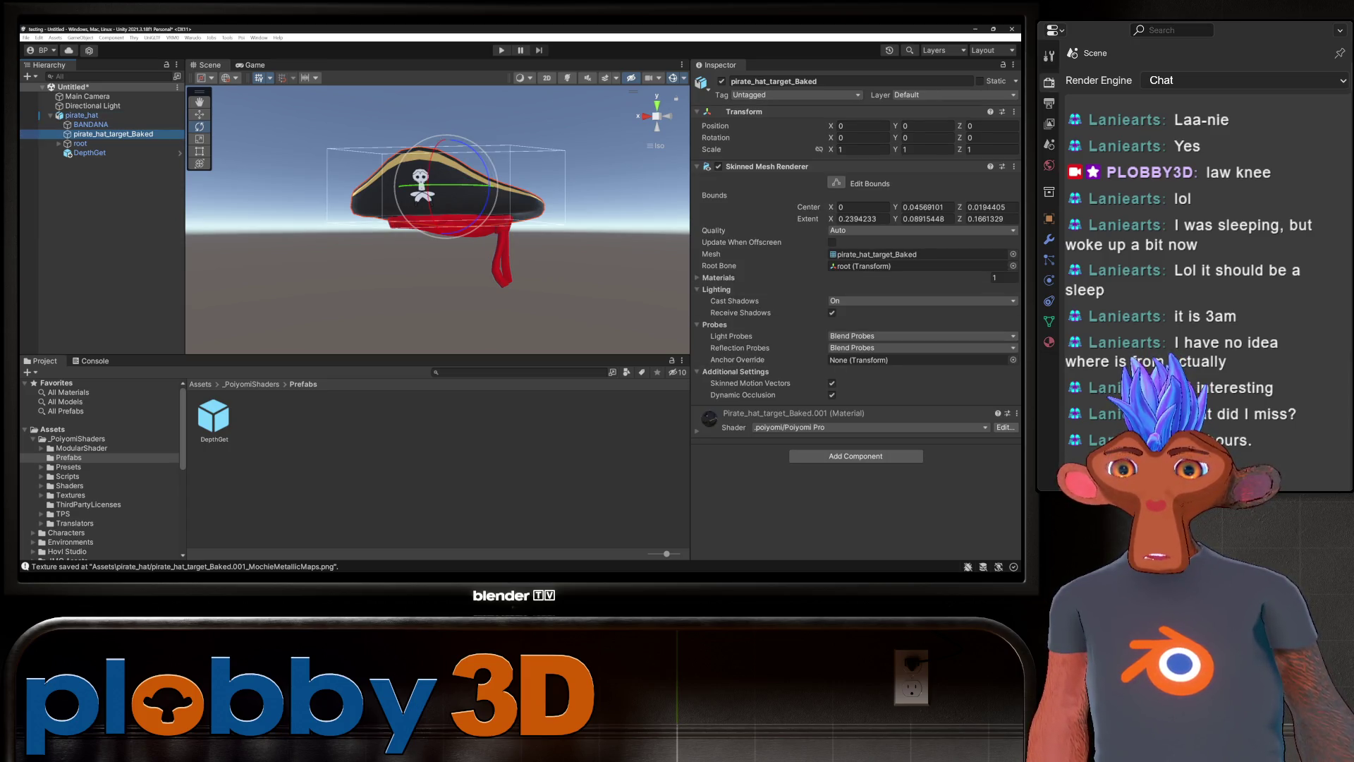
Browse the OptimizedShaders and tex subfolders, return to pirate_hat and select the baked hat material.
{"action": "scroll", "coordinate": [102, 469], "scroll_direction": "down", "scroll_amount": 5}
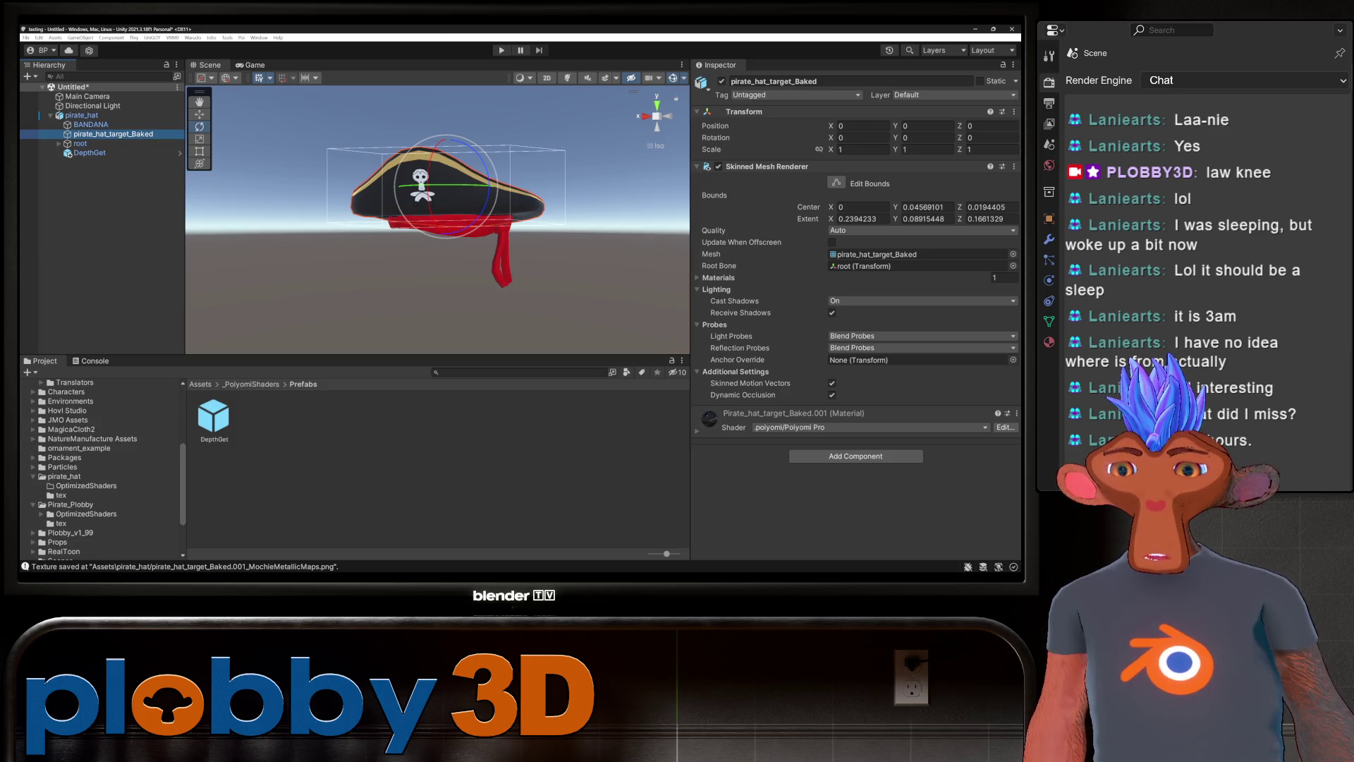
{"action": "left_click", "coordinate": [86, 485]}
{"action": "left_click", "coordinate": [61, 495]}
{"action": "left_click", "coordinate": [86, 486]}
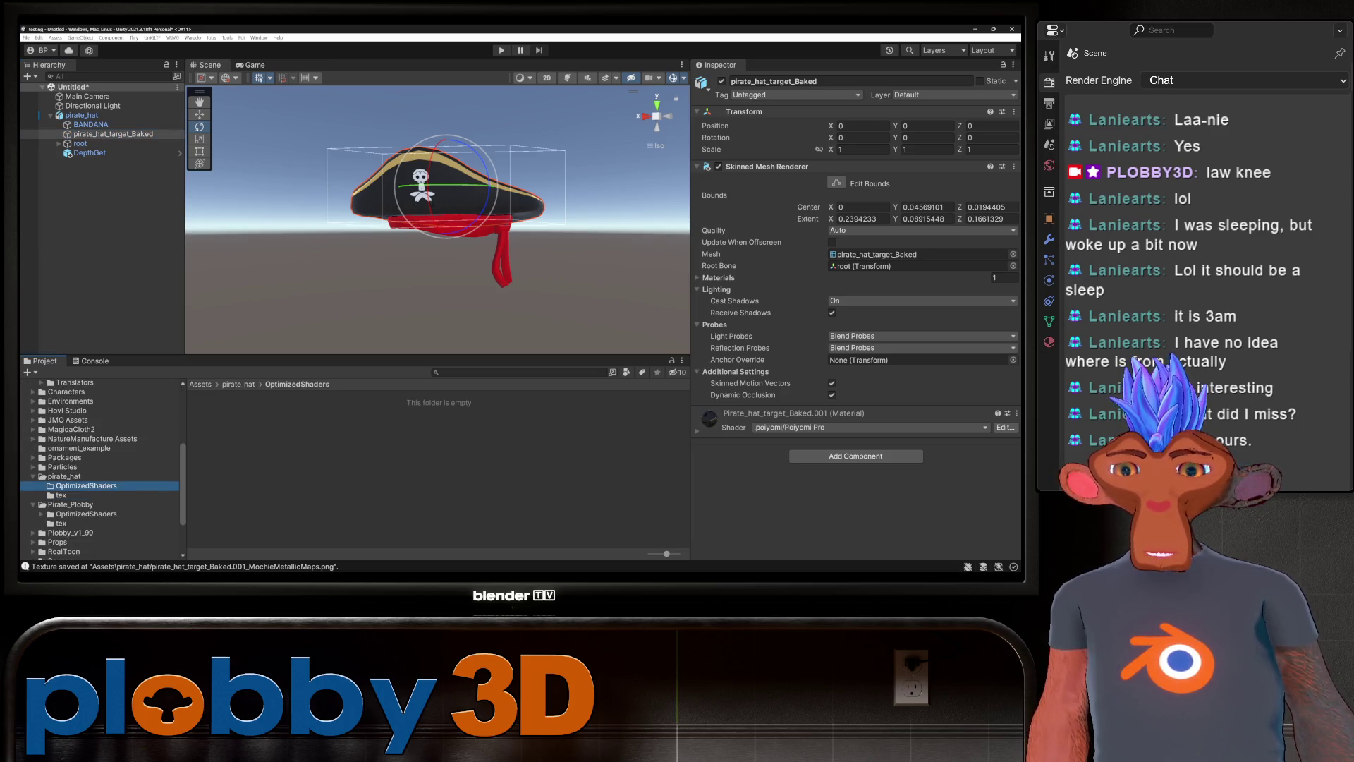
{"action": "left_click", "coordinate": [65, 477]}
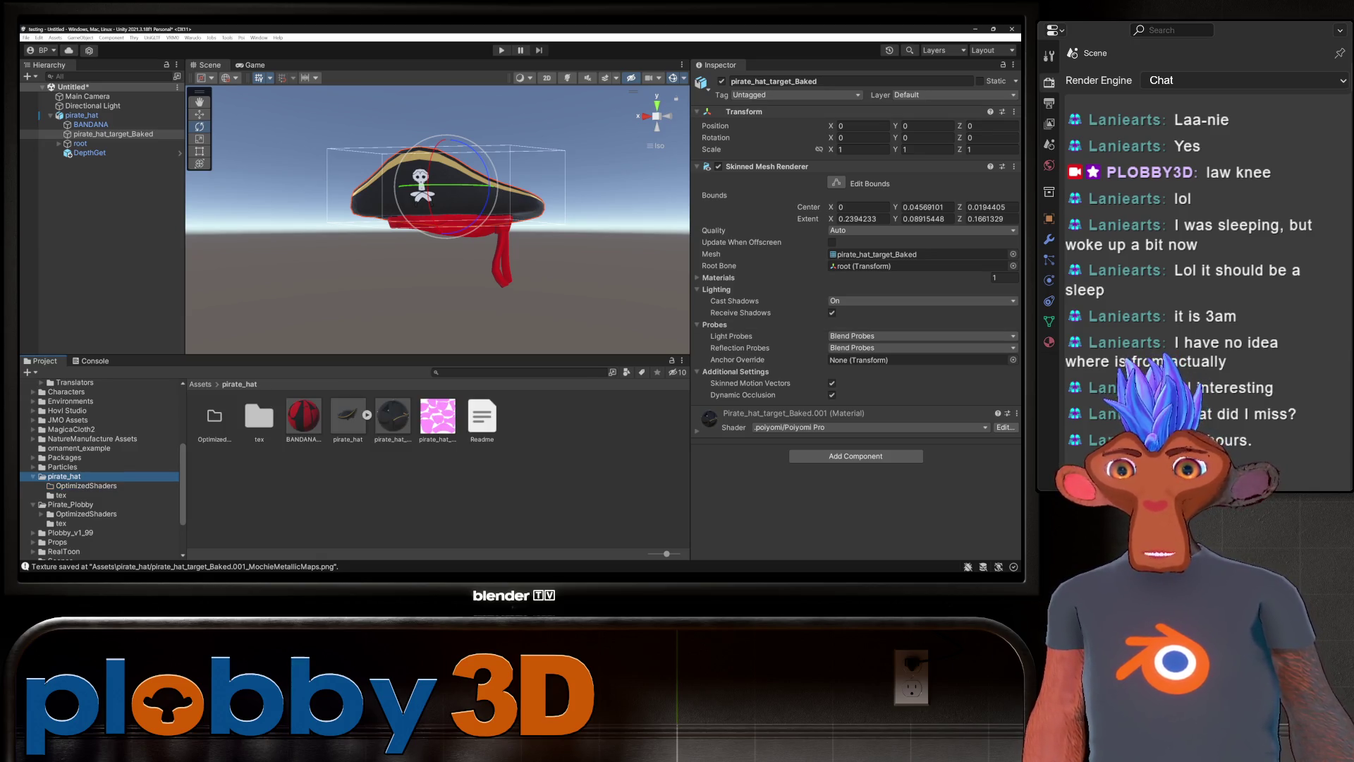
{"action": "left_click", "coordinate": [393, 416]}
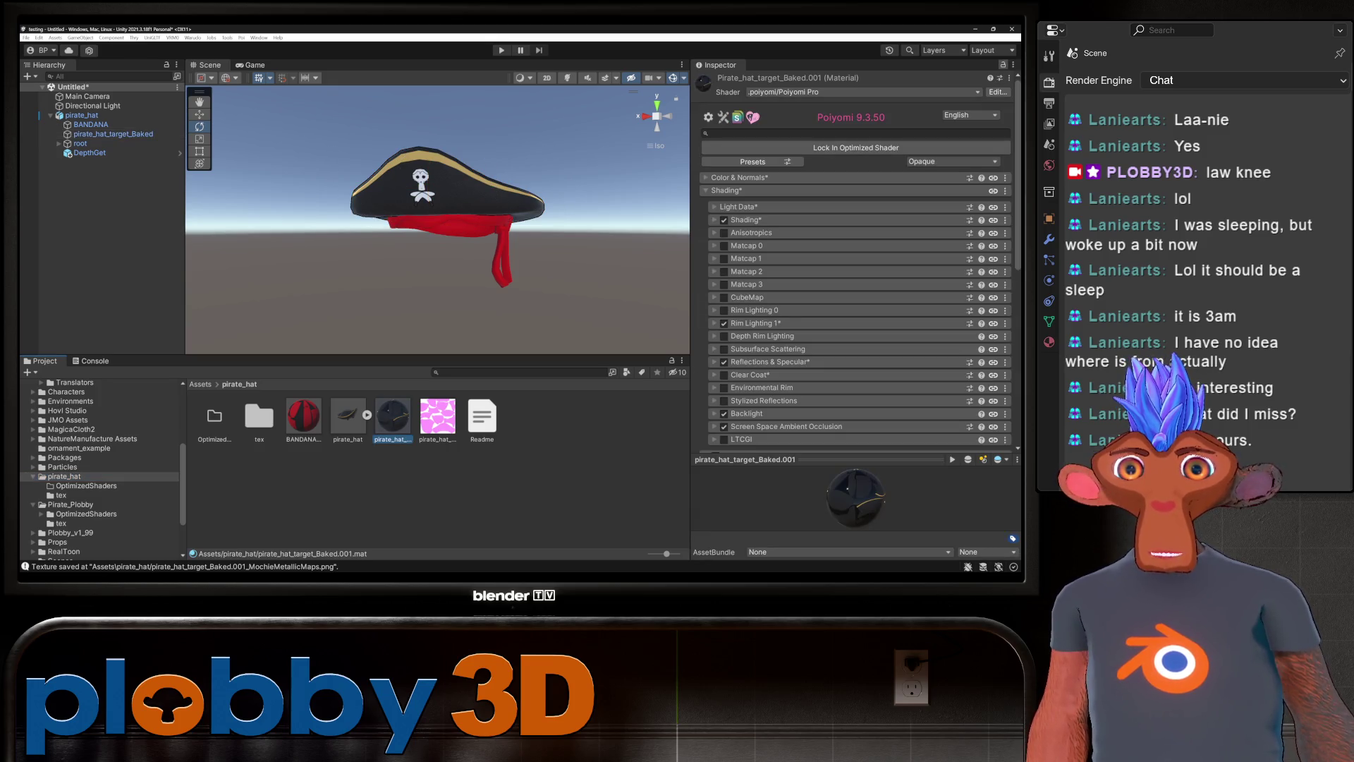
Lock pirate_hat_target_Baked.001 into an optimized Poiyomi shader.
{"action": "scroll", "coordinate": [857, 282], "scroll_direction": "down", "scroll_amount": 5}
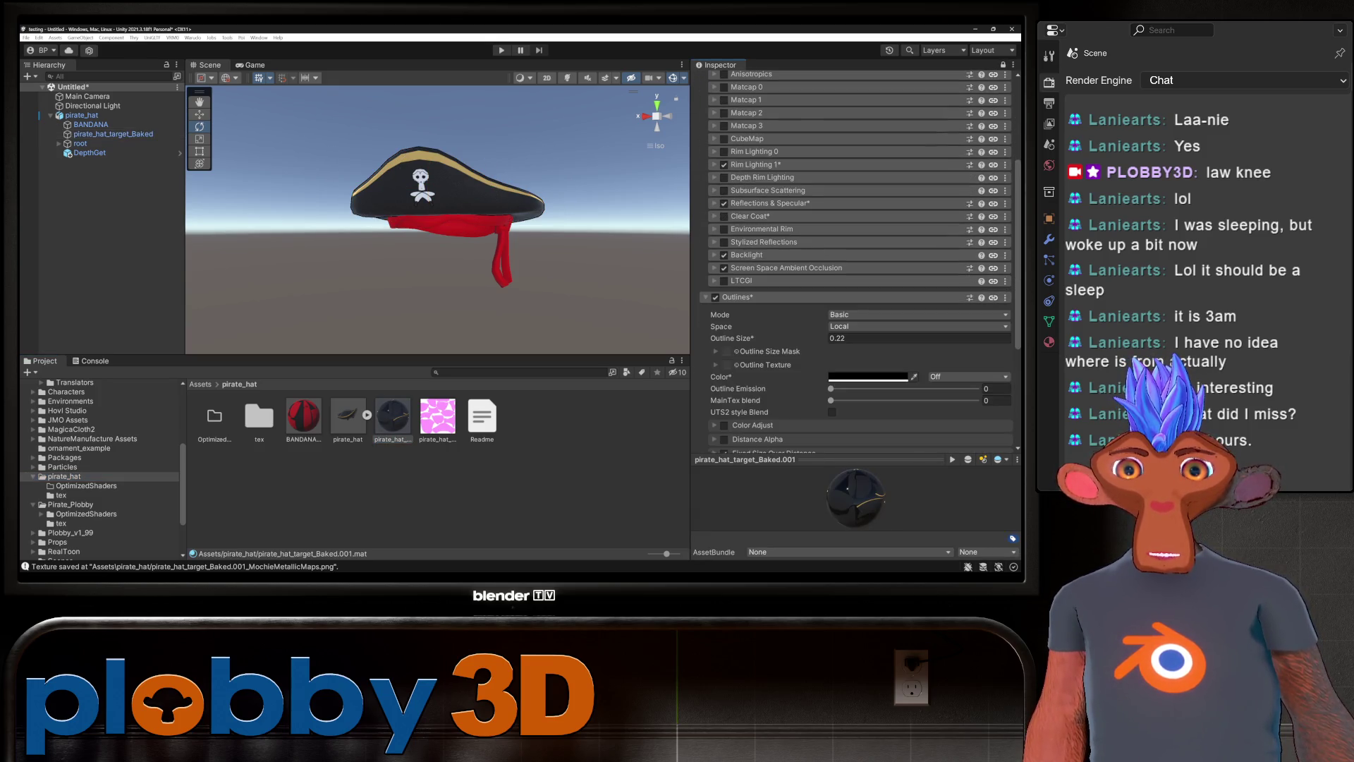
{"action": "scroll", "coordinate": [857, 282], "scroll_direction": "down", "scroll_amount": 2}
{"action": "left_click", "coordinate": [726, 233]}
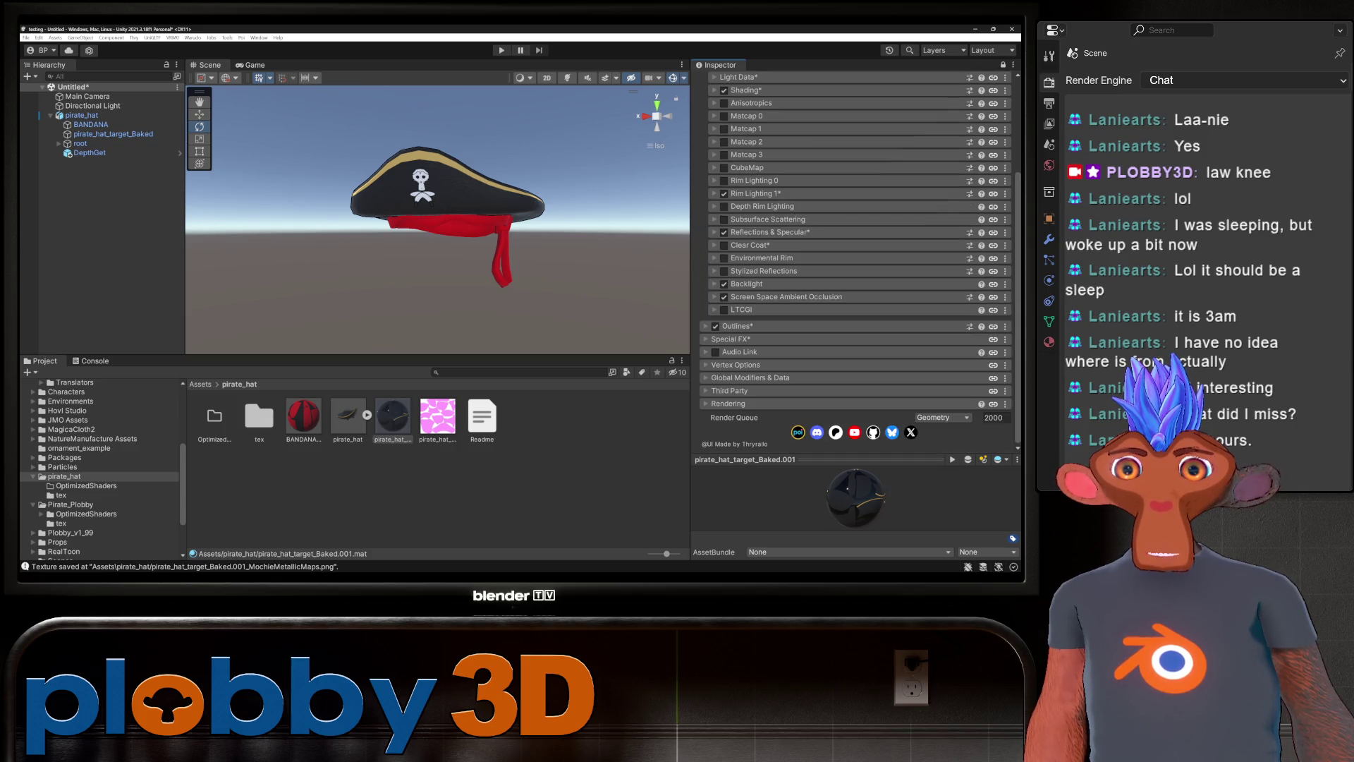
{"action": "left_click", "coordinate": [762, 232]}
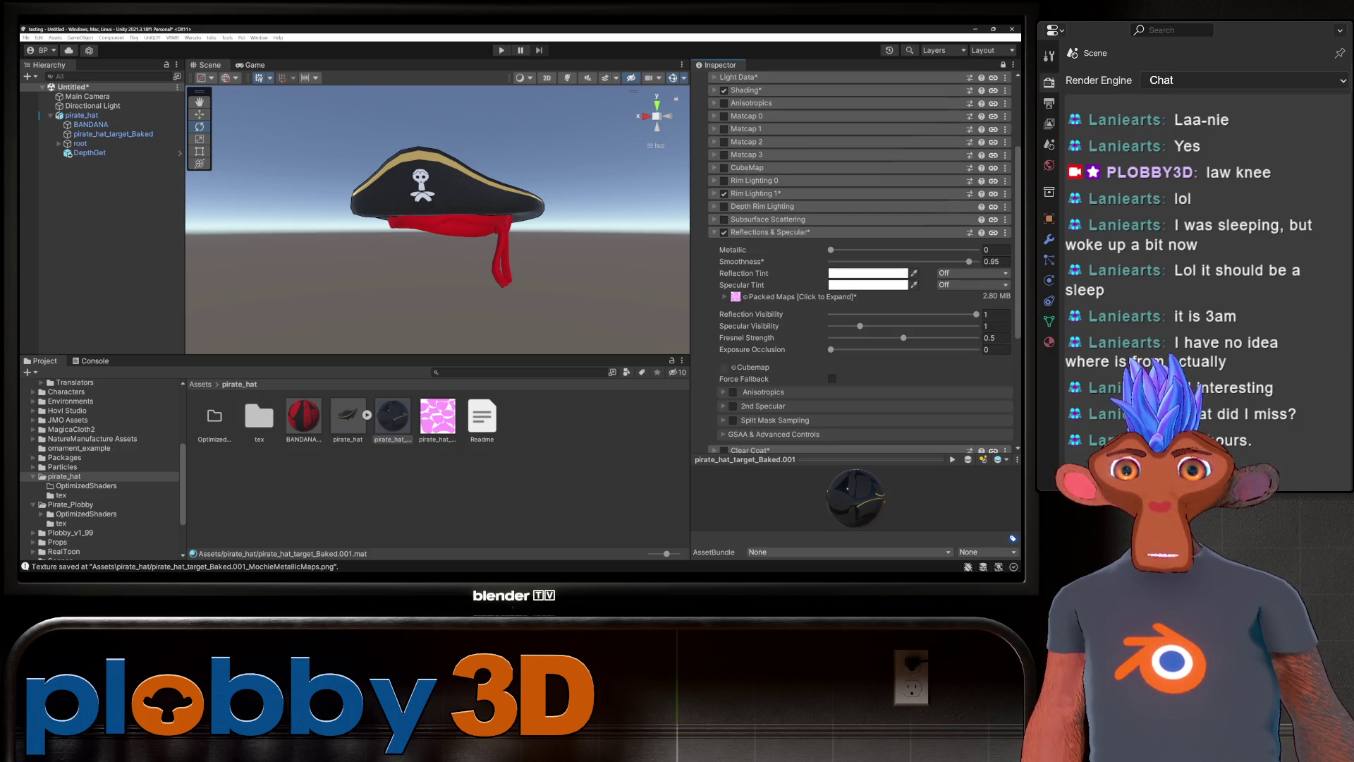
{"action": "left_click", "coordinate": [797, 296]}
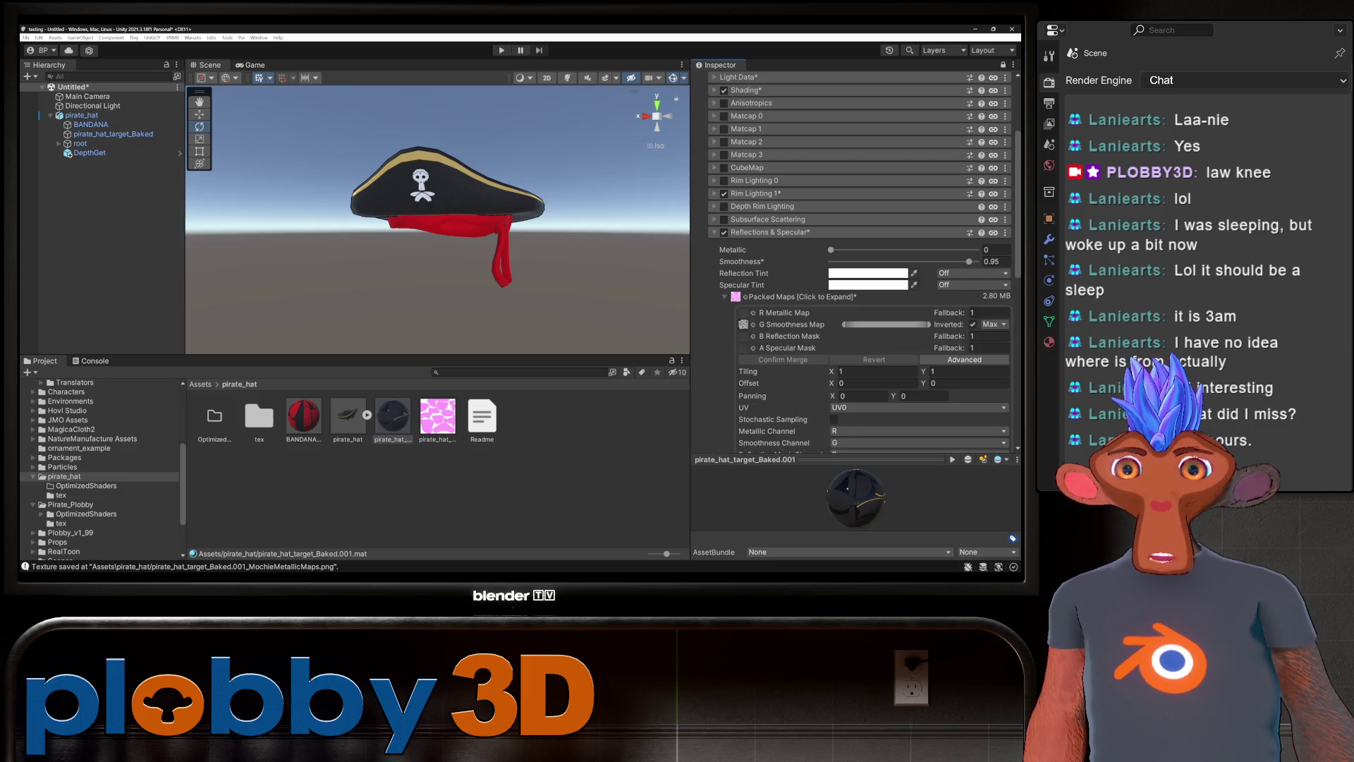
{"action": "left_click", "coordinate": [797, 297]}
{"action": "scroll", "coordinate": [854, 282], "scroll_direction": "up", "scroll_amount": 4}
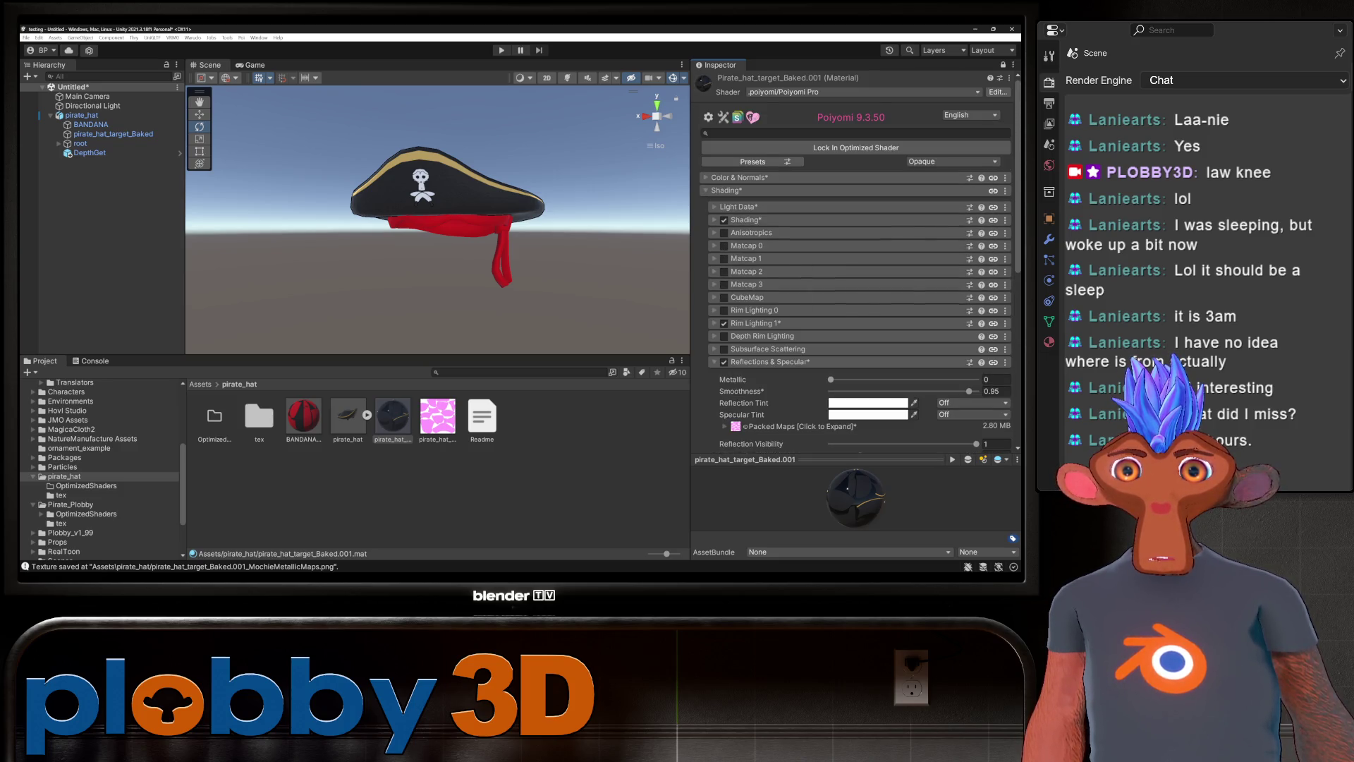
{"action": "left_click", "coordinate": [726, 189]}
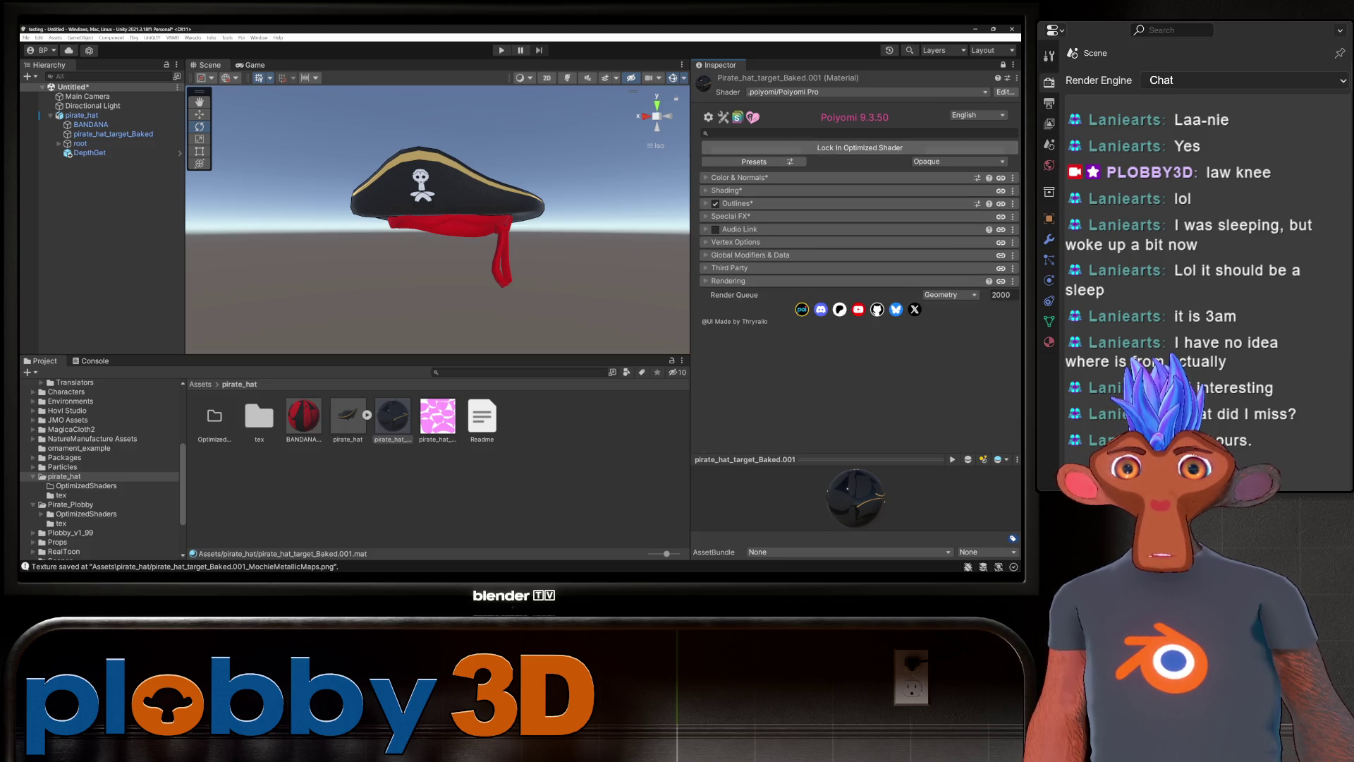
{"action": "left_click", "coordinate": [860, 148]}
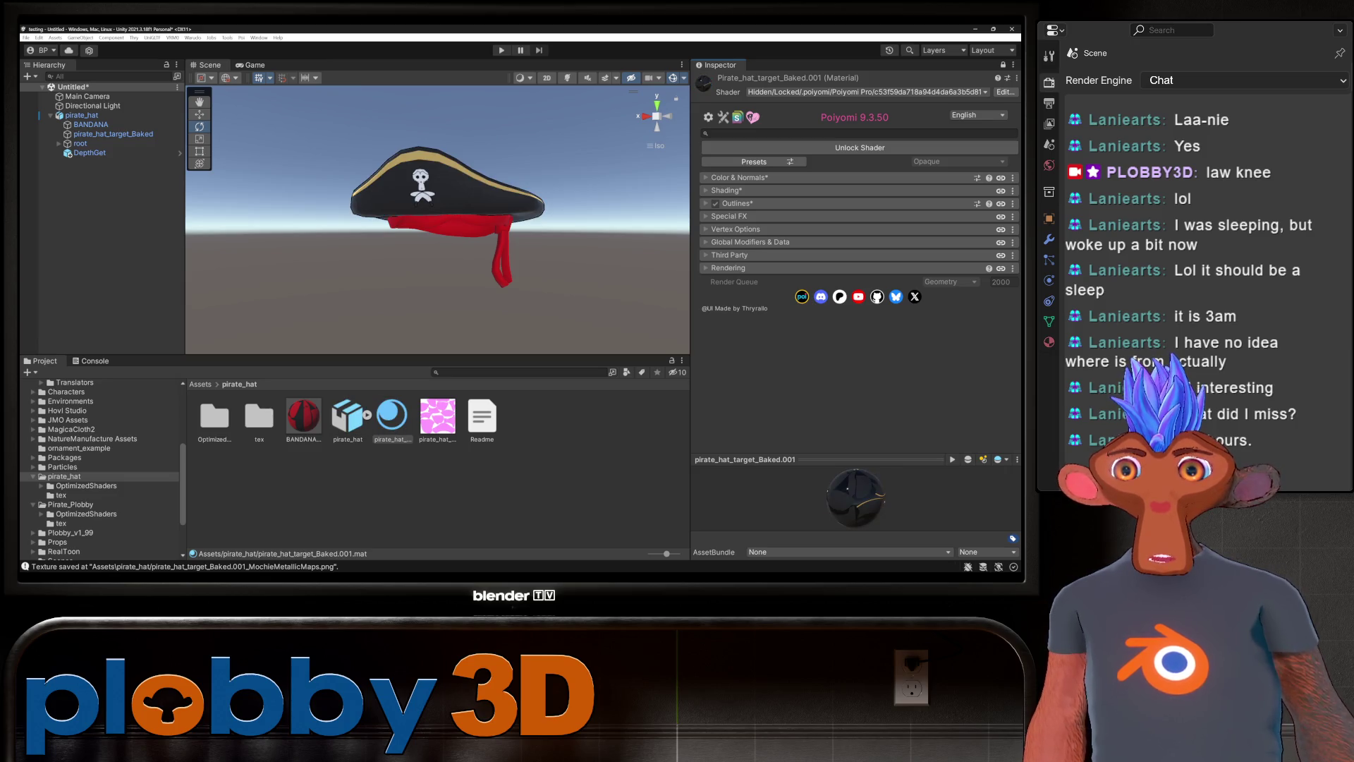
Select BANDANA_Baked and show the .poiyomi options in its Shader list.
{"action": "left_click", "coordinate": [304, 418]}
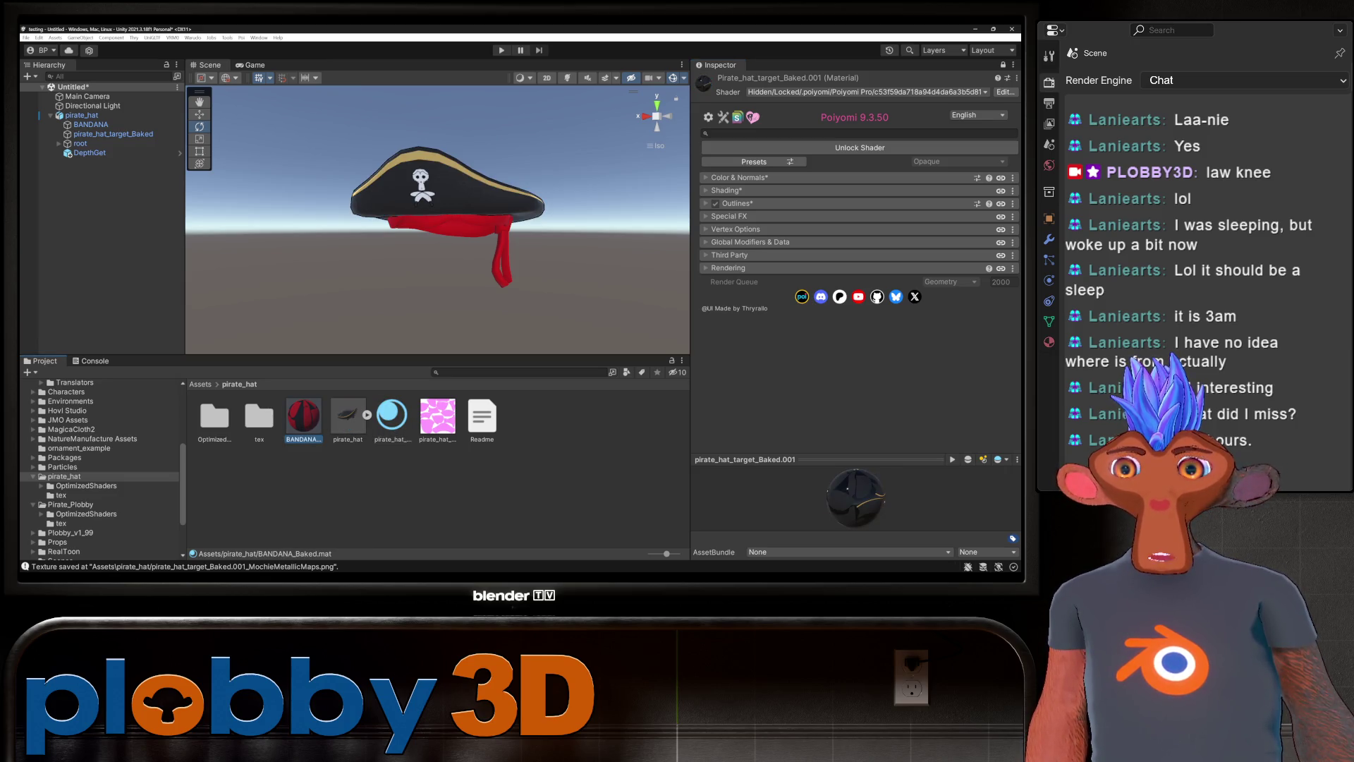
{"action": "left_click", "coordinate": [1004, 64]}
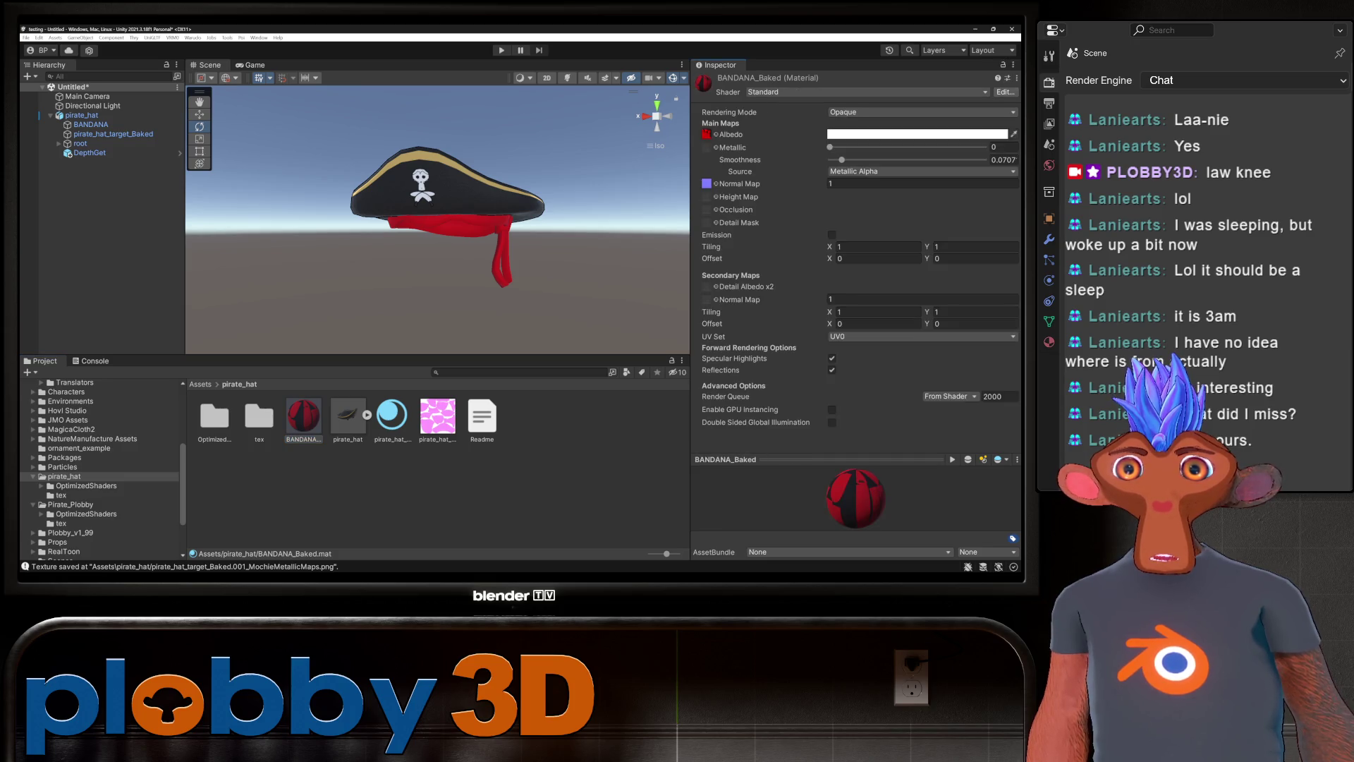
{"action": "left_click", "coordinate": [868, 92]}
{"action": "left_click", "coordinate": [776, 141]}
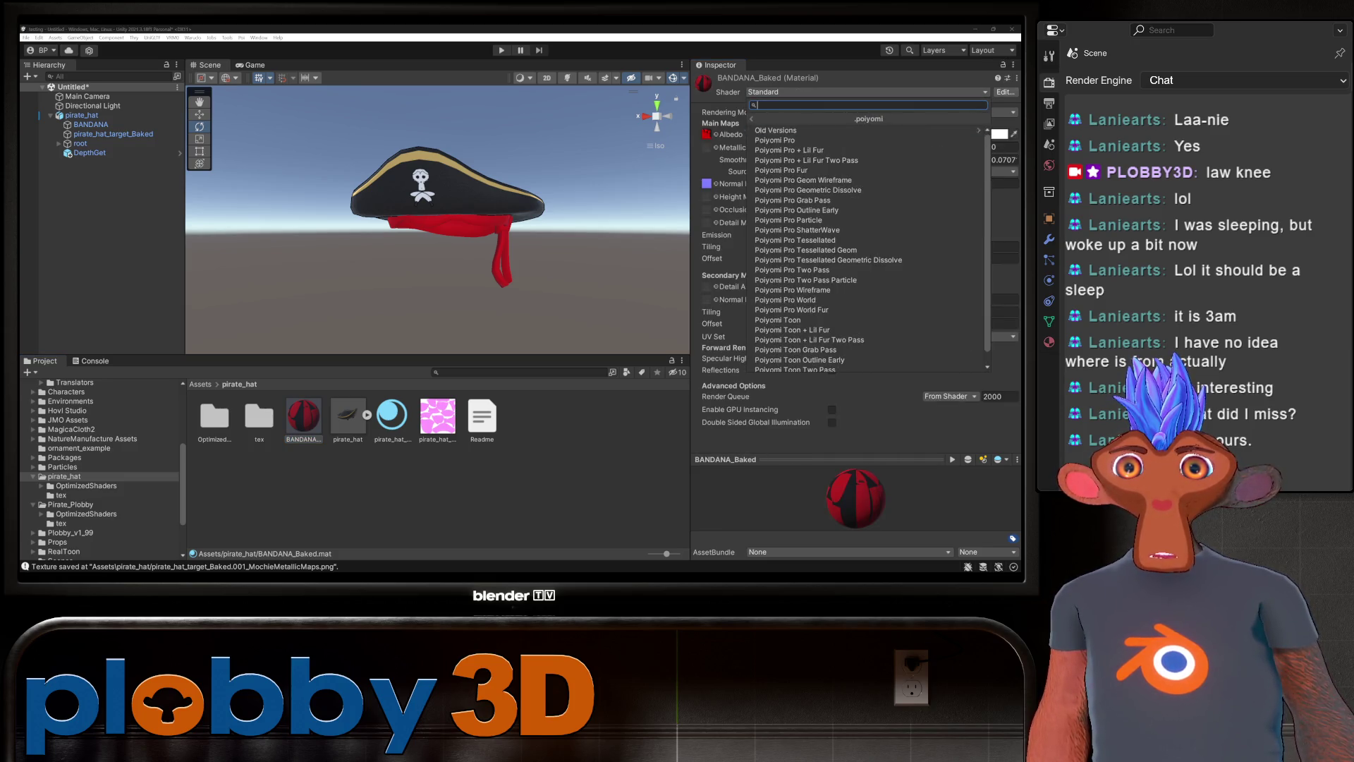
Give BANDANA_Baked the Poiyomi Pro shader with the QuickToon shading preset applied.
{"action": "key", "text": "Return"}
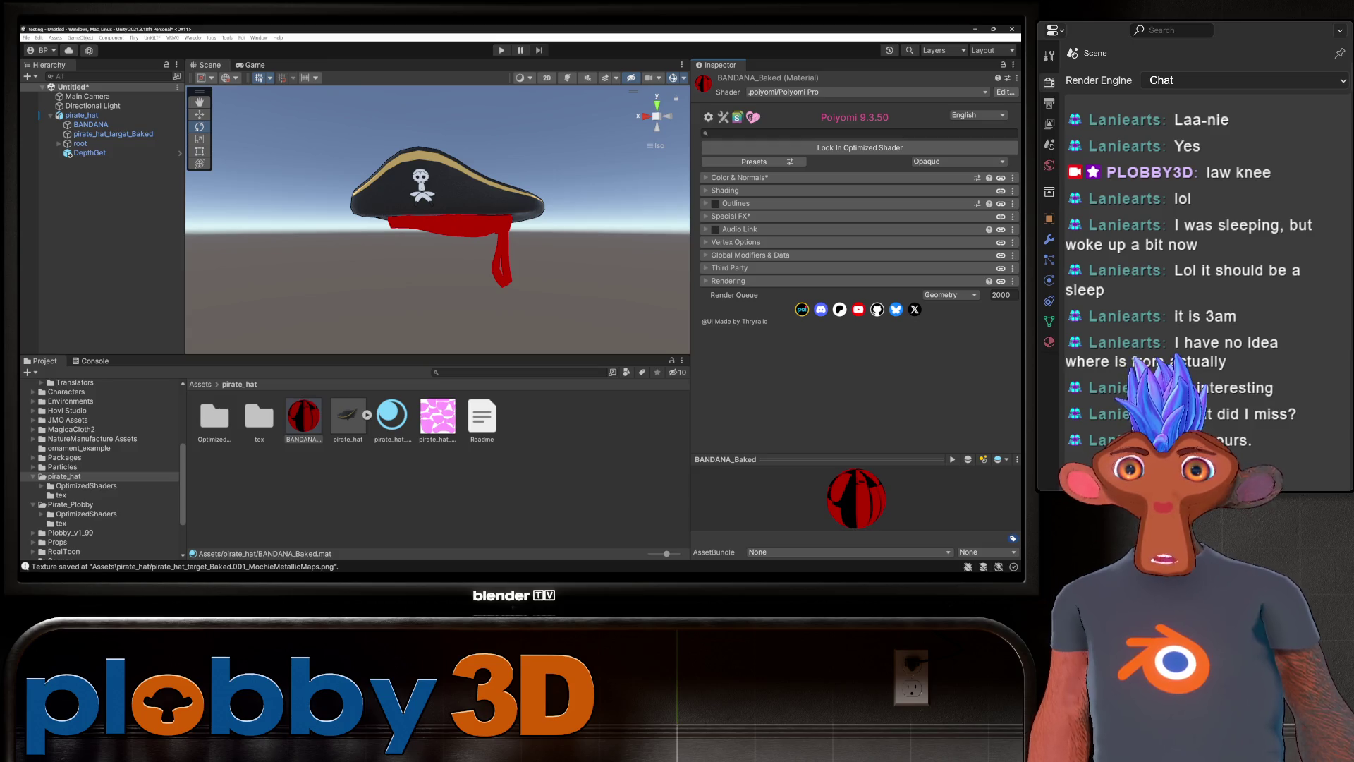
{"action": "left_click", "coordinate": [754, 161]}
{"action": "scroll", "coordinate": [931, 212], "scroll_direction": "down", "scroll_amount": 2}
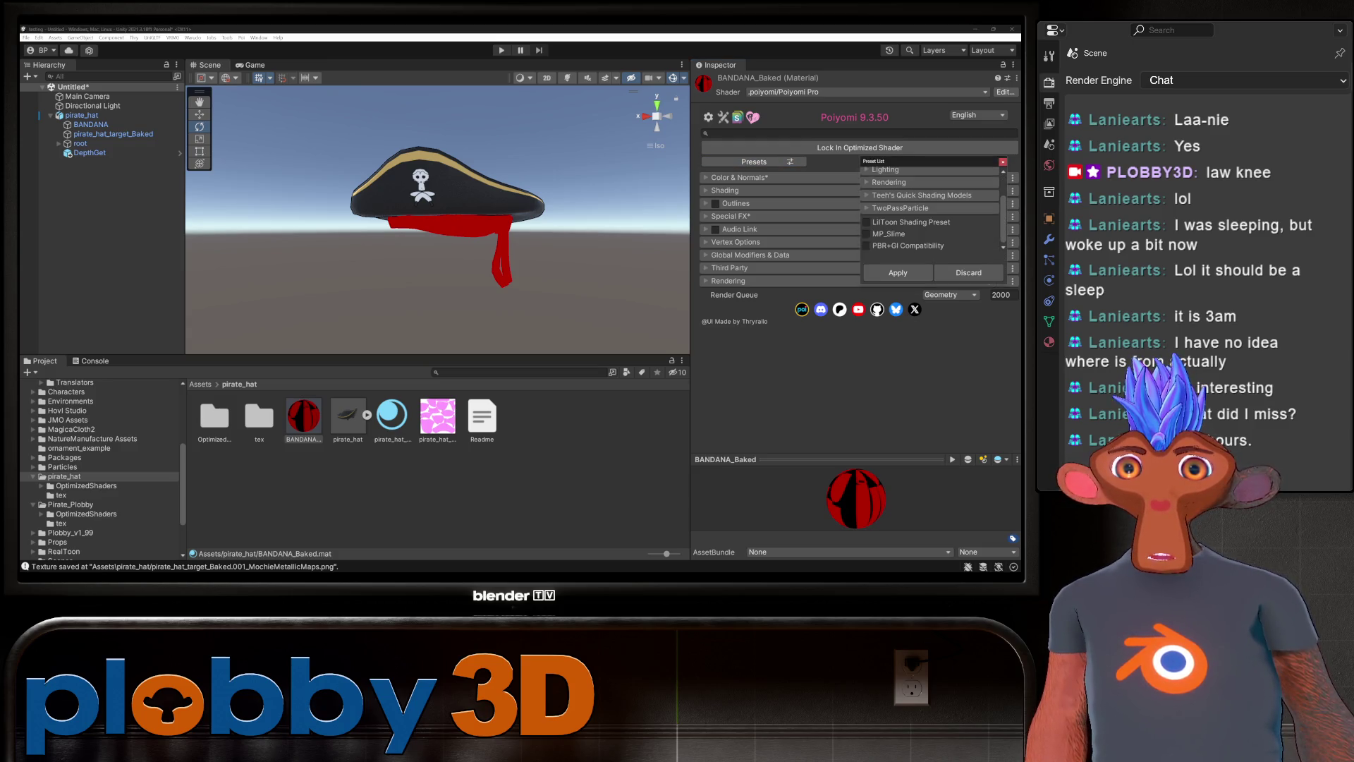
{"action": "left_click", "coordinate": [867, 245]}
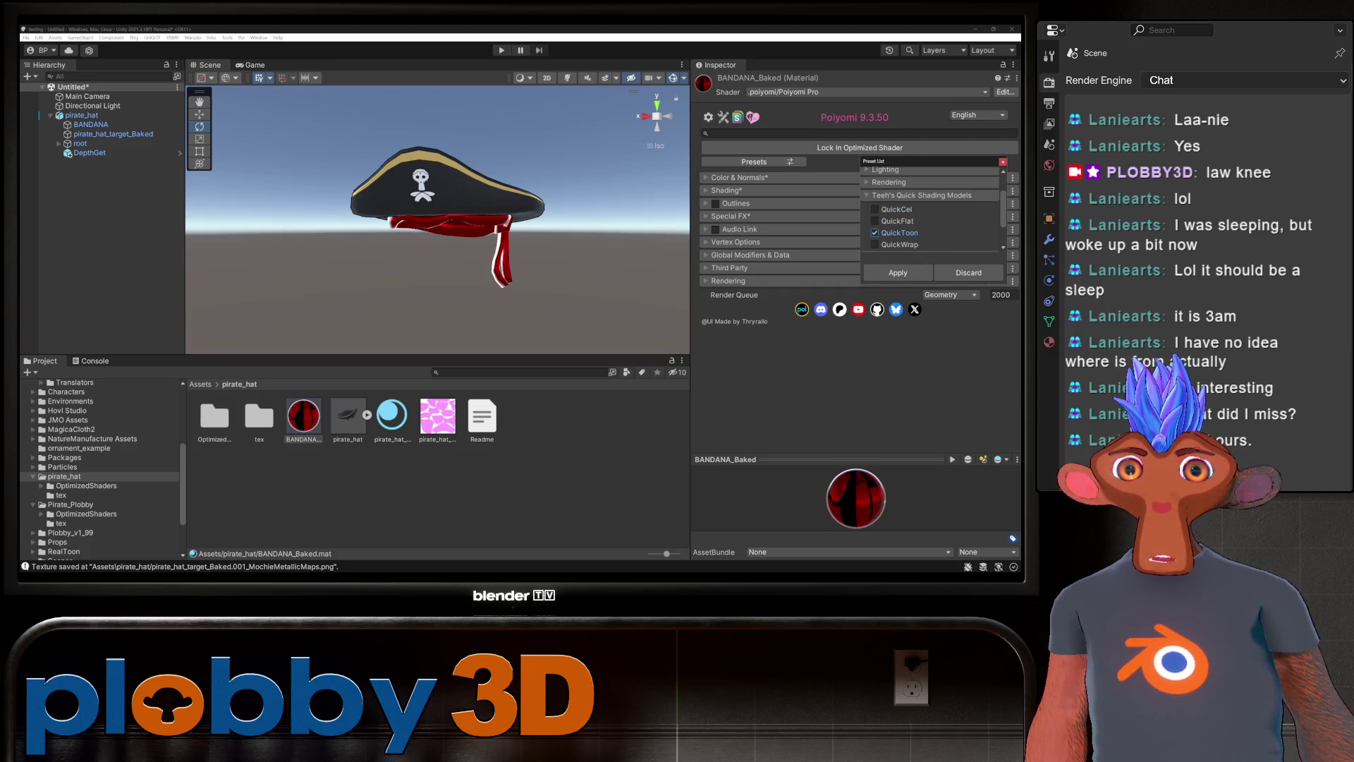
{"action": "left_click", "coordinate": [898, 272]}
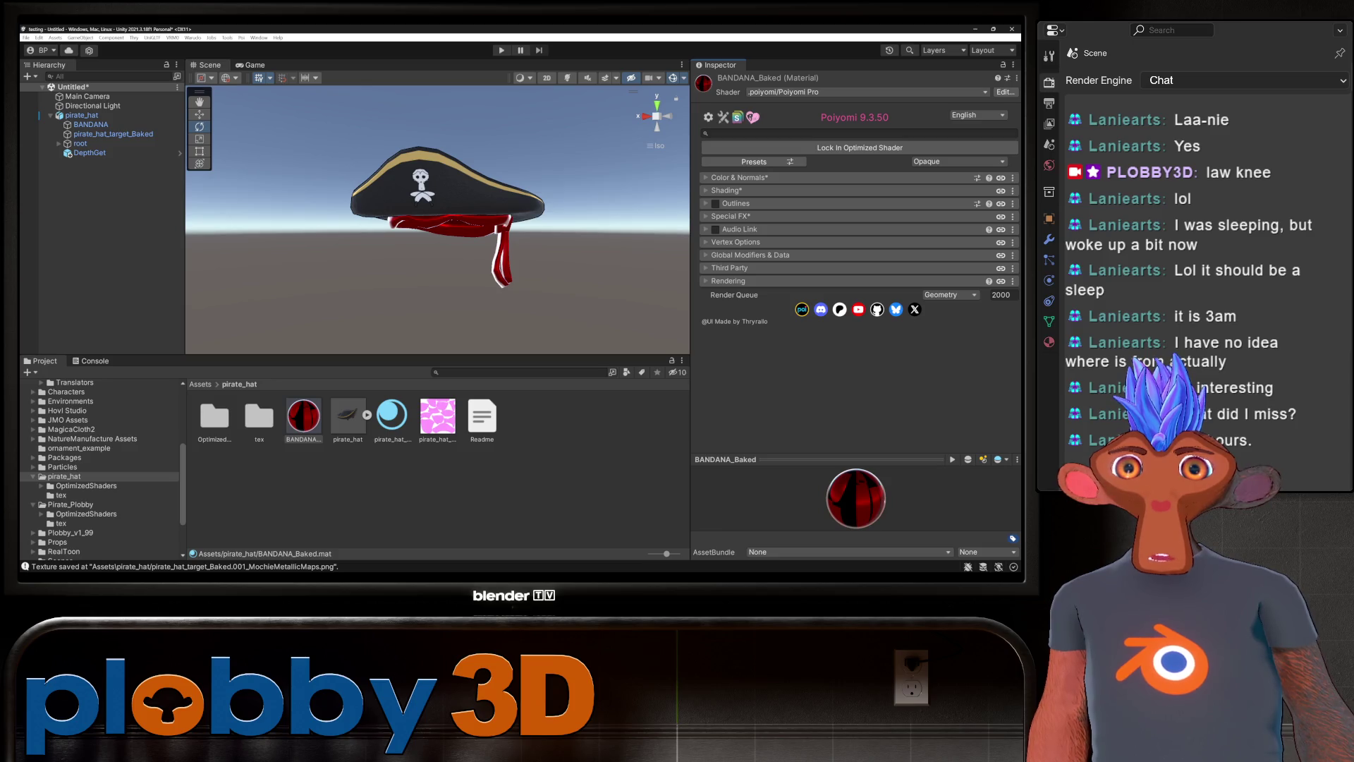
{"action": "left_click", "coordinate": [726, 189]}
{"action": "scroll", "coordinate": [857, 247], "scroll_direction": "down", "scroll_amount": 3}
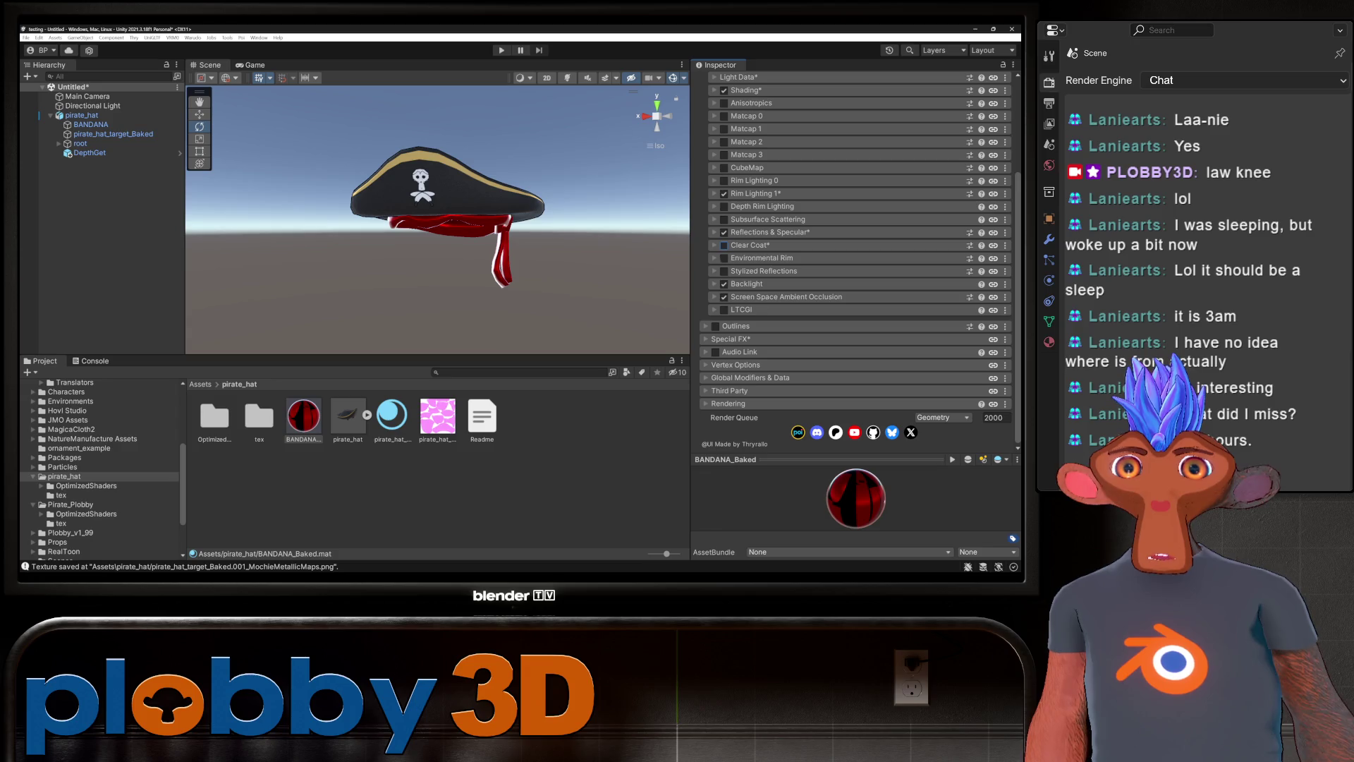
Set the bandana material's Metallic to 0 under Reflections & Specular.
{"action": "left_click", "coordinate": [769, 232]}
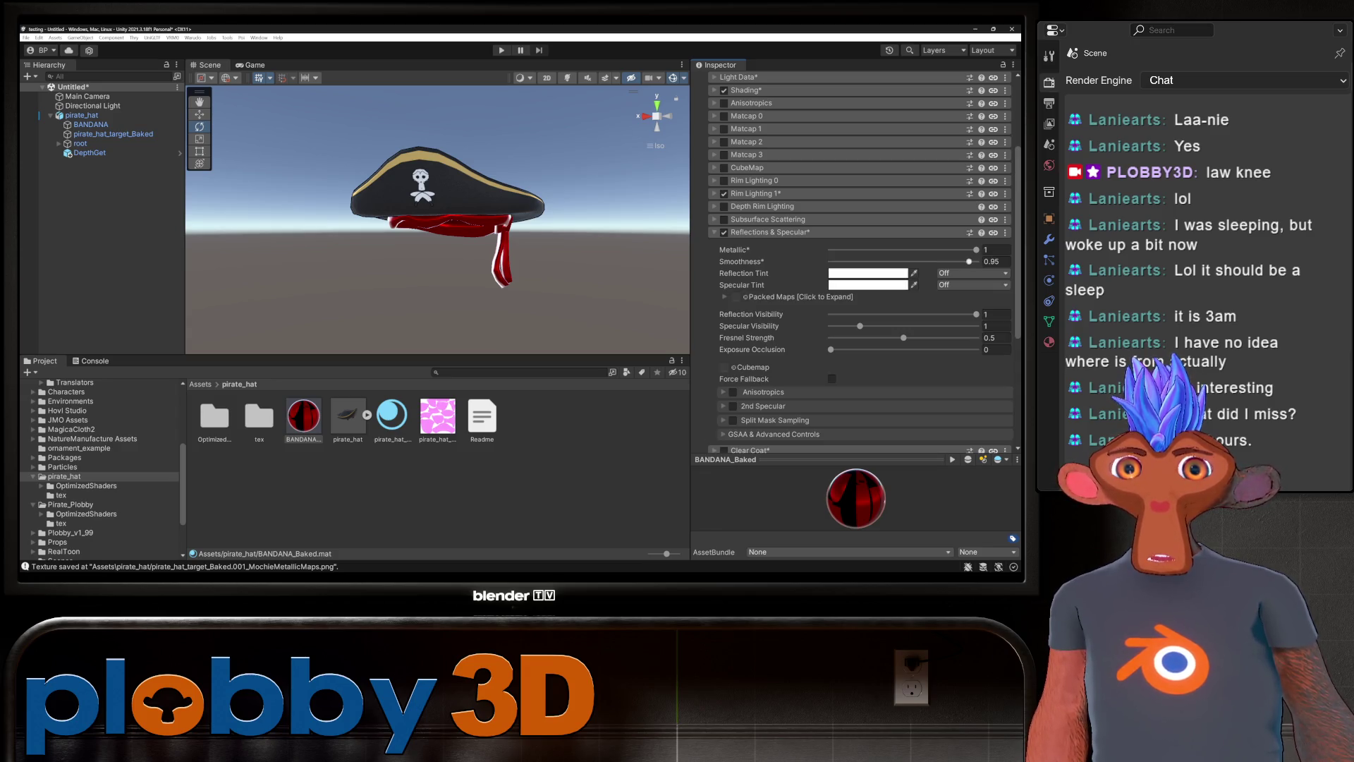
{"action": "left_click", "coordinate": [996, 249]}
{"action": "type", "text": "0"}
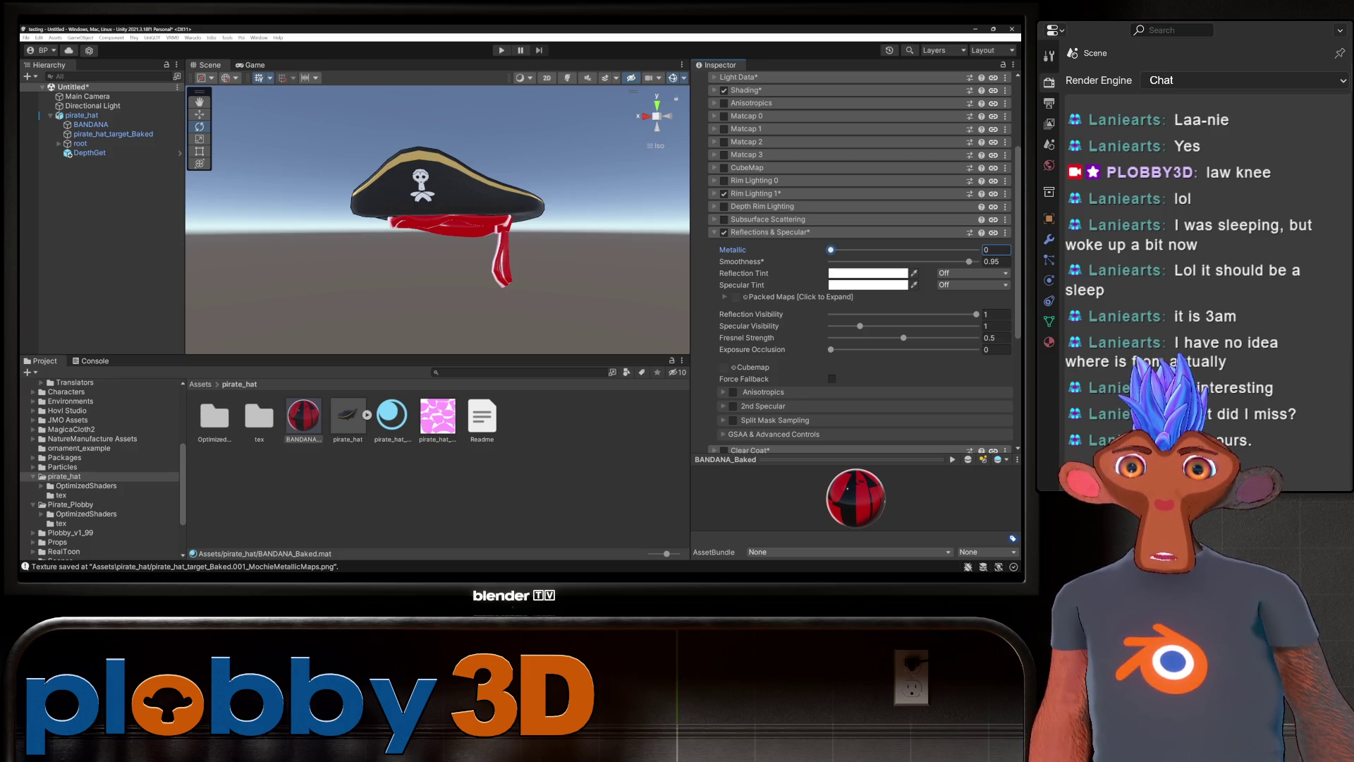
Expand the packed maps settings and reselect the BANDANA_Baked material after checking the tex folder.
{"action": "left_click", "coordinate": [797, 297]}
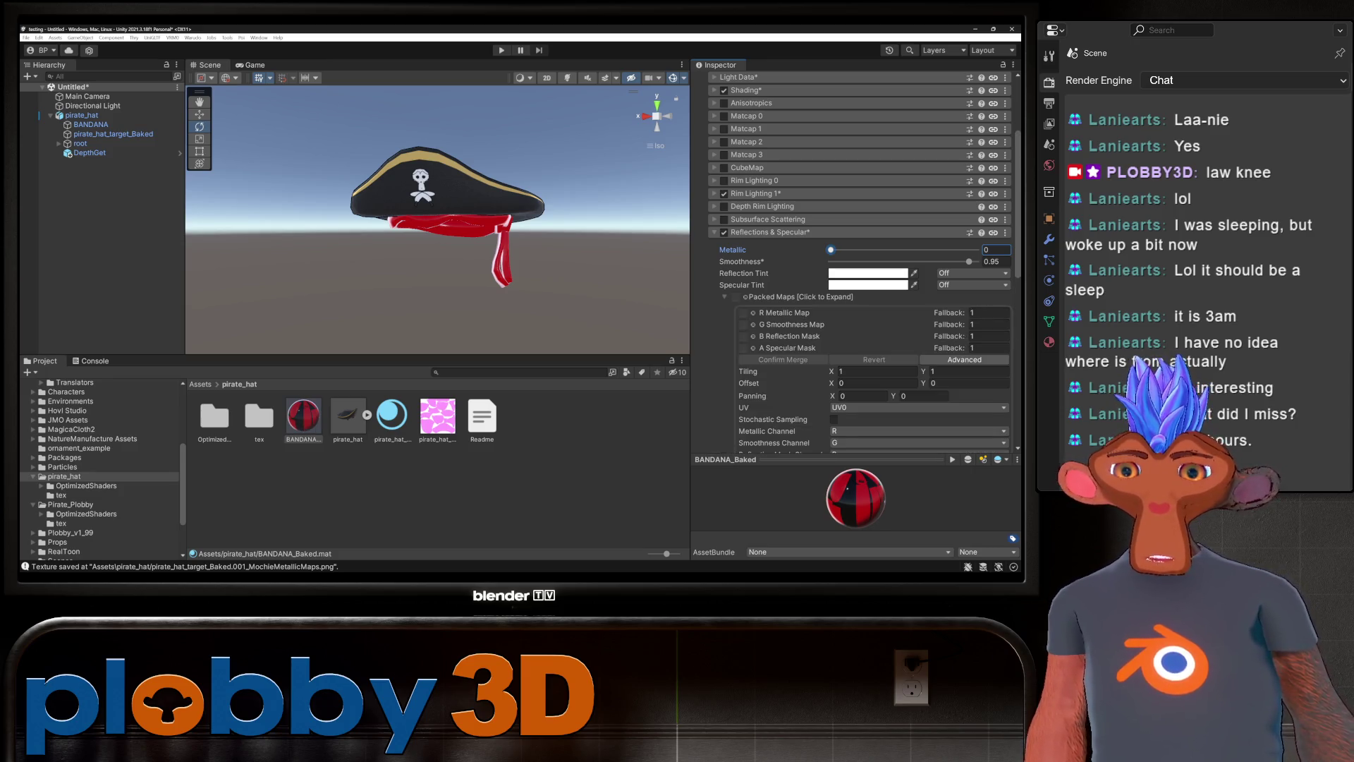
{"action": "left_click", "coordinate": [61, 495]}
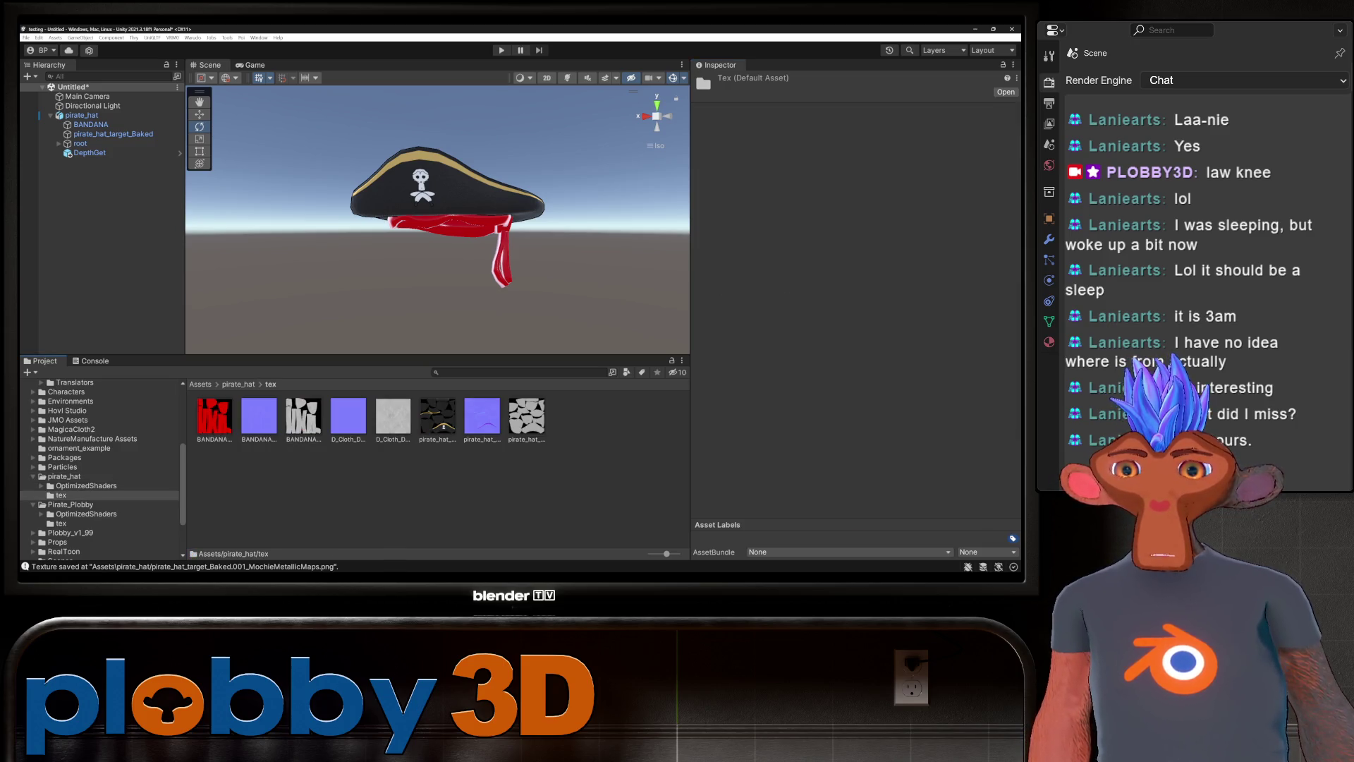
{"action": "left_click", "coordinate": [64, 476]}
{"action": "left_click", "coordinate": [392, 417]}
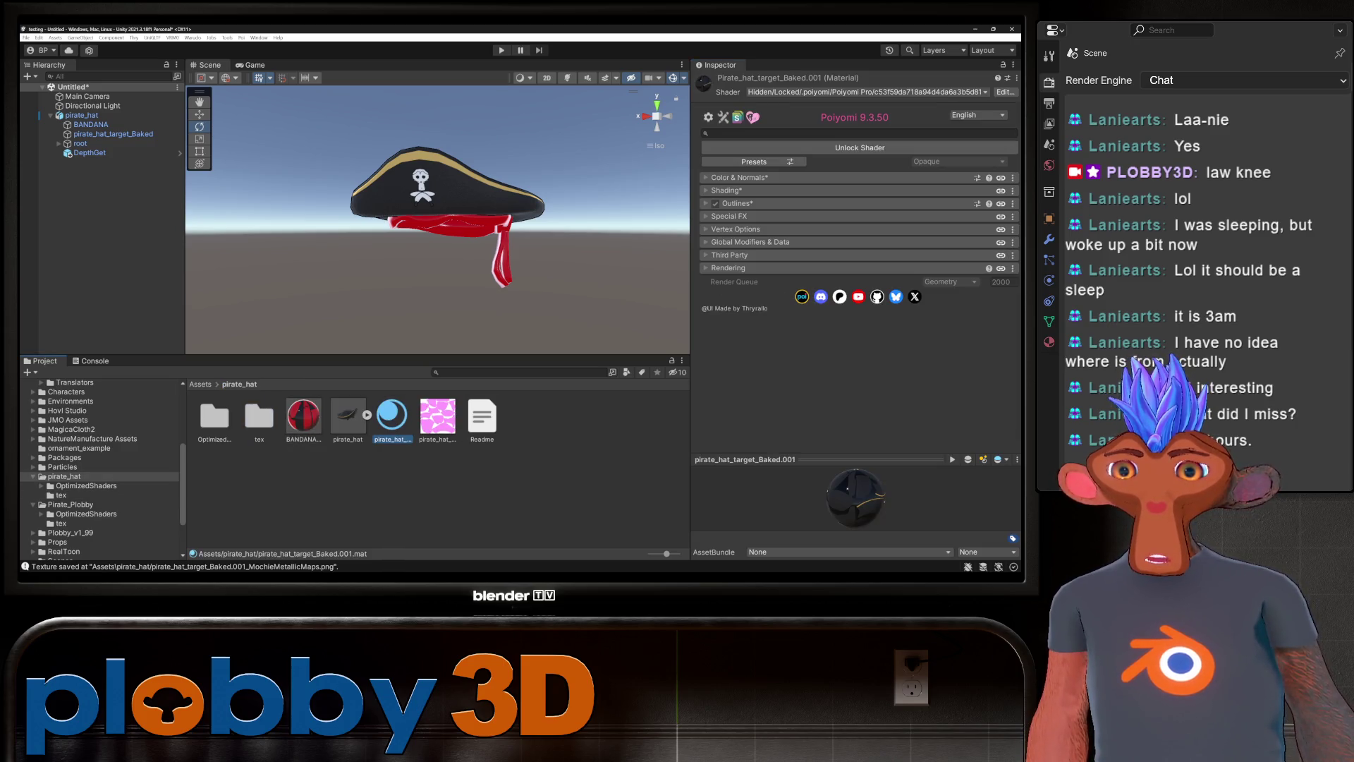
{"action": "left_click", "coordinate": [303, 416]}
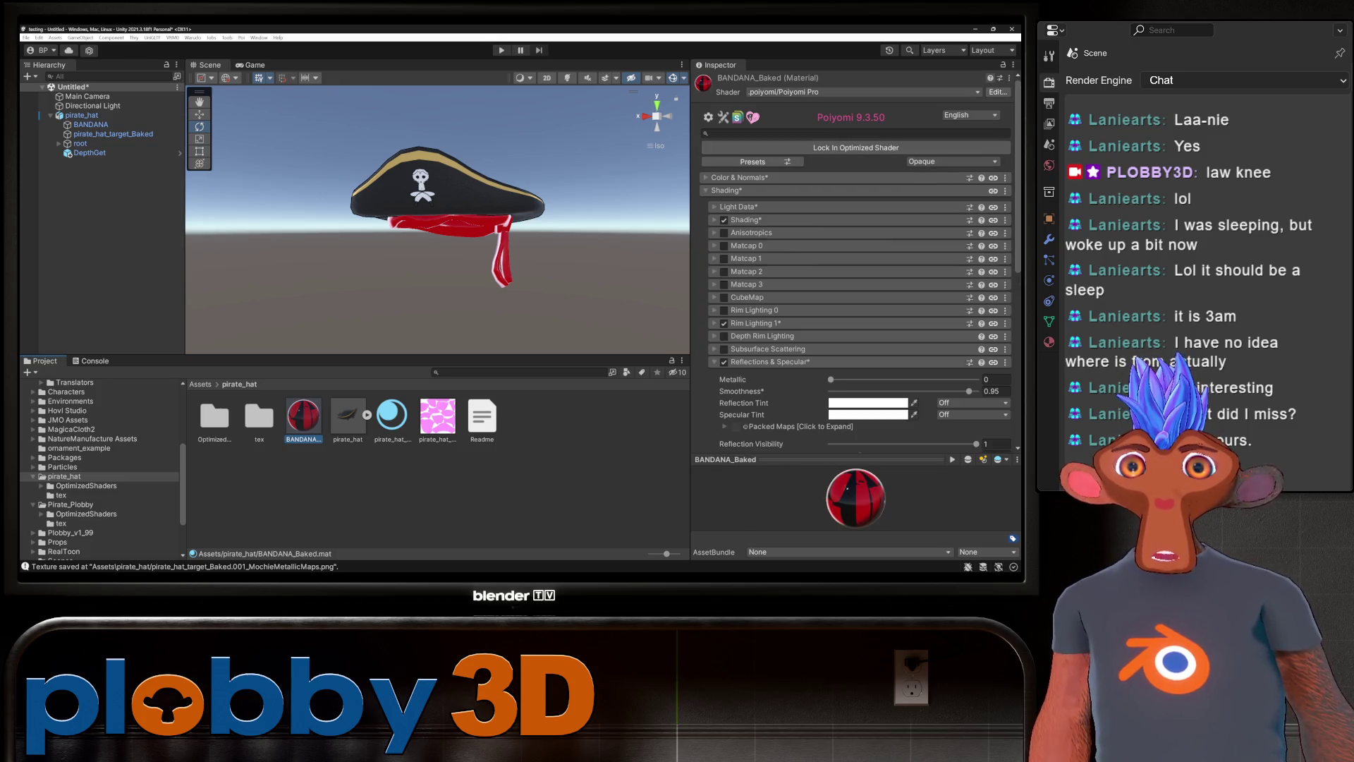
{"action": "left_click", "coordinate": [1004, 64]}
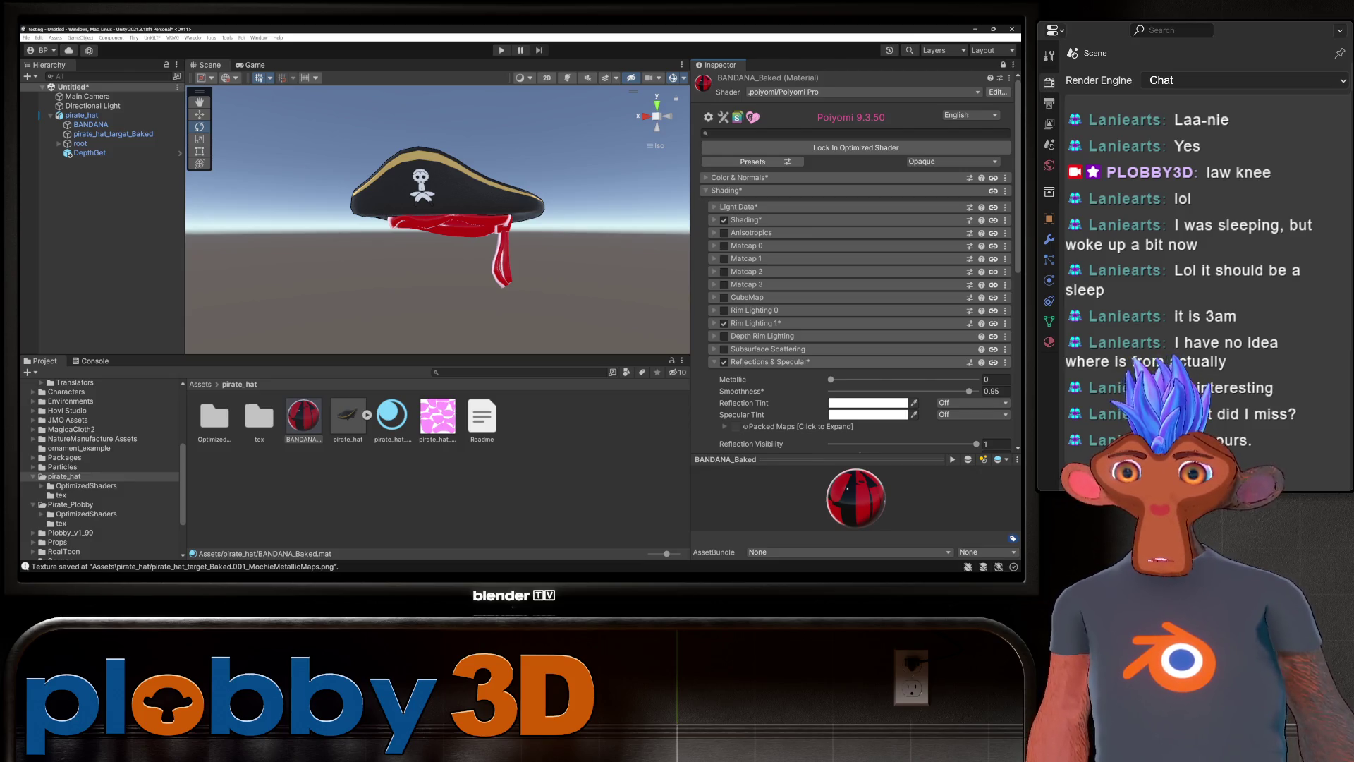
Pack the inverted BANDANA roughness texture as the smoothness map and lower Smoothness to 0.655.
{"action": "double_click", "coordinate": [259, 417]}
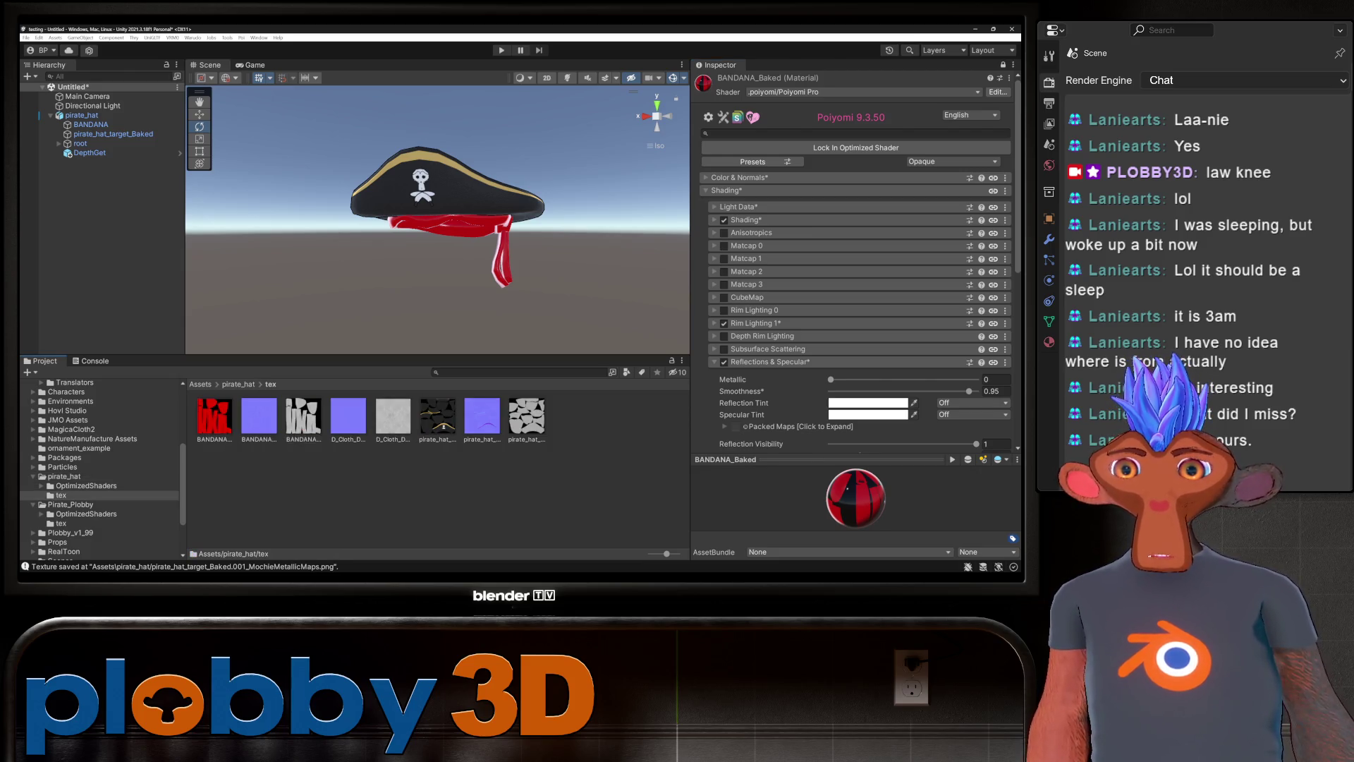
{"action": "left_click", "coordinate": [259, 416]}
{"action": "left_click", "coordinate": [304, 416]}
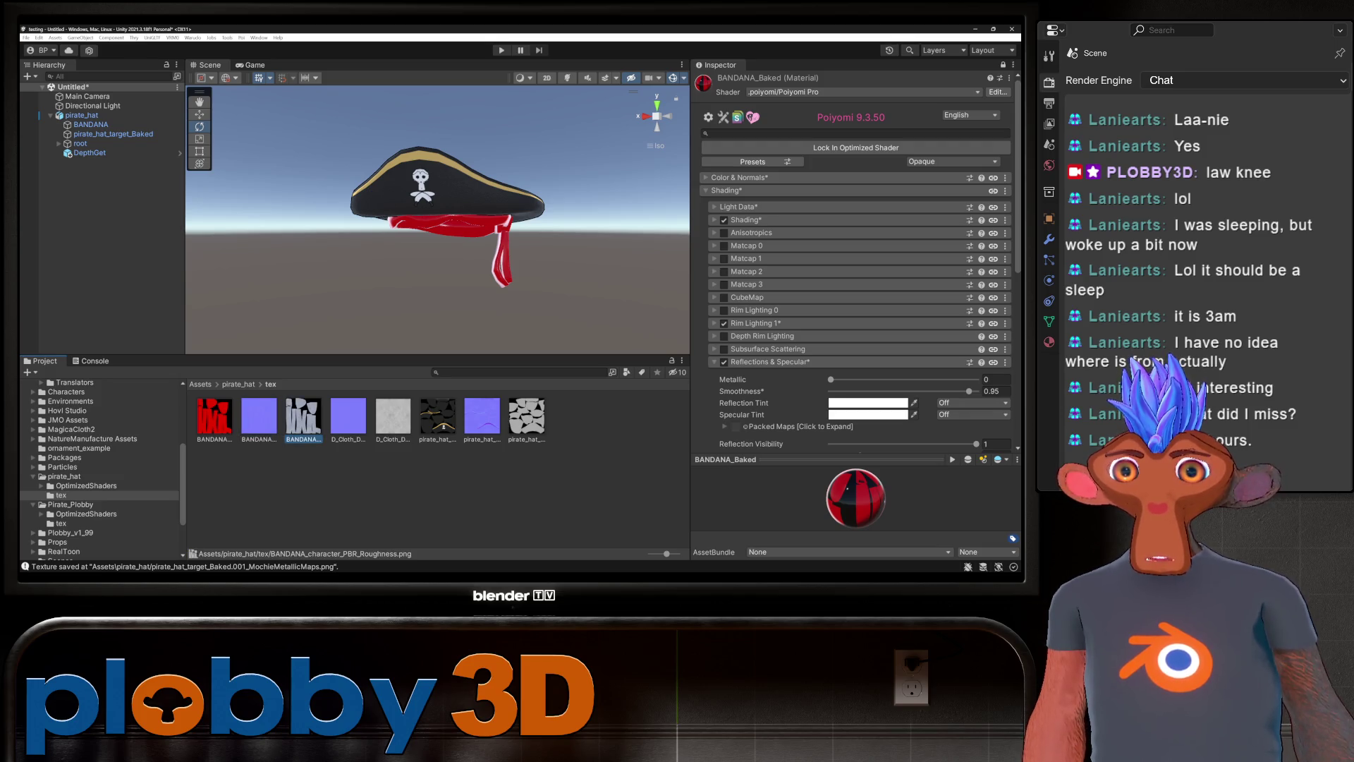
{"action": "scroll", "coordinate": [857, 261], "scroll_direction": "down", "scroll_amount": 3}
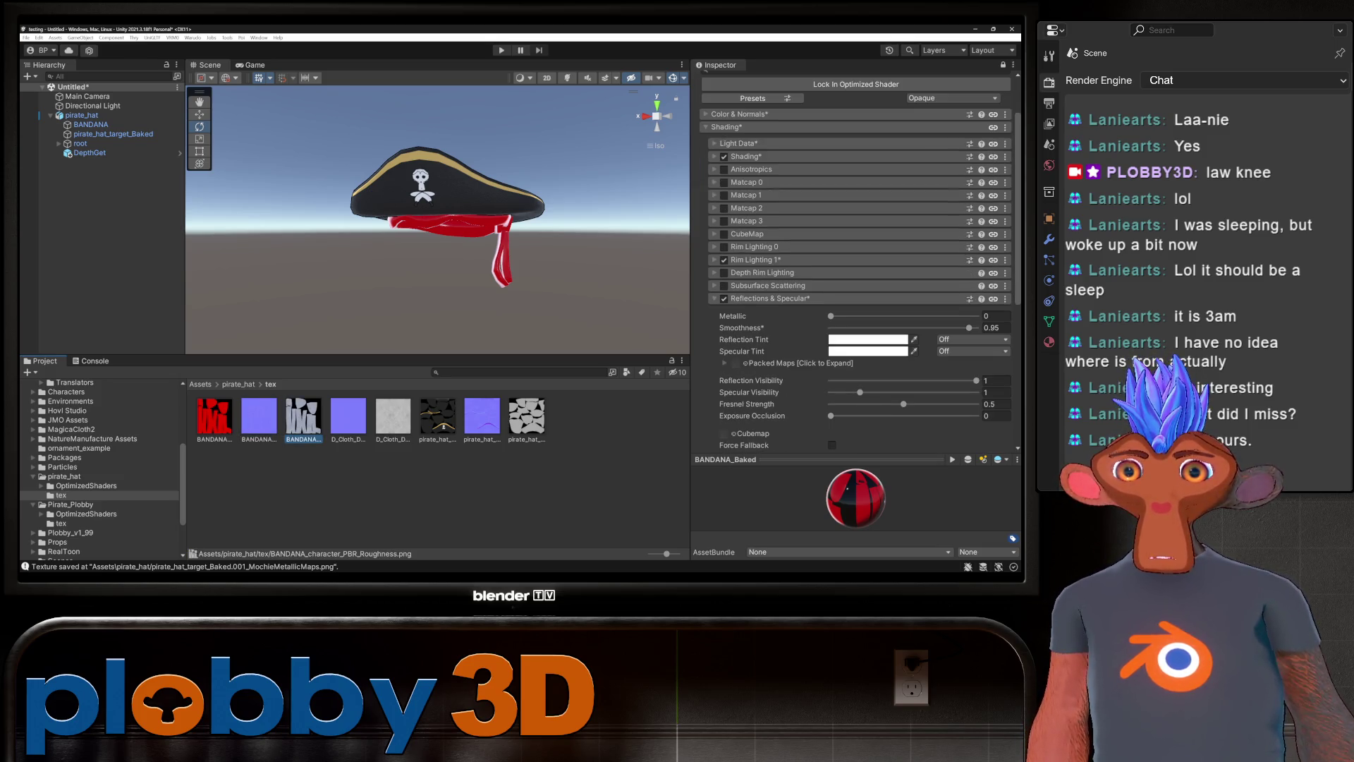
{"action": "scroll", "coordinate": [858, 261], "scroll_direction": "down", "scroll_amount": 4}
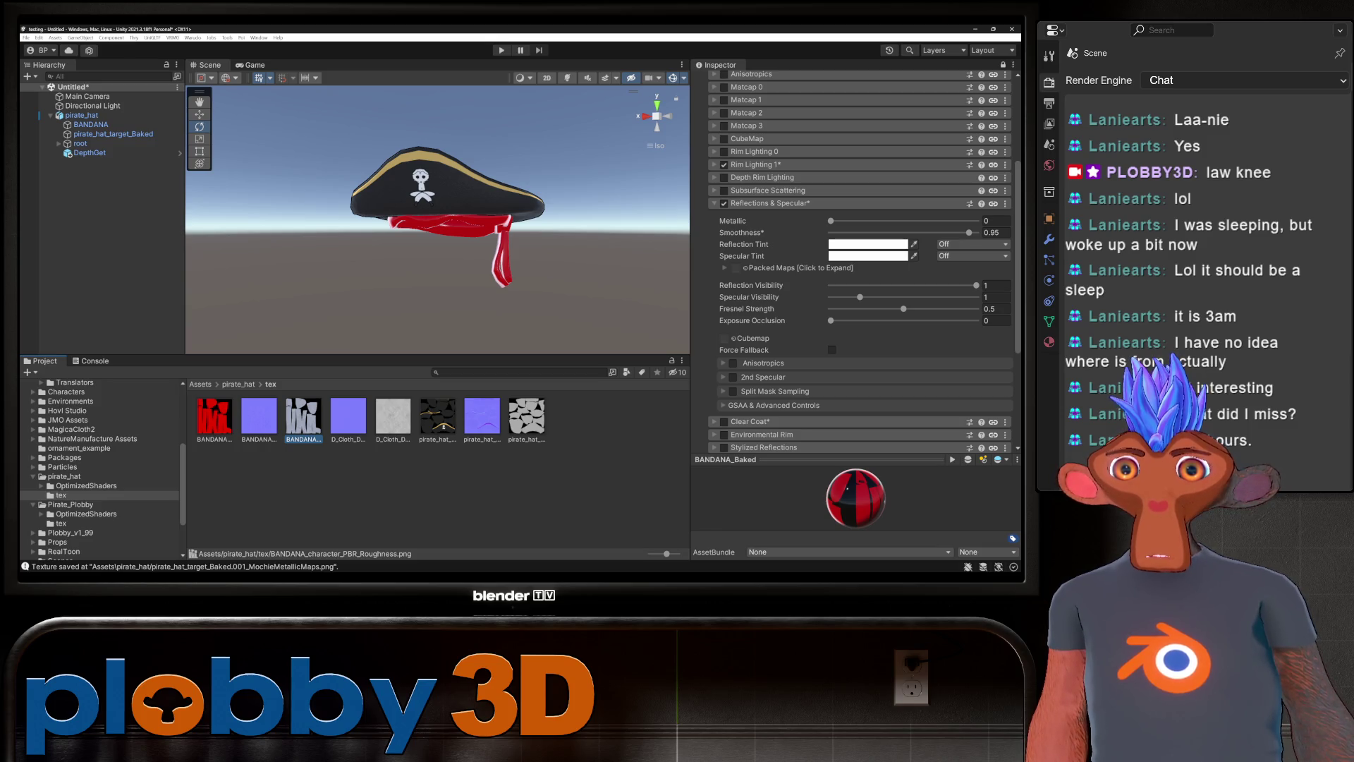
{"action": "left_click", "coordinate": [798, 268]}
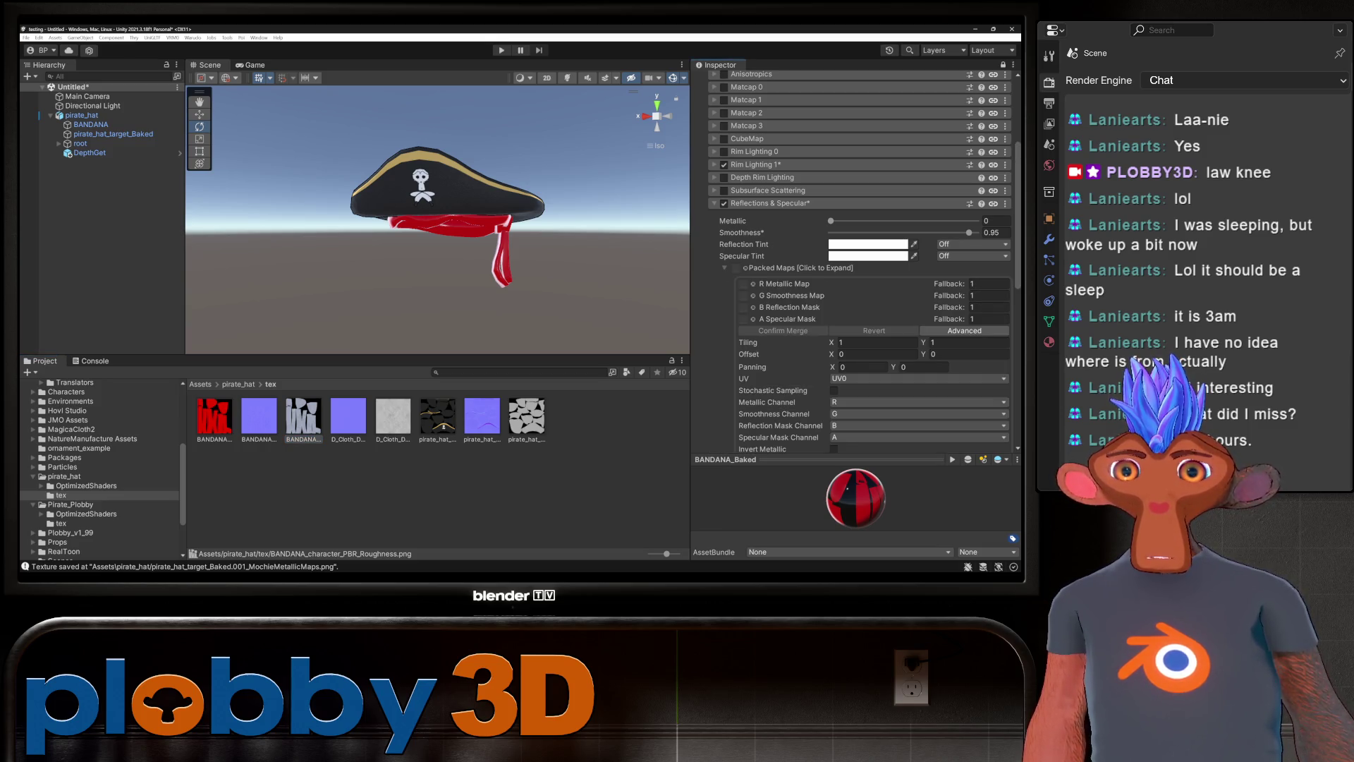
{"action": "left_click_drag", "start_coordinate": [303, 416], "coordinate": [743, 296]}
{"action": "left_click", "coordinate": [973, 295]}
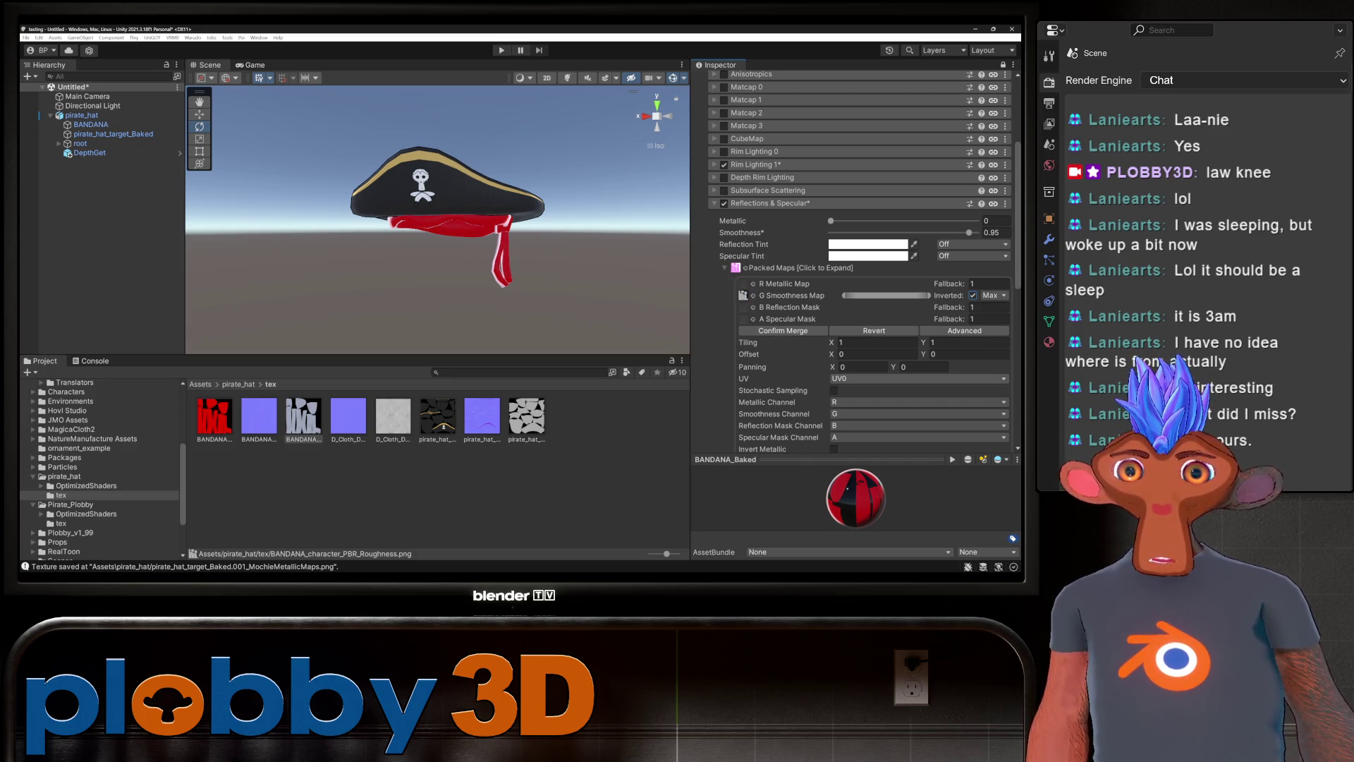
{"action": "left_click", "coordinate": [783, 331]}
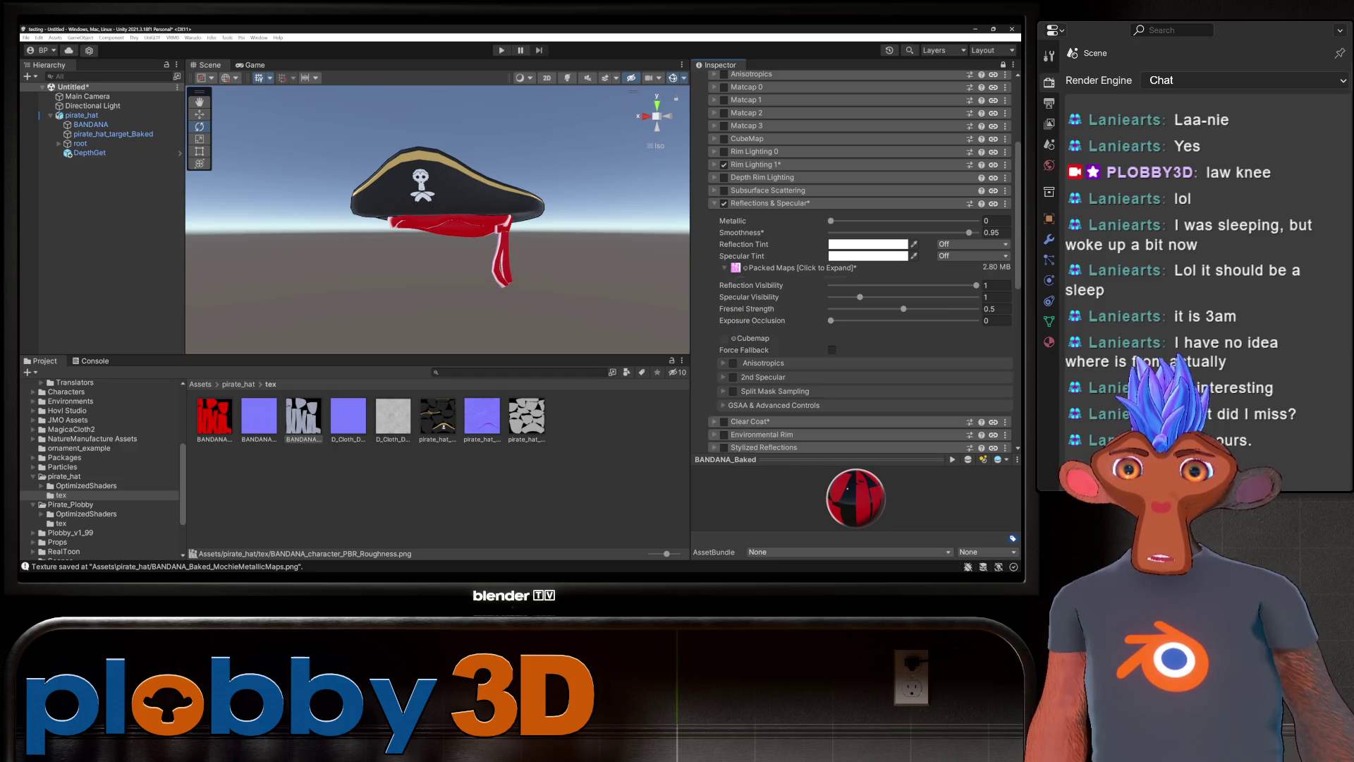
{"action": "mouse_move", "coordinate": [969, 232]}
{"action": "left_mouse_down"}
{"action": "mouse_move", "coordinate": [864, 232]}
{"action": "mouse_move", "coordinate": [926, 232]}
{"action": "left_mouse_up"}
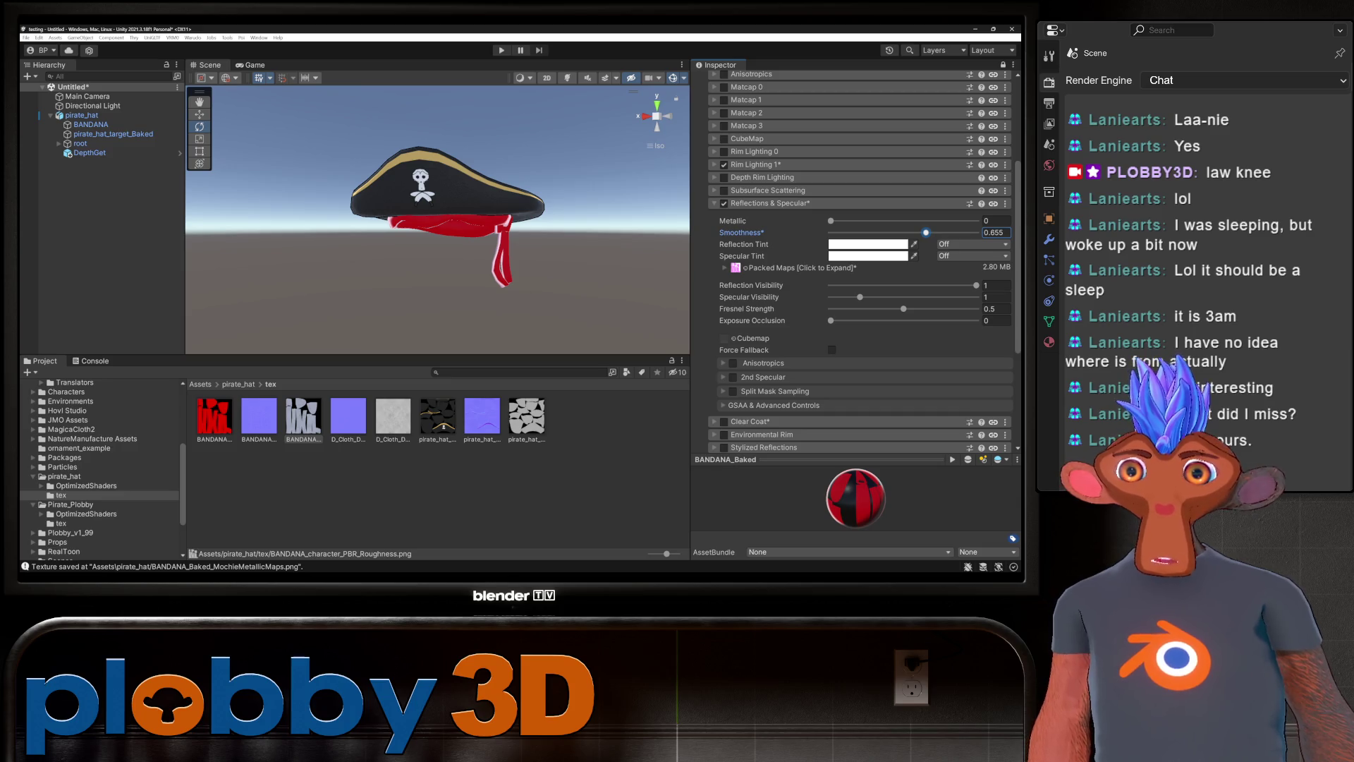
{"action": "left_click", "coordinate": [769, 203]}
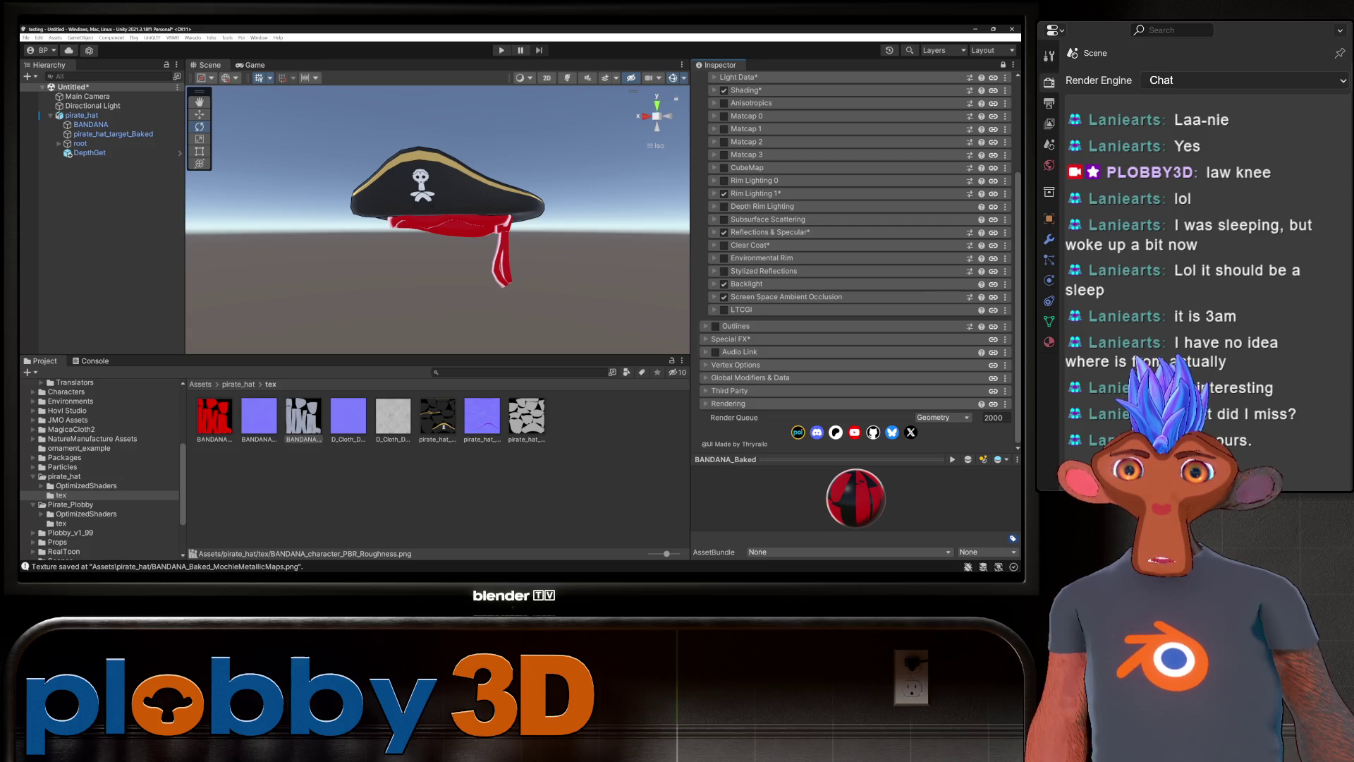
Blend the base colour into Rim Lighting 1 and enable outlines on the bandana material.
{"action": "left_click", "coordinate": [755, 193]}
{"action": "left_click_drag", "start_coordinate": [833, 298], "coordinate": [974, 299]}
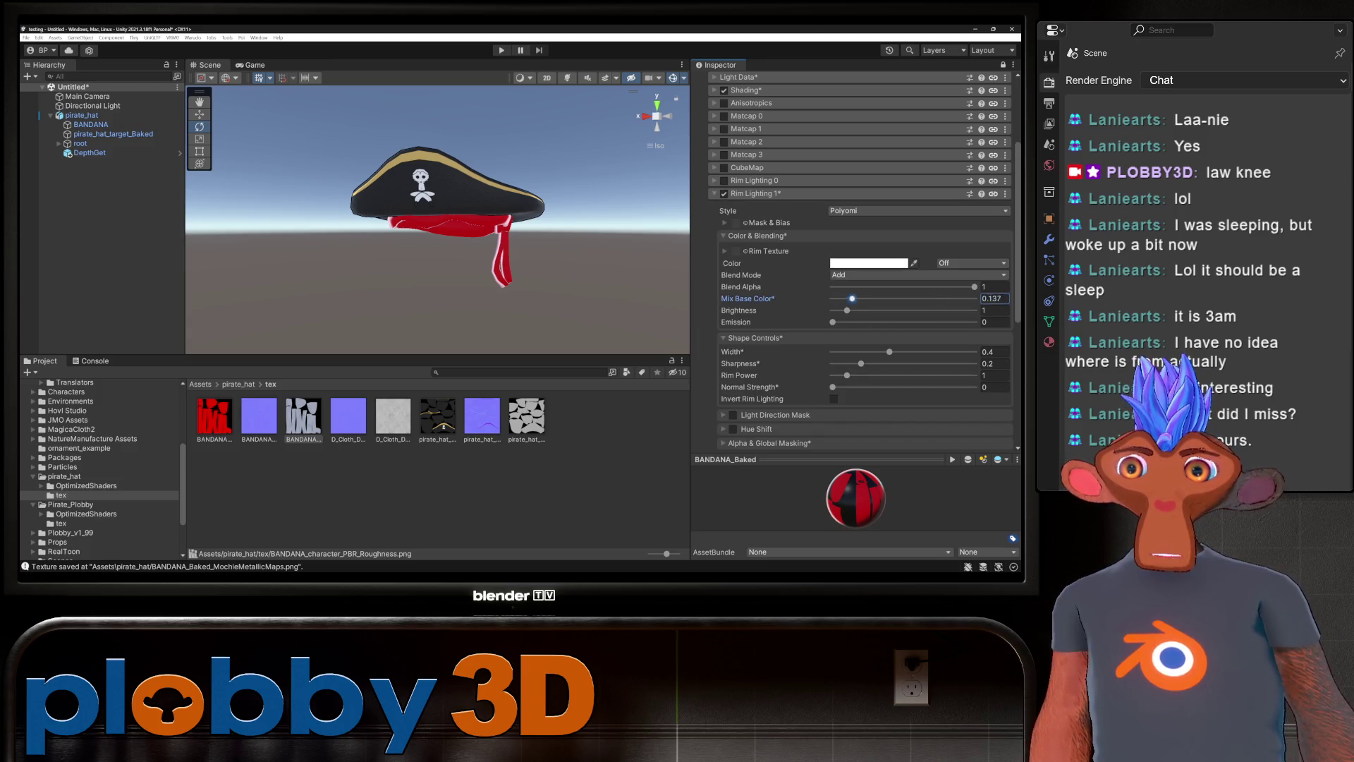
{"action": "left_click", "coordinate": [755, 194]}
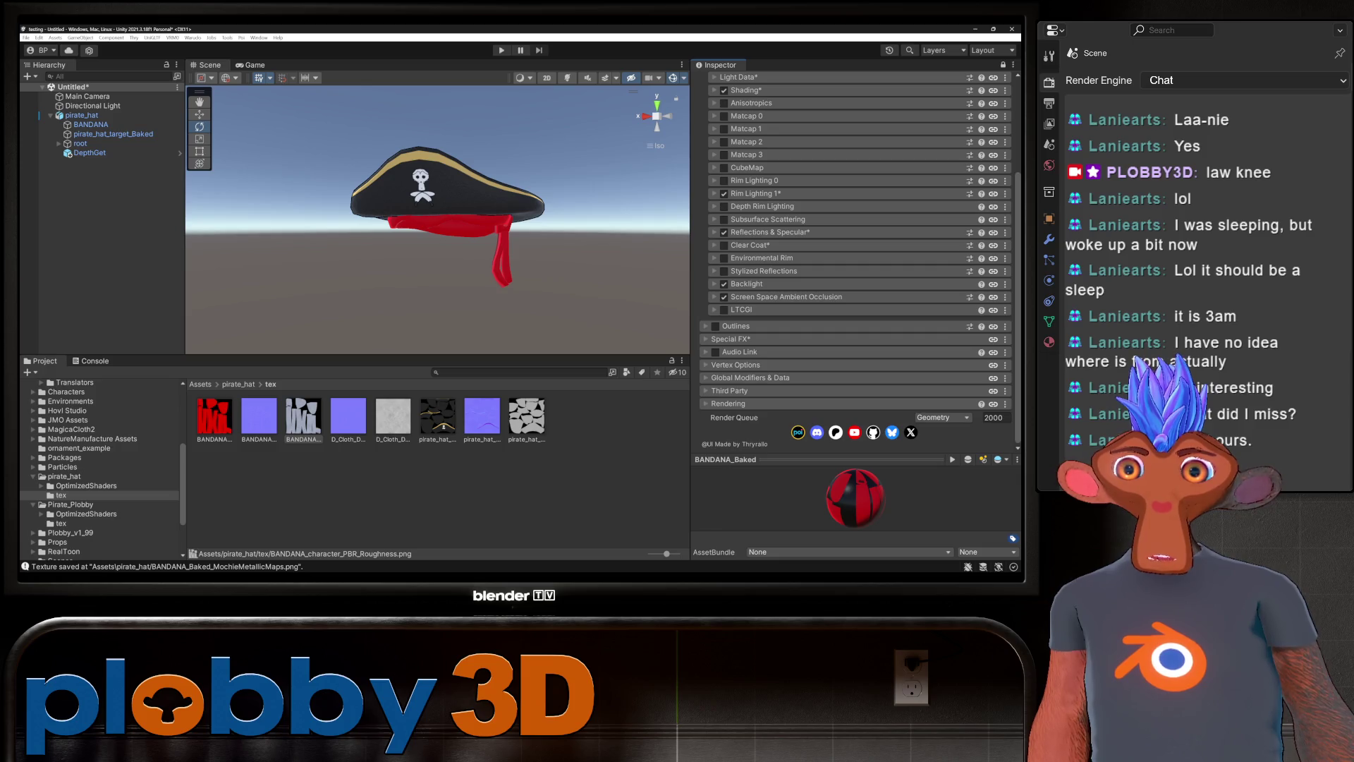
{"action": "left_click", "coordinate": [716, 357]}
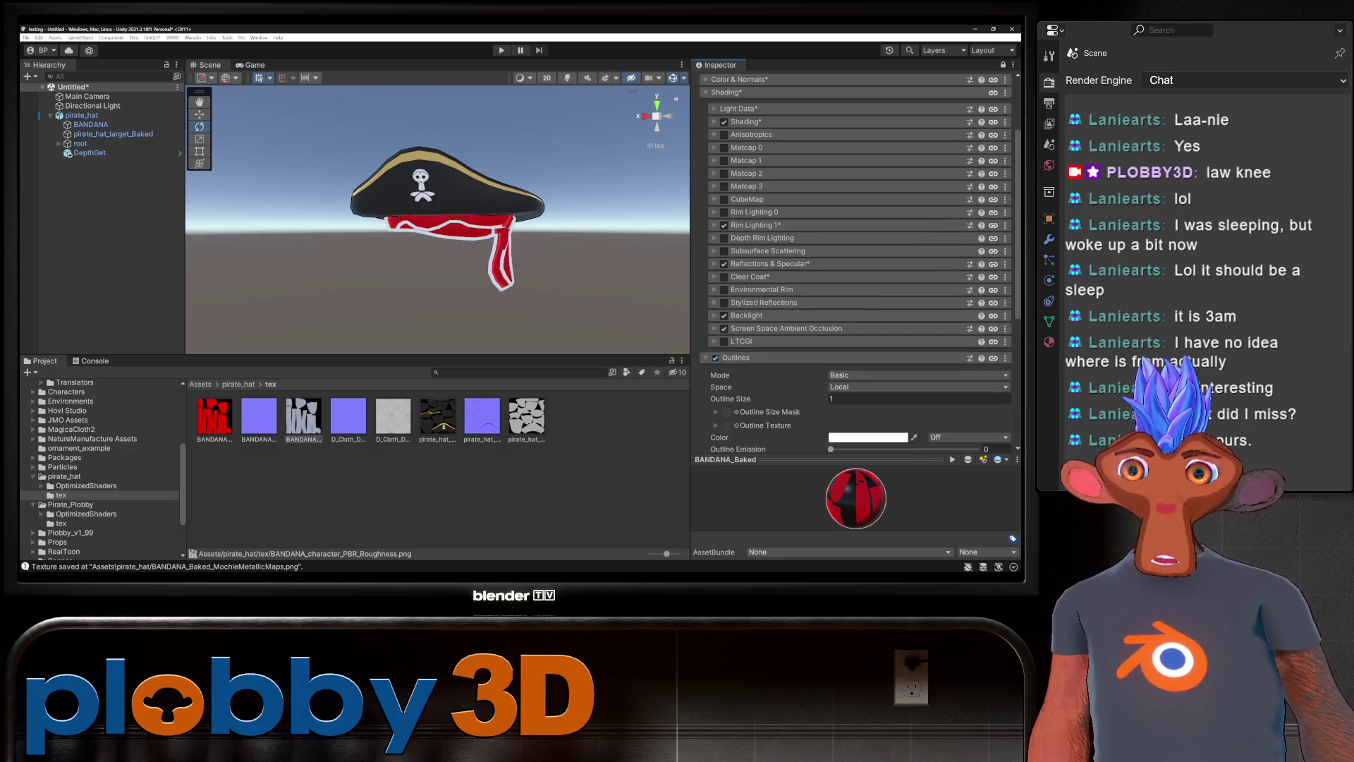
Make the bandana's outline colour dark red with saturation 100 and brightness 23.
{"action": "left_click", "coordinate": [869, 437]}
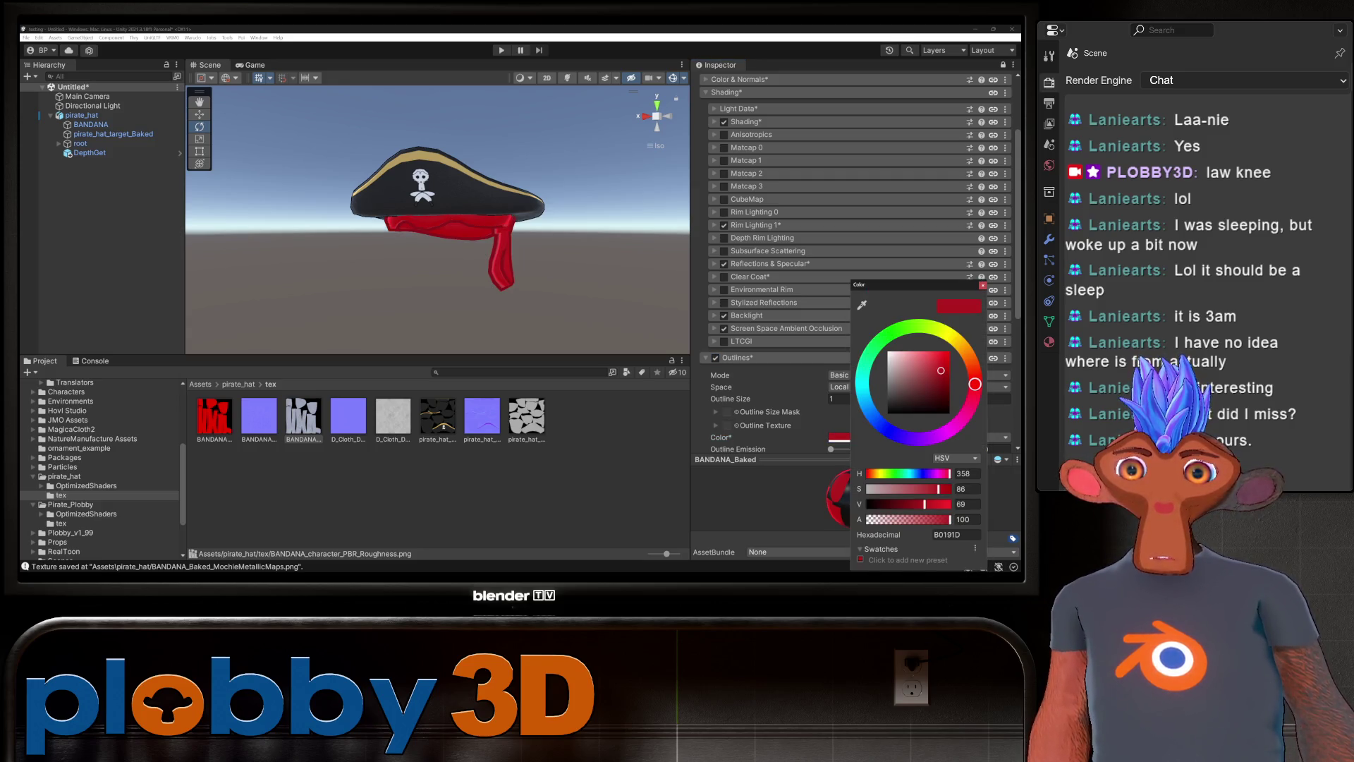
{"action": "left_click", "coordinate": [966, 489]}
{"action": "type", "text": "100"}
{"action": "key", "text": "Return"}
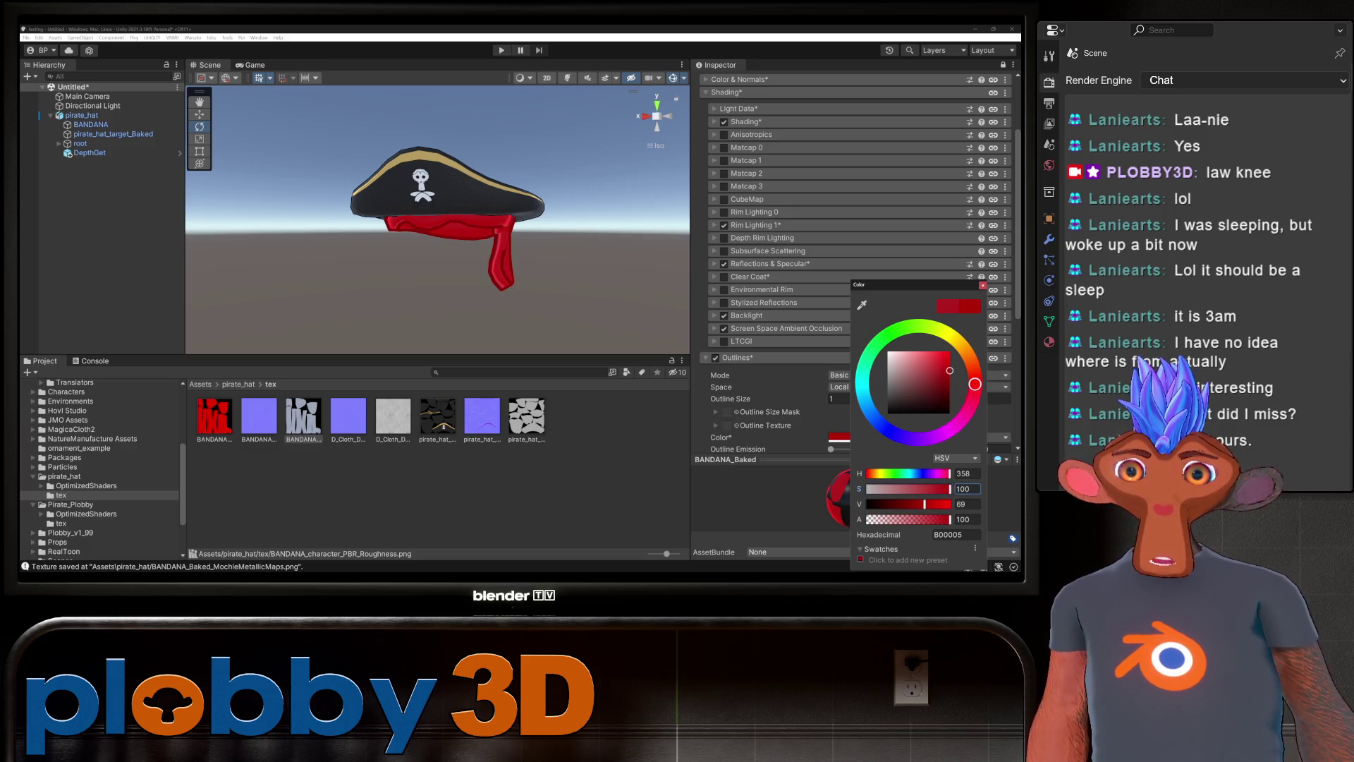
{"action": "left_click", "coordinate": [967, 504]}
{"action": "type", "text": "25"}
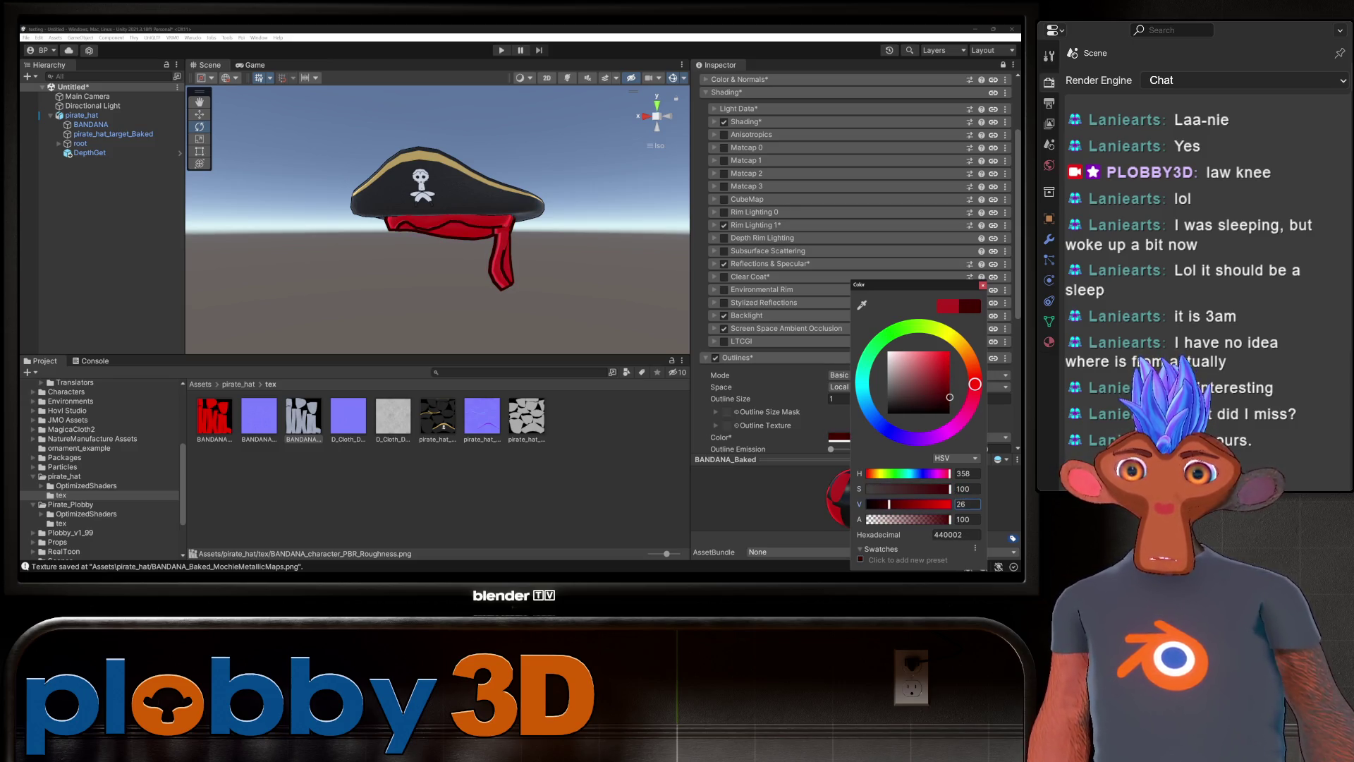
{"action": "key", "text": "BackSpace"}
{"action": "type", "text": "3"}
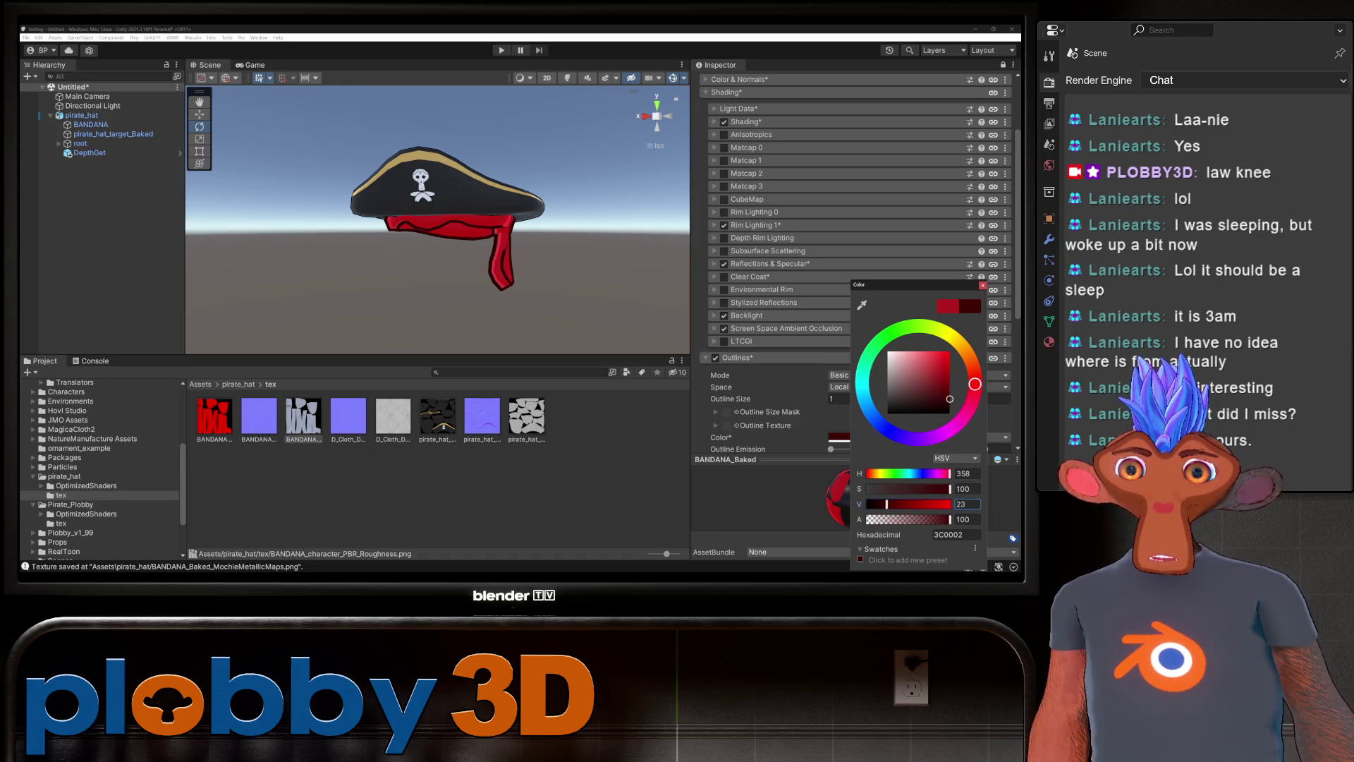
Set the Outline Size to 0.13 and lock in the optimized shader.
{"action": "left_click", "coordinate": [982, 285]}
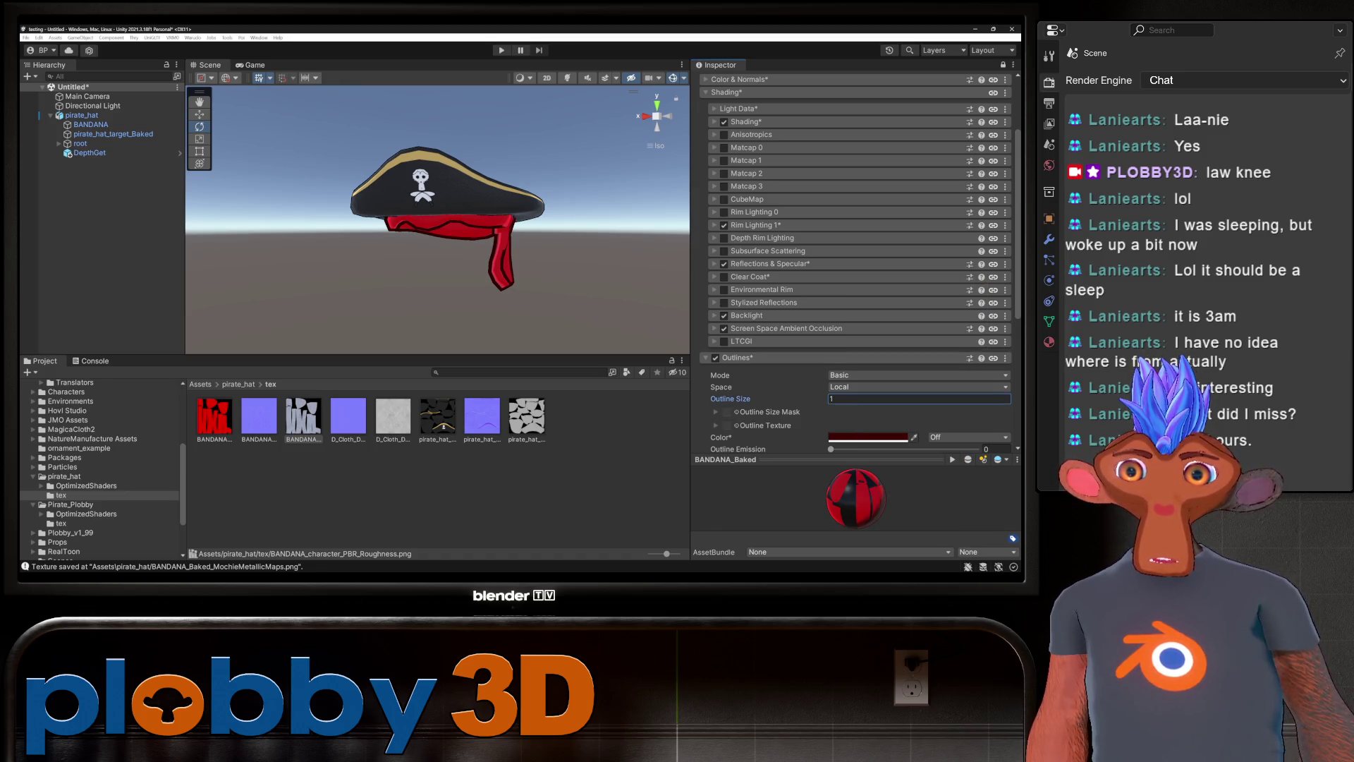
{"action": "type", "text": "0.69"}
{"action": "key", "text": "BackSpace"}
{"action": "key", "text": "BackSpace"}
{"action": "type", "text": "13"}
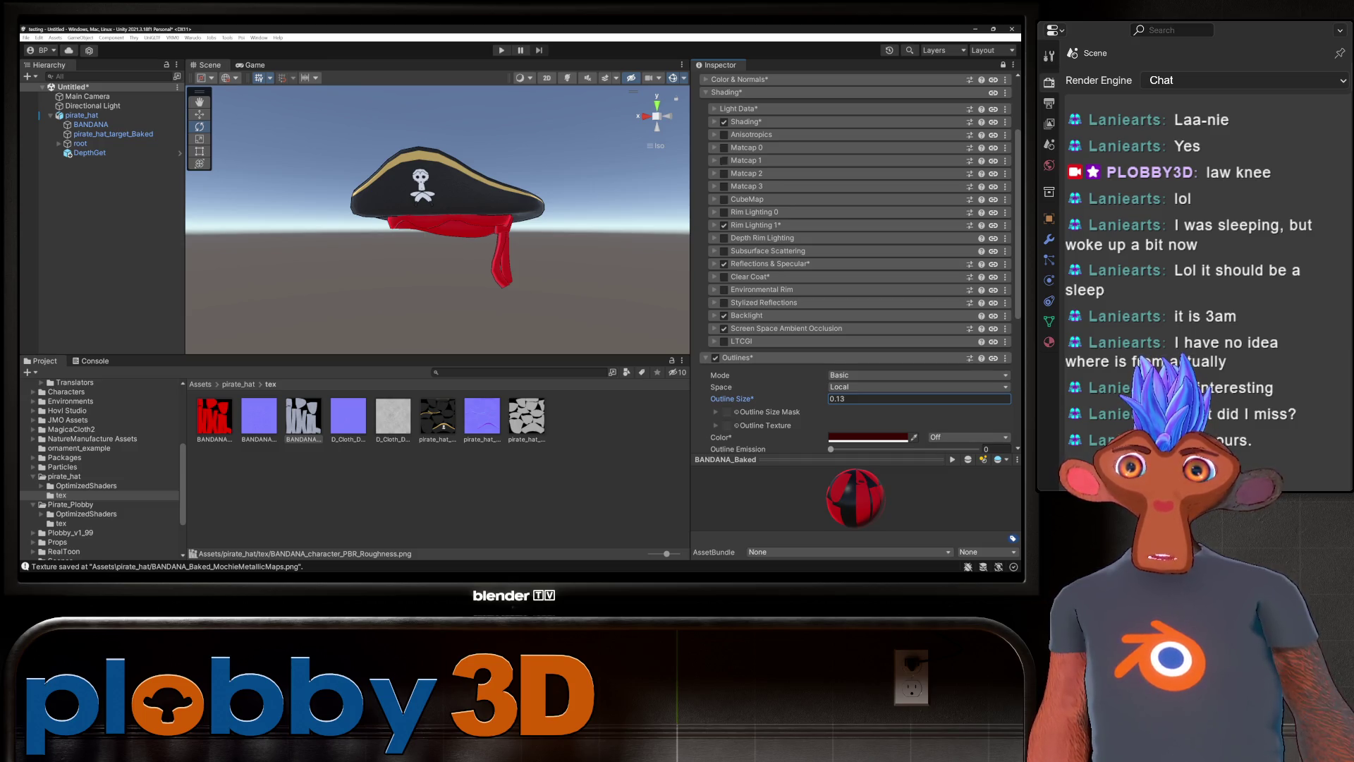
{"action": "scroll", "coordinate": [724, 147], "scroll_direction": "up", "scroll_amount": 3}
{"action": "left_click", "coordinate": [724, 147]}
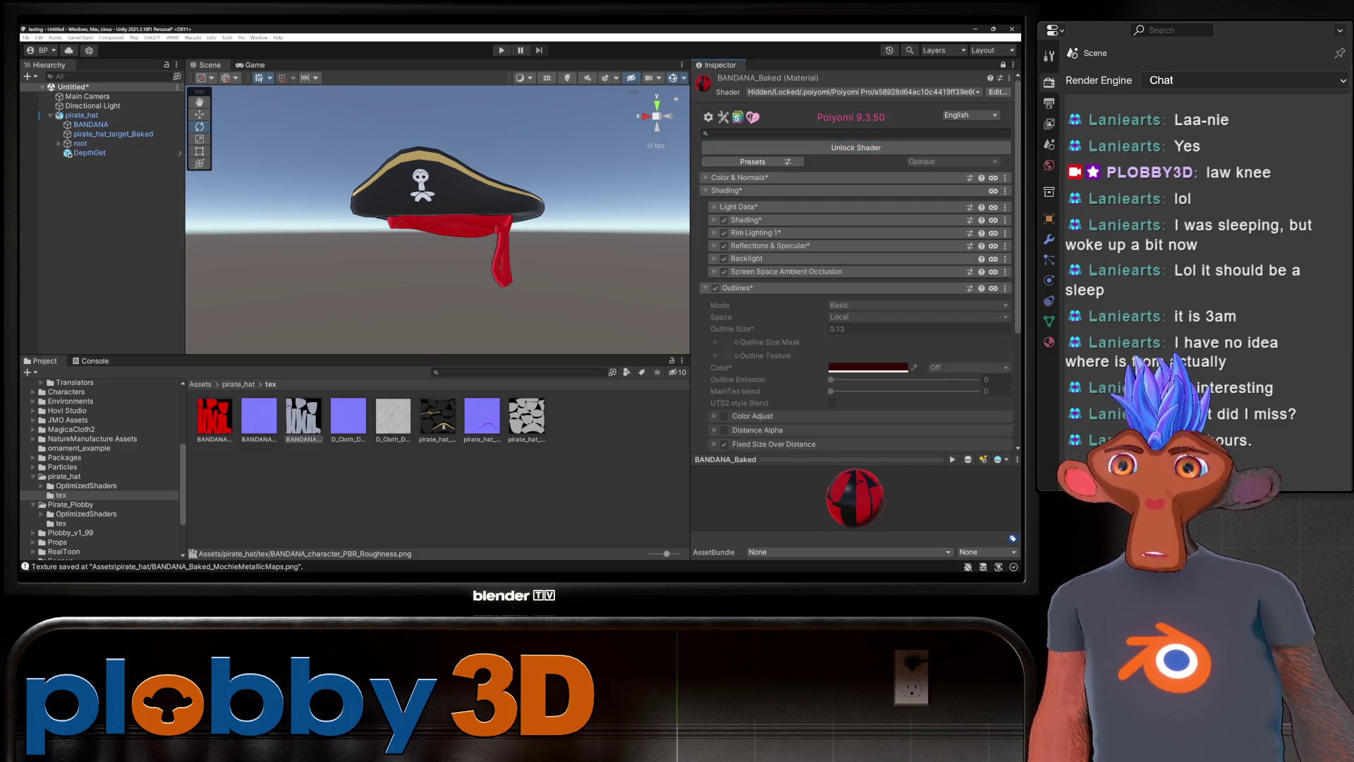
Add a VRM Spring Bone component to pirate_hat with one Root Bones slot.
{"action": "left_click", "coordinate": [81, 115]}
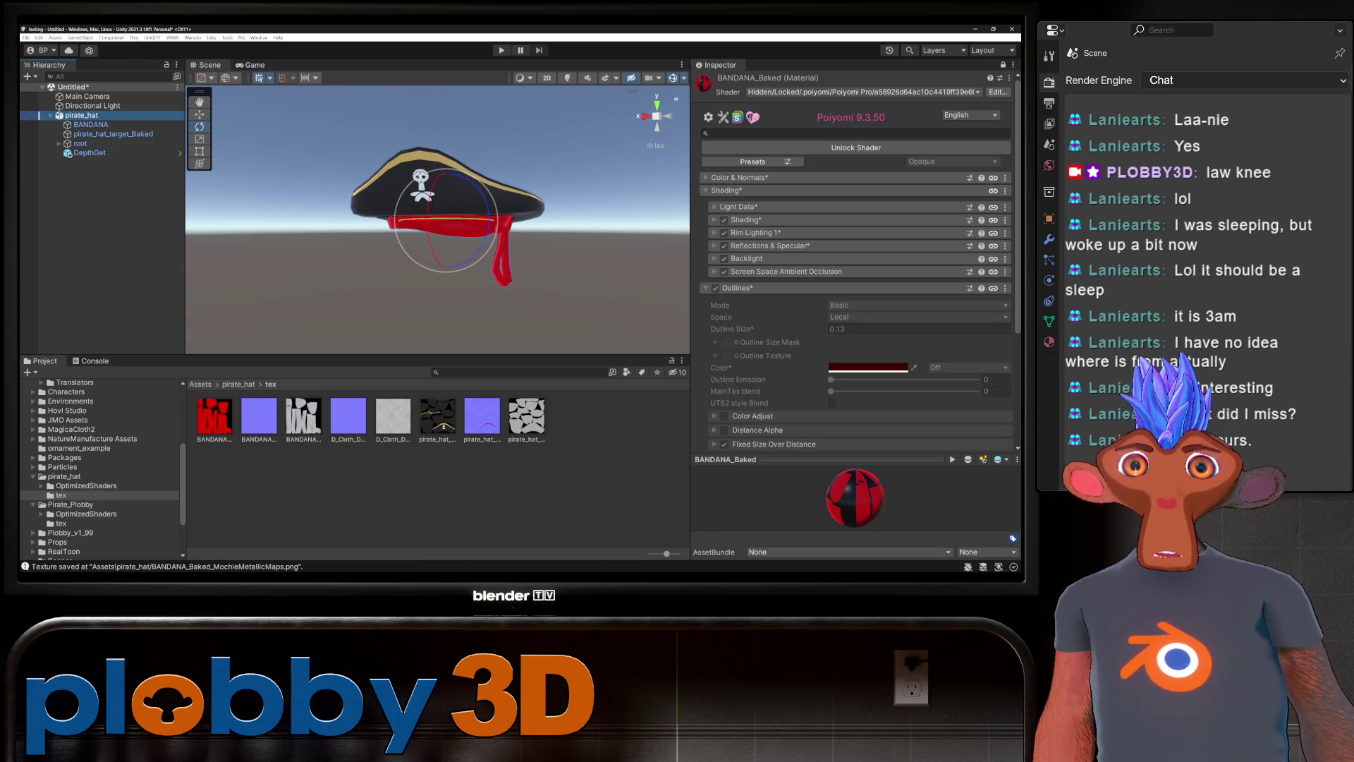
{"action": "left_click", "coordinate": [1003, 64]}
{"action": "left_click", "coordinate": [856, 182]}
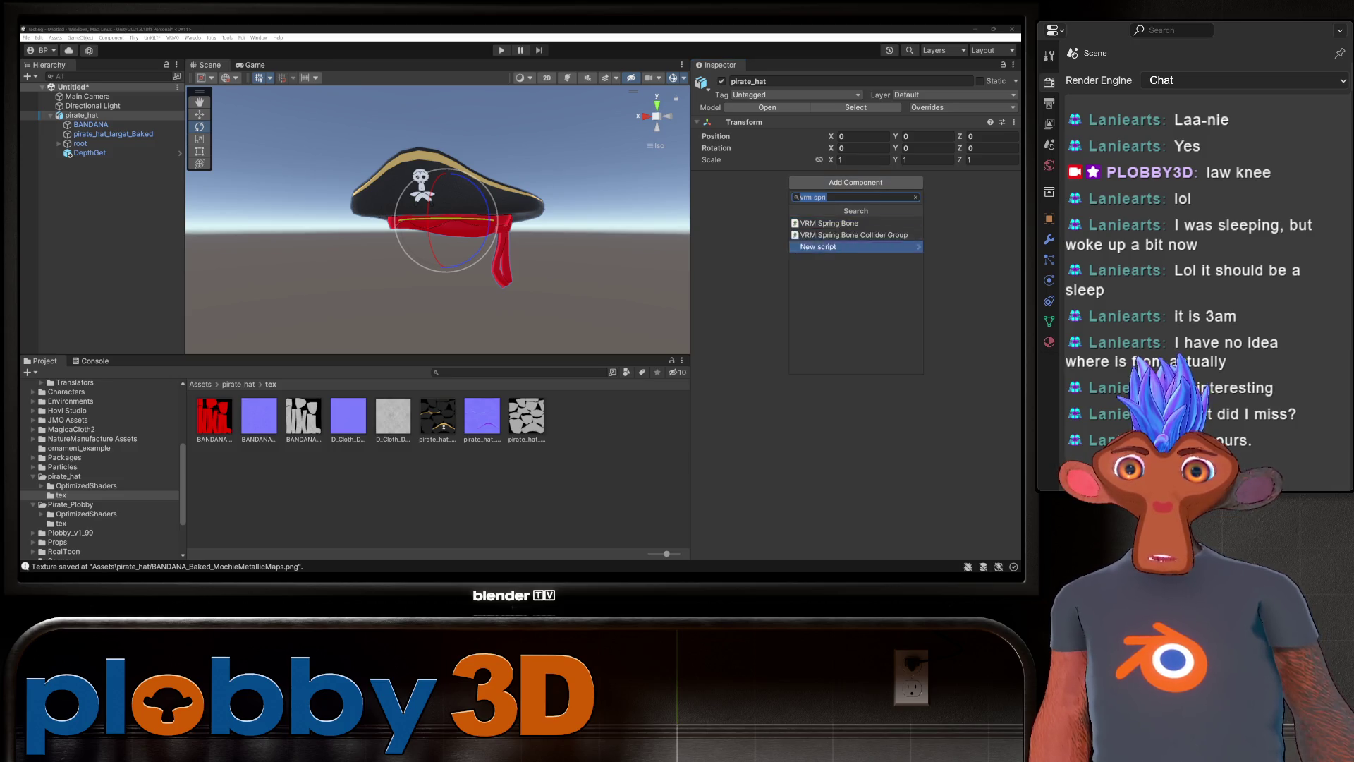
{"action": "left_click", "coordinate": [856, 223]}
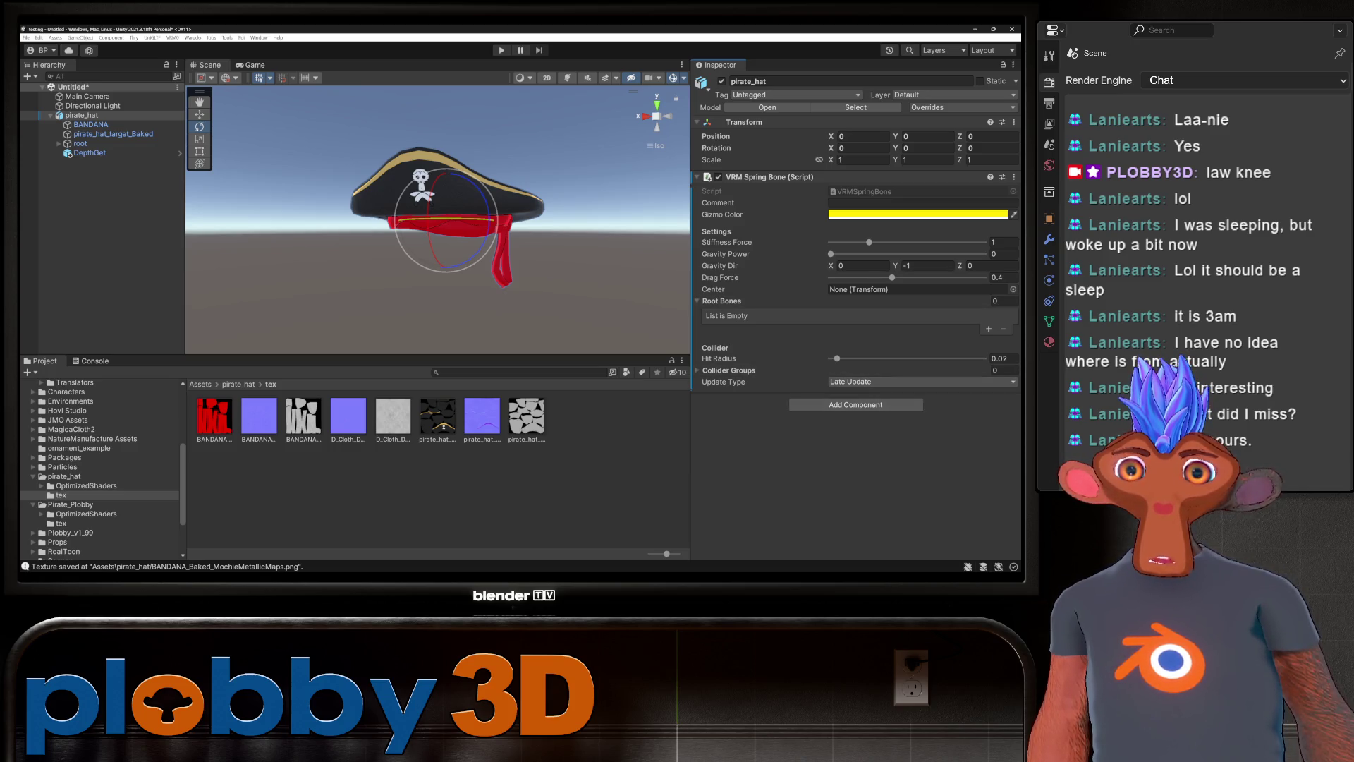
{"action": "left_click", "coordinate": [988, 329]}
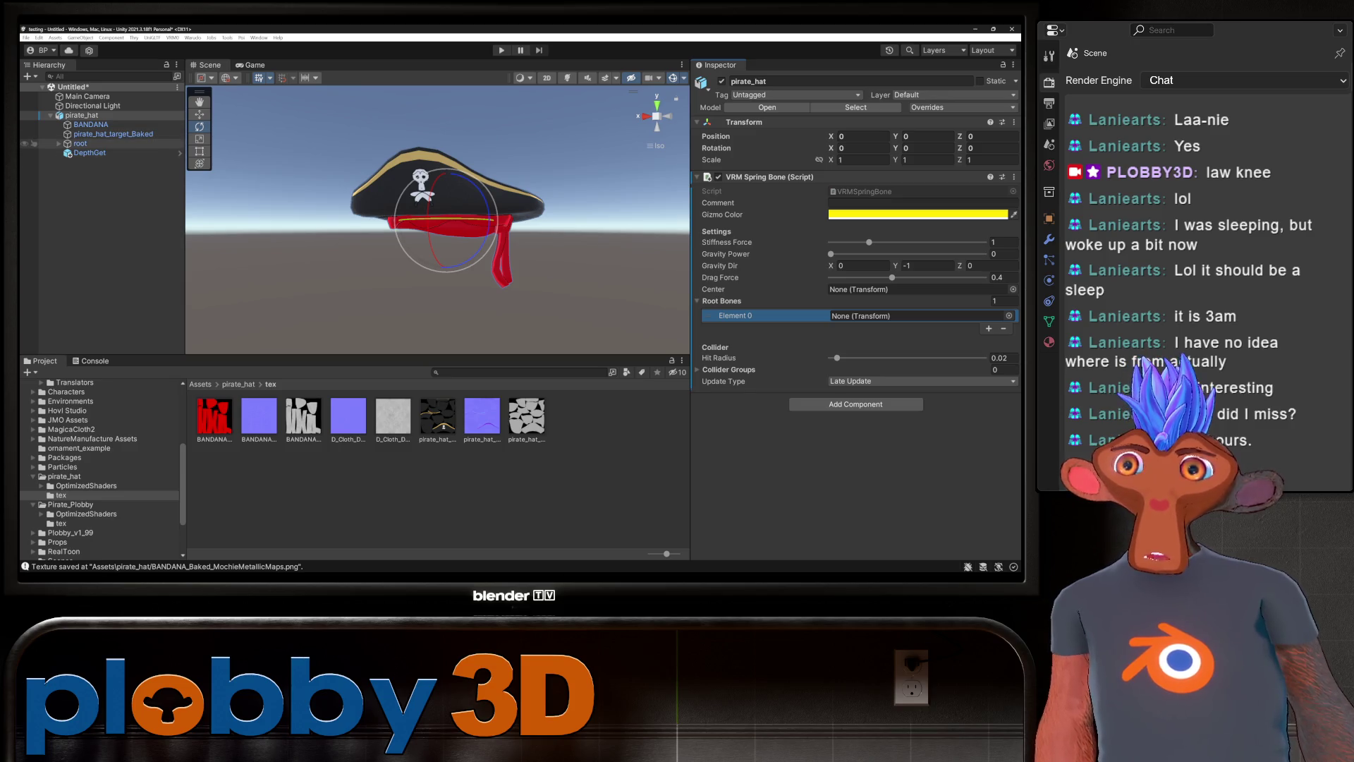
Expand the hat's bone hierarchy and drag Bone.001 into the spring bone's Element 0.
{"action": "left_click", "coordinate": [59, 143]}
{"action": "left_click", "coordinate": [67, 153]}
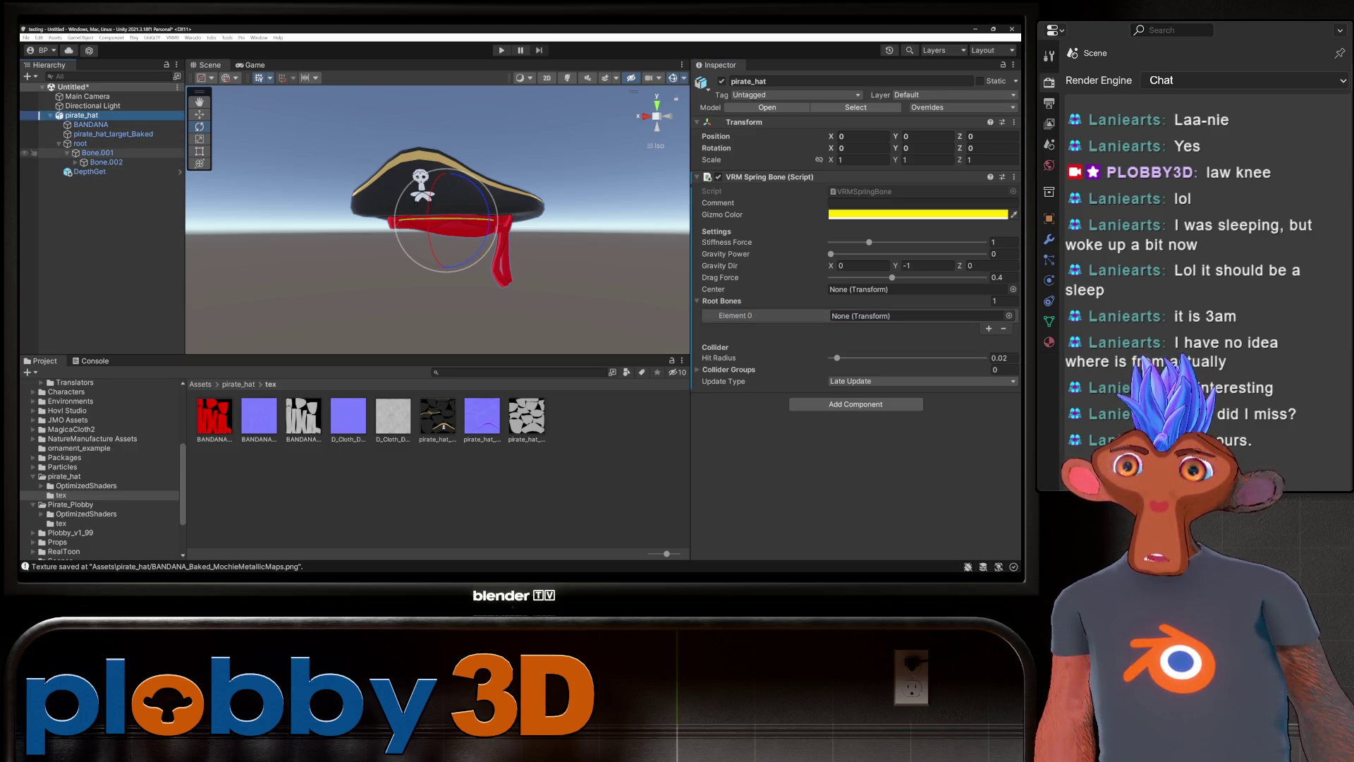
{"action": "left_click", "coordinate": [80, 143]}
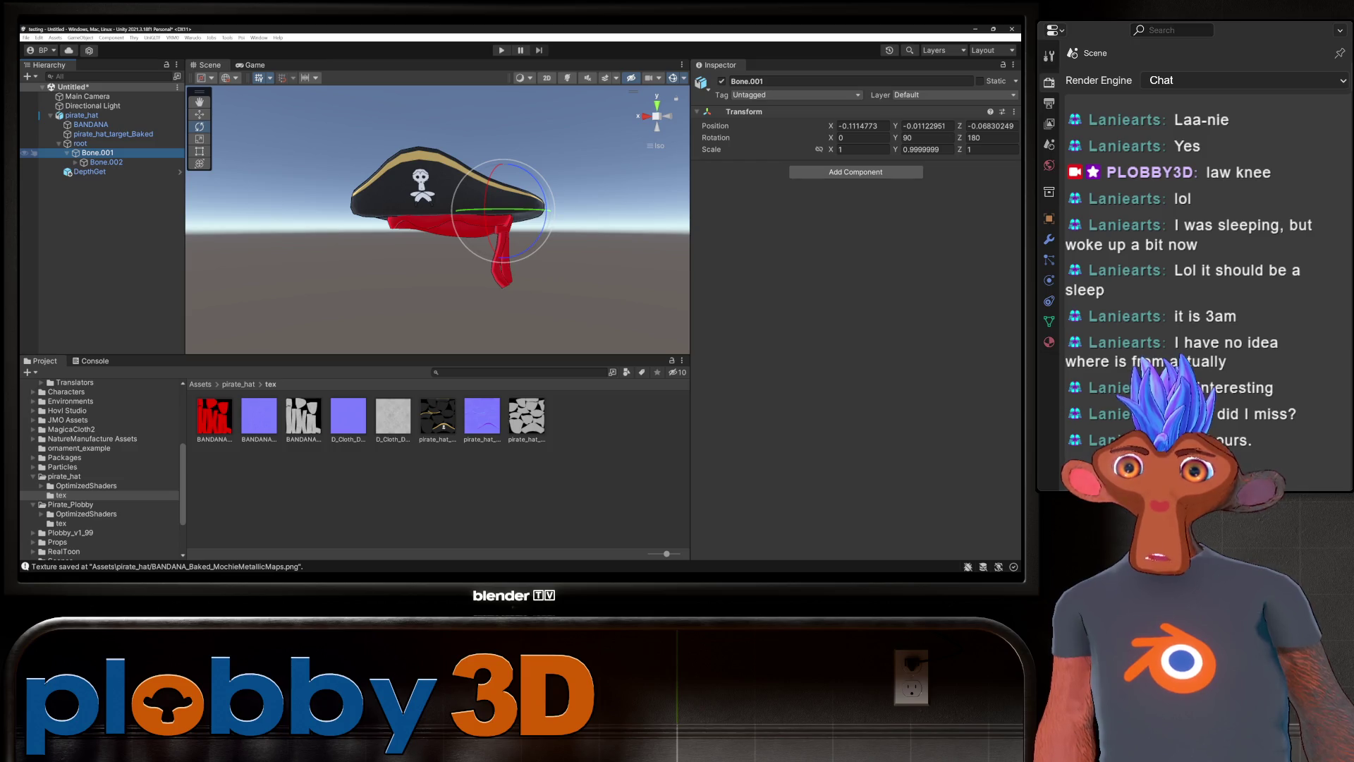
{"action": "left_click", "coordinate": [106, 163]}
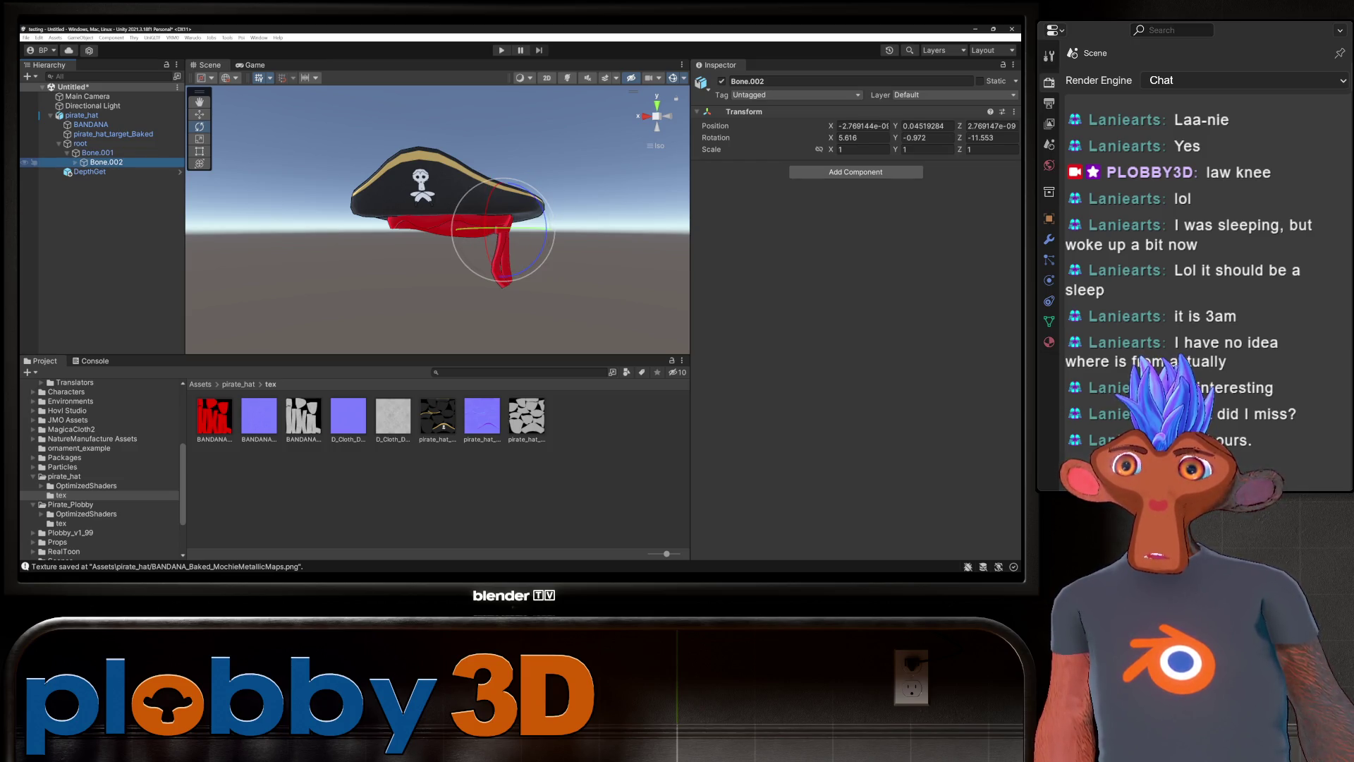
{"action": "left_click", "coordinate": [75, 162]}
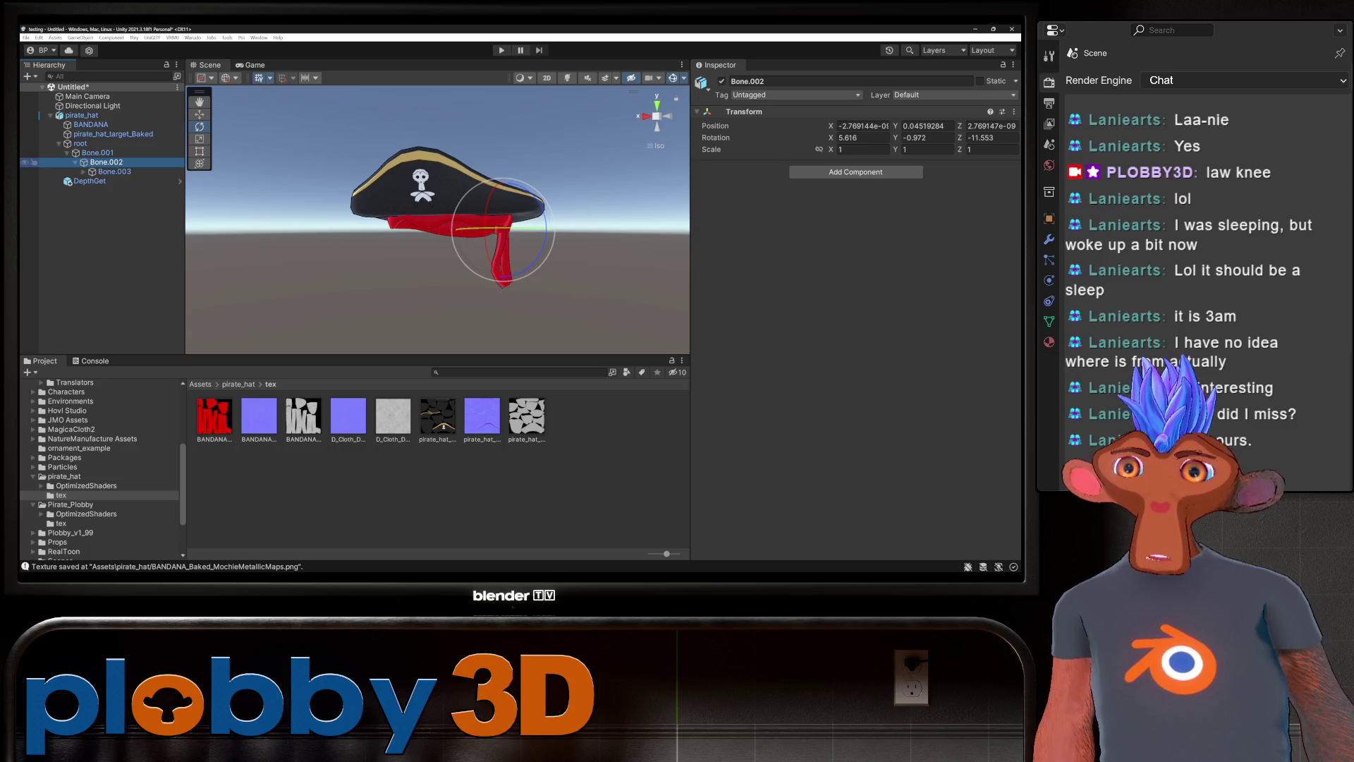
{"action": "left_click", "coordinate": [97, 152]}
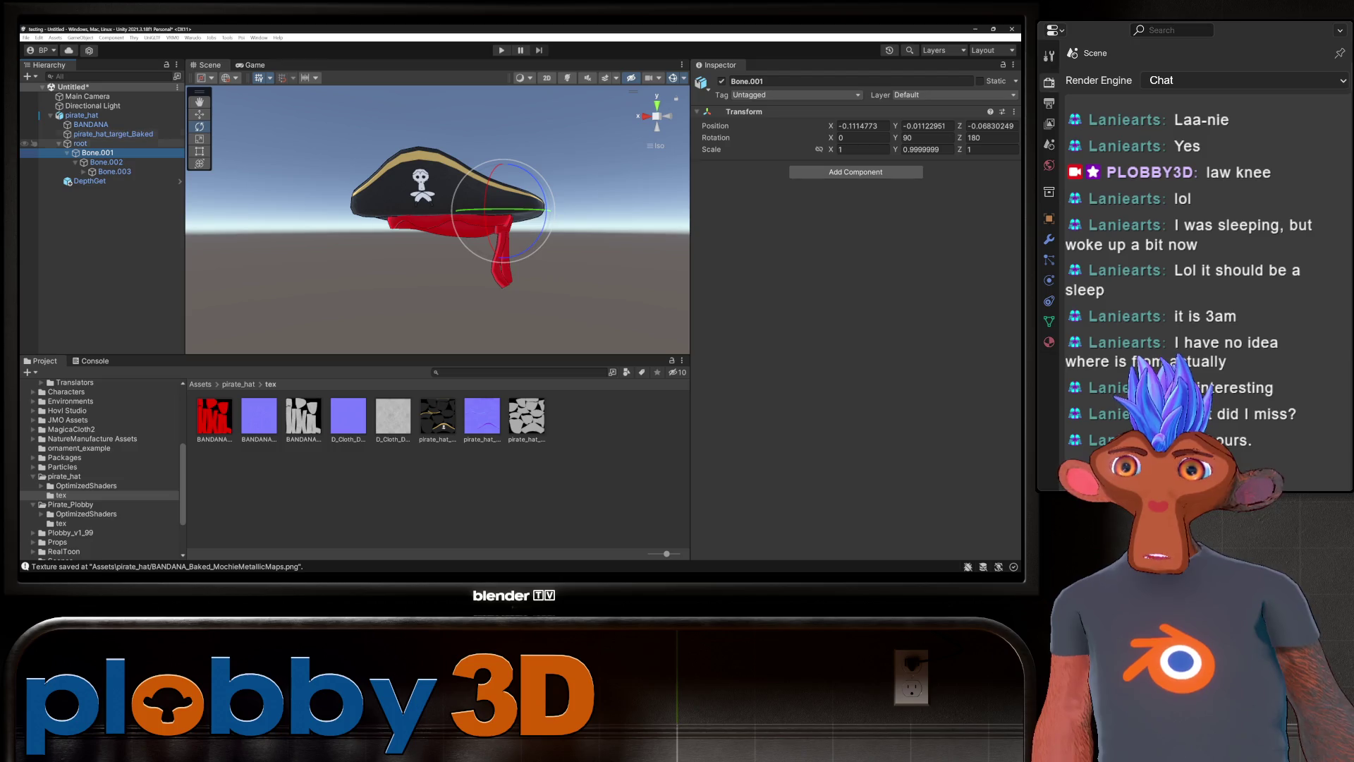
{"action": "left_click", "coordinate": [77, 115]}
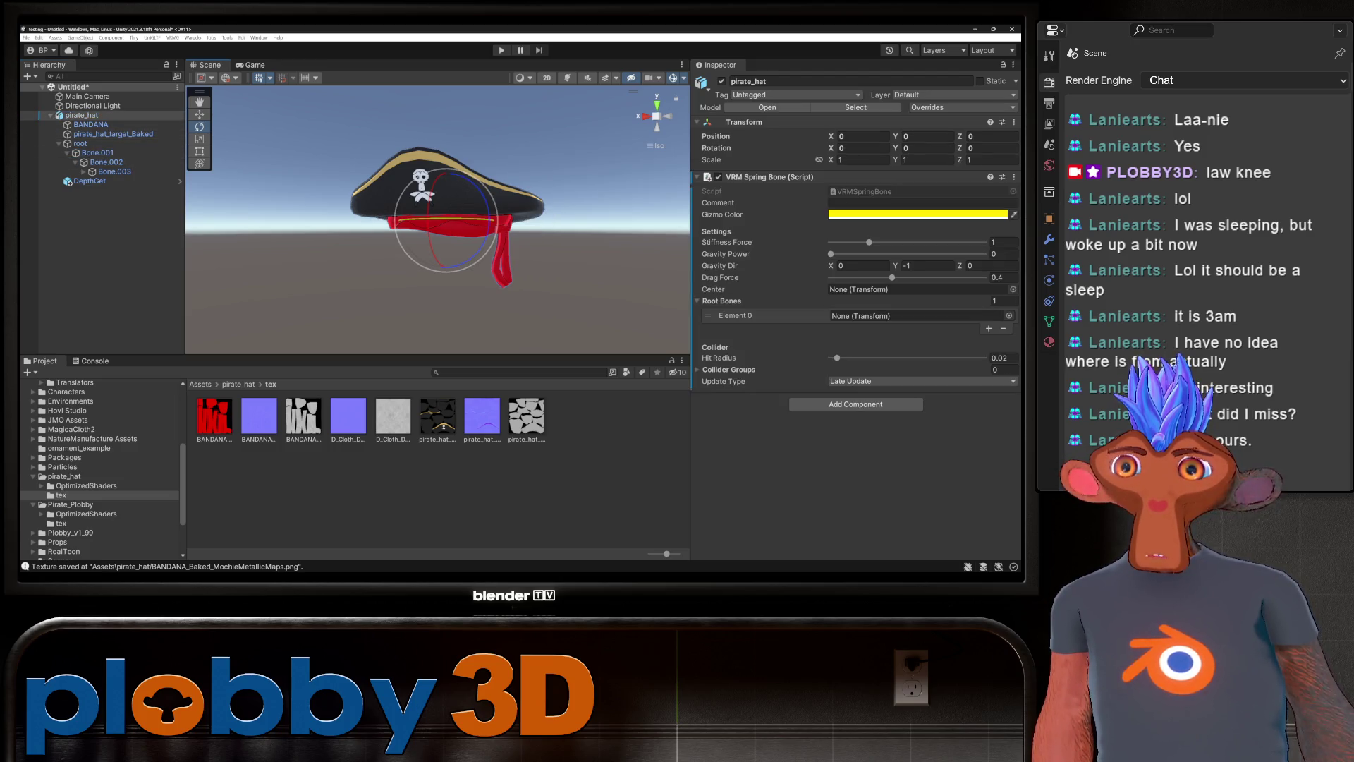
{"action": "left_click_drag", "start_coordinate": [98, 152], "coordinate": [917, 316]}
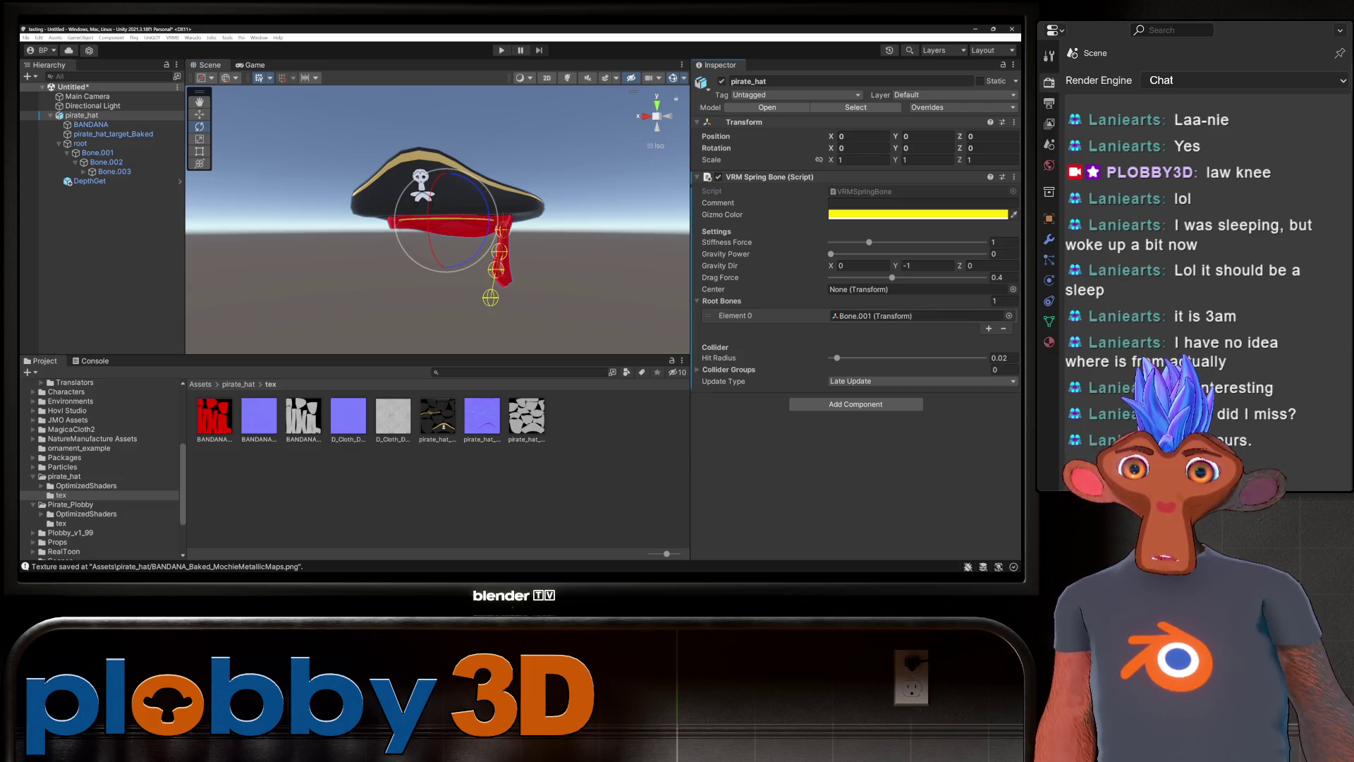
{"action": "right_click", "coordinate": [100, 116]}
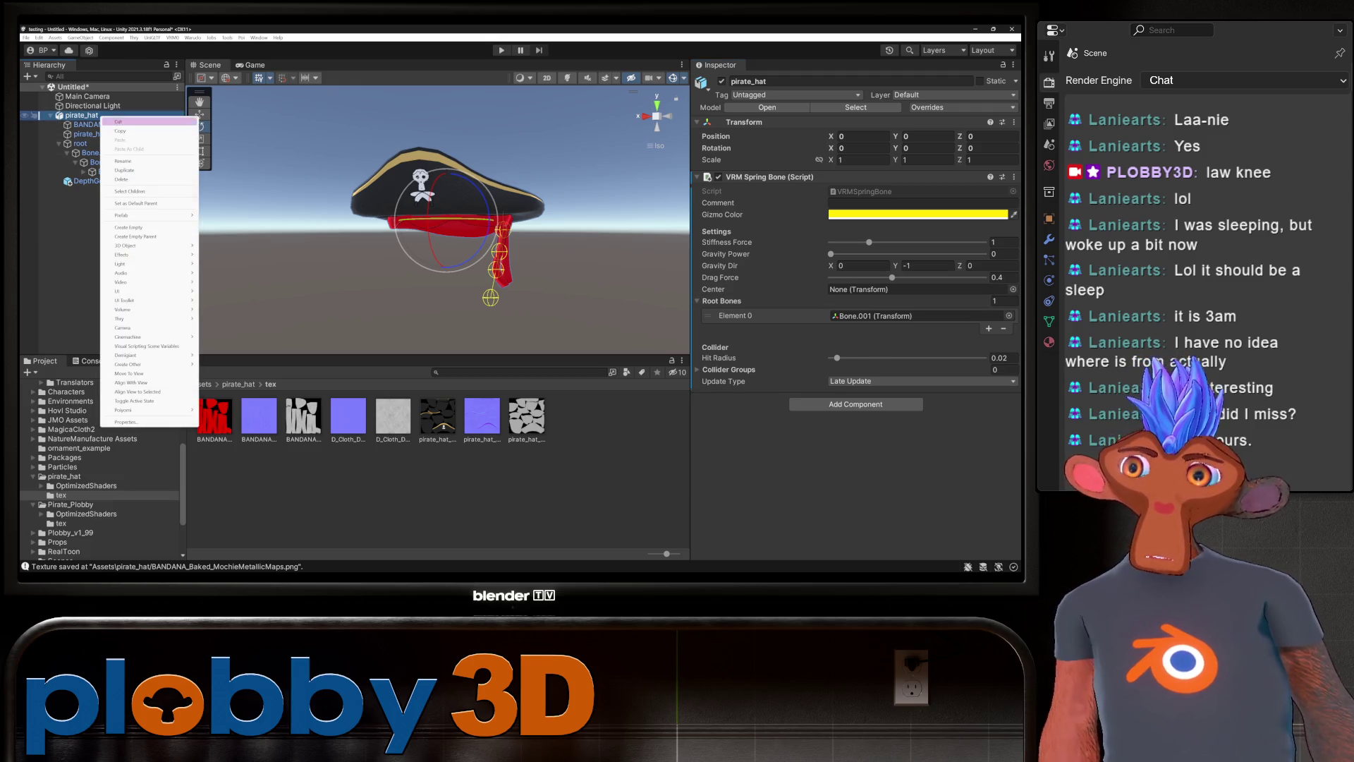
Parent pirate_hat under a new empty GameObject and save it as prefab 'Prop' in the tex folder.
{"action": "left_click", "coordinate": [137, 236]}
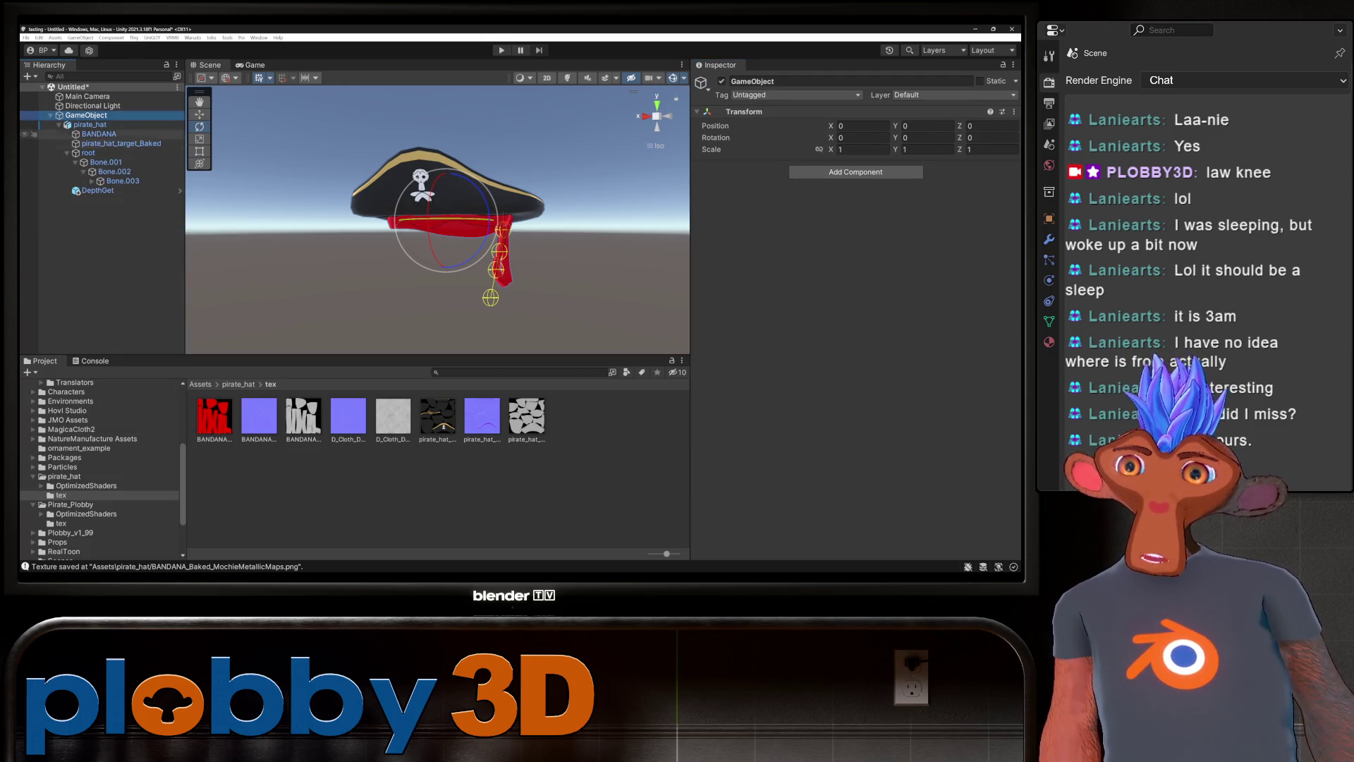
{"action": "left_click_drag", "start_coordinate": [86, 115], "coordinate": [437, 420]}
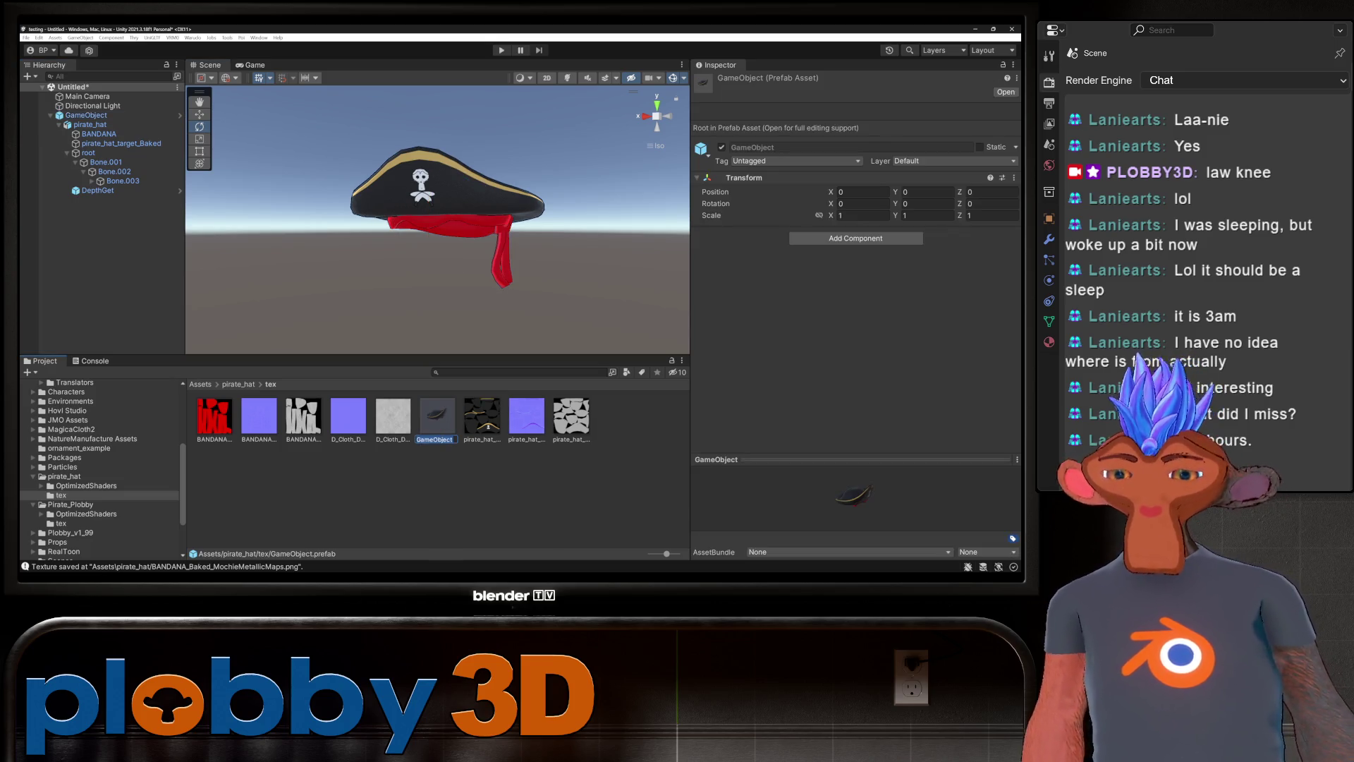
{"action": "type", "text": "Prop"}
{"action": "key", "text": "Return"}
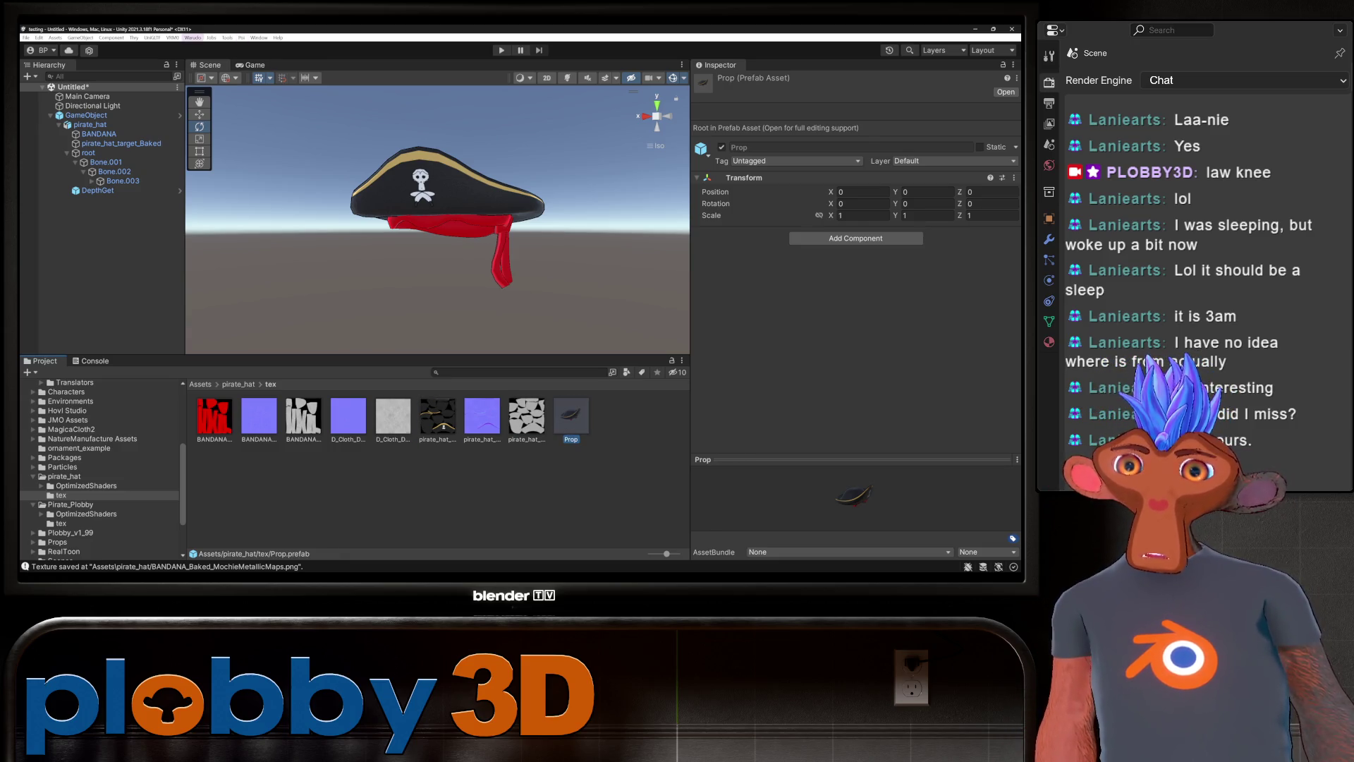
{"action": "left_click", "coordinate": [192, 38]}
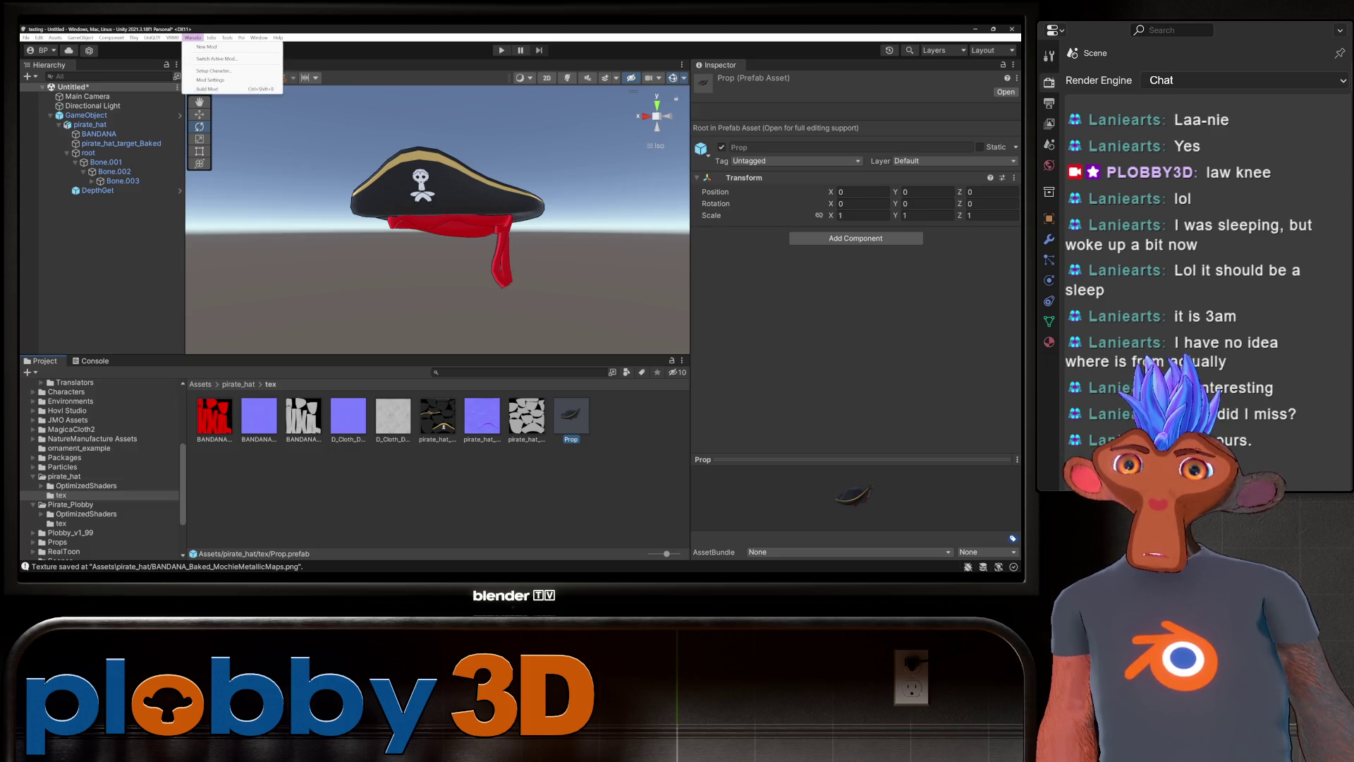
Set the mod export directory to Warudo's StreamingAssets Props folder and close Mod Settings.
{"action": "left_click", "coordinate": [210, 80]}
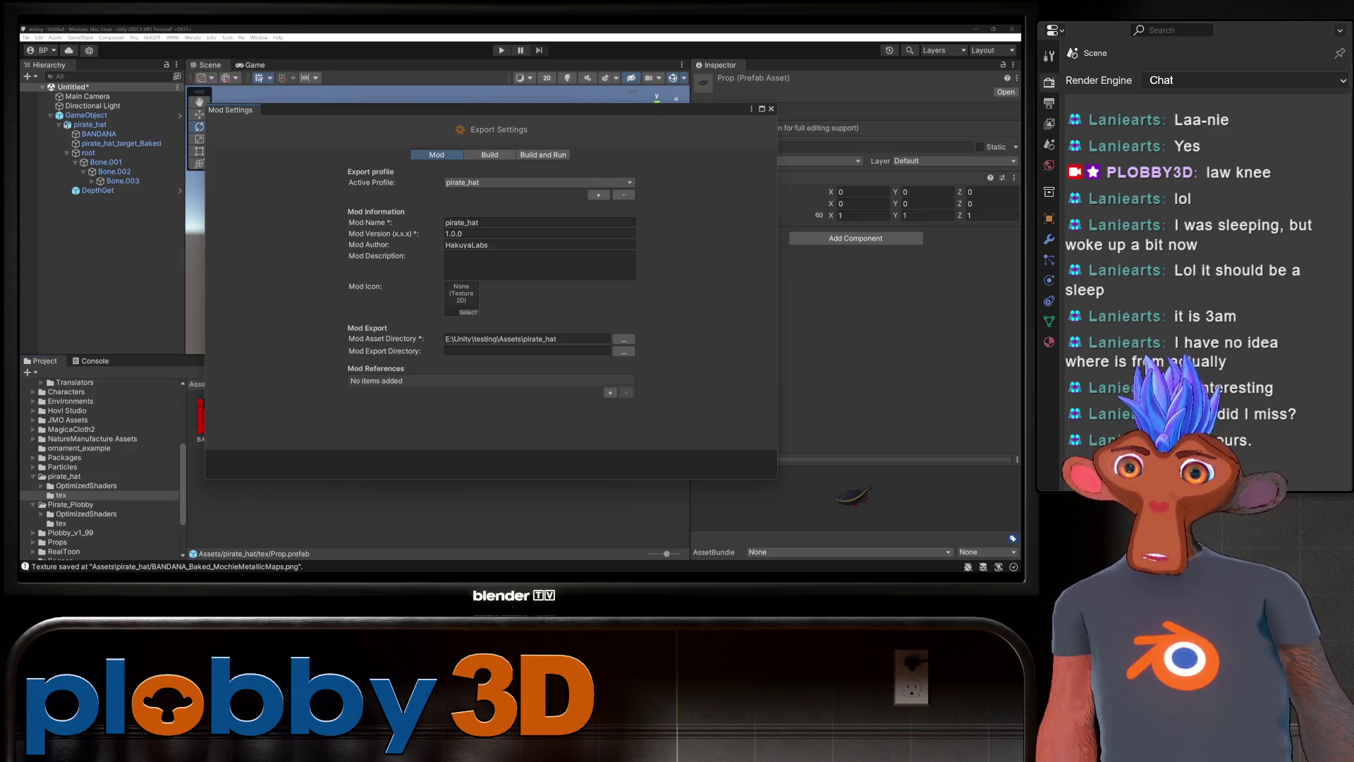
{"action": "left_click", "coordinate": [623, 351]}
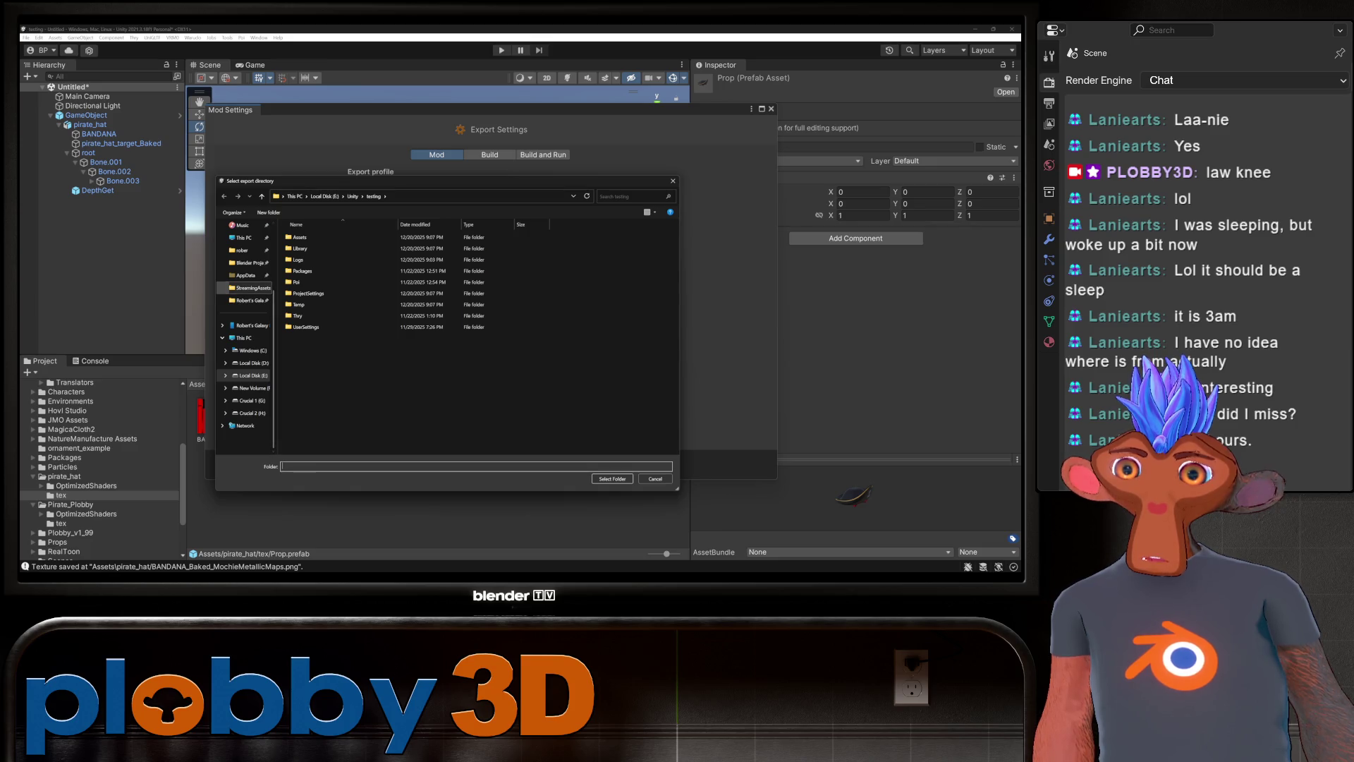
{"action": "left_click", "coordinate": [249, 288]}
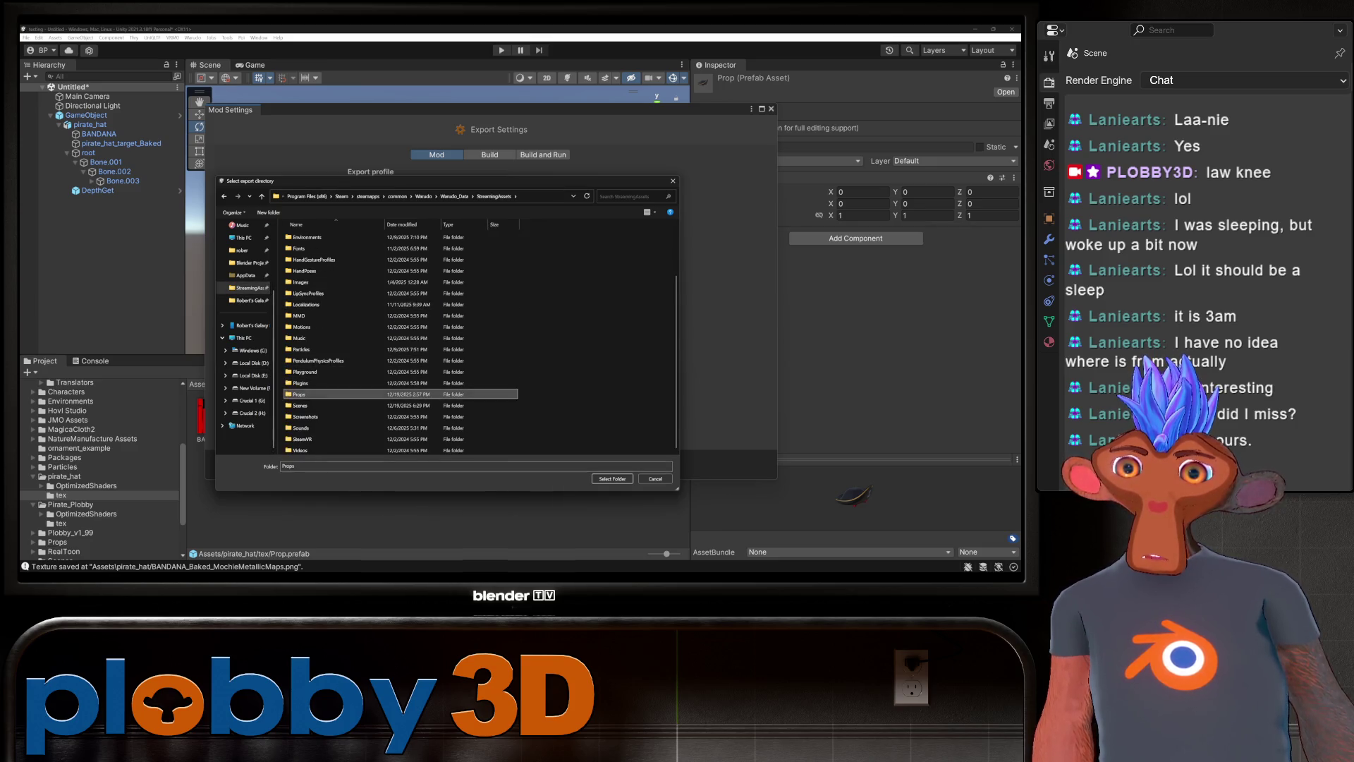
{"action": "double_click", "coordinate": [302, 394]}
{"action": "left_click", "coordinate": [613, 479]}
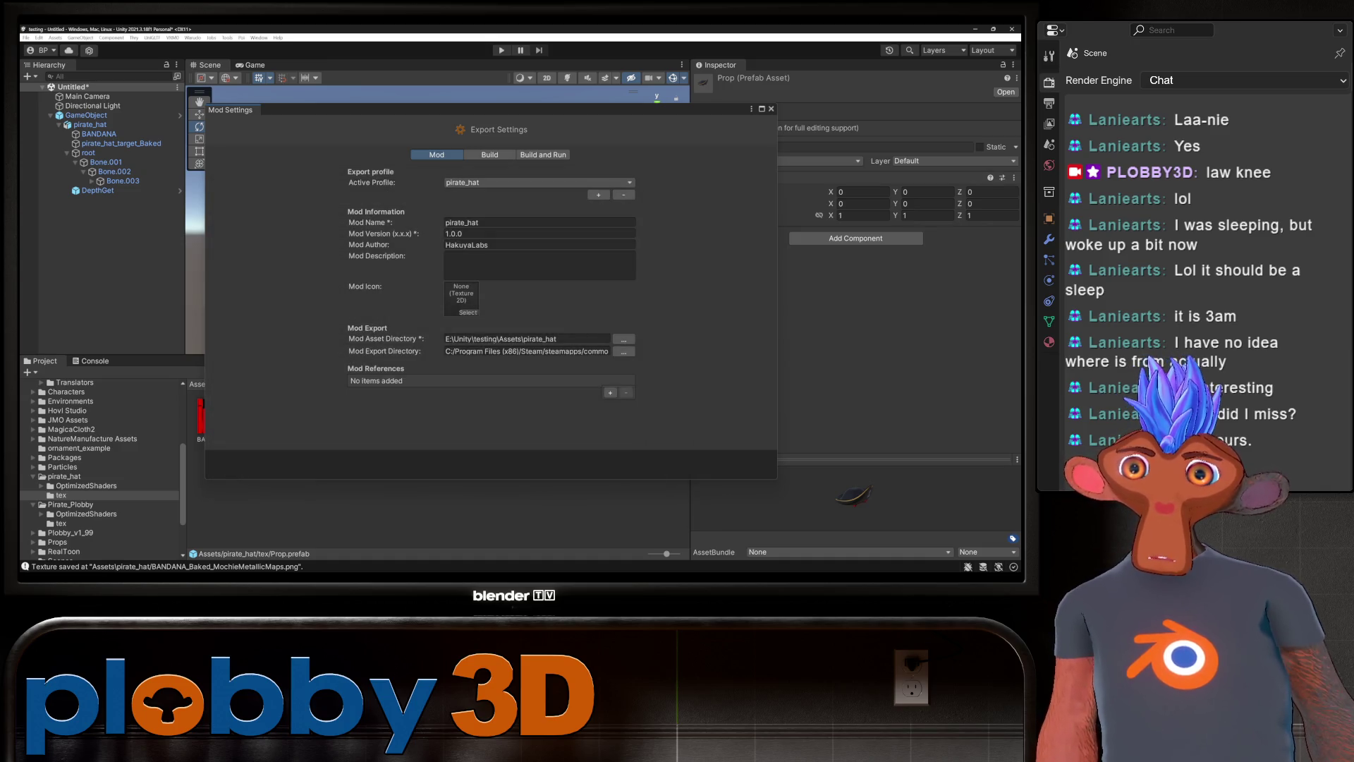
{"action": "left_click", "coordinate": [771, 109]}
{"action": "left_click", "coordinate": [193, 37]}
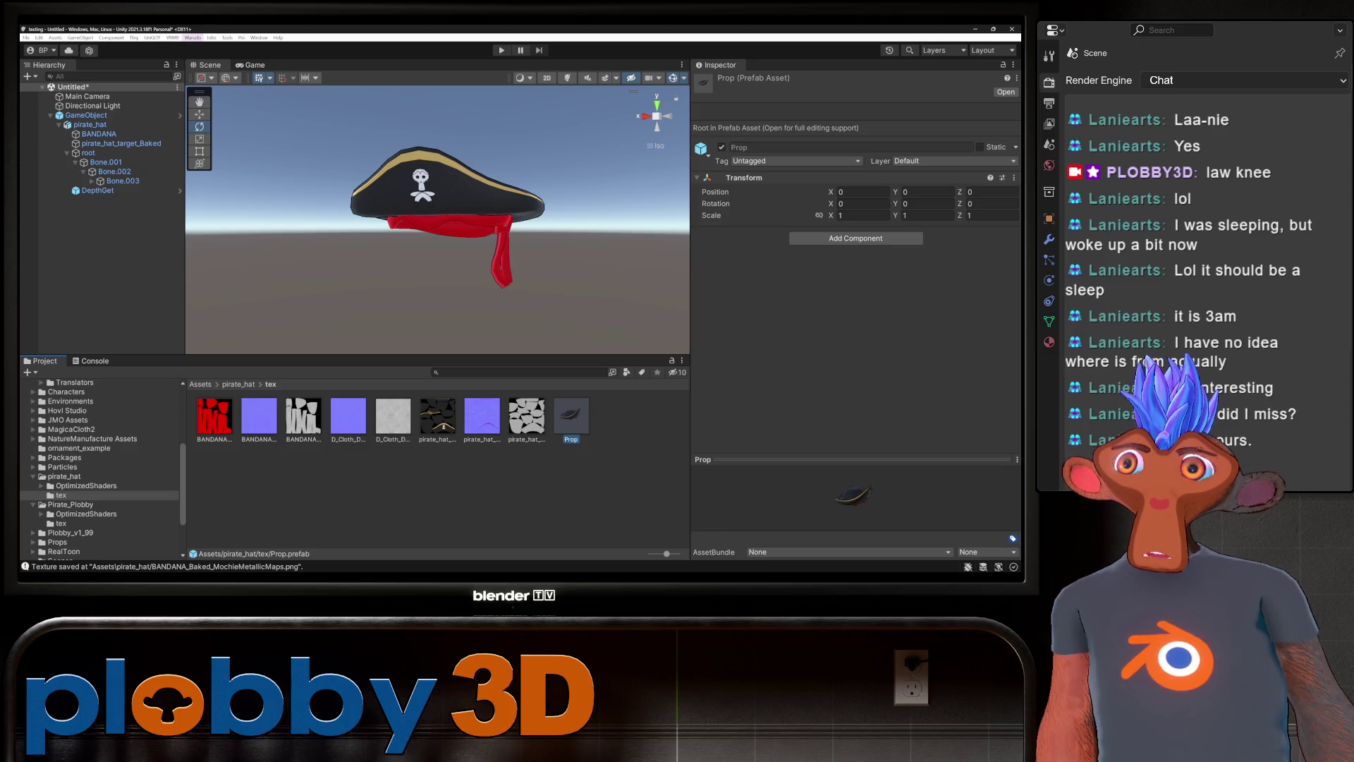
Build the pirate_hat mod, then set the active mod to Pirate_Plobby.
{"action": "left_click", "coordinate": [212, 89]}
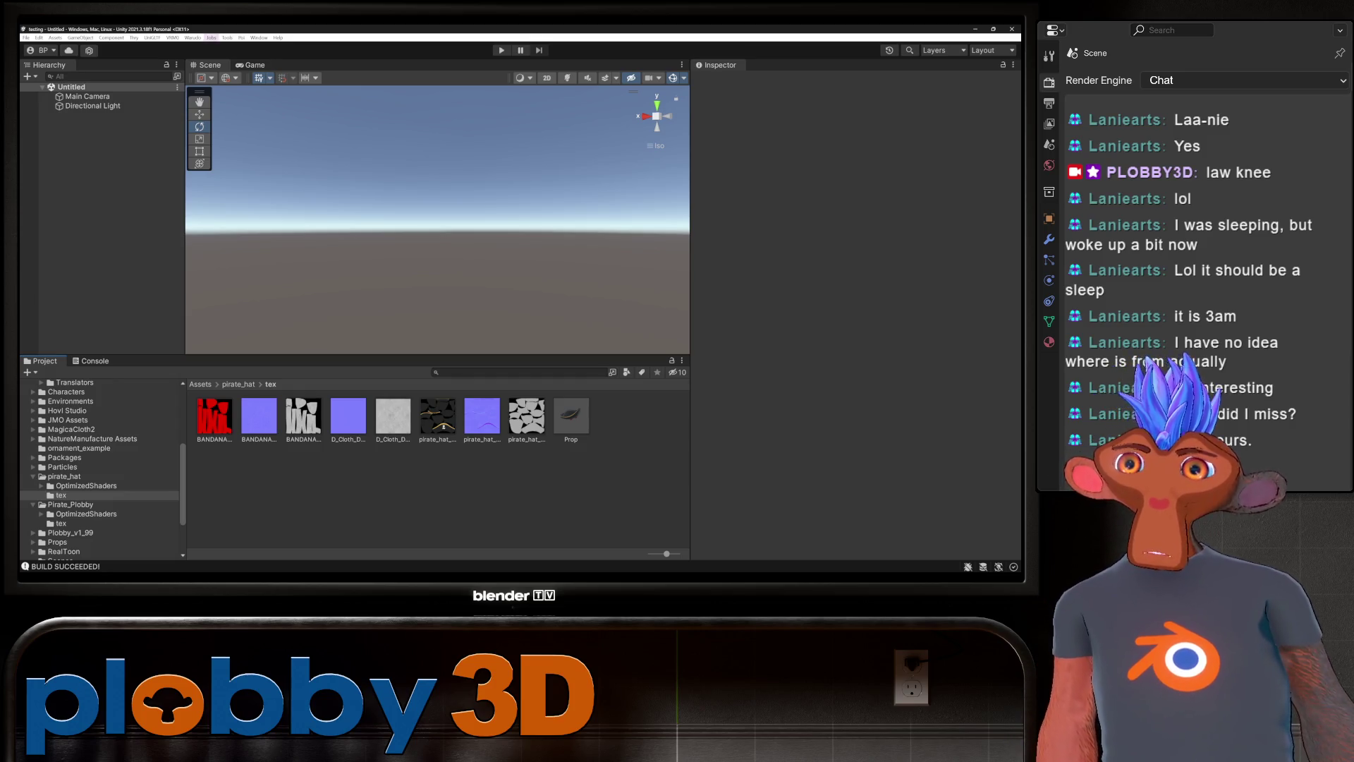
{"action": "left_click", "coordinate": [192, 37]}
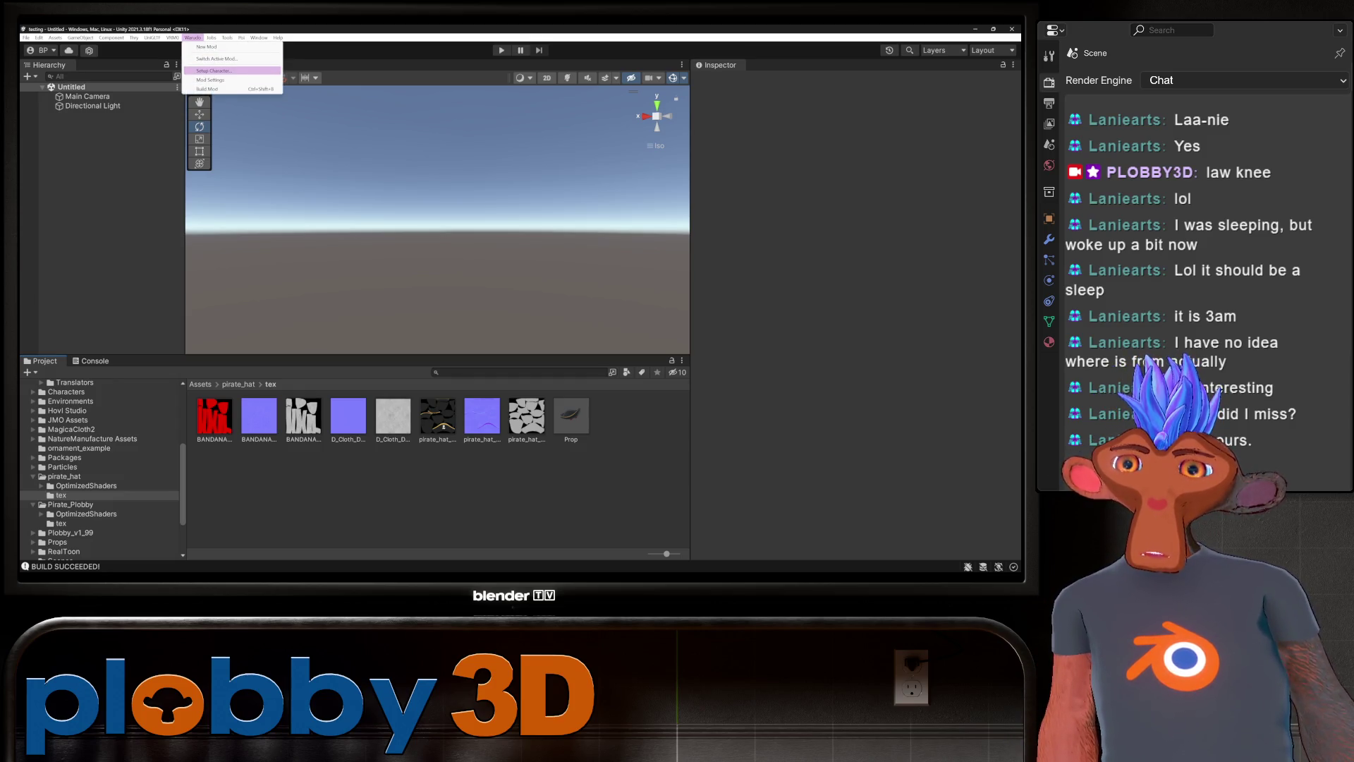
{"action": "left_click", "coordinate": [210, 80]}
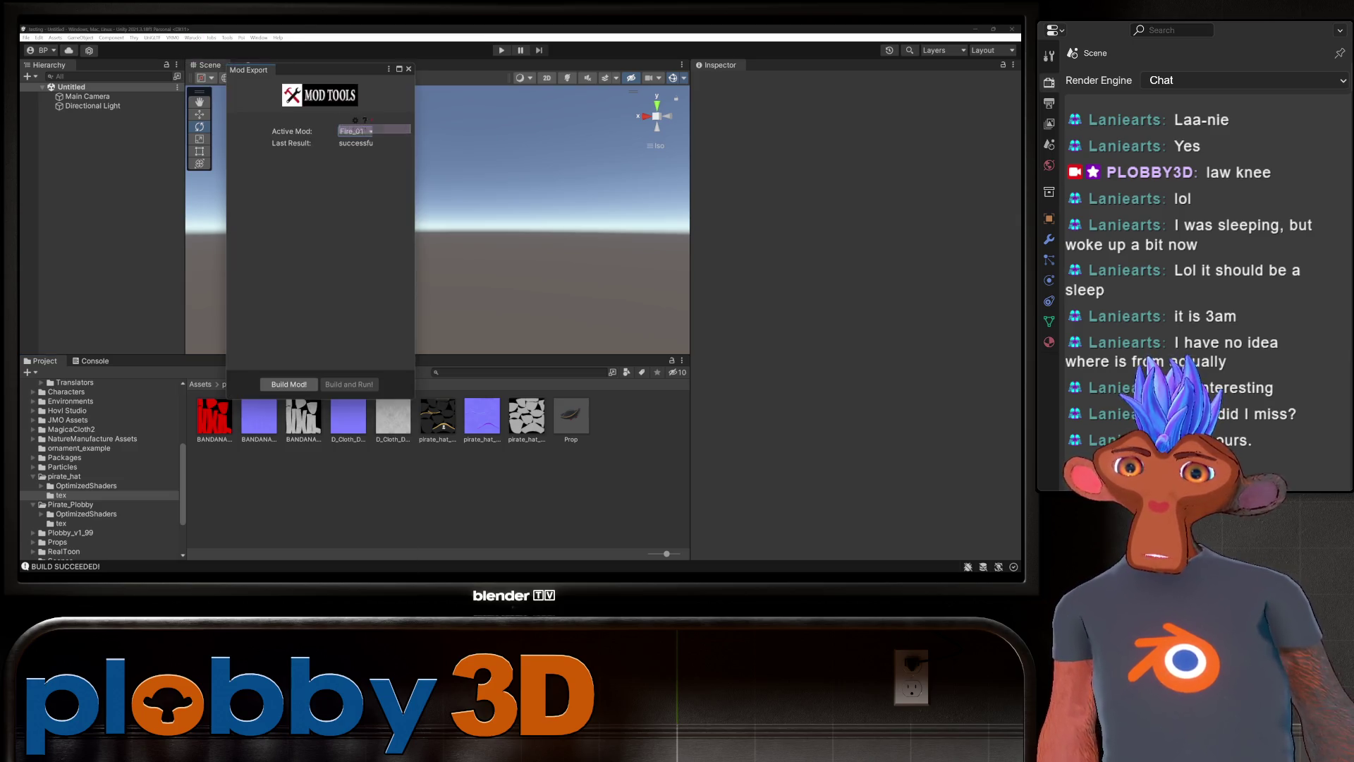
{"action": "left_click", "coordinate": [357, 131]}
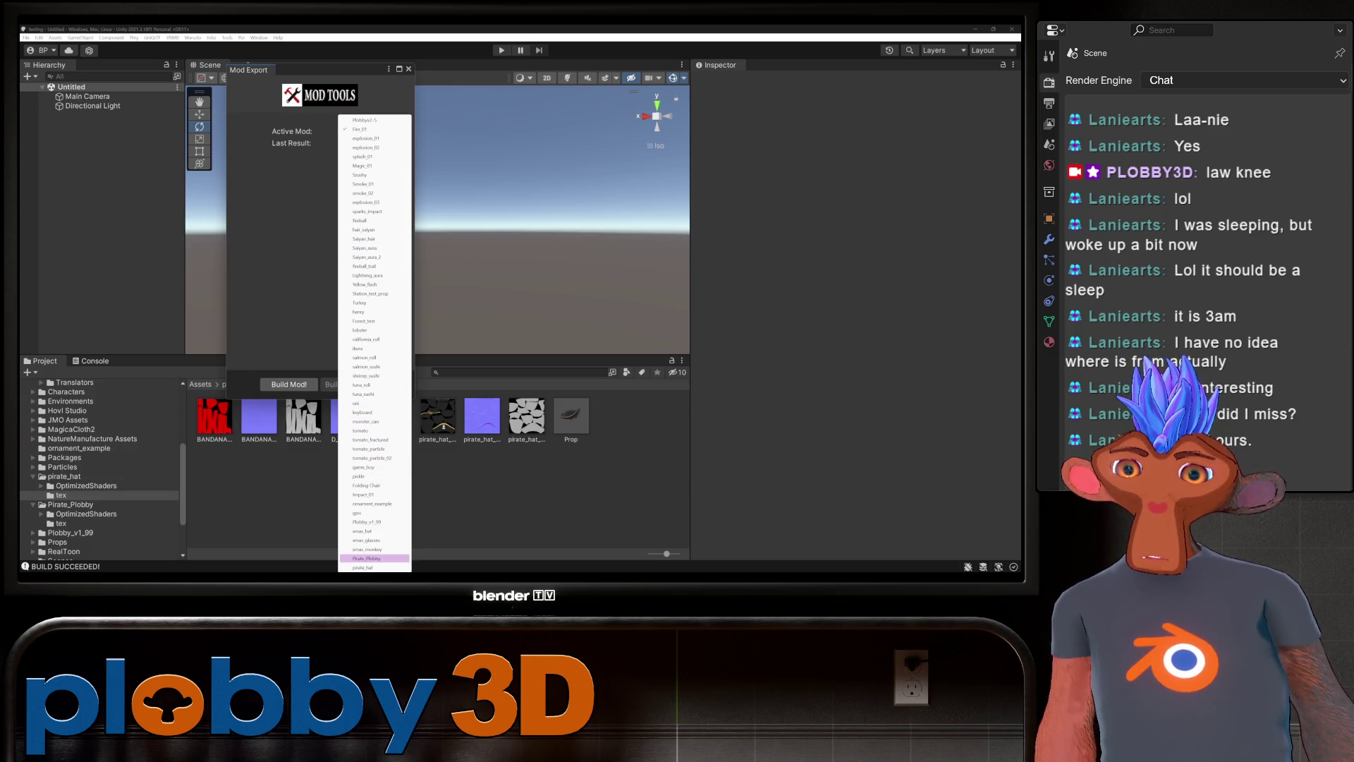
{"action": "left_click", "coordinate": [366, 558]}
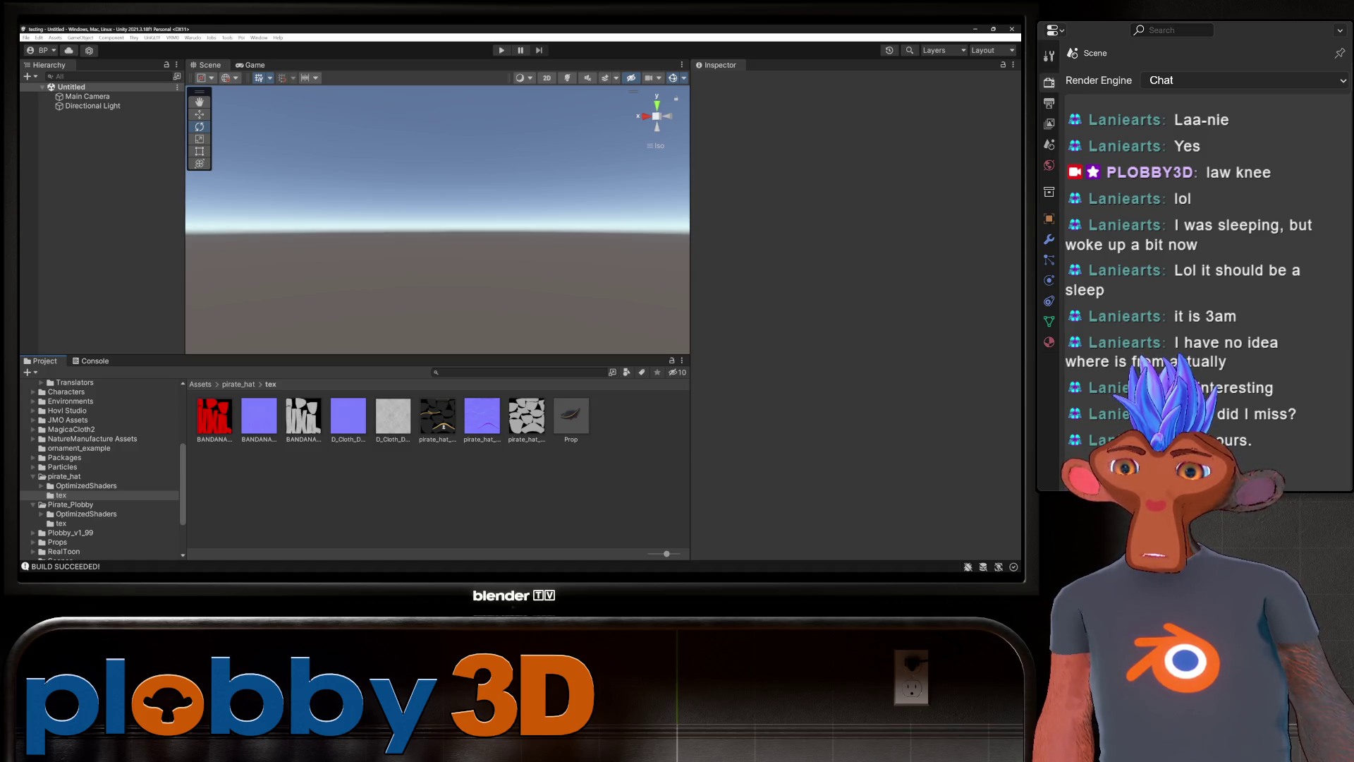
In the Pirate_Plobby folder, inspect Character, EYEPATCH and the pirate_plobby model's import settings.
{"action": "left_click", "coordinate": [71, 505]}
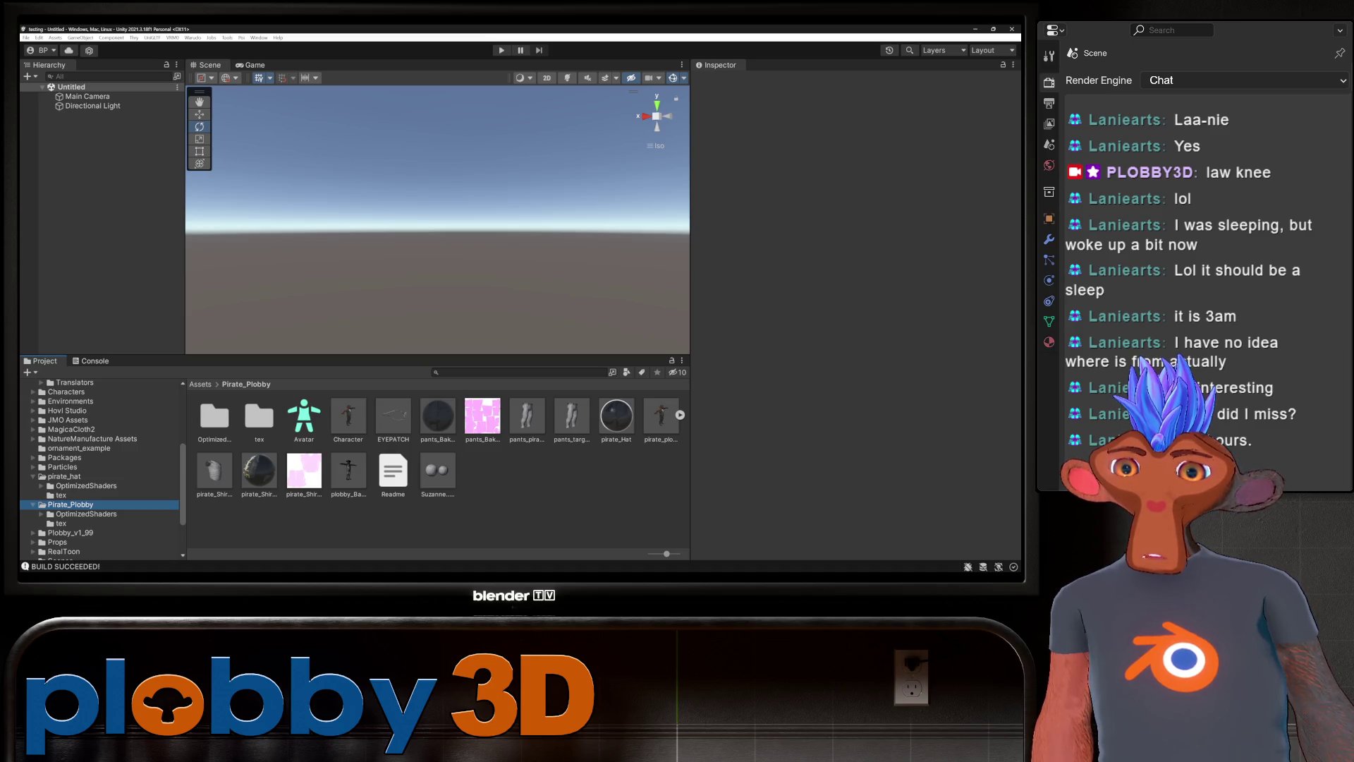
{"action": "left_click", "coordinate": [349, 416]}
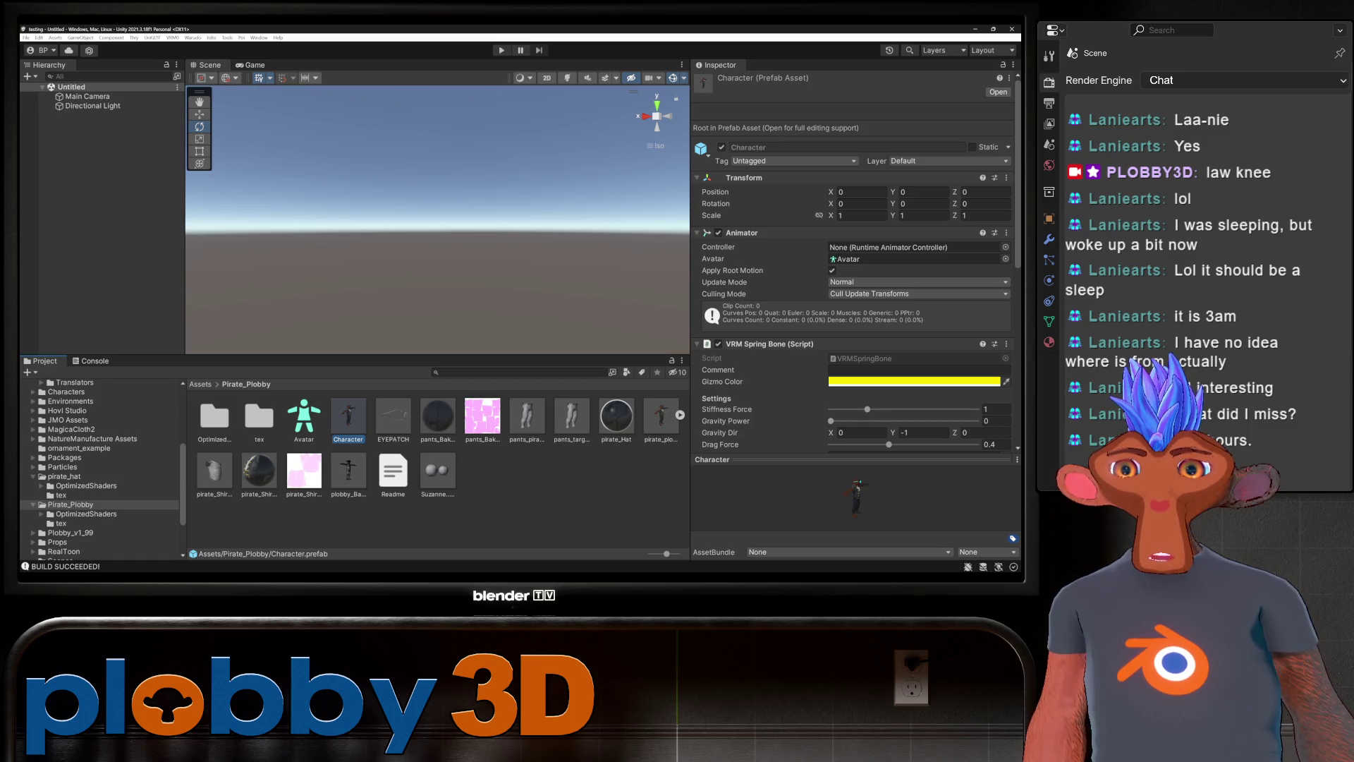
{"action": "left_click", "coordinate": [393, 416]}
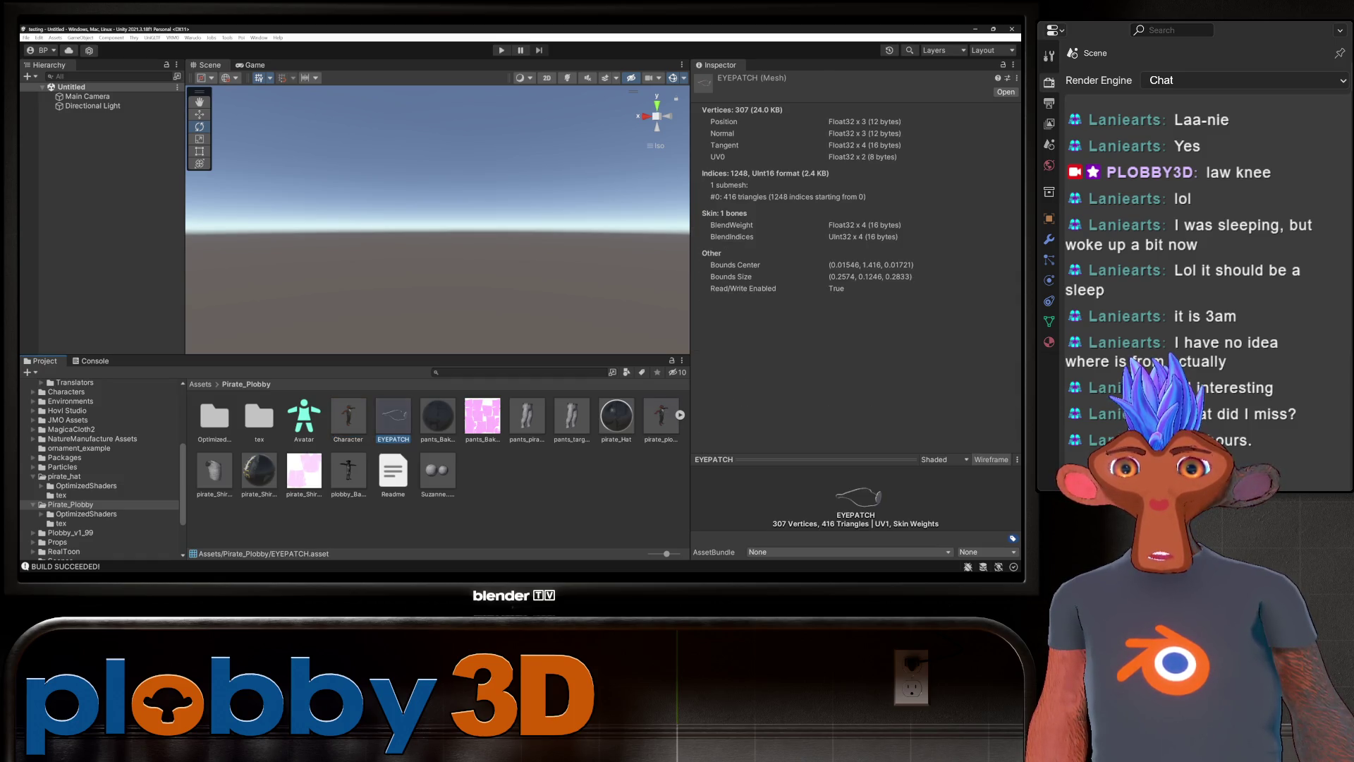
{"action": "left_click", "coordinate": [661, 418]}
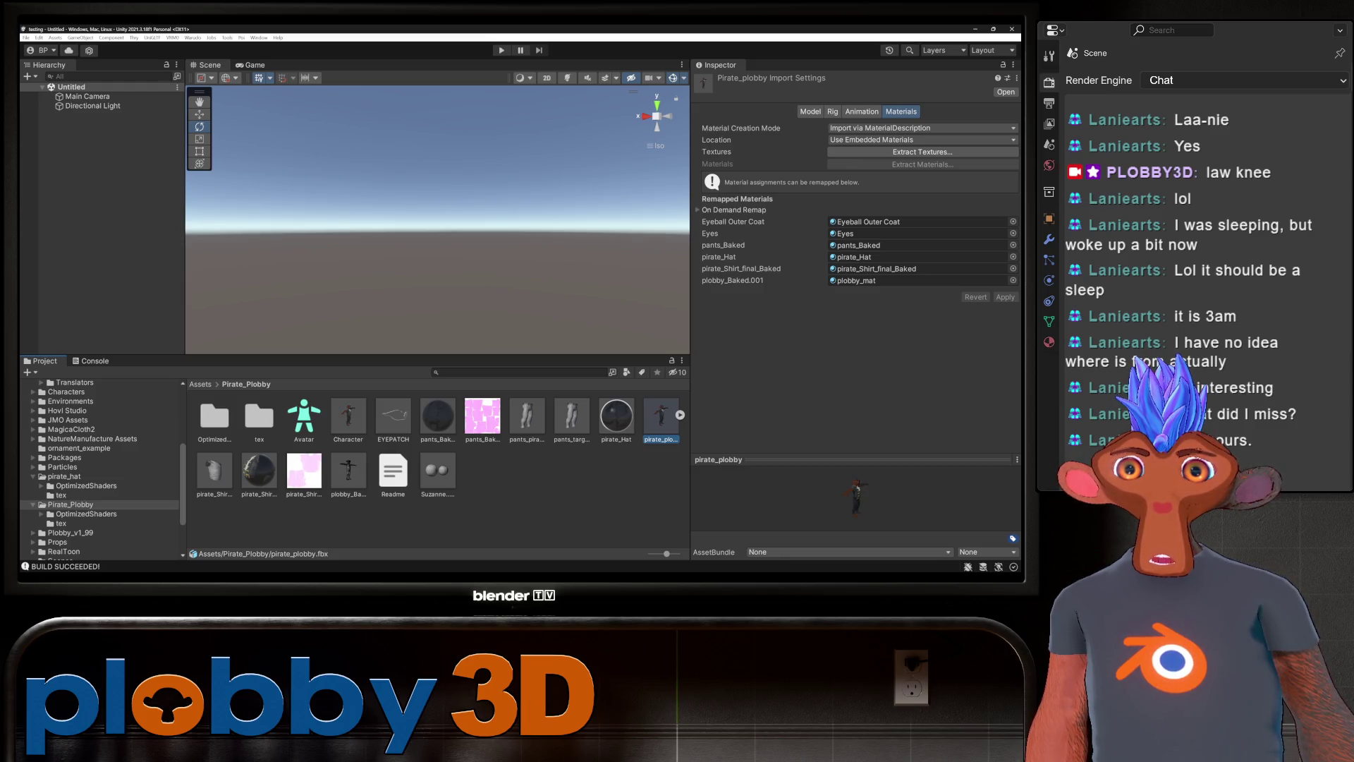
Remap the pirate_Hat material slot to pirate_hat_target_Baked.001 and apply the reimport.
{"action": "left_click", "coordinate": [918, 257]}
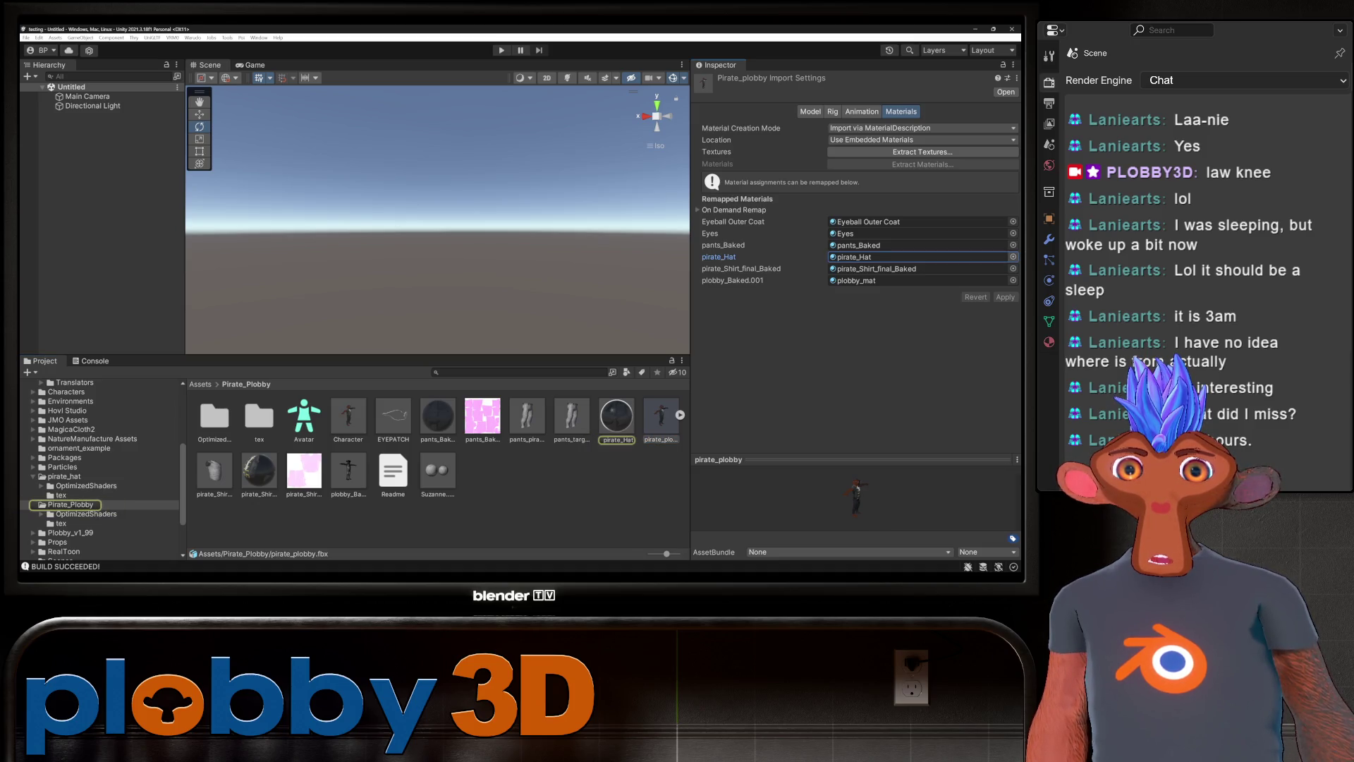
{"action": "left_click", "coordinate": [1013, 256]}
{"action": "left_click", "coordinate": [981, 350]}
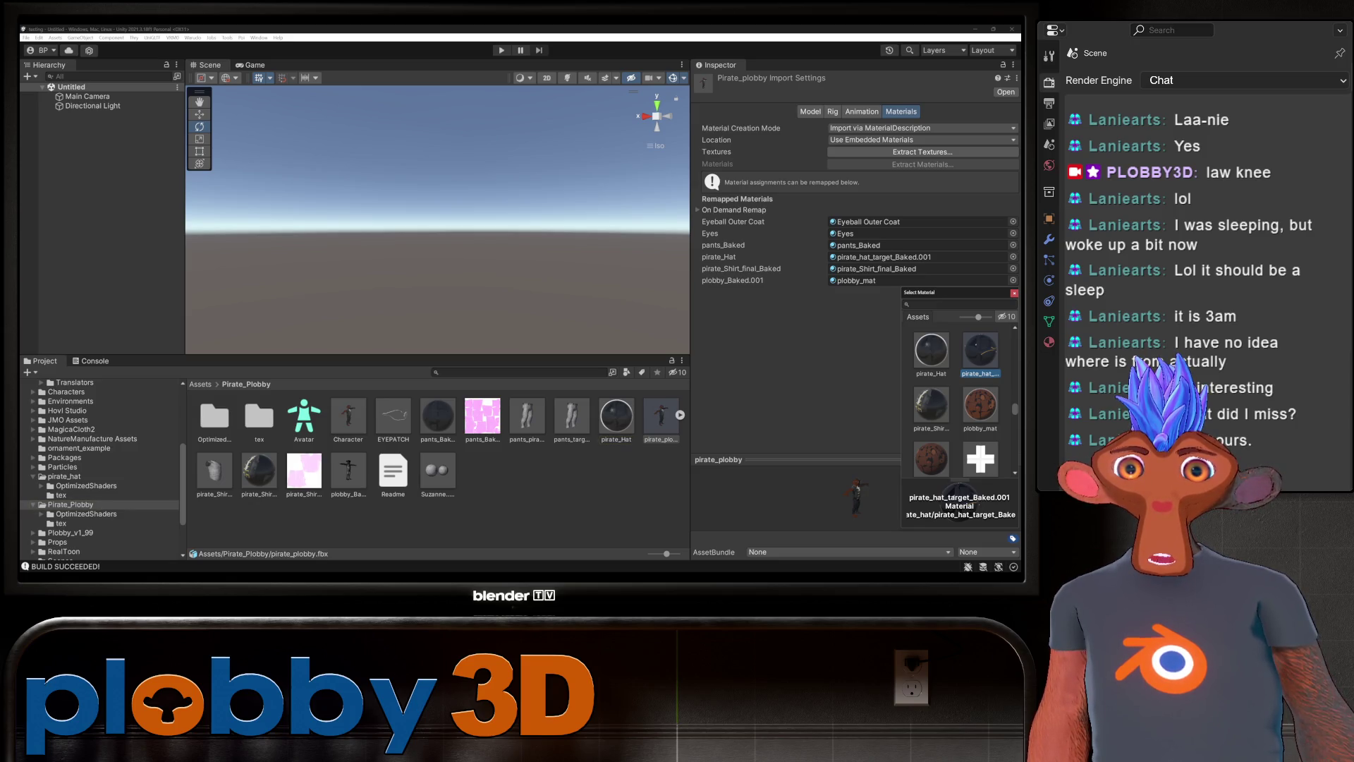
{"action": "left_click", "coordinate": [1015, 292]}
{"action": "left_click", "coordinate": [1005, 297]}
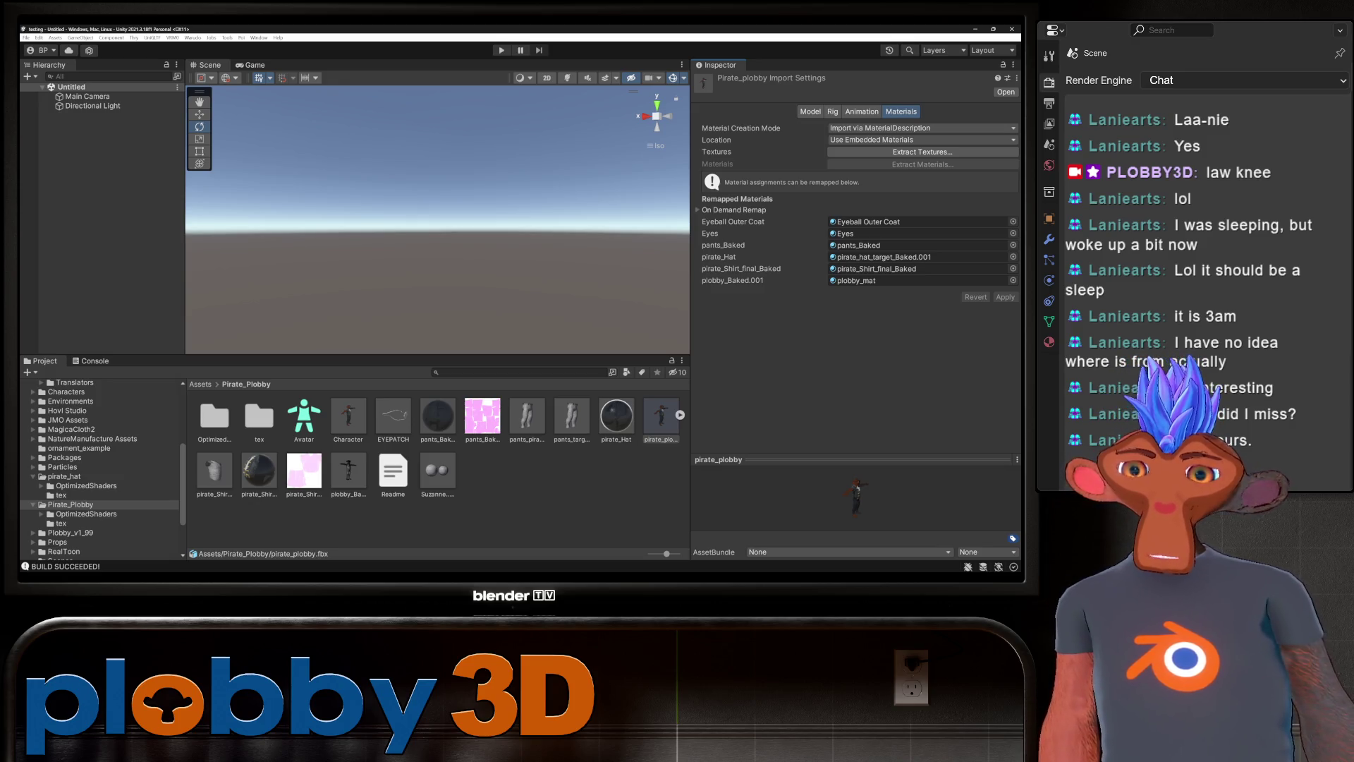
{"action": "right_click", "coordinate": [616, 415]}
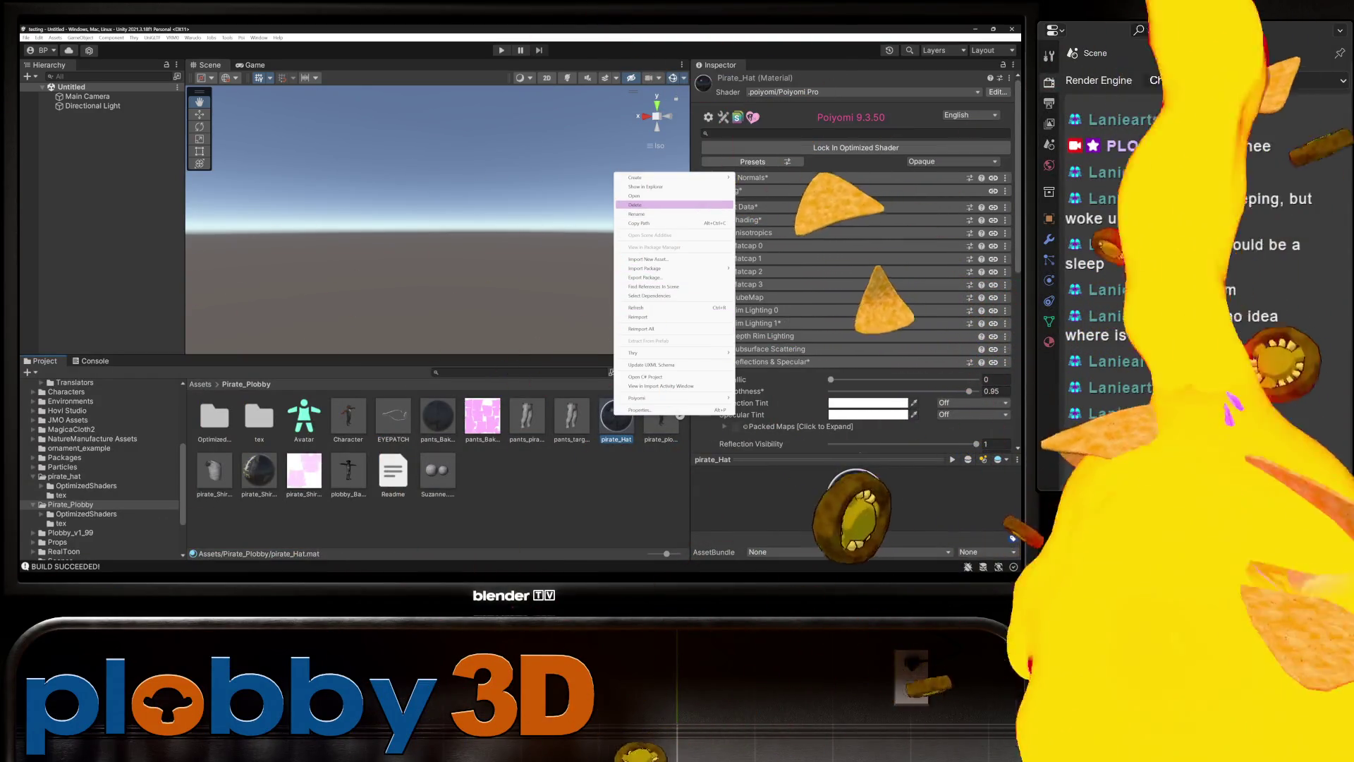
Delete the old pirate_Hat material, place the Character prefab in the Hierarchy, and select EYEPATCH.
{"action": "left_click", "coordinate": [637, 213]}
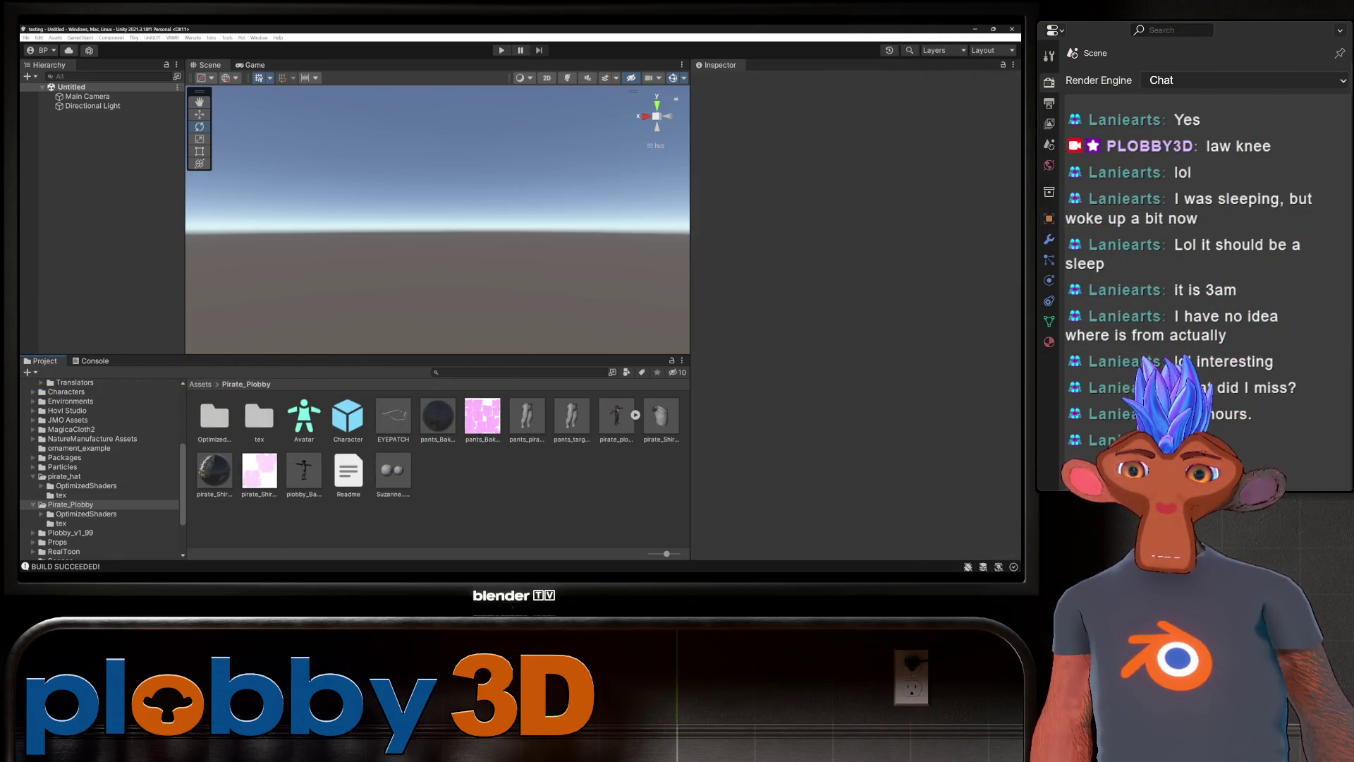
{"action": "left_click", "coordinate": [348, 418]}
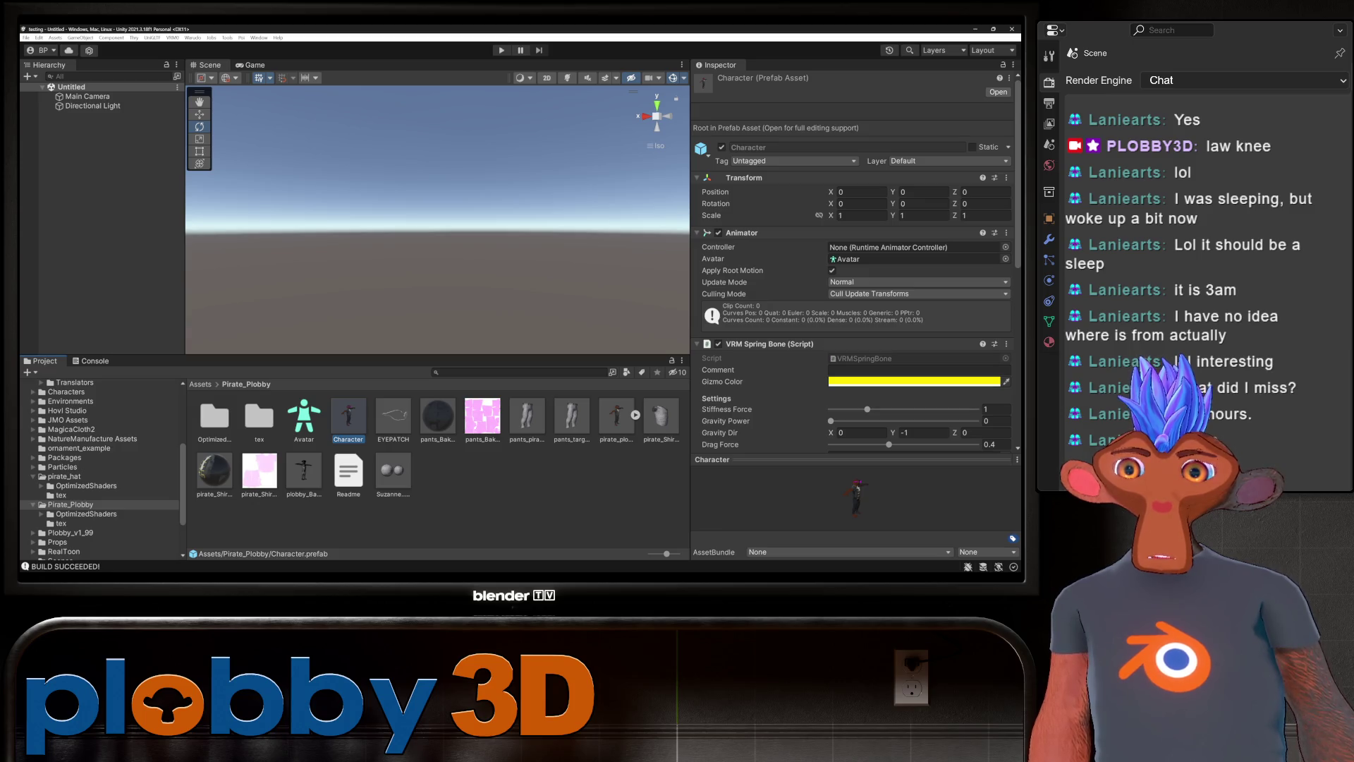
{"action": "left_click_drag", "start_coordinate": [348, 418], "coordinate": [81, 115]}
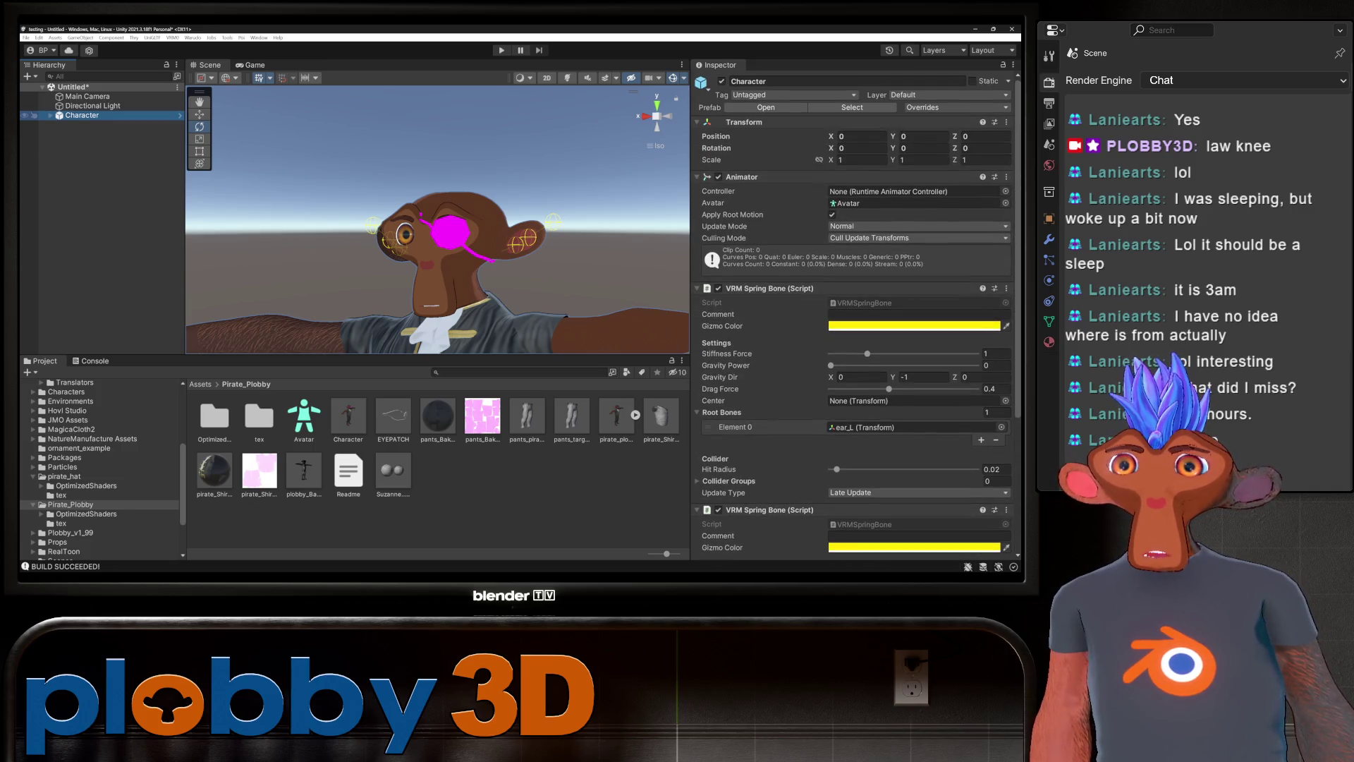
{"action": "left_click", "coordinate": [50, 115]}
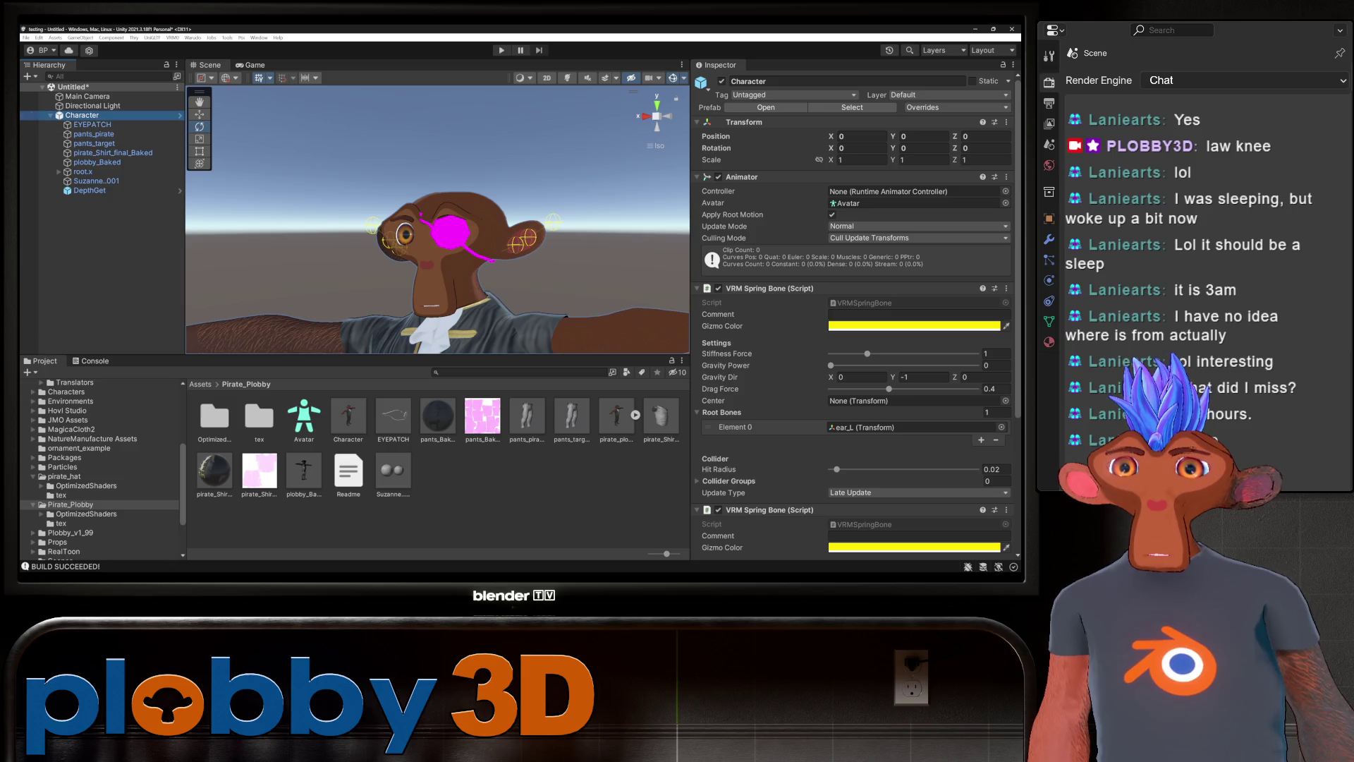
{"action": "left_click", "coordinate": [91, 124]}
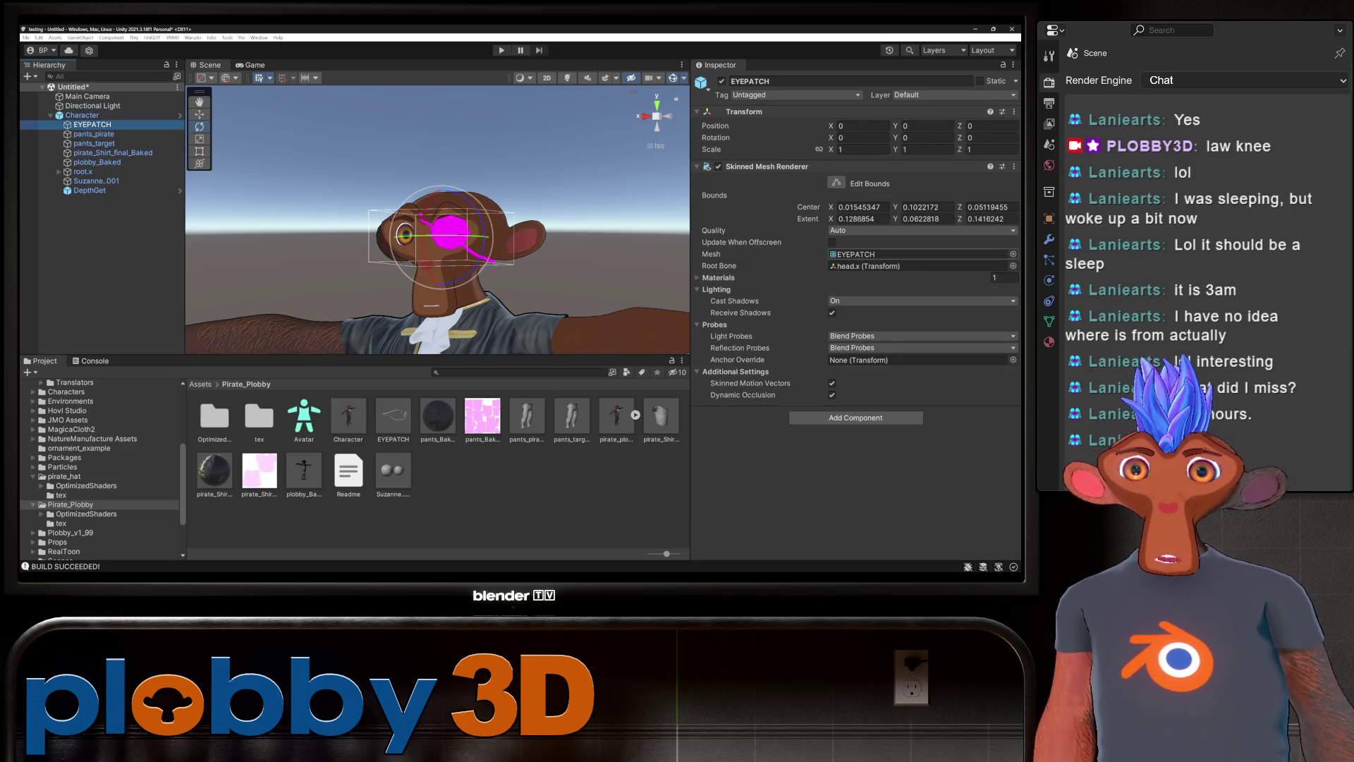
Assign pirate_hat_target_Baked.001 to EYEPATCH's Element 0 material slot, found by searching 'pirate'.
{"action": "left_click", "coordinate": [718, 277]}
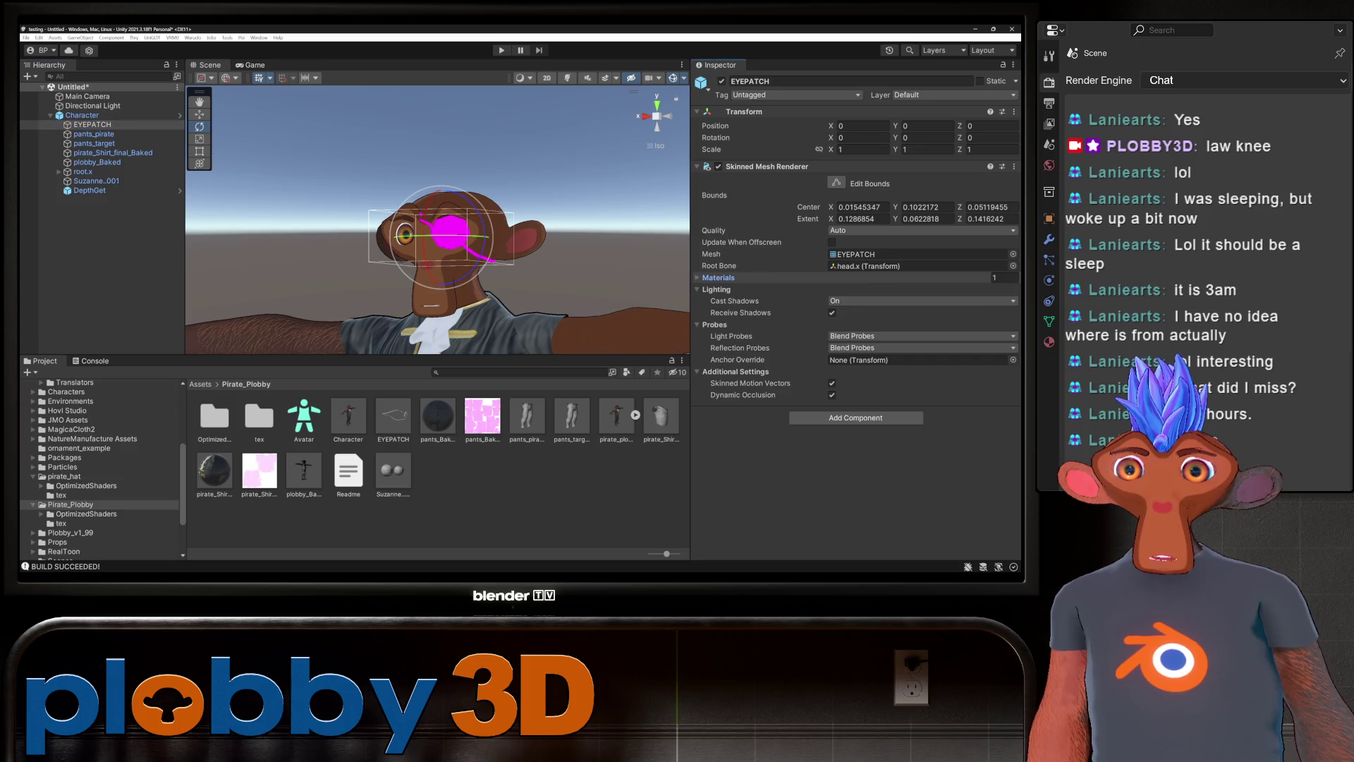
{"action": "left_click", "coordinate": [1009, 292]}
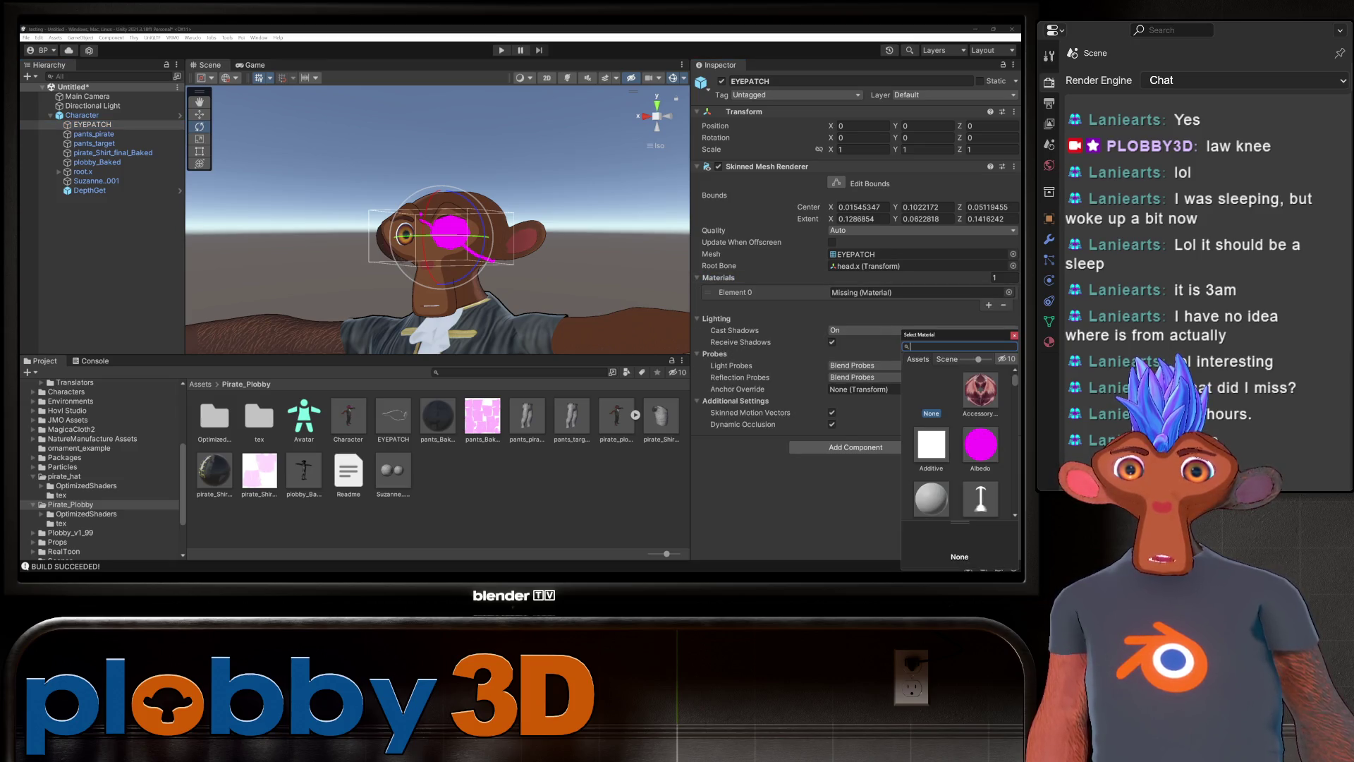
{"action": "type", "text": "pirate"}
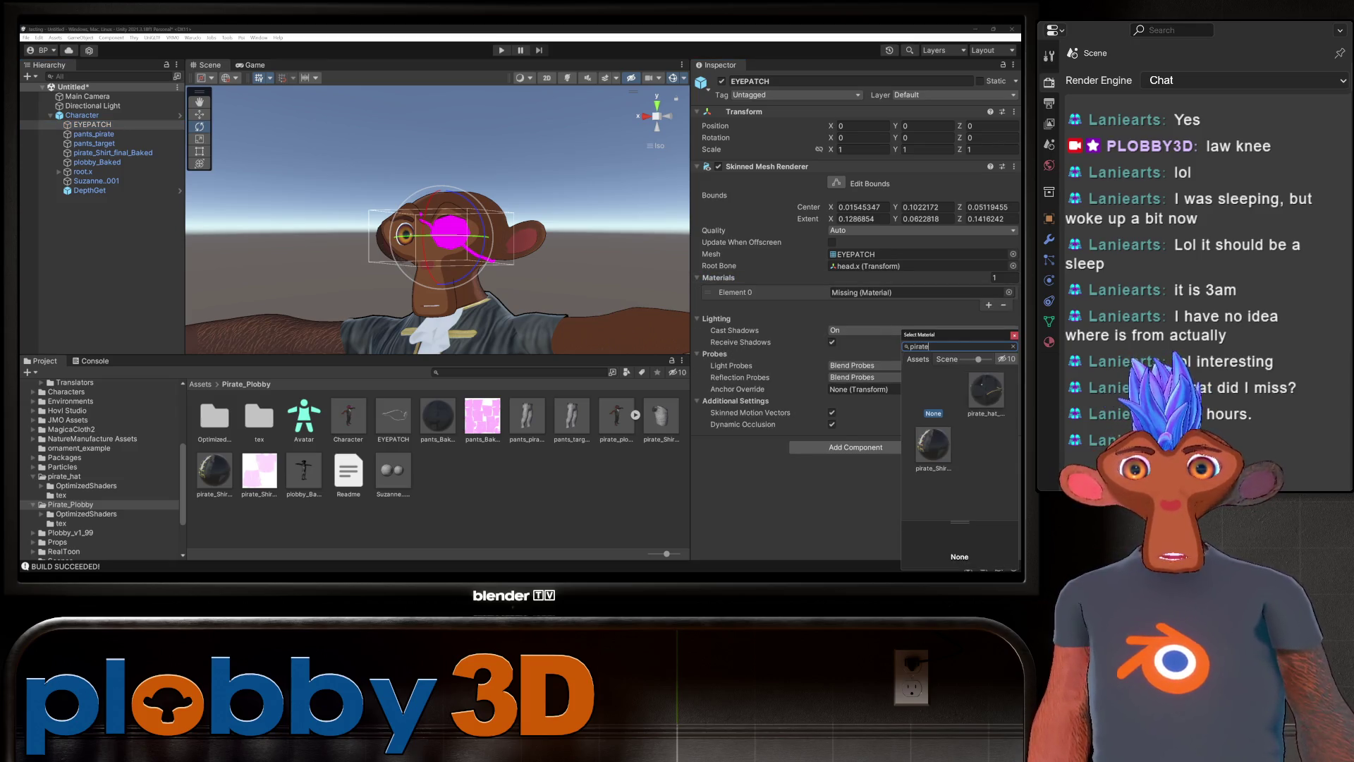
{"action": "left_click", "coordinate": [986, 392]}
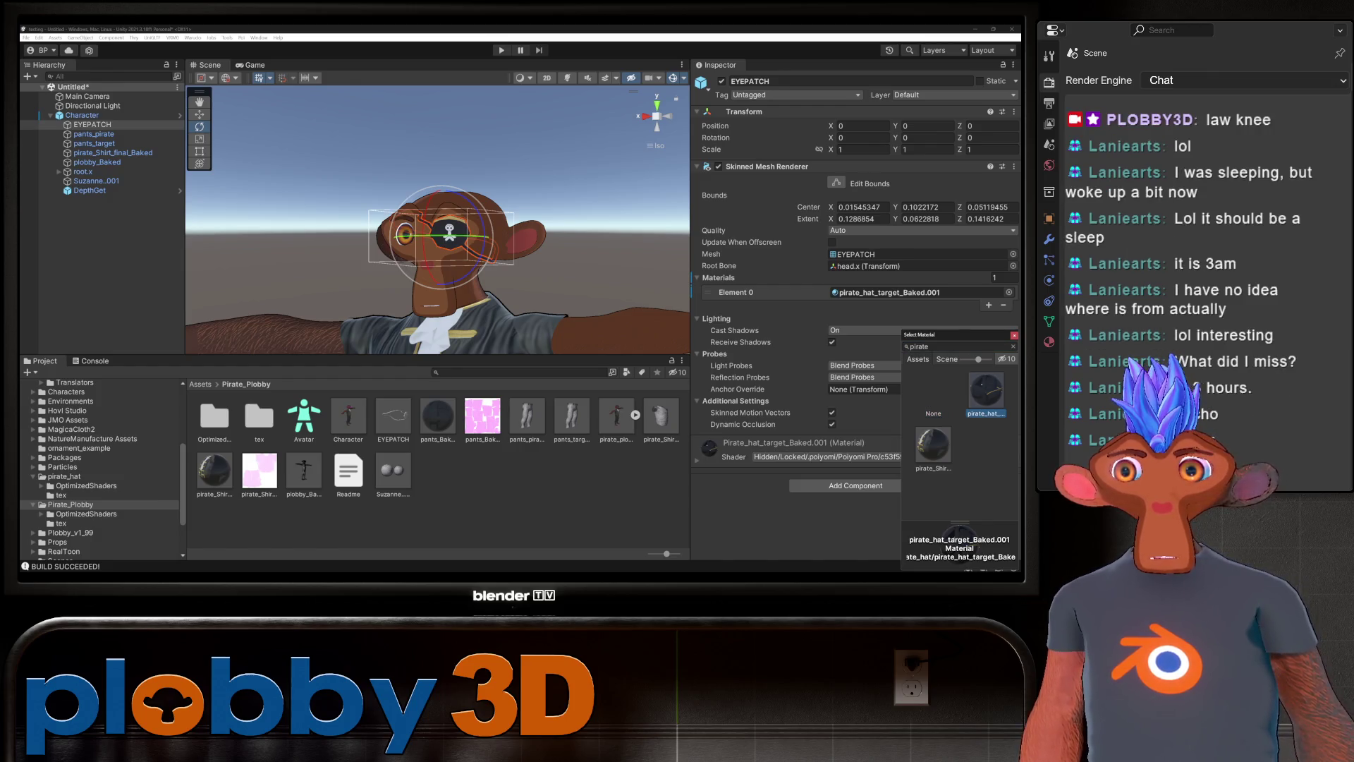
{"action": "key", "text": "Return"}
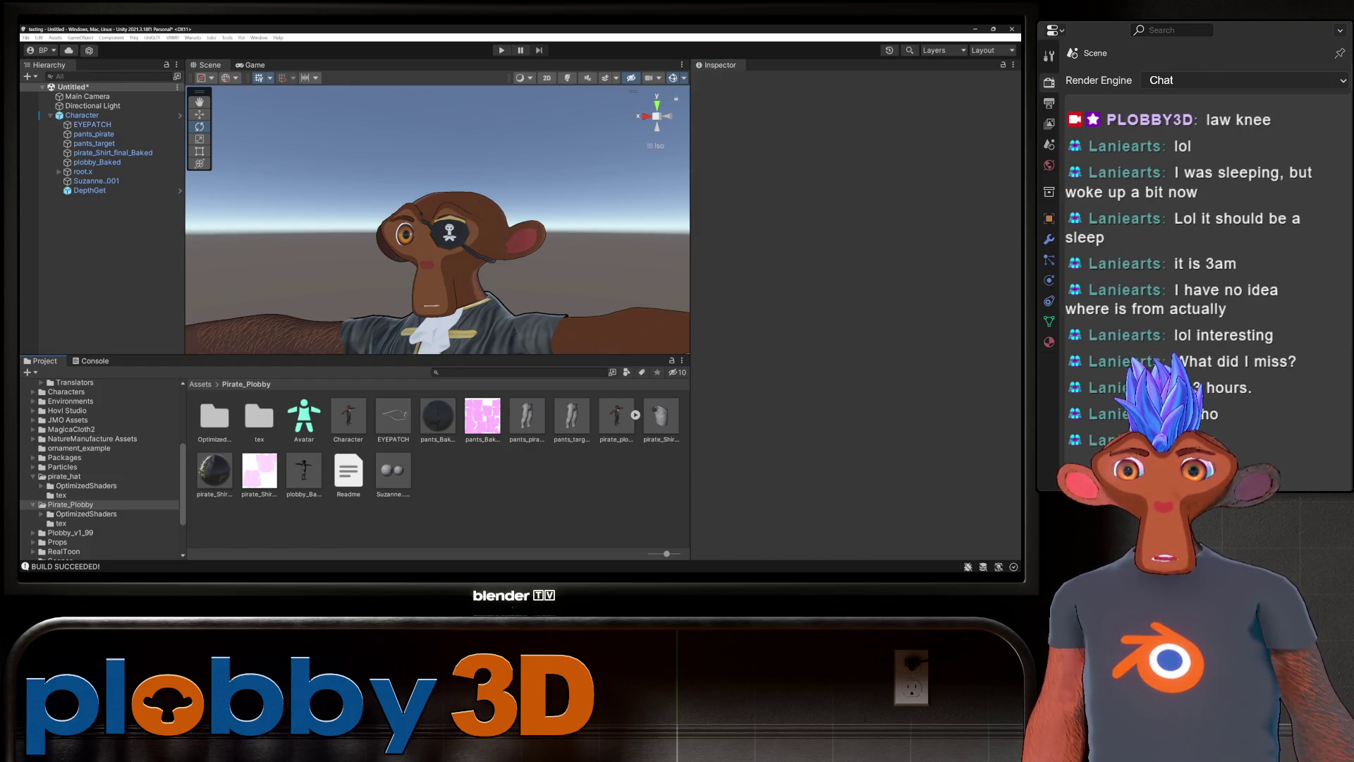
{"action": "left_click", "coordinate": [92, 106]}
{"action": "left_click", "coordinate": [82, 115]}
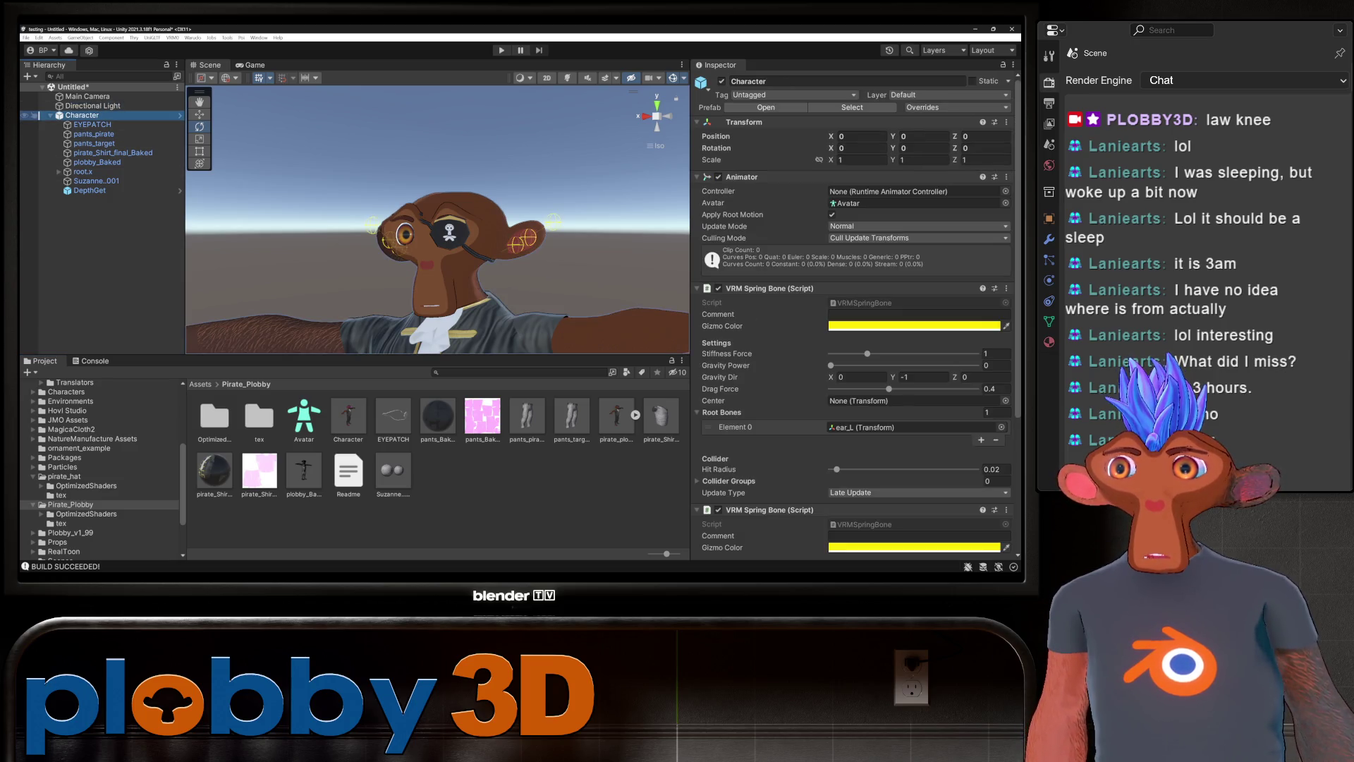
Give the Character prefab Animator and VRM Spring Bones (ear_L root, gravity Y -1, drag 0.4).
{"action": "left_click", "coordinate": [348, 416]}
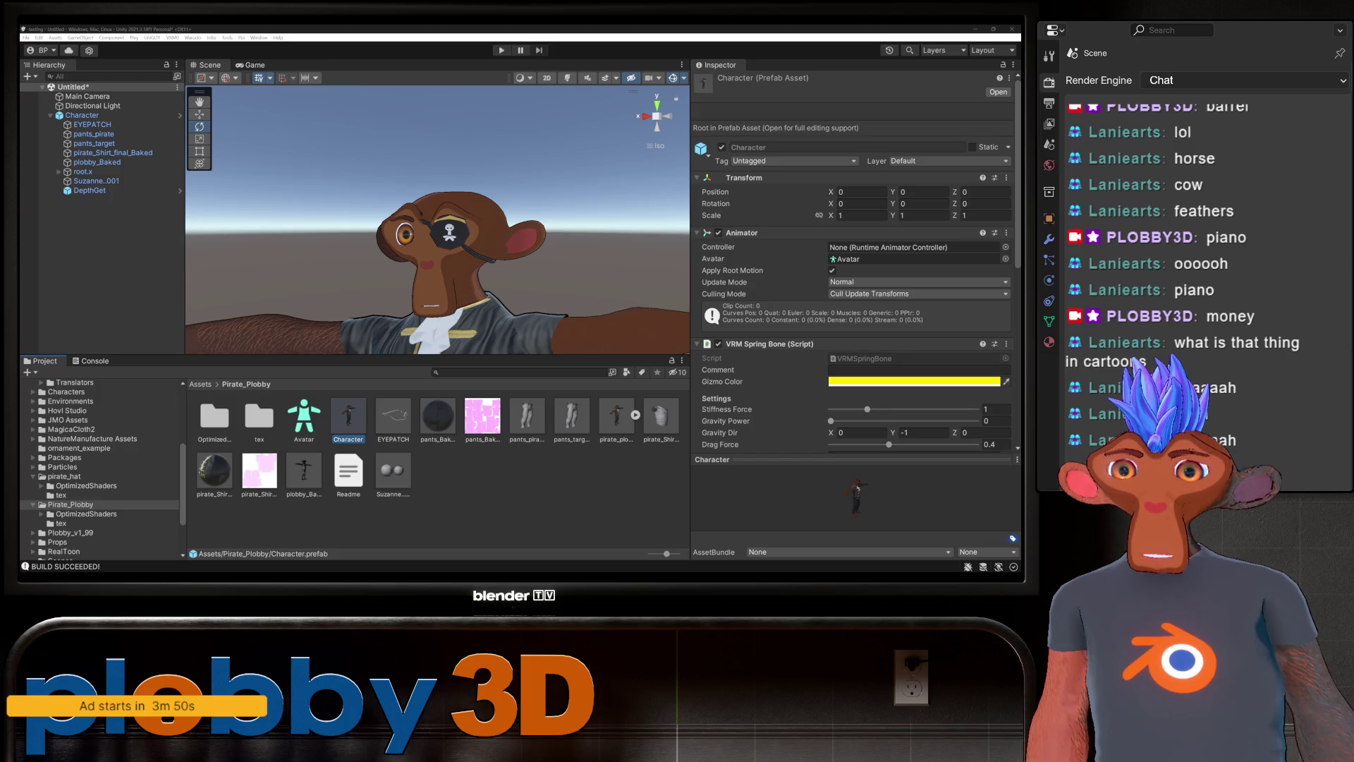
{"action": "mouse_move", "coordinate": [437, 211]}
{"action": "left_mouse_down", "text": "alt"}
{"action": "mouse_move", "coordinate": [420, 229]}
{"action": "mouse_move", "coordinate": [430, 247]}
{"action": "mouse_move", "coordinate": [423, 204]}
{"action": "left_mouse_up", "text": "alt"}
Select the Character object in the Hierarchy and run Warudo > Build Mod.
{"action": "left_click", "coordinate": [82, 115]}
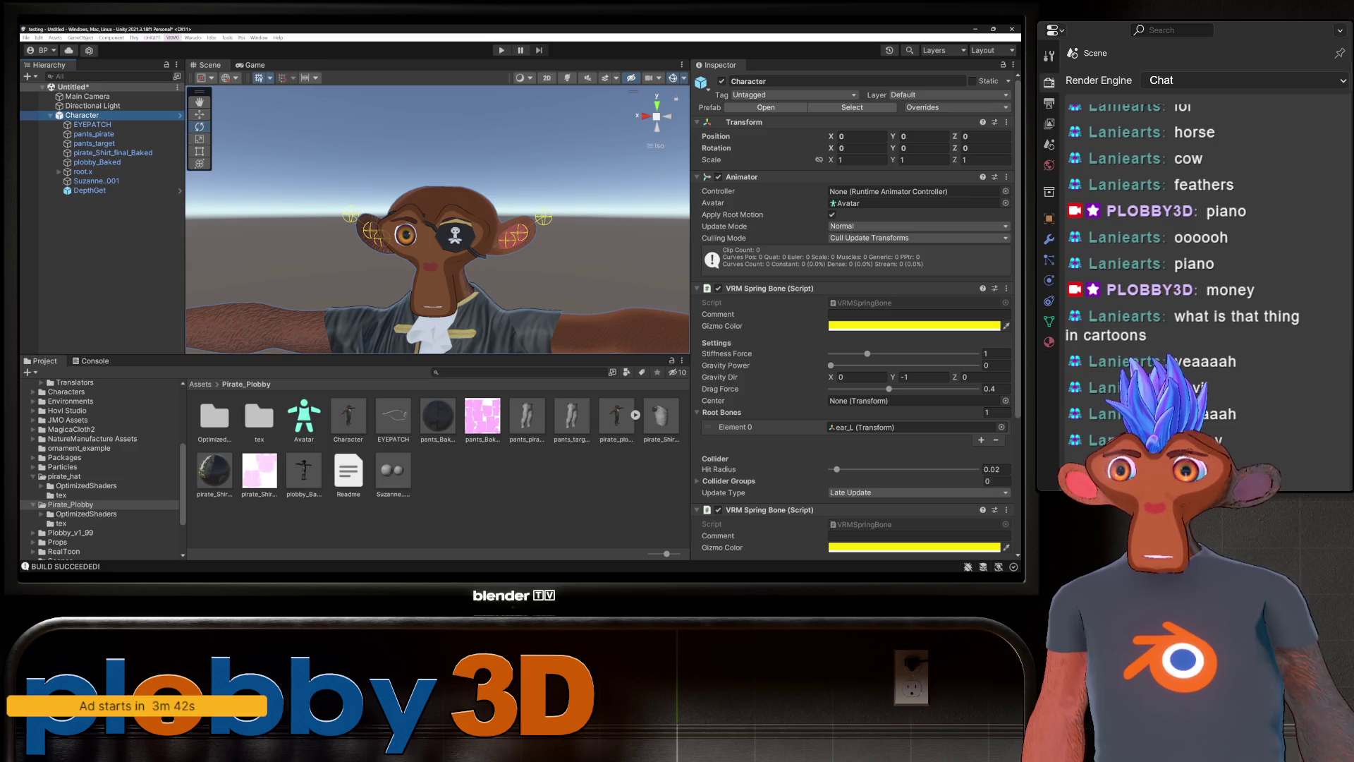
{"action": "left_click", "coordinate": [193, 38]}
{"action": "left_click", "coordinate": [206, 89]}
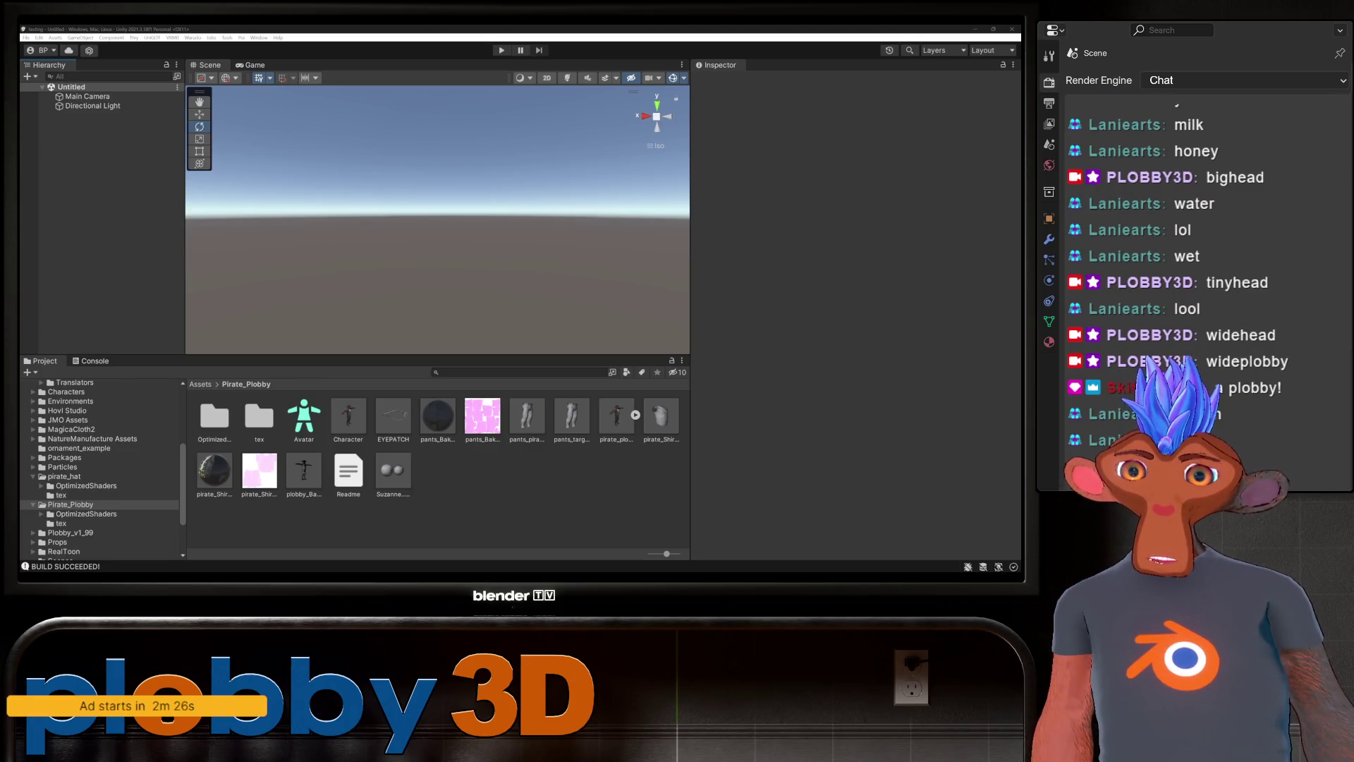
In Warudo, switch Character 1's source to Plobbyv2, then back to Plobby_v1_99.
{"action": "key", "text": "alt+Tab"}
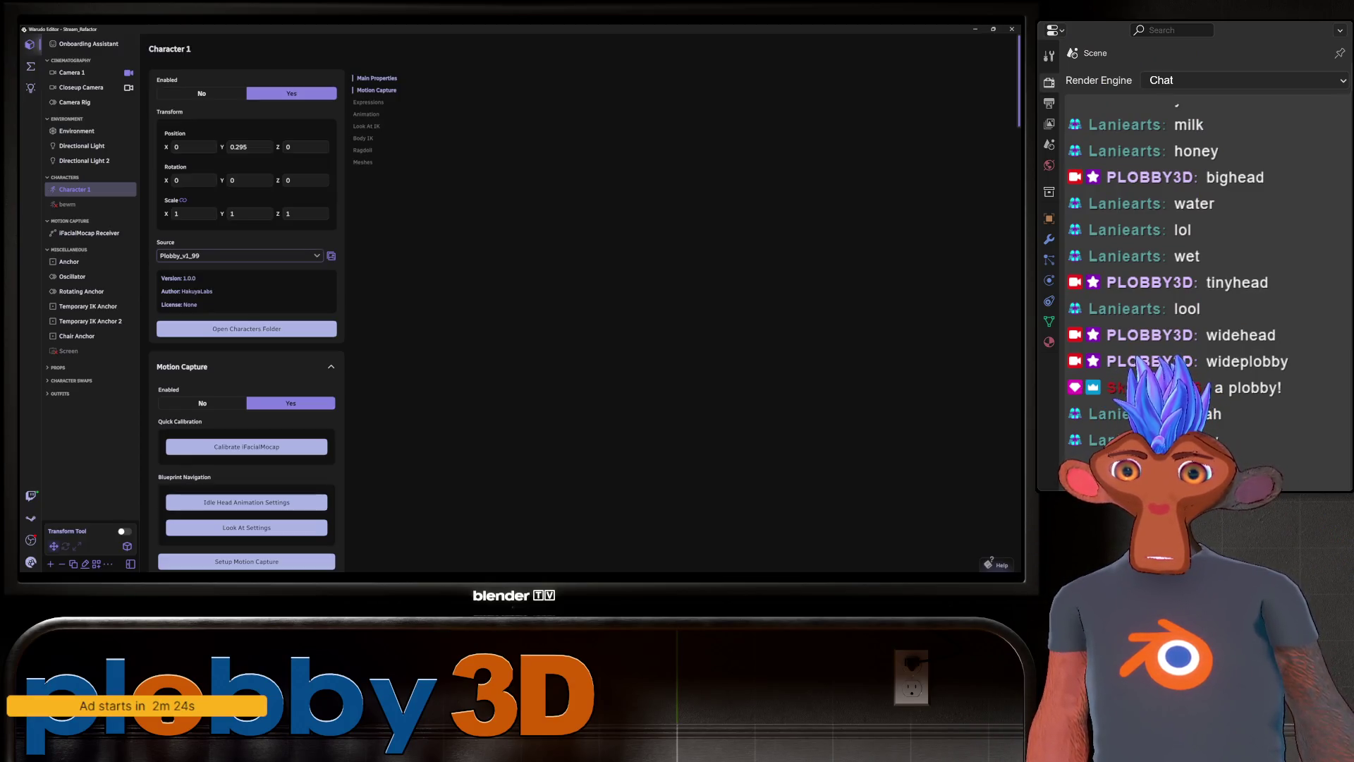
{"action": "left_click", "coordinate": [240, 256]}
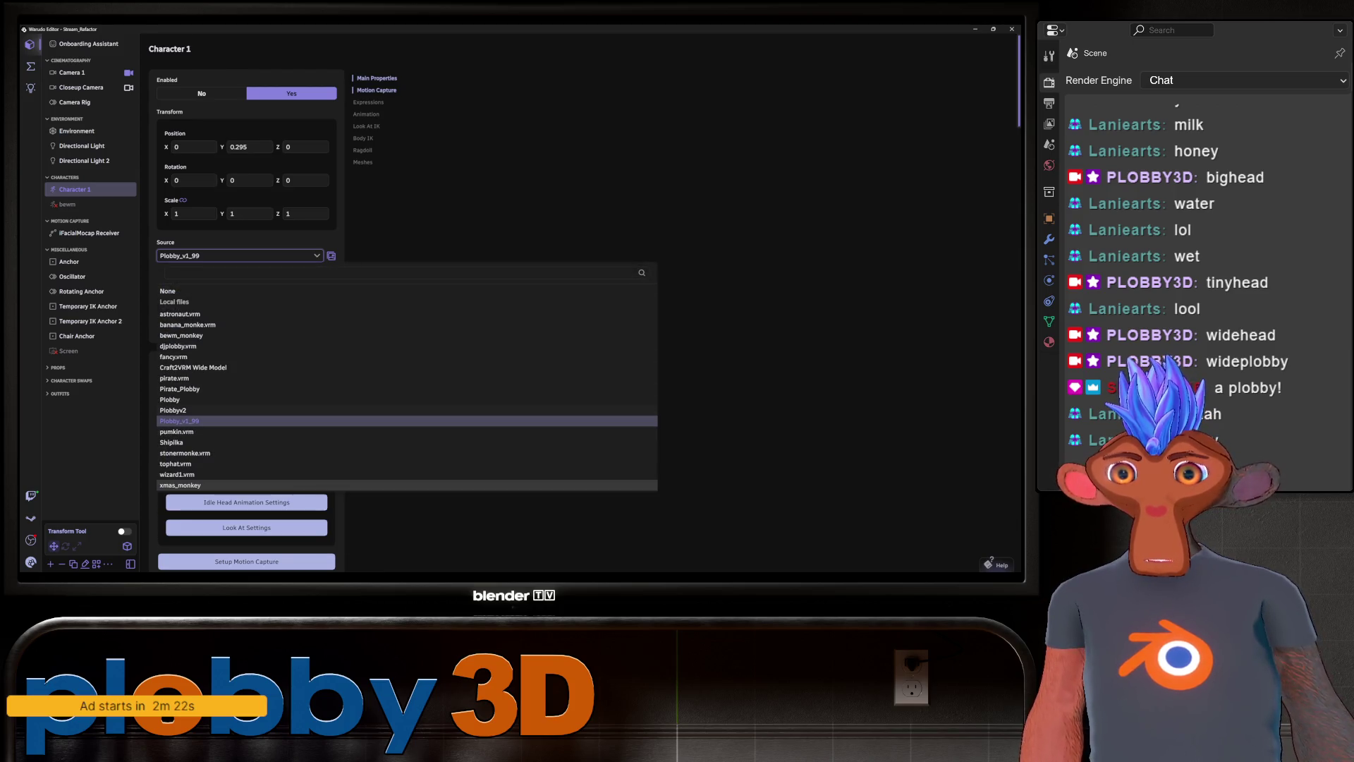
{"action": "left_click", "coordinate": [173, 410]}
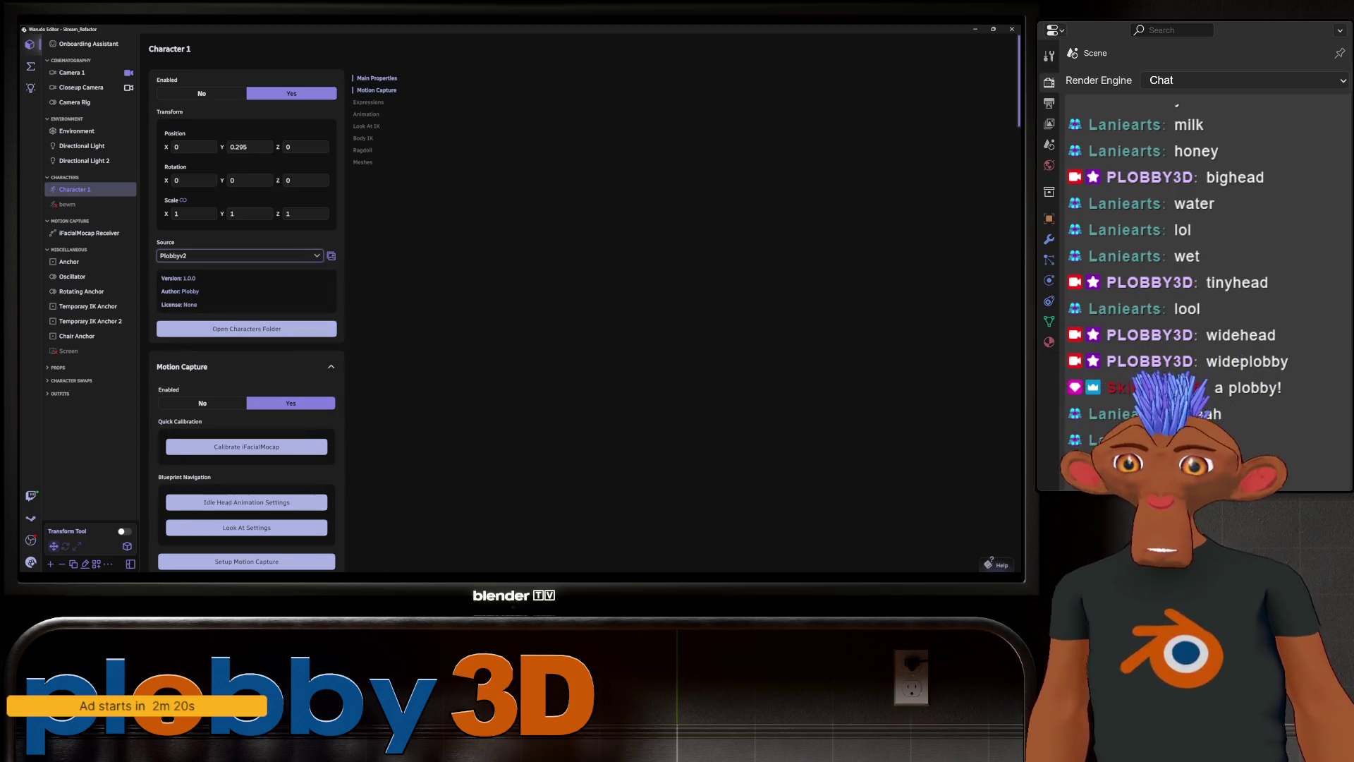
{"action": "left_click", "coordinate": [240, 255]}
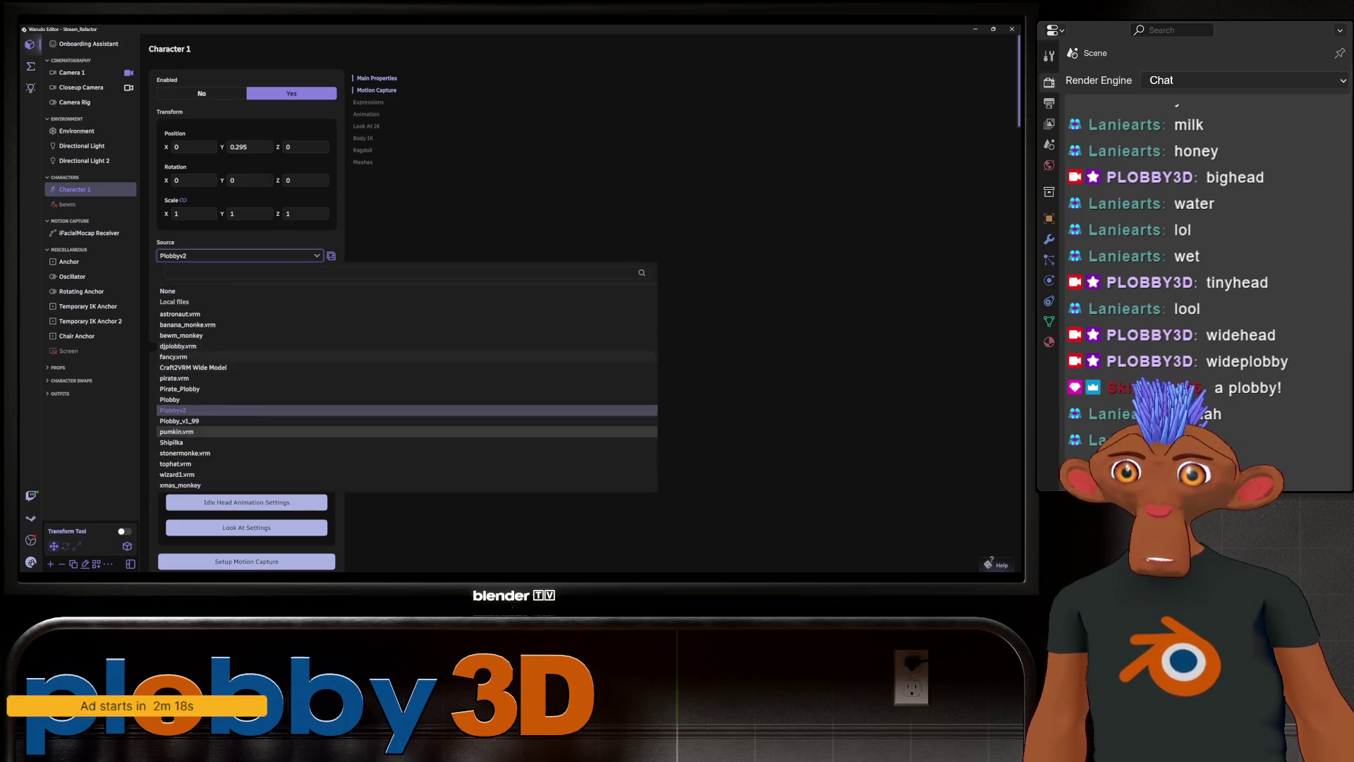
{"action": "left_click", "coordinate": [179, 421]}
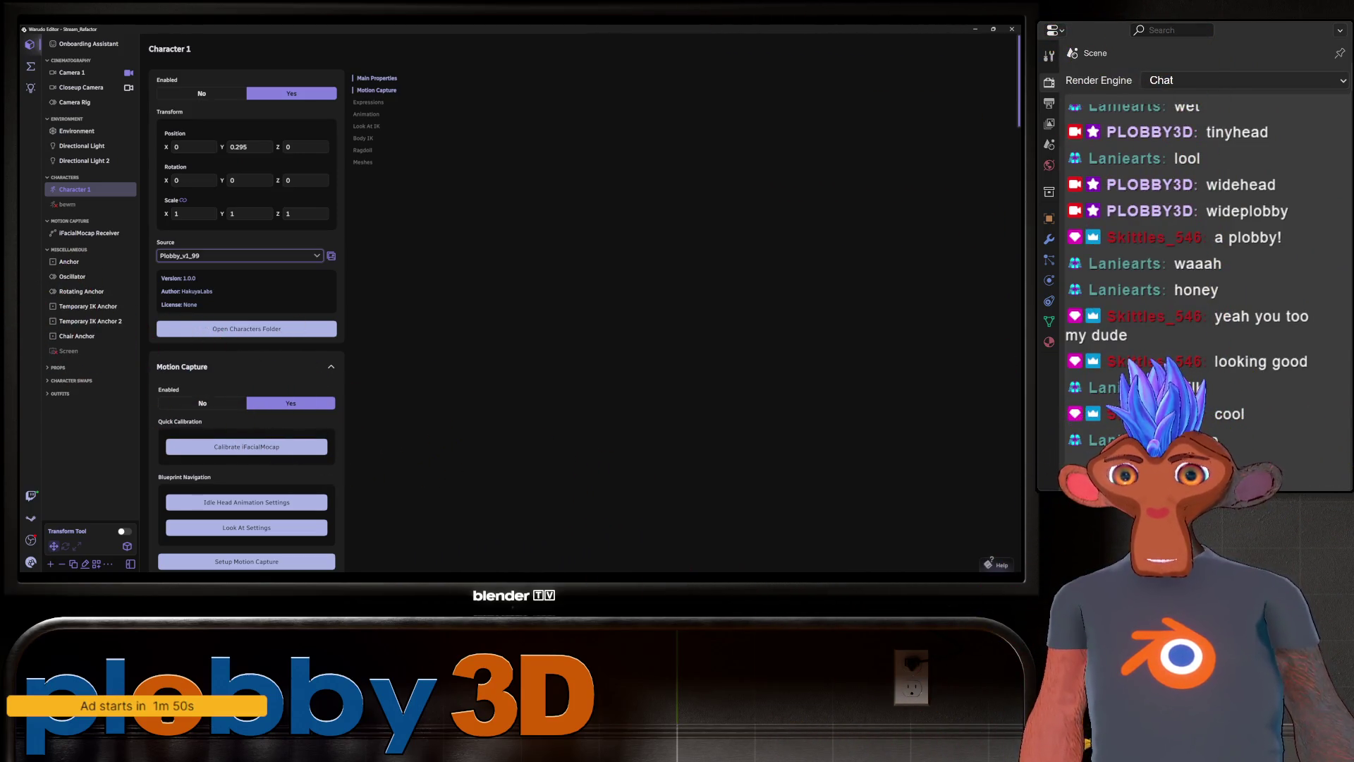
Expand the PROPS group in Warudo's scene hierarchy.
{"action": "mouse_move", "coordinate": [743, 577]}
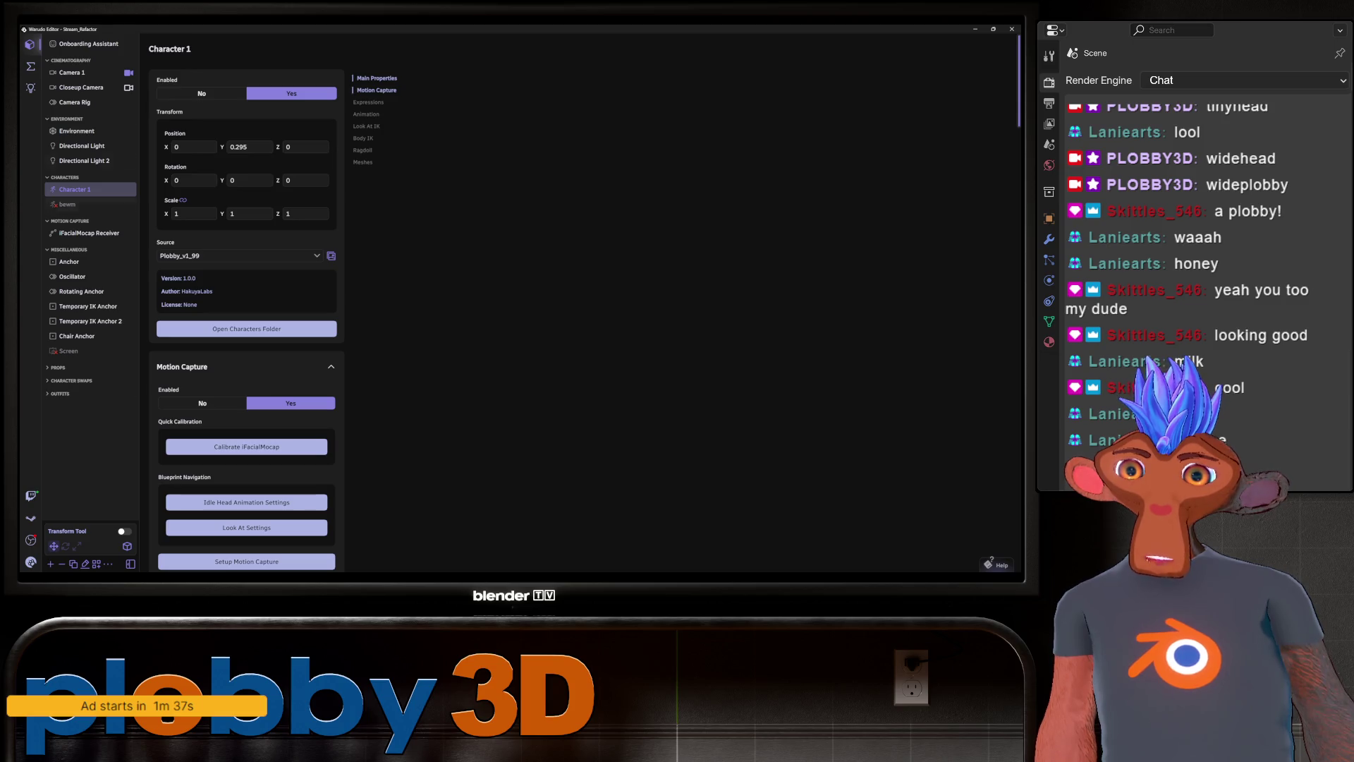
{"action": "left_click", "coordinate": [57, 367]}
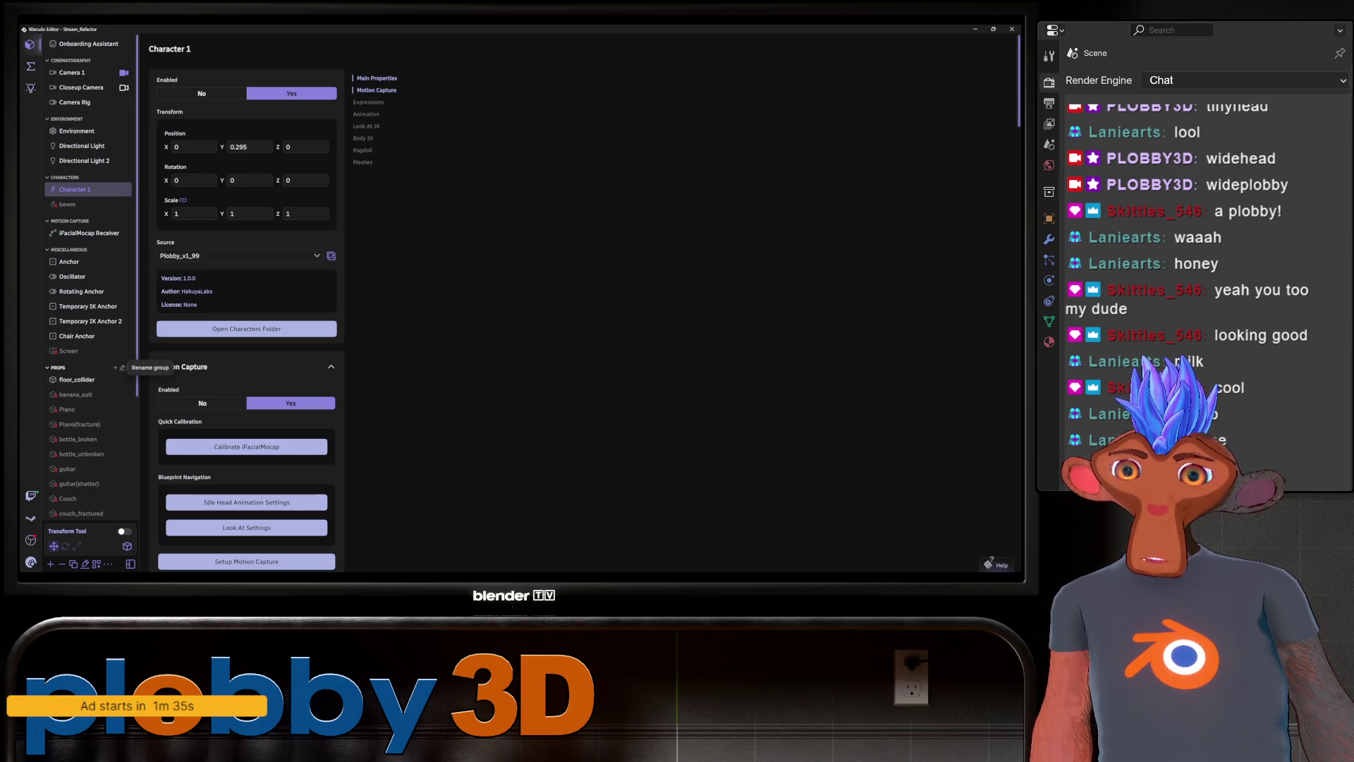
Add a new prop asset to the scene and reselect it.
{"action": "left_click", "coordinate": [115, 368]}
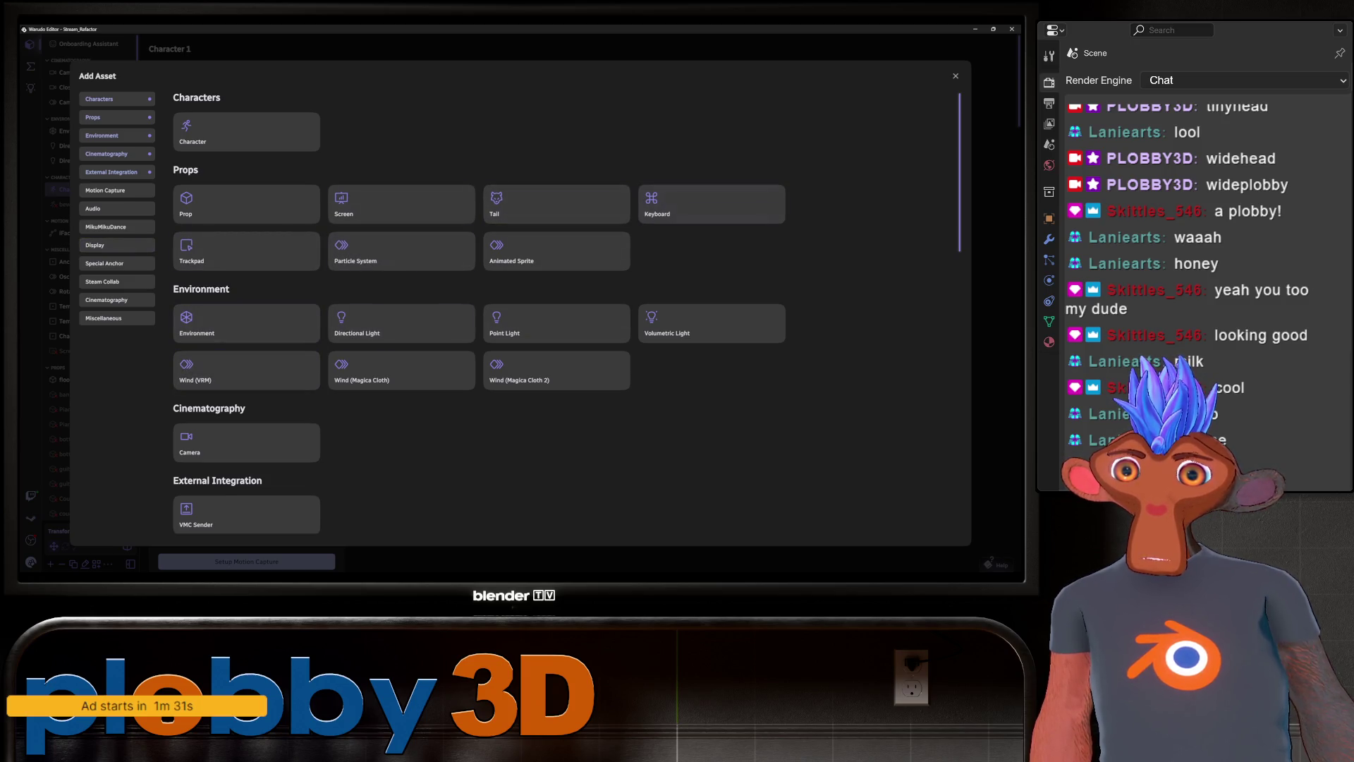
{"action": "left_click", "coordinate": [246, 204]}
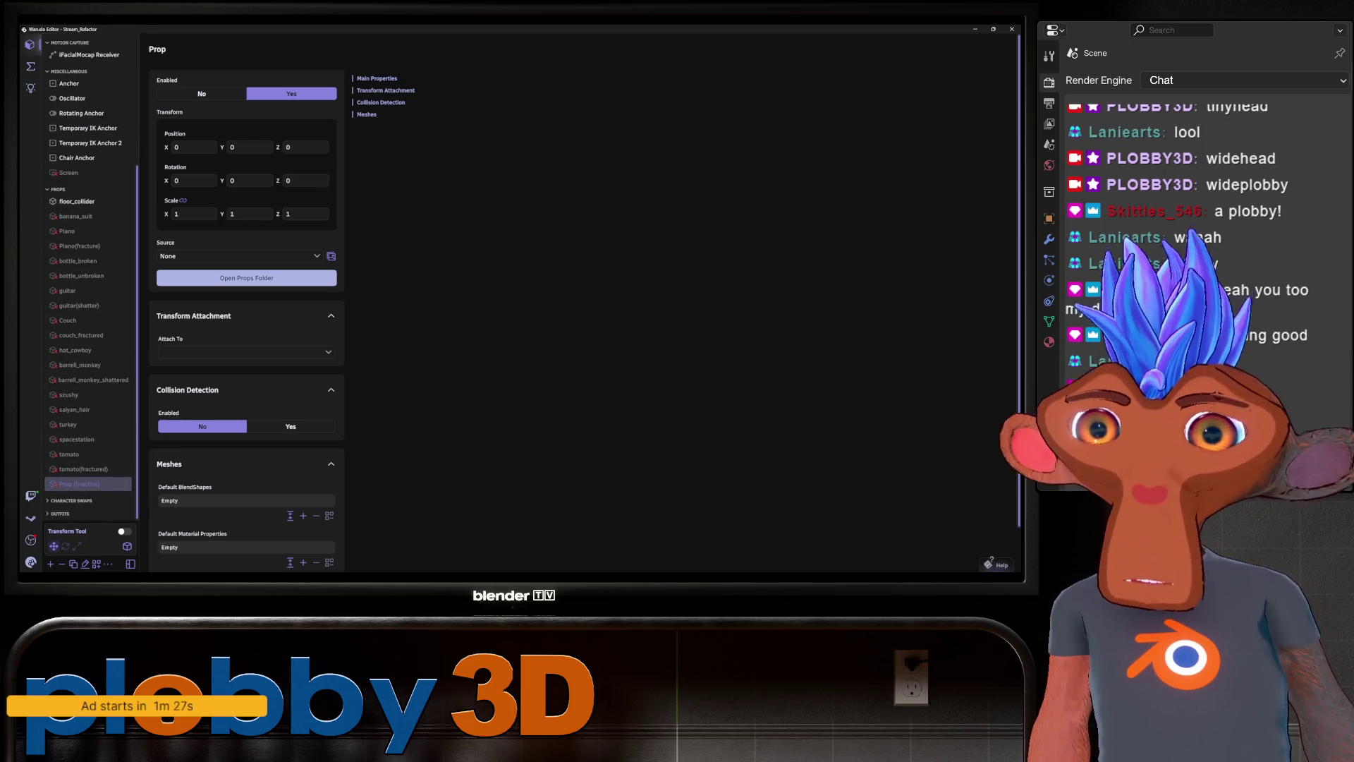
{"action": "key", "text": "Escape"}
{"action": "left_click", "coordinate": [78, 518]}
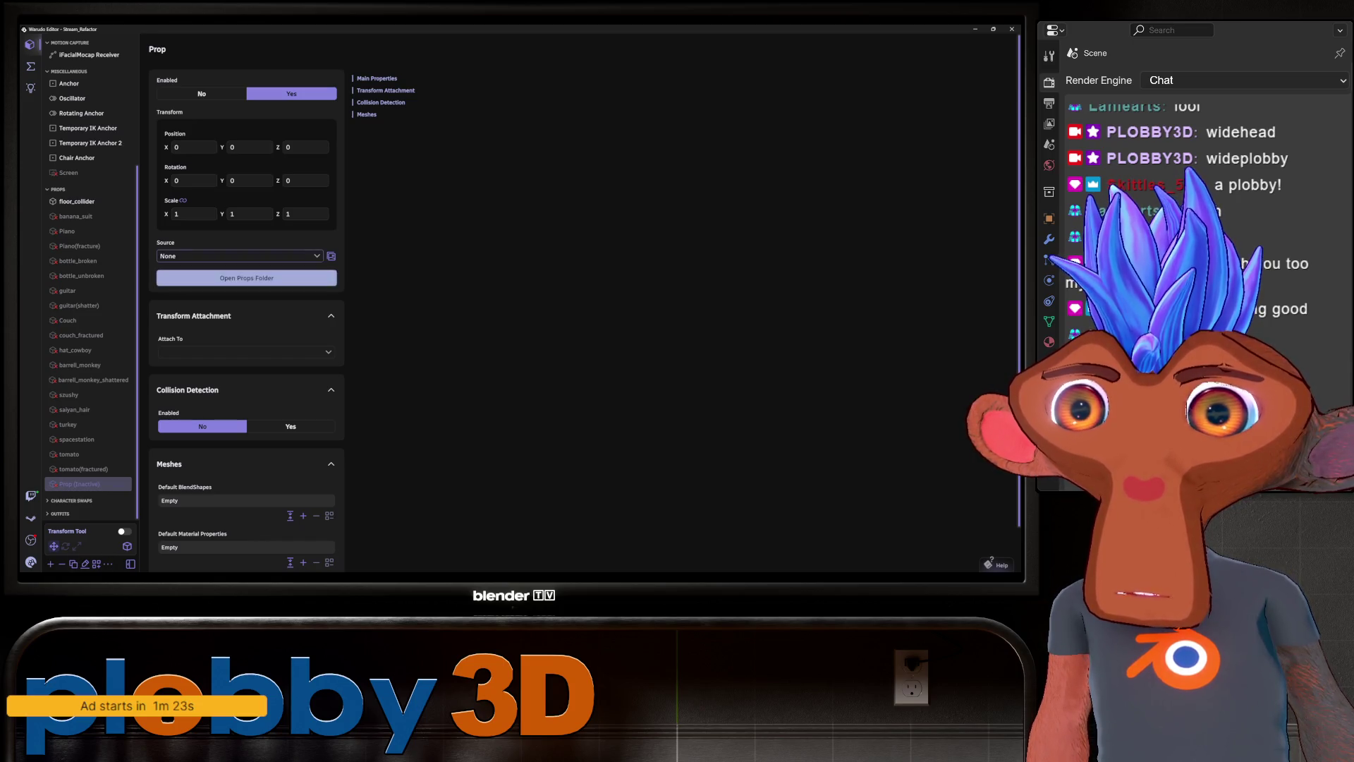
Set the prop's source to pirate_hat and attach it to Character 1.
{"action": "left_click", "coordinate": [240, 256]}
{"action": "scroll", "coordinate": [283, 422], "scroll_direction": "down", "scroll_amount": 2}
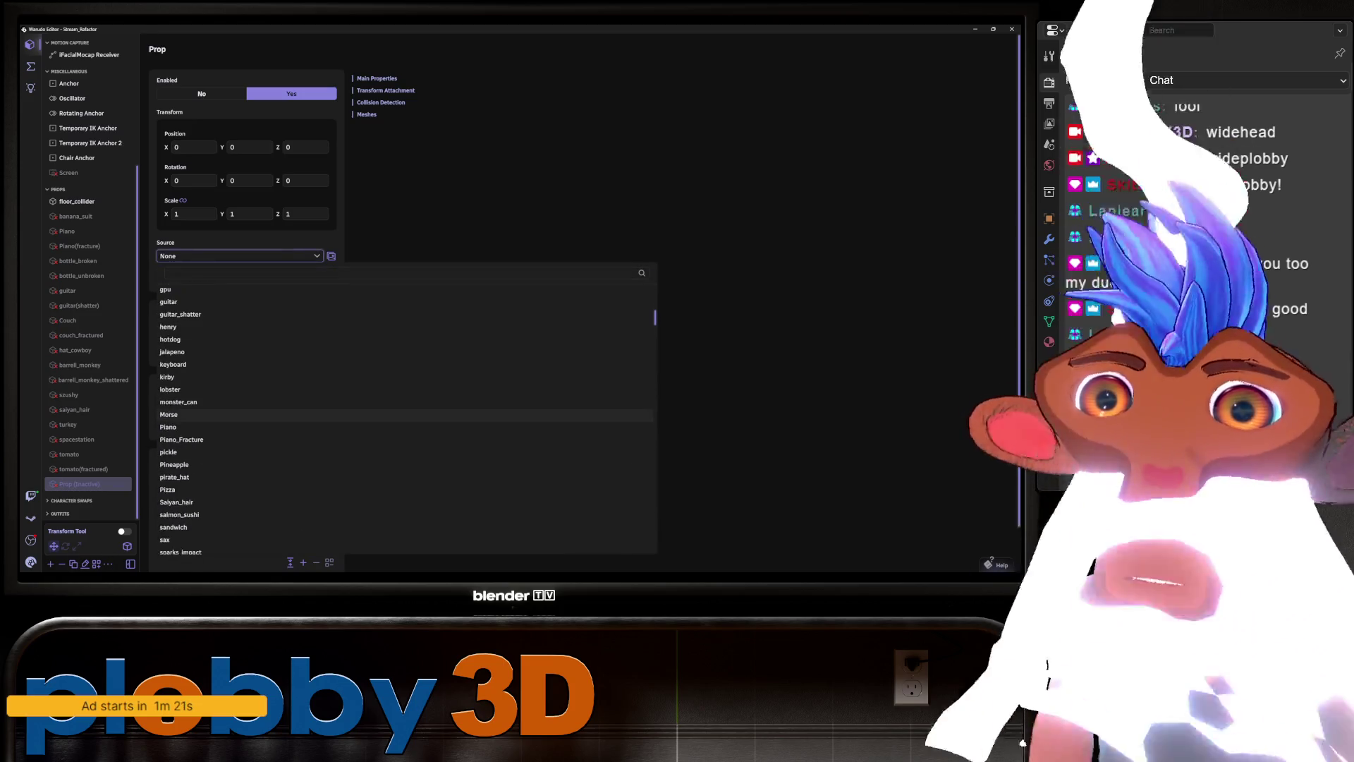
{"action": "scroll", "coordinate": [406, 422], "scroll_direction": "down", "scroll_amount": 3}
{"action": "left_click", "coordinate": [177, 423]}
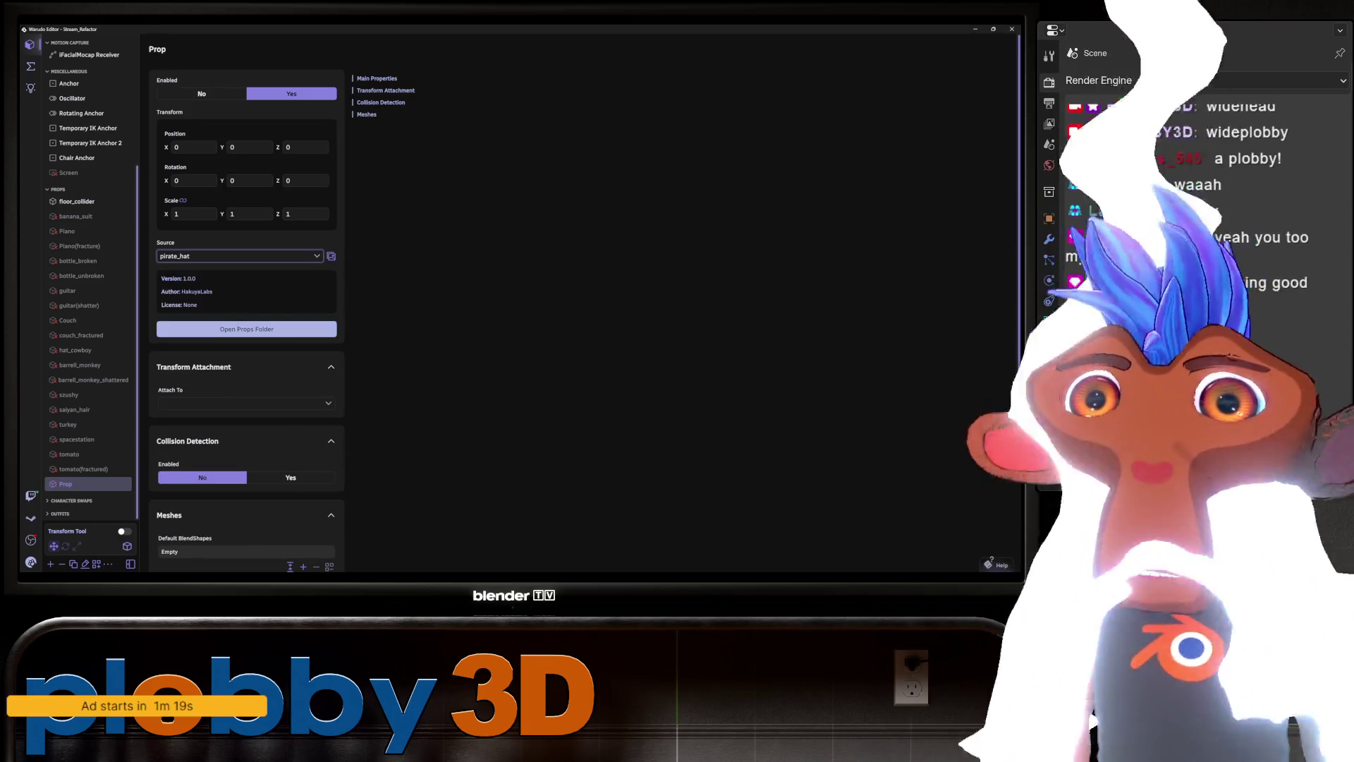
{"action": "left_click", "coordinate": [244, 403]}
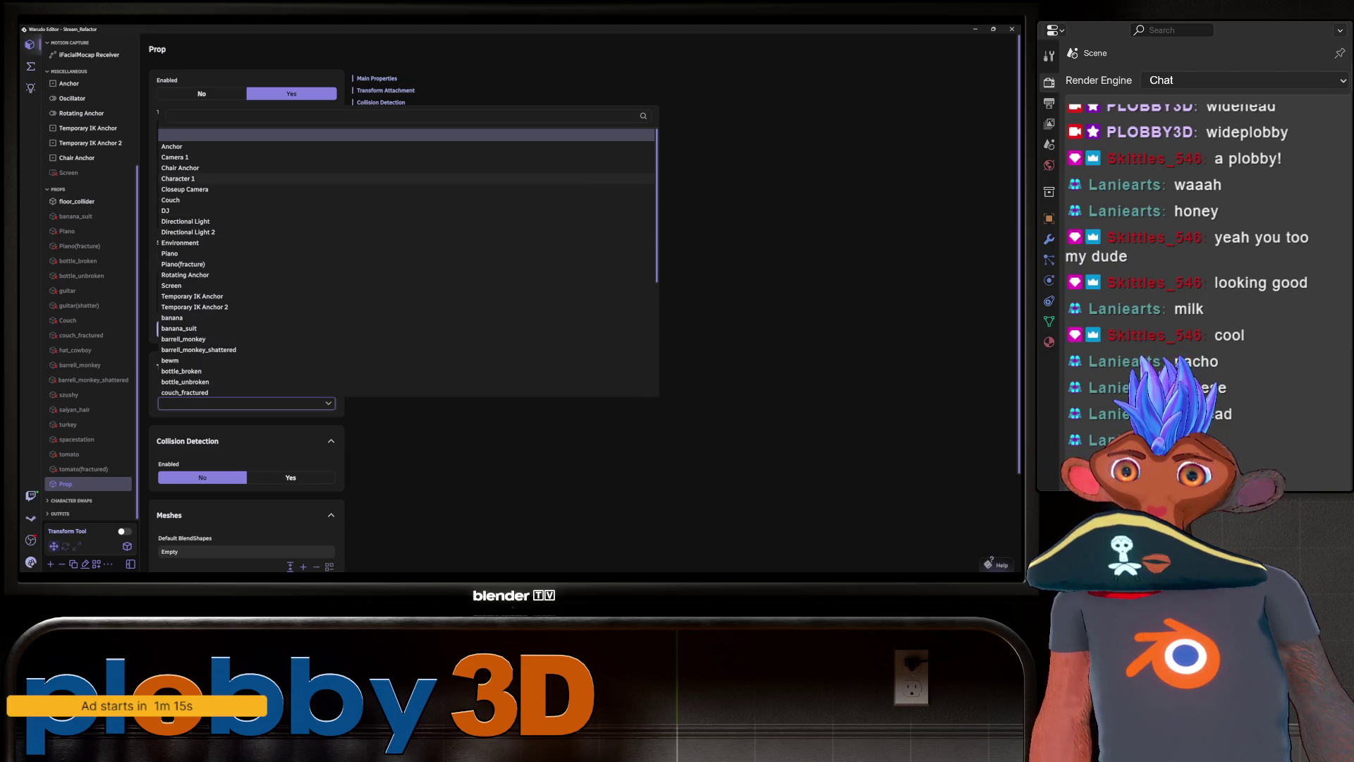
{"action": "left_click", "coordinate": [178, 178]}
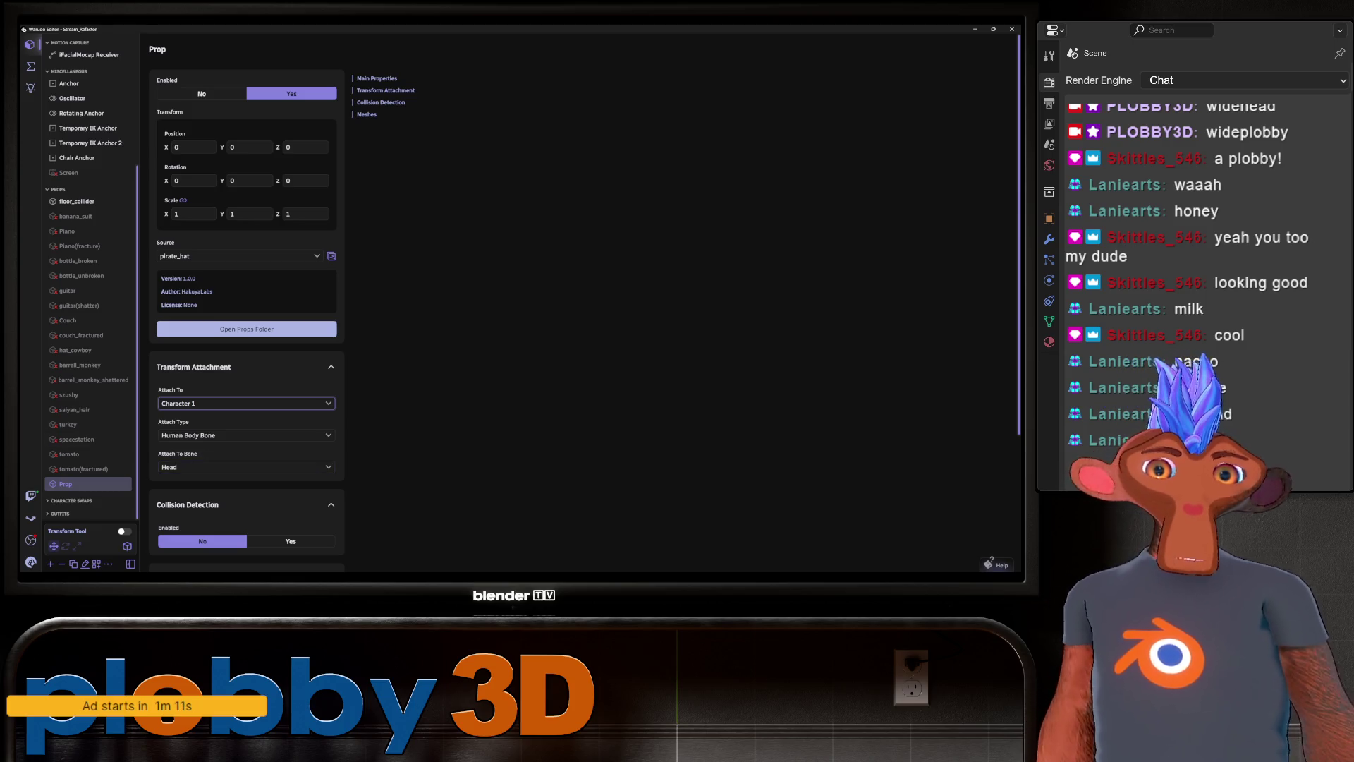
Lower the hat to position Y -1.52 and disable the prop.
{"action": "key", "text": "alt+Tab"}
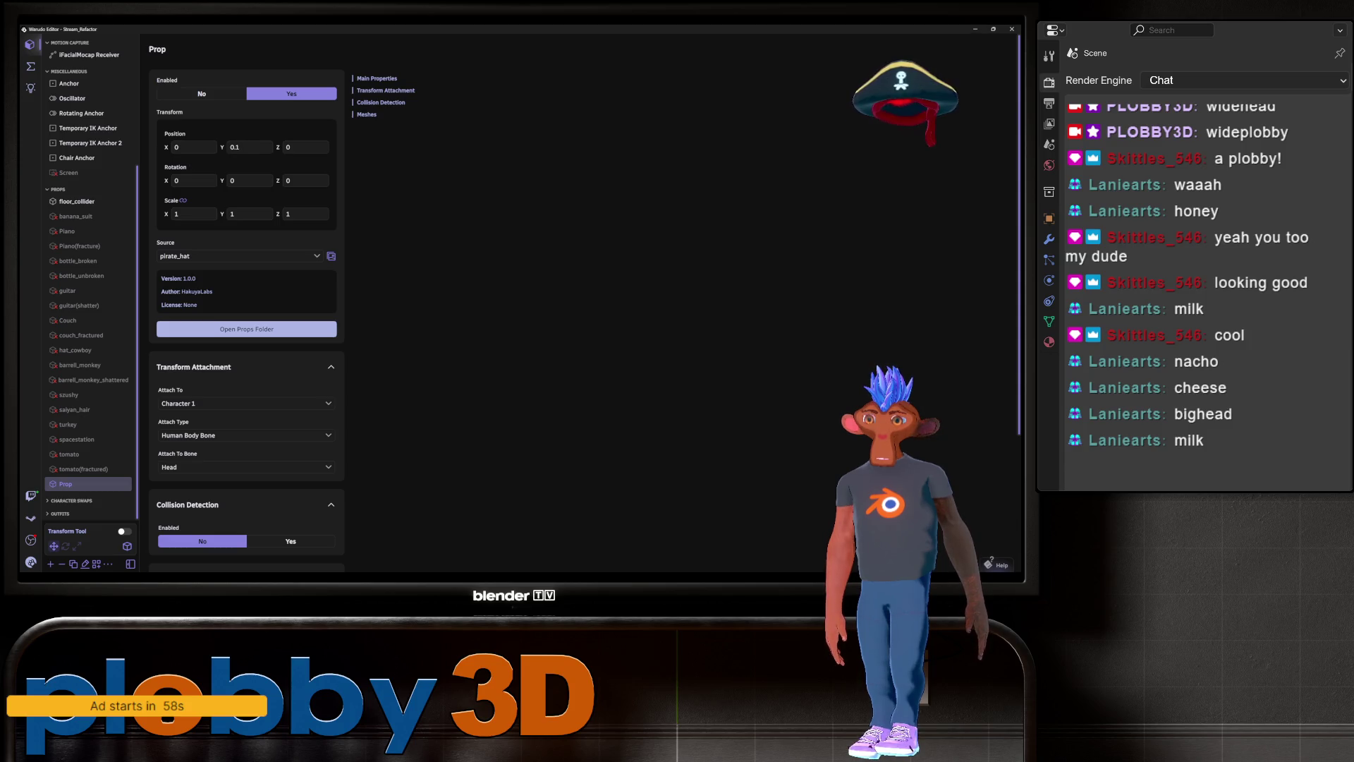
{"action": "type", "text": "-0.9"}
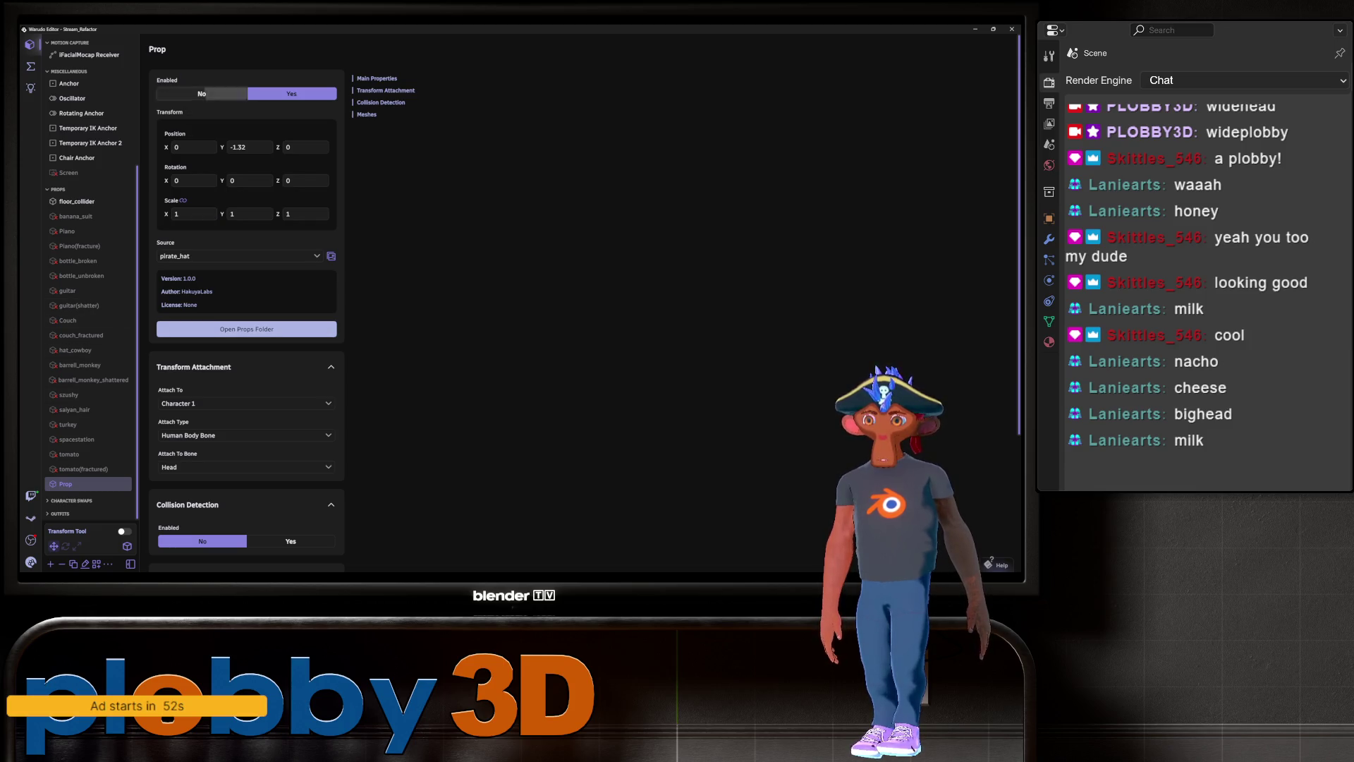
{"action": "left_click", "coordinate": [202, 94]}
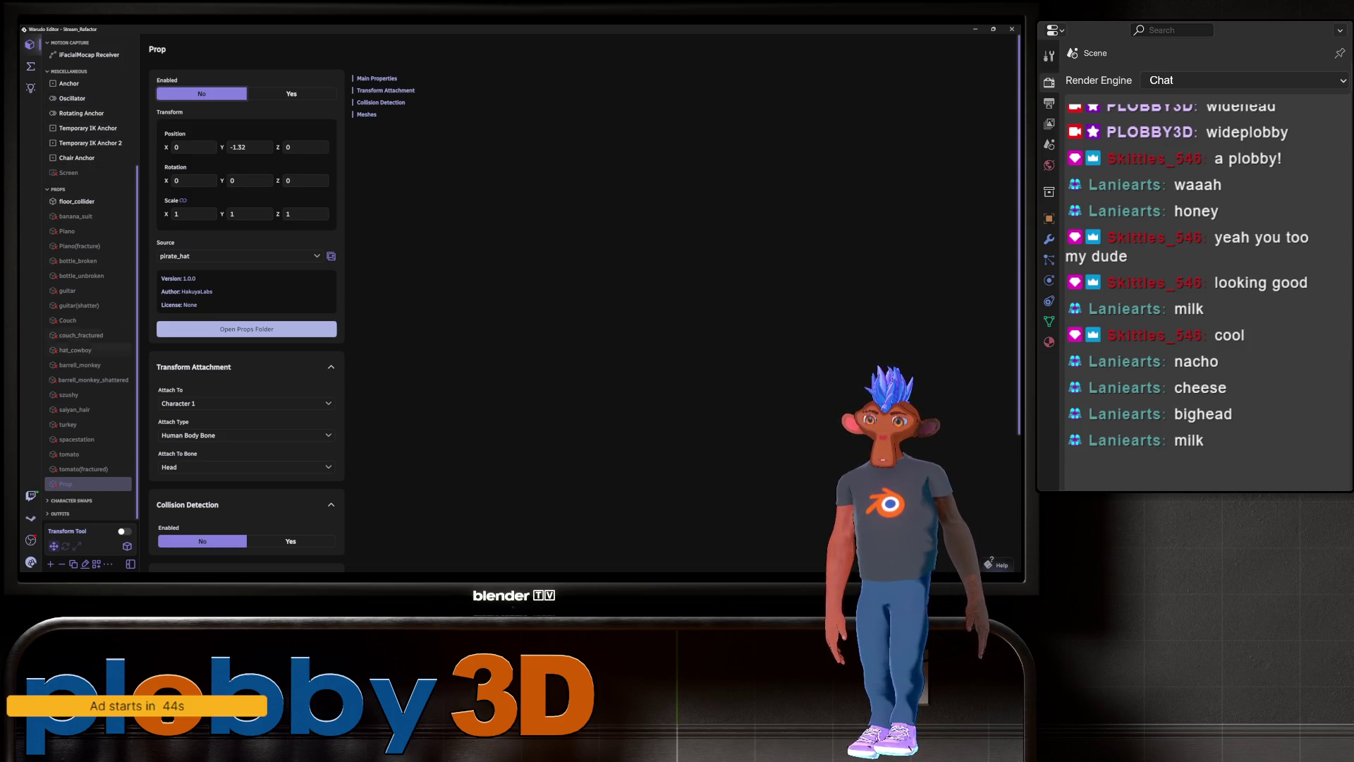
Rename the prop to pirate_hat, then select Character 1.
{"action": "left_click", "coordinate": [85, 563]}
{"action": "type", "text": "pirate_hat"}
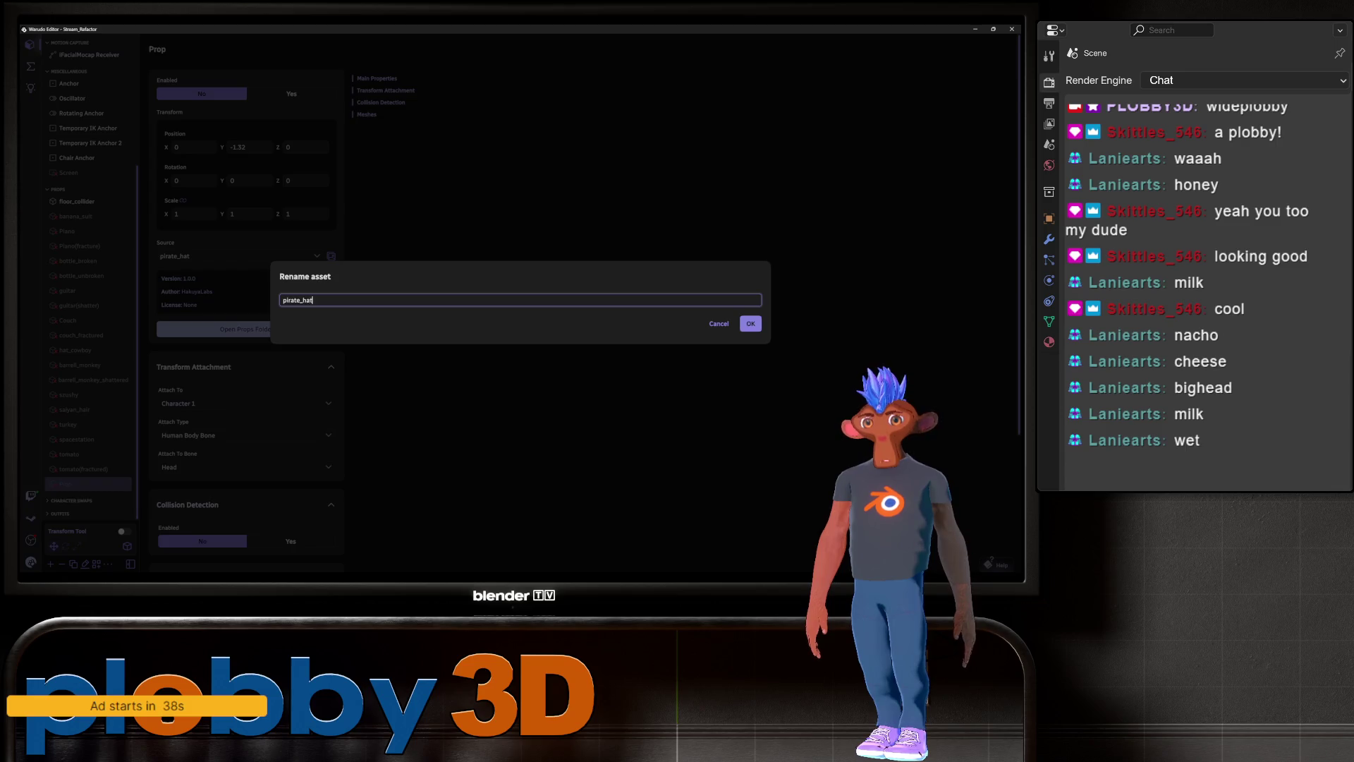
{"action": "key", "text": "Return"}
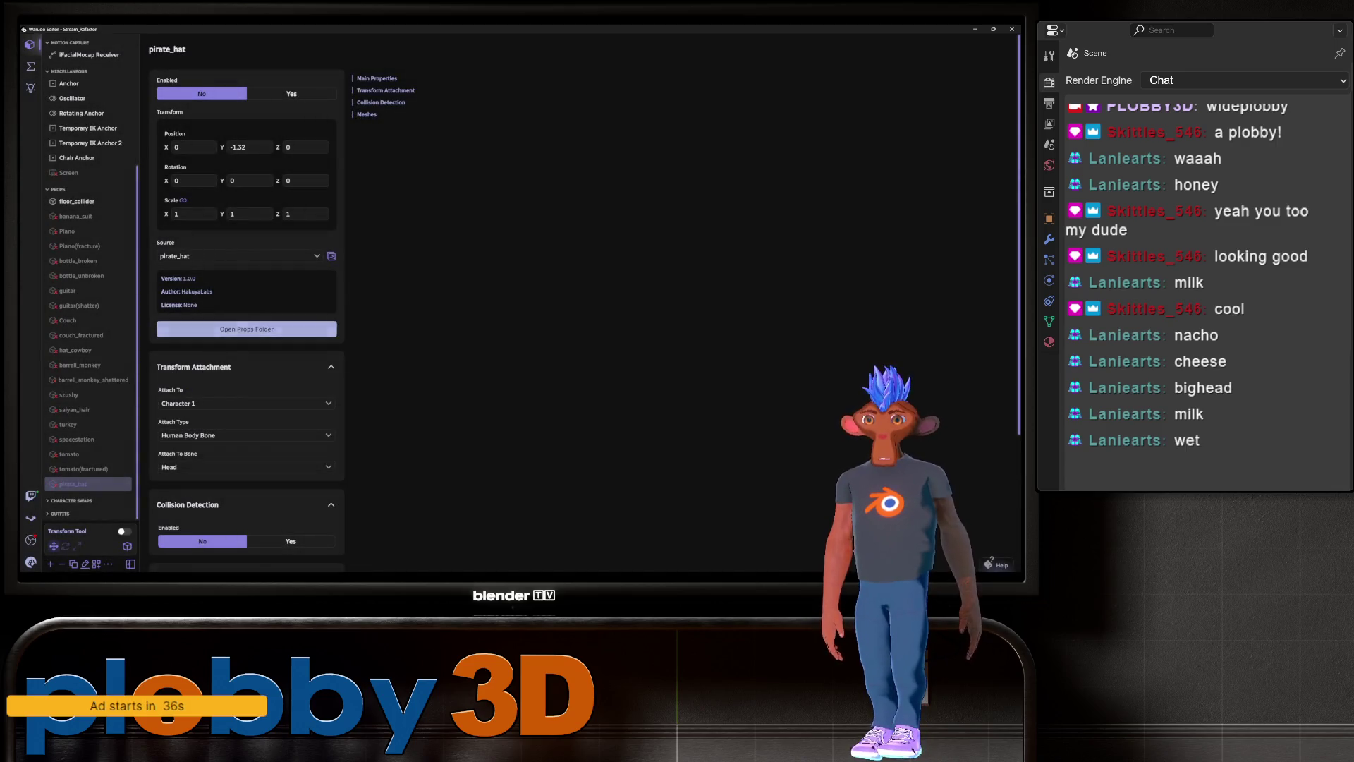
{"action": "left_click", "coordinate": [240, 256]}
{"action": "key", "text": "Escape"}
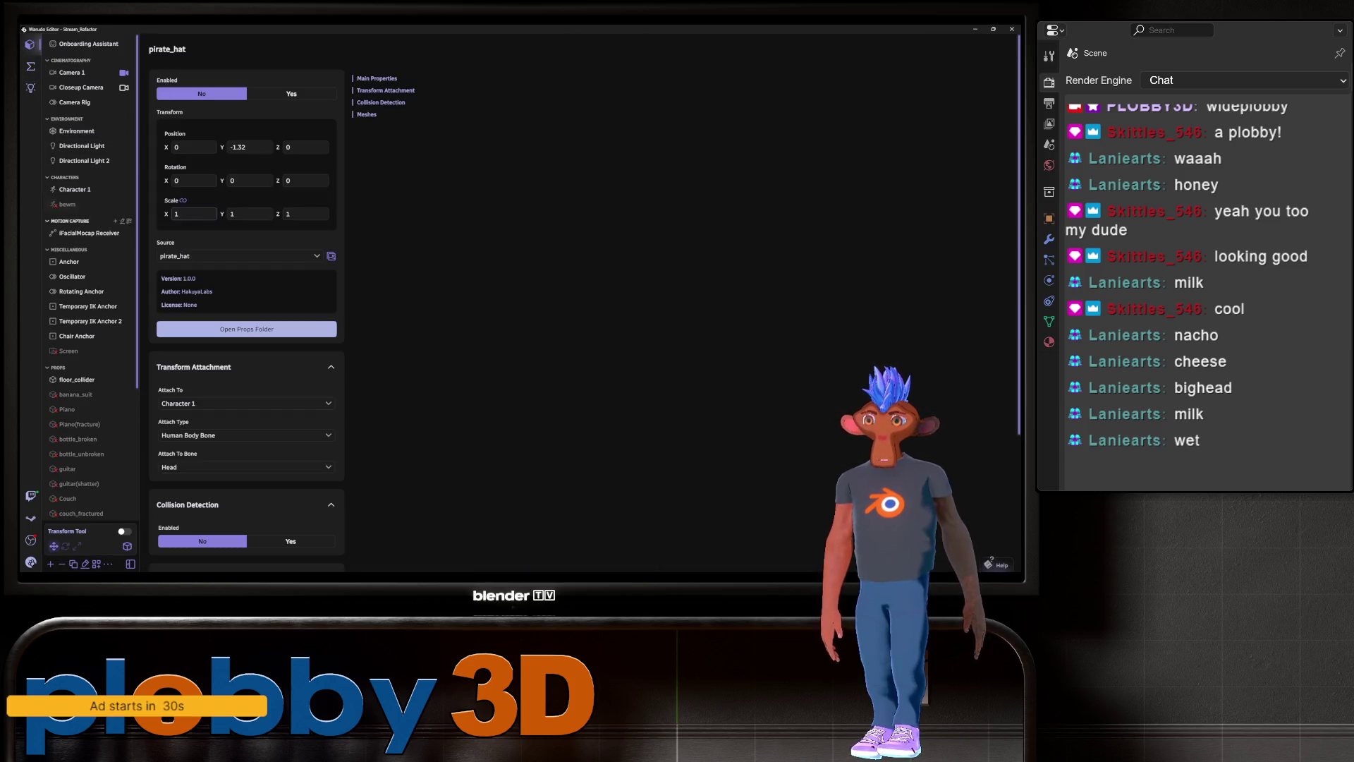
{"action": "left_click", "coordinate": [75, 189]}
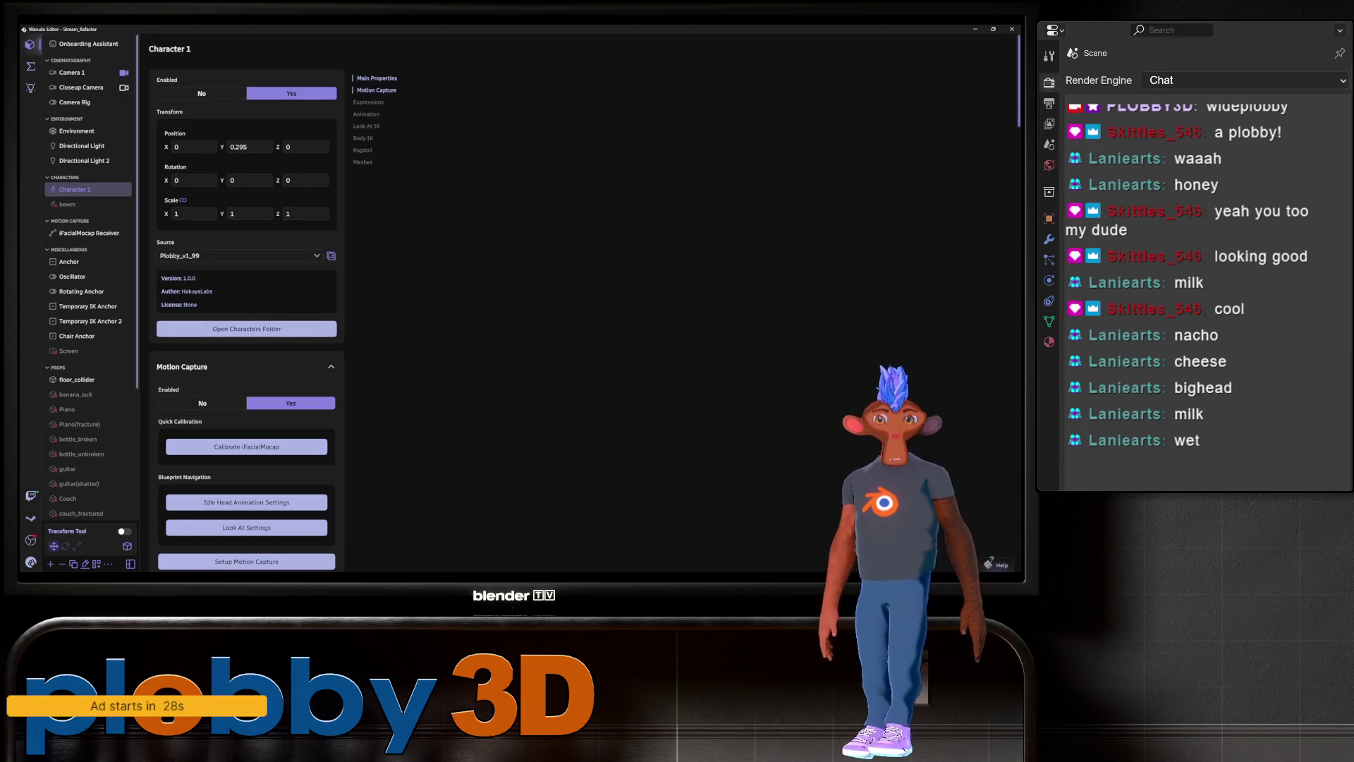
Switch Character 1's source to Pirate_Plobby, then back to Plobby_v1_99.
{"action": "left_click", "coordinate": [240, 256]}
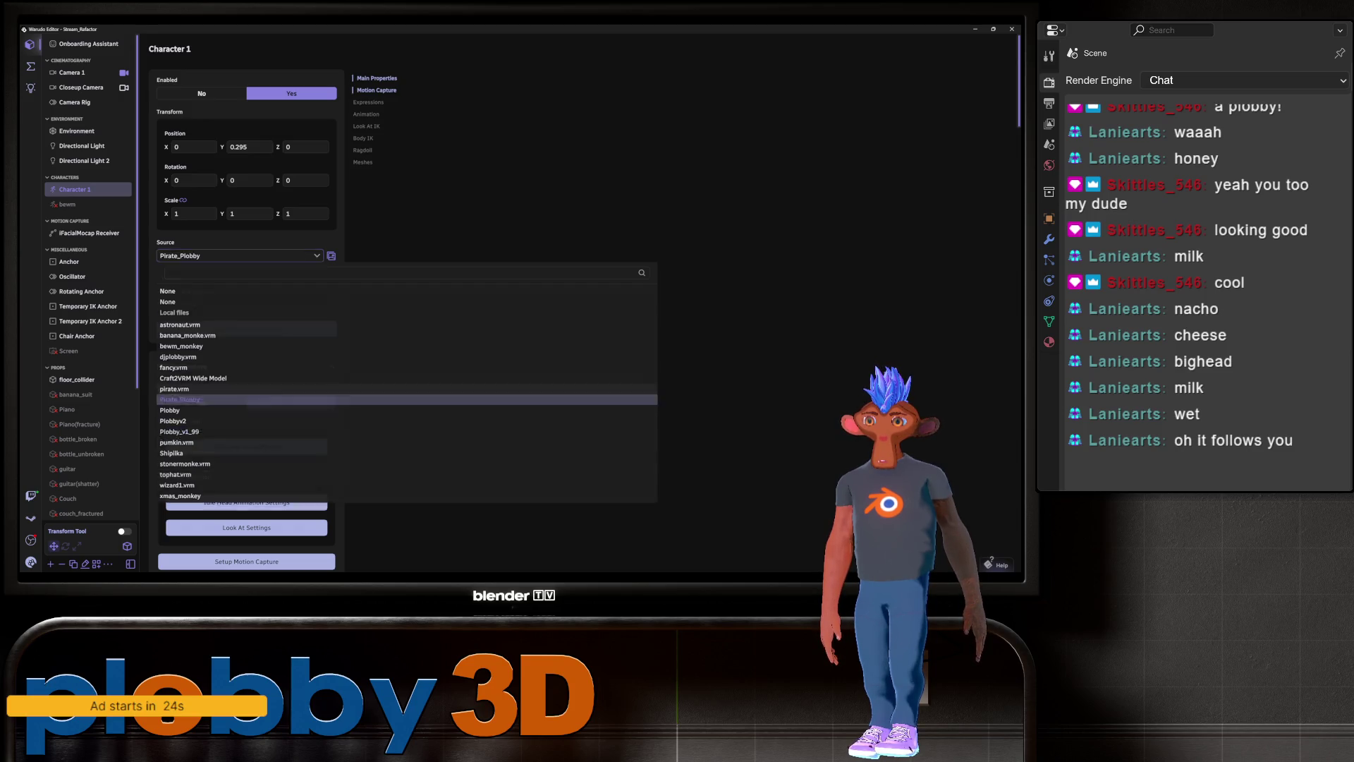
{"action": "left_click", "coordinate": [179, 389]}
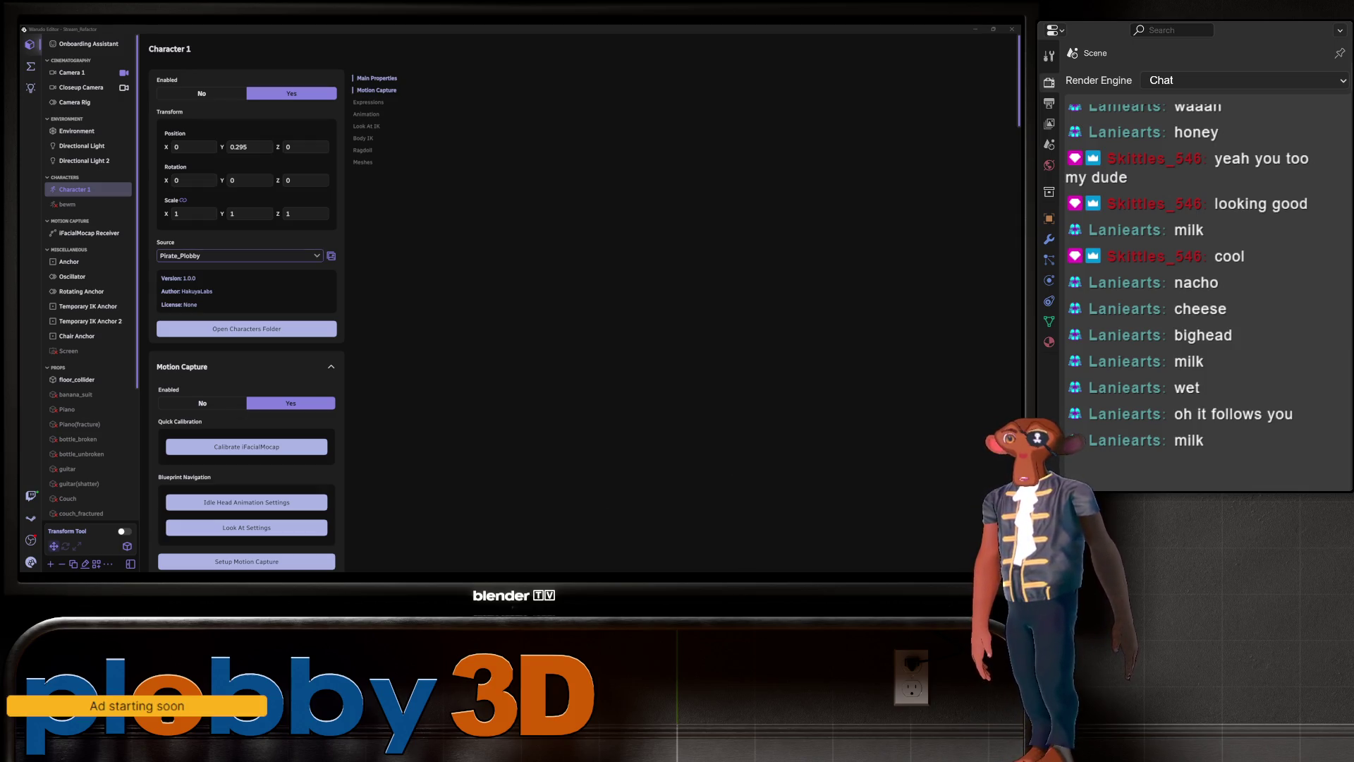
{"action": "left_click", "coordinate": [236, 255]}
{"action": "left_click", "coordinate": [179, 421]}
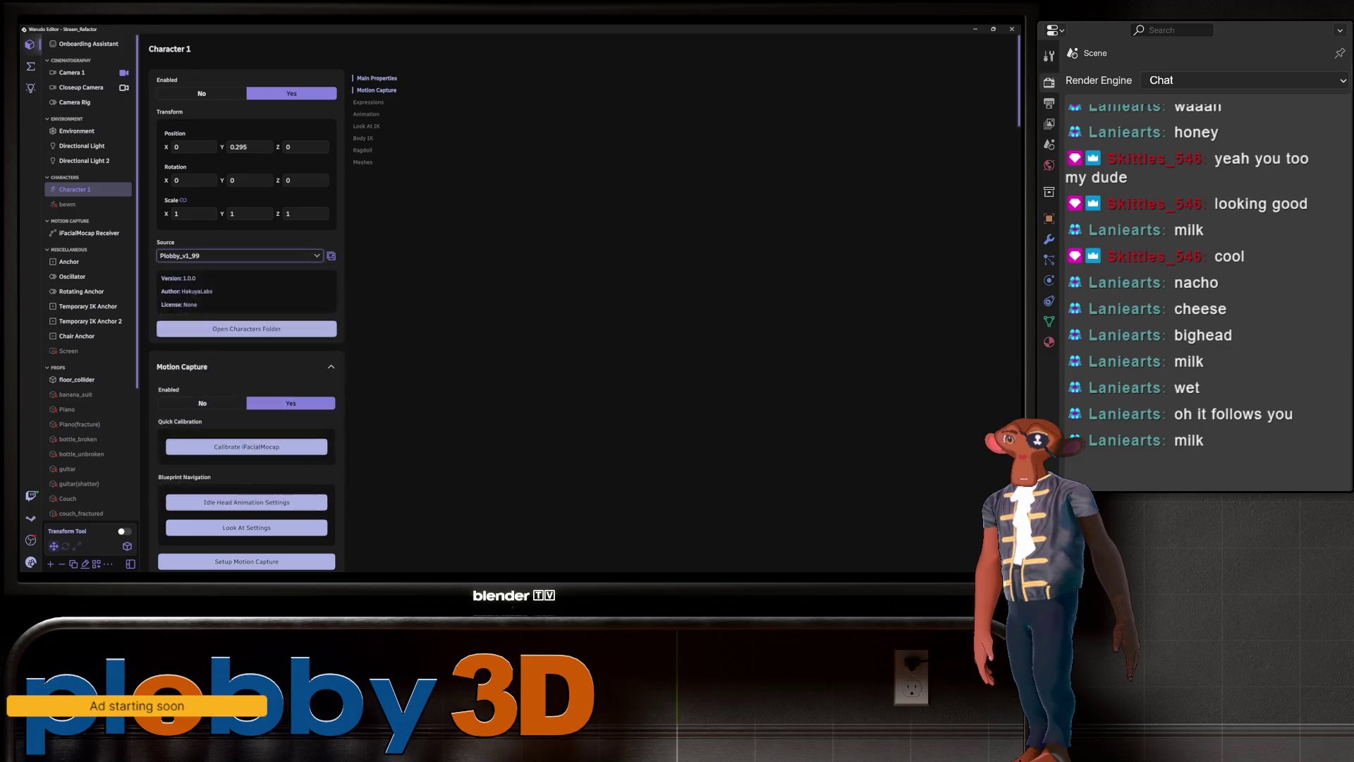
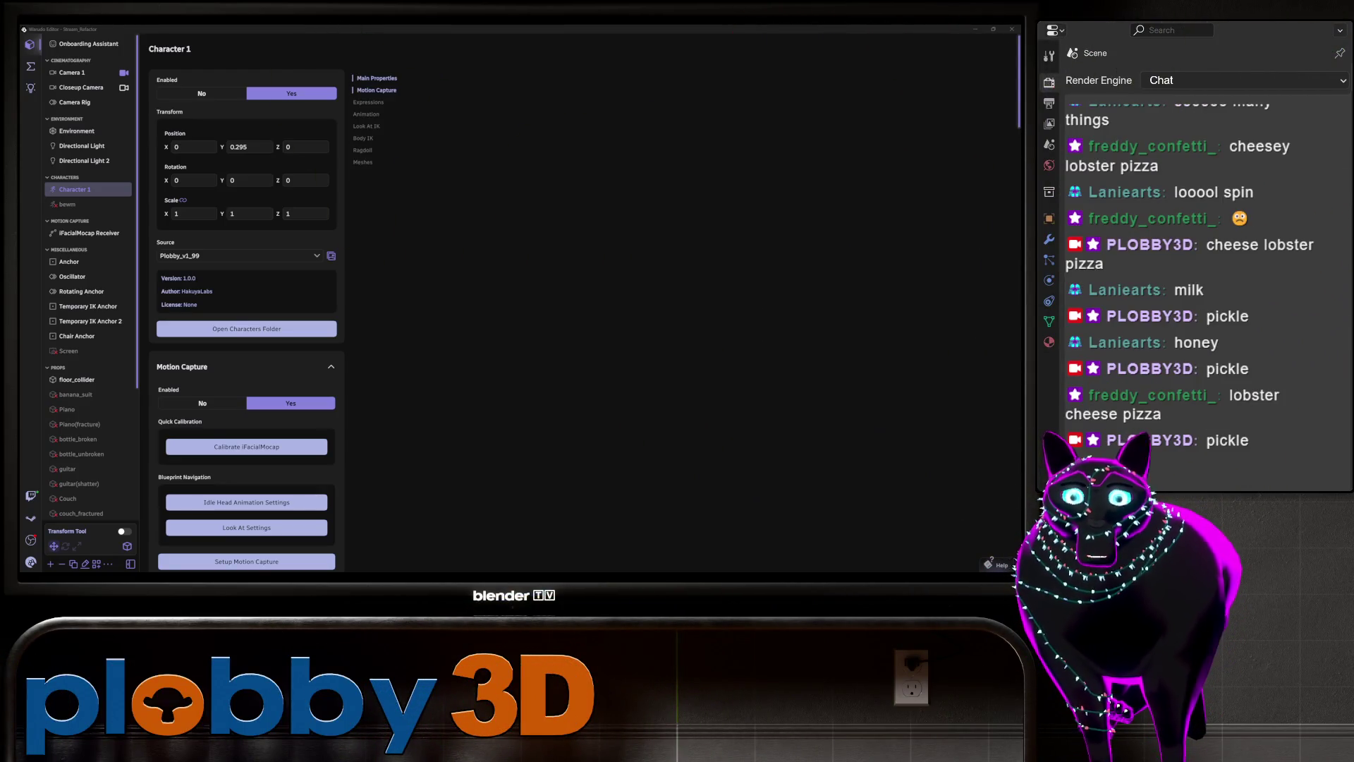
Run Calibrate iFacialMocap under Quick Calibration in Character 1's Motion Capture section.
{"action": "left_click", "coordinate": [246, 447]}
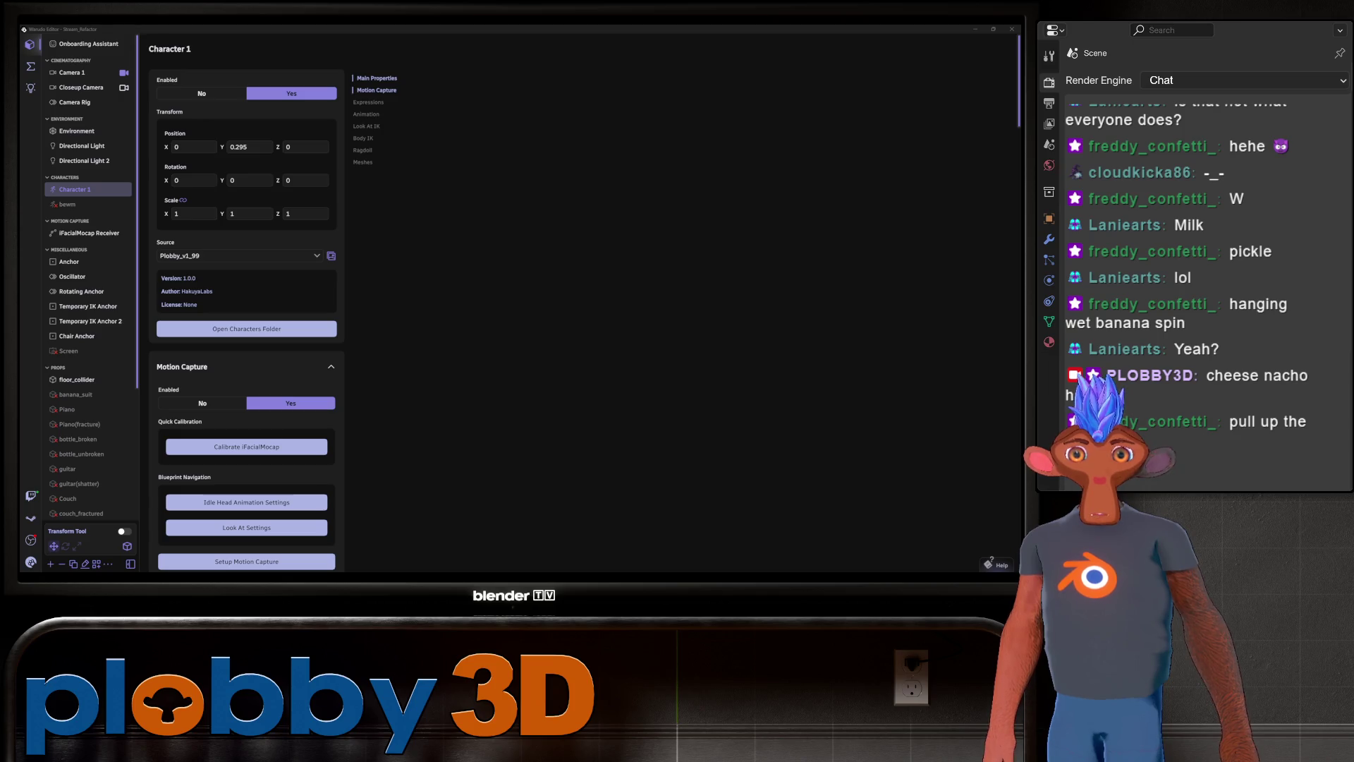
Play the Twitch banana clip full screen, then exit back to the regular clip page.
{"action": "key", "text": "alt+Tab"}
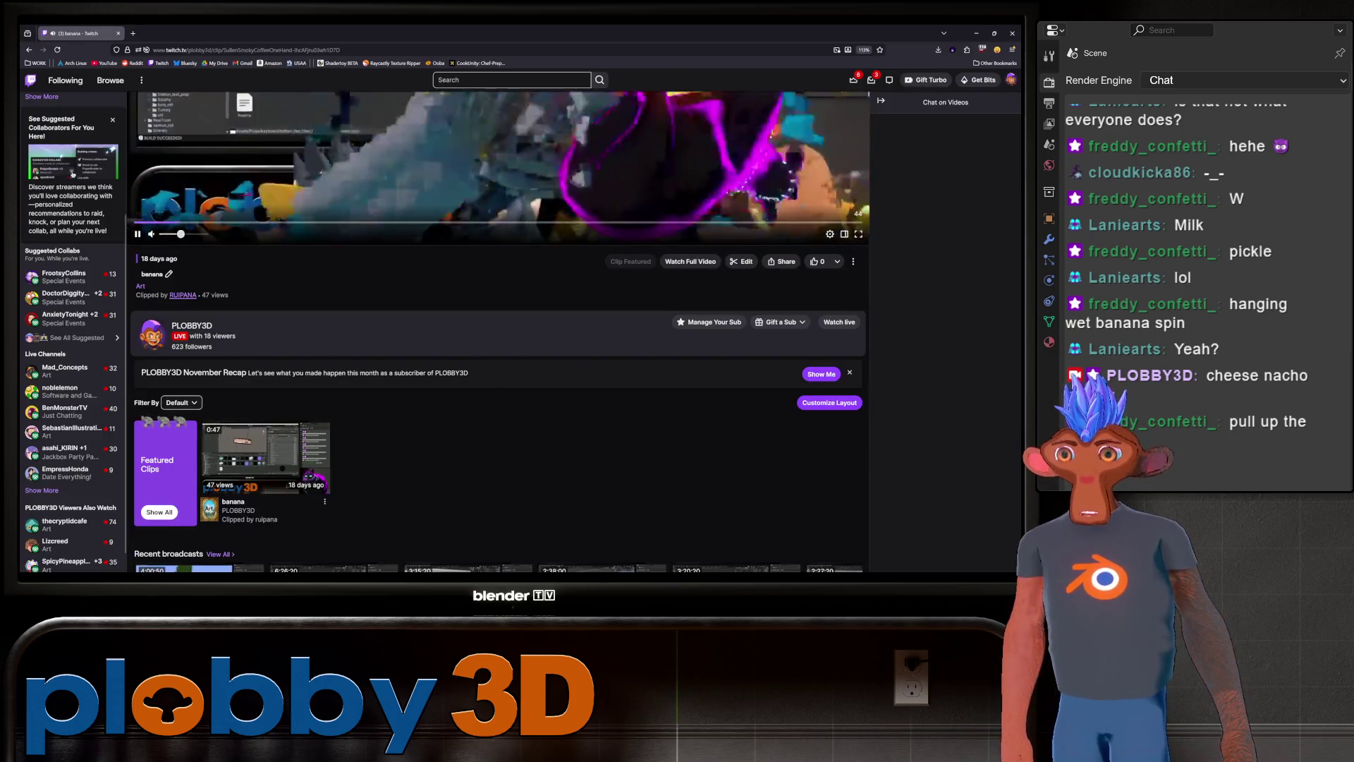
{"action": "scroll", "coordinate": [498, 310], "scroll_direction": "up", "scroll_amount": 3}
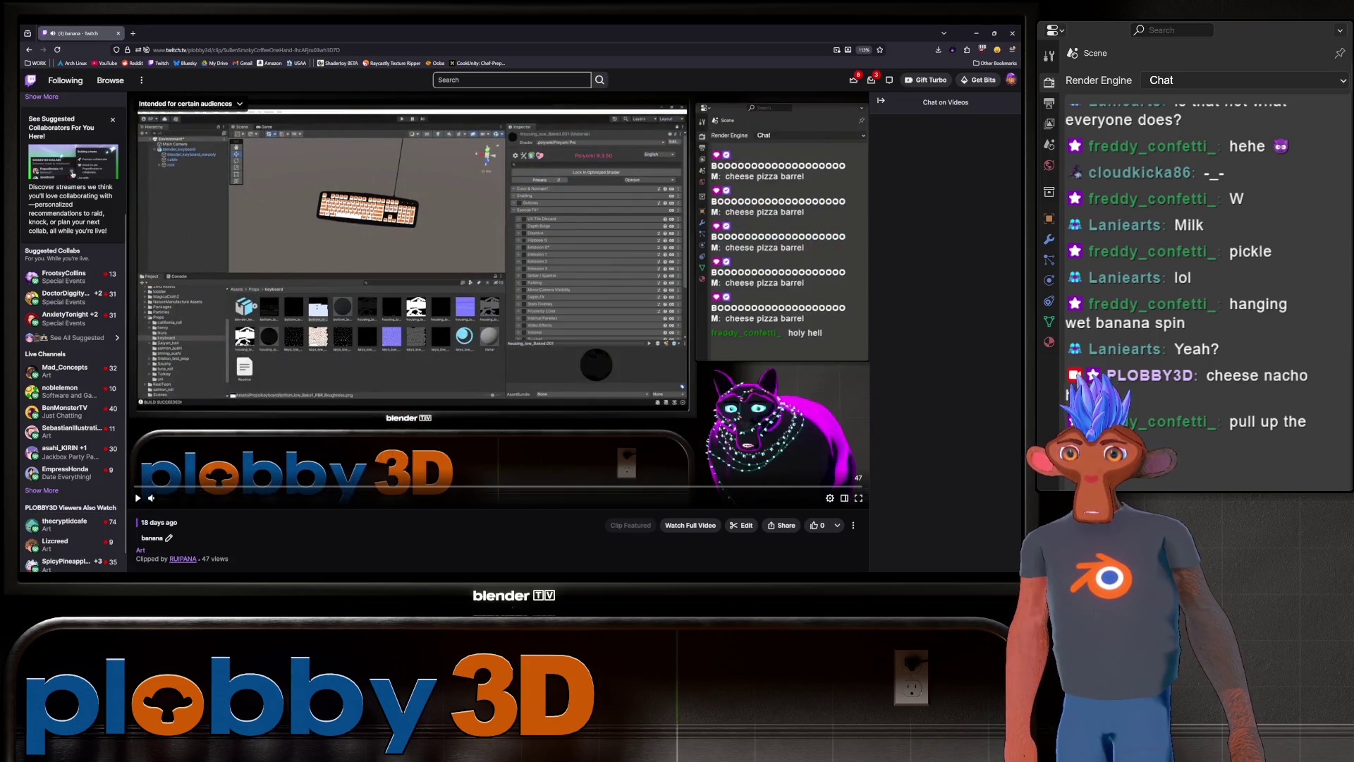
{"action": "left_click", "coordinate": [858, 498]}
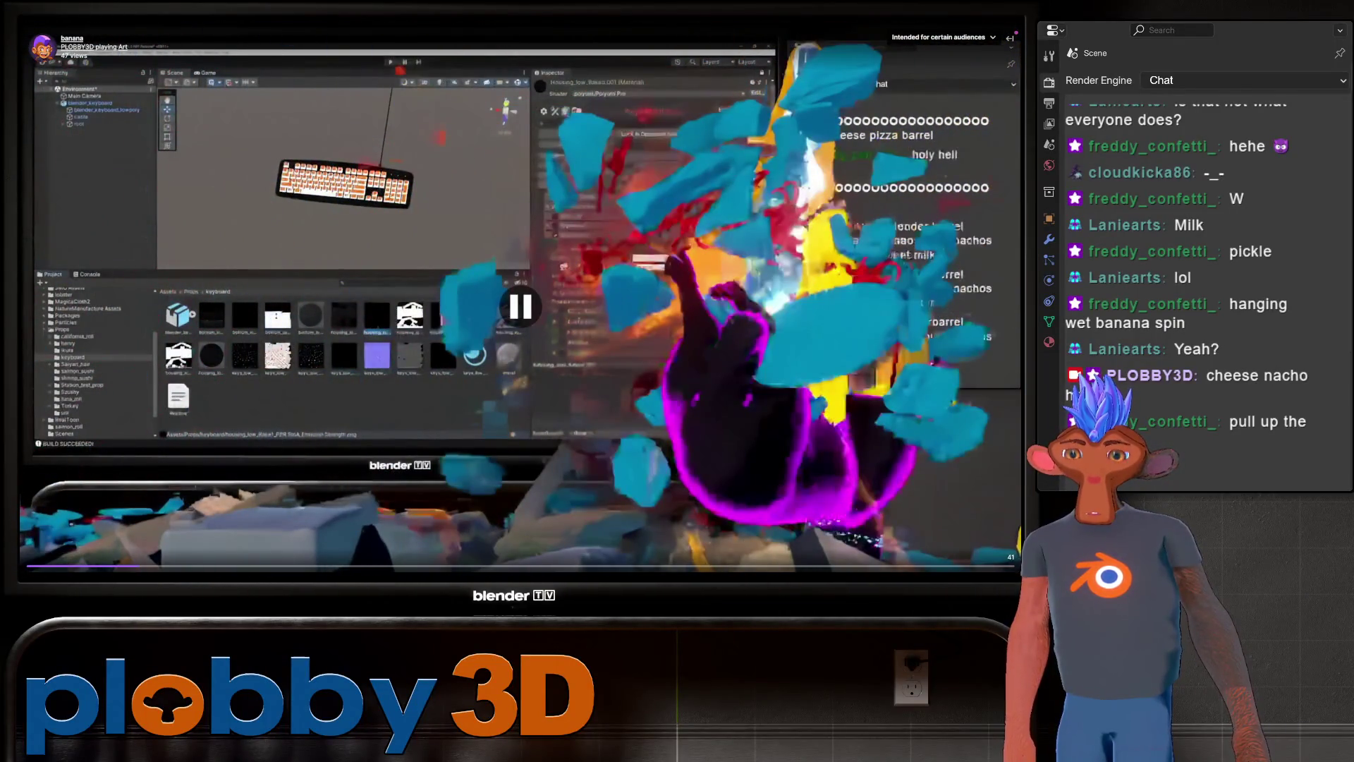
{"action": "key", "text": "Escape"}
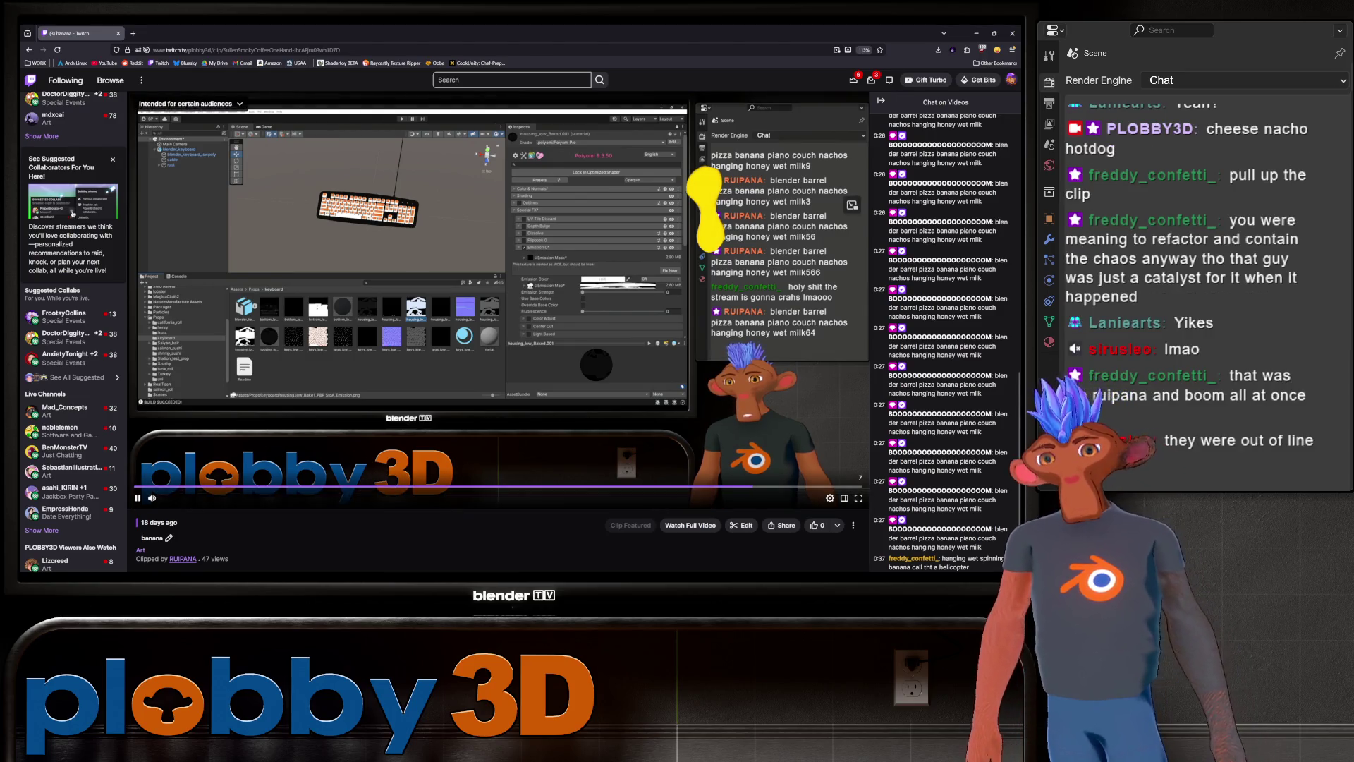
Return to the Warudo editor.
{"action": "mouse_move", "coordinate": [67, 355]}
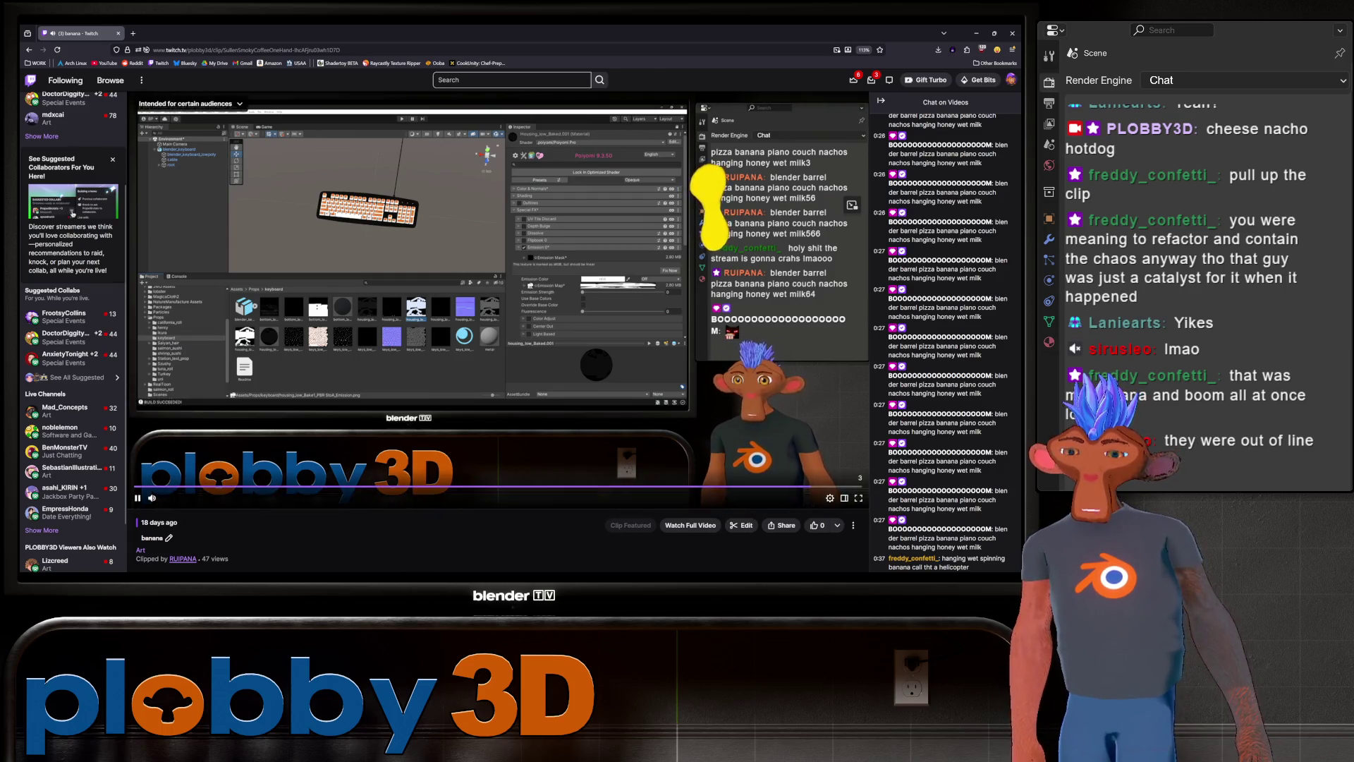
{"action": "mouse_move", "coordinate": [60, 492]}
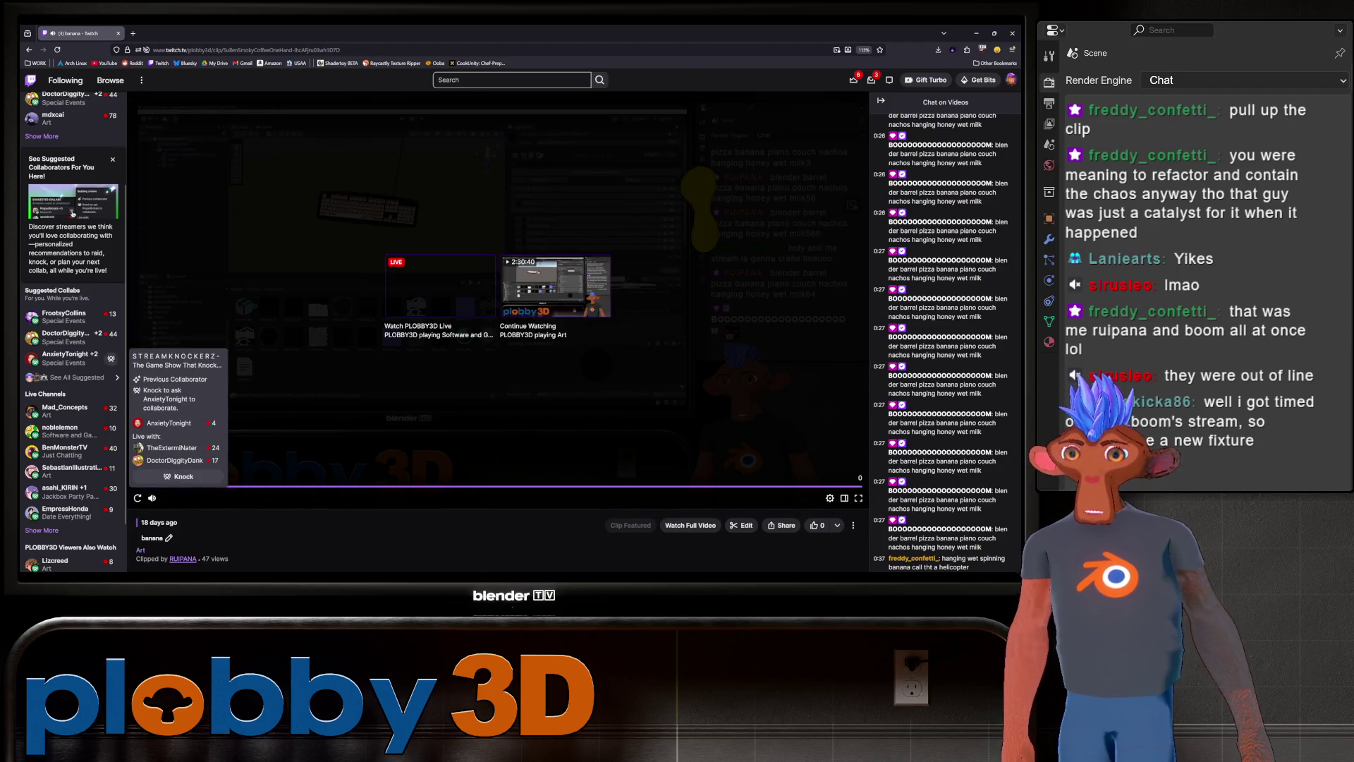
{"action": "key", "text": "alt+Tab"}
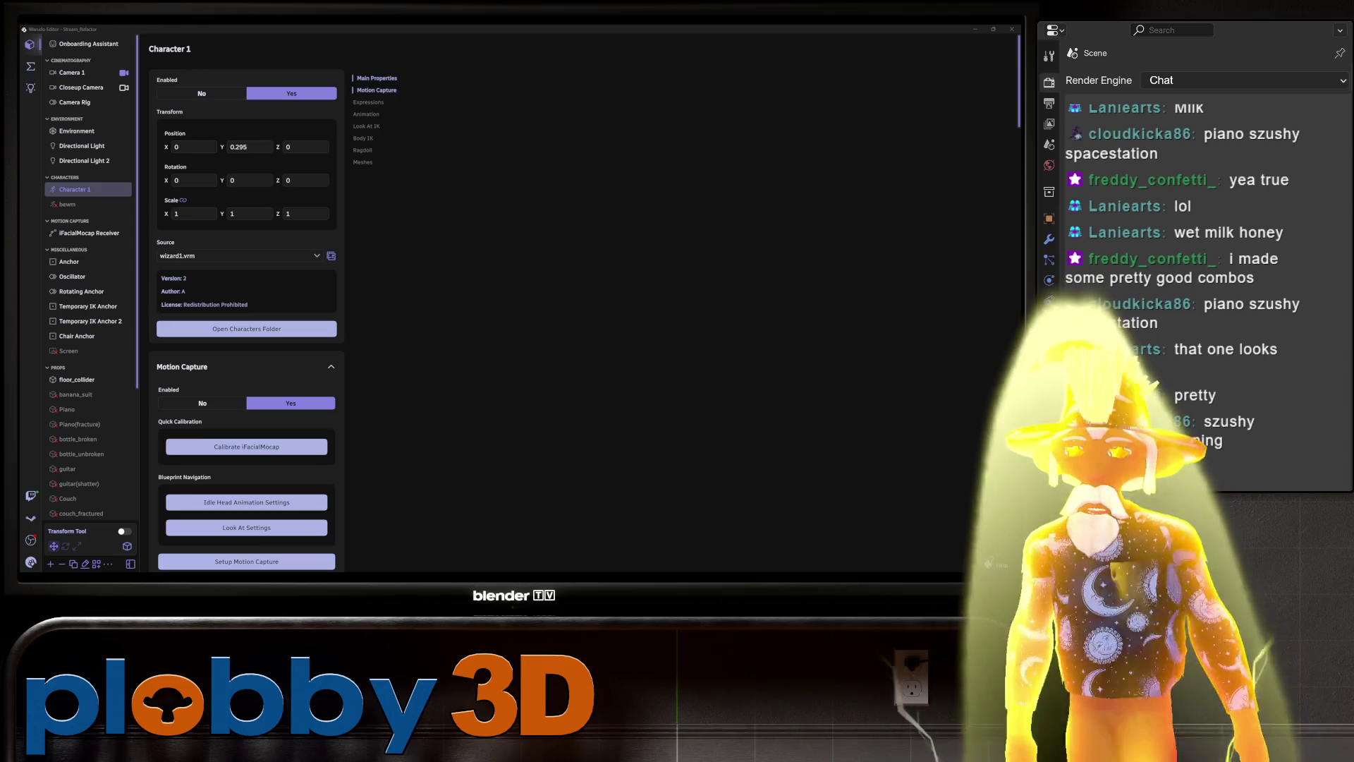
Set the avatar's Y rotation to 230, then switch to the Blender pirate hat scene.
{"action": "type", "text": "230"}
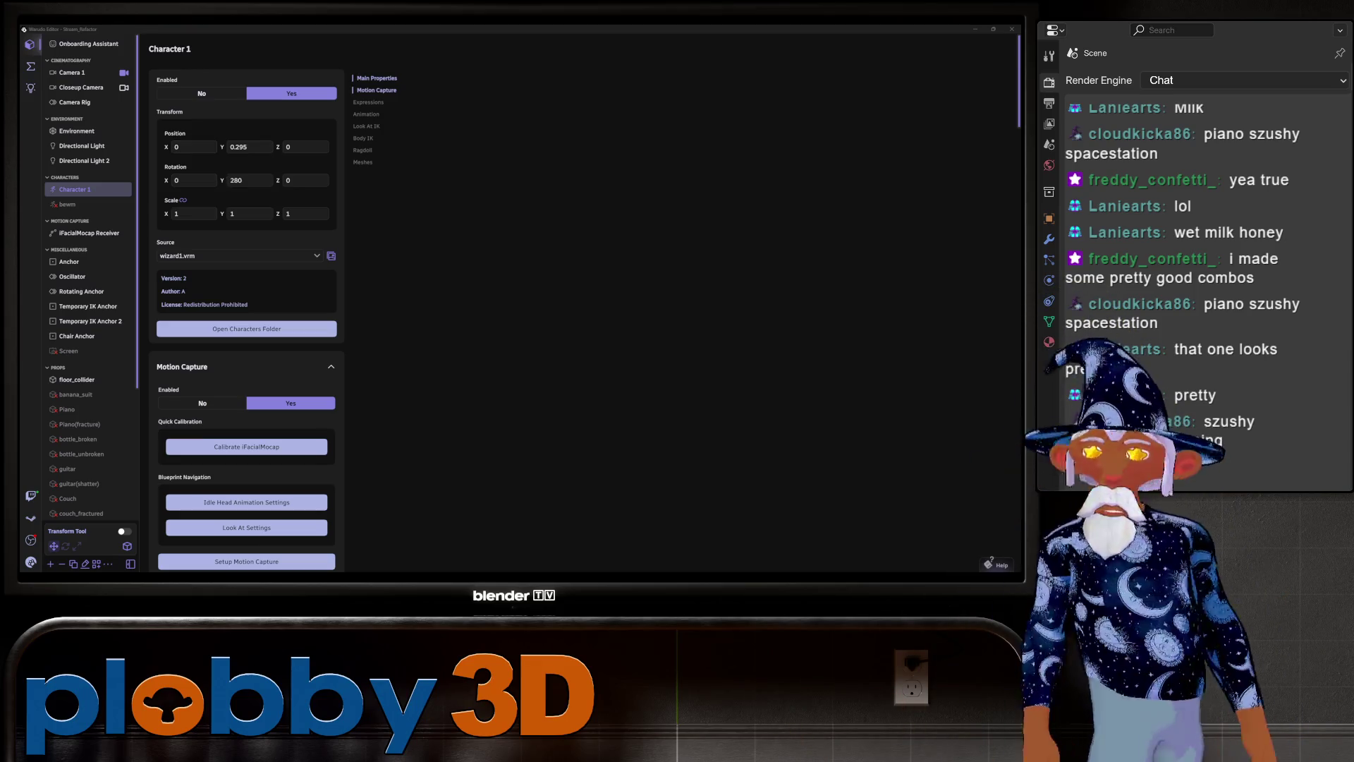
{"action": "key", "text": "Return"}
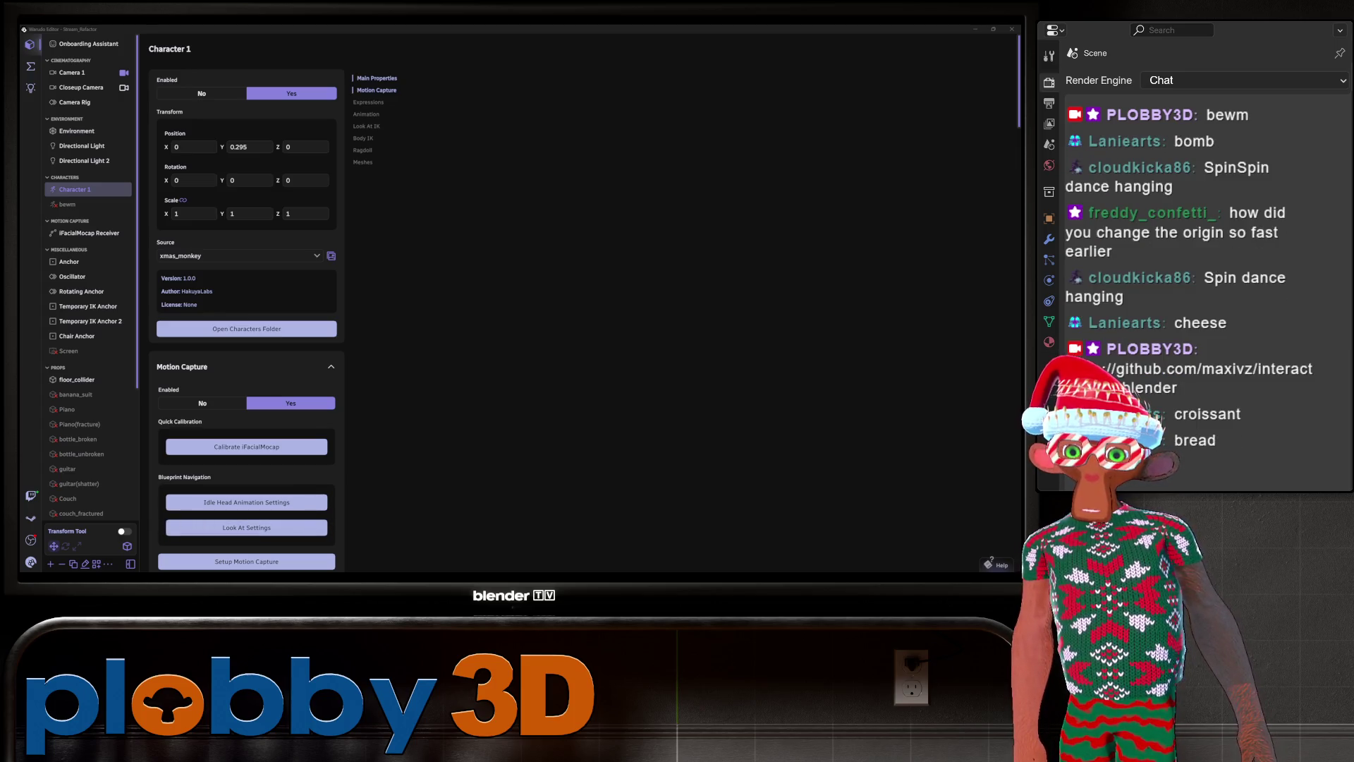
{"action": "key", "text": "alt+Tab"}
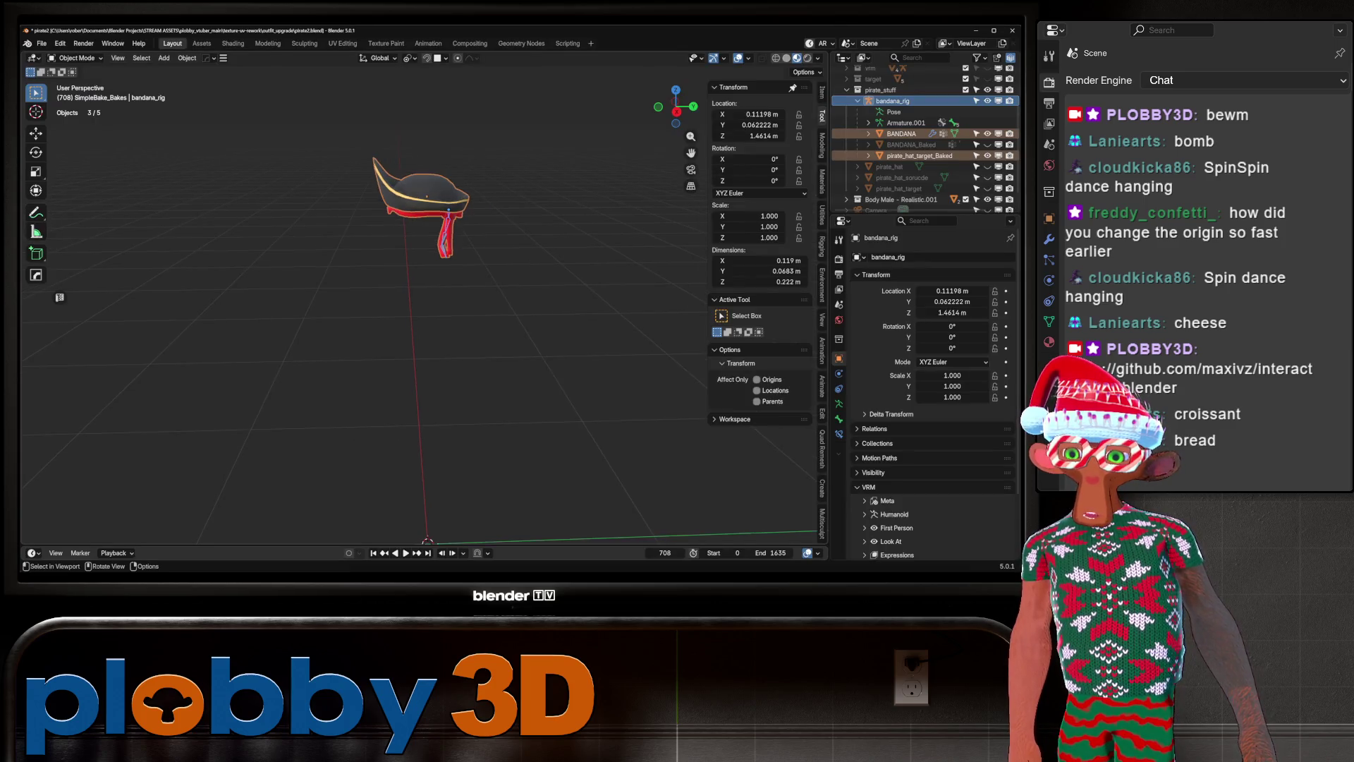
{"action": "middle_click_drag", "start_coordinate": [402, 282], "coordinate": [423, 290]}
{"action": "scroll", "coordinate": [402, 289], "scroll_direction": "up", "scroll_amount": 3}
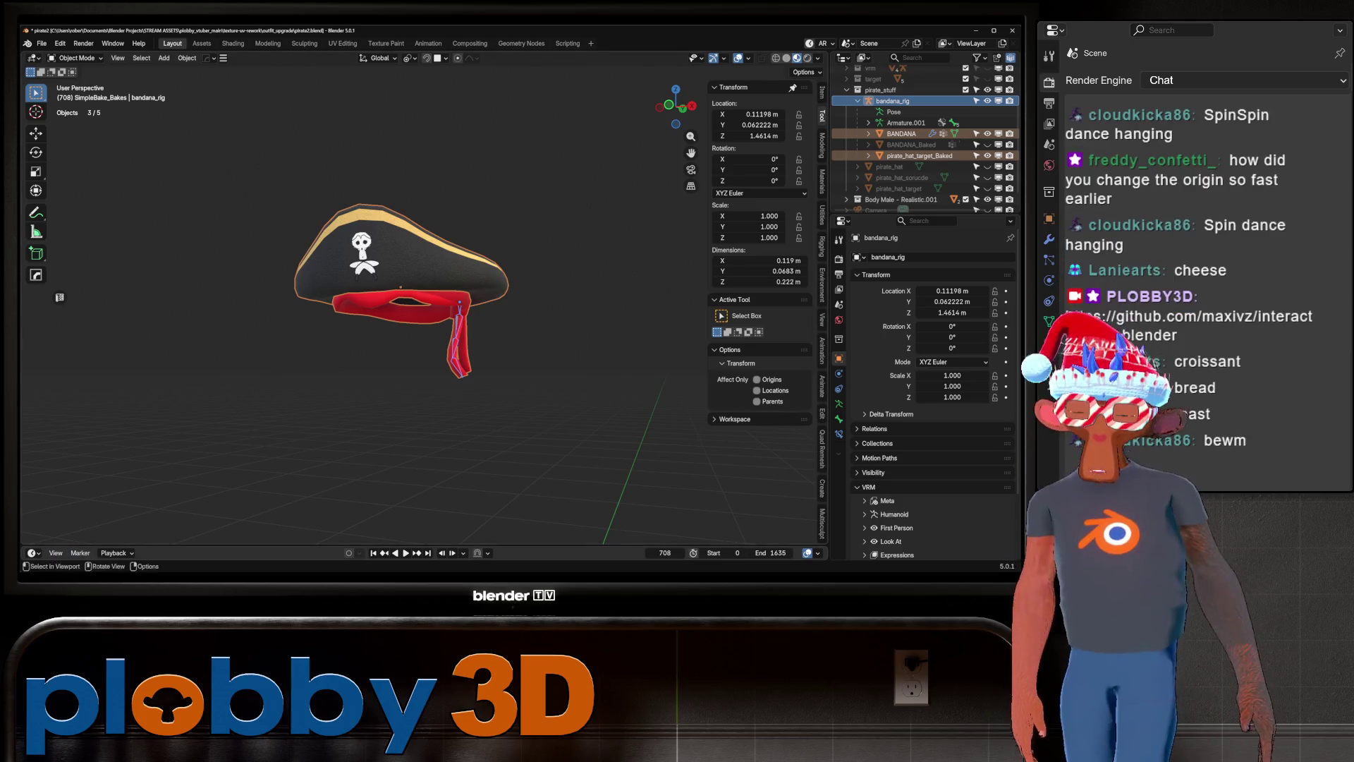
{"action": "middle_click_drag", "start_coordinate": [423, 318], "coordinate": [411, 303], "text": "shift"}
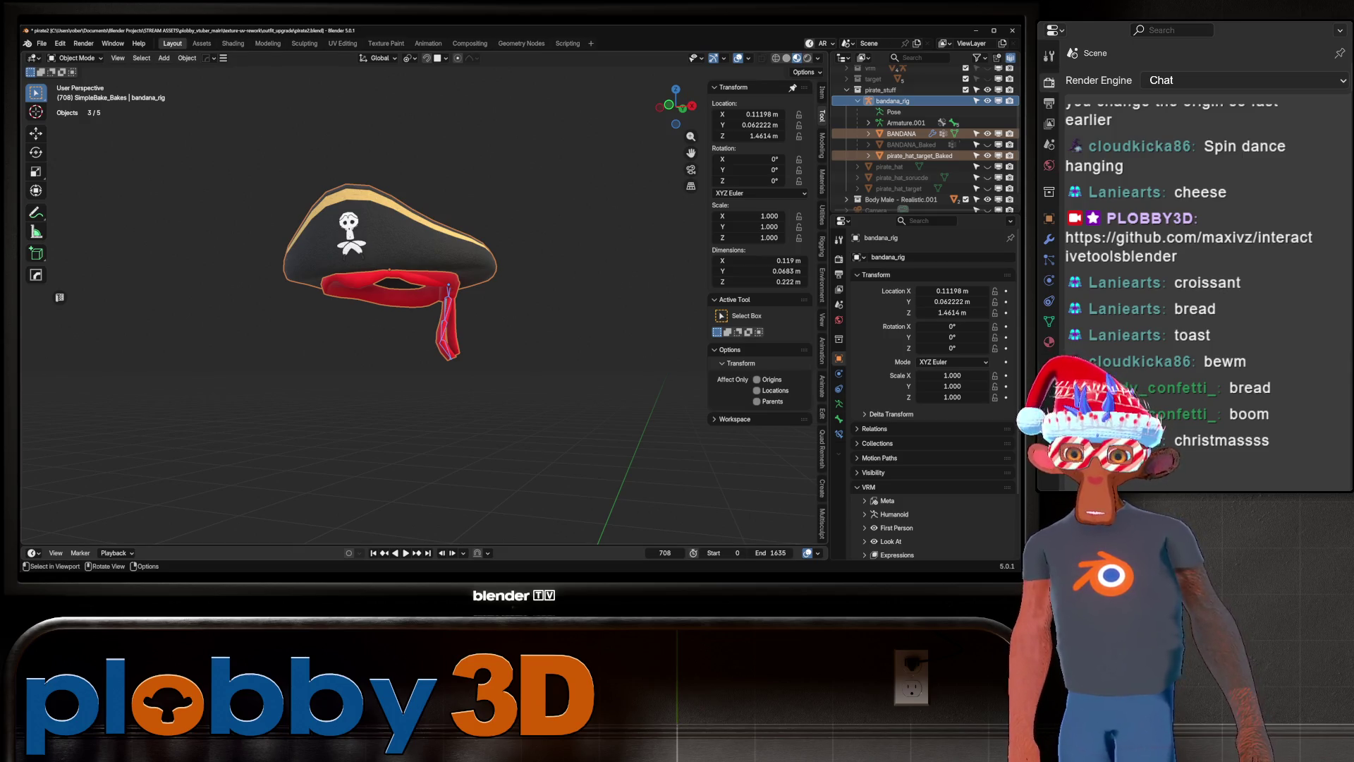
{"action": "scroll", "coordinate": [395, 282], "scroll_direction": "down", "scroll_amount": 4}
{"action": "middle_click_drag", "start_coordinate": [395, 282], "coordinate": [395, 339]}
{"action": "left_click", "coordinate": [822, 145]}
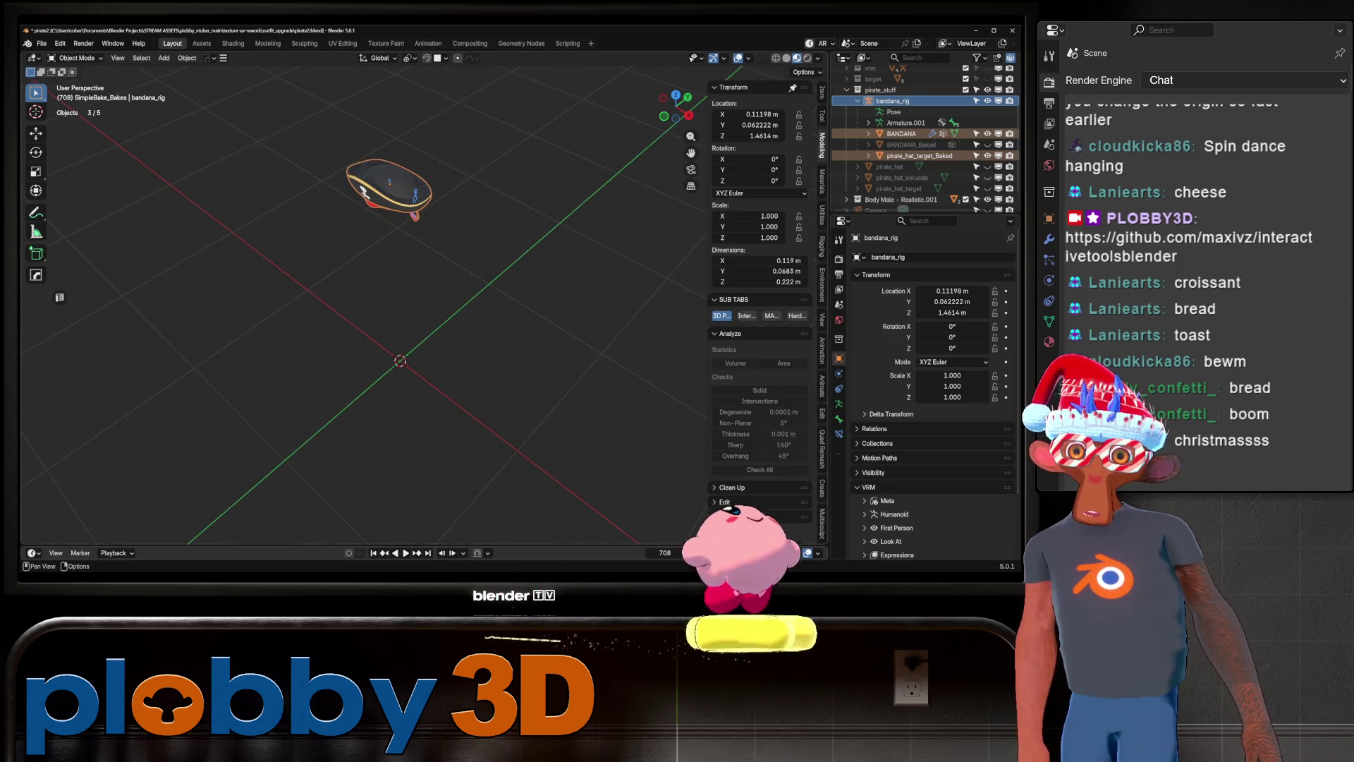
Show the Interactive Tools section in a wider sidebar so full tool labels fit.
{"action": "left_click", "coordinate": [746, 315]}
{"action": "mouse_move", "coordinate": [423, 318]}
{"action": "middle_mouse_down"}
{"action": "mouse_move", "coordinate": [480, 282]}
{"action": "mouse_move", "coordinate": [494, 304]}
{"action": "mouse_move", "coordinate": [480, 317]}
{"action": "middle_mouse_up"}
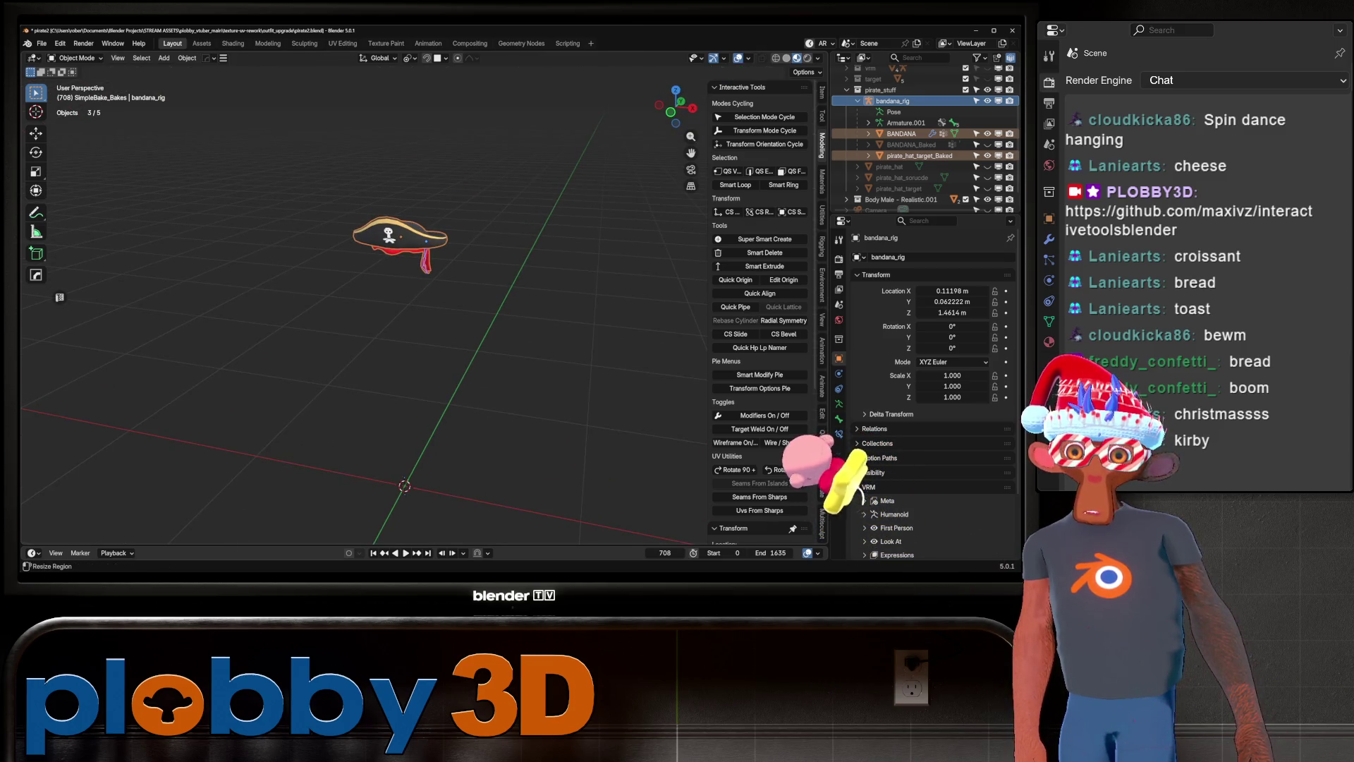
{"action": "mouse_move", "coordinate": [709, 317]}
{"action": "left_mouse_down"}
{"action": "mouse_move", "coordinate": [283, 318]}
{"action": "mouse_move", "coordinate": [677, 317]}
{"action": "mouse_move", "coordinate": [642, 317]}
{"action": "left_mouse_up"}
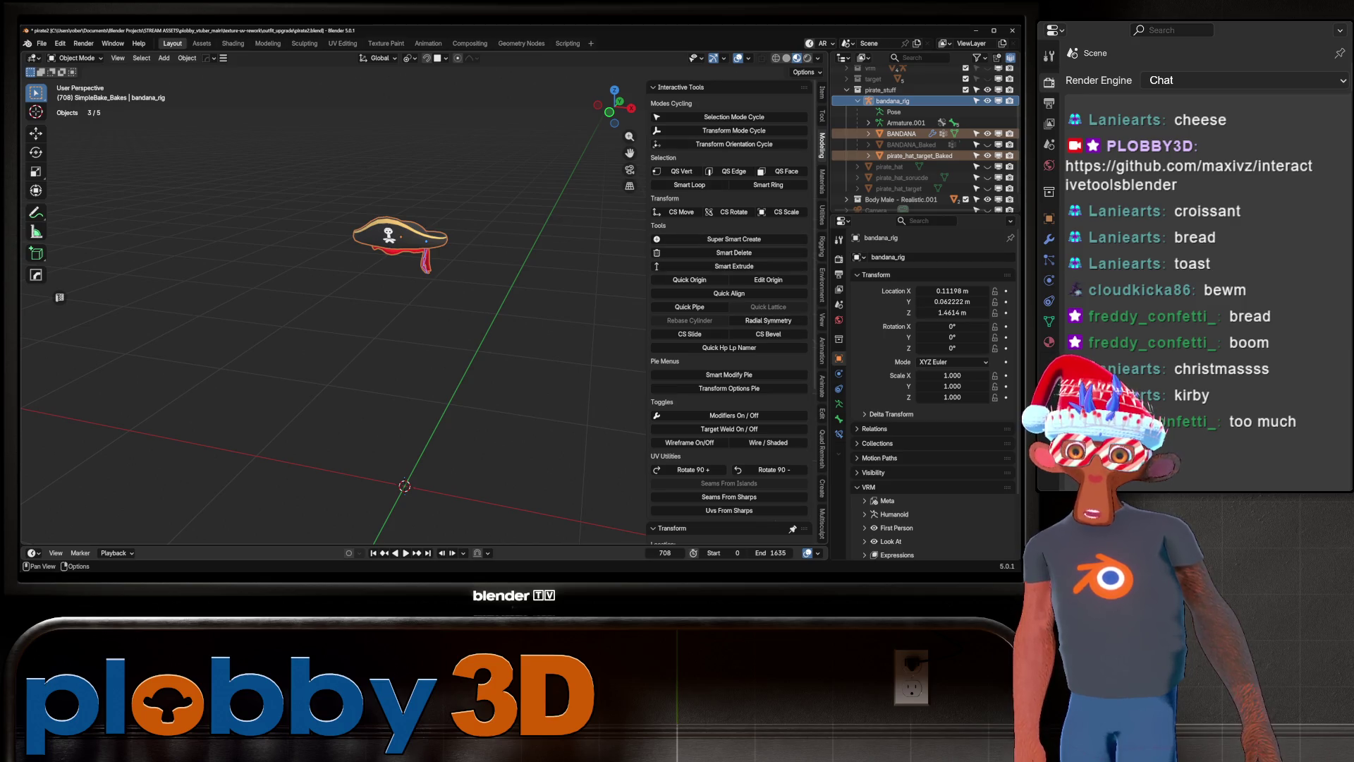
Deselect everything and frame the view on the pirate hat from Quick Favorites.
{"action": "right_click", "coordinate": [674, 279]}
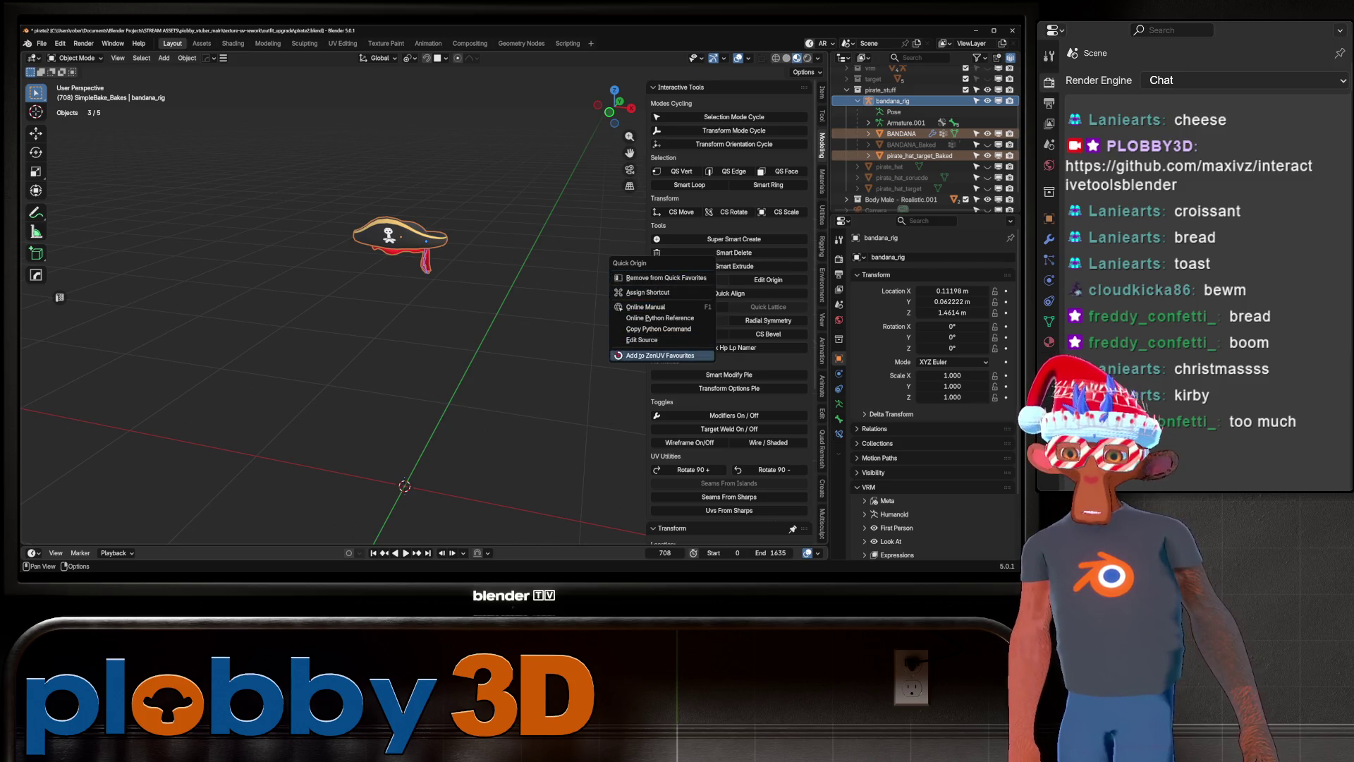
{"action": "key", "text": "alt+a"}
{"action": "key", "text": "q"}
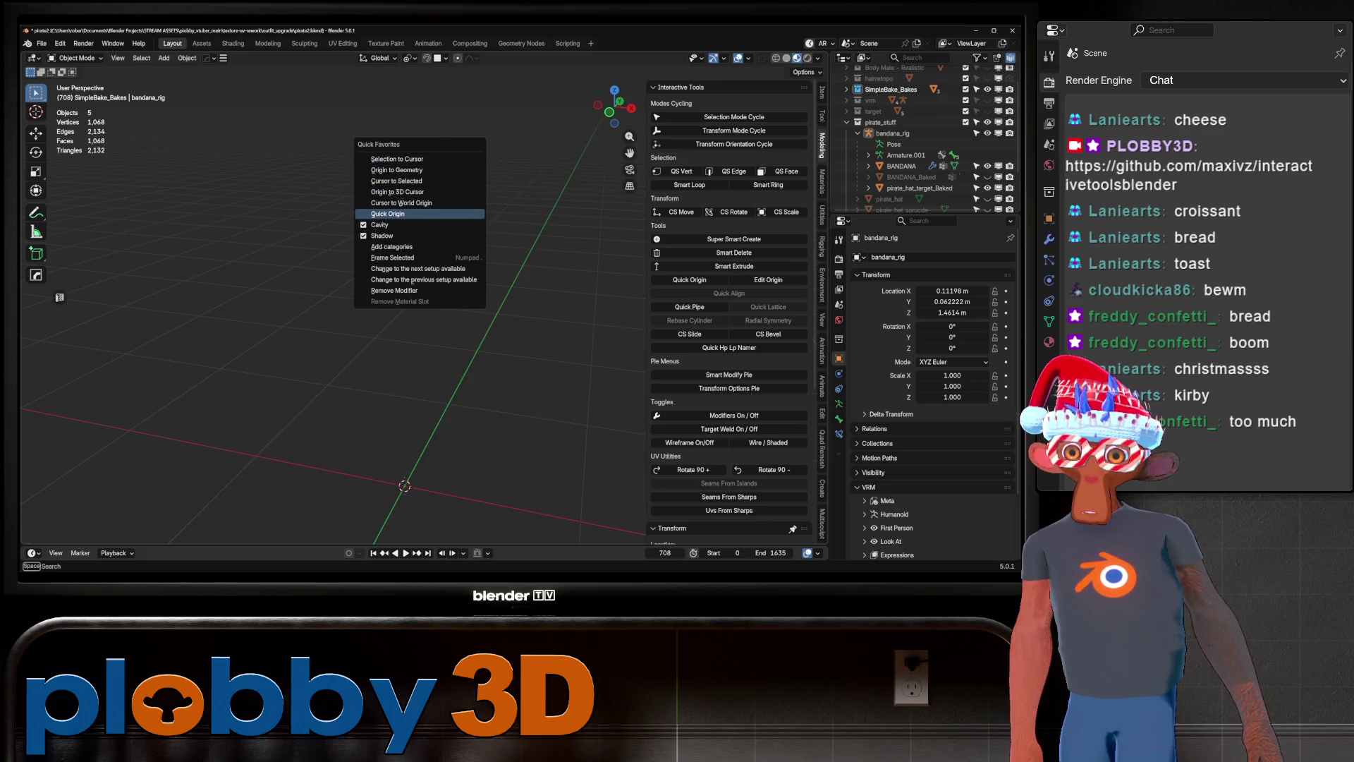
{"action": "left_click", "coordinate": [402, 258]}
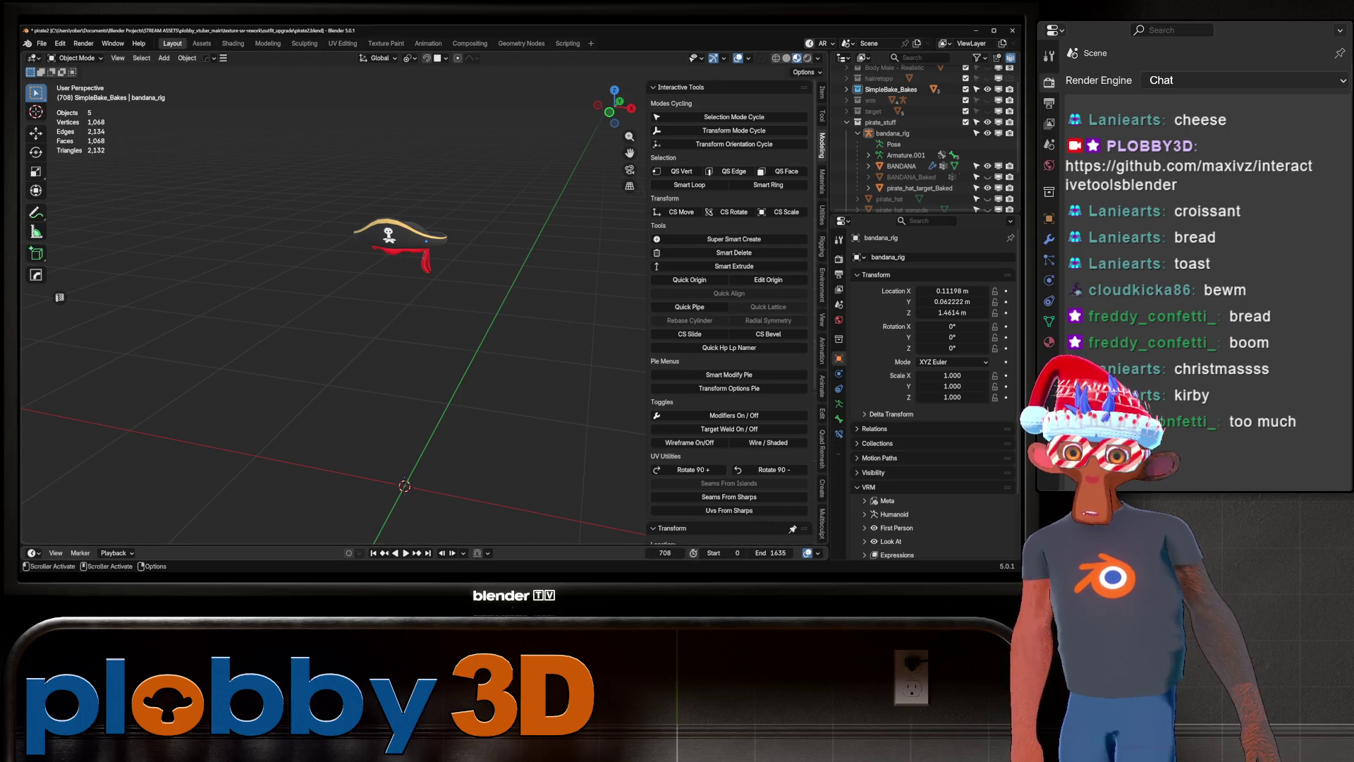
{"action": "key", "text": "q"}
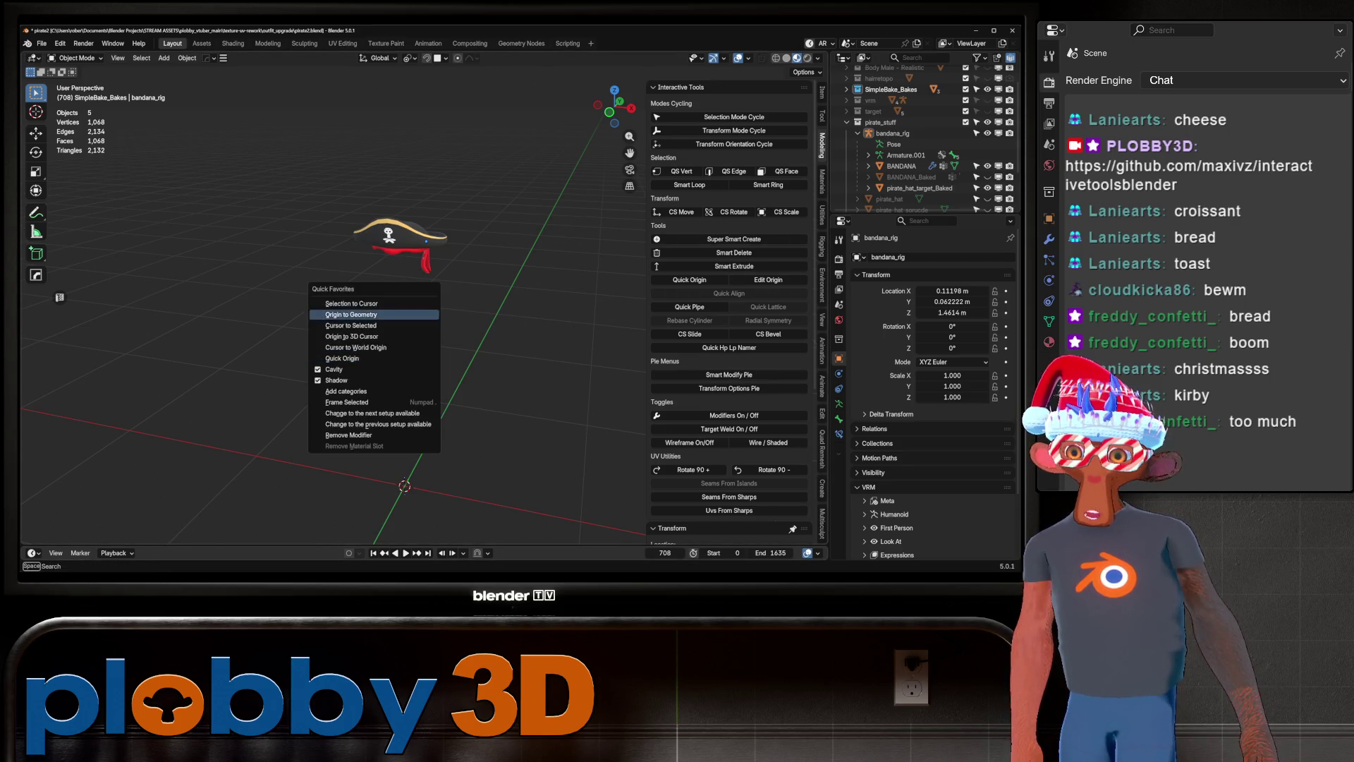
{"action": "key", "text": "Escape"}
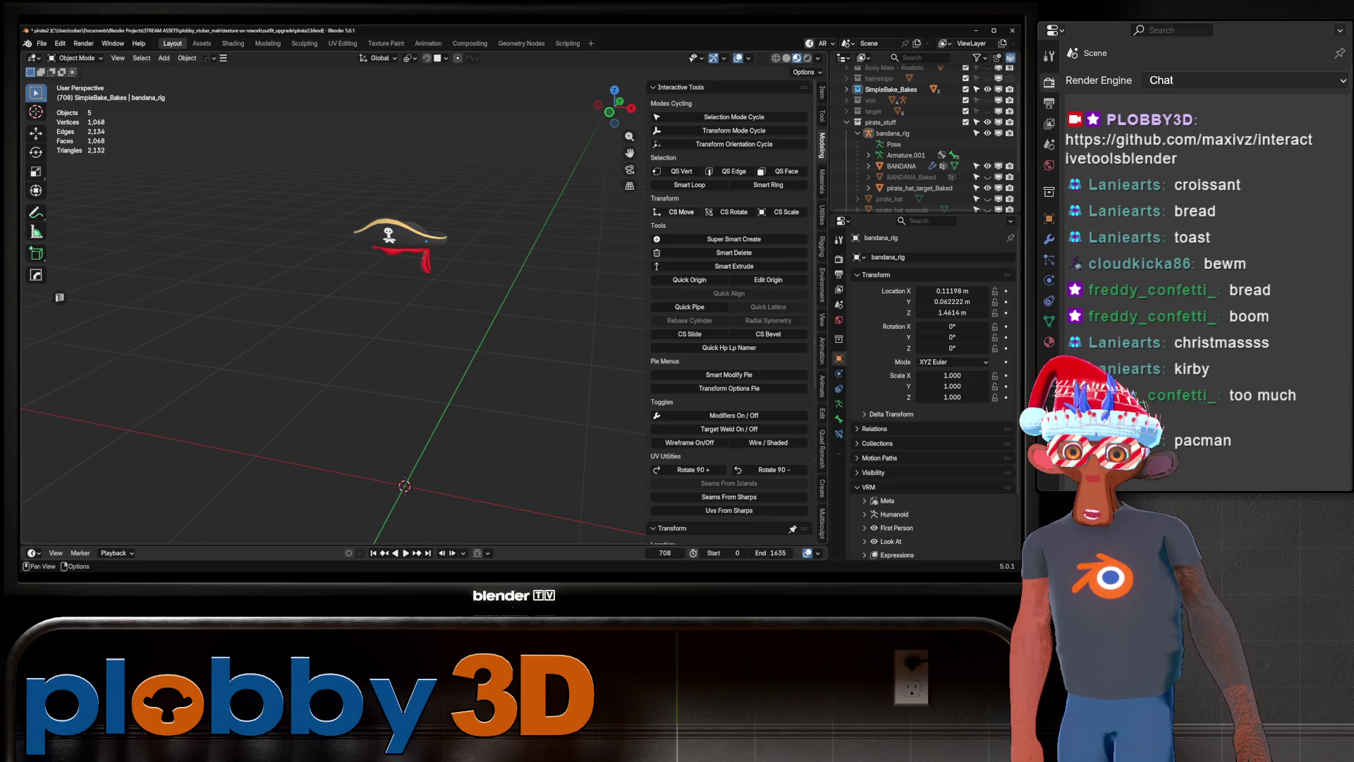
Narrow the Interactive Tools sidebar and orbit the view closer around the pirate hat.
{"action": "right_click", "coordinate": [705, 172]}
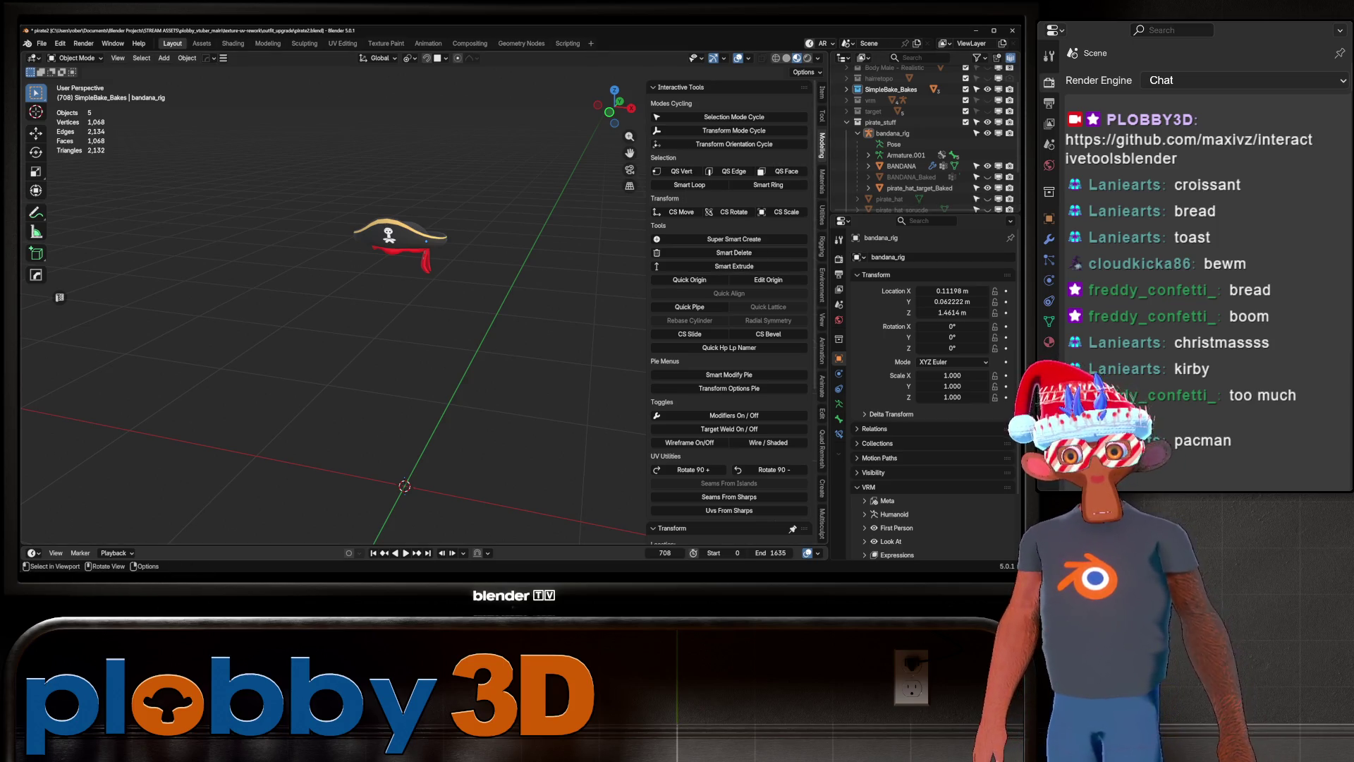
{"action": "key", "text": "shift"}
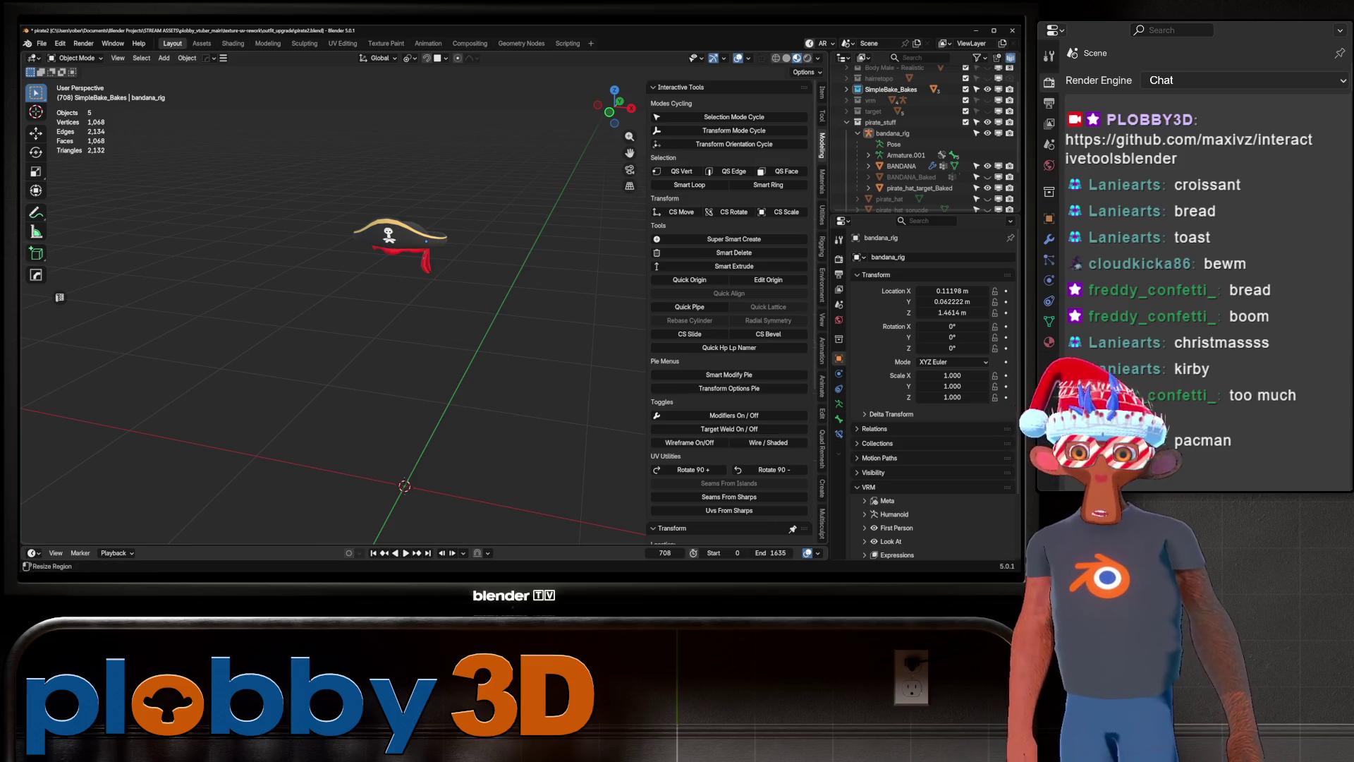
{"action": "mouse_move", "coordinate": [647, 318]}
{"action": "left_mouse_down"}
{"action": "mouse_move", "coordinate": [780, 318]}
{"action": "mouse_move", "coordinate": [671, 317]}
{"action": "mouse_move", "coordinate": [689, 317]}
{"action": "left_mouse_up"}
{"action": "mouse_move", "coordinate": [423, 317]}
{"action": "middle_mouse_down"}
{"action": "mouse_move", "coordinate": [437, 311]}
{"action": "mouse_move", "coordinate": [402, 310]}
{"action": "middle_mouse_up"}
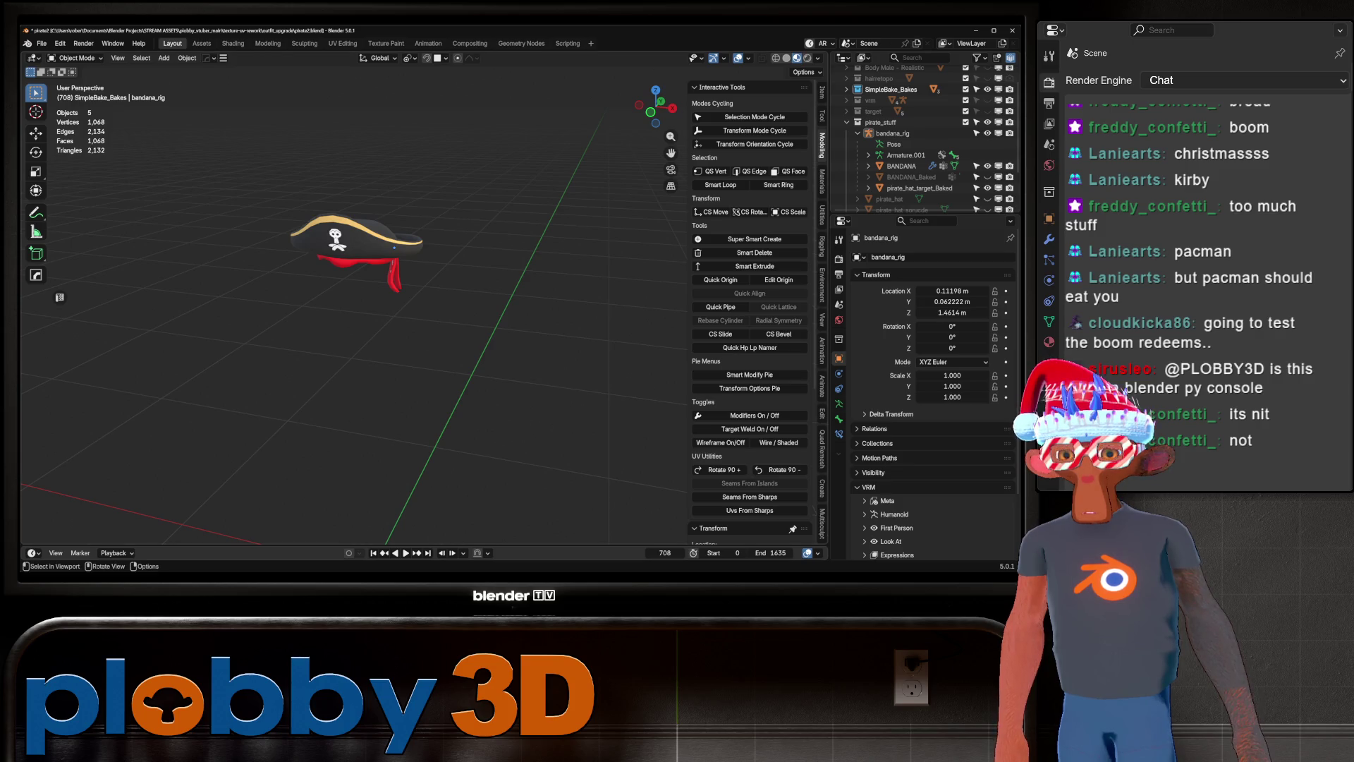
{"action": "mouse_move", "coordinate": [352, 318]}
{"action": "middle_mouse_down"}
{"action": "mouse_move", "coordinate": [409, 325]}
{"action": "mouse_move", "coordinate": [381, 300]}
{"action": "mouse_move", "coordinate": [399, 304]}
{"action": "mouse_move", "coordinate": [275, 313]}
{"action": "mouse_move", "coordinate": [352, 307]}
{"action": "middle_mouse_up"}
Save the scene as pirate2.blend, then shift the hat left and widen the tools sidebar.
{"action": "scroll", "coordinate": [367, 247], "scroll_direction": "up", "scroll_amount": 5}
{"action": "scroll", "coordinate": [385, 283], "scroll_direction": "up", "scroll_amount": 2}
{"action": "key", "text": "ctrl+s"}
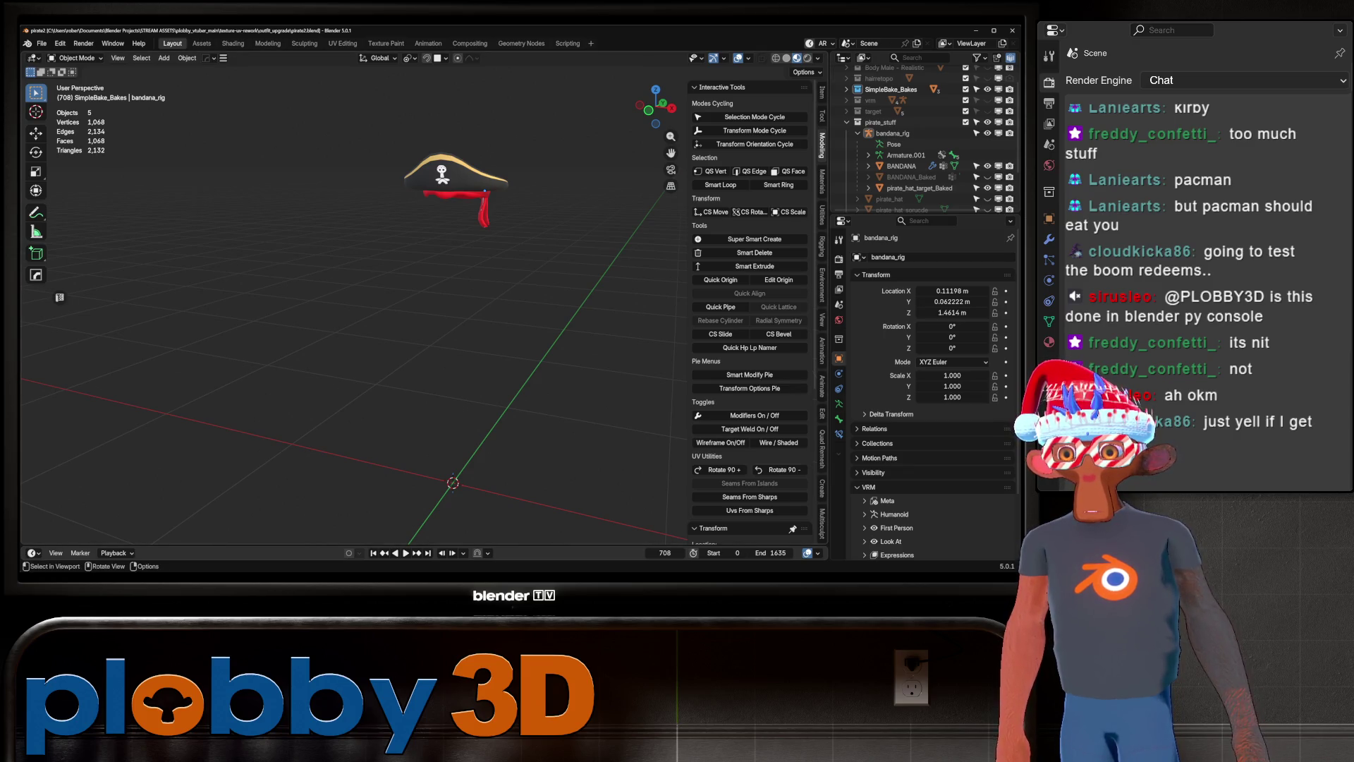
{"action": "mouse_move", "coordinate": [424, 318]}
{"action": "middle_mouse_down"}
{"action": "mouse_move", "coordinate": [395, 332]}
{"action": "mouse_move", "coordinate": [381, 310]}
{"action": "mouse_move", "coordinate": [374, 325]}
{"action": "mouse_move", "coordinate": [311, 332]}
{"action": "mouse_move", "coordinate": [405, 309]}
{"action": "middle_mouse_up"}
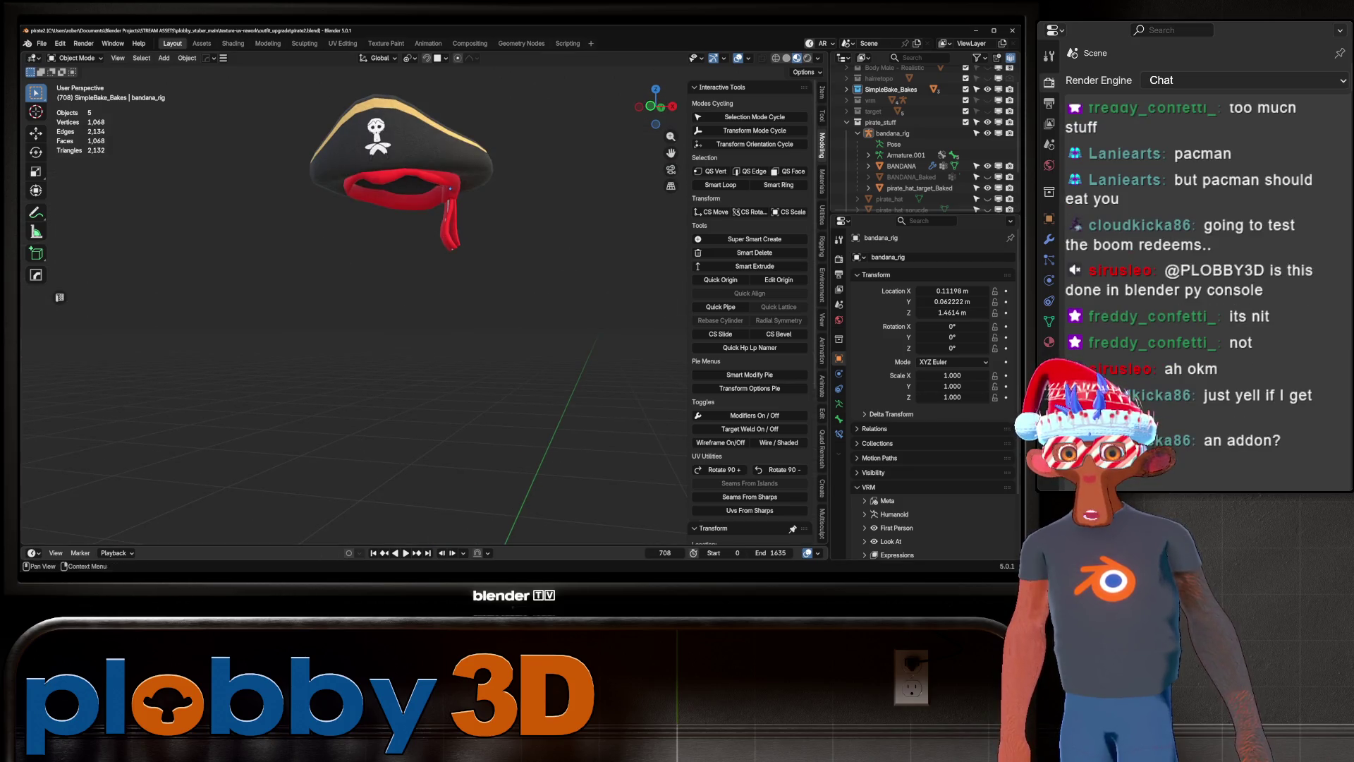
{"action": "mouse_move", "coordinate": [689, 317]}
{"action": "left_mouse_down"}
{"action": "mouse_move", "coordinate": [282, 318]}
{"action": "mouse_move", "coordinate": [811, 318]}
{"action": "mouse_move", "coordinate": [282, 317]}
{"action": "mouse_move", "coordinate": [675, 317]}
{"action": "mouse_move", "coordinate": [647, 317]}
{"action": "left_mouse_up"}
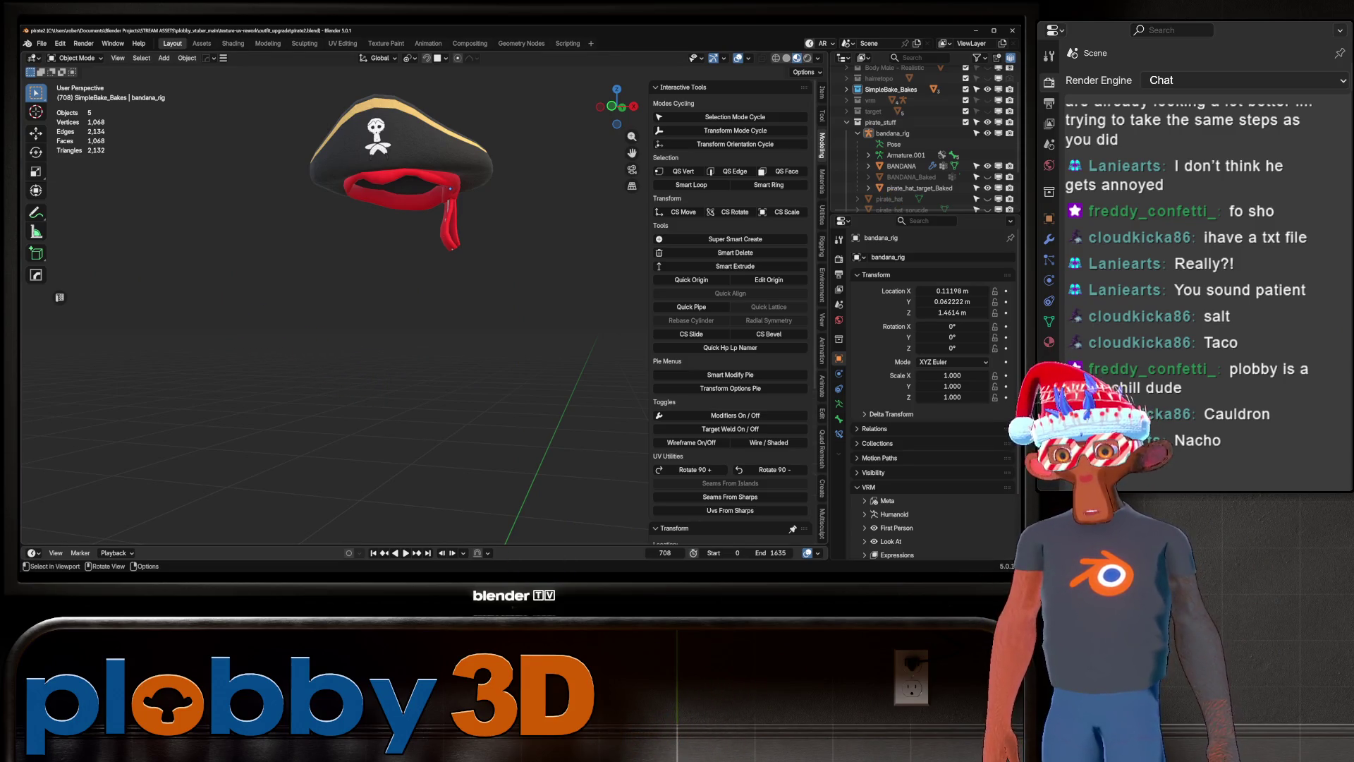
{"action": "scroll", "coordinate": [395, 204], "scroll_direction": "down", "scroll_amount": 3}
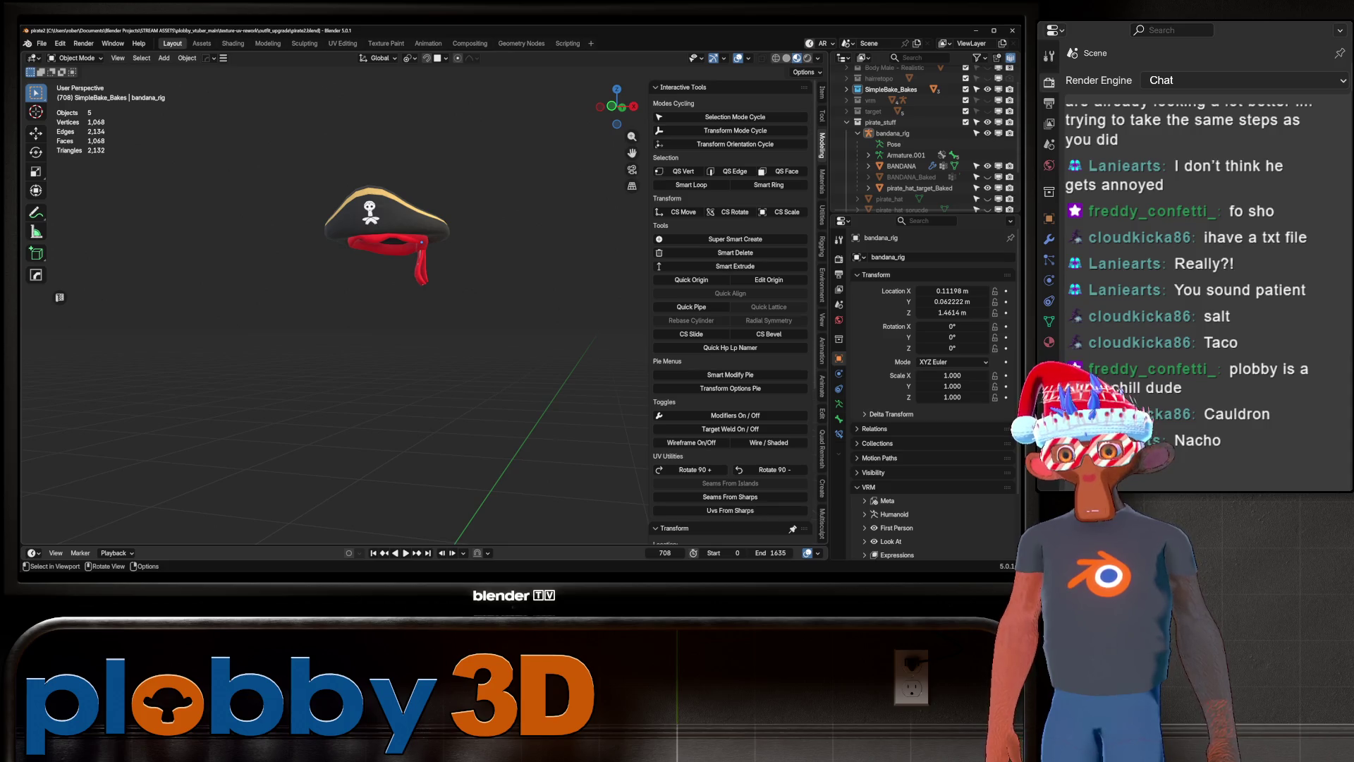
{"action": "right_click", "coordinate": [304, 292]}
{"action": "mouse_move", "coordinate": [423, 317]}
{"action": "middle_mouse_down"}
{"action": "mouse_move", "coordinate": [494, 303]}
{"action": "mouse_move", "coordinate": [395, 269]}
{"action": "mouse_move", "coordinate": [494, 311]}
{"action": "mouse_move", "coordinate": [451, 296]}
{"action": "mouse_move", "coordinate": [395, 311]}
{"action": "mouse_move", "coordinate": [409, 303]}
{"action": "middle_mouse_up"}
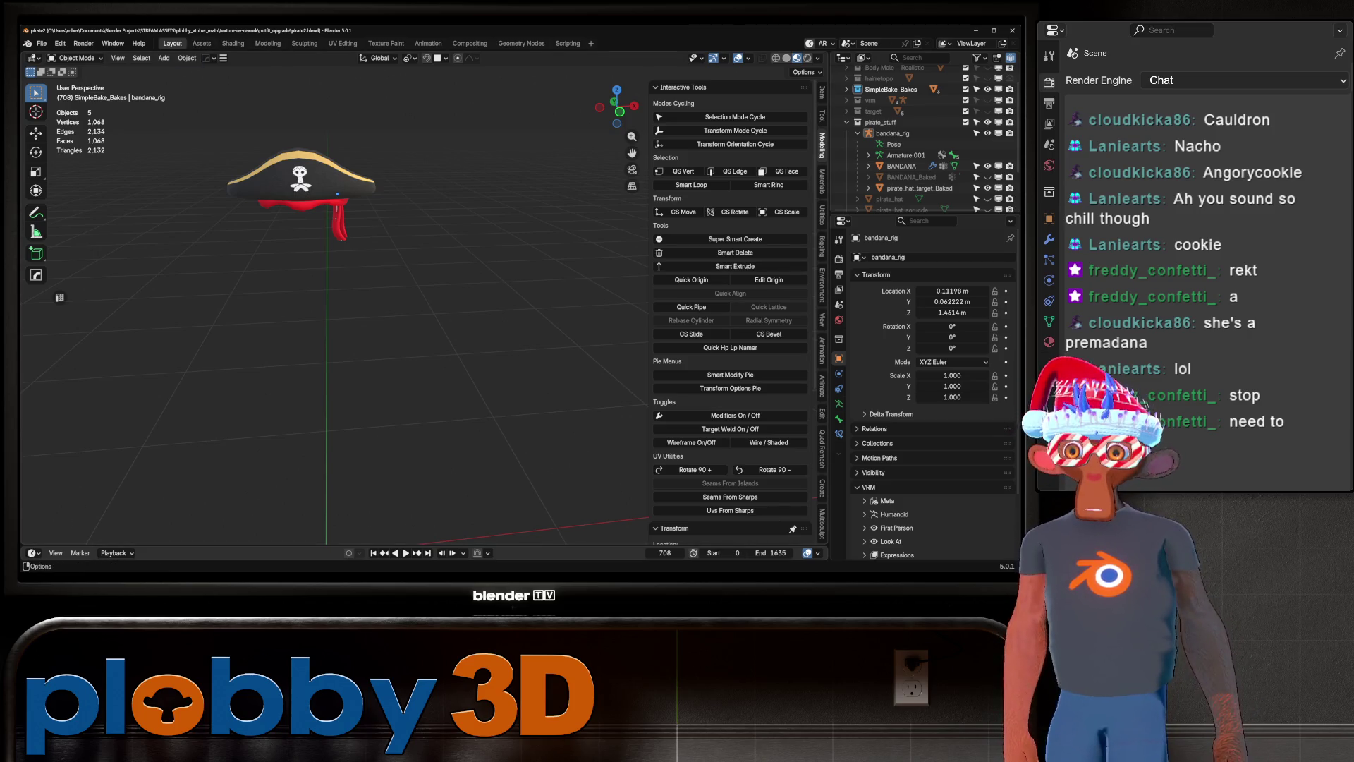
Start a new General file with an empty scene.
{"action": "left_click", "coordinate": [41, 43]}
{"action": "left_click", "coordinate": [42, 43]}
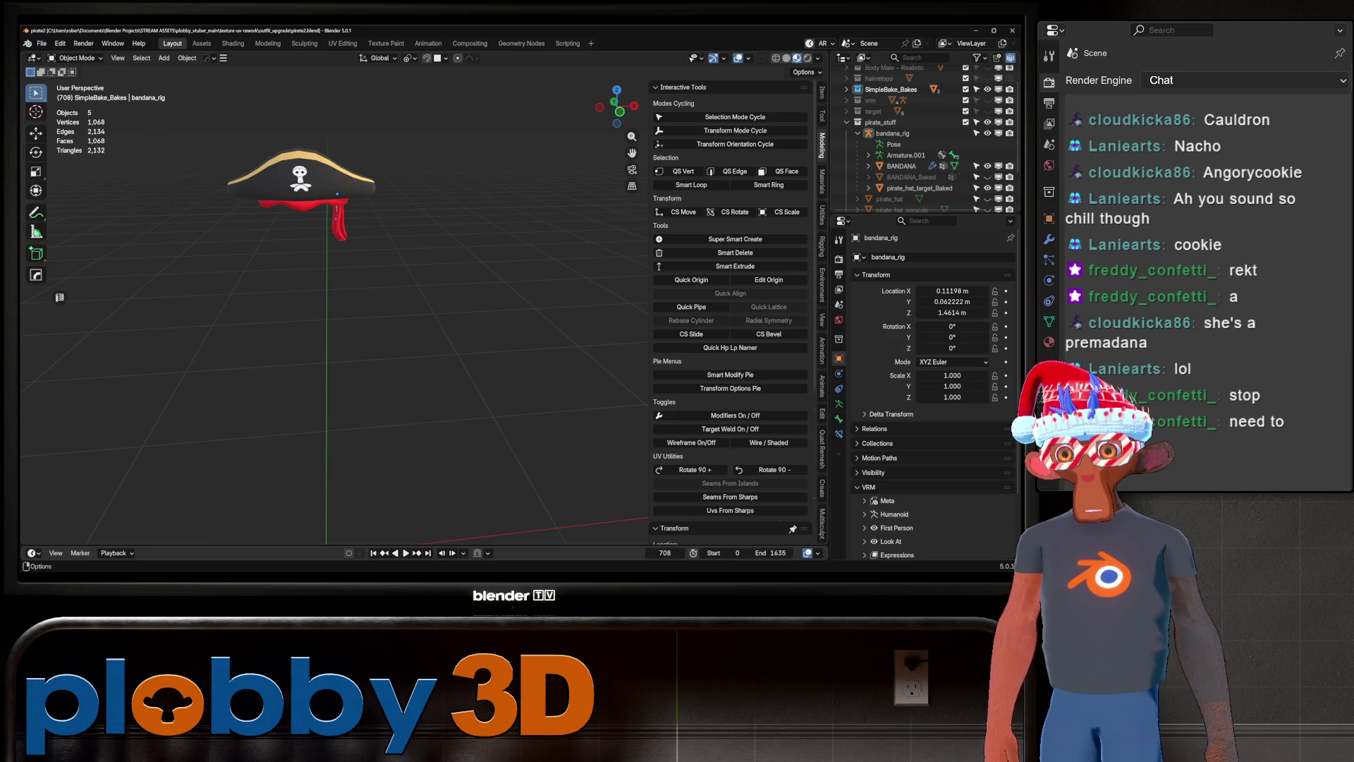
{"action": "left_click", "coordinate": [41, 43]}
{"action": "mouse_move", "coordinate": [71, 55]}
{"action": "left_click", "coordinate": [173, 56]}
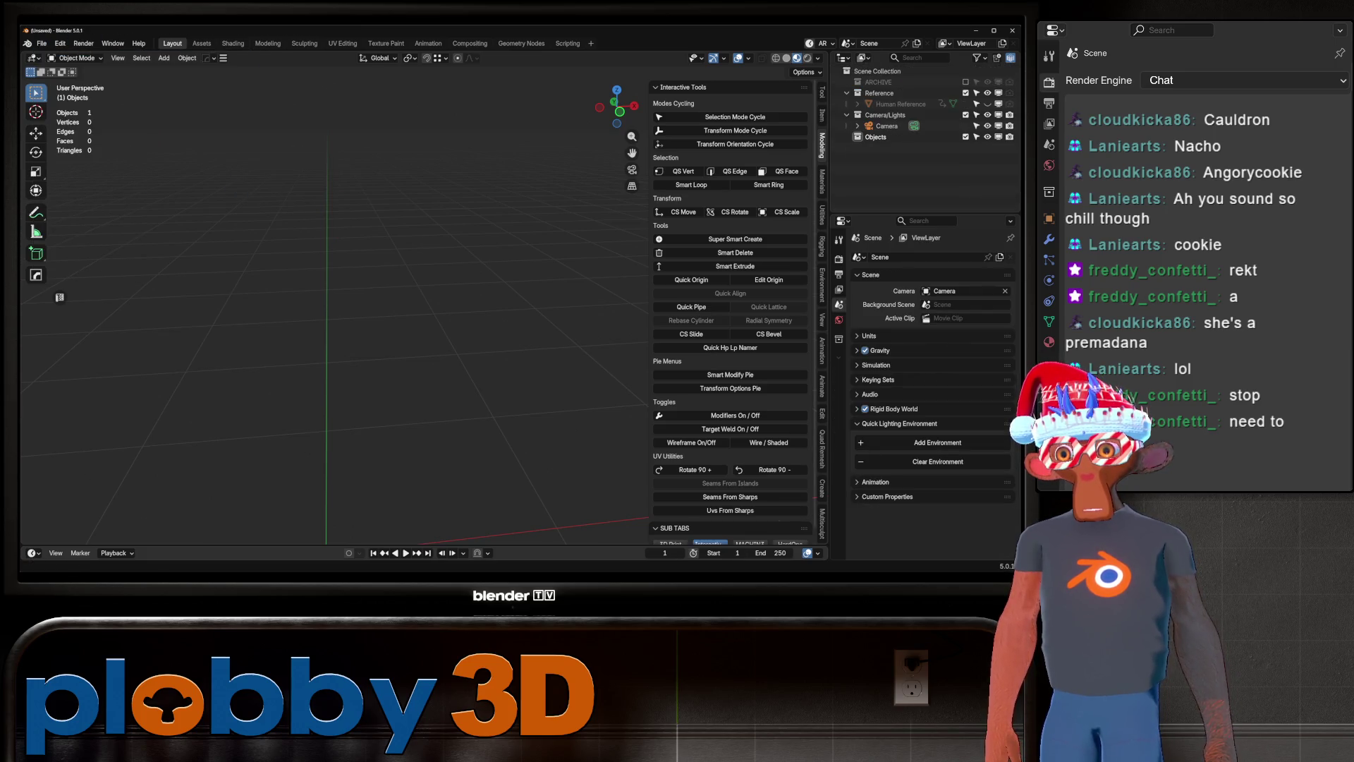
{"action": "middle_click_drag", "start_coordinate": [332, 311], "coordinate": [360, 322]}
{"action": "mouse_move", "coordinate": [331, 310]}
{"action": "middle_mouse_down"}
{"action": "mouse_move", "coordinate": [310, 317]}
{"action": "mouse_move", "coordinate": [463, 304]}
{"action": "mouse_move", "coordinate": [364, 325]}
{"action": "middle_mouse_up"}
Add a Cylinder mesh to the scene.
{"action": "key", "text": "shift+a"}
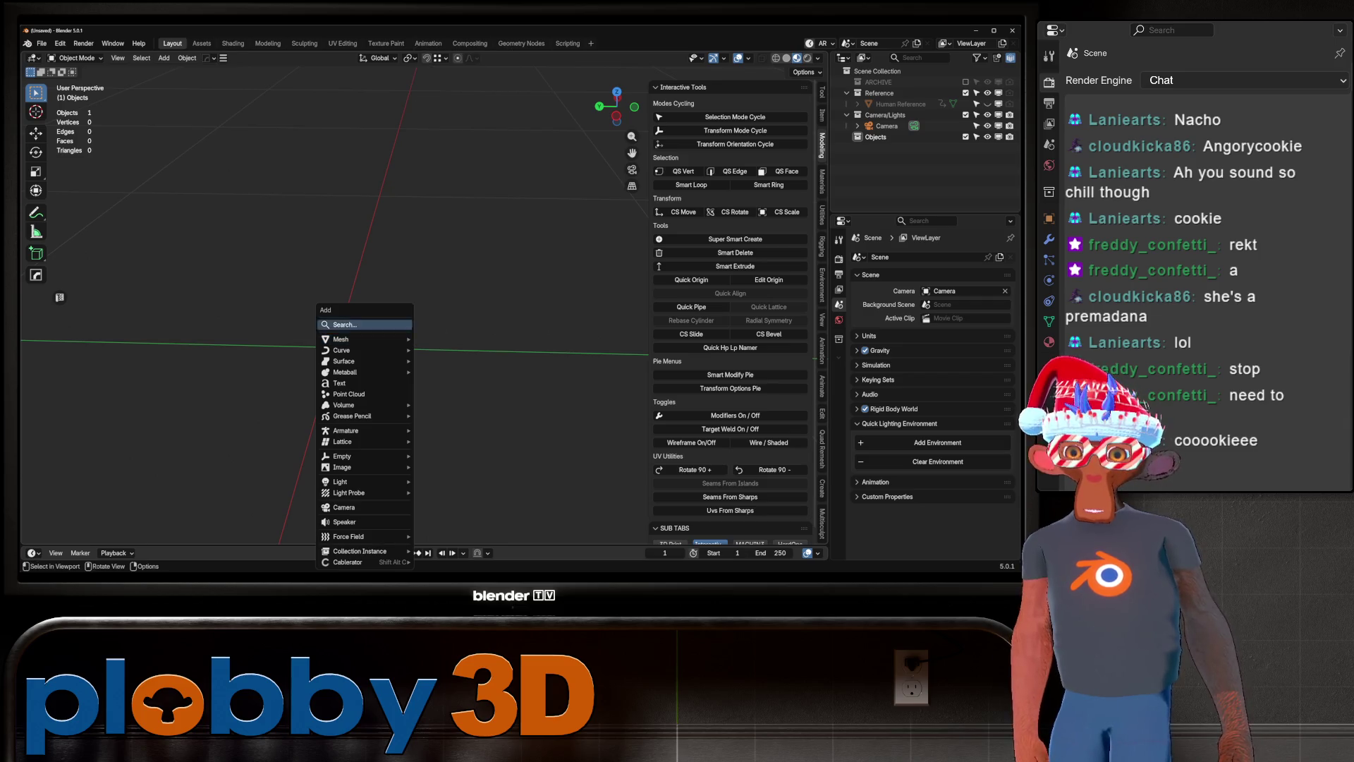
{"action": "mouse_move", "coordinate": [366, 339]}
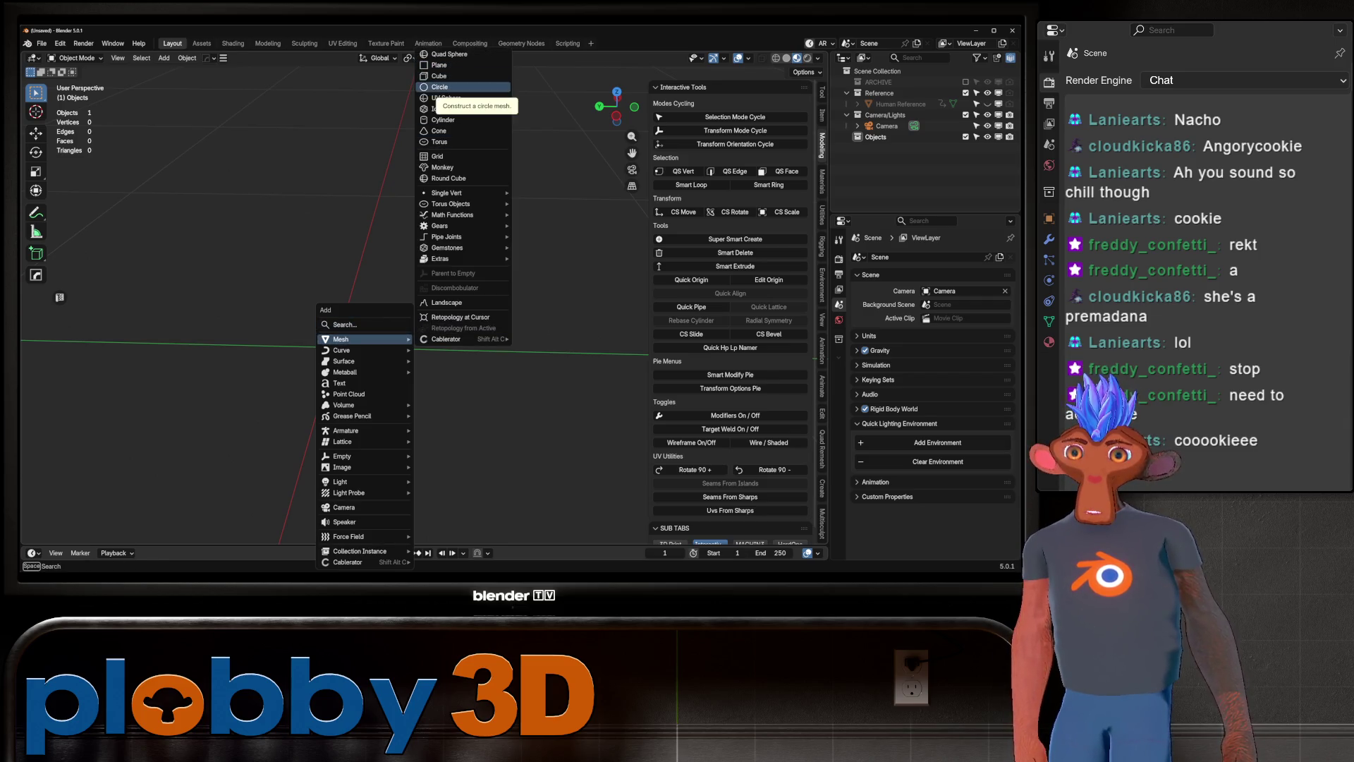
{"action": "left_click", "coordinate": [443, 120]}
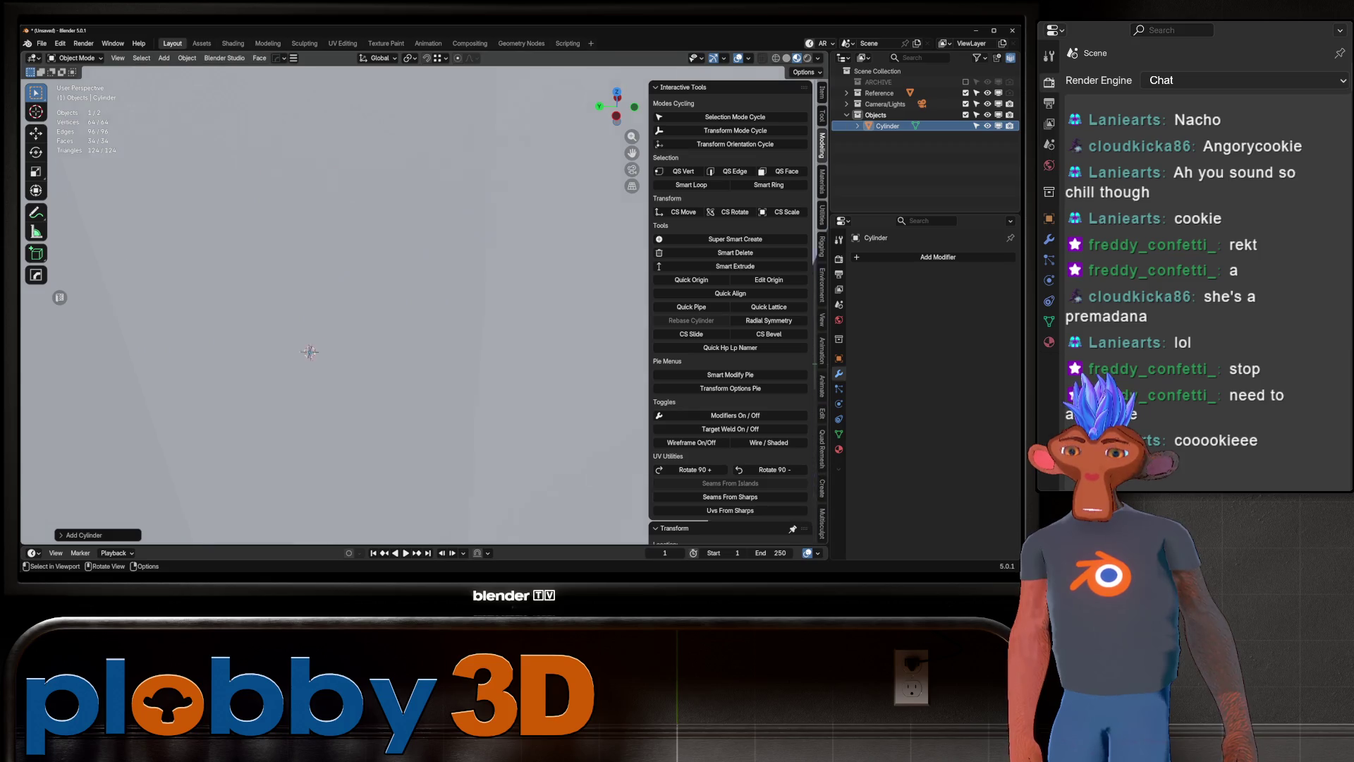
Set the new cylinder's vertex count to 16.
{"action": "left_click", "coordinate": [85, 535]}
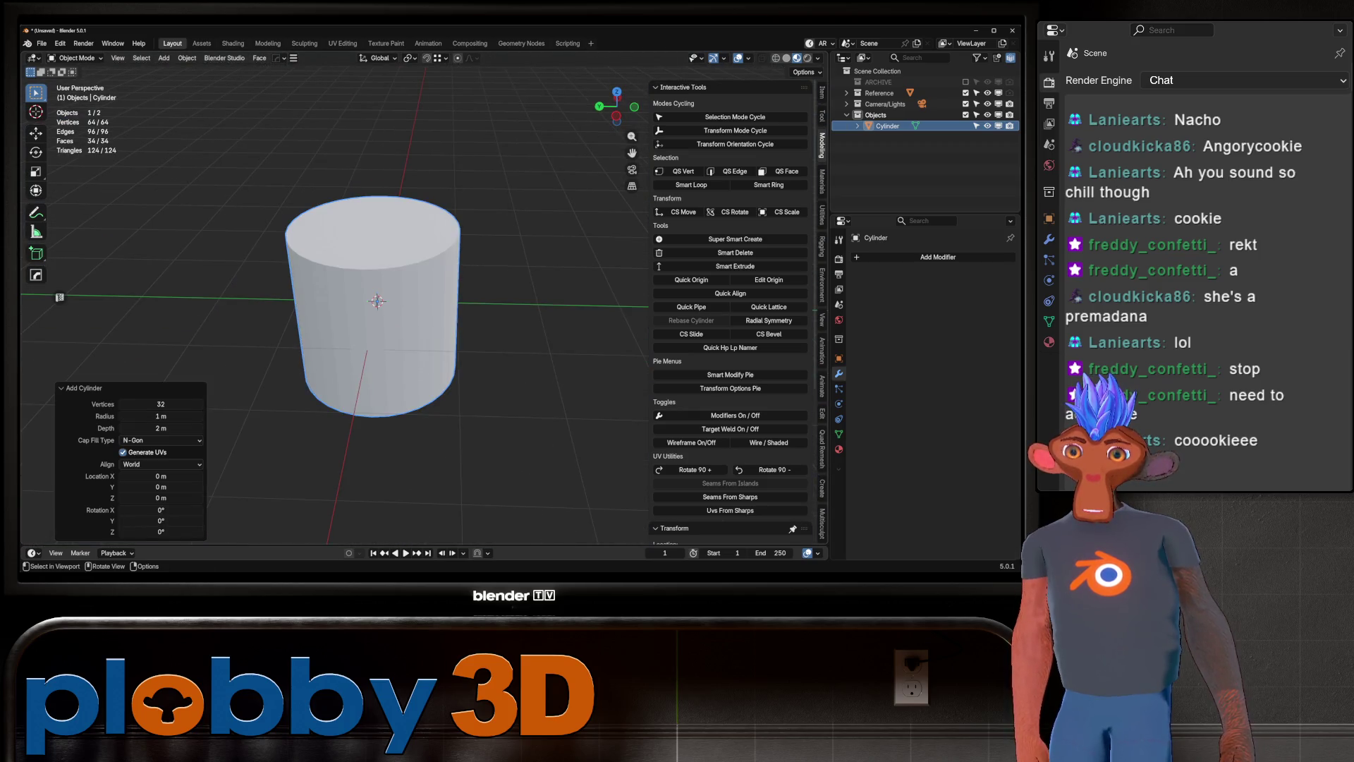
{"action": "left_click", "coordinate": [161, 405]}
{"action": "type", "text": "6"}
{"action": "key", "text": "Return"}
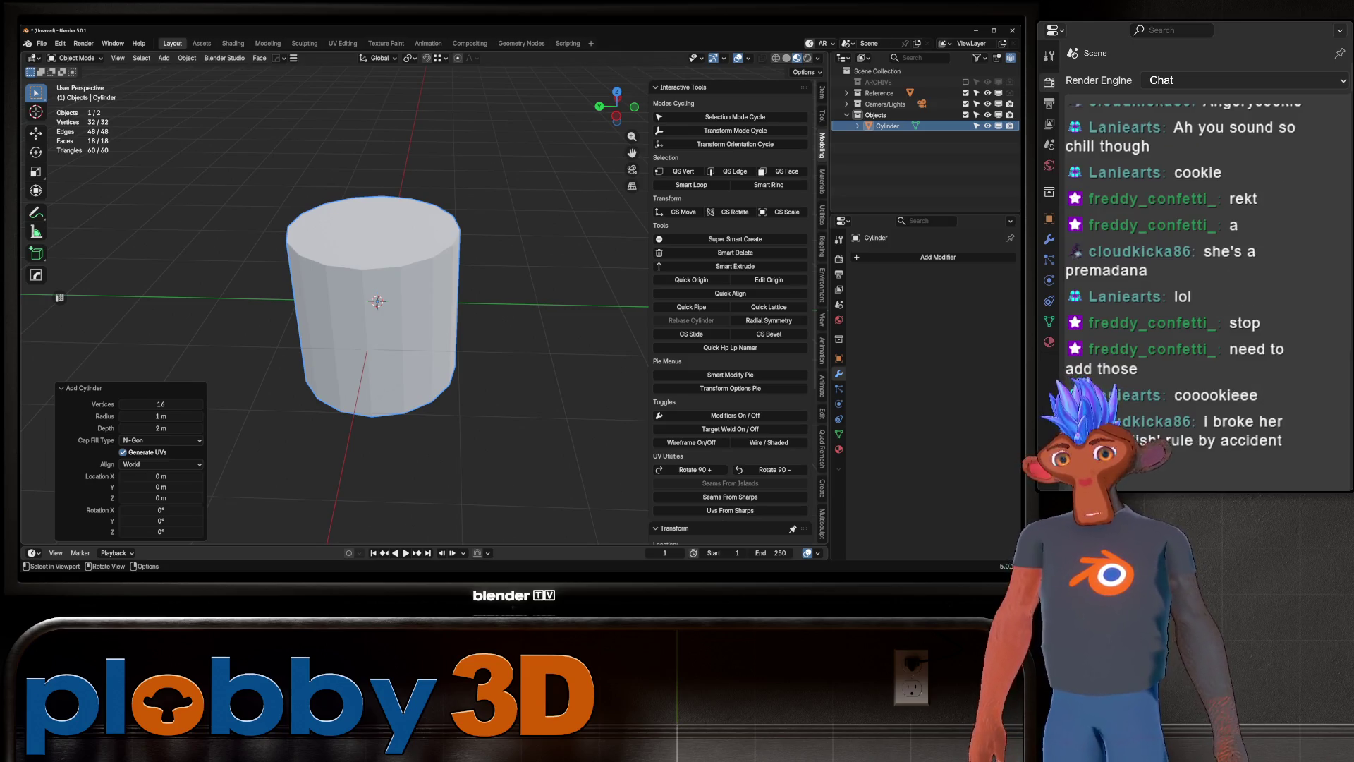
{"action": "scroll", "coordinate": [335, 312], "scroll_direction": "up", "scroll_amount": 2}
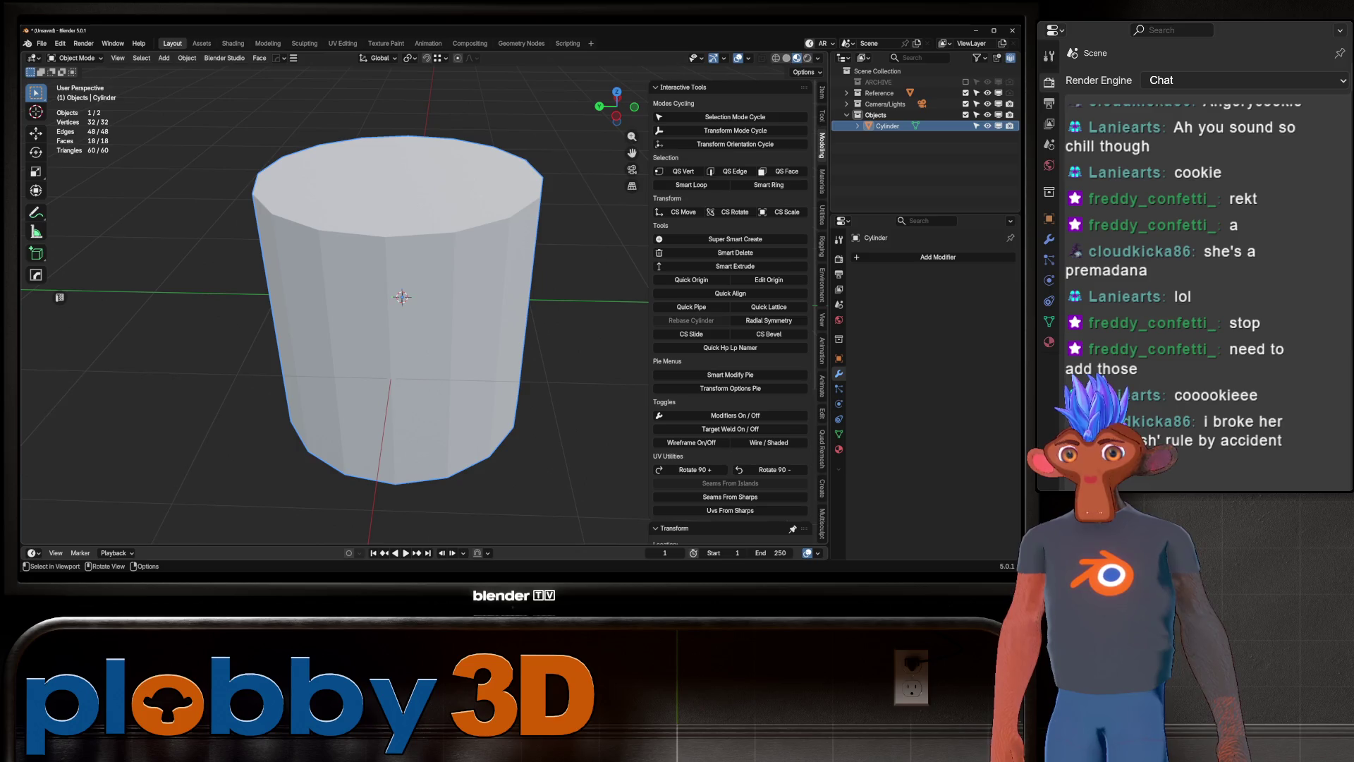
Flatten the cylinder to 0.17 on Z and apply its rotation and scale.
{"action": "key", "text": "s"}
{"action": "key", "text": "z"}
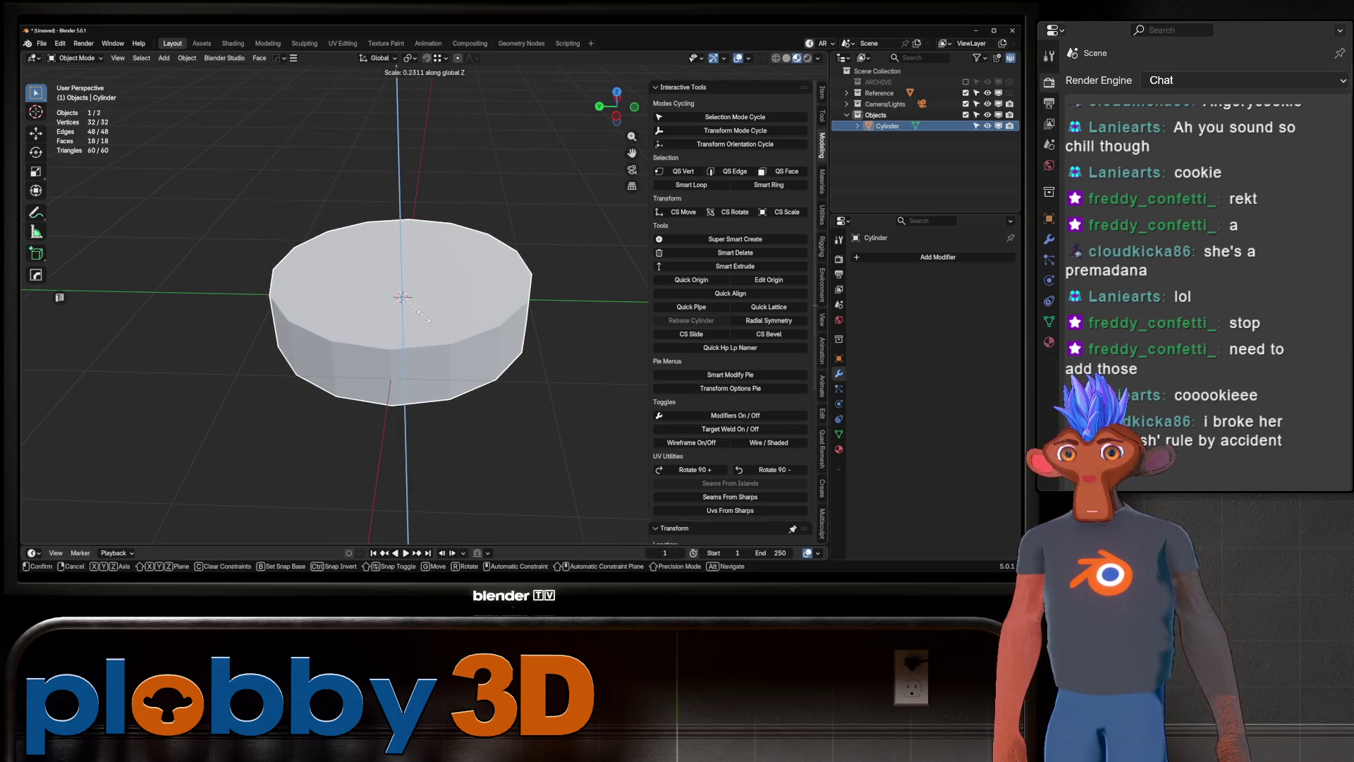
{"action": "key", "text": "Return"}
{"action": "key", "text": "ctrl+a"}
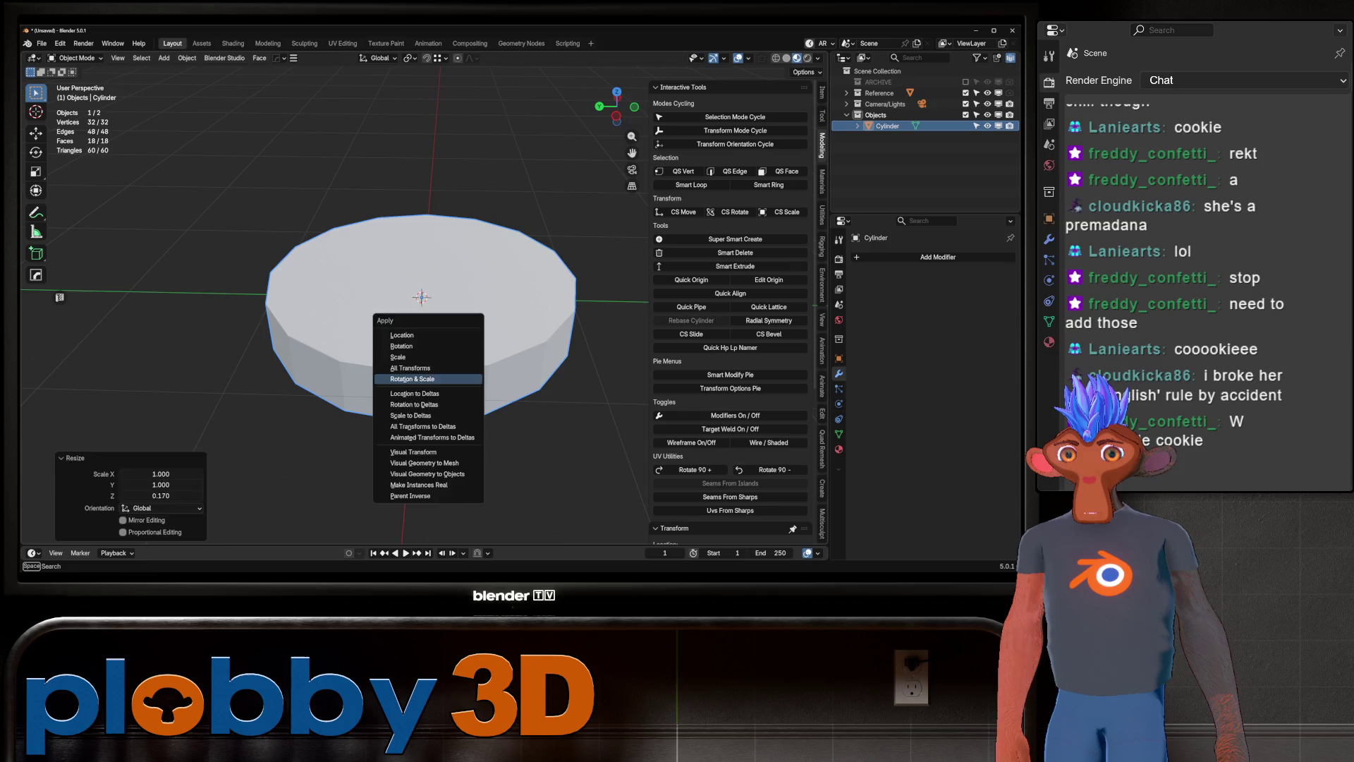
{"action": "left_click", "coordinate": [424, 379]}
{"action": "mouse_move", "coordinate": [424, 379]}
{"action": "middle_mouse_down"}
{"action": "mouse_move", "coordinate": [381, 374]}
{"action": "mouse_move", "coordinate": [392, 416]}
{"action": "middle_mouse_up"}
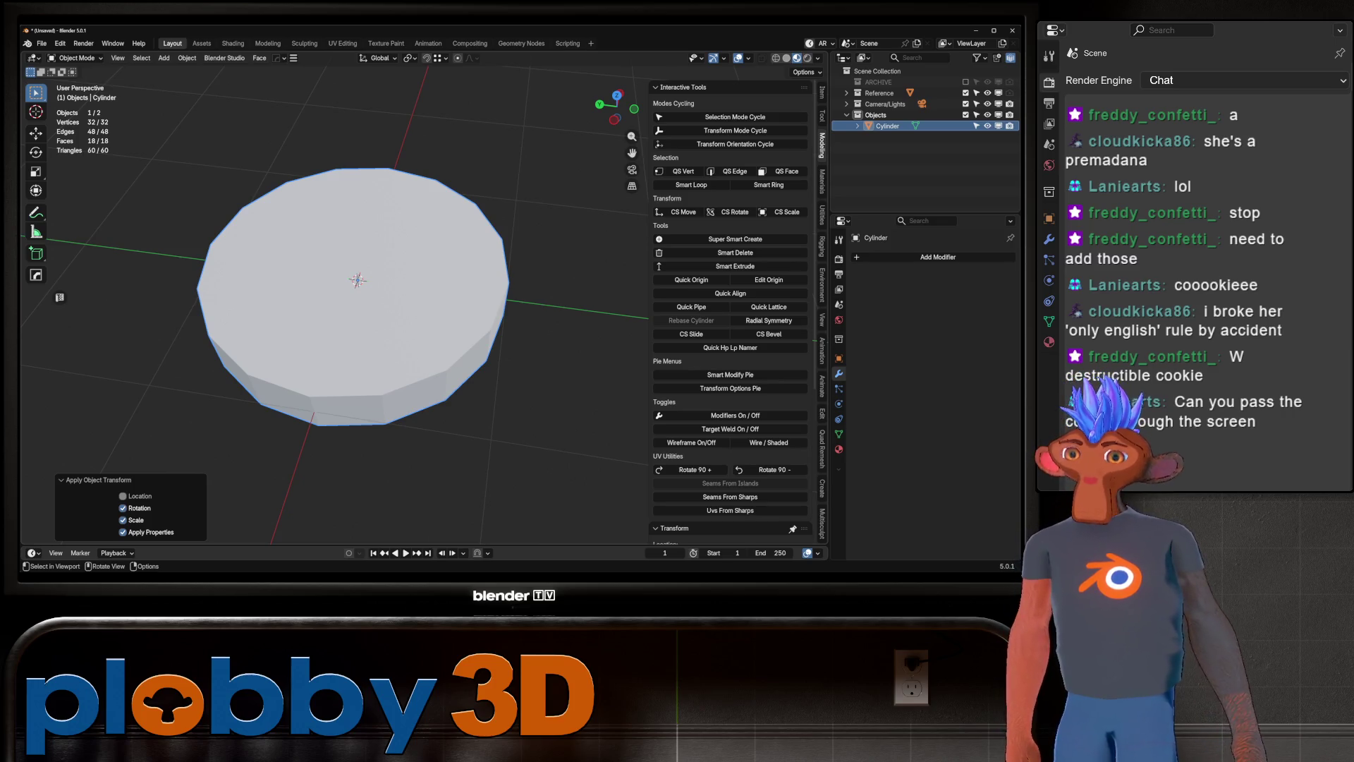
Enter Edit Mode with face selection and view the disc from below.
{"action": "key", "text": "Tab"}
{"action": "key", "text": "3"}
{"action": "mouse_move", "coordinate": [353, 318]}
{"action": "middle_mouse_down"}
{"action": "mouse_move", "coordinate": [353, 254]}
{"action": "mouse_move", "coordinate": [396, 381]}
{"action": "middle_mouse_up"}
Inset the disc's top face and grid-fill the resulting hole.
{"action": "key", "text": "i"}
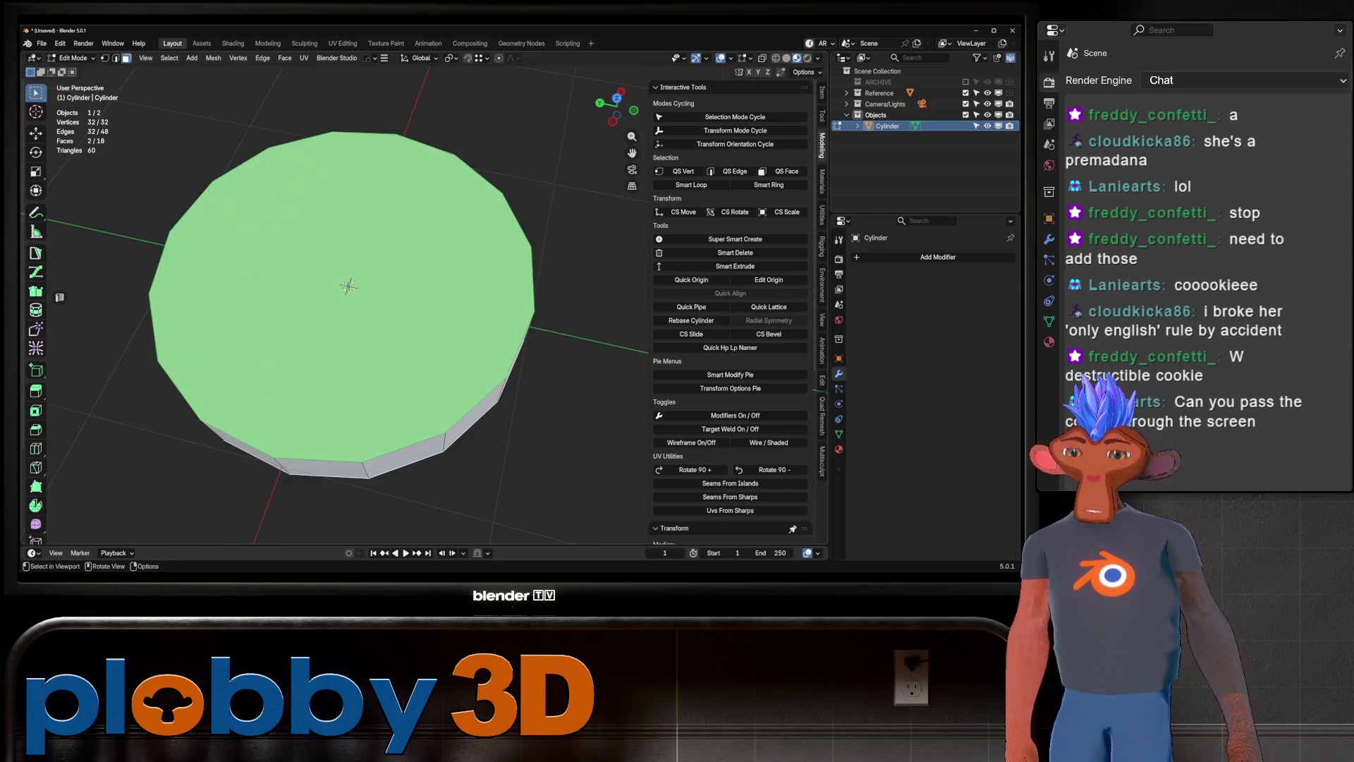
{"action": "left_click", "coordinate": [451, 423]}
{"action": "scroll", "coordinate": [338, 268], "scroll_direction": "up", "scroll_amount": 3}
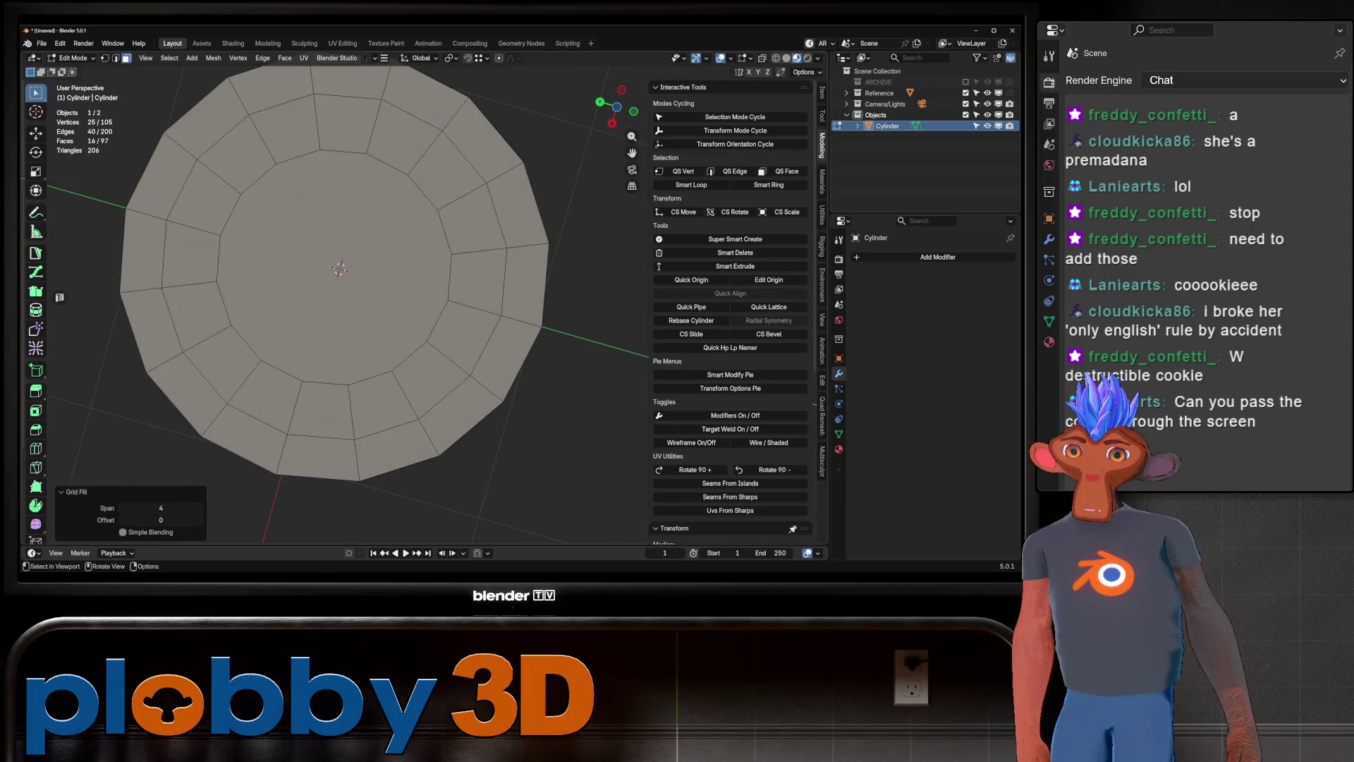
{"action": "key", "text": "q"}
{"action": "key", "text": "Return"}
{"action": "middle_click_drag", "start_coordinate": [339, 282], "coordinate": [345, 205]}
{"action": "key", "text": "Tab"}
{"action": "key", "text": "Tab"}
Push the side edge loop outward 0.107 m, then add level 1 subdivision.
{"action": "left_click", "coordinate": [314, 283], "text": "alt"}
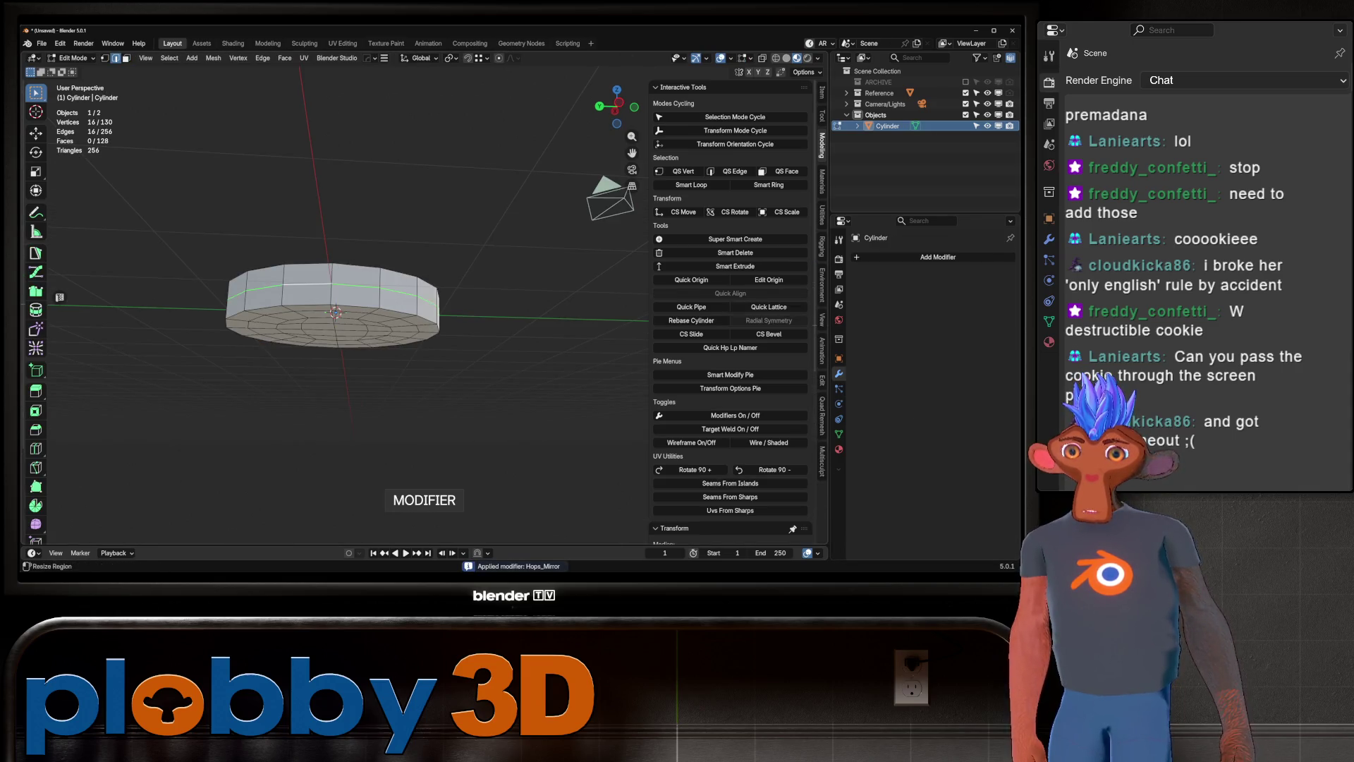
{"action": "key", "text": "x"}
{"action": "key", "text": "Escape"}
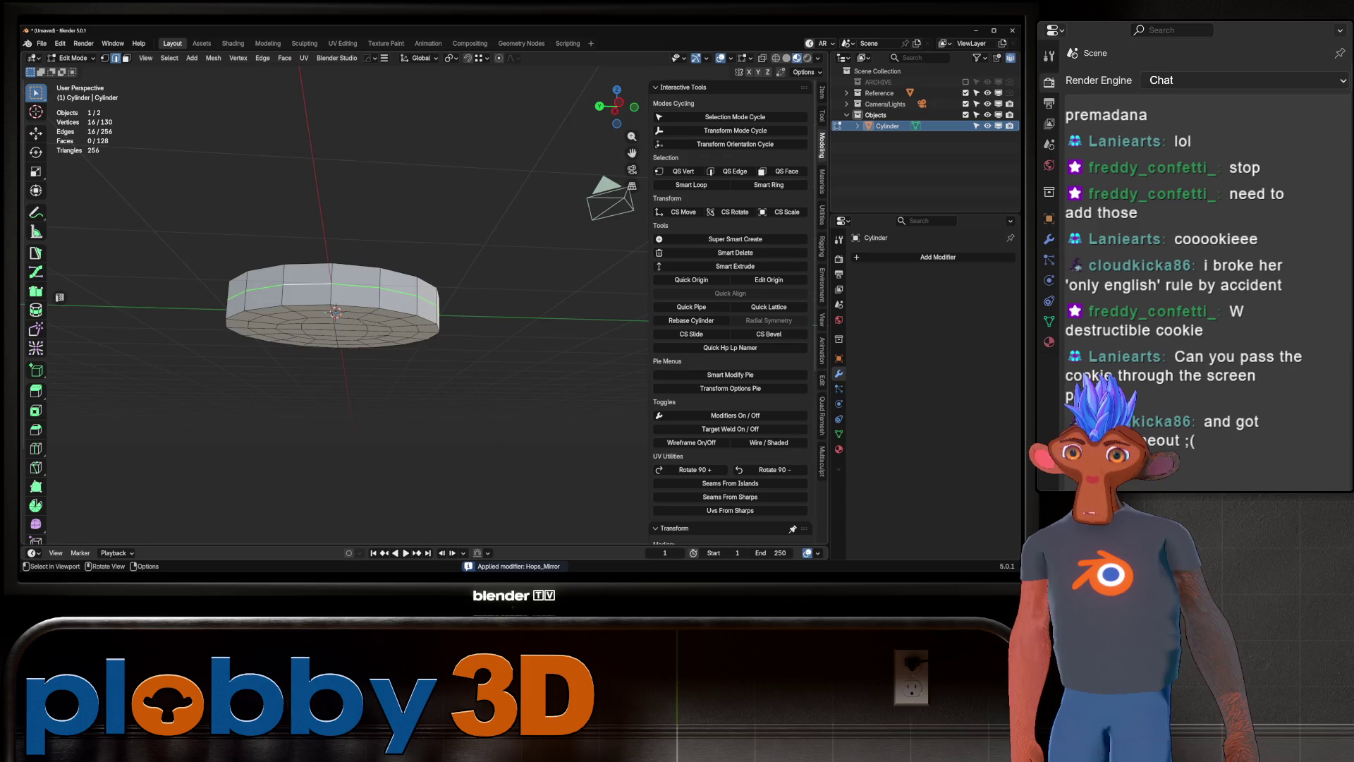
{"action": "middle_click_drag", "start_coordinate": [502, 274], "coordinate": [502, 302]}
{"action": "key", "text": "alt+s"}
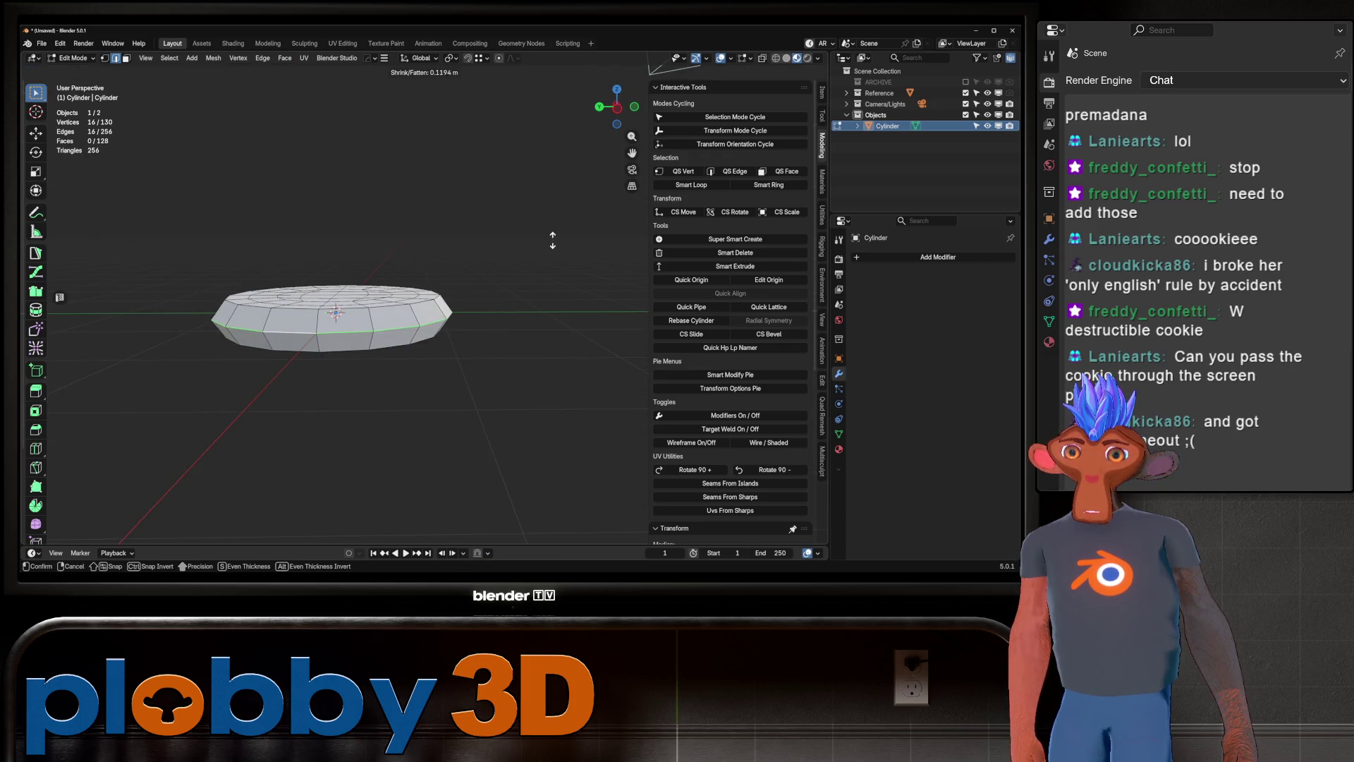
{"action": "left_click", "coordinate": [548, 244]}
{"action": "mouse_move", "coordinate": [548, 244]}
{"action": "middle_mouse_down"}
{"action": "mouse_move", "coordinate": [548, 318]}
{"action": "mouse_move", "coordinate": [547, 268]}
{"action": "middle_mouse_up"}
{"action": "scroll", "coordinate": [548, 275], "scroll_direction": "up", "scroll_amount": 4}
{"action": "key", "text": "Tab"}
{"action": "key", "text": "ctrl+1"}
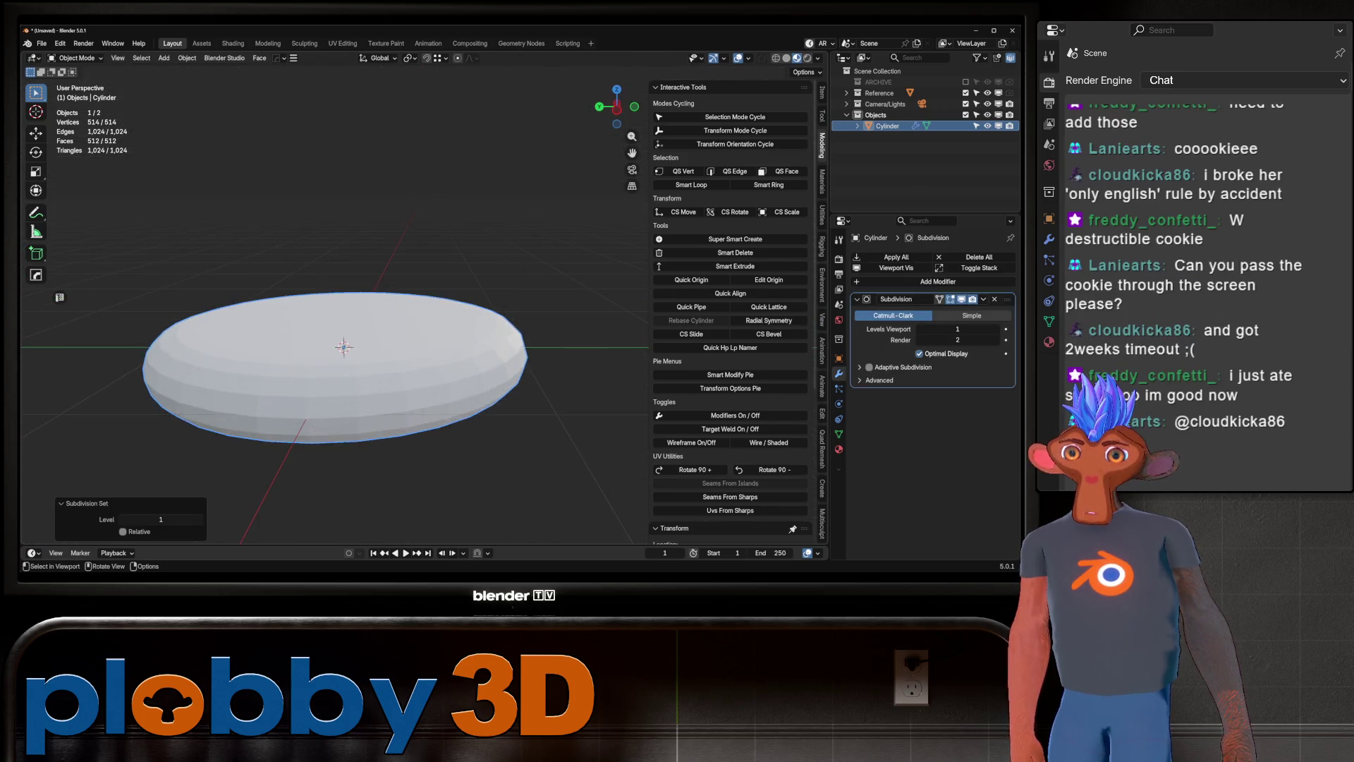
Apply the Subdivision modifier so the disc mesh has 514 vertices and 512 faces.
{"action": "key", "text": "Tab"}
{"action": "key", "text": "Tab"}
{"action": "scroll", "coordinate": [331, 338], "scroll_direction": "down", "scroll_amount": 2}
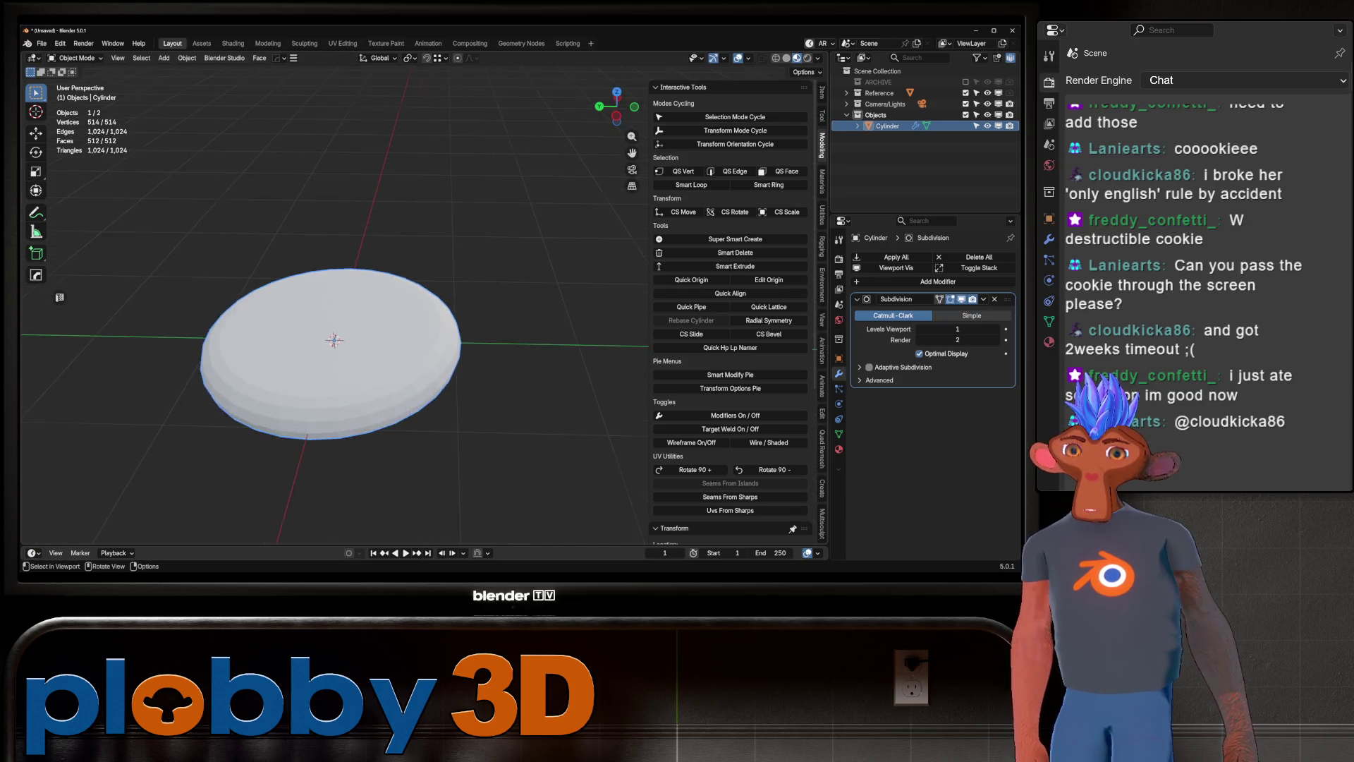
{"action": "mouse_move", "coordinate": [331, 339]}
{"action": "middle_mouse_down"}
{"action": "mouse_move", "coordinate": [332, 296]}
{"action": "mouse_move", "coordinate": [336, 367]}
{"action": "middle_mouse_up"}
{"action": "scroll", "coordinate": [335, 311], "scroll_direction": "up", "scroll_amount": 2}
{"action": "scroll", "coordinate": [335, 311], "scroll_direction": "down", "scroll_amount": 3}
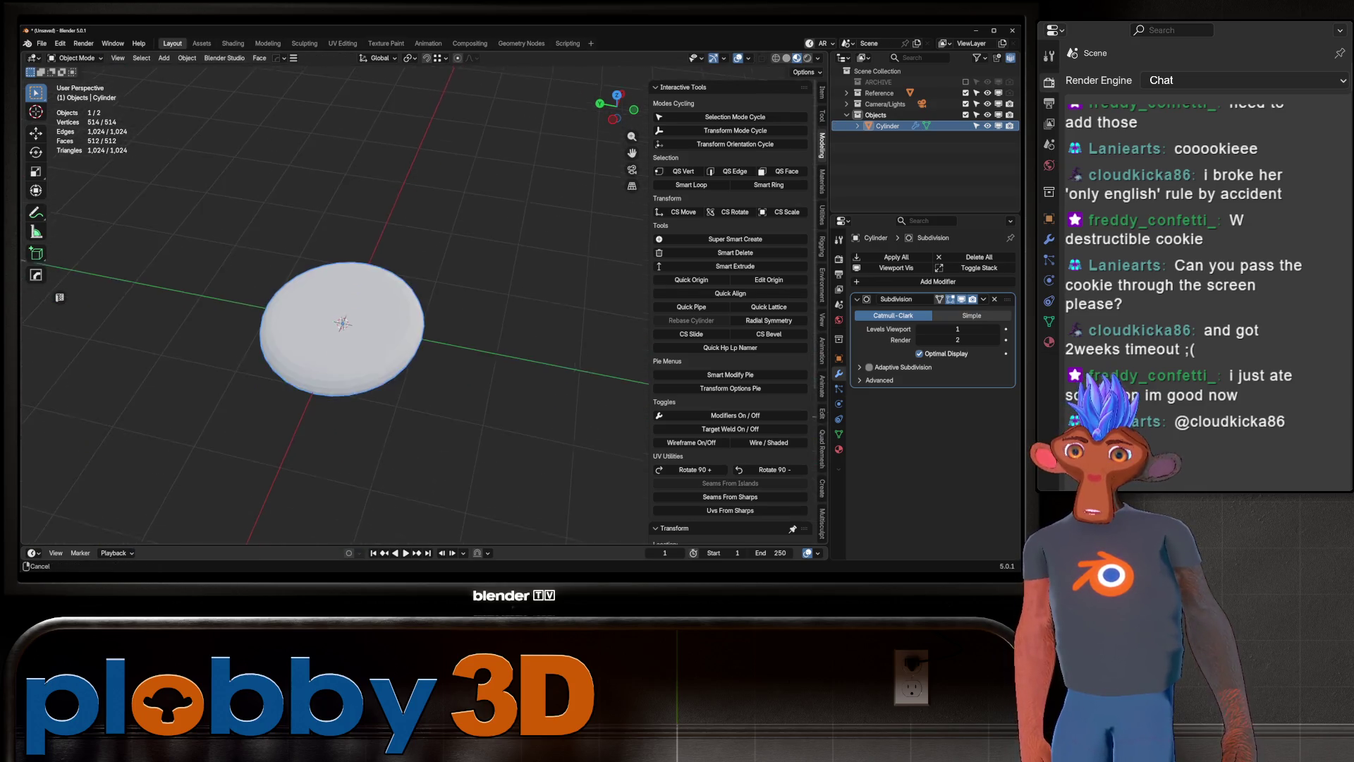
{"action": "scroll", "coordinate": [335, 310], "scroll_direction": "up", "scroll_amount": 3}
{"action": "middle_click_drag", "start_coordinate": [335, 310], "coordinate": [335, 276]}
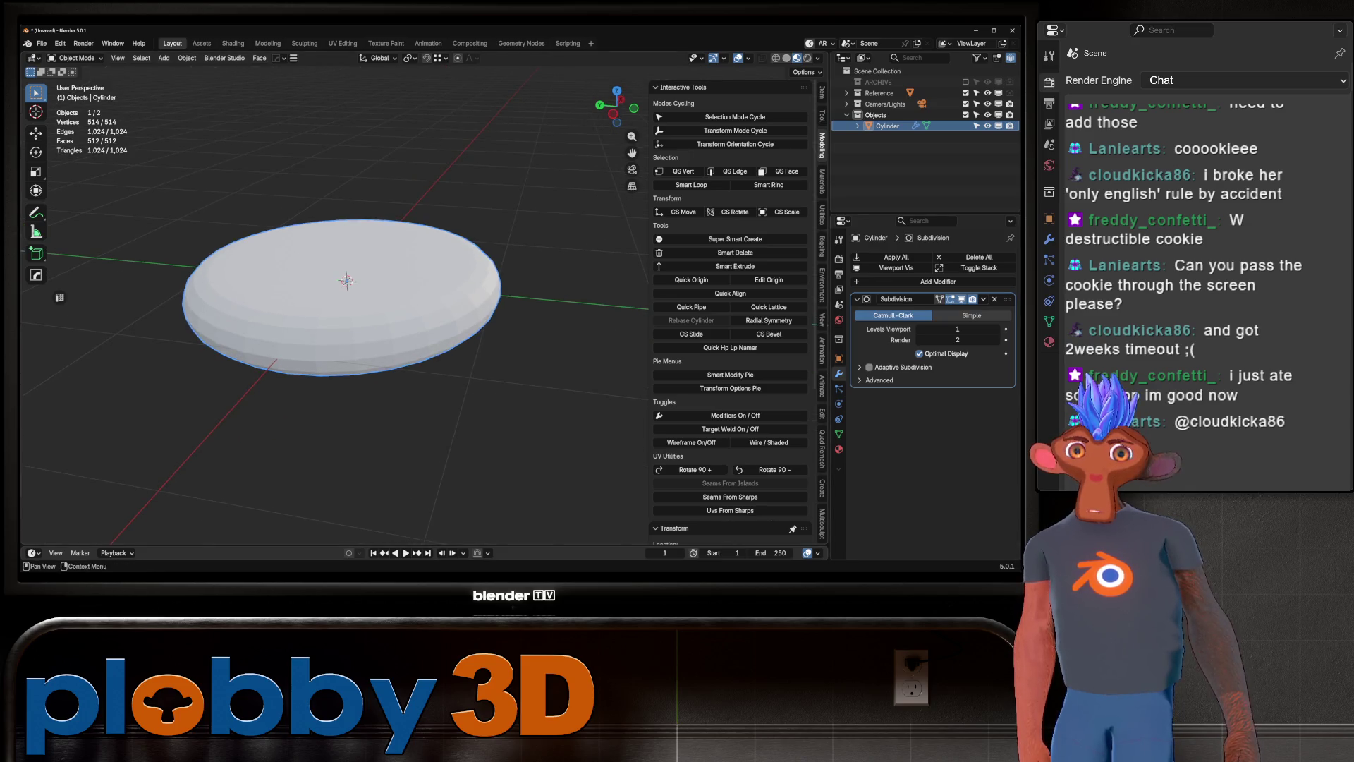
{"action": "key", "text": "ctrl+a"}
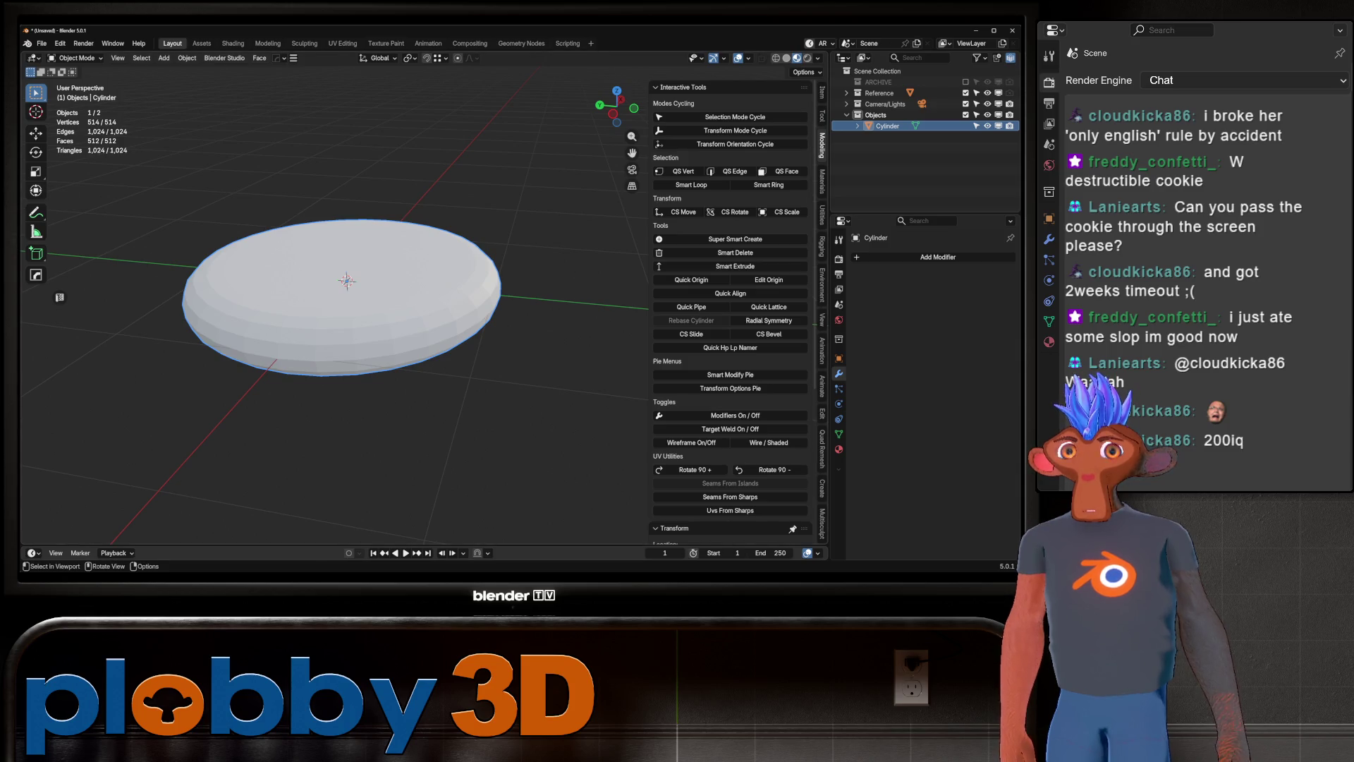
Switch to grey Solid shading and frame the cookie disc in the view.
{"action": "left_click", "coordinate": [786, 58]}
{"action": "key", "text": "KP_Decimal"}
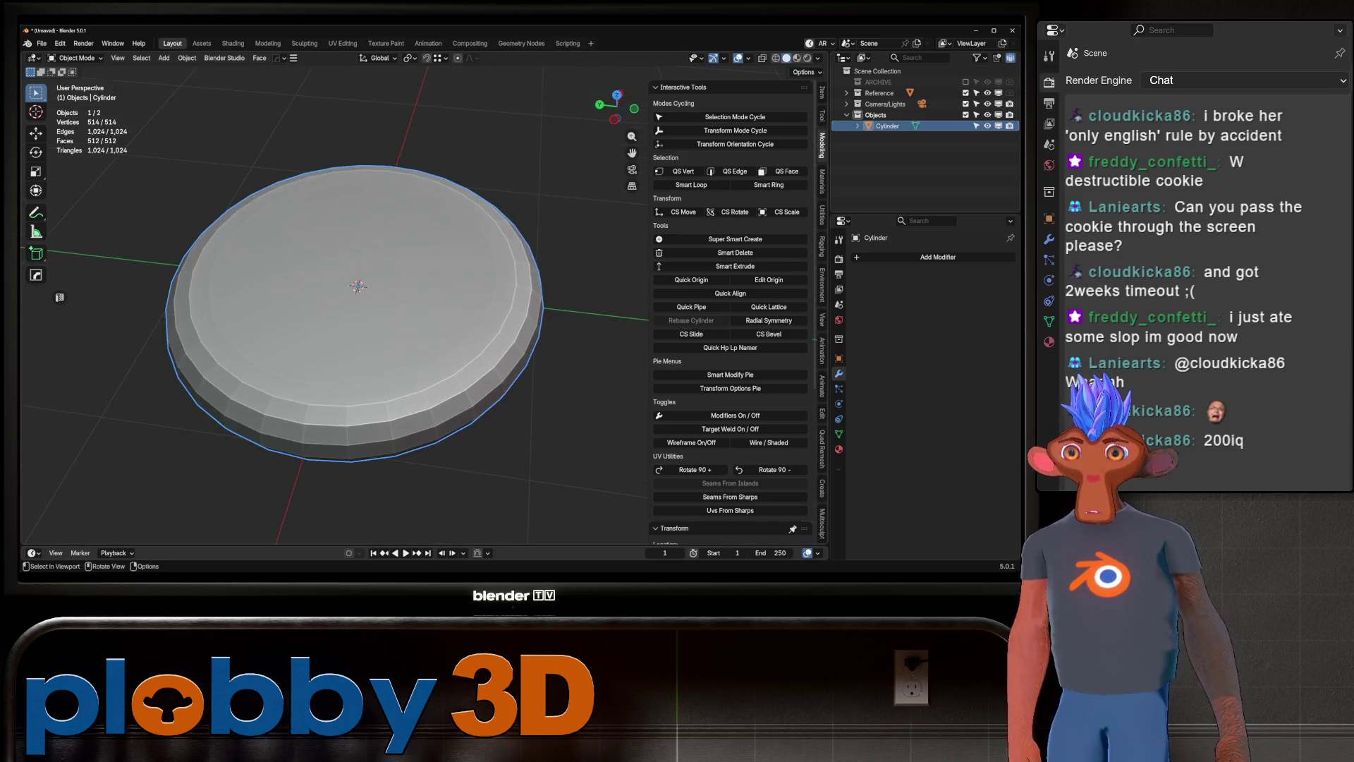
{"action": "mouse_move", "coordinate": [353, 317]}
{"action": "middle_mouse_down"}
{"action": "mouse_move", "coordinate": [356, 279]}
{"action": "mouse_move", "coordinate": [338, 310]}
{"action": "mouse_move", "coordinate": [340, 279]}
{"action": "mouse_move", "coordinate": [352, 314]}
{"action": "middle_mouse_up"}
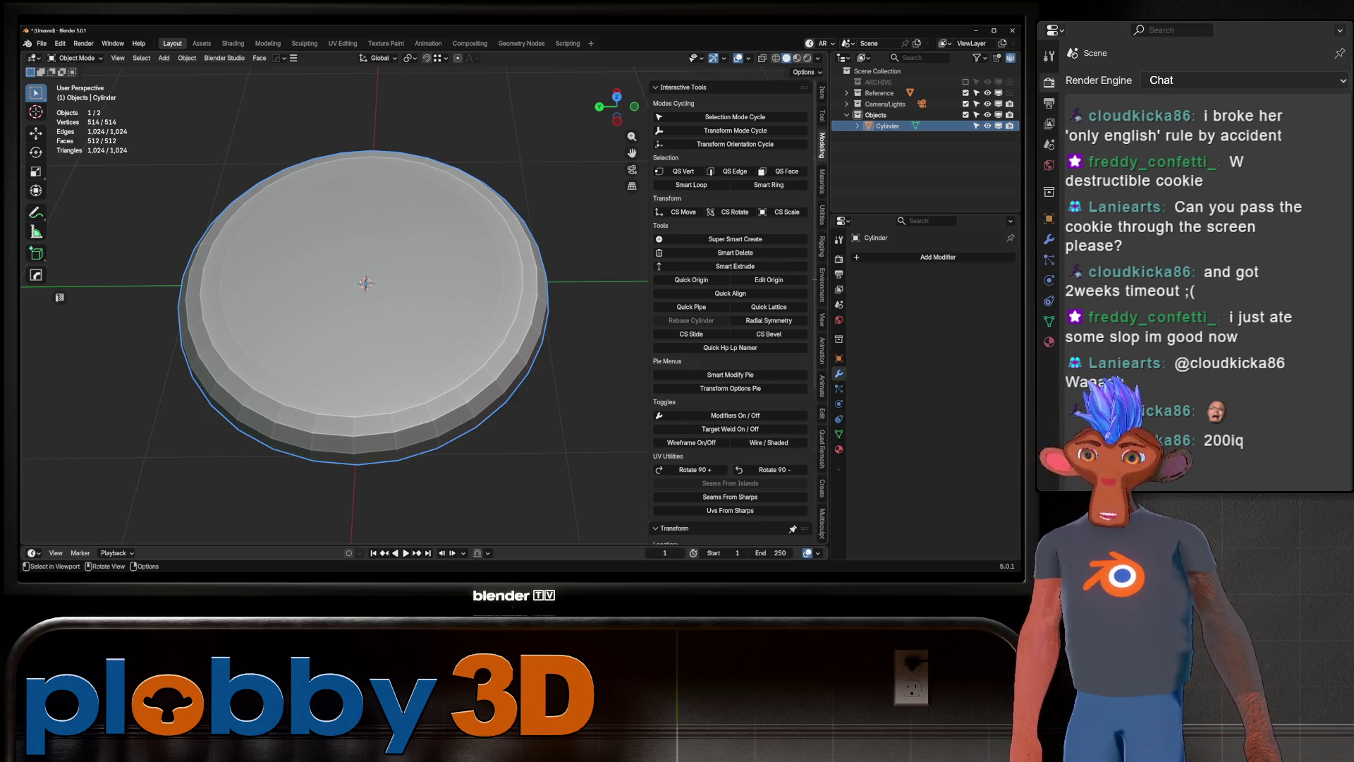
{"action": "middle_click_drag", "start_coordinate": [352, 314], "coordinate": [353, 271]}
{"action": "key", "text": "shift+a"}
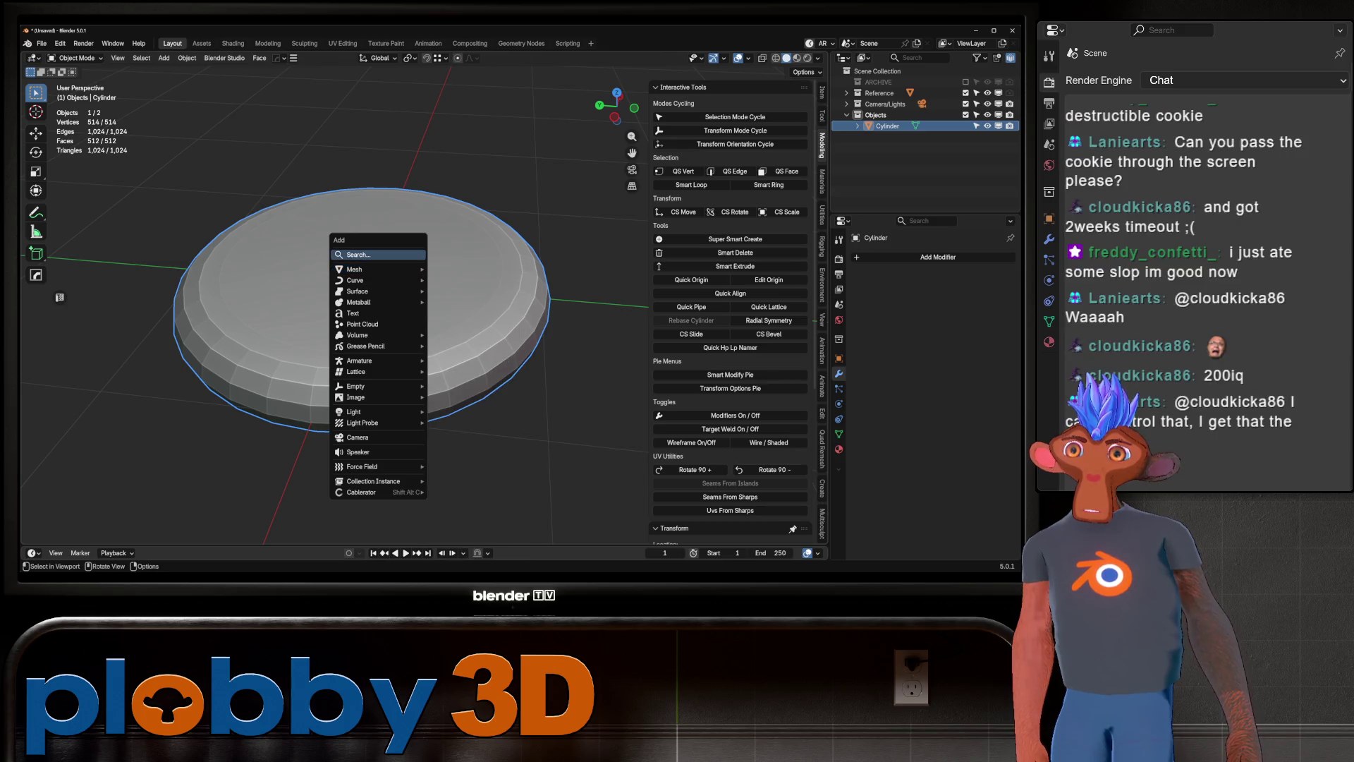
Dismiss the Add menu without adding an object, keeping only the rounded disc.
{"action": "key", "text": "Escape"}
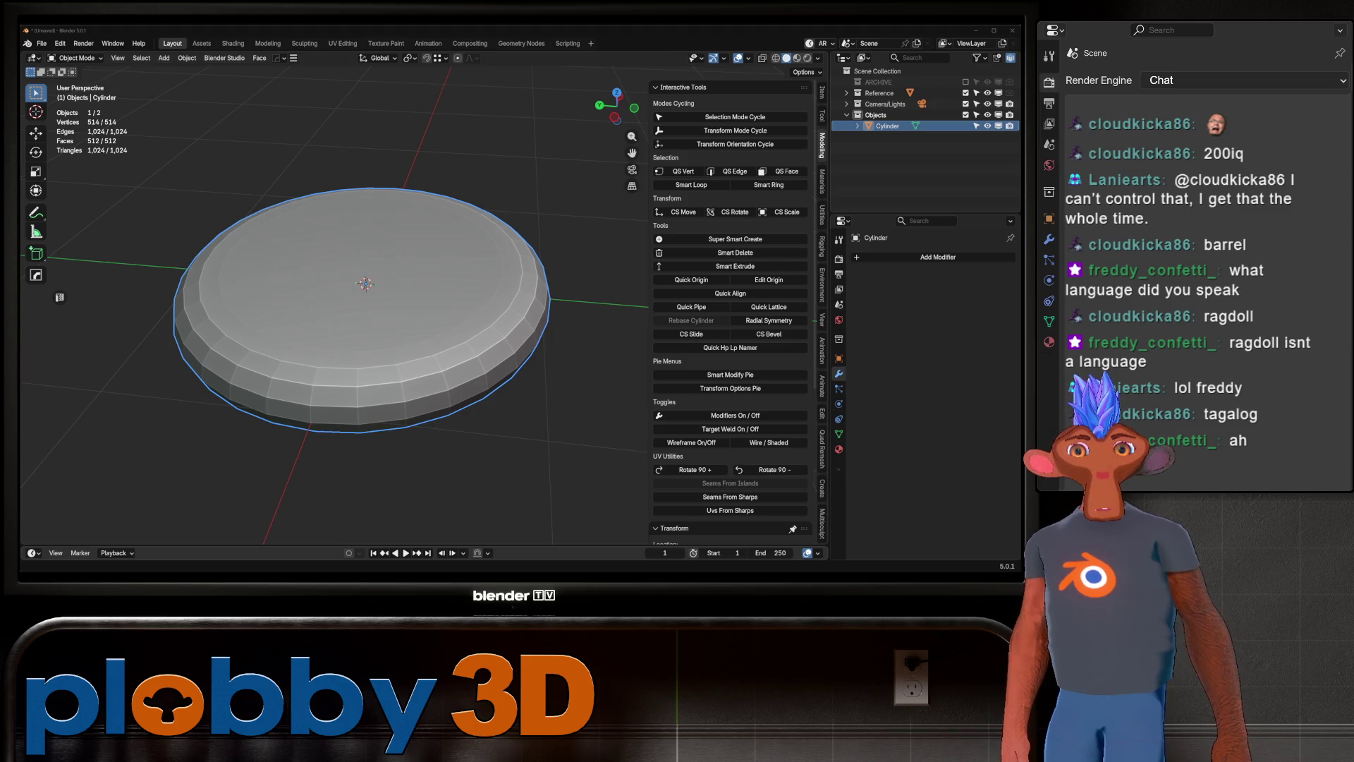
Add a second cylinder with 8 vertices.
{"action": "scroll", "coordinate": [296, 268], "scroll_direction": "down", "scroll_amount": 4}
{"action": "key", "text": "shift+a"}
{"action": "mouse_move", "coordinate": [296, 267]}
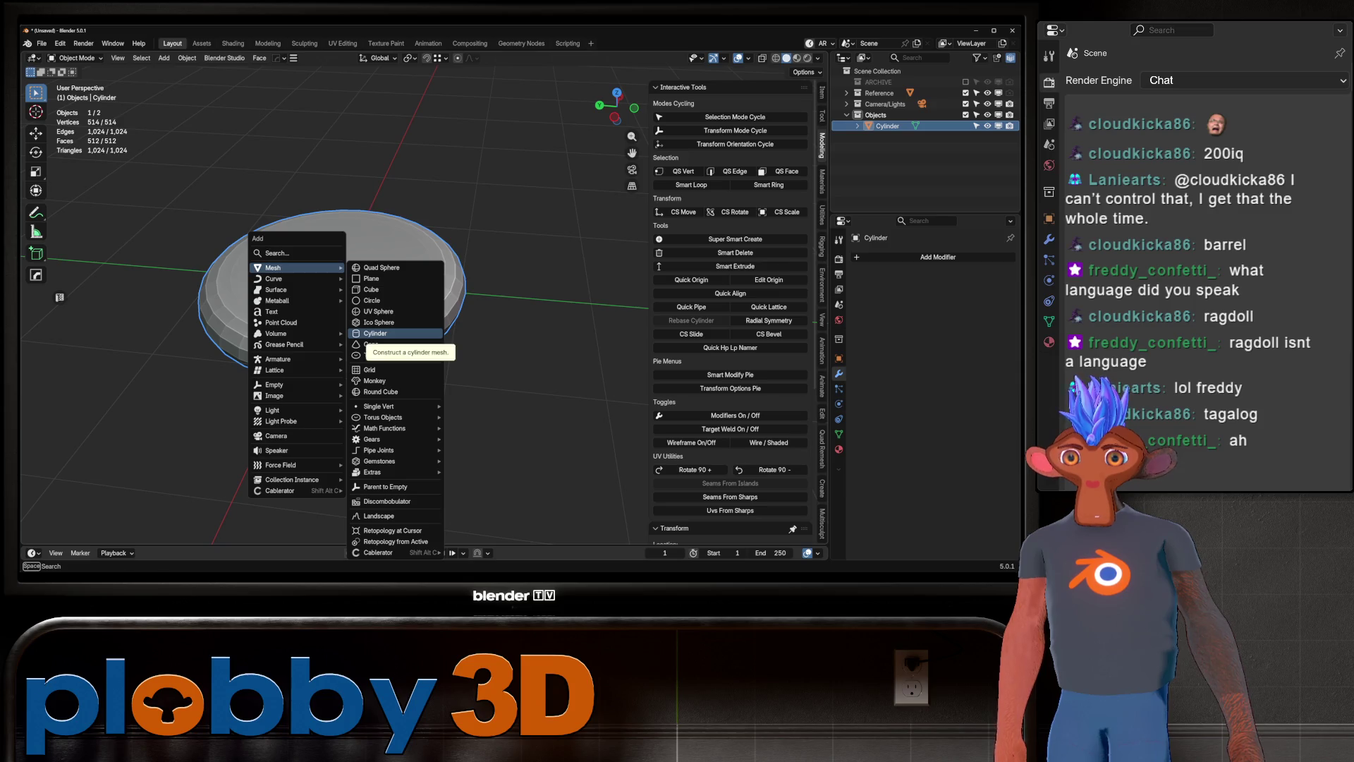
{"action": "left_click", "coordinate": [376, 333]}
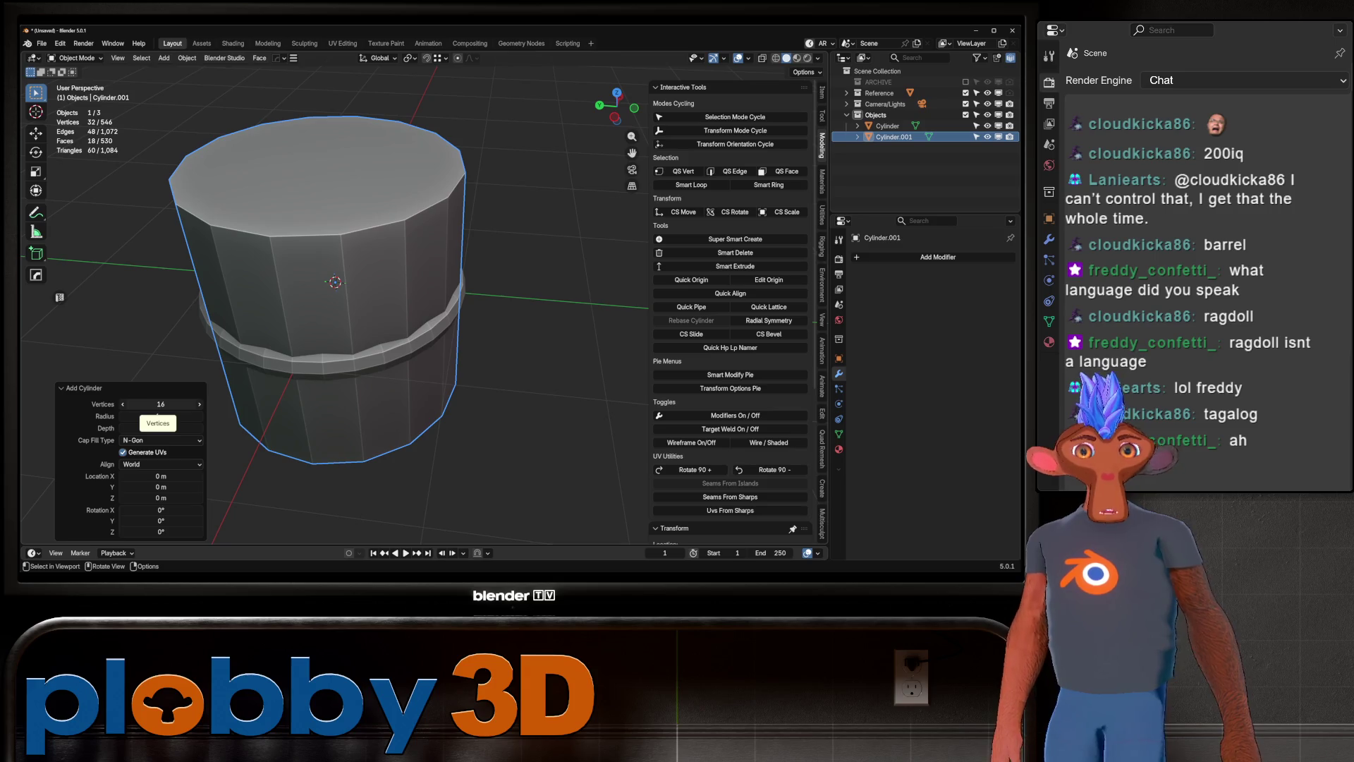
{"action": "left_click", "coordinate": [161, 404]}
{"action": "type", "text": "8"}
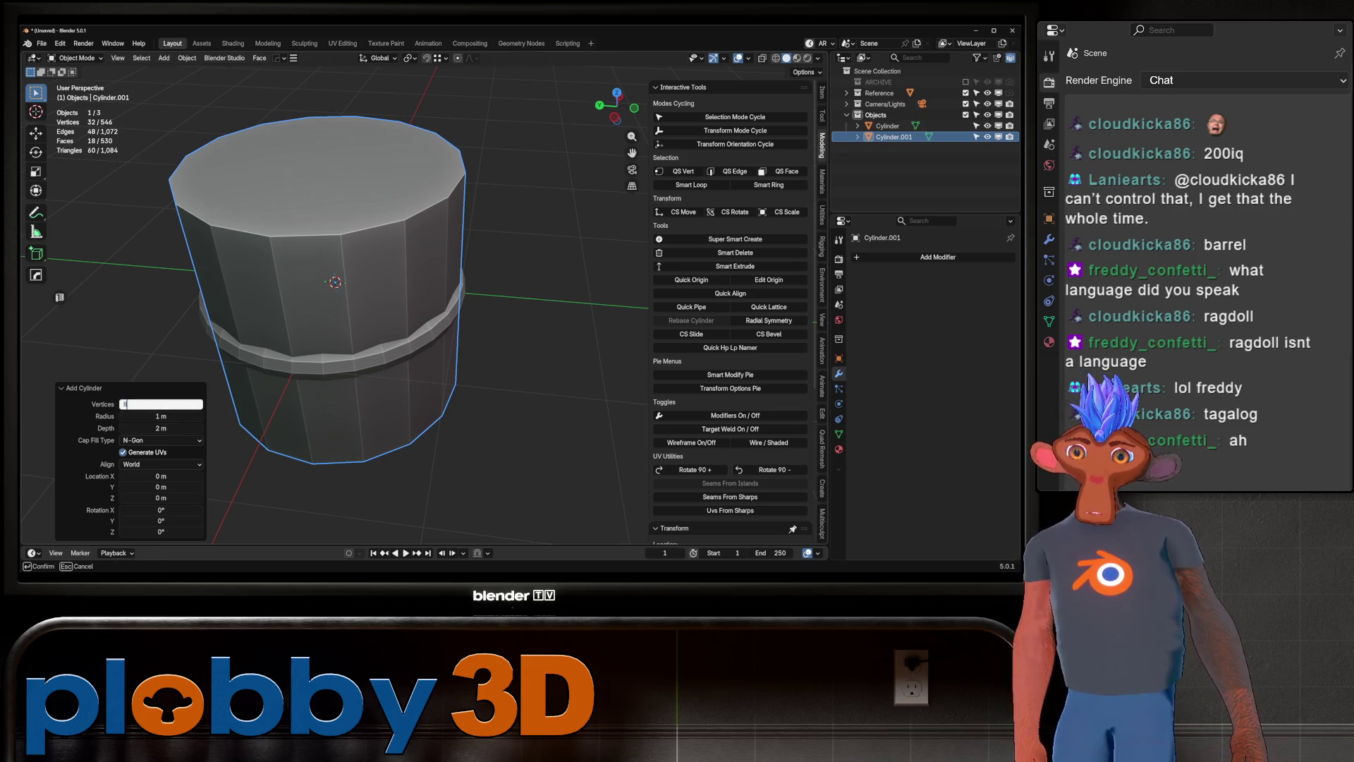
{"action": "key", "text": "Return"}
Scale the cylinder to 0.177, flatten its height to 0.442, and isolate it in Edit Mode.
{"action": "key", "text": "s"}
{"action": "key", "text": "Return"}
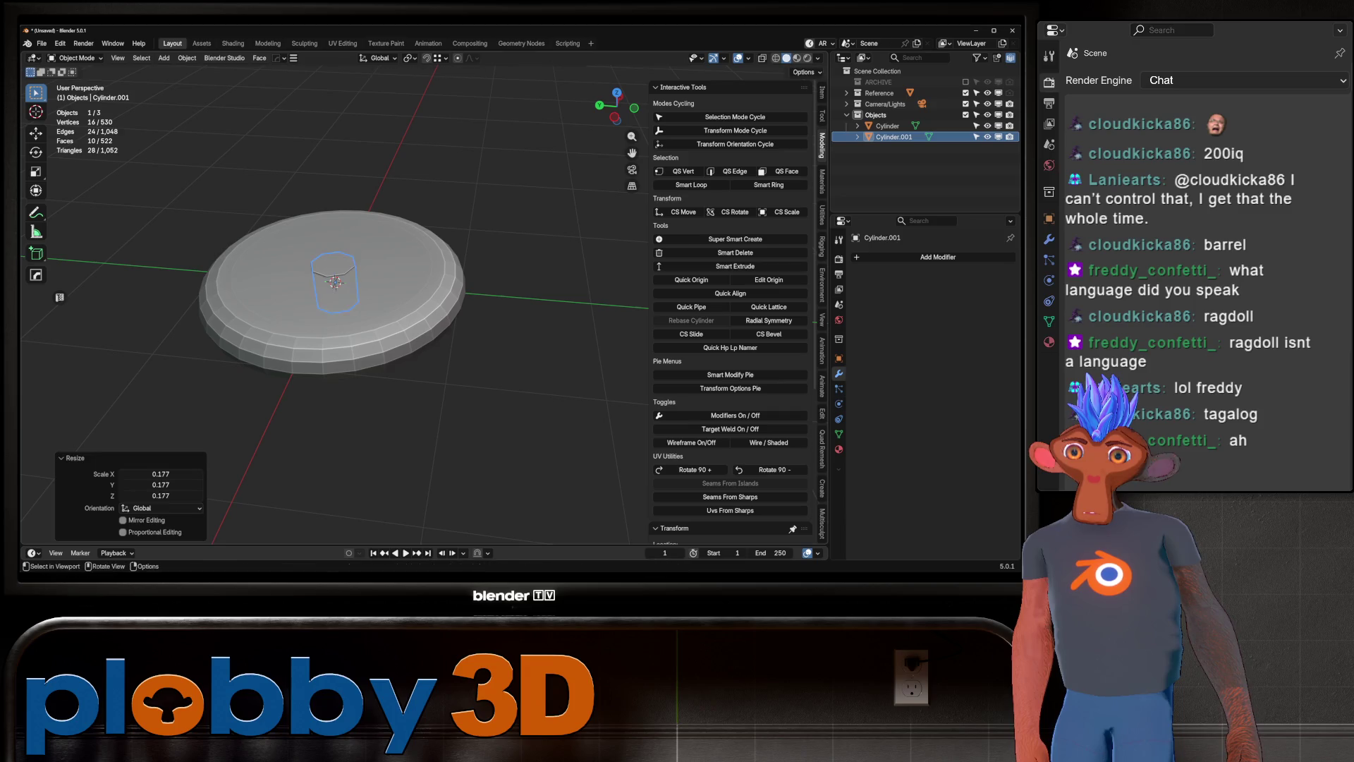
{"action": "key", "text": "s"}
{"action": "key", "text": "z"}
{"action": "key", "text": "Return"}
{"action": "key", "text": "KP_Divide"}
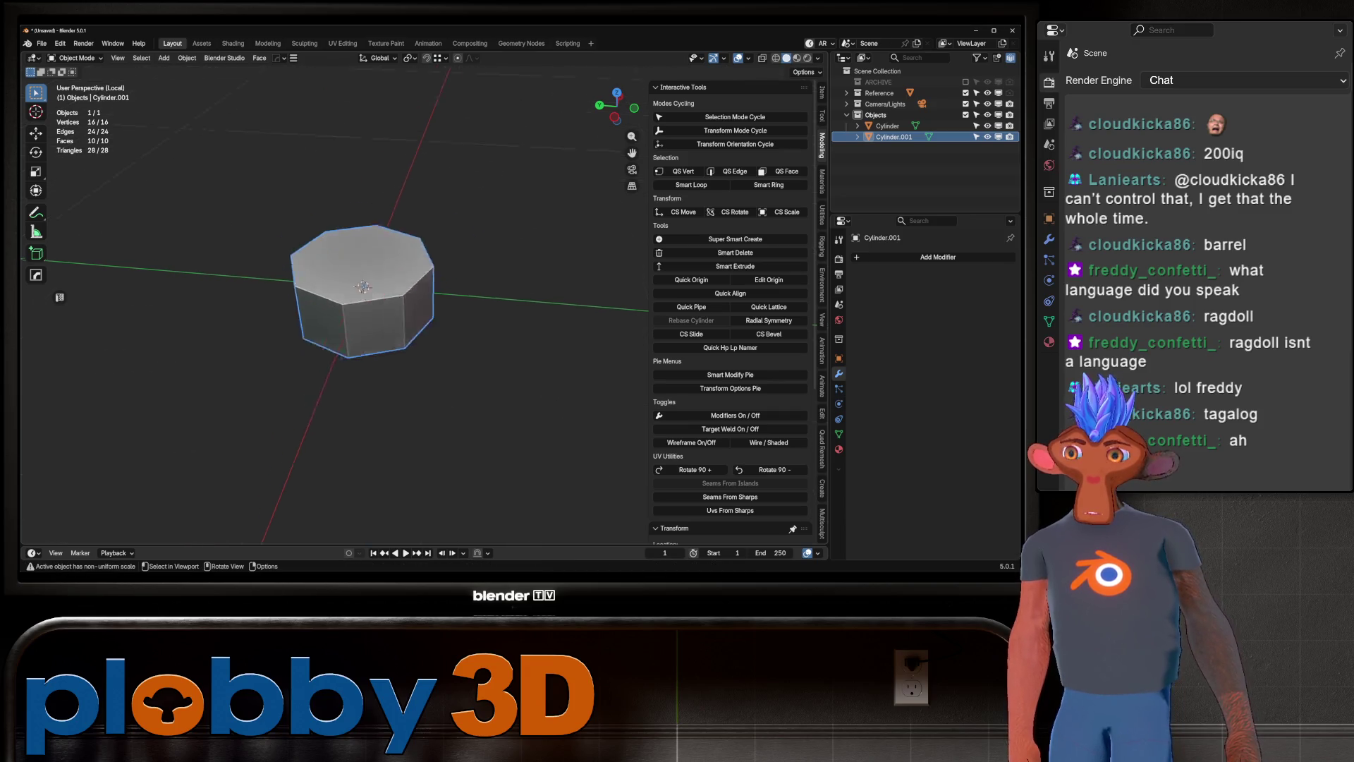
{"action": "mouse_move", "coordinate": [423, 318]}
{"action": "middle_mouse_down"}
{"action": "mouse_move", "coordinate": [438, 317]}
{"action": "mouse_move", "coordinate": [402, 338]}
{"action": "middle_mouse_up"}
{"action": "key", "text": "Tab"}
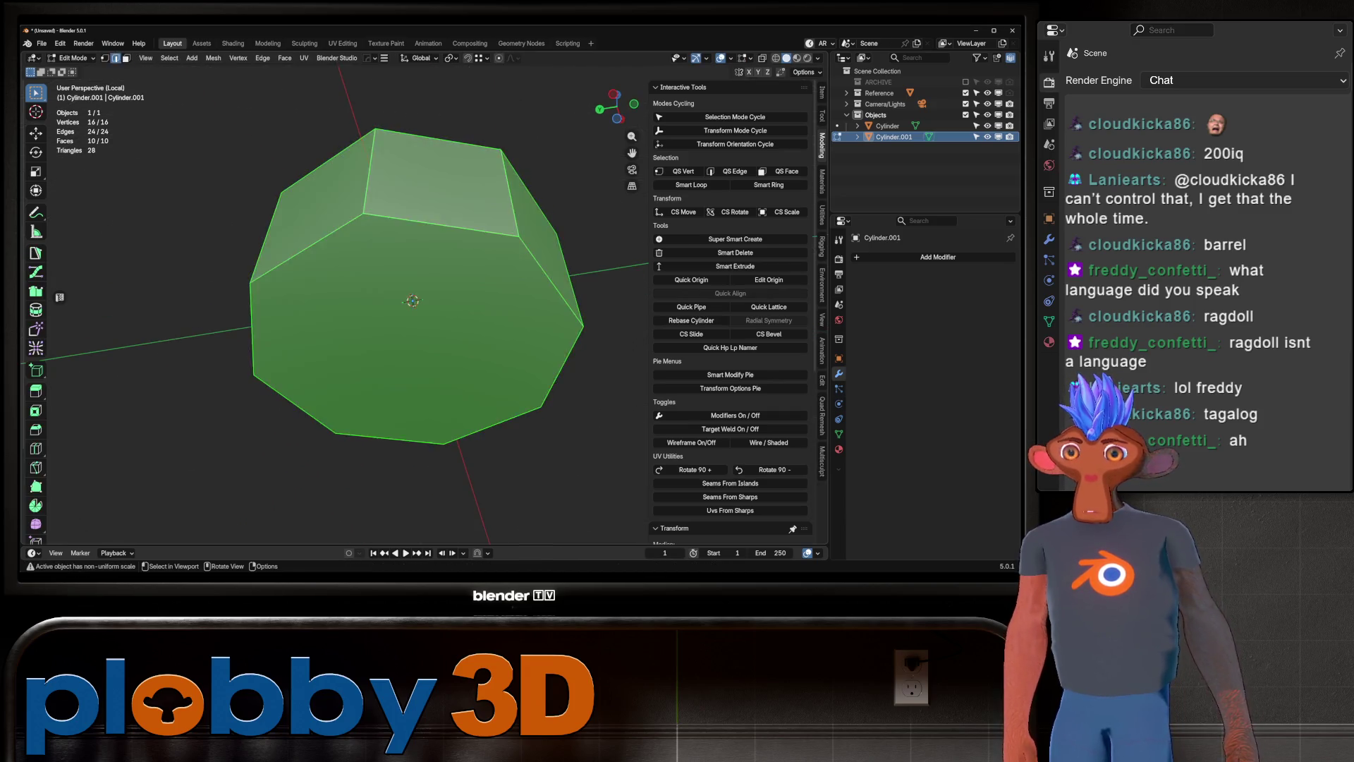
Move the chip's origin to its bottom face and apply its rotation and scale.
{"action": "left_click", "coordinate": [402, 339]}
{"action": "key", "text": "q"}
{"action": "left_click", "coordinate": [390, 295]}
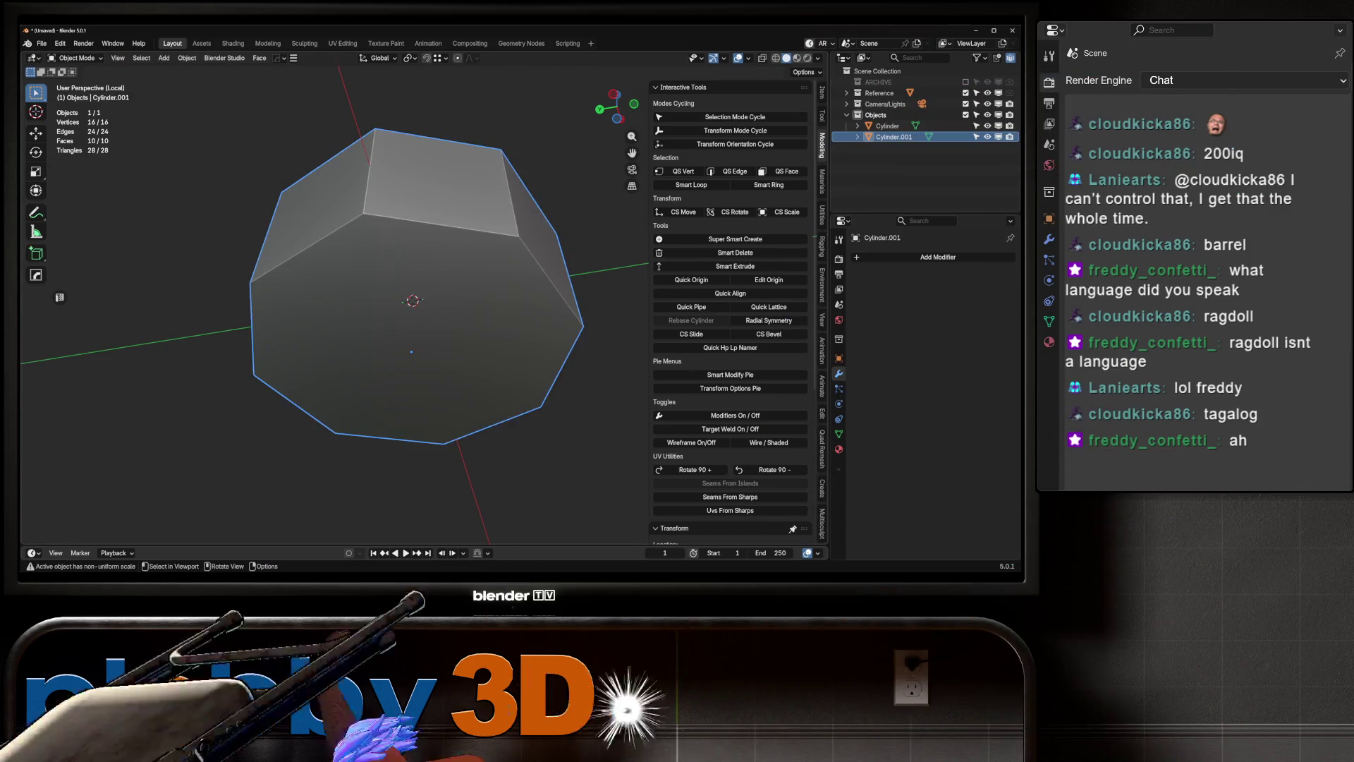
{"action": "key", "text": "KP_Divide"}
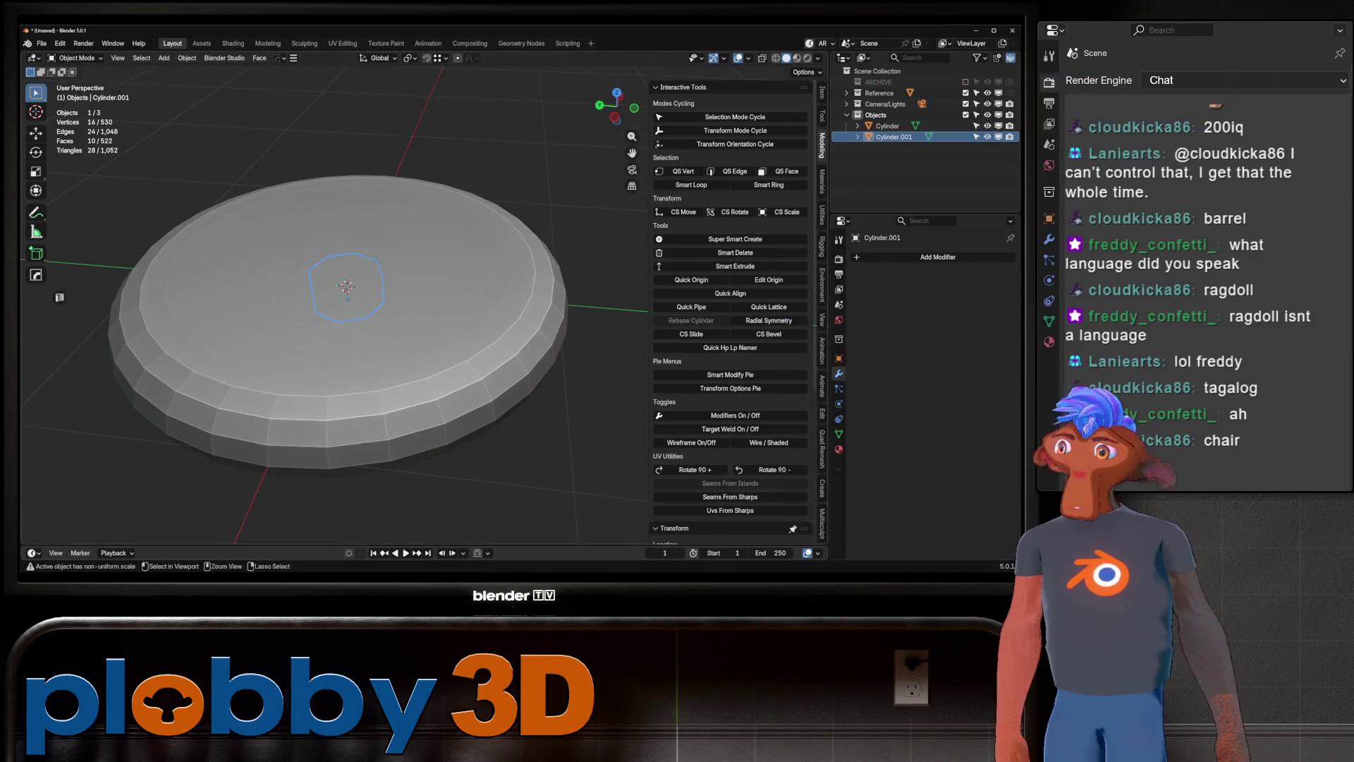
{"action": "key", "text": "ctrl+a"}
{"action": "left_click", "coordinate": [423, 368]}
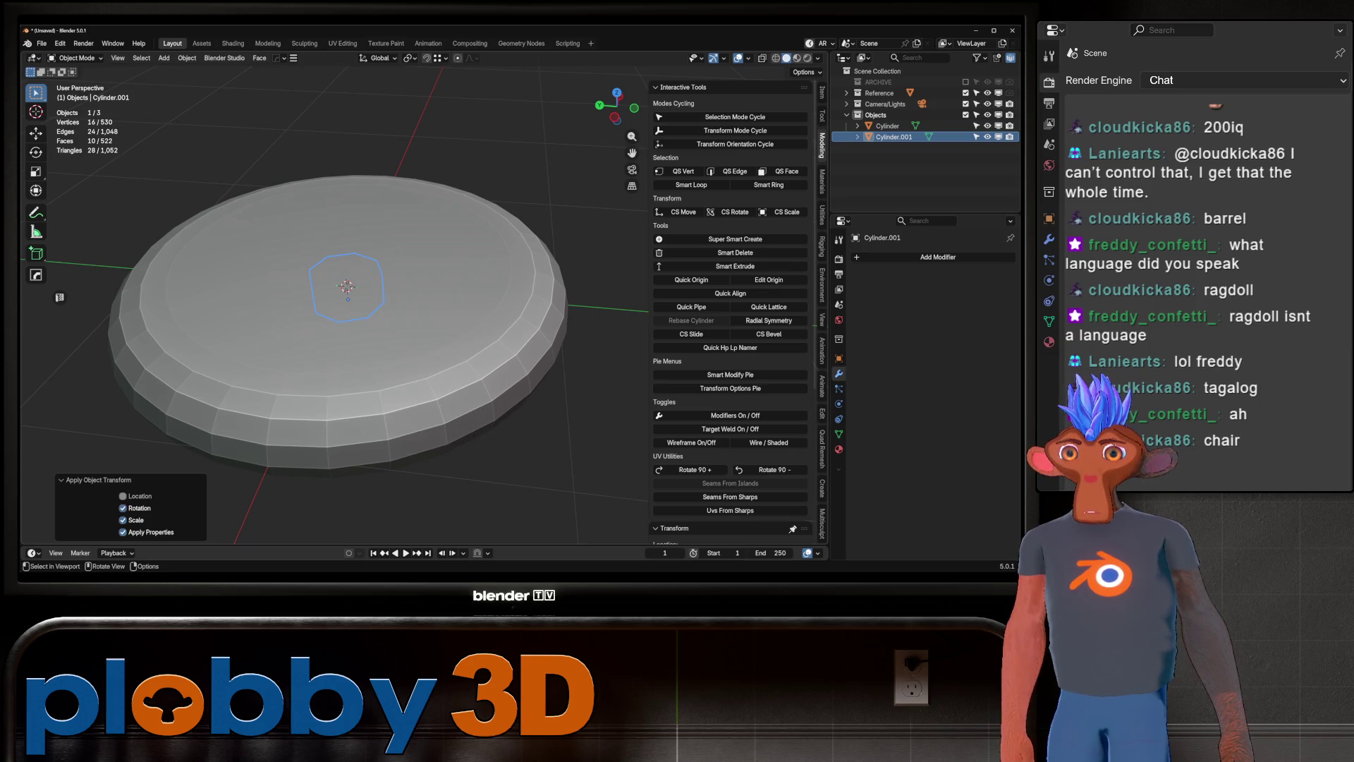
Raise the chip 0.245 m along Z onto the cookie's top surface.
{"action": "middle_click_drag", "start_coordinate": [345, 296], "coordinate": [345, 268]}
{"action": "scroll", "coordinate": [346, 296], "scroll_direction": "up", "scroll_amount": 3}
{"action": "scroll", "coordinate": [346, 296], "scroll_direction": "down", "scroll_amount": 4}
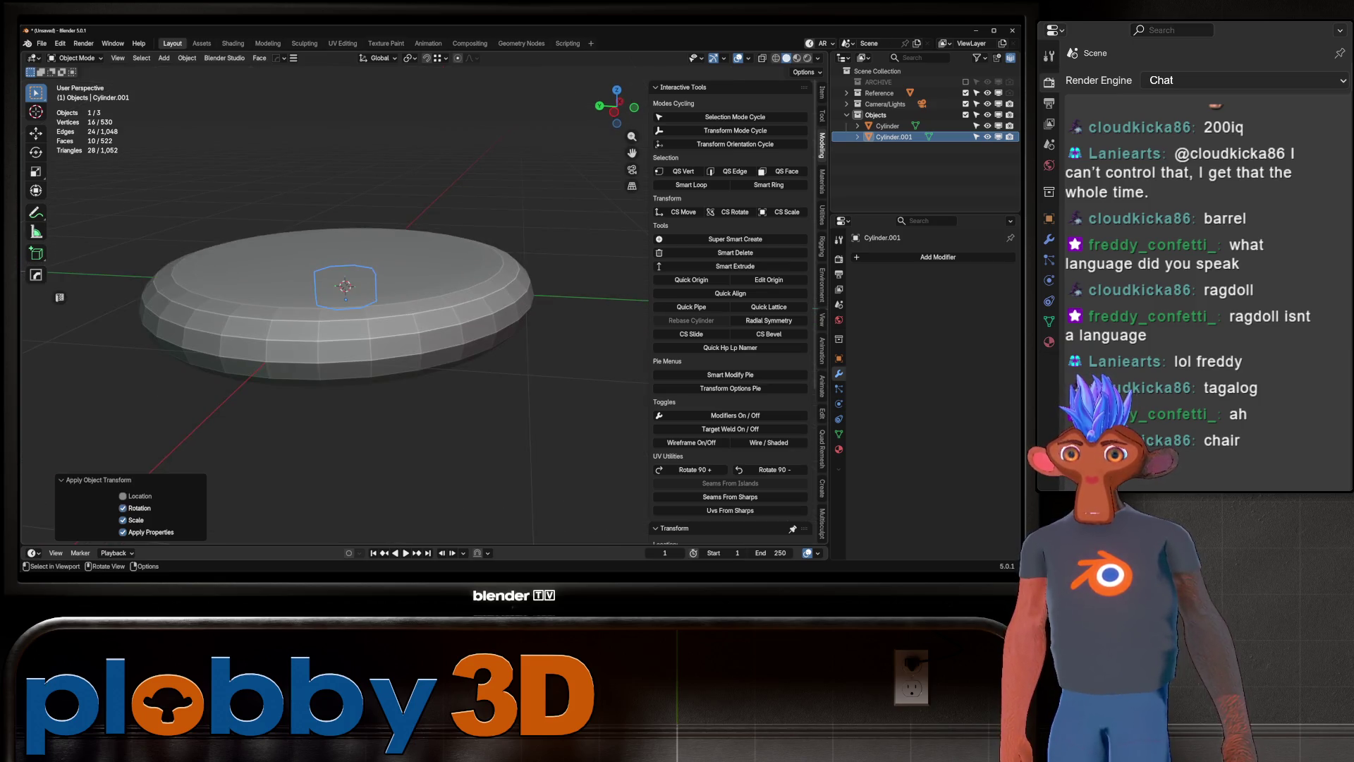
{"action": "key", "text": "g"}
{"action": "key", "text": "z"}
{"action": "key", "text": "Return"}
{"action": "scroll", "coordinate": [345, 318], "scroll_direction": "up", "scroll_amount": 3}
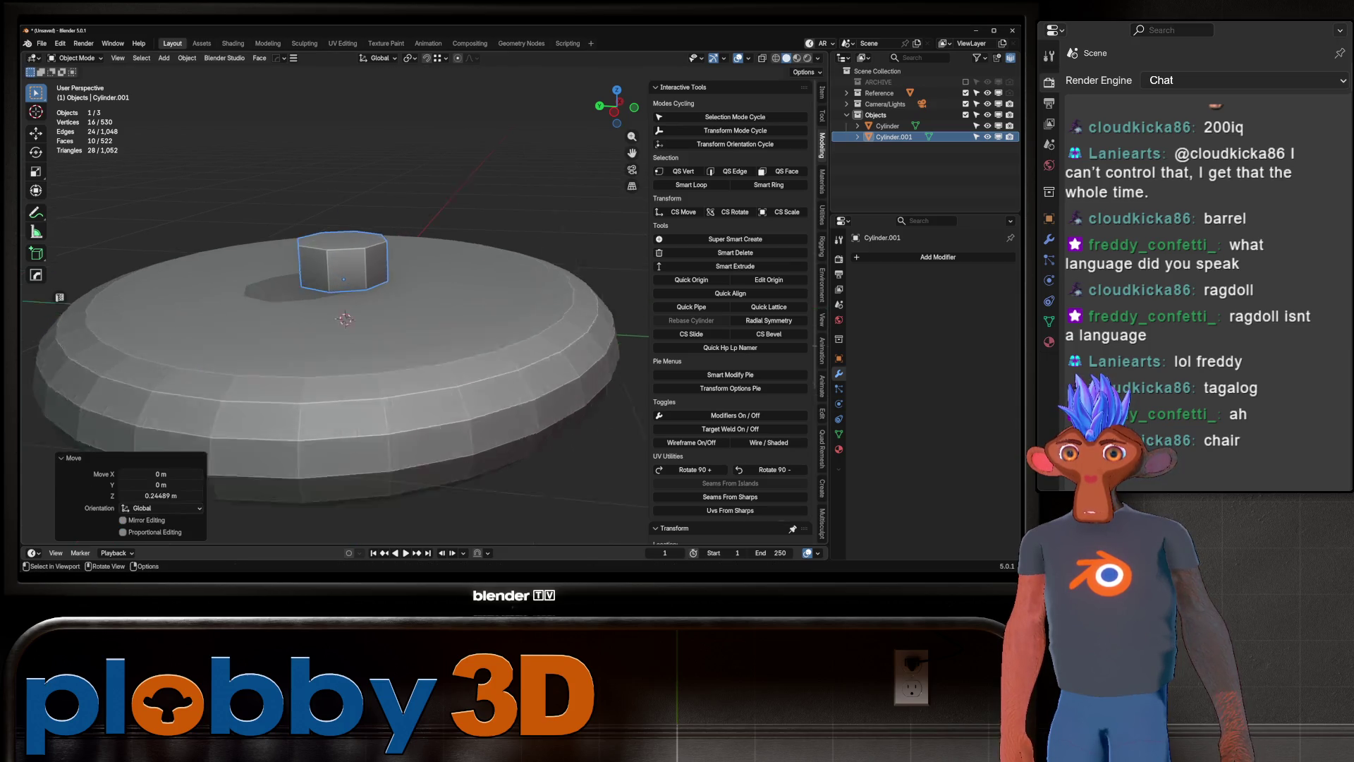
{"action": "key", "text": "Tab"}
{"action": "scroll", "coordinate": [346, 318], "scroll_direction": "down", "scroll_amount": 2}
{"action": "key", "text": "Tab"}
{"action": "scroll", "coordinate": [346, 317], "scroll_direction": "up", "scroll_amount": 1}
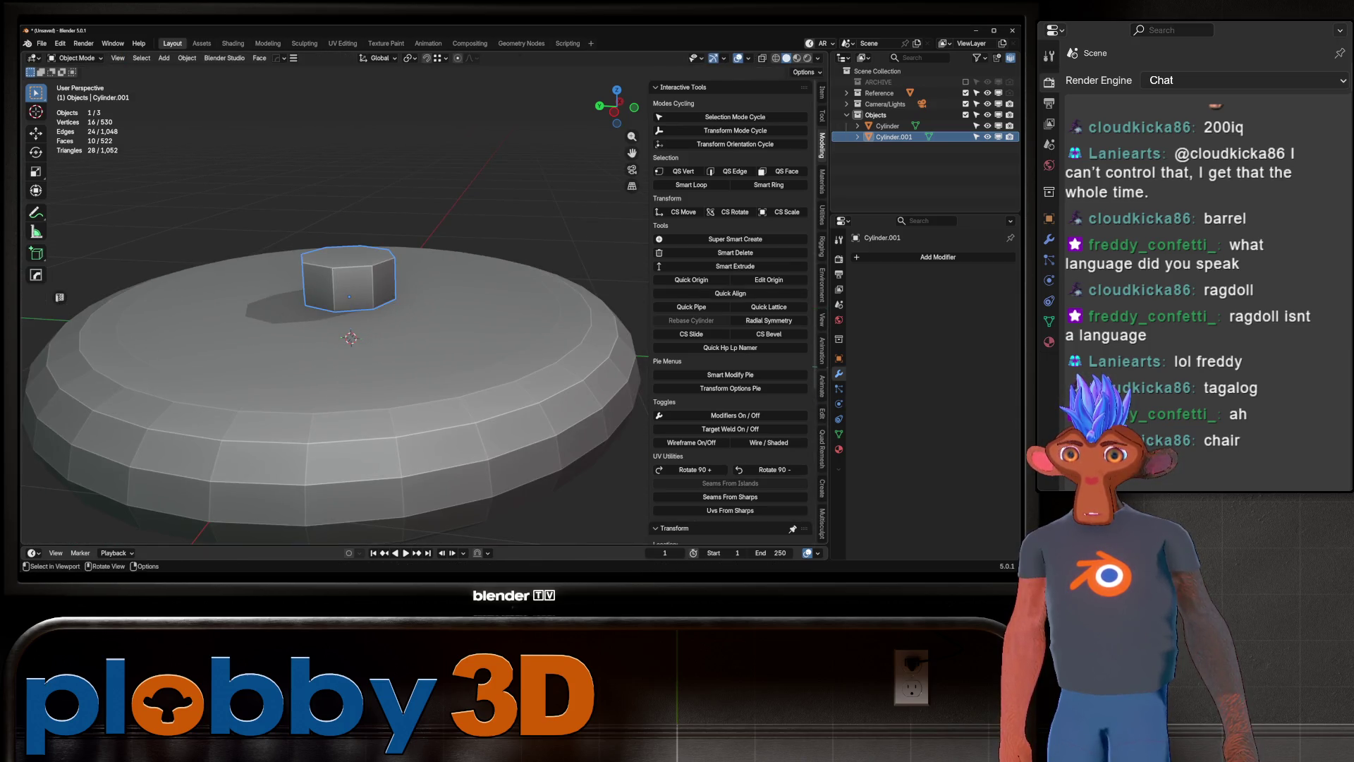
Shrink the chip to 0.533 and apply its rotation and scale again.
{"action": "key", "text": "s"}
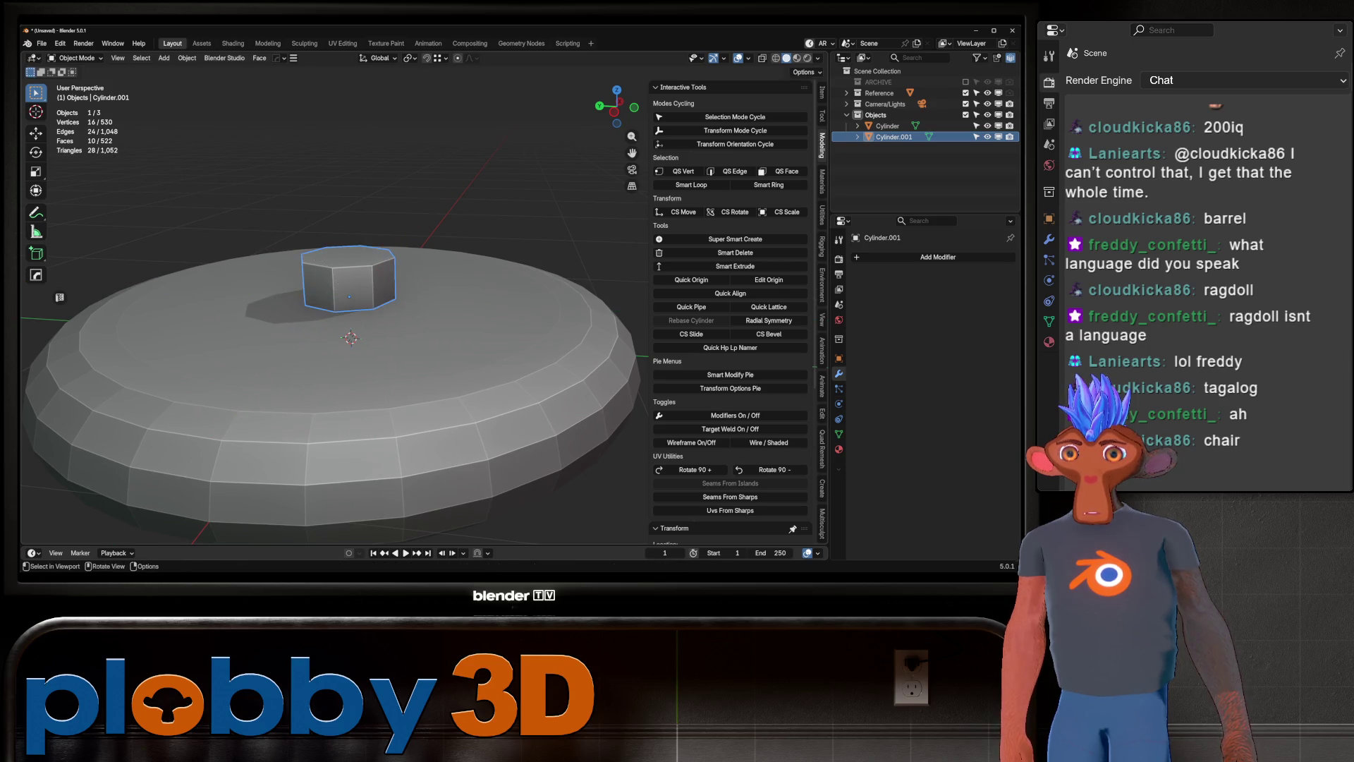
{"action": "left_click", "coordinate": [416, 310]}
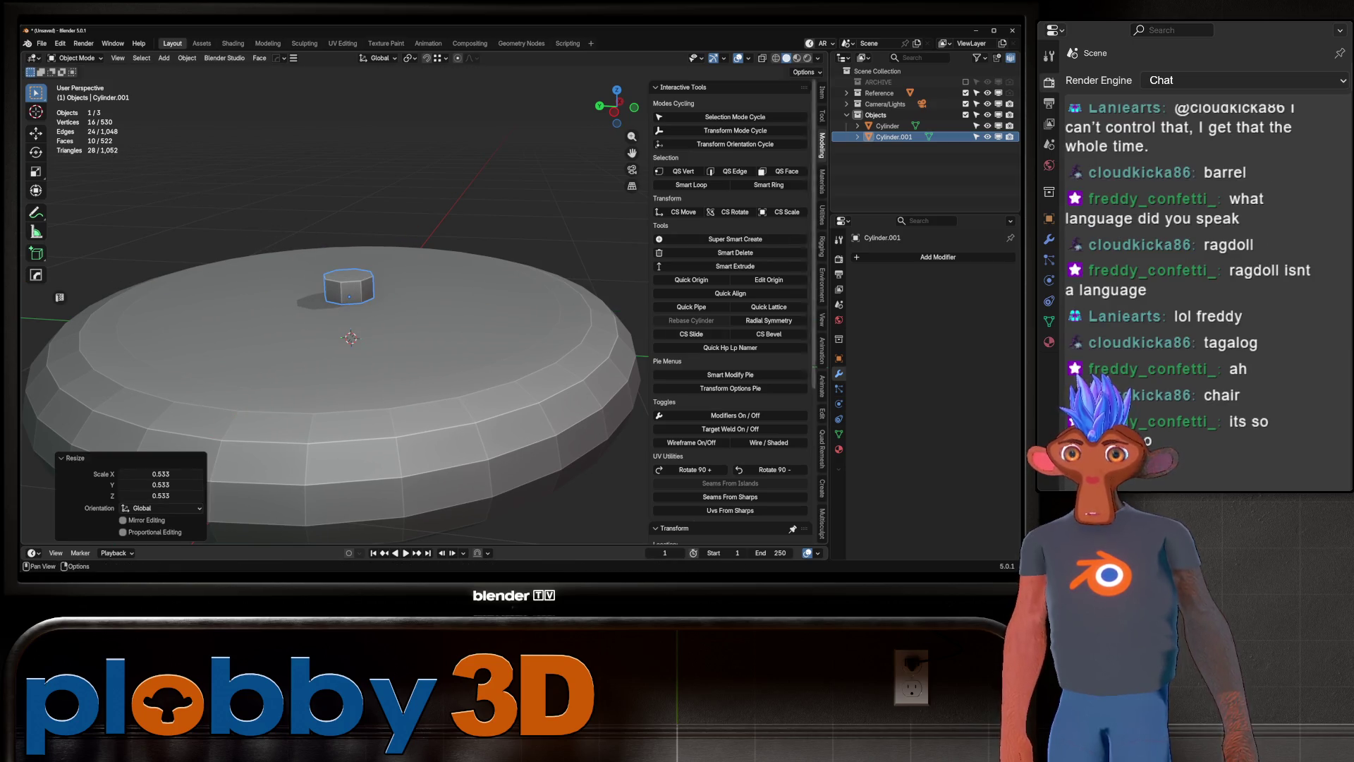
{"action": "key", "text": "ctrl+a"}
{"action": "left_click", "coordinate": [451, 315]}
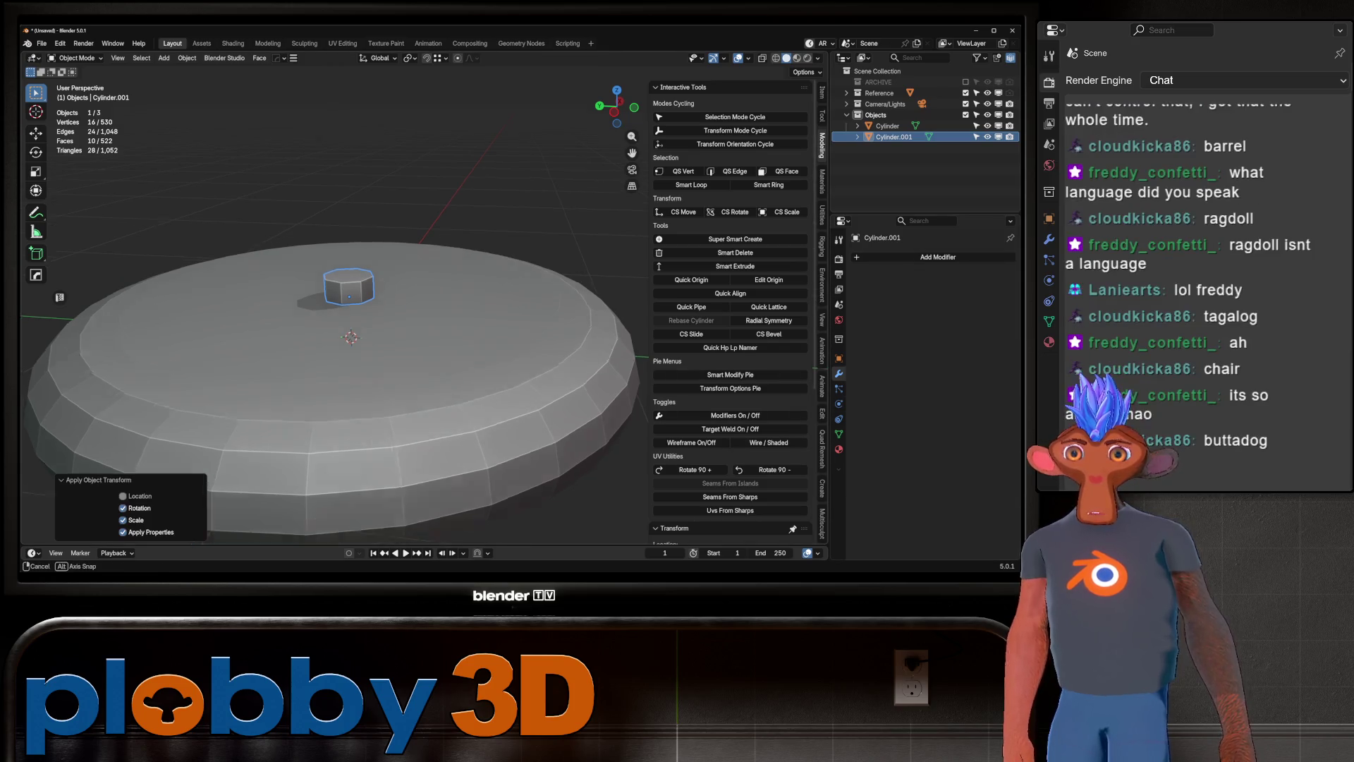
{"action": "scroll", "coordinate": [356, 304], "scroll_direction": "up", "scroll_amount": 4}
{"action": "middle_click_drag", "start_coordinate": [356, 303], "coordinate": [356, 268]}
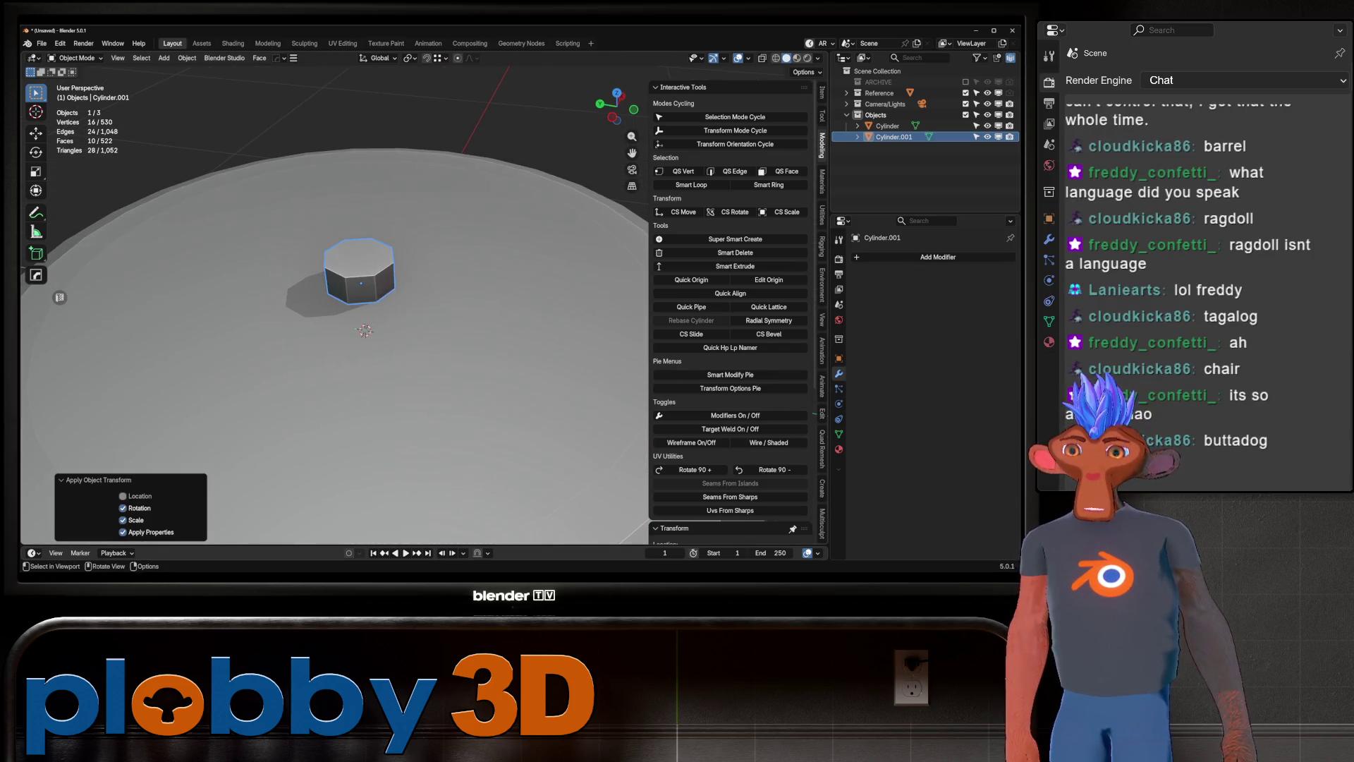
Extrude the chip's top face, shrink it, and lower it along Z.
{"action": "key", "text": "Tab"}
{"action": "left_click", "coordinate": [359, 253]}
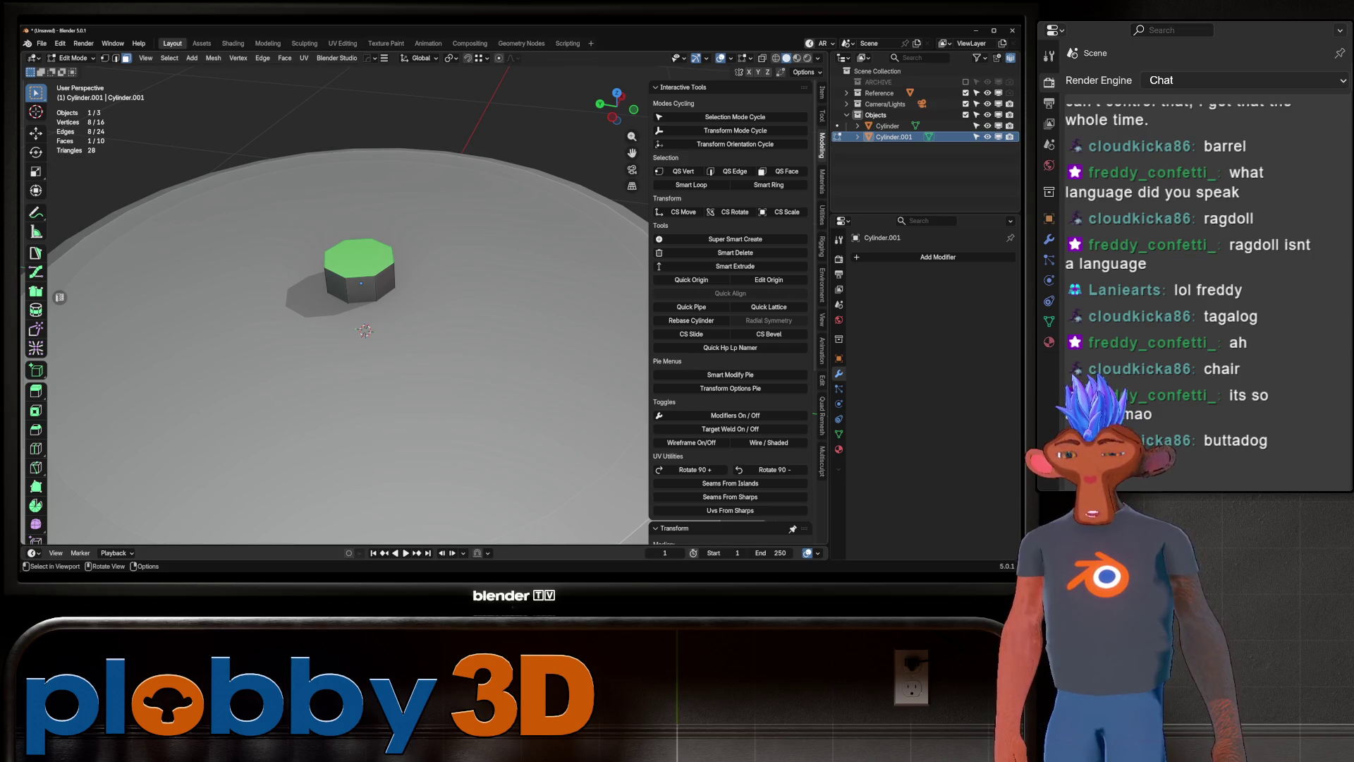
{"action": "key", "text": "e"}
{"action": "key", "text": "Return"}
{"action": "key", "text": "s"}
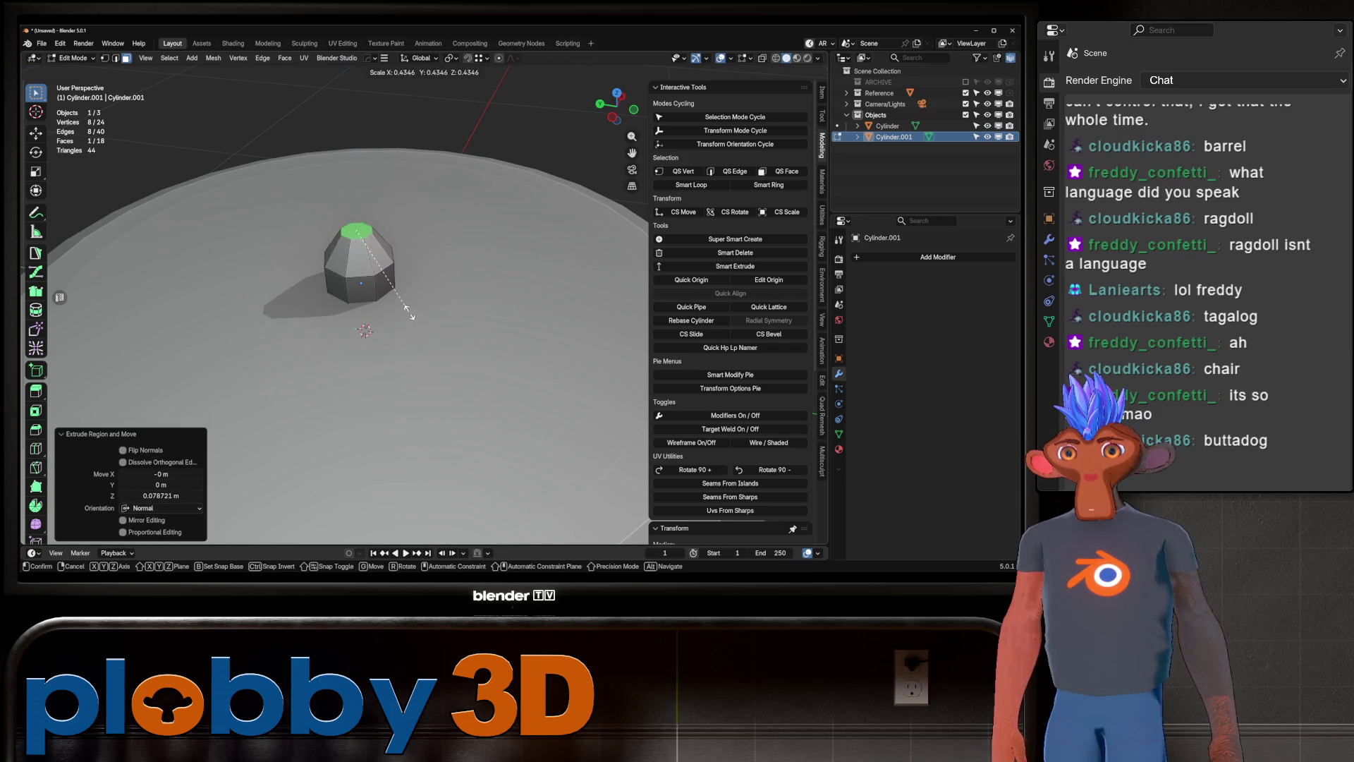
{"action": "left_click", "coordinate": [366, 255]}
{"action": "key", "text": "g"}
{"action": "key", "text": "z"}
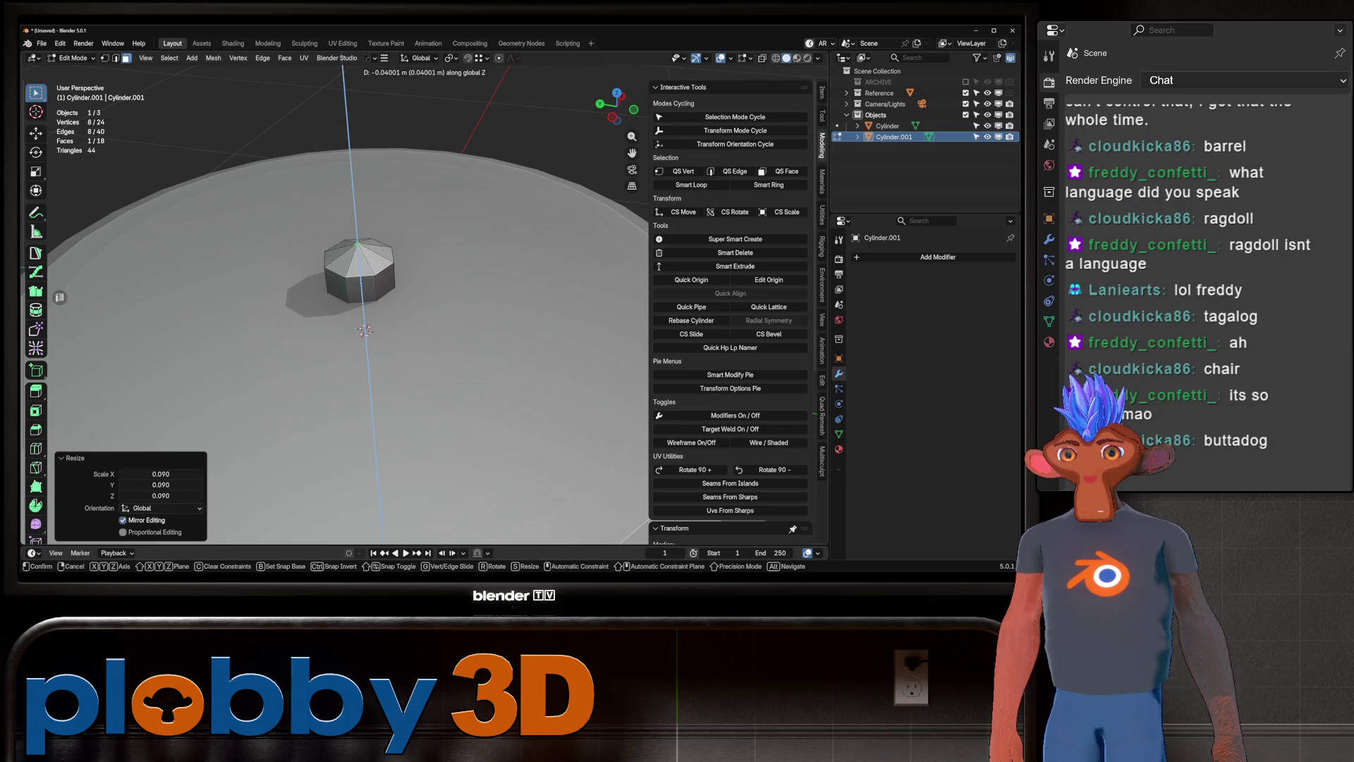
{"action": "left_click", "coordinate": [366, 257]}
{"action": "middle_click_drag", "start_coordinate": [367, 257], "coordinate": [366, 237]}
Select the top edge ring, move it along Z, then undo that move.
{"action": "key", "text": "2"}
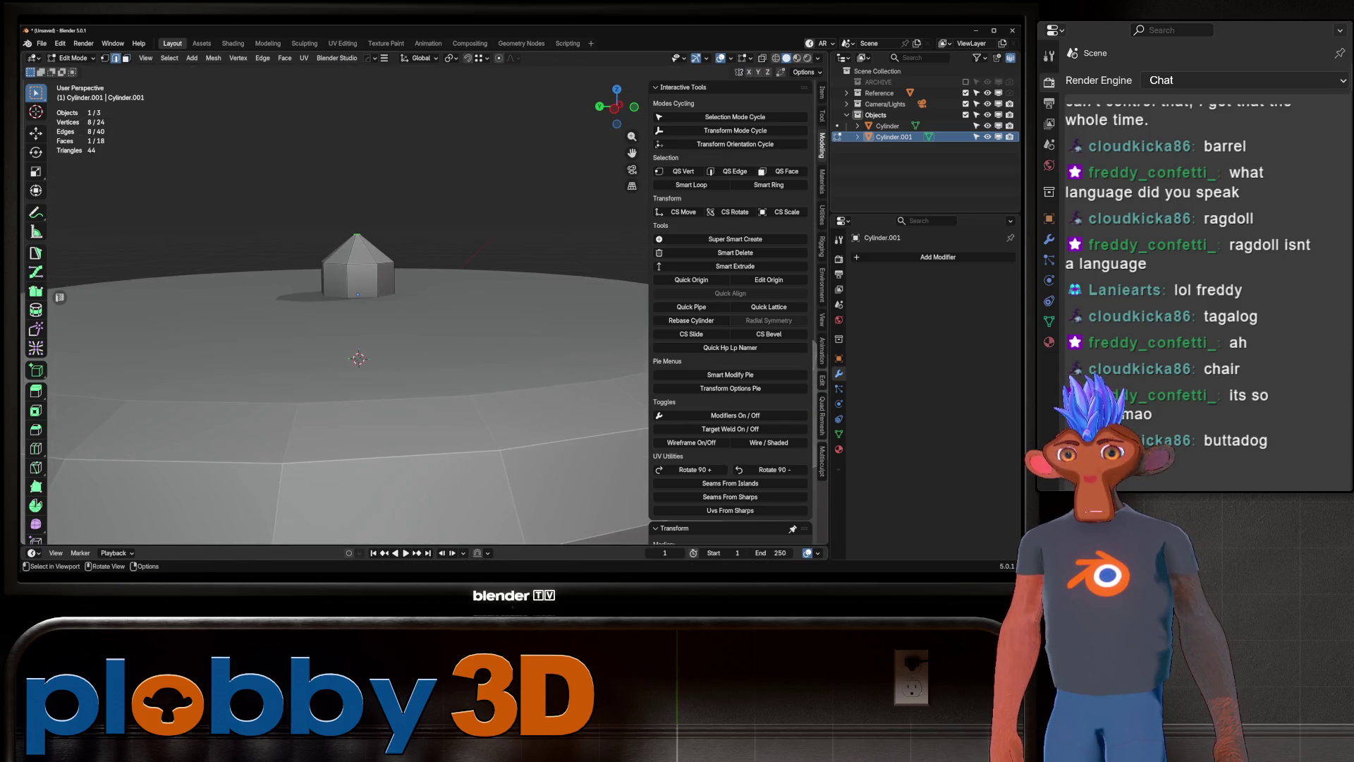
{"action": "key", "text": "l"}
{"action": "key", "text": "g"}
{"action": "key", "text": "z"}
{"action": "left_click", "coordinate": [366, 257]}
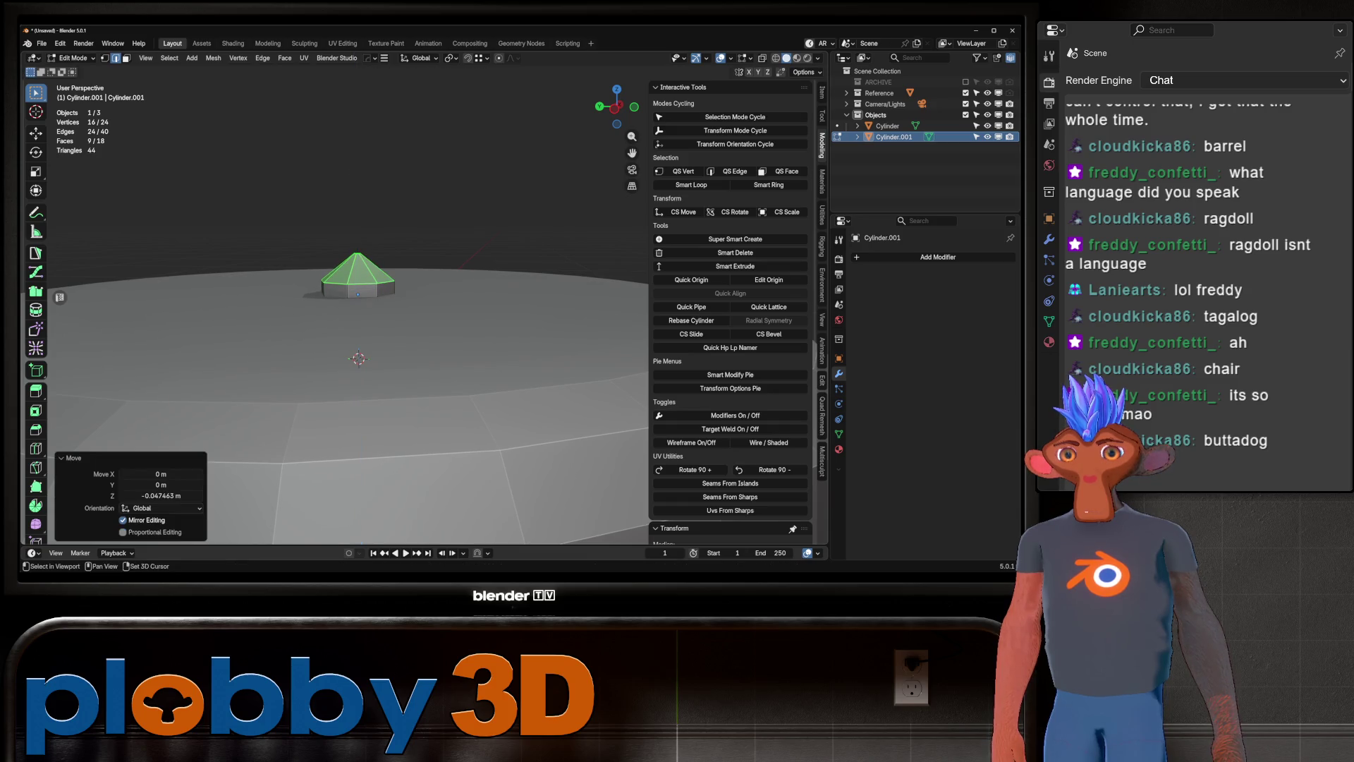
{"action": "scroll", "coordinate": [358, 282], "scroll_direction": "up", "scroll_amount": 4}
{"action": "mouse_move", "coordinate": [358, 282]}
{"action": "middle_mouse_down"}
{"action": "mouse_move", "coordinate": [349, 338]}
{"action": "mouse_move", "coordinate": [335, 336]}
{"action": "middle_mouse_up"}
{"action": "key", "text": "ctrl+z"}
{"action": "key", "text": "ctrl+z"}
{"action": "key", "text": "ctrl+z"}
Grid Fill the open top into a pointed peak, then deselect everything.
{"action": "key", "text": "q"}
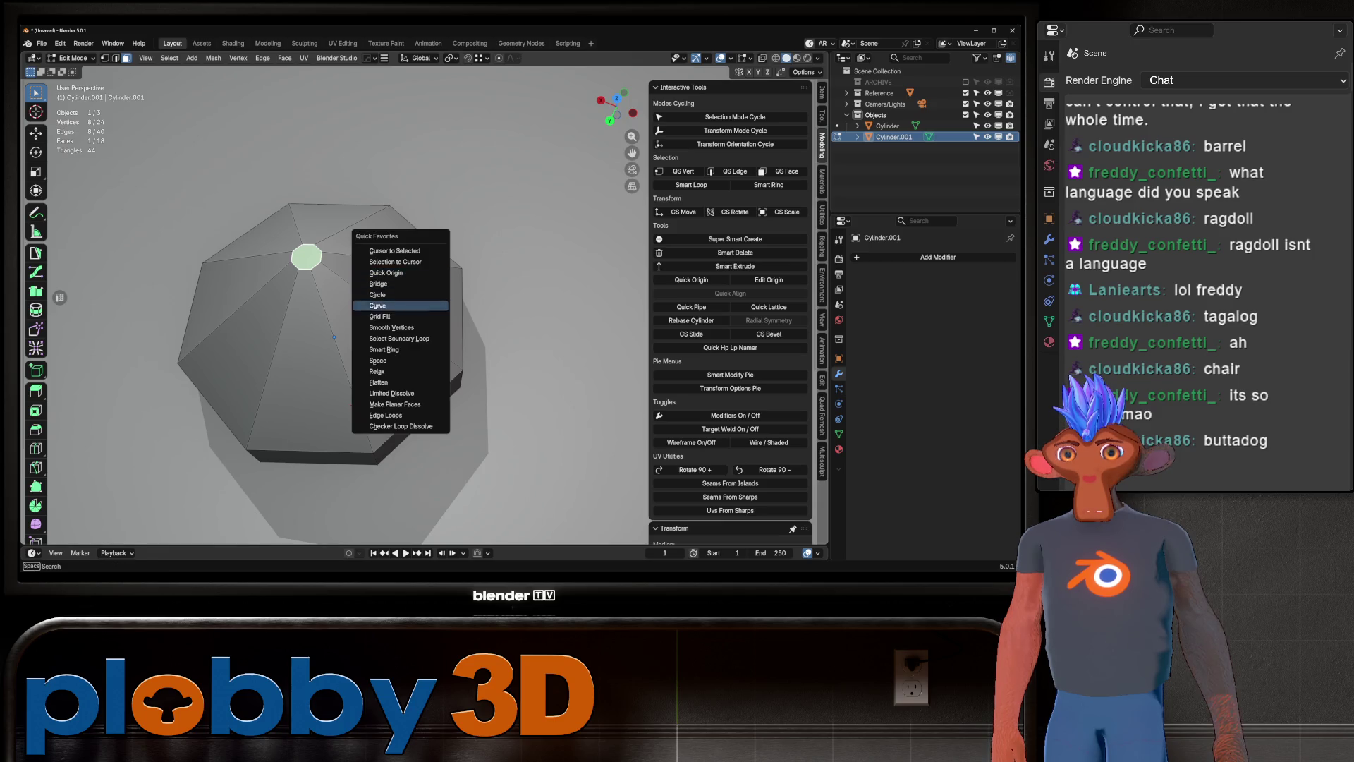
{"action": "left_click", "coordinate": [379, 316]}
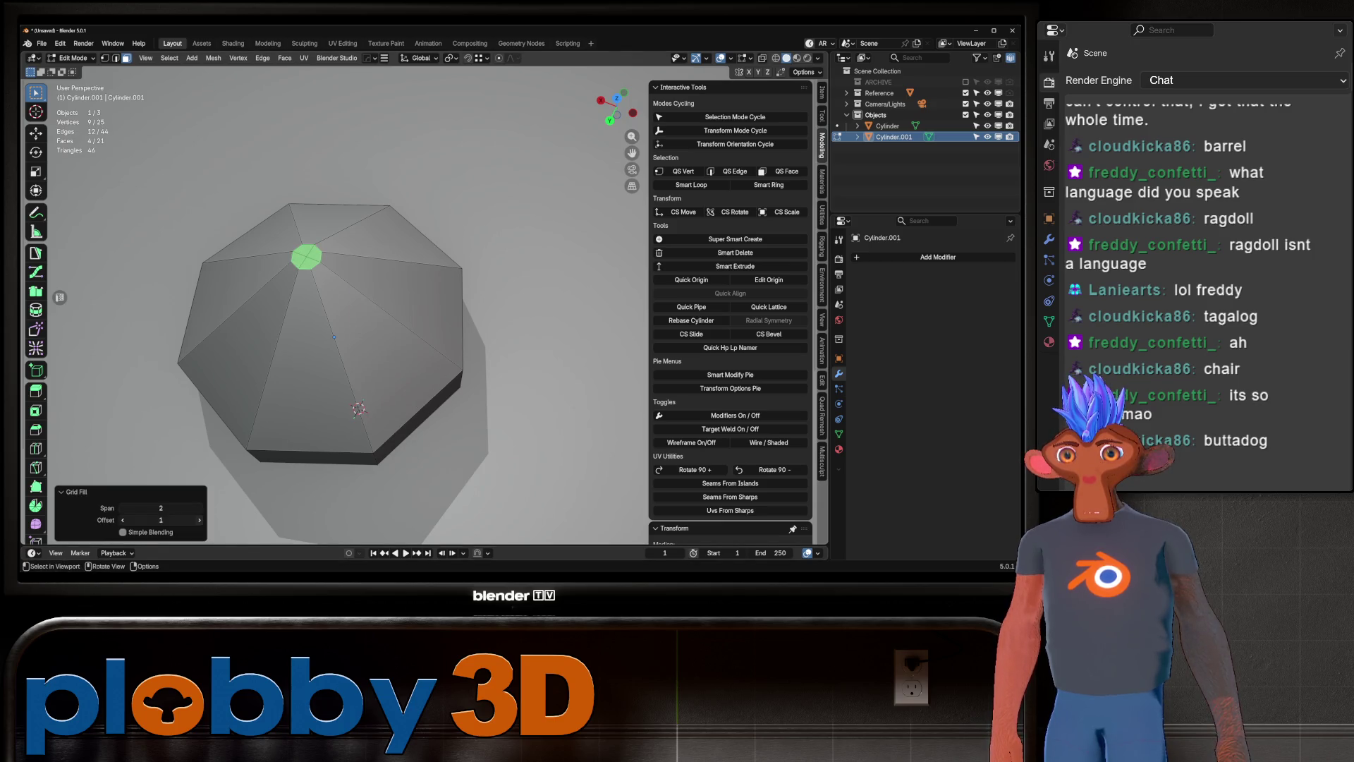
{"action": "key", "text": "KP_Decimal"}
{"action": "key", "text": "KP_7"}
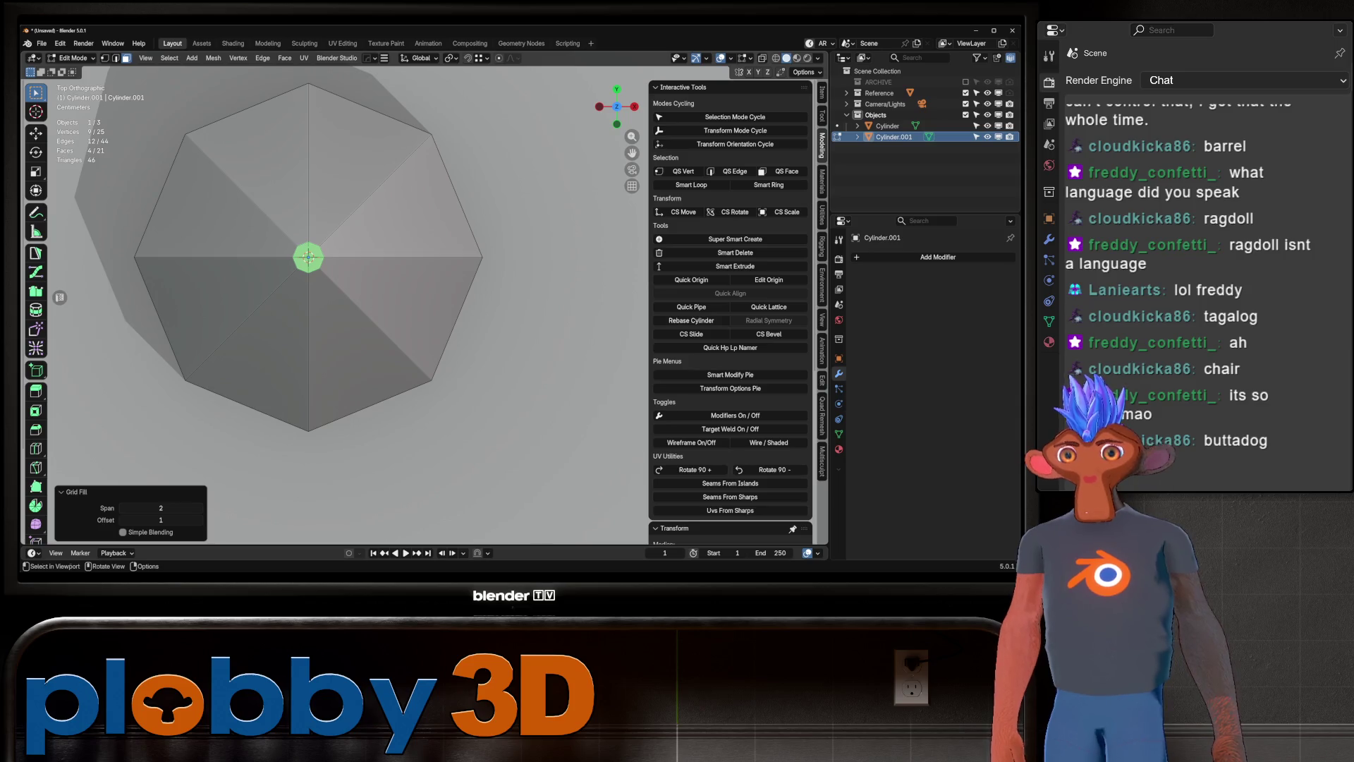
{"action": "key", "text": "alt+a"}
{"action": "scroll", "coordinate": [308, 258], "scroll_direction": "down", "scroll_amount": 3}
{"action": "middle_click_drag", "start_coordinate": [339, 331], "coordinate": [339, 283]}
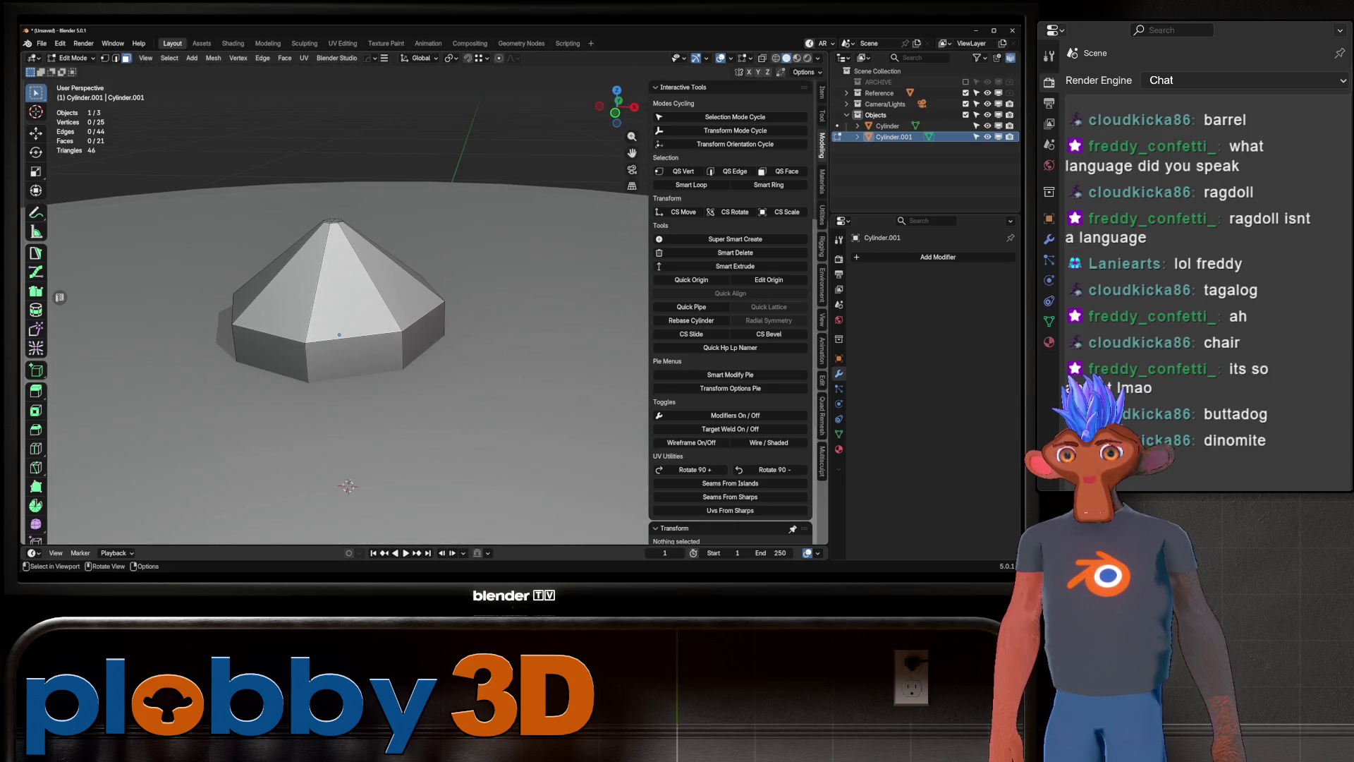
{"action": "middle_click_drag", "start_coordinate": [339, 334], "coordinate": [331, 353]}
Select the chip's bottom face and start a bevel, then cancel it.
{"action": "scroll", "coordinate": [327, 476], "scroll_direction": "down", "scroll_amount": 1}
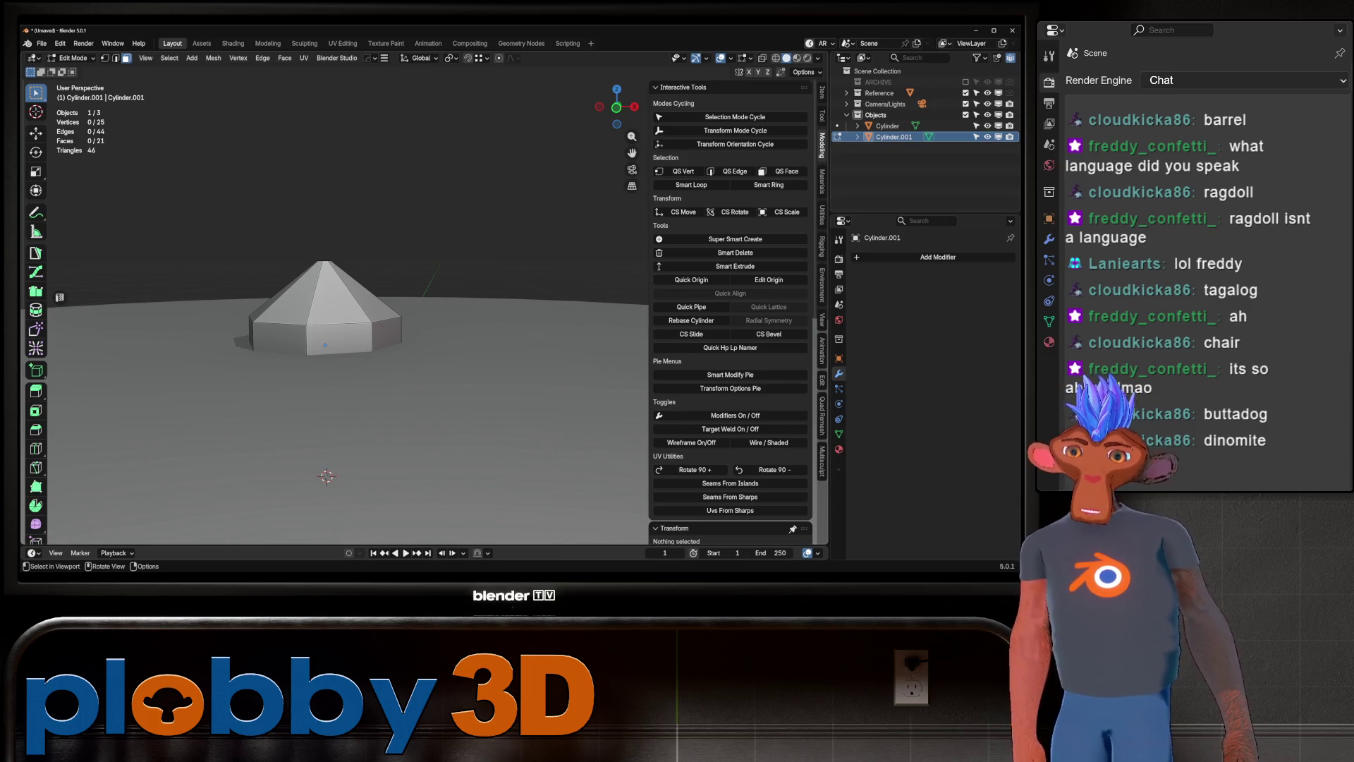
{"action": "mouse_move", "coordinate": [424, 393]}
{"action": "middle_mouse_down"}
{"action": "mouse_move", "coordinate": [348, 436]}
{"action": "mouse_move", "coordinate": [358, 349]}
{"action": "middle_mouse_up"}
{"action": "left_click", "coordinate": [349, 437]}
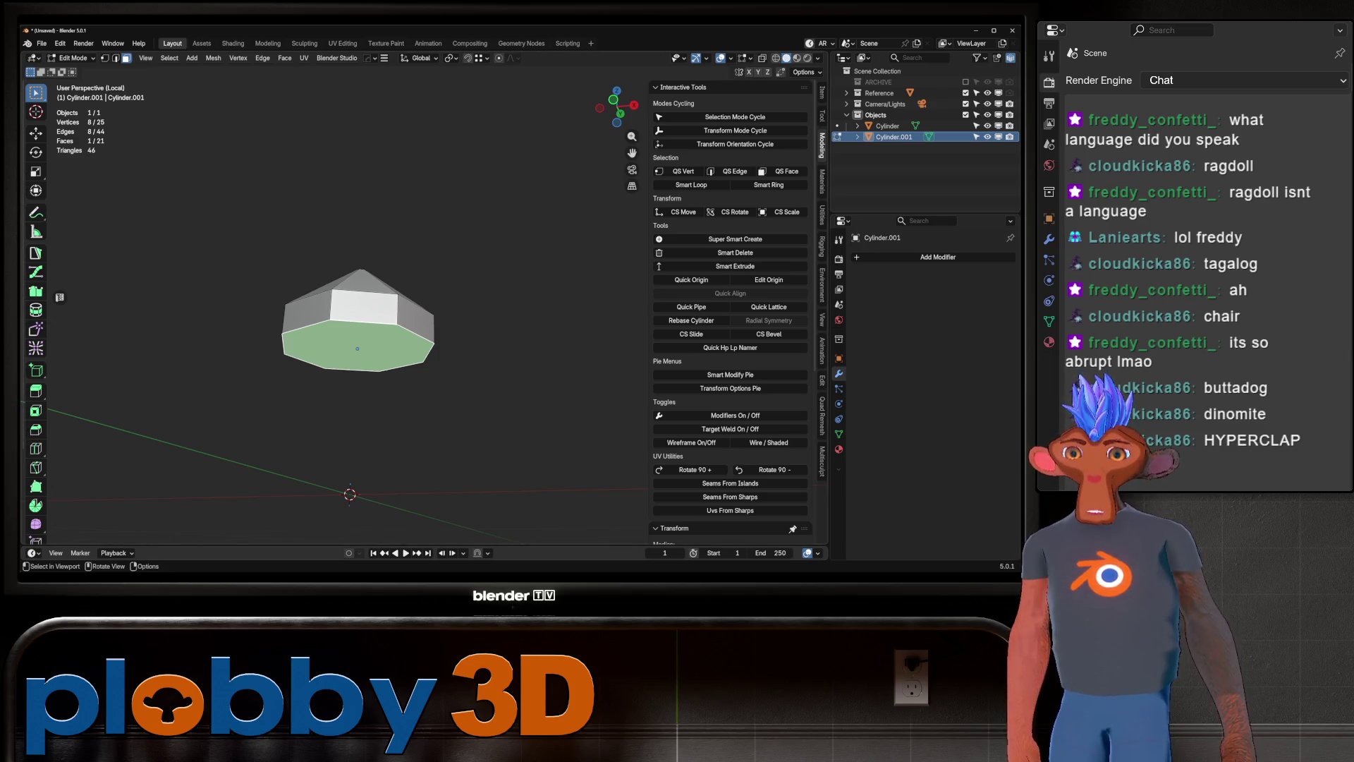
{"action": "scroll", "coordinate": [365, 330], "scroll_direction": "up", "scroll_amount": 2}
{"action": "key", "text": "ctrl+b"}
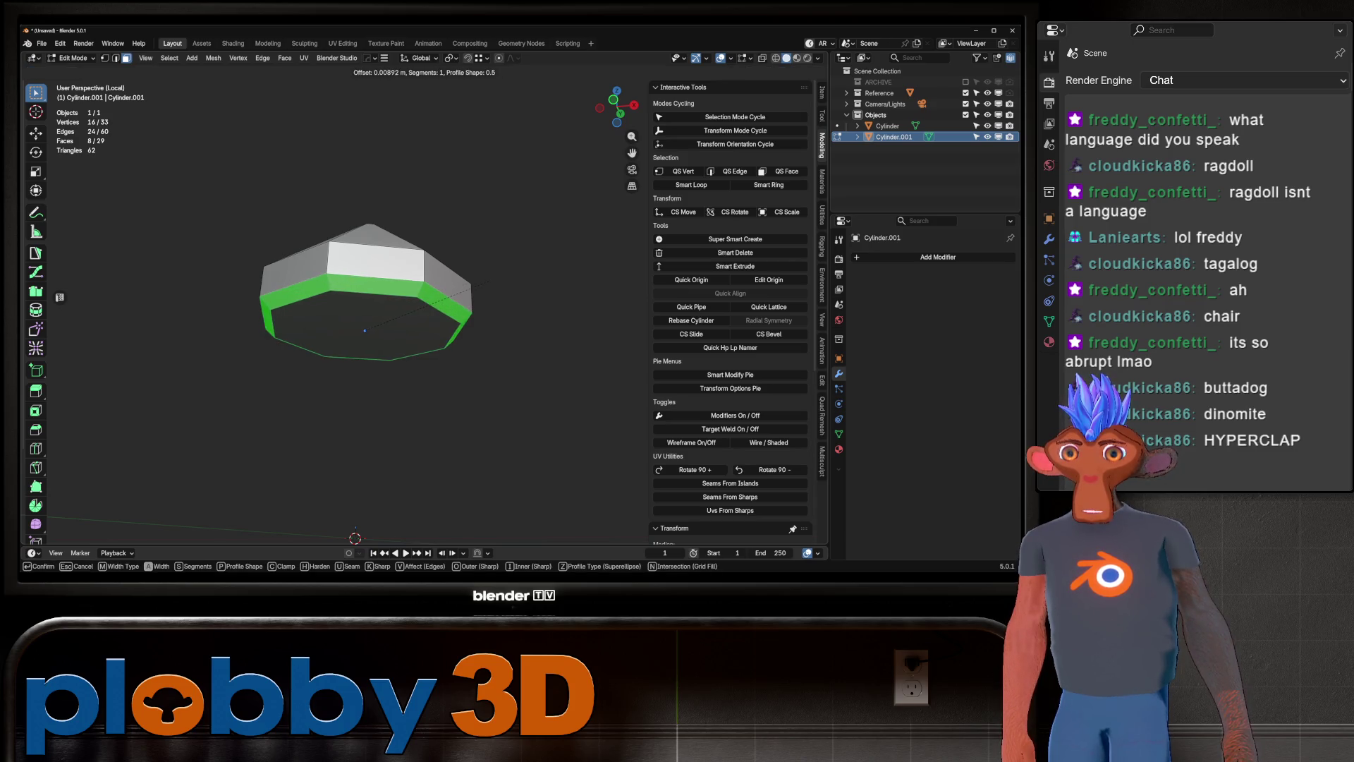
{"action": "key", "text": "Escape"}
Grid Fill the chip's bottom face and return to Object Mode in the full scene.
{"action": "mouse_move", "coordinate": [395, 331]}
{"action": "middle_mouse_down"}
{"action": "mouse_move", "coordinate": [410, 308]}
{"action": "mouse_move", "coordinate": [402, 250]}
{"action": "middle_mouse_up"}
{"action": "key", "text": "q"}
{"action": "left_click", "coordinate": [405, 275]}
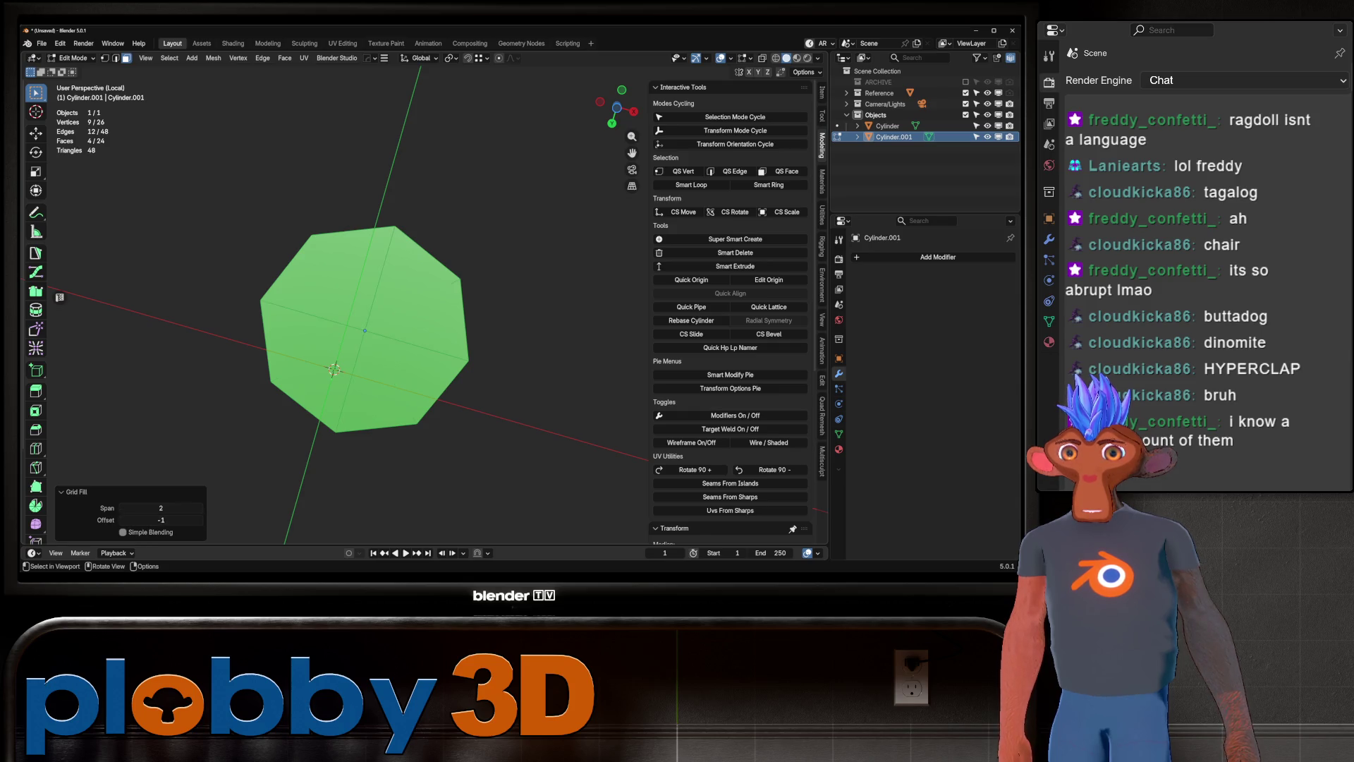
{"action": "key", "text": "Tab"}
{"action": "mouse_move", "coordinate": [402, 251]}
{"action": "middle_mouse_down"}
{"action": "mouse_move", "coordinate": [402, 155]}
{"action": "mouse_move", "coordinate": [402, 311]}
{"action": "mouse_move", "coordinate": [402, 211]}
{"action": "middle_mouse_up"}
{"action": "key", "text": "KP_Divide"}
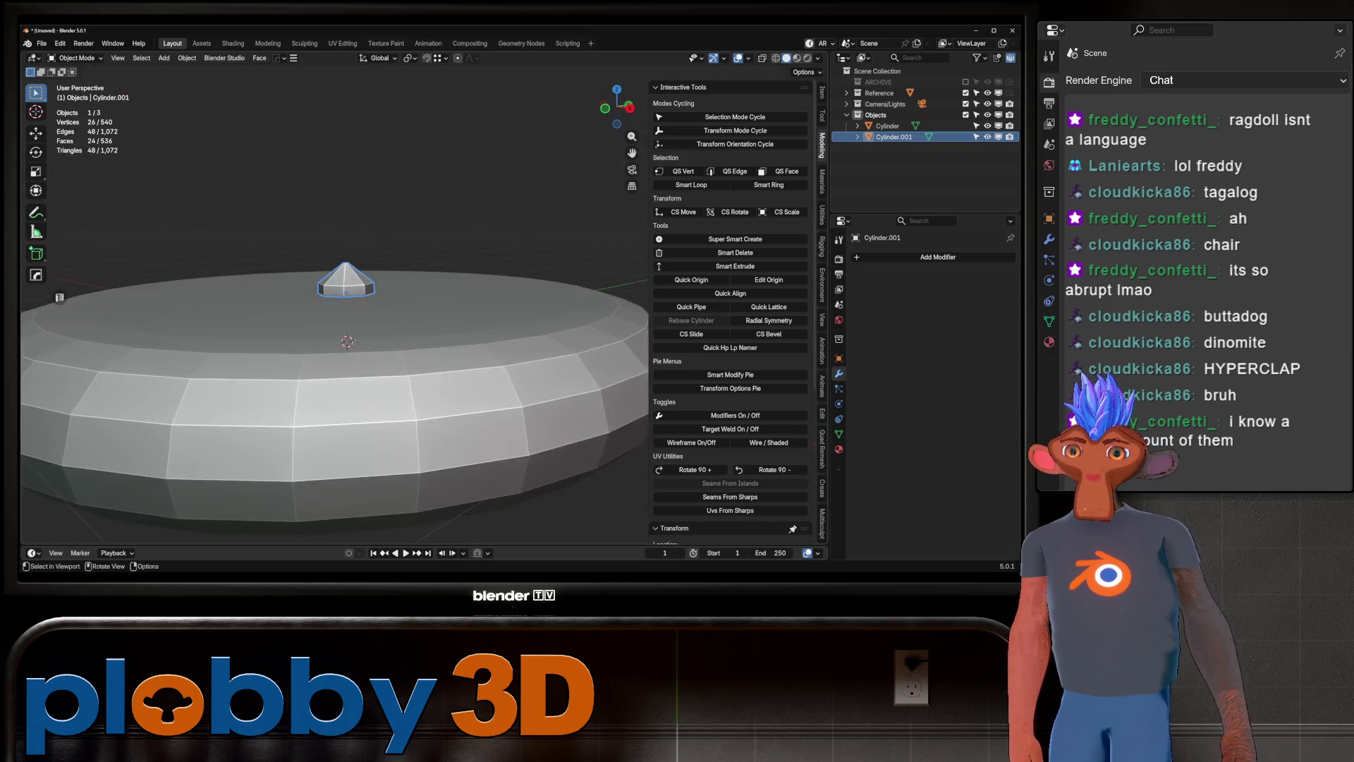
Rename Cylinder.001 to 'chocolate_chip' in the Outliner.
{"action": "scroll", "coordinate": [335, 338], "scroll_direction": "down", "scroll_amount": 5}
{"action": "scroll", "coordinate": [335, 338], "scroll_direction": "up", "scroll_amount": 3}
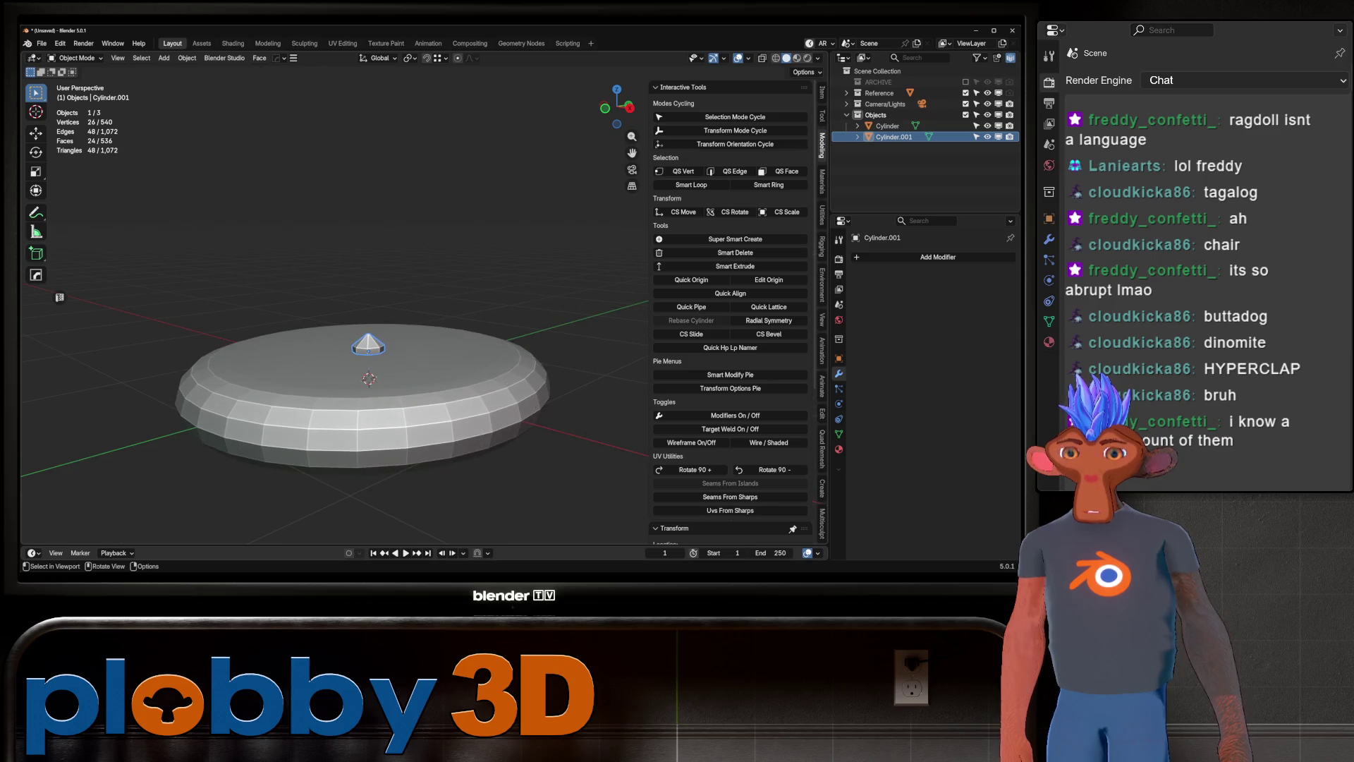
{"action": "scroll", "coordinate": [336, 339], "scroll_direction": "up", "scroll_amount": 2}
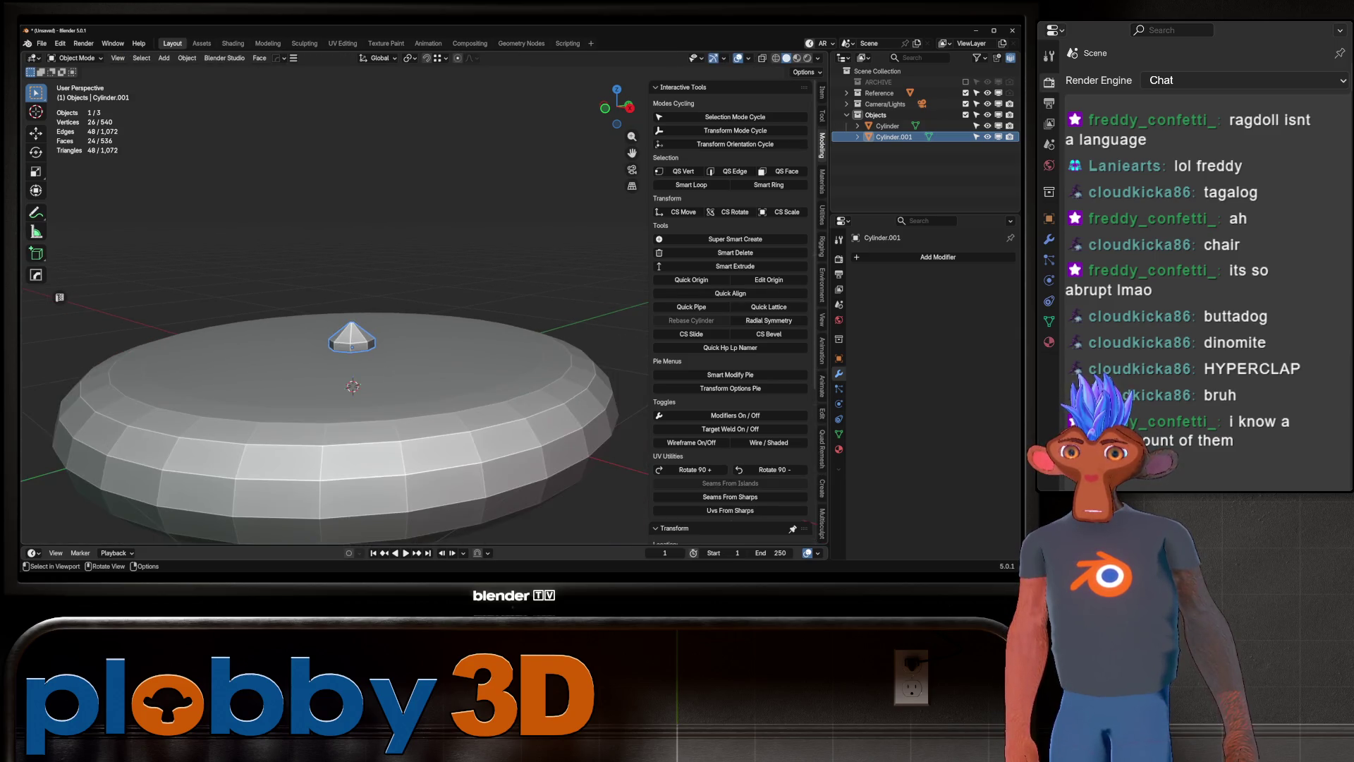
{"action": "middle_click_drag", "start_coordinate": [335, 339], "coordinate": [366, 335]}
{"action": "double_click", "coordinate": [894, 137]}
{"action": "type", "text": "chocolate_ch"}
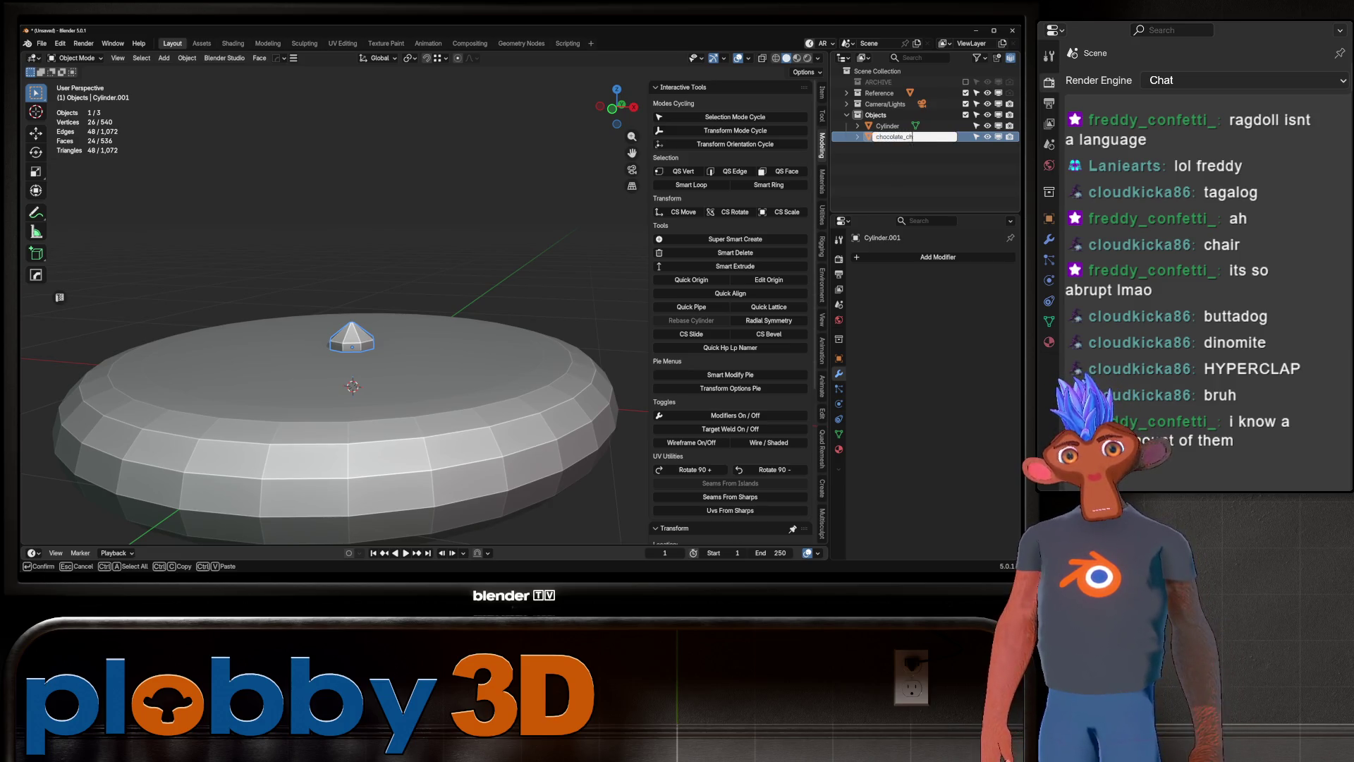
{"action": "type", "text": "ip"}
{"action": "key", "text": "Return"}
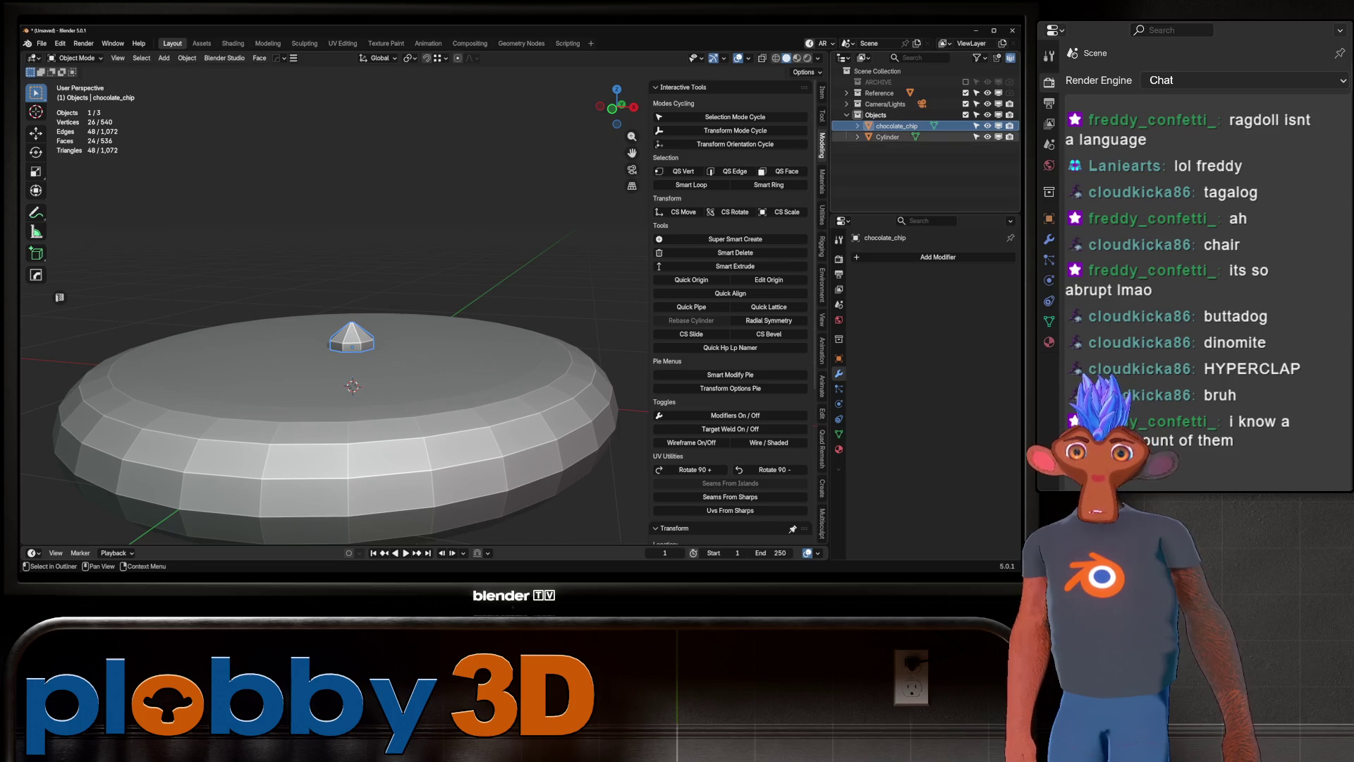
Rename Cylinder to 'cookie' in the Outliner.
{"action": "double_click", "coordinate": [887, 137]}
{"action": "type", "text": "ie"}
{"action": "key", "text": "Return"}
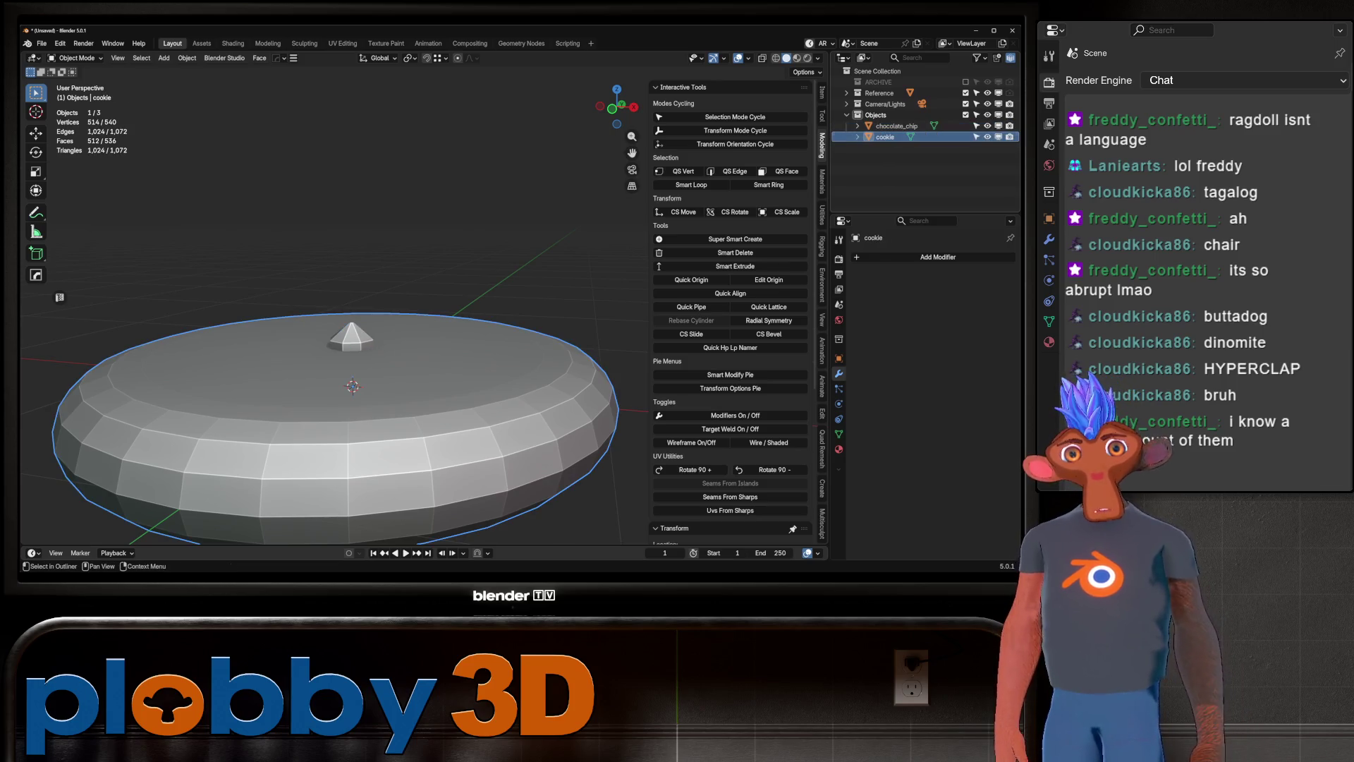
{"action": "scroll", "coordinate": [339, 381], "scroll_direction": "down", "scroll_amount": 5}
{"action": "mouse_move", "coordinate": [338, 381]}
{"action": "middle_mouse_down"}
{"action": "mouse_move", "coordinate": [338, 283]}
{"action": "mouse_move", "coordinate": [339, 339]}
{"action": "middle_mouse_up"}
{"action": "scroll", "coordinate": [338, 310], "scroll_direction": "up", "scroll_amount": 3}
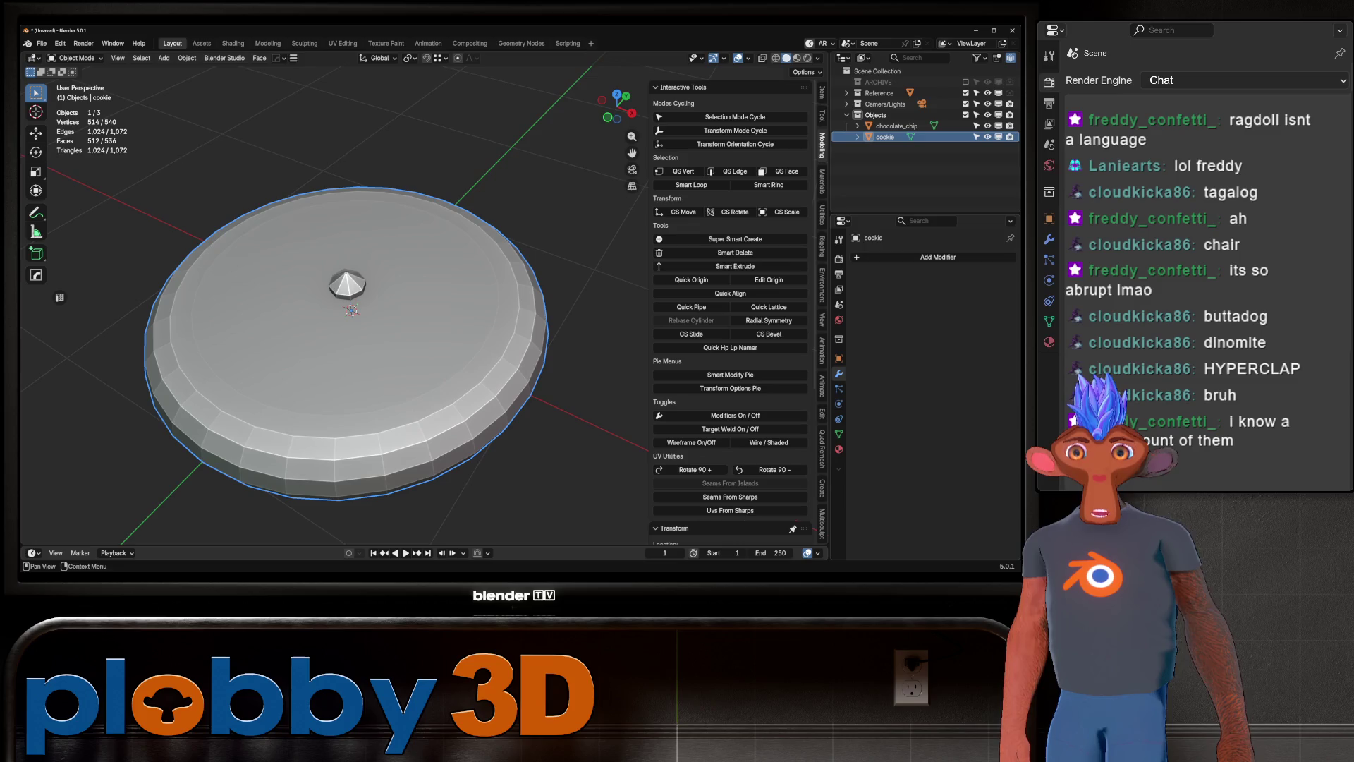
Add a Displace modifier to the cookie with a new Clouds texture.
{"action": "left_click", "coordinate": [875, 258]}
{"action": "mouse_move", "coordinate": [847, 290]}
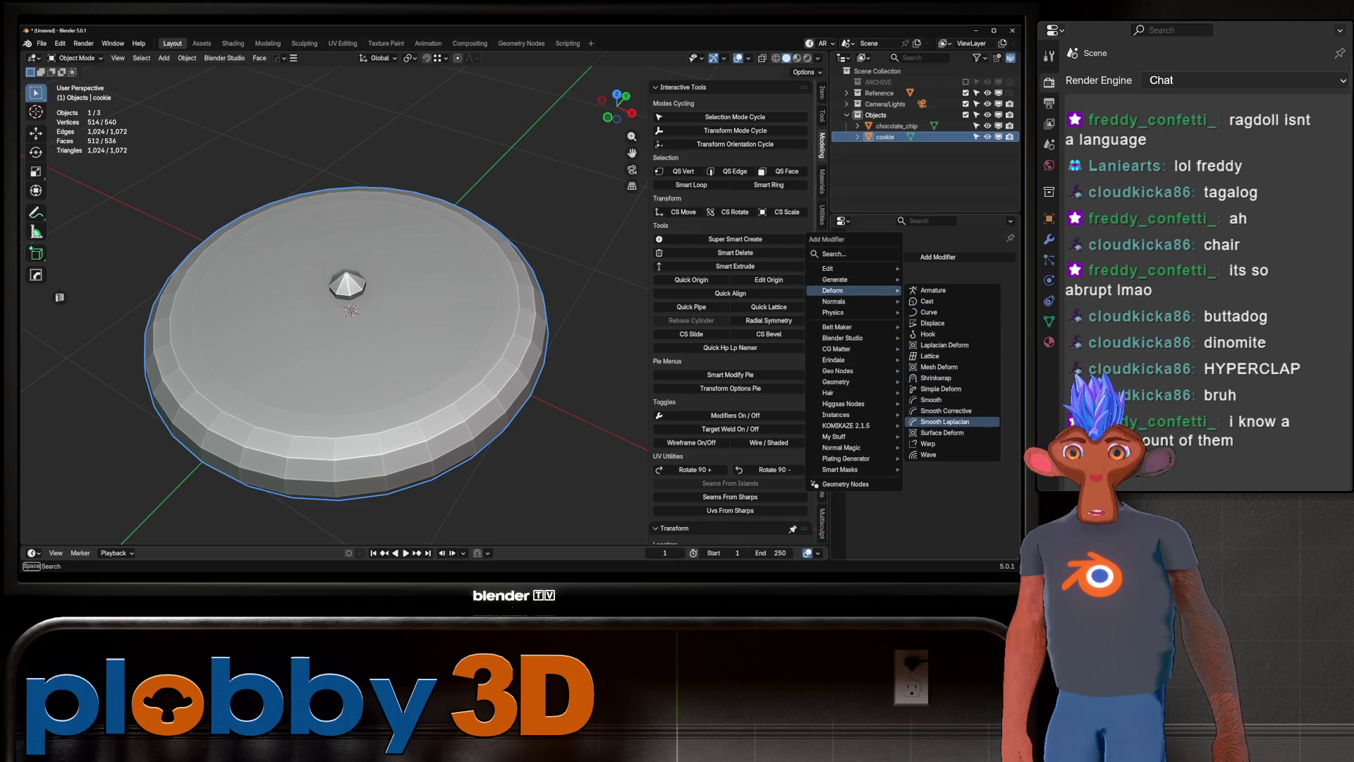
{"action": "left_click", "coordinate": [932, 323]}
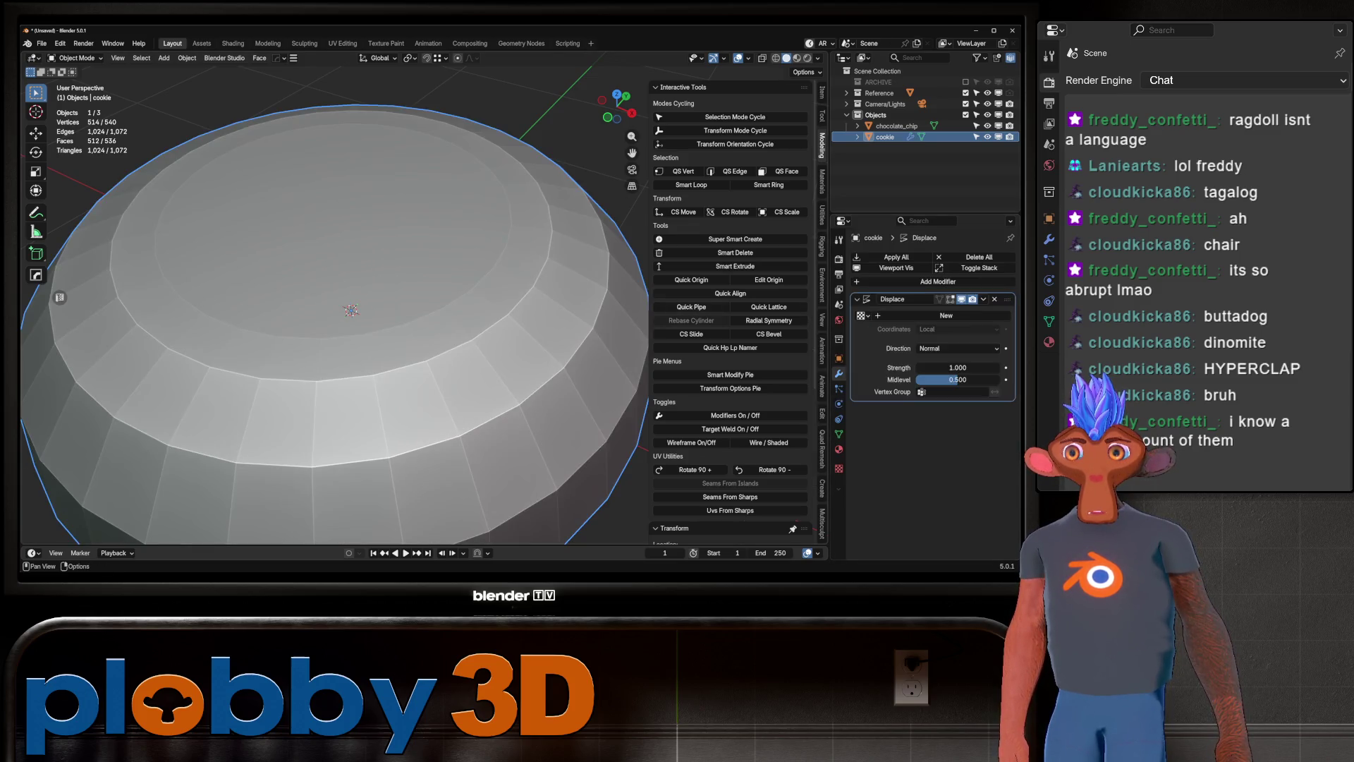
{"action": "left_click", "coordinate": [946, 316]}
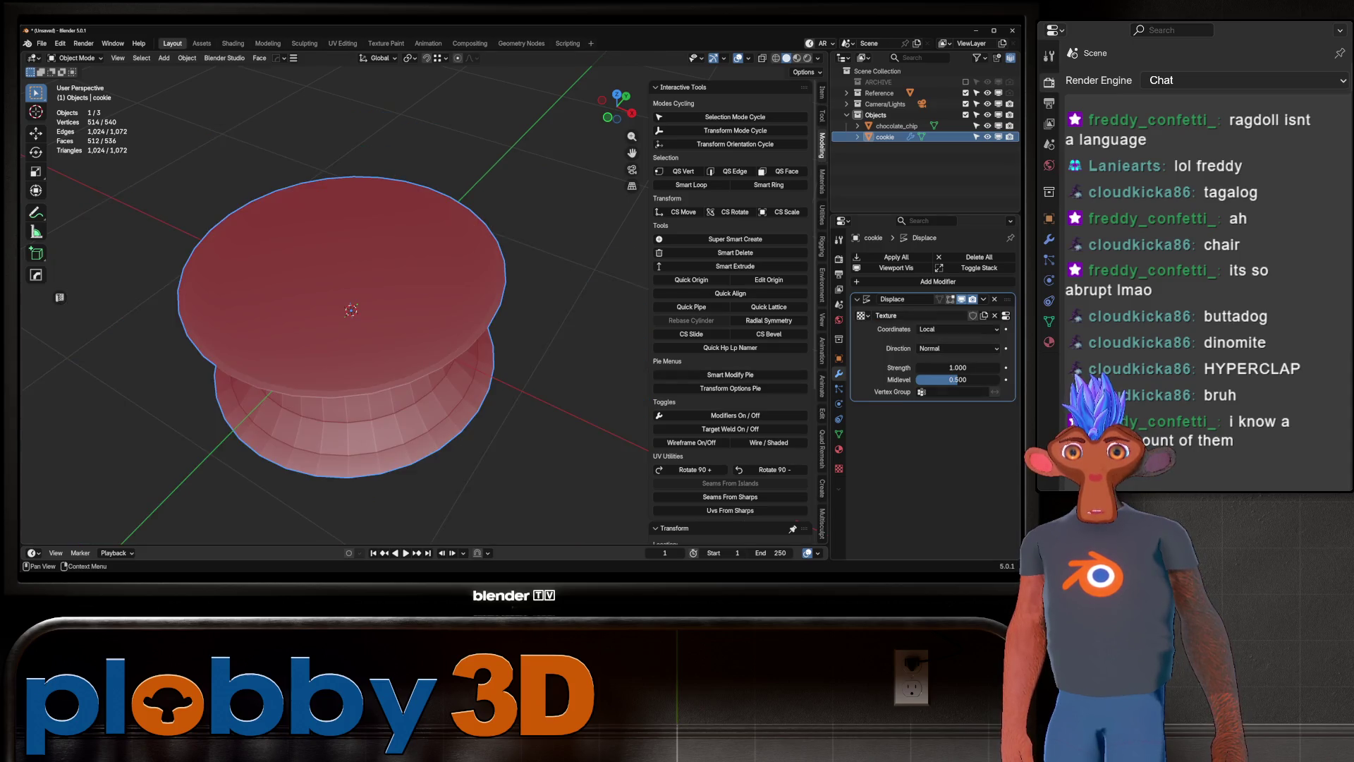
{"action": "left_click", "coordinate": [1006, 316]}
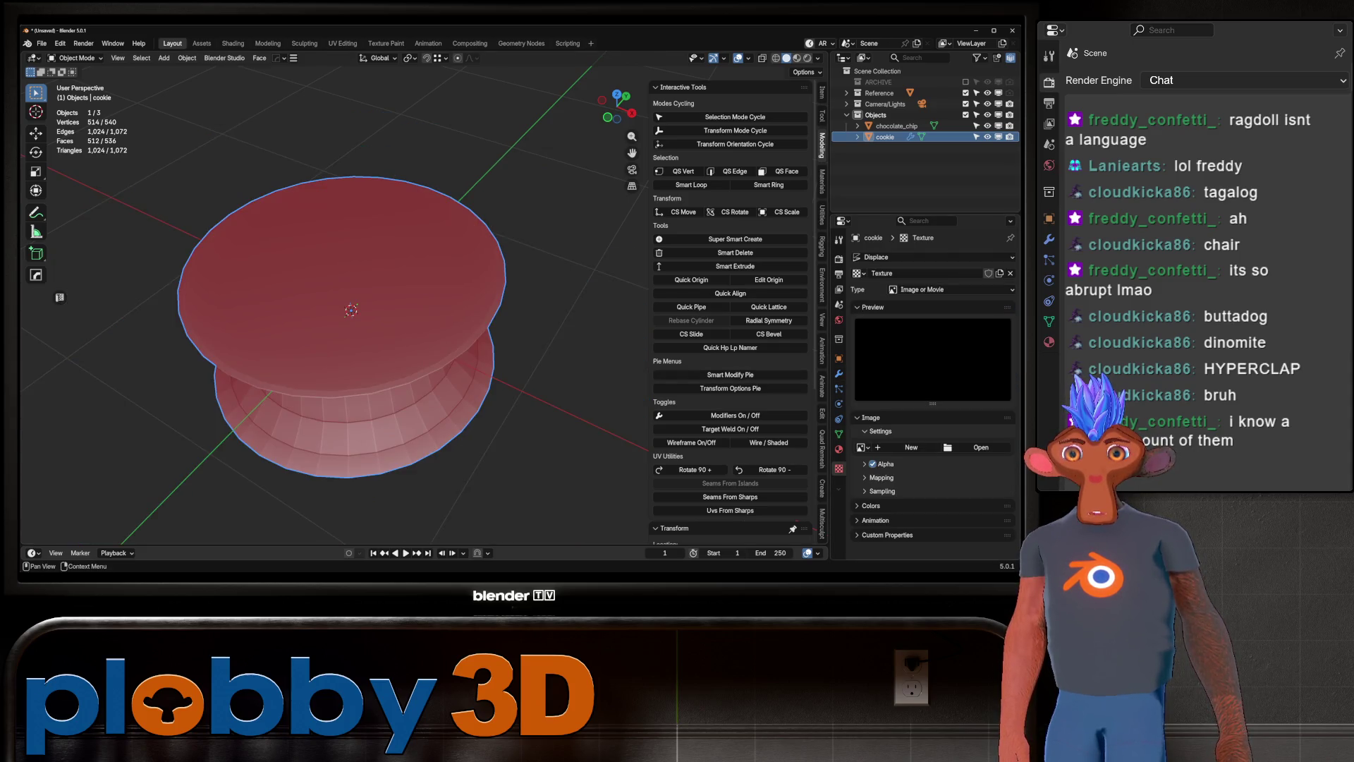
{"action": "left_click", "coordinate": [861, 448]}
{"action": "left_click", "coordinate": [910, 447]}
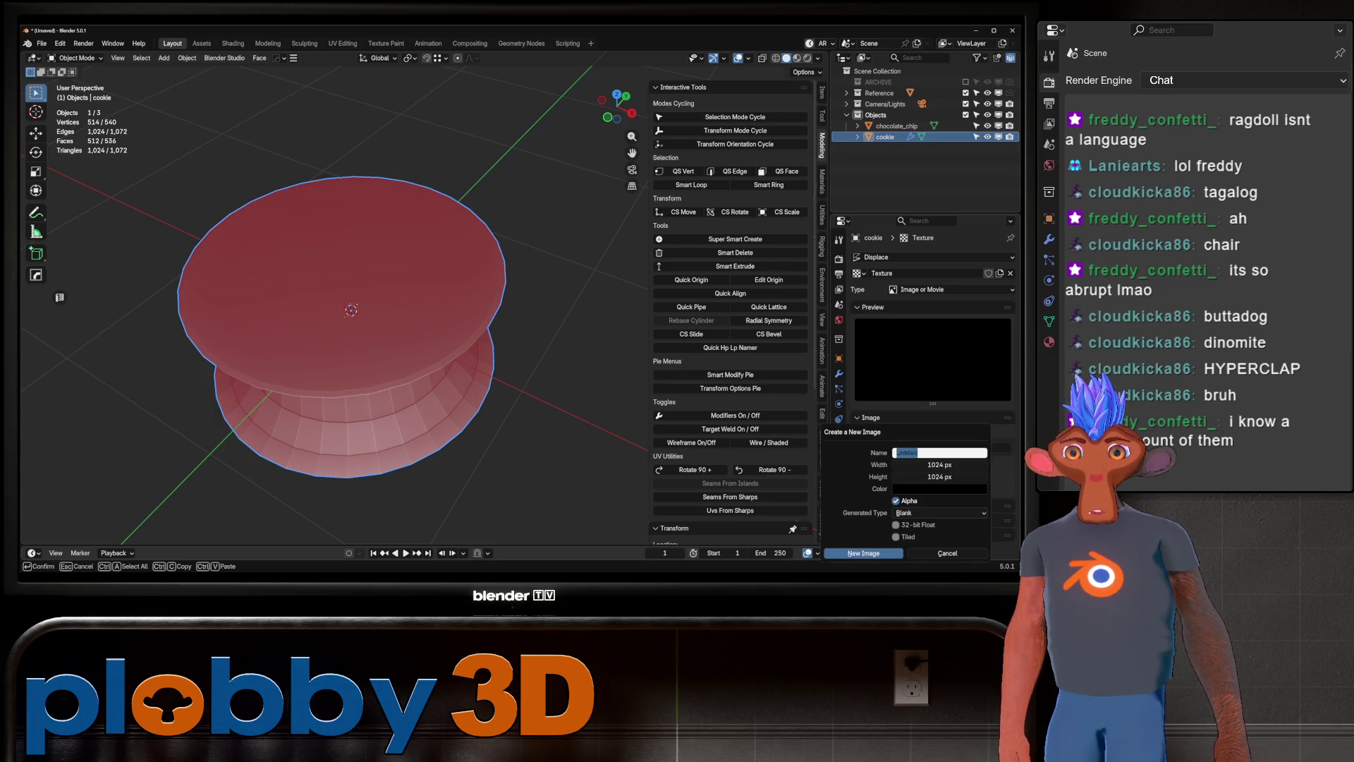
{"action": "left_click", "coordinate": [920, 289]}
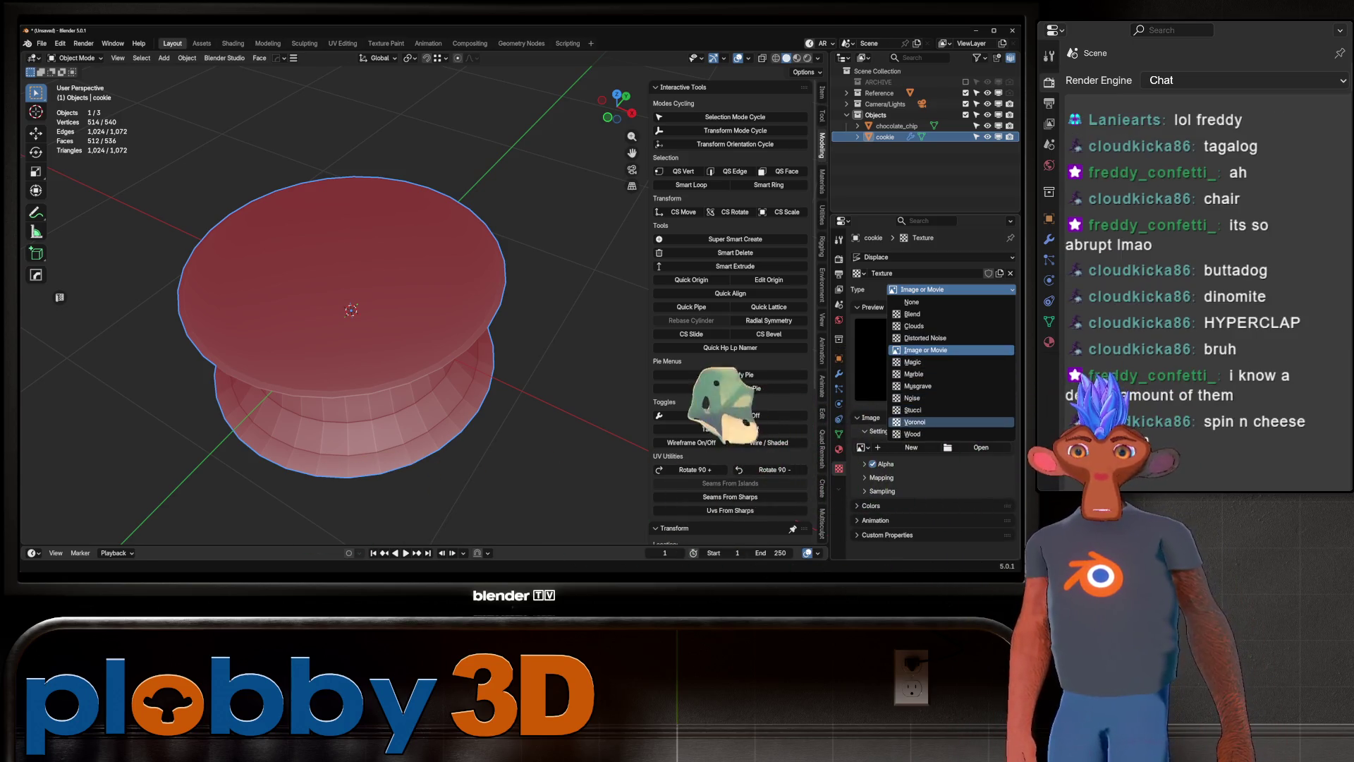
{"action": "left_click", "coordinate": [914, 326]}
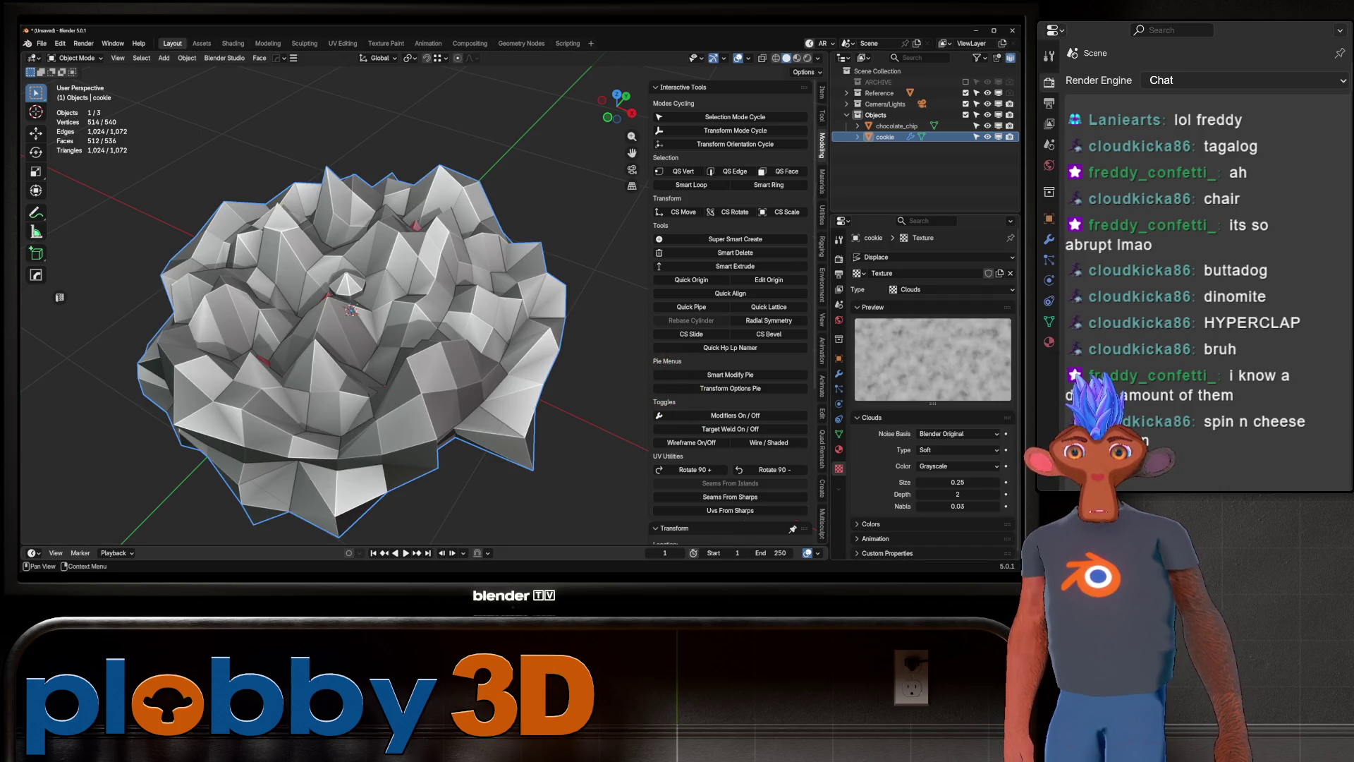
Set the Displace strength to 0.07 and view the cookie from the top.
{"action": "left_click", "coordinate": [838, 373]}
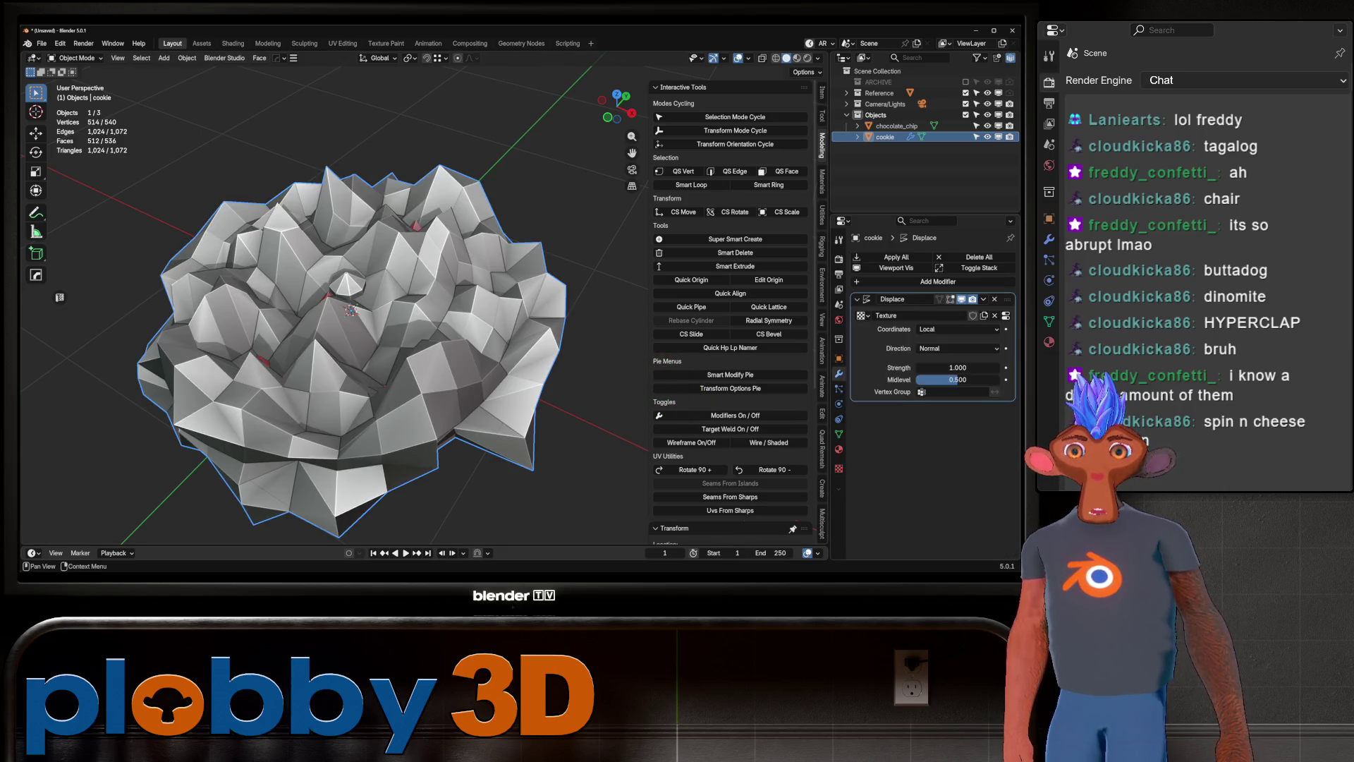
{"action": "left_click", "coordinate": [958, 368]}
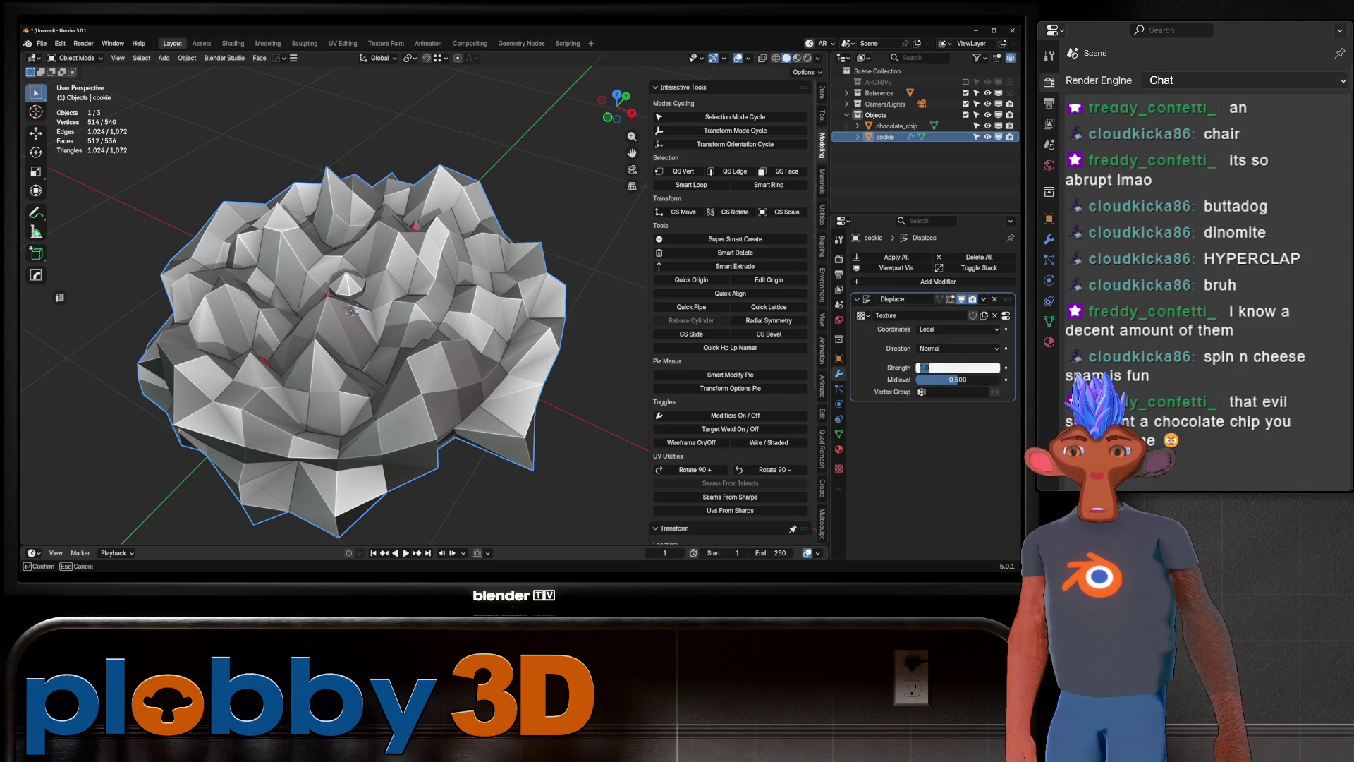
{"action": "type", "text": "0.01"}
{"action": "key", "text": "Return"}
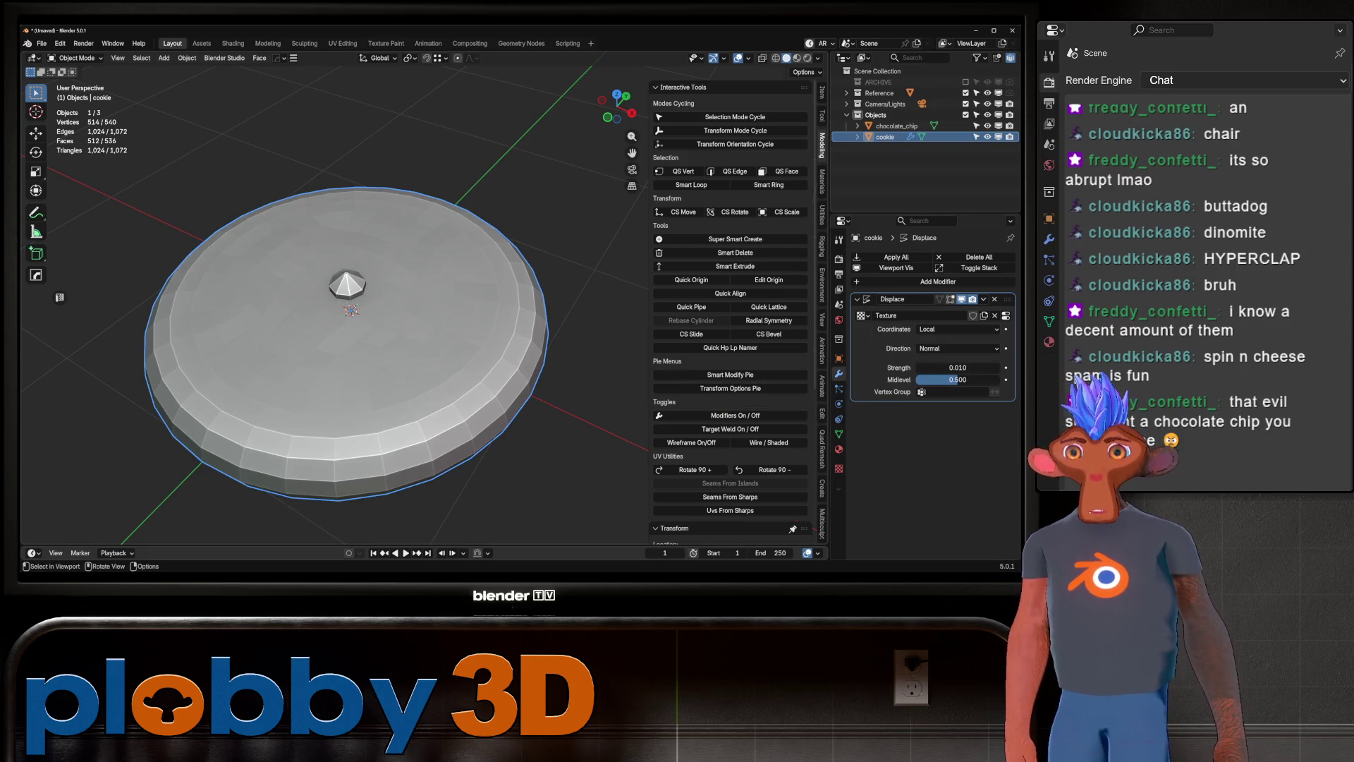
{"action": "mouse_move", "coordinate": [395, 395]}
{"action": "middle_mouse_down"}
{"action": "mouse_move", "coordinate": [423, 353]}
{"action": "mouse_move", "coordinate": [427, 374]}
{"action": "middle_mouse_up"}
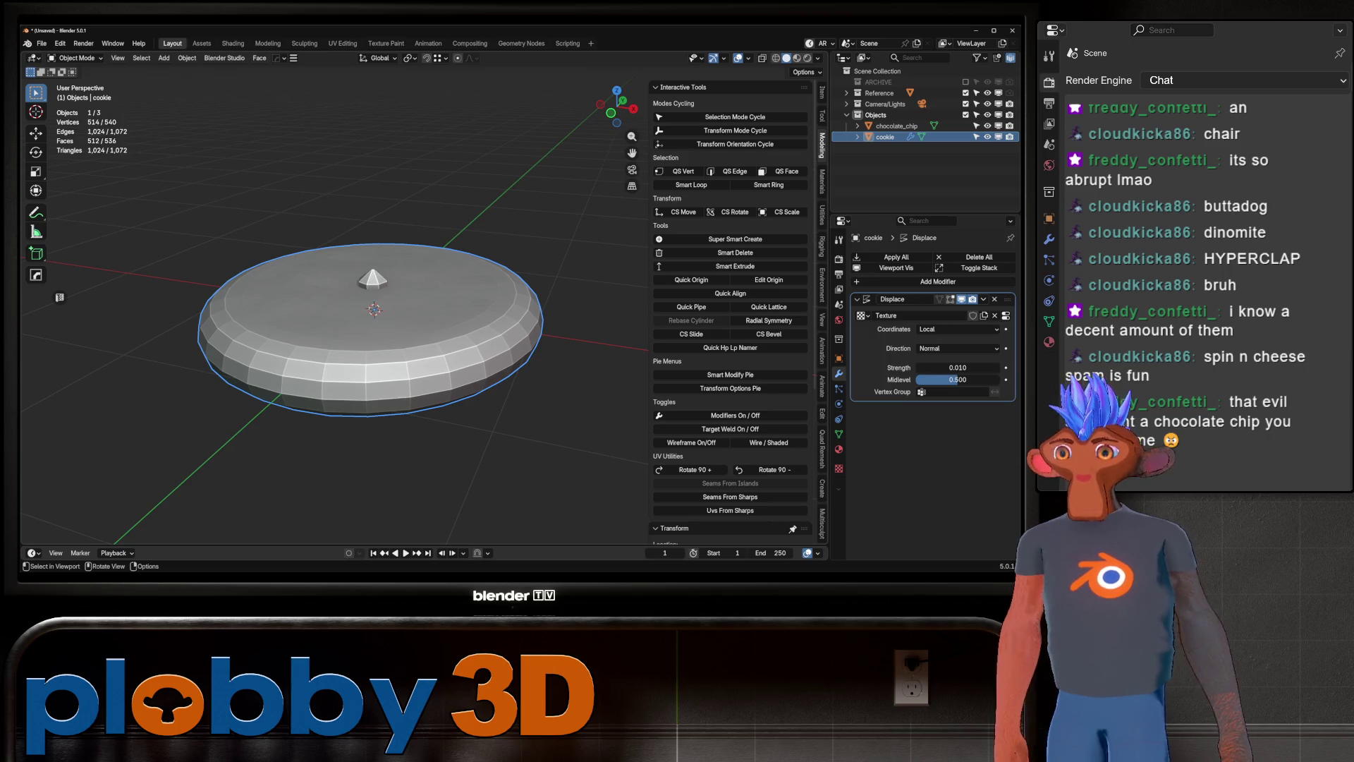
{"action": "scroll", "coordinate": [338, 332], "scroll_direction": "up", "scroll_amount": 3}
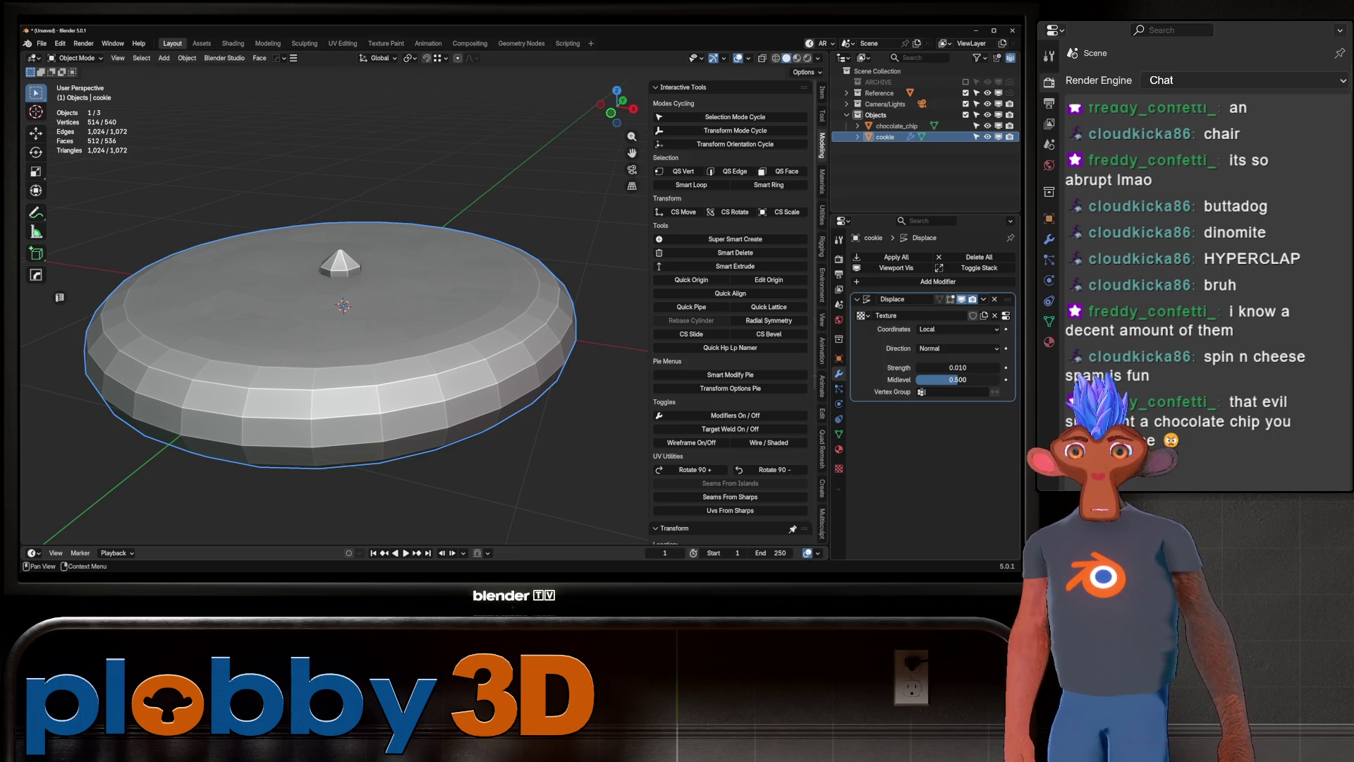
{"action": "left_click_drag", "start_coordinate": [958, 368], "coordinate": [988, 368]}
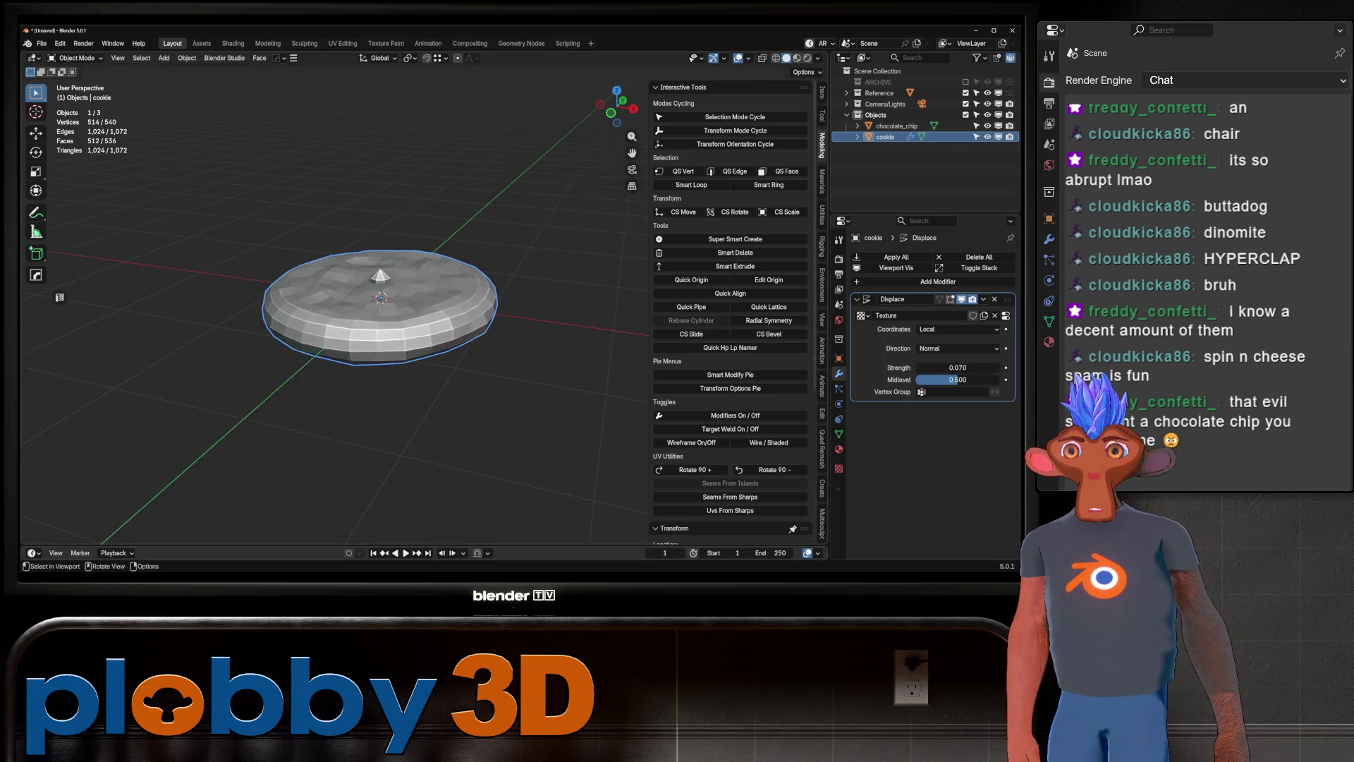
{"action": "mouse_move", "coordinate": [338, 303]}
{"action": "middle_mouse_down"}
{"action": "mouse_move", "coordinate": [342, 438]}
{"action": "mouse_move", "coordinate": [339, 367]}
{"action": "mouse_move", "coordinate": [352, 366]}
{"action": "middle_mouse_up"}
{"action": "key", "text": "KP_7"}
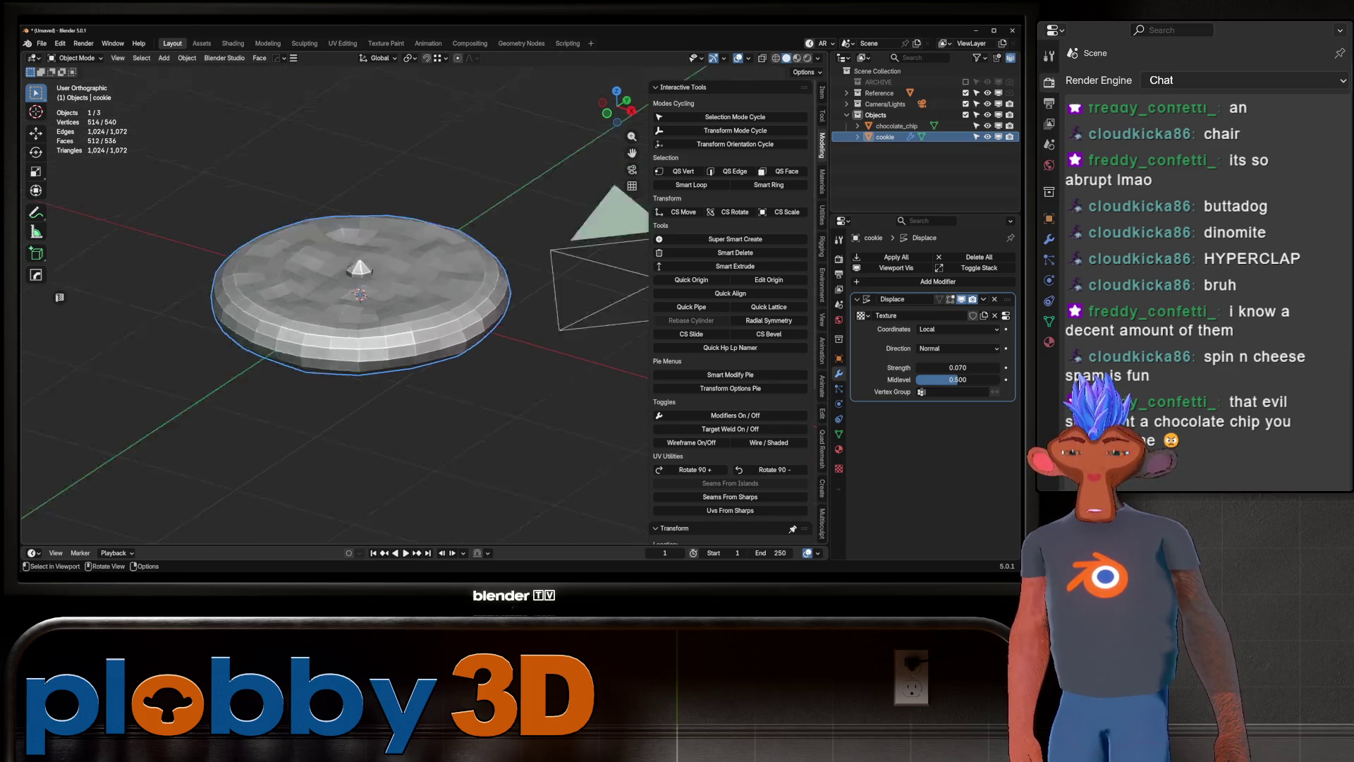
{"action": "left_click", "coordinate": [305, 43]}
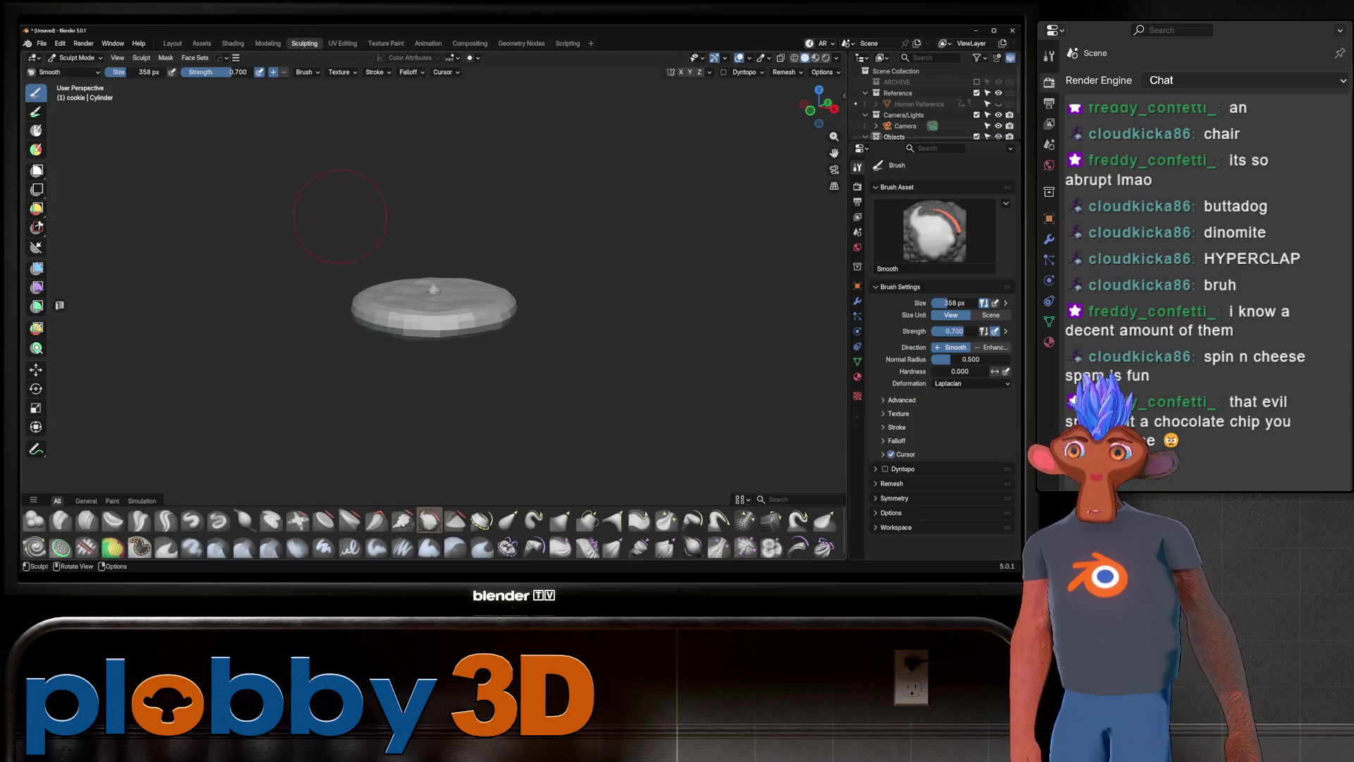
Pick the Grab sculpt brush and set its size to 664 px.
{"action": "middle_click_drag", "start_coordinate": [417, 326], "coordinate": [402, 363]}
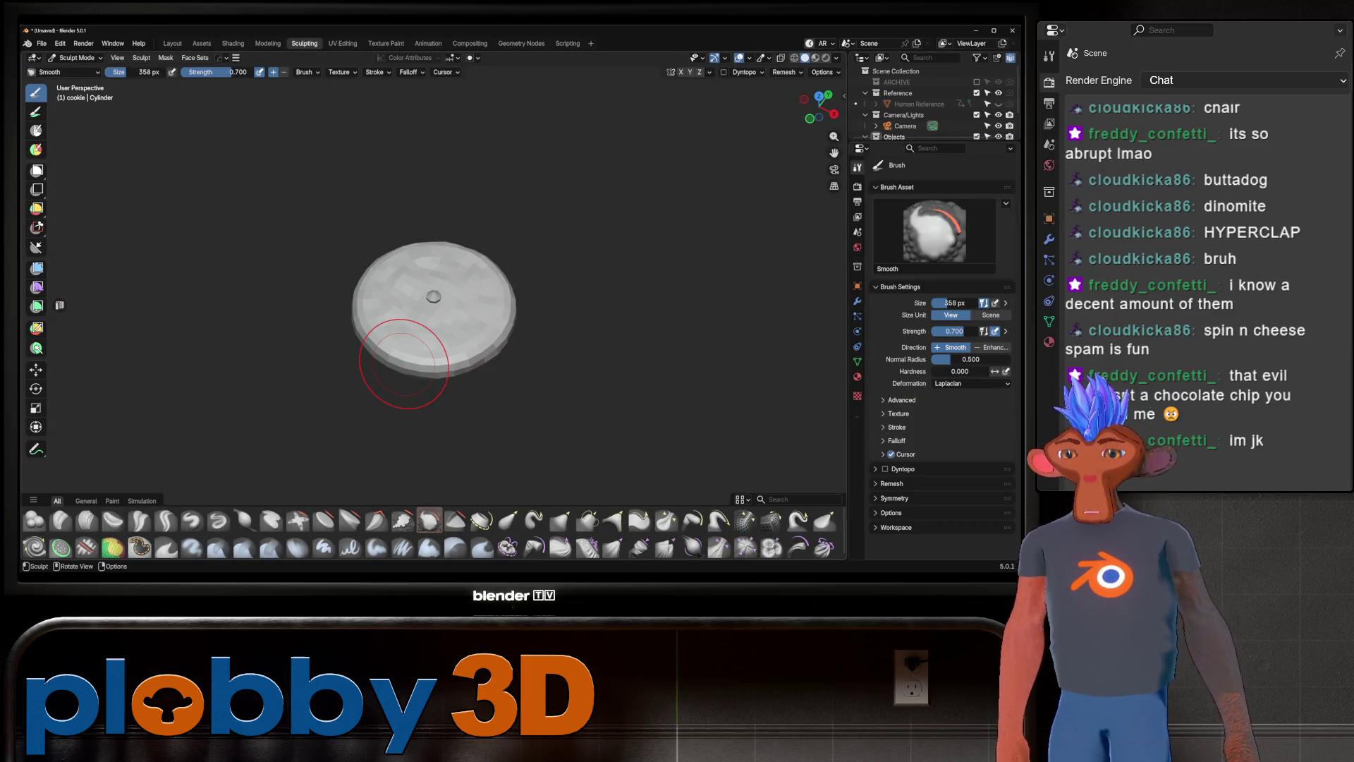
{"action": "key", "text": "KP_7"}
{"action": "key", "text": "g"}
{"action": "key", "text": "f"}
{"action": "left_click", "coordinate": [332, 296]}
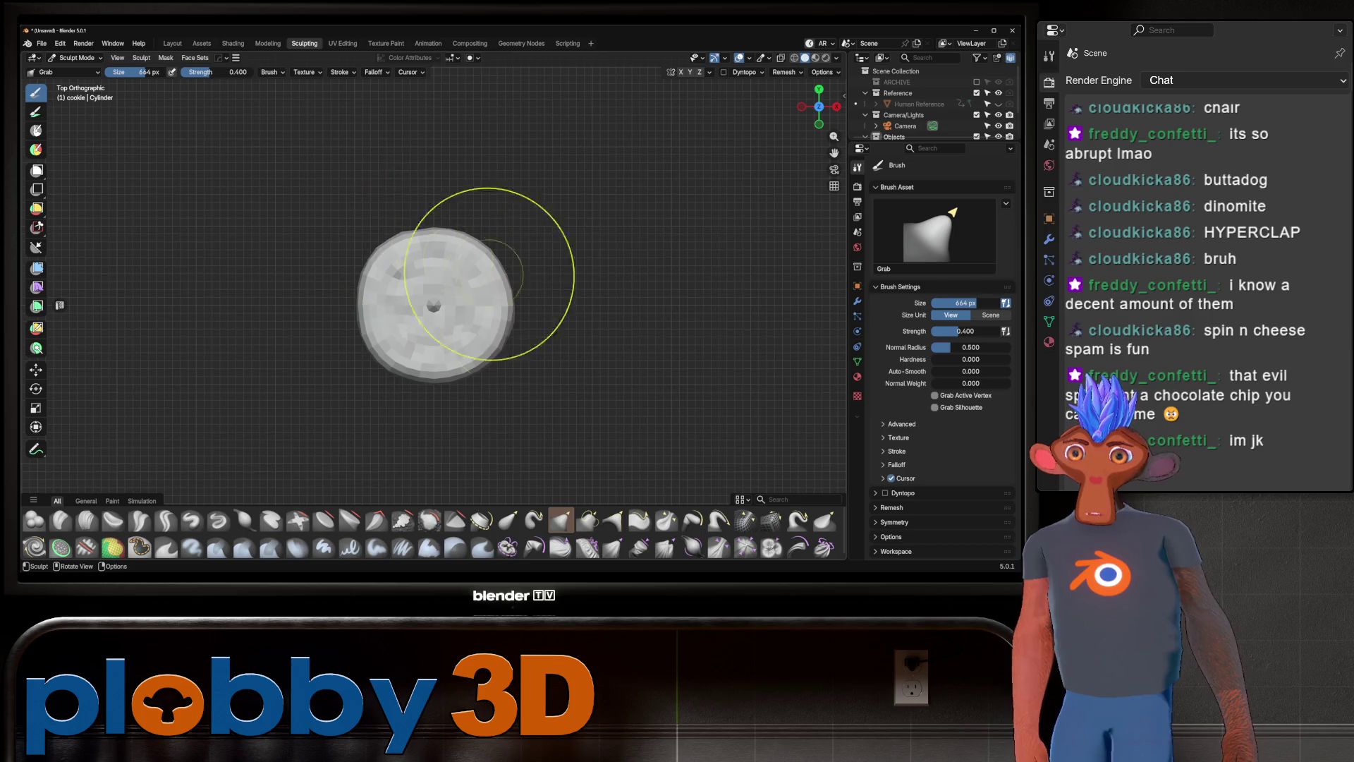
{"action": "scroll", "coordinate": [477, 304], "scroll_direction": "up", "scroll_amount": 5}
{"action": "mouse_move", "coordinate": [476, 303]}
{"action": "middle_mouse_down"}
{"action": "mouse_move", "coordinate": [378, 150]}
{"action": "mouse_move", "coordinate": [296, 342]}
{"action": "mouse_move", "coordinate": [475, 251]}
{"action": "mouse_move", "coordinate": [378, 182]}
{"action": "mouse_move", "coordinate": [384, 308]}
{"action": "mouse_move", "coordinate": [374, 233]}
{"action": "mouse_move", "coordinate": [357, 341]}
{"action": "middle_mouse_up"}
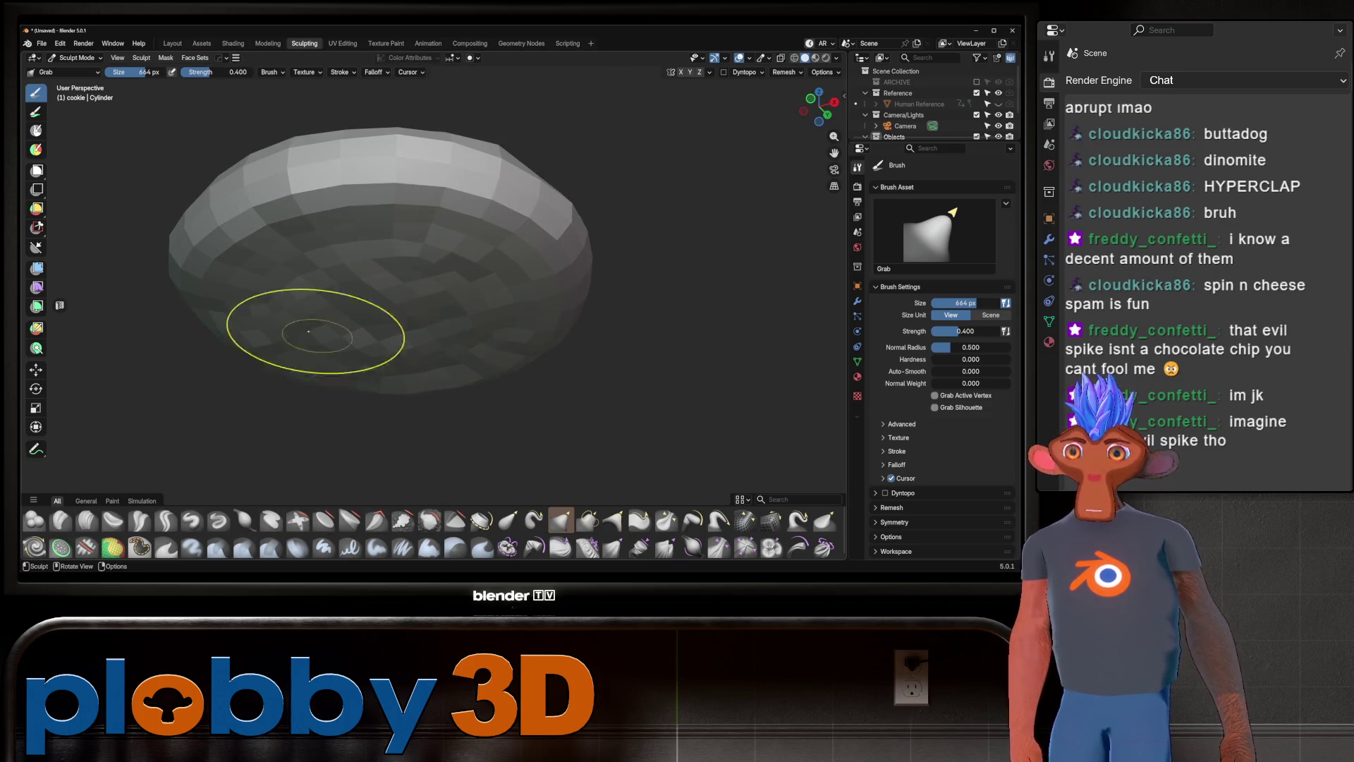
Switch to the Inflate/Deflate brush at 486 px and reshape the cookie's outline.
{"action": "left_click", "coordinate": [244, 521]}
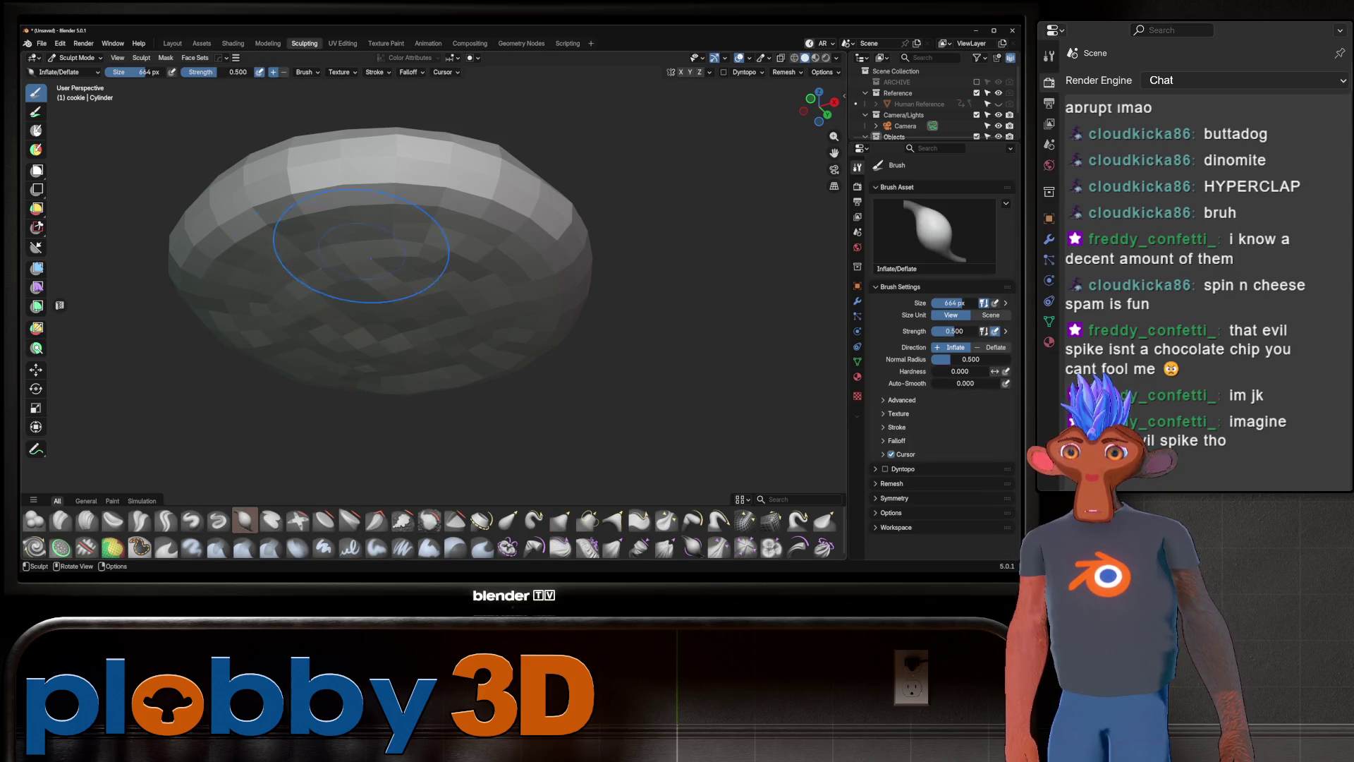
{"action": "middle_click_drag", "start_coordinate": [367, 367], "coordinate": [370, 283]}
{"action": "key", "text": "f"}
{"action": "left_click", "coordinate": [431, 364]}
{"action": "middle_click_drag", "start_coordinate": [431, 364], "coordinate": [265, 260]}
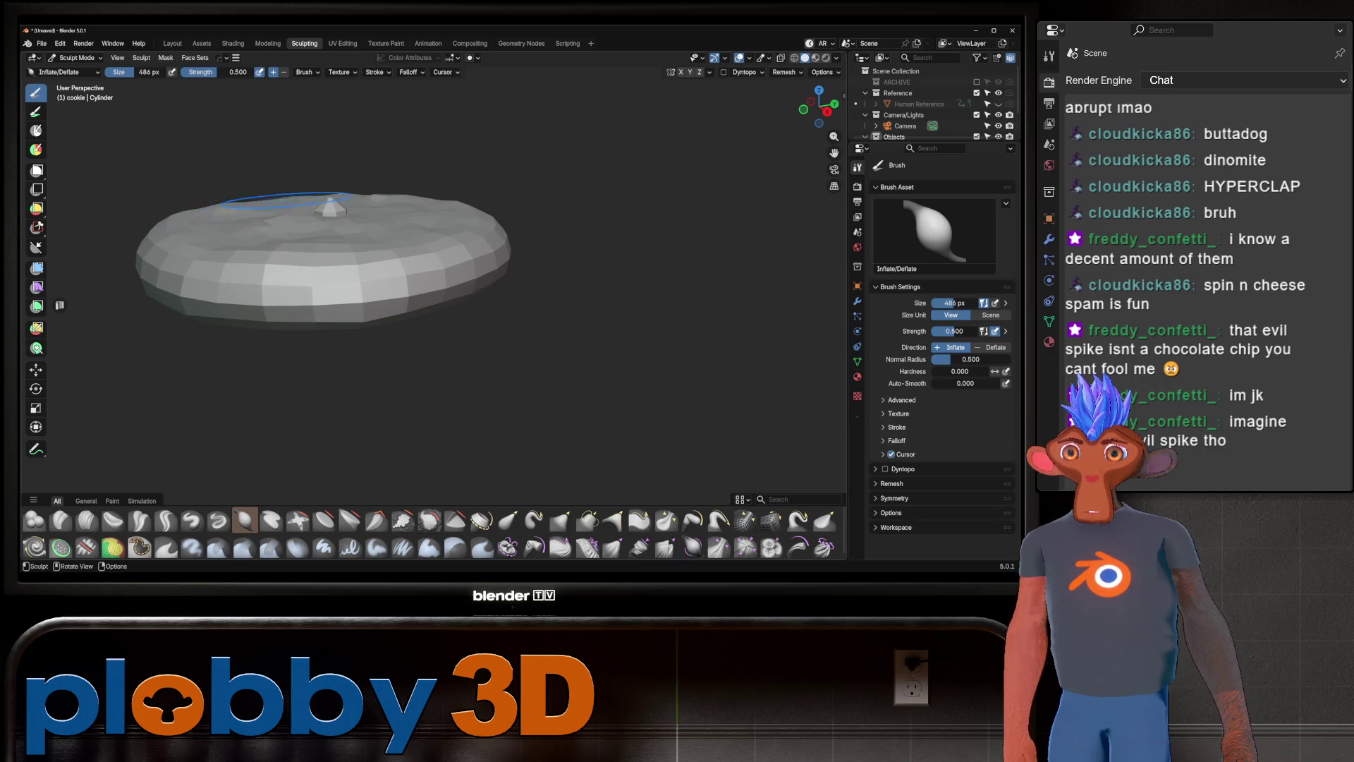
{"action": "middle_click_drag", "start_coordinate": [282, 199], "coordinate": [285, 297]}
{"action": "middle_click_drag", "start_coordinate": [322, 180], "coordinate": [369, 254]}
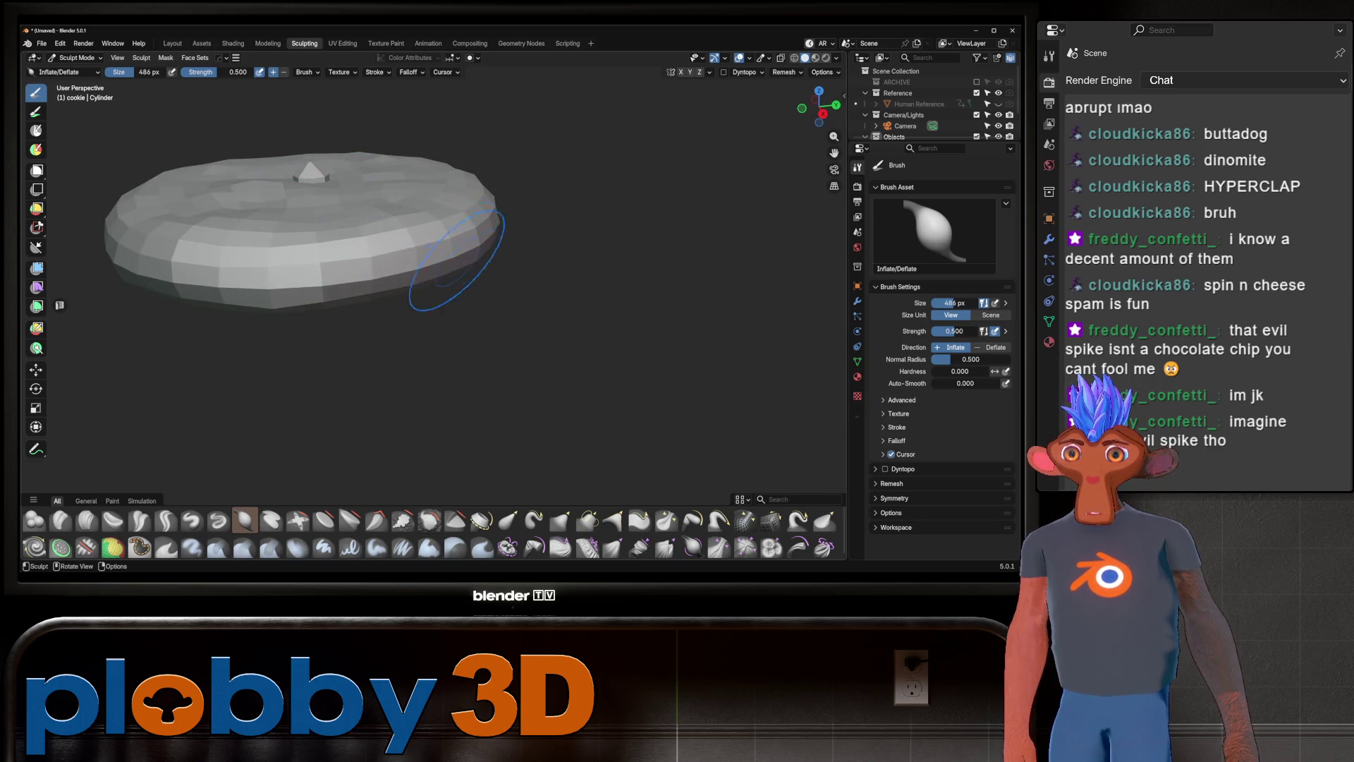
{"action": "mouse_move", "coordinate": [471, 245]}
{"action": "middle_mouse_down"}
{"action": "mouse_move", "coordinate": [557, 292]}
{"action": "mouse_move", "coordinate": [431, 407]}
{"action": "mouse_move", "coordinate": [390, 387]}
{"action": "middle_mouse_up"}
{"action": "middle_click_drag", "start_coordinate": [505, 311], "coordinate": [494, 367]}
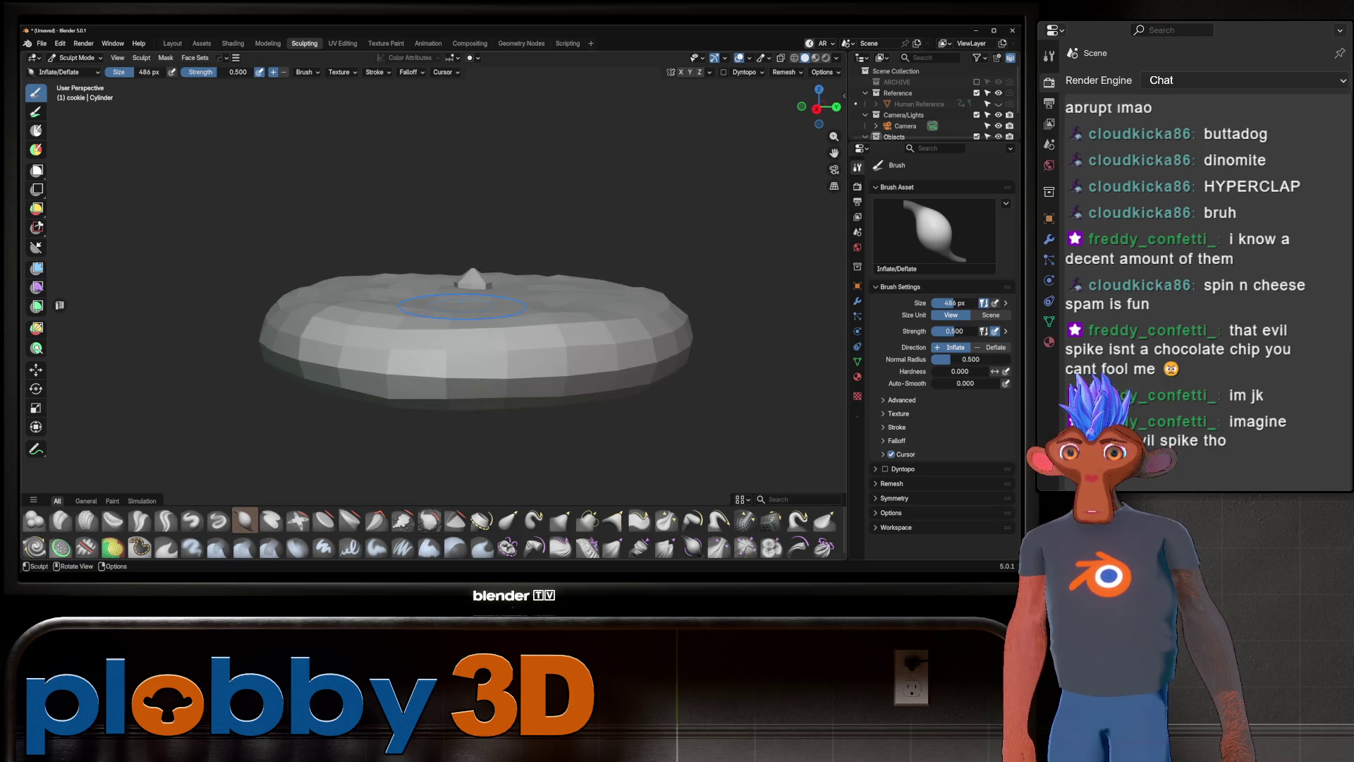
{"action": "mouse_move", "coordinate": [423, 317]}
{"action": "middle_mouse_down"}
{"action": "mouse_move", "coordinate": [186, 273]}
{"action": "mouse_move", "coordinate": [225, 296]}
{"action": "mouse_move", "coordinate": [317, 294]}
{"action": "middle_mouse_up"}
Return to the Grab brush, then leave Sculpt Mode for the cookie's Edit Mode.
{"action": "key", "text": "g"}
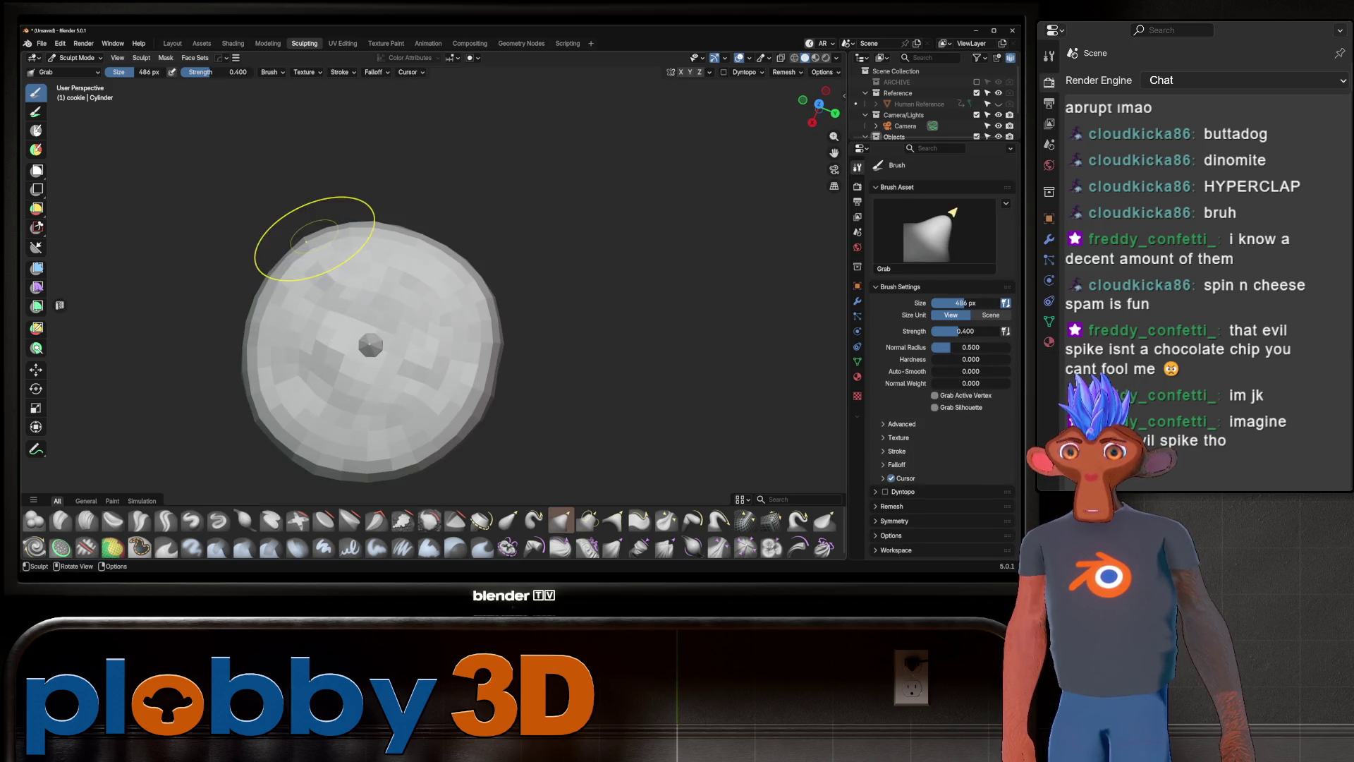
{"action": "mouse_move", "coordinate": [317, 212]}
{"action": "middle_mouse_down"}
{"action": "mouse_move", "coordinate": [359, 213]}
{"action": "mouse_move", "coordinate": [374, 261]}
{"action": "middle_mouse_up"}
{"action": "scroll", "coordinate": [358, 212], "scroll_direction": "up", "scroll_amount": 2}
{"action": "left_click", "coordinate": [77, 58]}
{"action": "left_click", "coordinate": [77, 70]}
{"action": "scroll", "coordinate": [352, 283], "scroll_direction": "down", "scroll_amount": 3}
{"action": "scroll", "coordinate": [377, 261], "scroll_direction": "up", "scroll_amount": 3}
{"action": "key", "text": "Tab"}
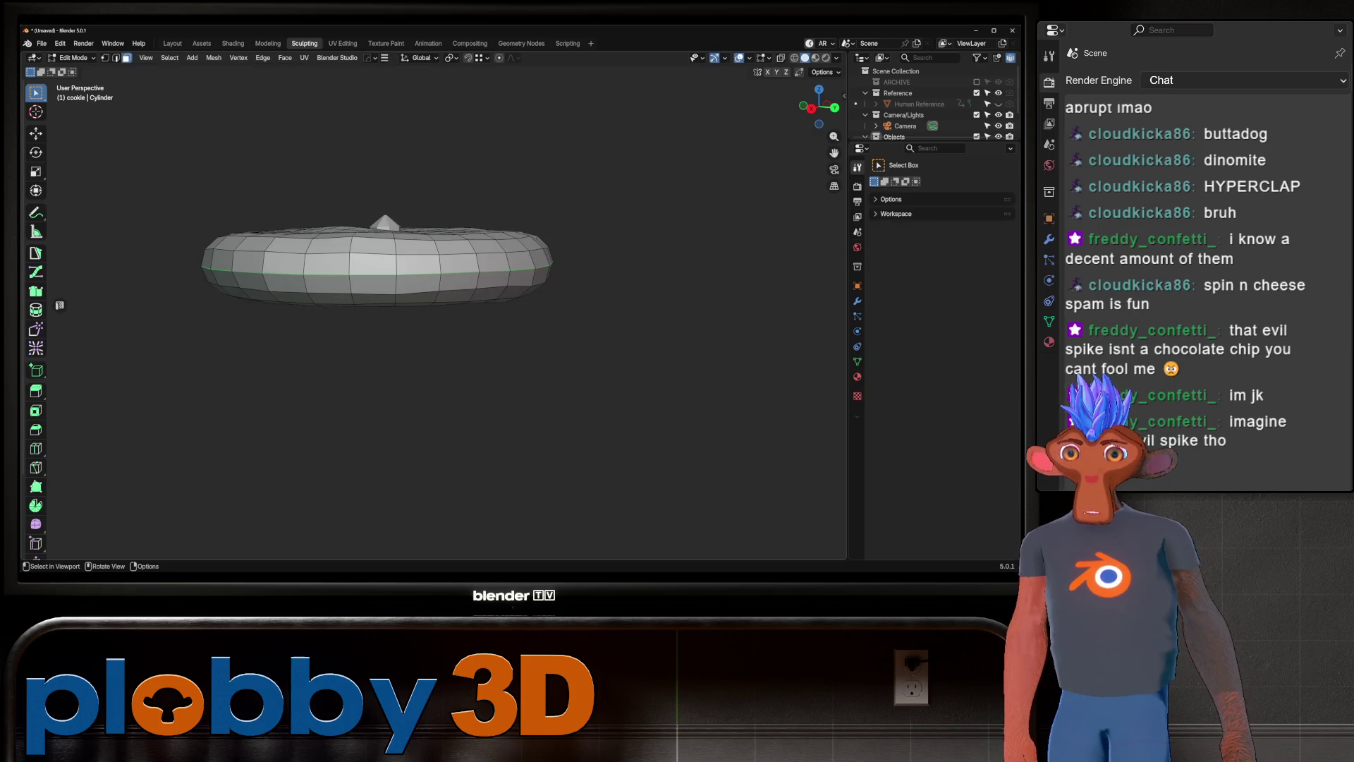
Mark the cookie's rim edge loop as a UV seam.
{"action": "left_click", "coordinate": [381, 272], "text": "alt"}
{"action": "mouse_move", "coordinate": [381, 272]}
{"action": "middle_mouse_down"}
{"action": "mouse_move", "coordinate": [381, 332]}
{"action": "mouse_move", "coordinate": [380, 272]}
{"action": "middle_mouse_up"}
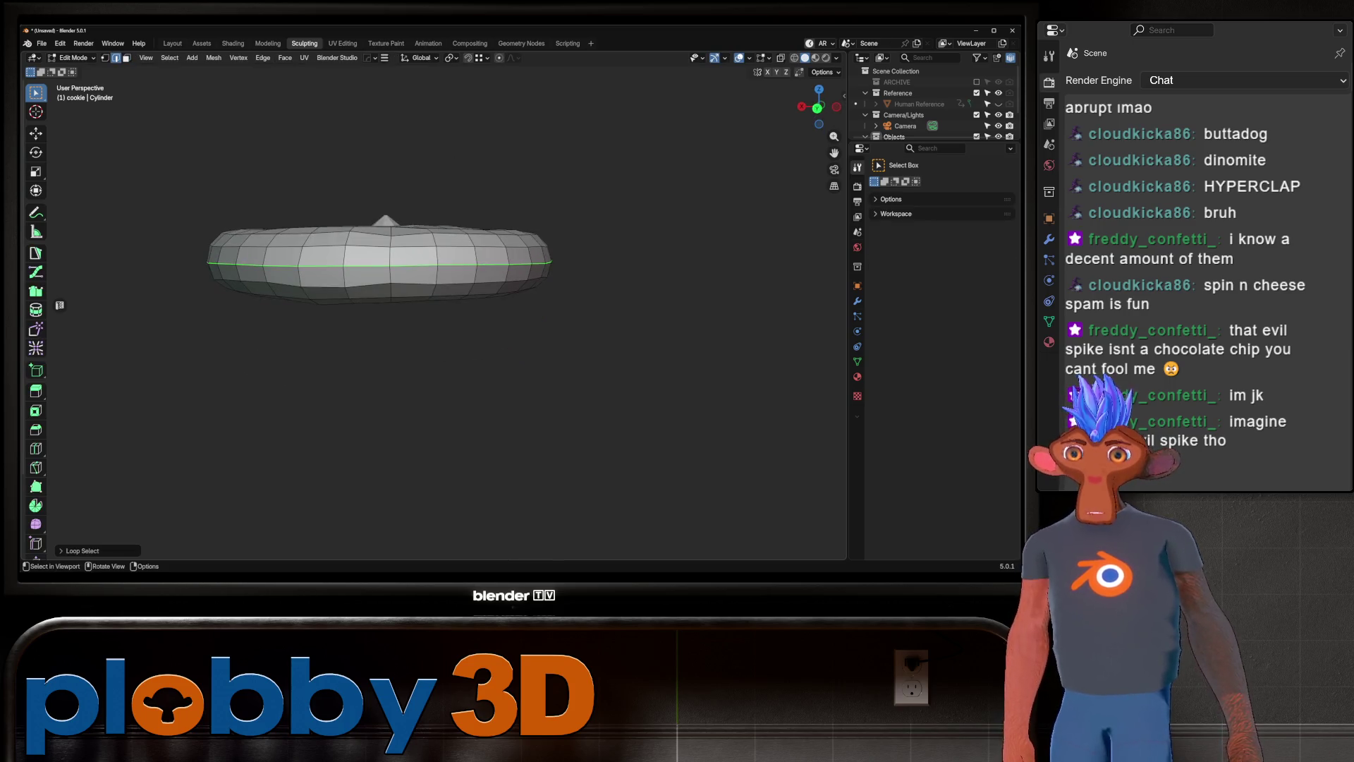
{"action": "right_click", "coordinate": [479, 296]}
{"action": "left_click", "coordinate": [480, 443]}
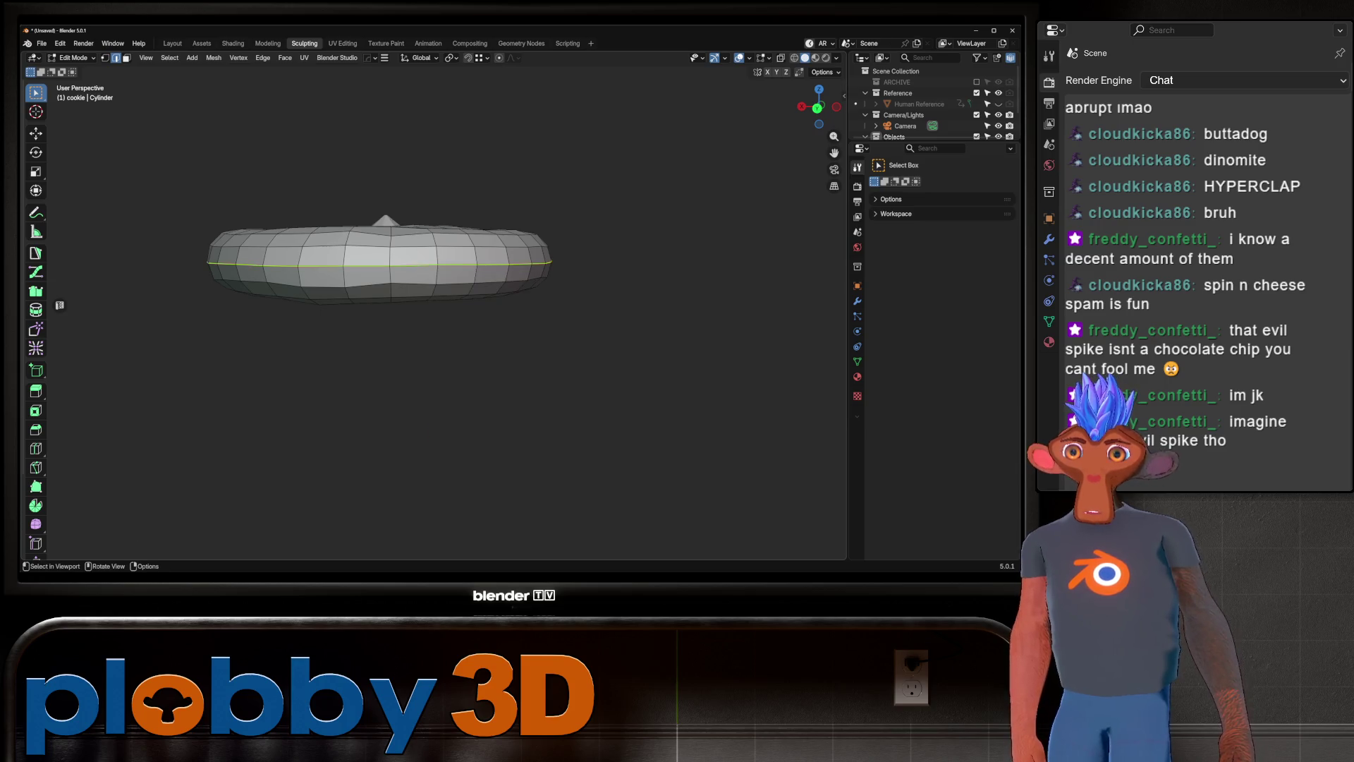
{"action": "middle_click_drag", "start_coordinate": [480, 443], "coordinate": [480, 487]}
Unwrap the whole cookie mesh with the Conformal method and return to Object Mode.
{"action": "key", "text": "a"}
{"action": "key", "text": "u"}
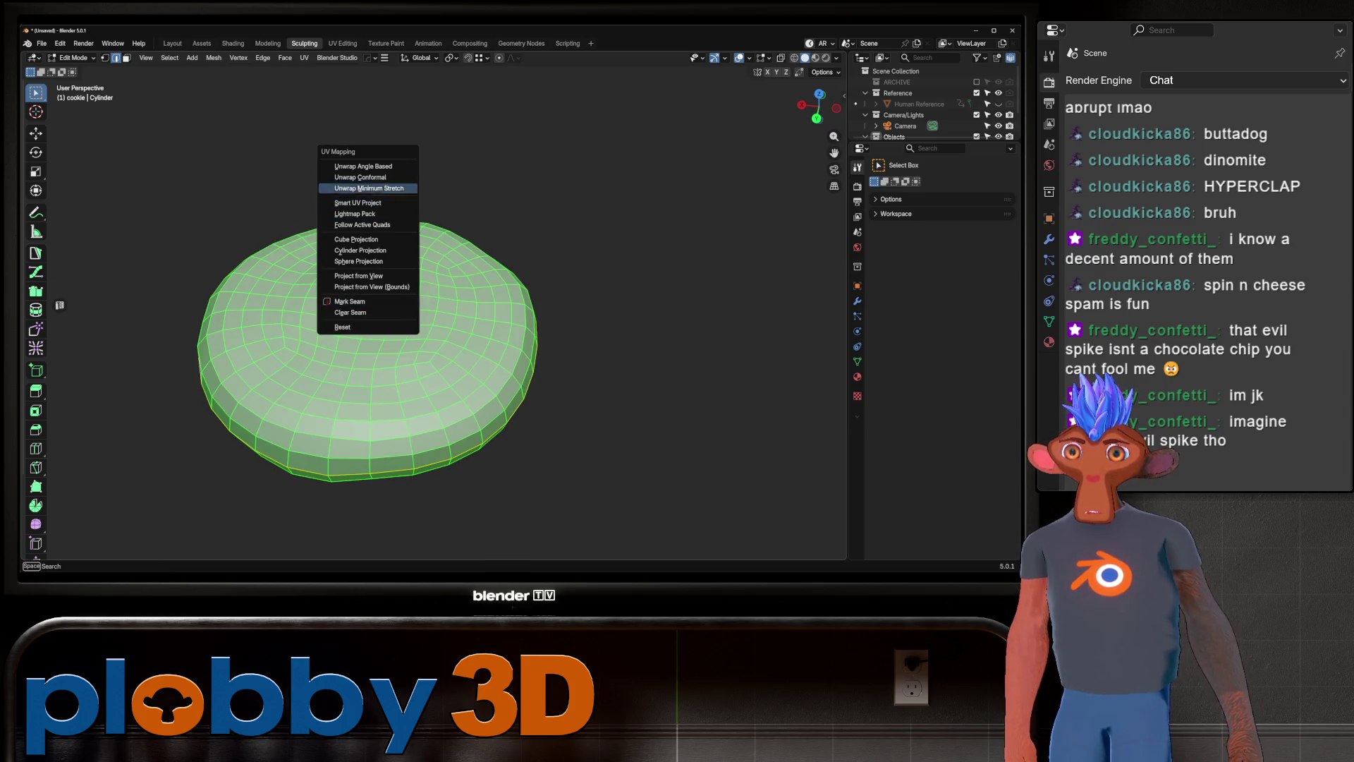
{"action": "key", "text": "Return"}
{"action": "key", "text": "Tab"}
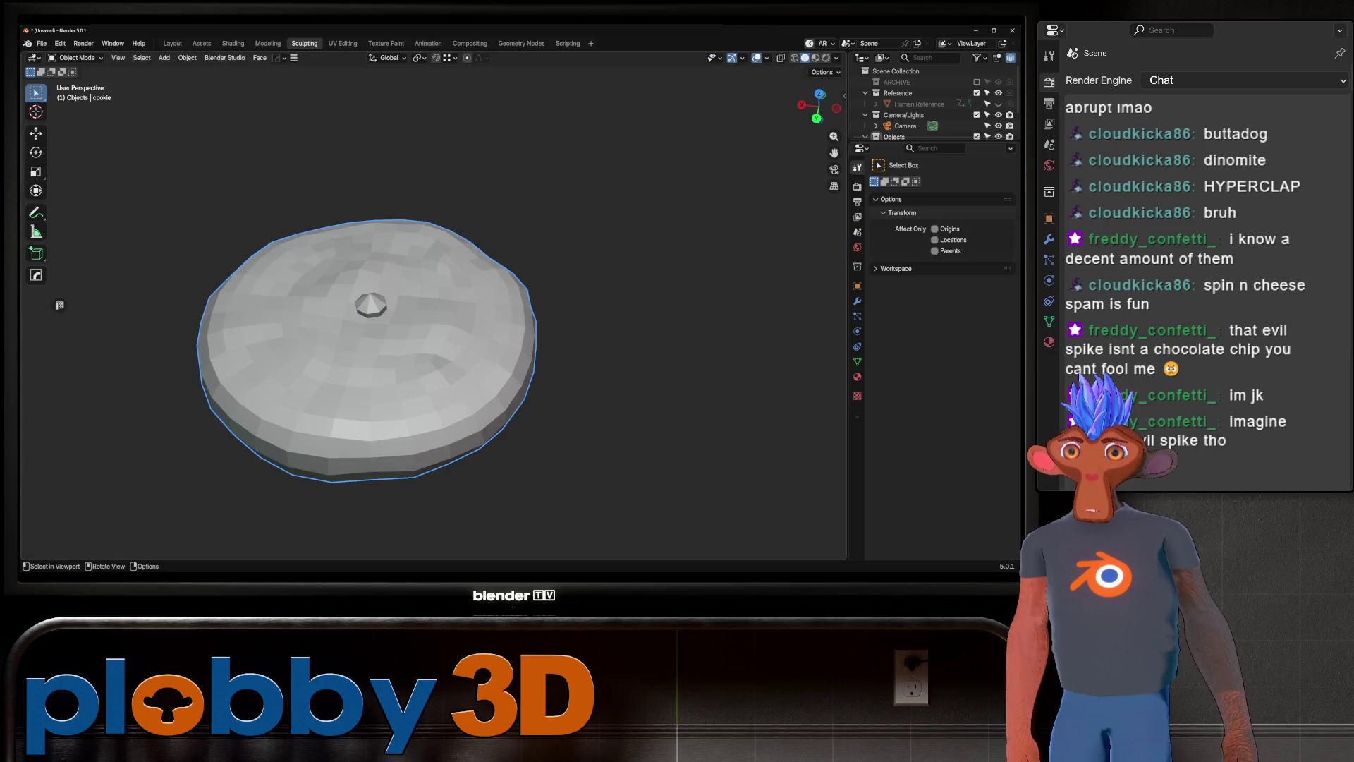
In the Layout workspace, select the chocolate chip and enter its Edit Mode.
{"action": "key", "text": "ctrl+Page_Up"}
{"action": "key", "text": "ctrl+Page_Up"}
{"action": "mouse_move", "coordinate": [338, 282]}
{"action": "middle_mouse_down"}
{"action": "mouse_move", "coordinate": [339, 338]}
{"action": "mouse_move", "coordinate": [353, 261]}
{"action": "middle_mouse_up"}
{"action": "left_click", "coordinate": [353, 275]}
{"action": "key", "text": "Tab"}
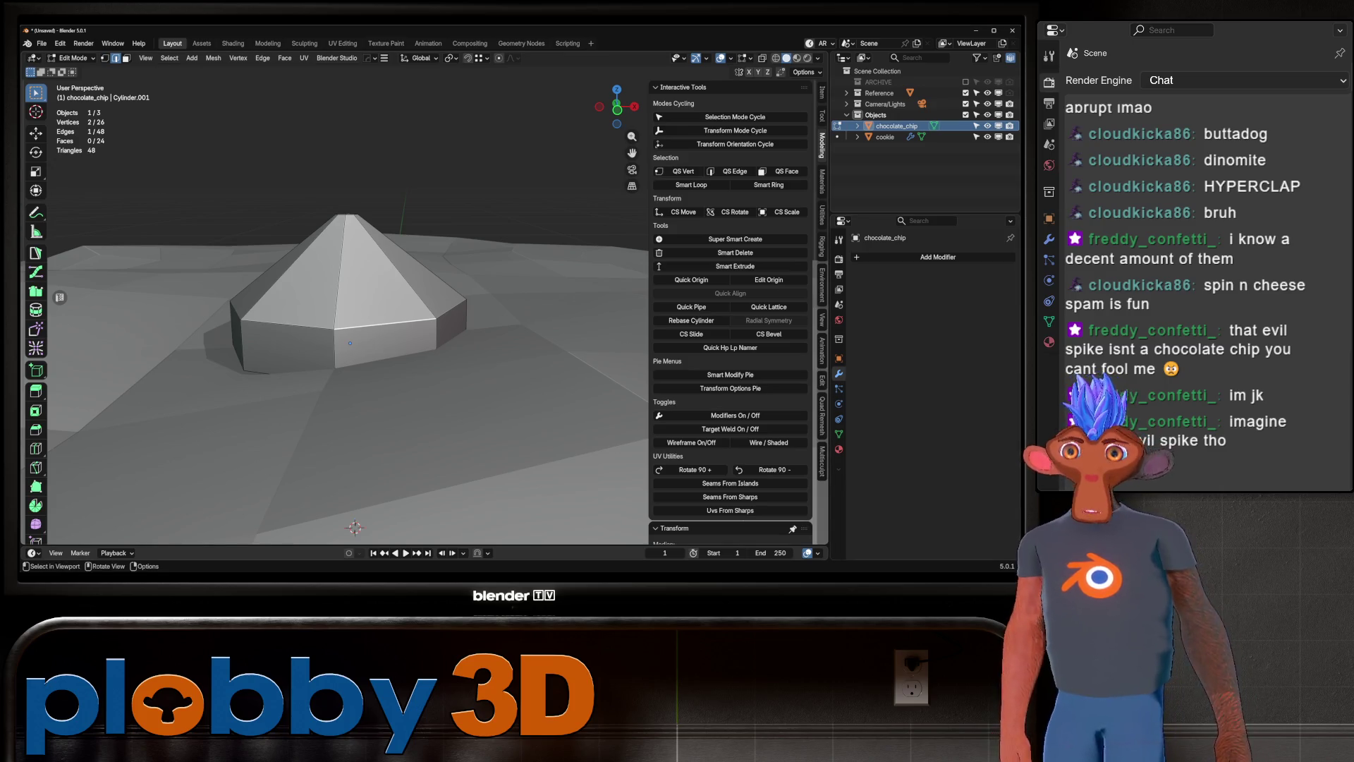
Add a loop cut across the chip's cone and shrink the new loop to 0.572.
{"action": "left_click", "coordinate": [289, 324], "text": "alt"}
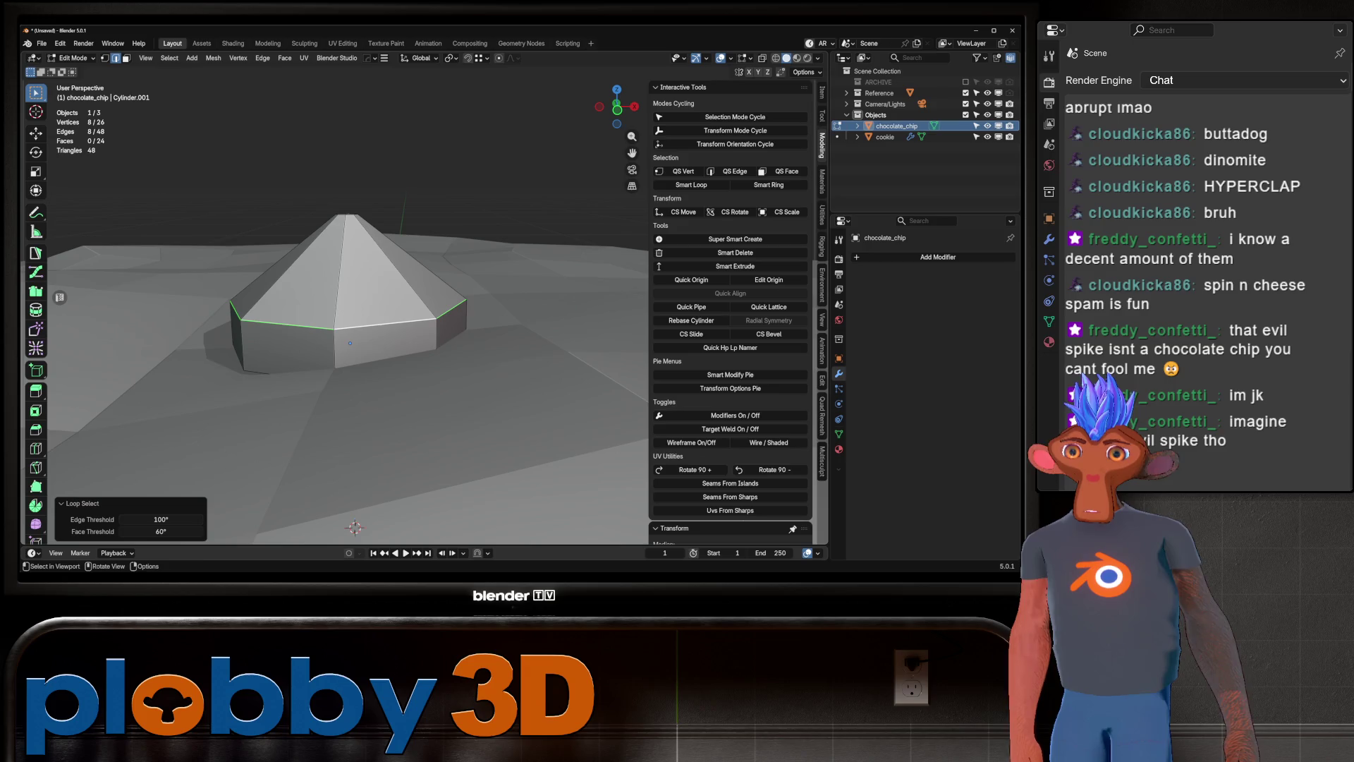
{"action": "key", "text": "s"}
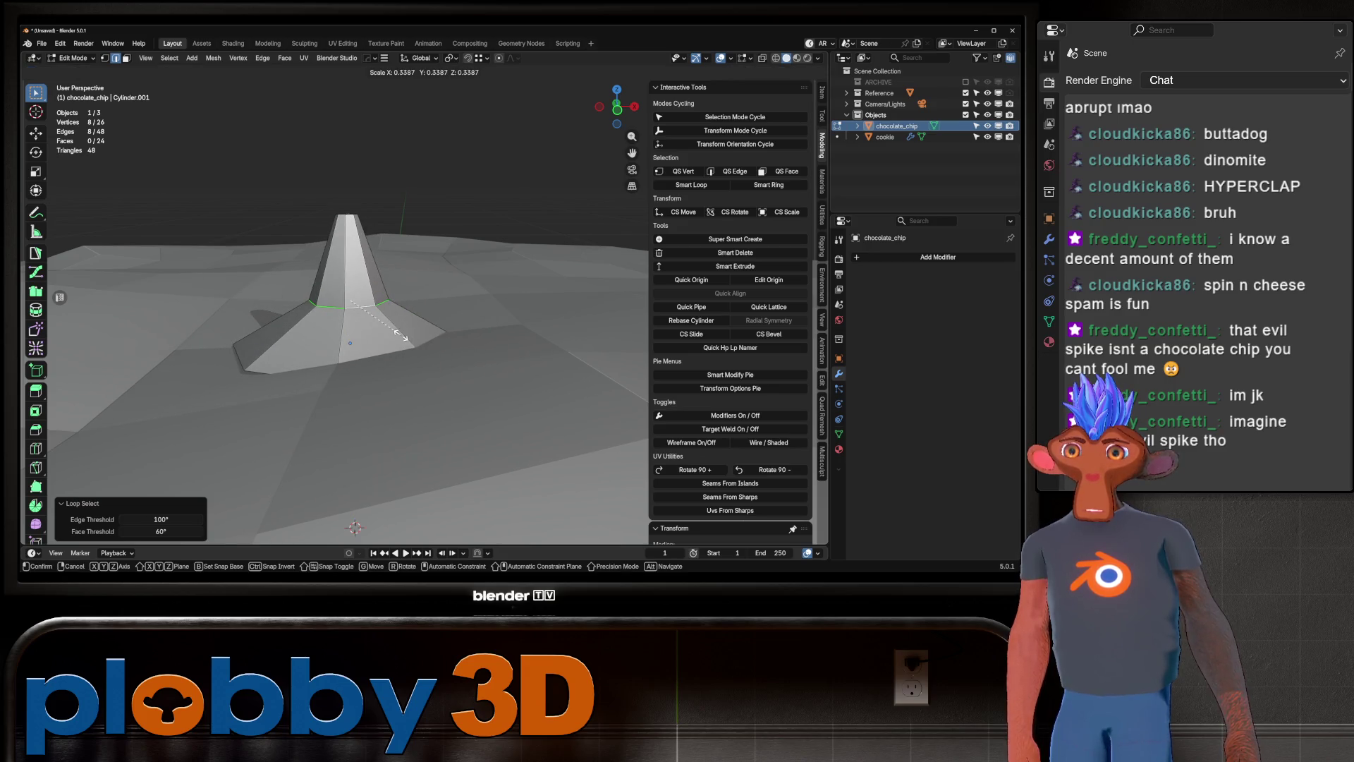
{"action": "right_click", "coordinate": [404, 338]}
{"action": "key", "text": "ctrl+r"}
{"action": "left_click", "coordinate": [395, 310]}
{"action": "right_click", "coordinate": [395, 310]}
{"action": "key", "text": "s"}
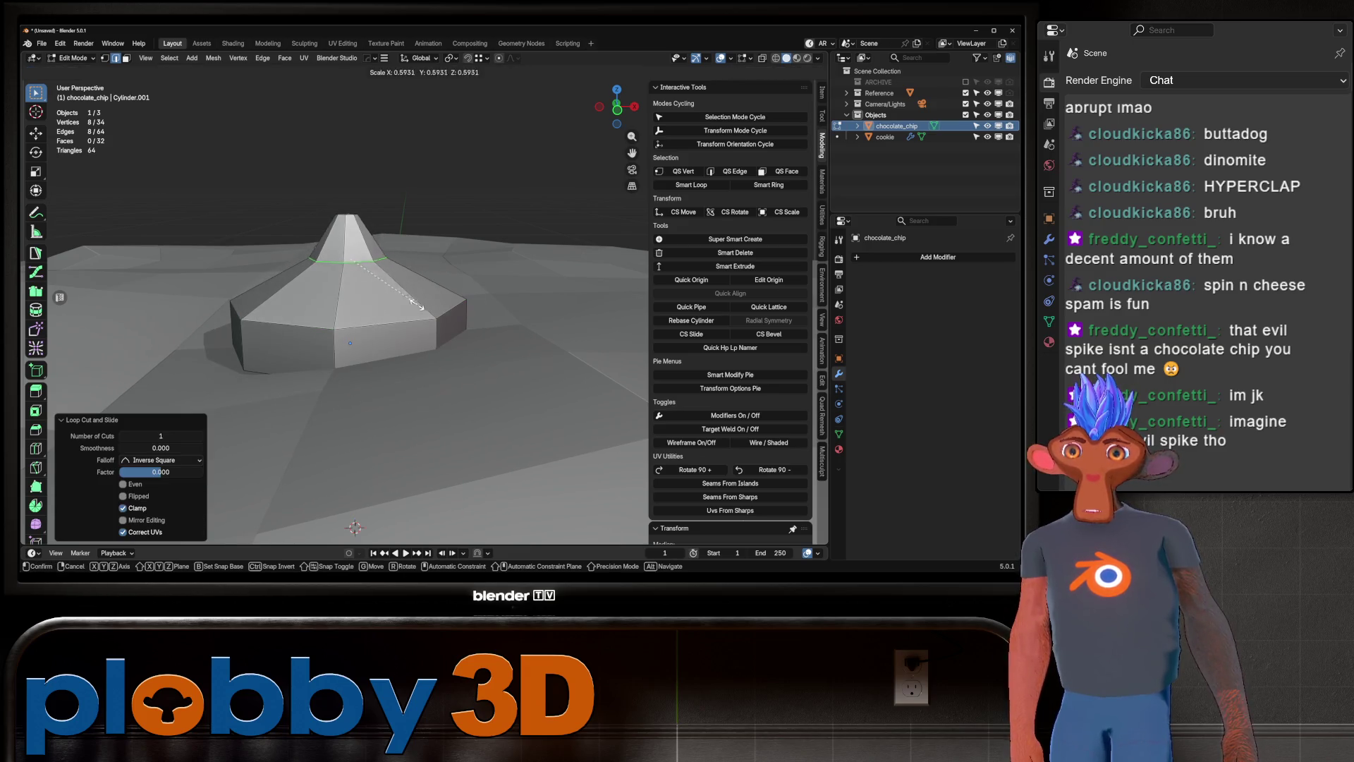
{"action": "left_click", "coordinate": [412, 311]}
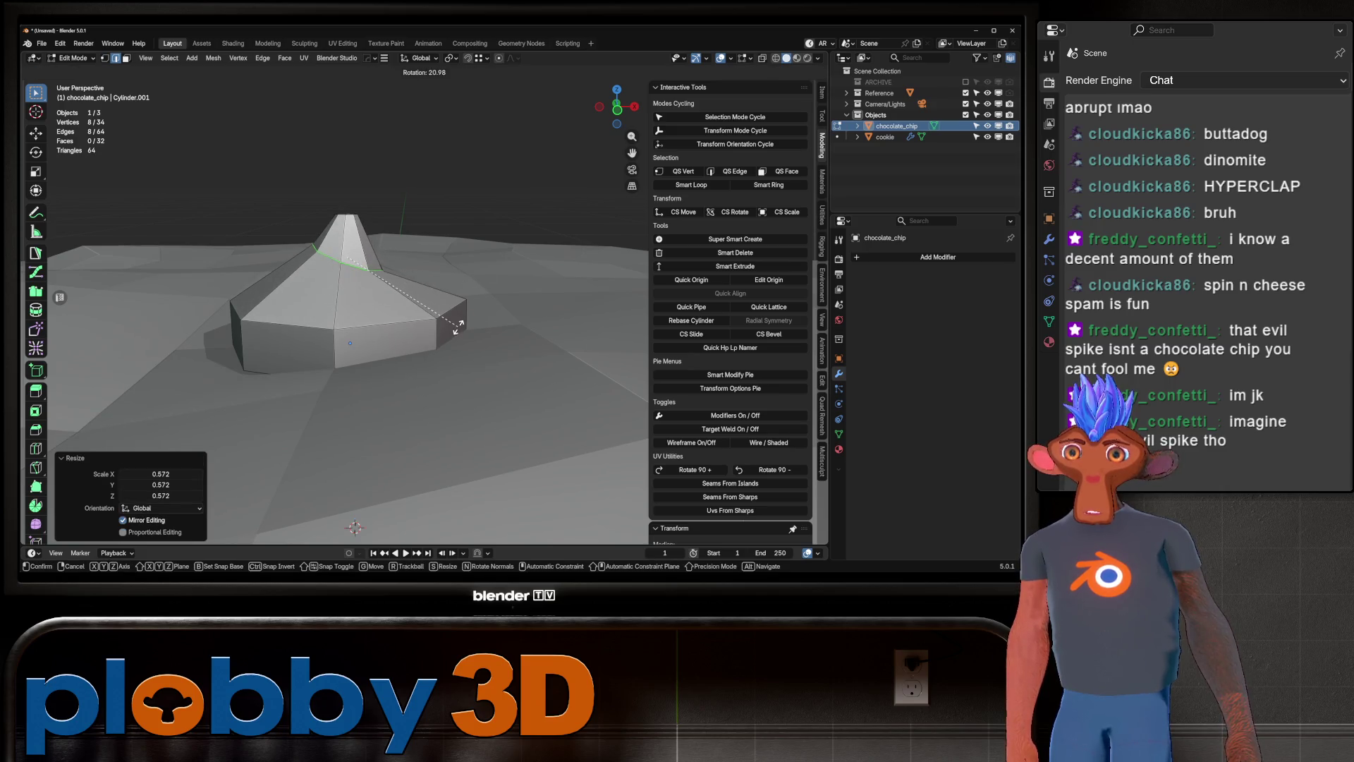
Box-select the chip's top cap and tilt it around Y with proportional falloff.
{"action": "key", "text": "alt+a"}
{"action": "scroll", "coordinate": [351, 346], "scroll_direction": "up", "scroll_amount": 3}
{"action": "middle_click_drag", "start_coordinate": [351, 346], "coordinate": [357, 379]}
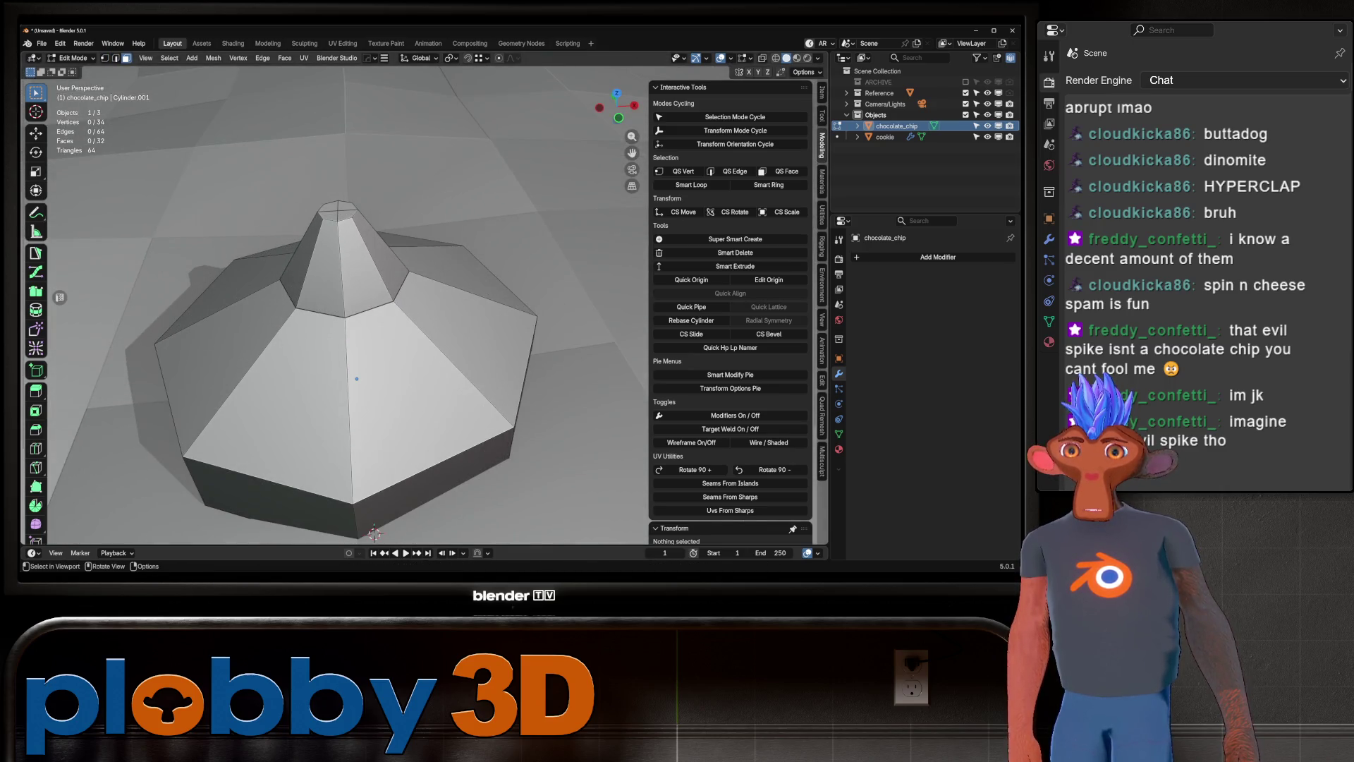
{"action": "key", "text": "b"}
{"action": "left_click_drag", "start_coordinate": [330, 206], "coordinate": [350, 218]}
{"action": "key", "text": "KP_1"}
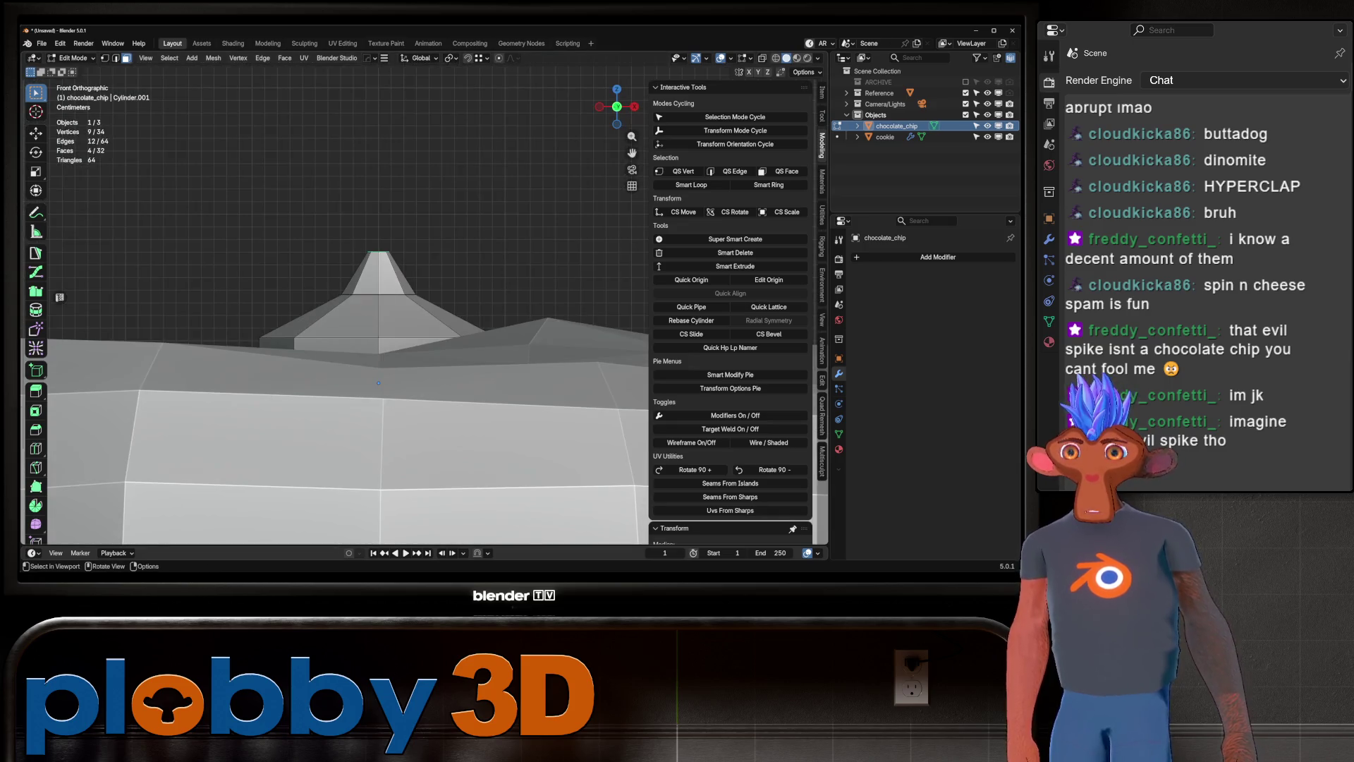
{"action": "key", "text": "r"}
{"action": "key", "text": "y"}
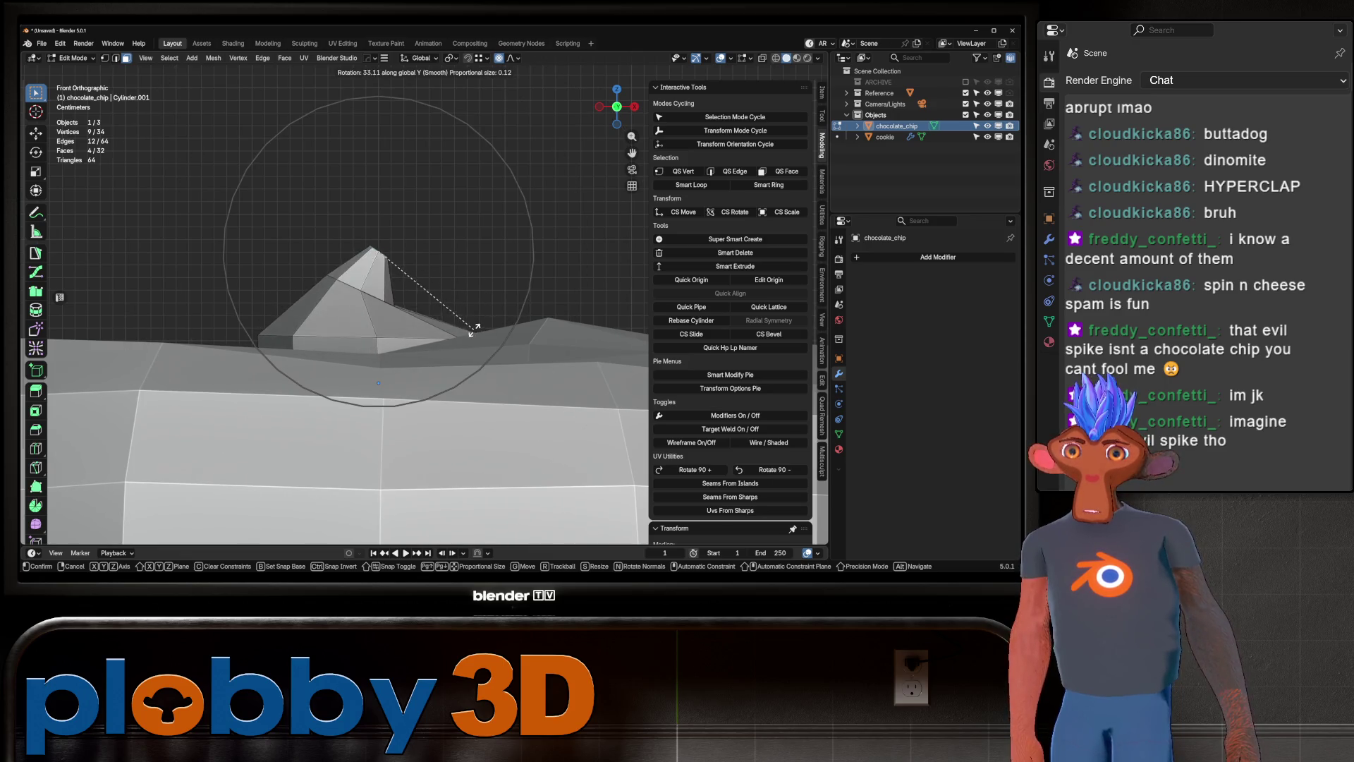
{"action": "left_click", "coordinate": [508, 301]}
Give the chocolate chip smooth shading.
{"action": "key", "text": "Tab"}
{"action": "mouse_move", "coordinate": [508, 302]}
{"action": "middle_mouse_down"}
{"action": "mouse_move", "coordinate": [508, 367]}
{"action": "mouse_move", "coordinate": [486, 324]}
{"action": "mouse_move", "coordinate": [480, 381]}
{"action": "mouse_move", "coordinate": [465, 353]}
{"action": "middle_mouse_up"}
{"action": "key", "text": "Tab"}
{"action": "scroll", "coordinate": [335, 314], "scroll_direction": "up", "scroll_amount": 2}
{"action": "key", "text": "Tab"}
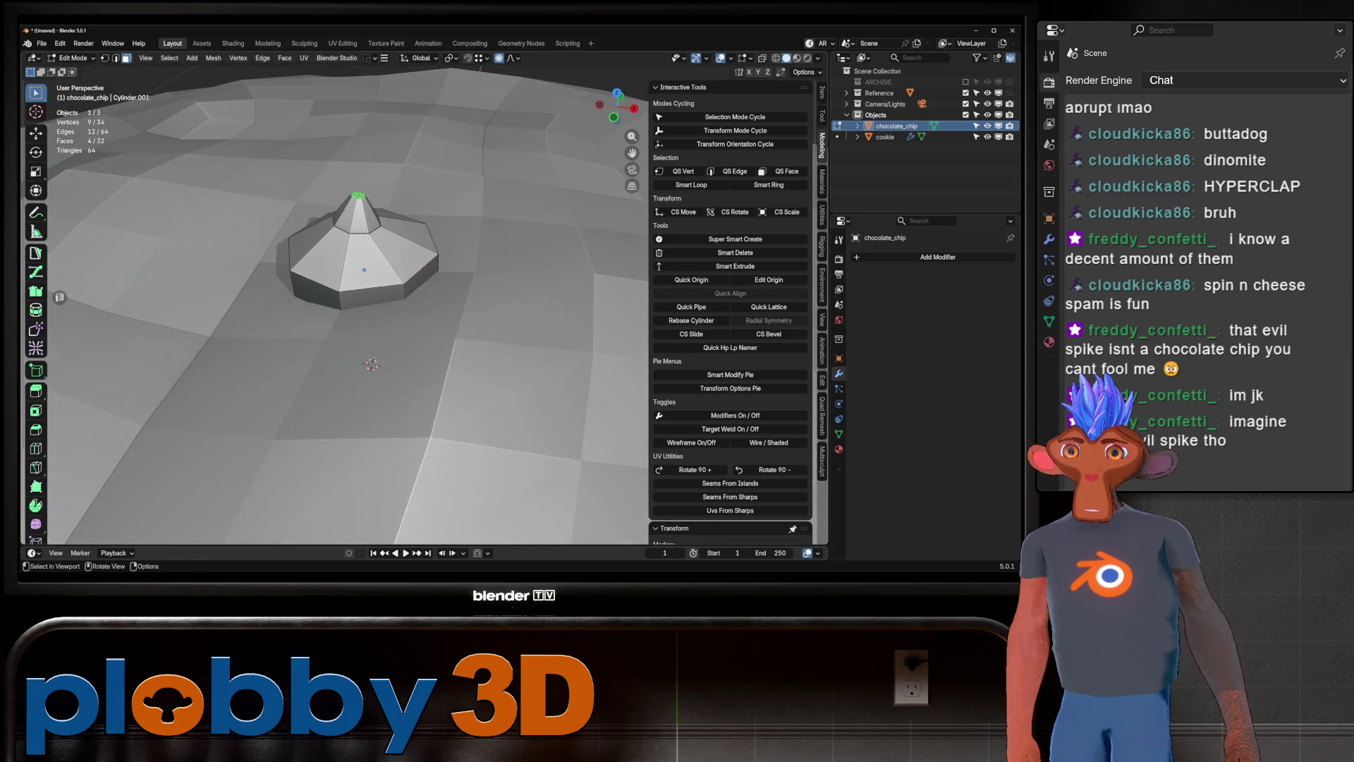
{"action": "right_click", "coordinate": [310, 244]}
{"action": "left_click", "coordinate": [313, 255]}
Run Smooth Vertices three times on the chip's top.
{"action": "mouse_move", "coordinate": [313, 255]}
{"action": "middle_mouse_down"}
{"action": "mouse_move", "coordinate": [317, 296]}
{"action": "mouse_move", "coordinate": [368, 303]}
{"action": "mouse_move", "coordinate": [395, 423]}
{"action": "middle_mouse_up"}
{"action": "scroll", "coordinate": [365, 268], "scroll_direction": "up", "scroll_amount": 5}
{"action": "key", "text": "Tab"}
{"action": "scroll", "coordinate": [395, 424], "scroll_direction": "up", "scroll_amount": 2}
{"action": "key", "text": "q"}
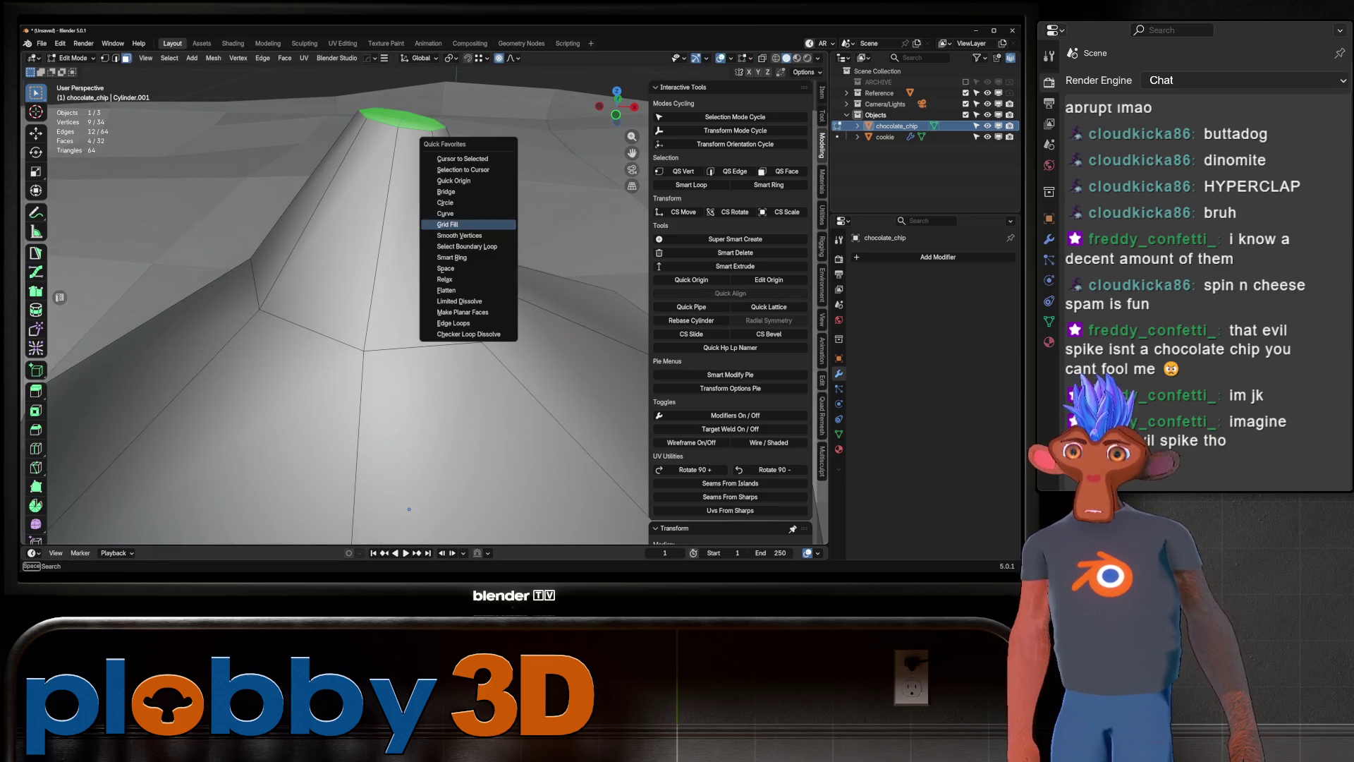
{"action": "left_click", "coordinate": [459, 236]}
{"action": "key", "text": "q"}
{"action": "left_click", "coordinate": [462, 238]}
{"action": "key", "text": "q"}
{"action": "left_click", "coordinate": [462, 239]}
{"action": "key", "text": "q"}
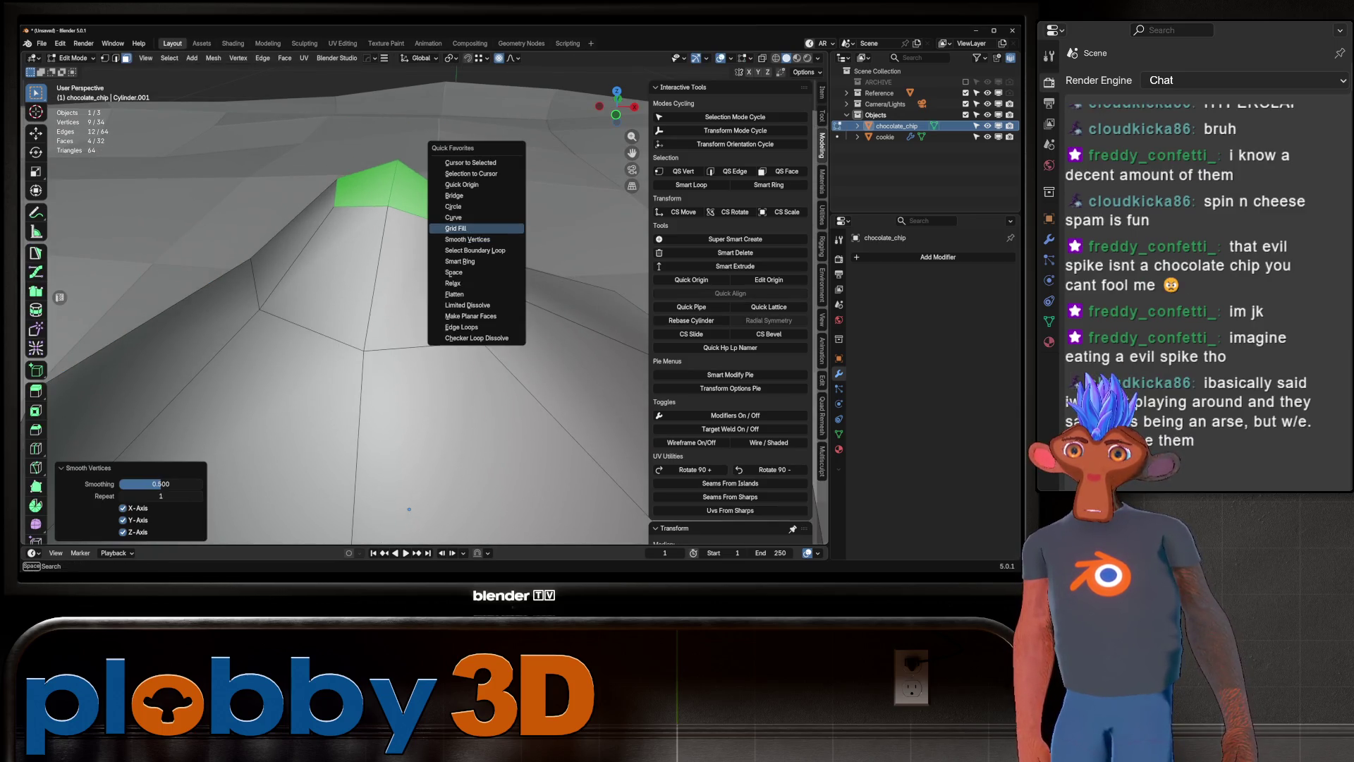
{"action": "key", "text": "Escape"}
{"action": "scroll", "coordinate": [339, 311], "scroll_direction": "down", "scroll_amount": 5}
{"action": "middle_click_drag", "start_coordinate": [339, 311], "coordinate": [338, 395]}
Select the chip's eight-edge ring, smooth it, and return to Object Mode.
{"action": "left_click", "coordinate": [471, 280], "text": "alt"}
{"action": "key", "text": "2"}
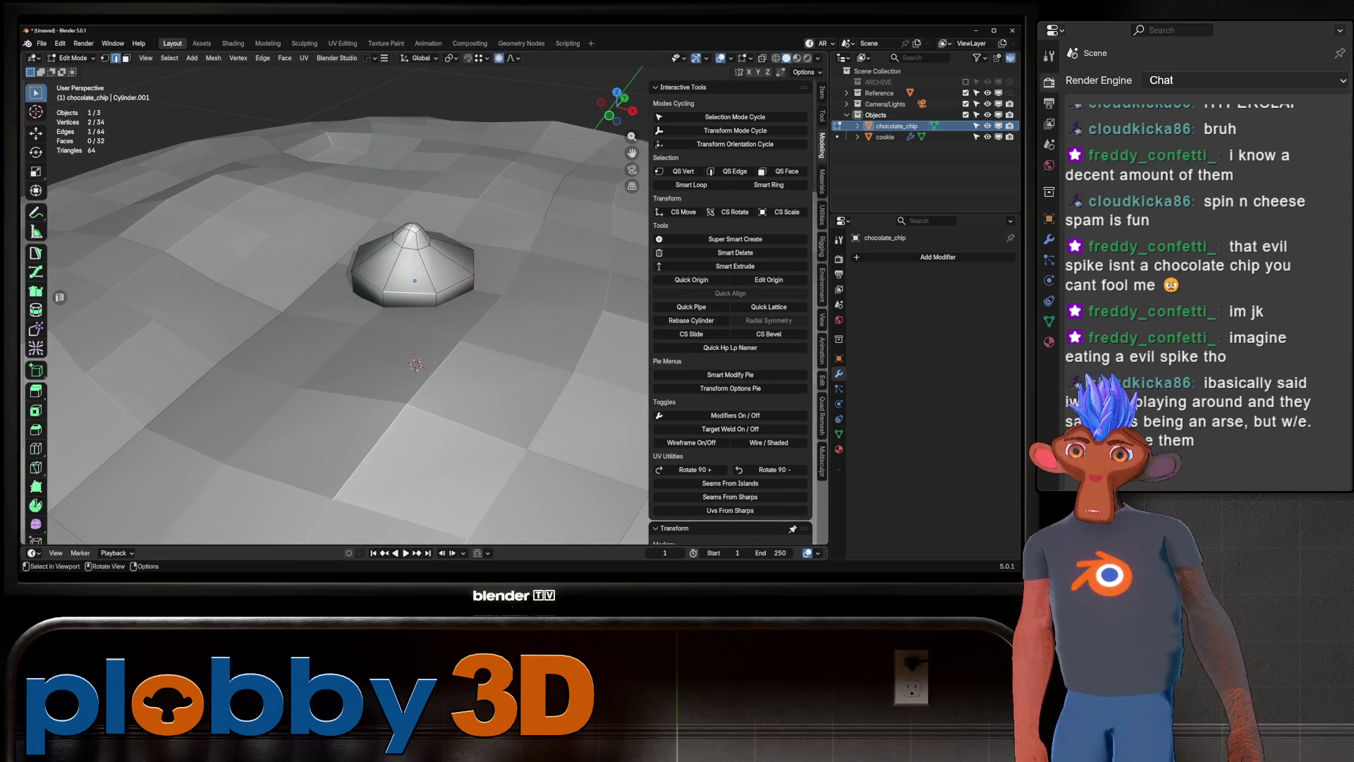
{"action": "left_click", "coordinate": [471, 281], "text": "alt"}
{"action": "key", "text": "q"}
{"action": "left_click", "coordinate": [485, 280]}
{"action": "mouse_move", "coordinate": [486, 280]}
{"action": "middle_mouse_down"}
{"action": "mouse_move", "coordinate": [485, 183]}
{"action": "mouse_move", "coordinate": [485, 359]}
{"action": "middle_mouse_up"}
{"action": "key", "text": "Tab"}
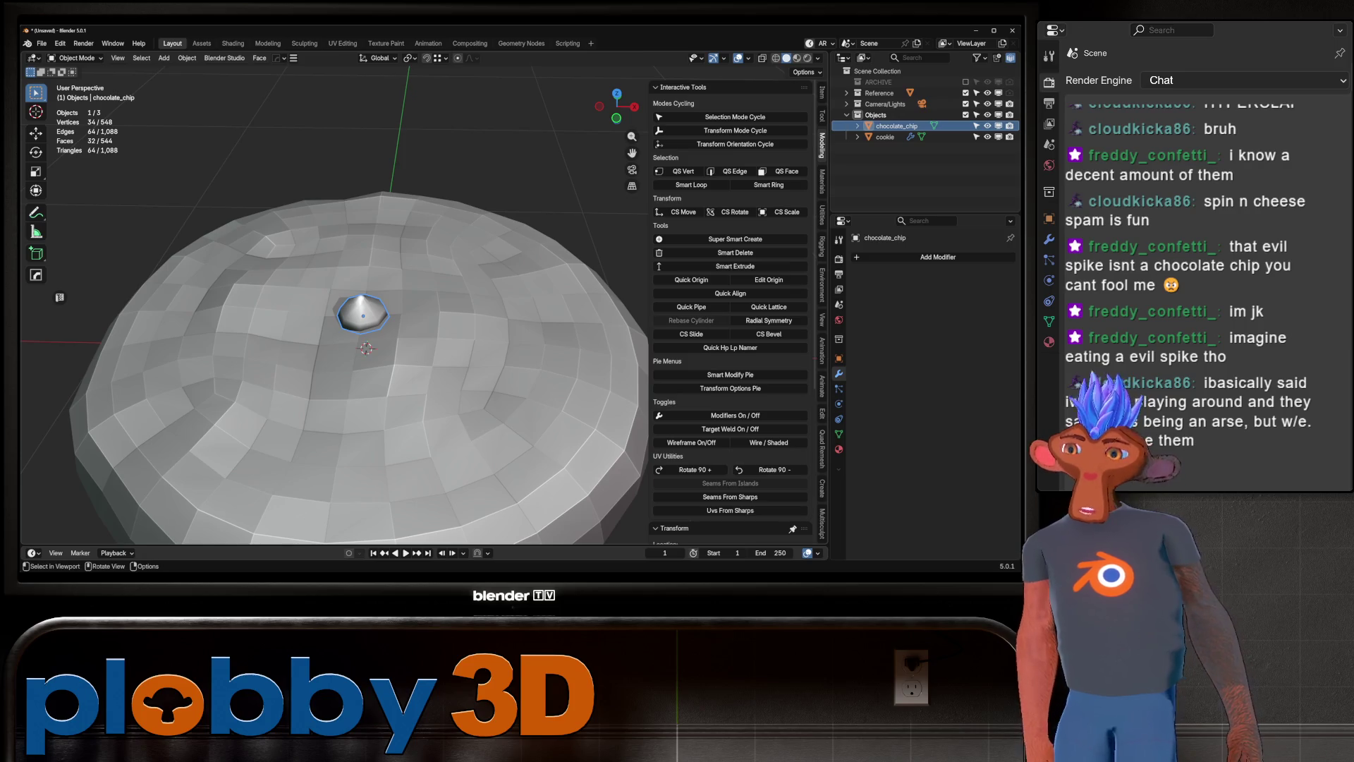
{"action": "scroll", "coordinate": [363, 315], "scroll_direction": "up", "scroll_amount": 8}
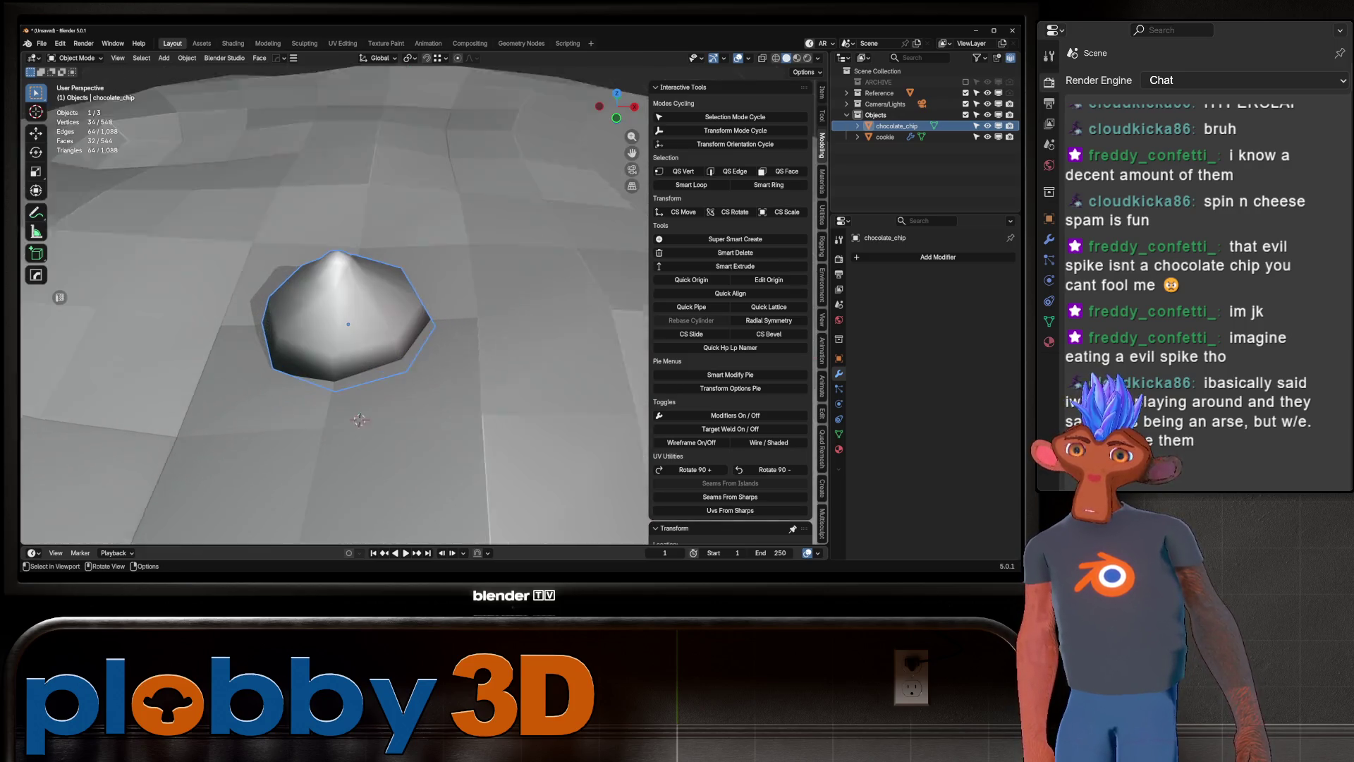
{"action": "scroll", "coordinate": [335, 310], "scroll_direction": "down", "scroll_amount": 5}
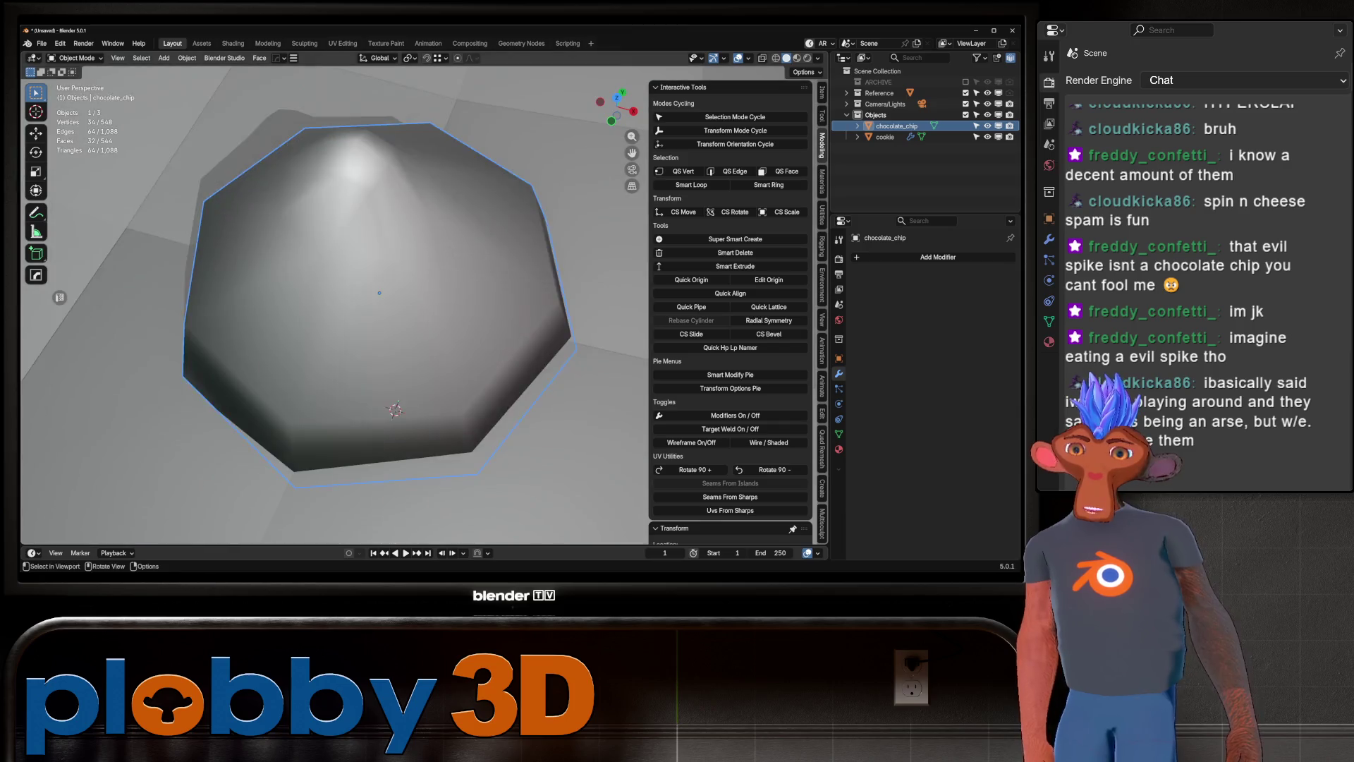
{"action": "mouse_move", "coordinate": [335, 311]}
{"action": "middle_mouse_down"}
{"action": "mouse_move", "coordinate": [328, 229]}
{"action": "mouse_move", "coordinate": [342, 346]}
{"action": "middle_mouse_up"}
{"action": "scroll", "coordinate": [423, 441], "scroll_direction": "up", "scroll_amount": 6}
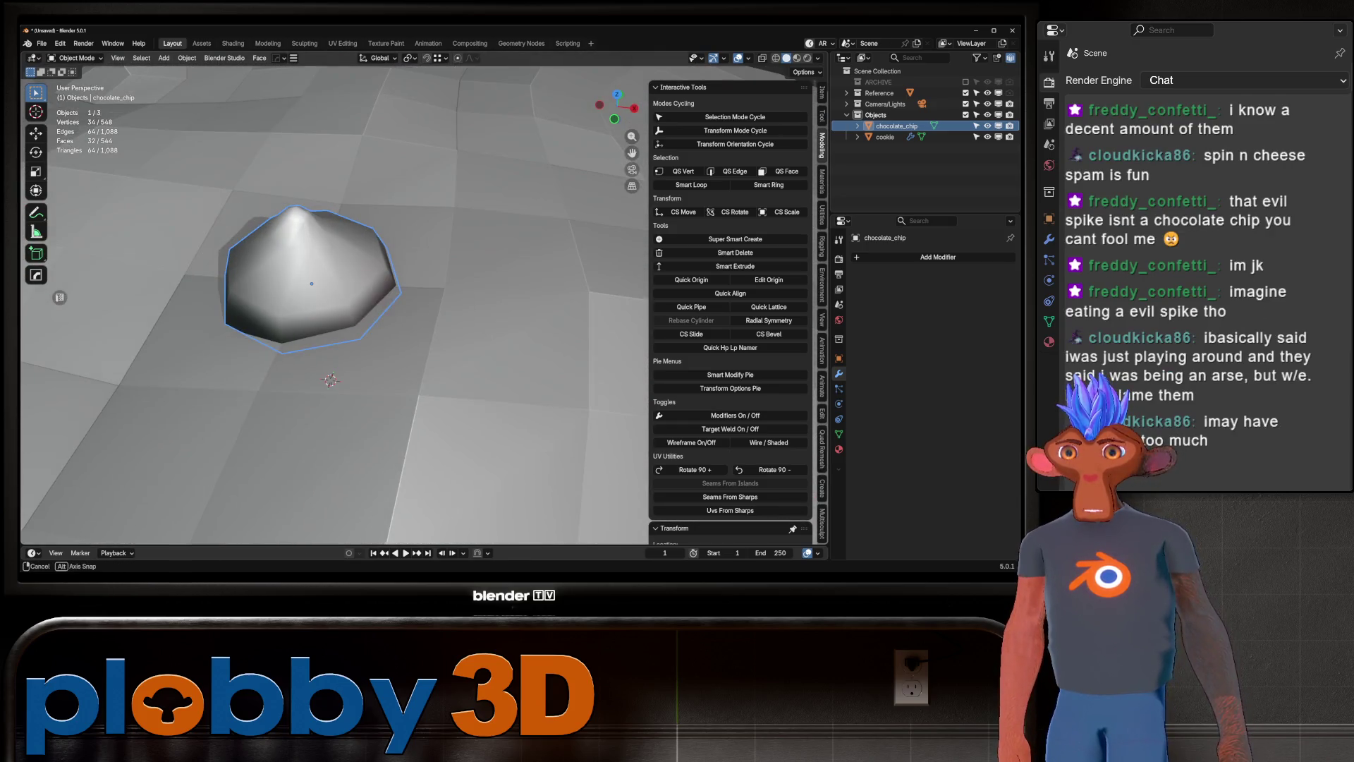
{"action": "scroll", "coordinate": [335, 303], "scroll_direction": "down", "scroll_amount": 2}
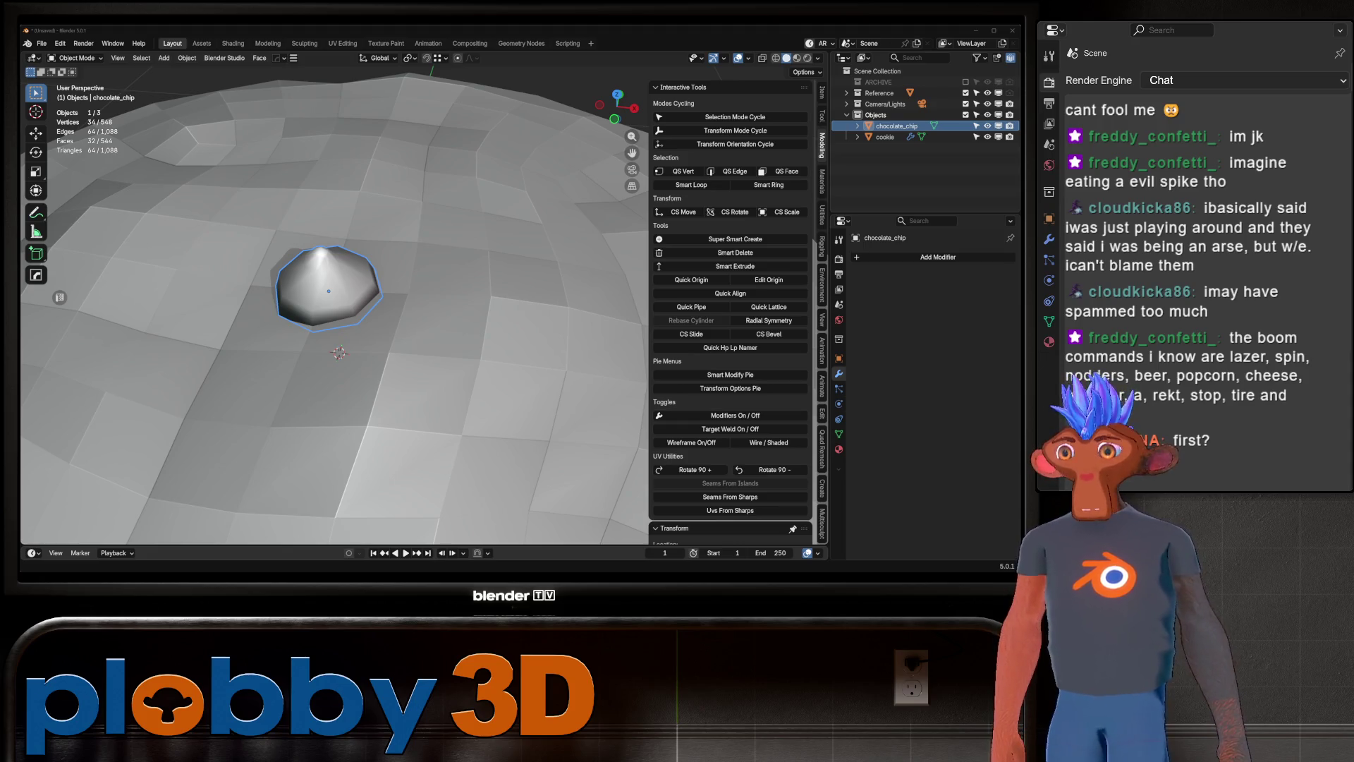
{"action": "mouse_move", "coordinate": [339, 352]}
{"action": "middle_mouse_down"}
{"action": "mouse_move", "coordinate": [339, 289]}
{"action": "mouse_move", "coordinate": [395, 289]}
{"action": "mouse_move", "coordinate": [332, 367]}
{"action": "mouse_move", "coordinate": [332, 324]}
{"action": "mouse_move", "coordinate": [331, 381]}
{"action": "mouse_move", "coordinate": [331, 283]}
{"action": "mouse_move", "coordinate": [332, 373]}
{"action": "mouse_move", "coordinate": [332, 296]}
{"action": "mouse_move", "coordinate": [331, 346]}
{"action": "middle_mouse_up"}
{"action": "scroll", "coordinate": [331, 317], "scroll_direction": "down", "scroll_amount": 6}
{"action": "scroll", "coordinate": [331, 317], "scroll_direction": "up", "scroll_amount": 5}
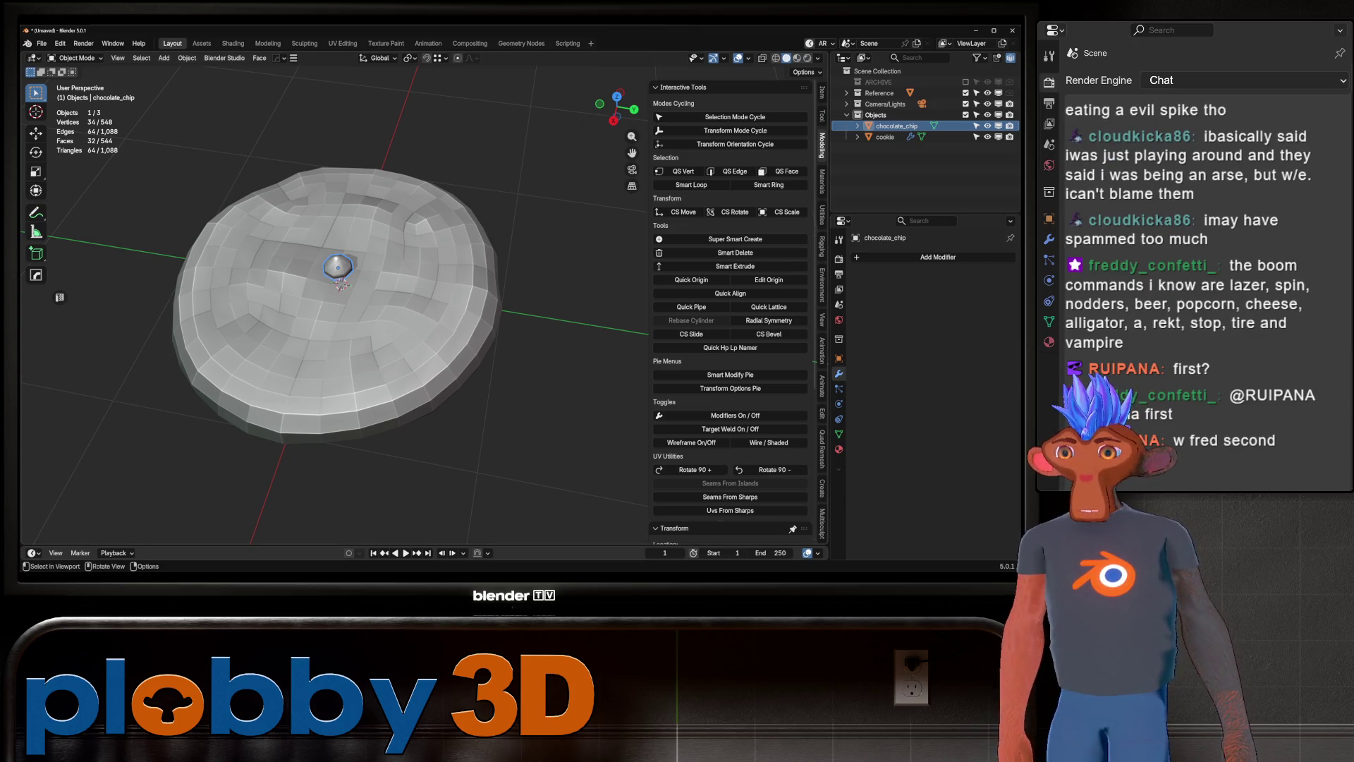
{"action": "middle_click_drag", "start_coordinate": [338, 318], "coordinate": [339, 261]}
{"action": "scroll", "coordinate": [339, 296], "scroll_direction": "up", "scroll_amount": 4}
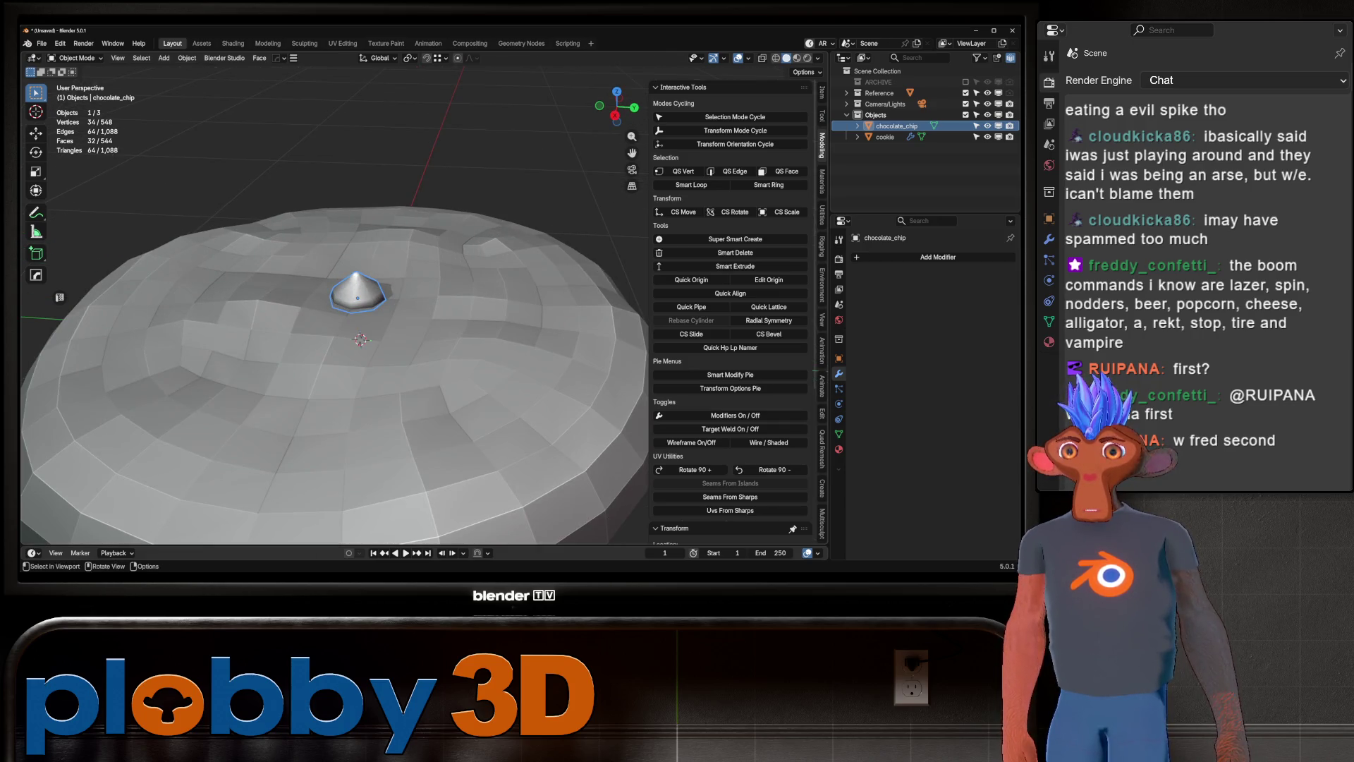
{"action": "scroll", "coordinate": [338, 297], "scroll_direction": "down", "scroll_amount": 4}
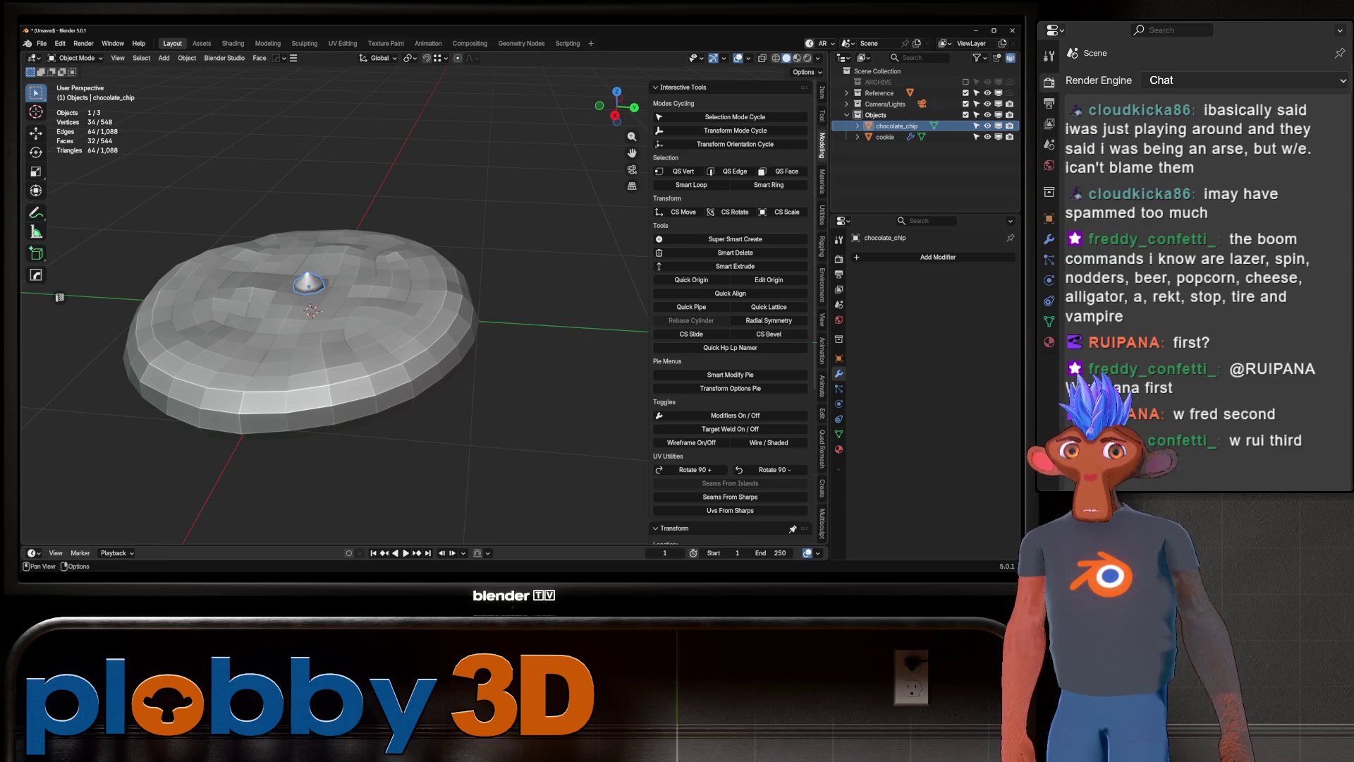
Apply rotation and scale on the chocolate chip.
{"action": "key", "text": "g"}
{"action": "key", "text": "y"}
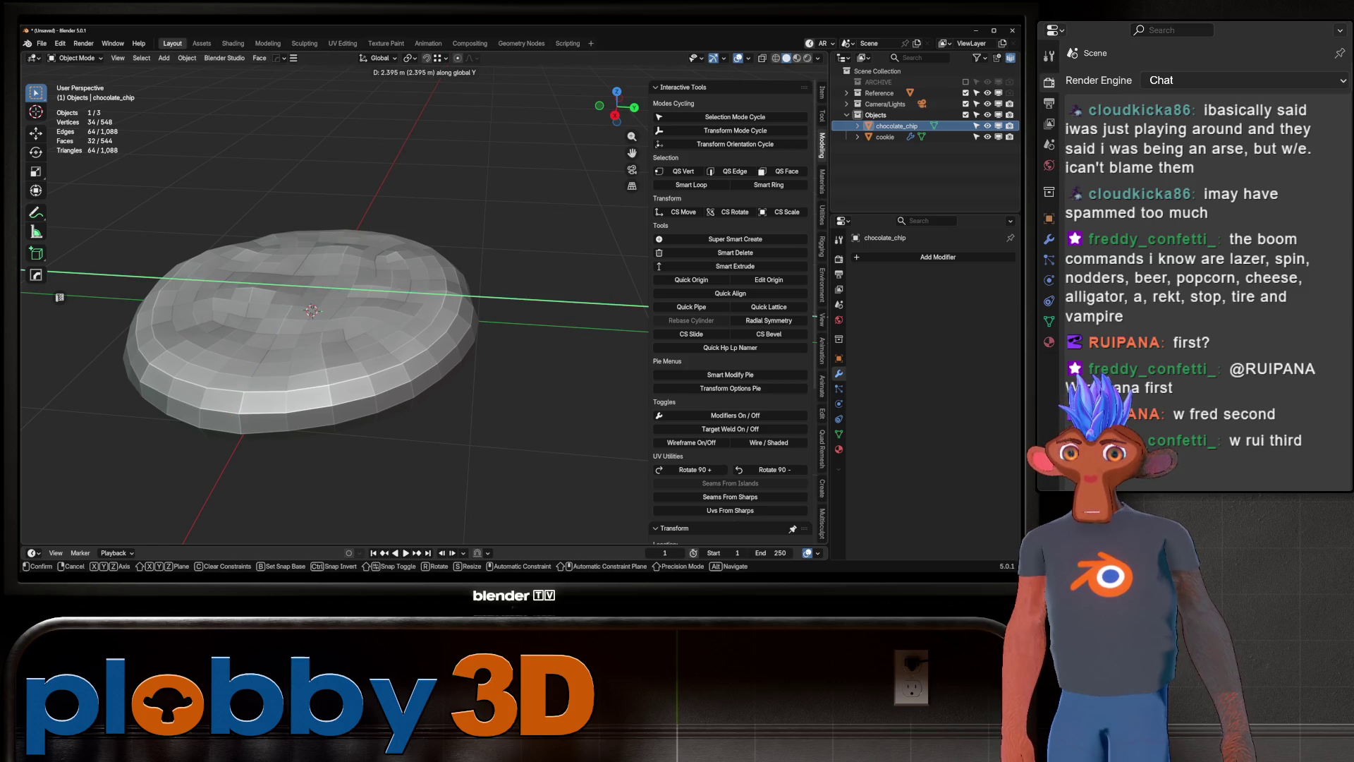
{"action": "key", "text": "Return"}
{"action": "scroll", "coordinate": [335, 310], "scroll_direction": "down", "scroll_amount": 3}
{"action": "key", "text": "ctrl+a"}
{"action": "left_click", "coordinate": [382, 305]}
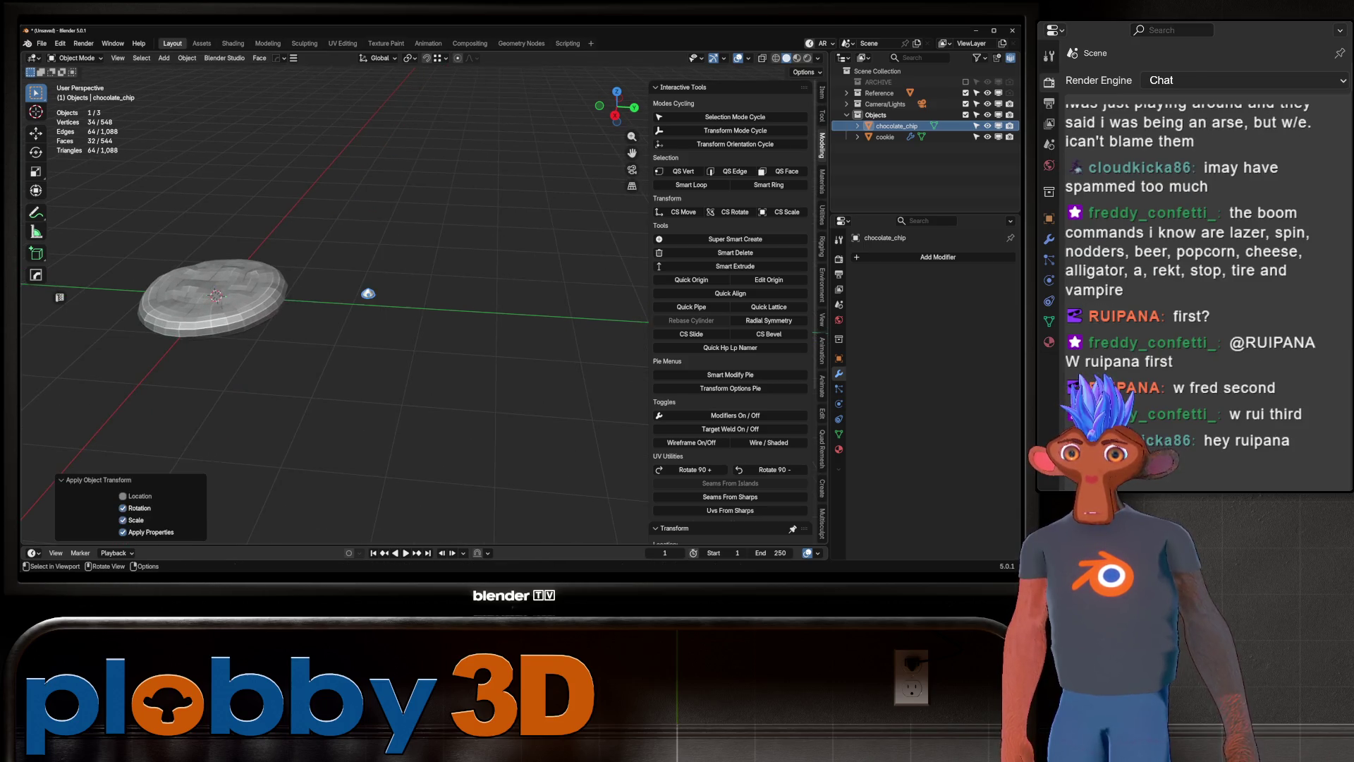
Select the cookie and apply its Displace modifier permanently.
{"action": "middle_click_drag", "start_coordinate": [352, 310], "coordinate": [473, 310], "text": "shift"}
{"action": "scroll", "coordinate": [392, 262], "scroll_direction": "up", "scroll_amount": 4}
{"action": "left_click", "coordinate": [268, 338]}
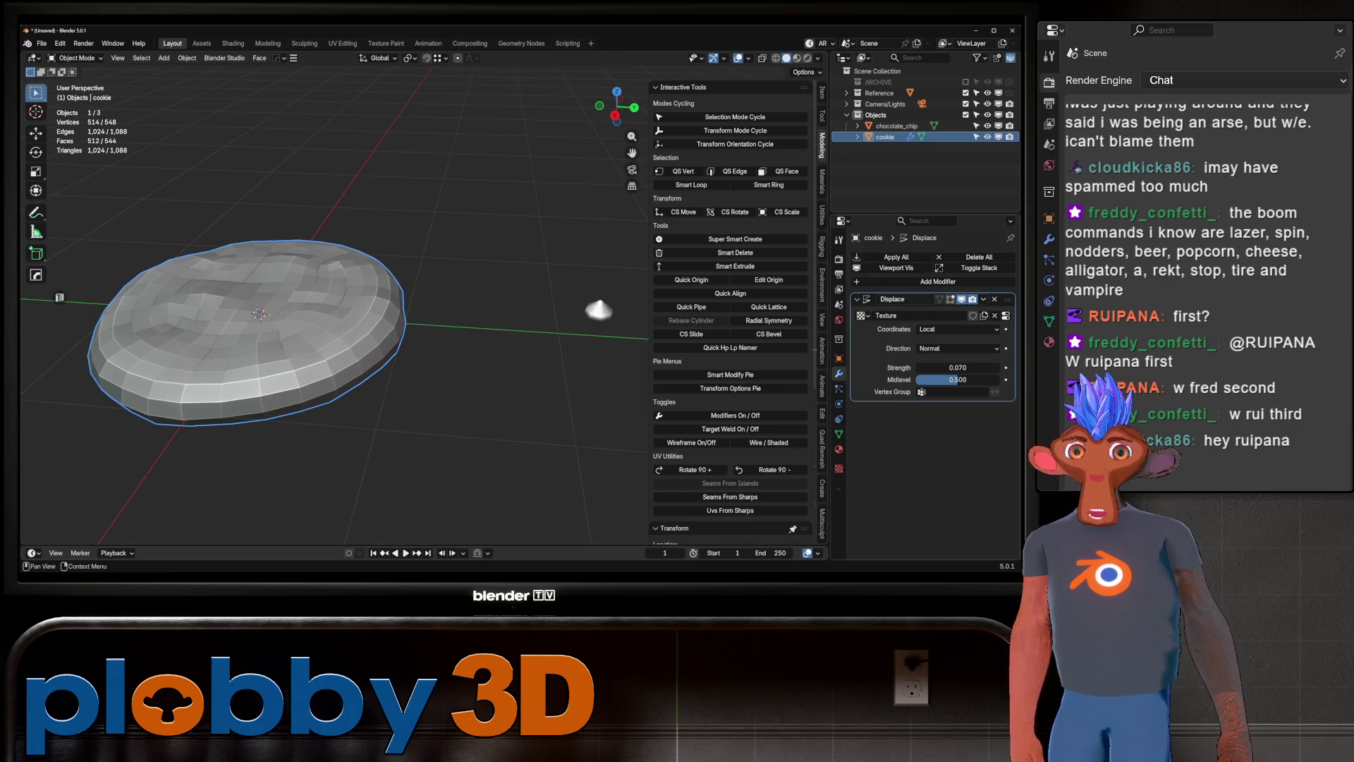
{"action": "key", "text": "ctrl+a"}
Add a Scatter on Surface modifier to the cookie using Poisson Disk distribution.
{"action": "left_click", "coordinate": [935, 256]}
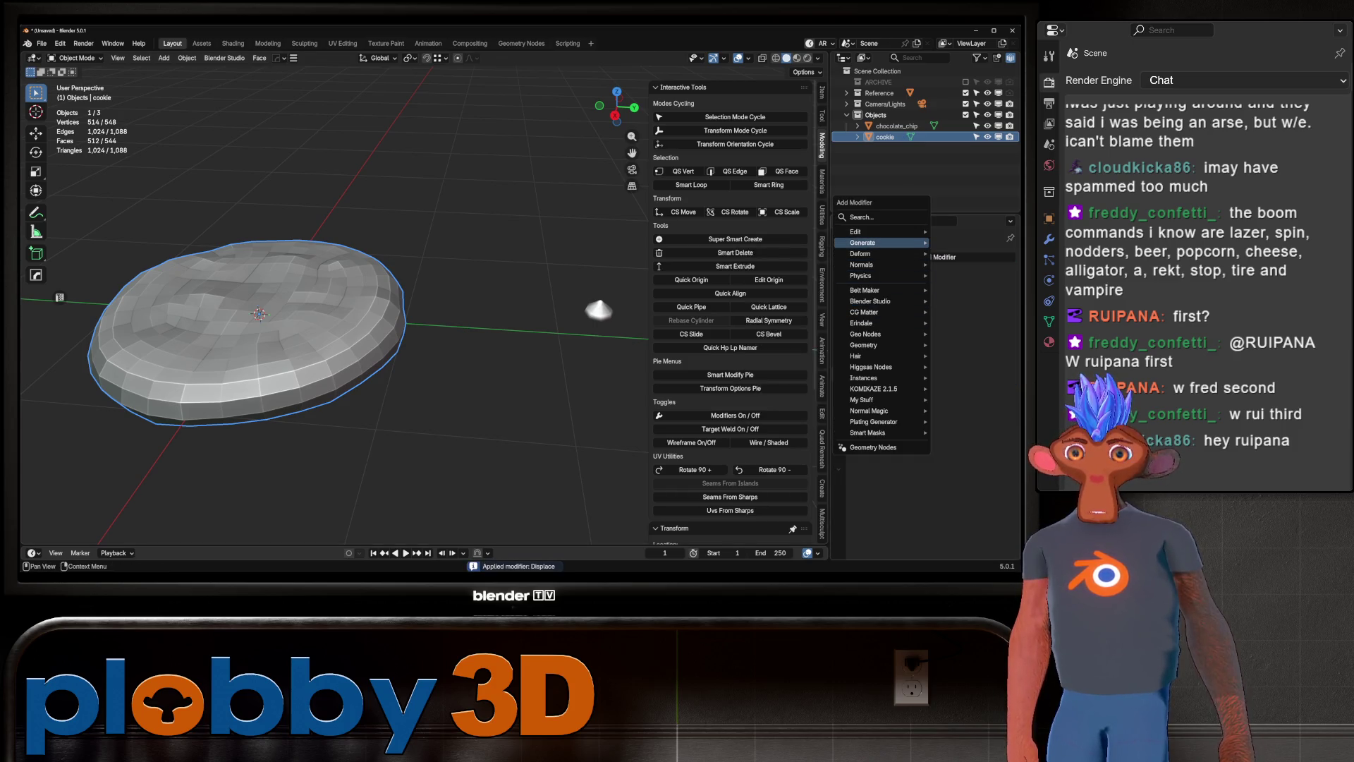
{"action": "mouse_move", "coordinate": [874, 243]}
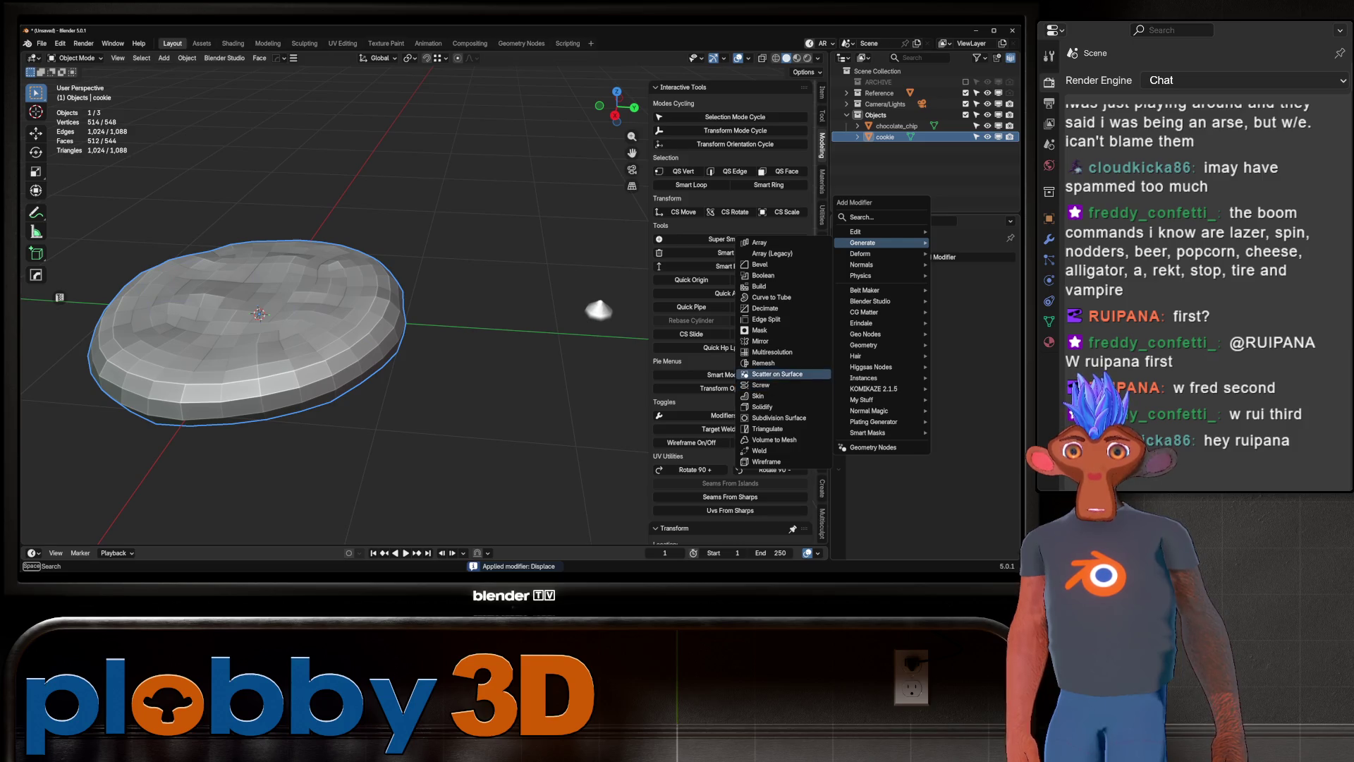
{"action": "left_click", "coordinate": [776, 374]}
{"action": "middle_click_drag", "start_coordinate": [424, 352], "coordinate": [536, 310]}
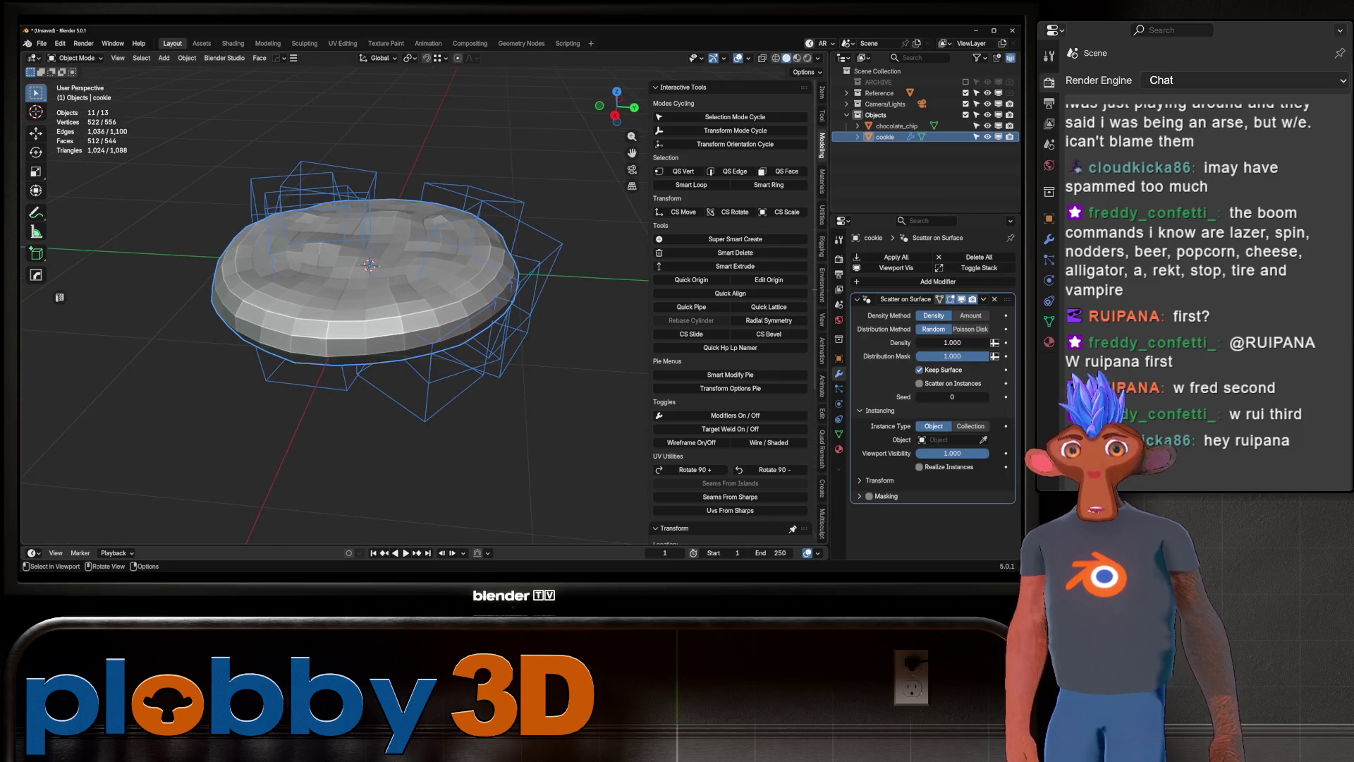
{"action": "left_click", "coordinate": [971, 328]}
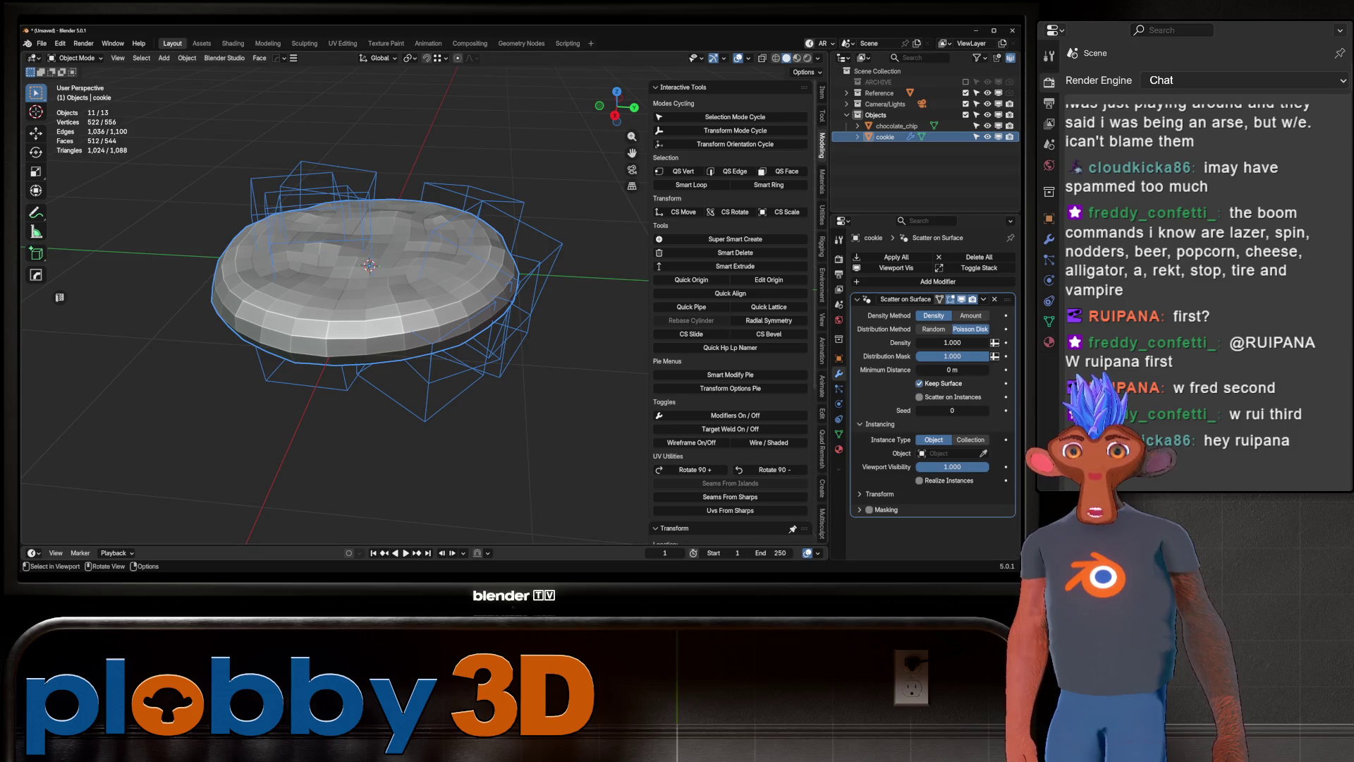
Eyedrop chocolate_chip as the scattered object and inspect the chips on the cookie.
{"action": "middle_click_drag", "start_coordinate": [369, 265], "coordinate": [188, 242], "text": "shift"}
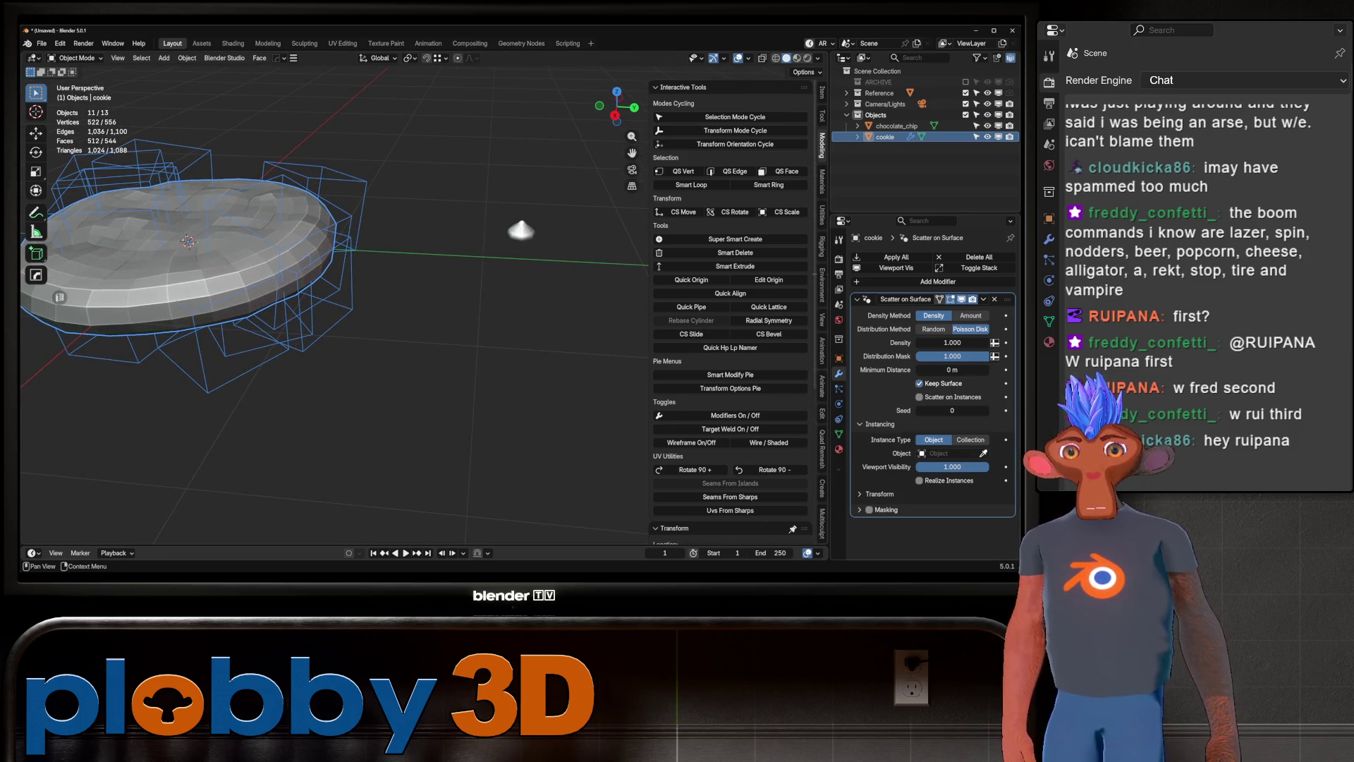
{"action": "left_click", "coordinate": [984, 453]}
{"action": "left_click", "coordinate": [521, 229]}
{"action": "middle_click_drag", "start_coordinate": [424, 268], "coordinate": [621, 338], "text": "shift"}
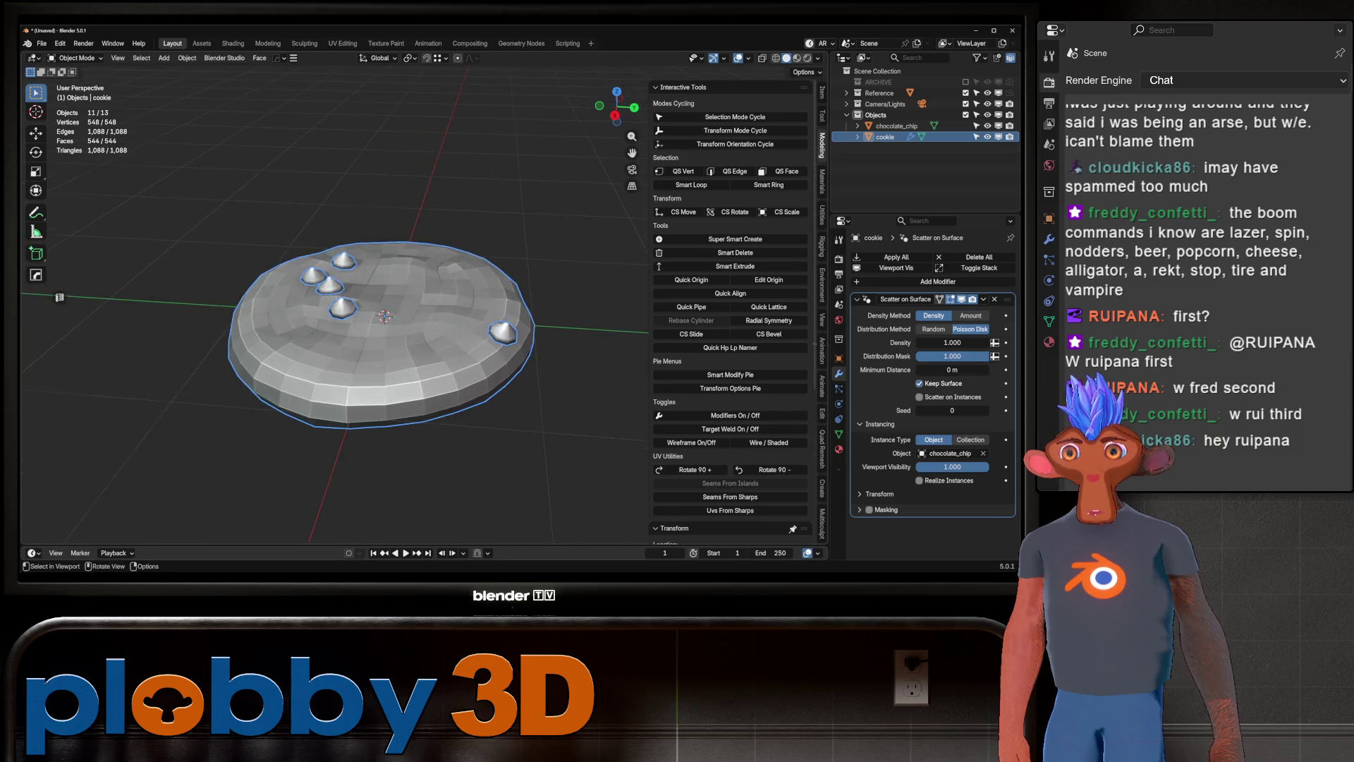
{"action": "mouse_move", "coordinate": [381, 317]}
{"action": "middle_mouse_down"}
{"action": "mouse_move", "coordinate": [381, 367]}
{"action": "mouse_move", "coordinate": [336, 268]}
{"action": "mouse_move", "coordinate": [335, 331]}
{"action": "middle_mouse_up"}
{"action": "scroll", "coordinate": [335, 311], "scroll_direction": "up", "scroll_amount": 5}
{"action": "scroll", "coordinate": [335, 311], "scroll_direction": "down", "scroll_amount": 4}
{"action": "scroll", "coordinate": [335, 331], "scroll_direction": "up", "scroll_amount": 2}
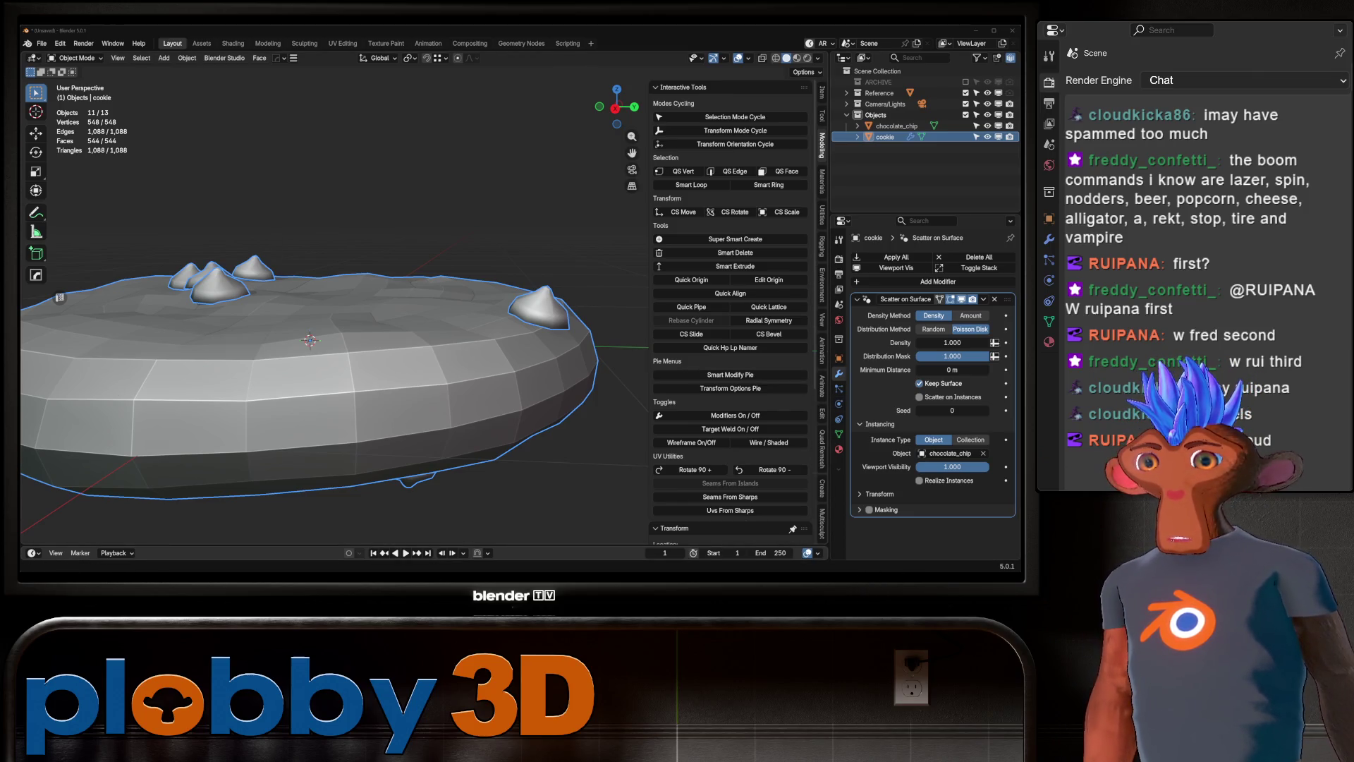
In Warudo, try Character 1 on Plobbyv2, restore Plobby_v1_99, then return to Blender.
{"action": "key", "text": "alt+Tab"}
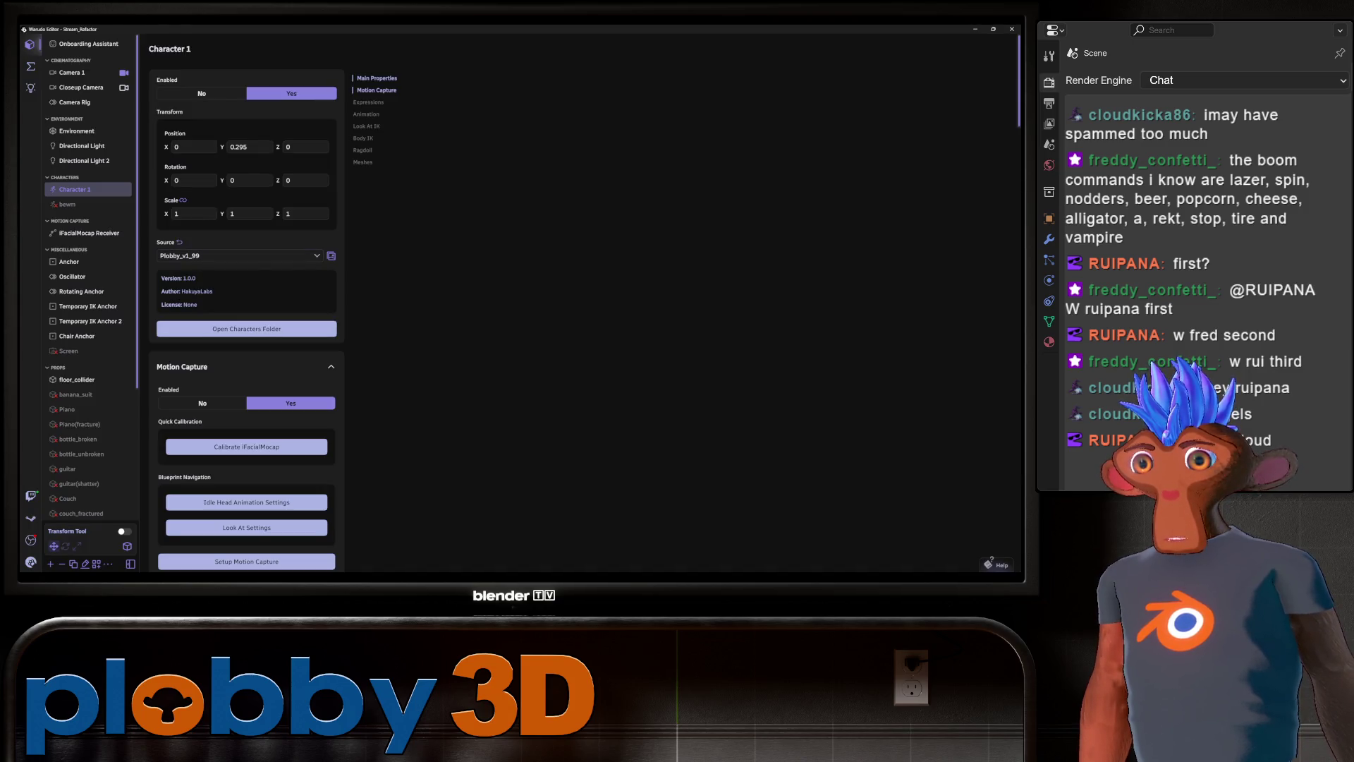
{"action": "left_click", "coordinate": [239, 256]}
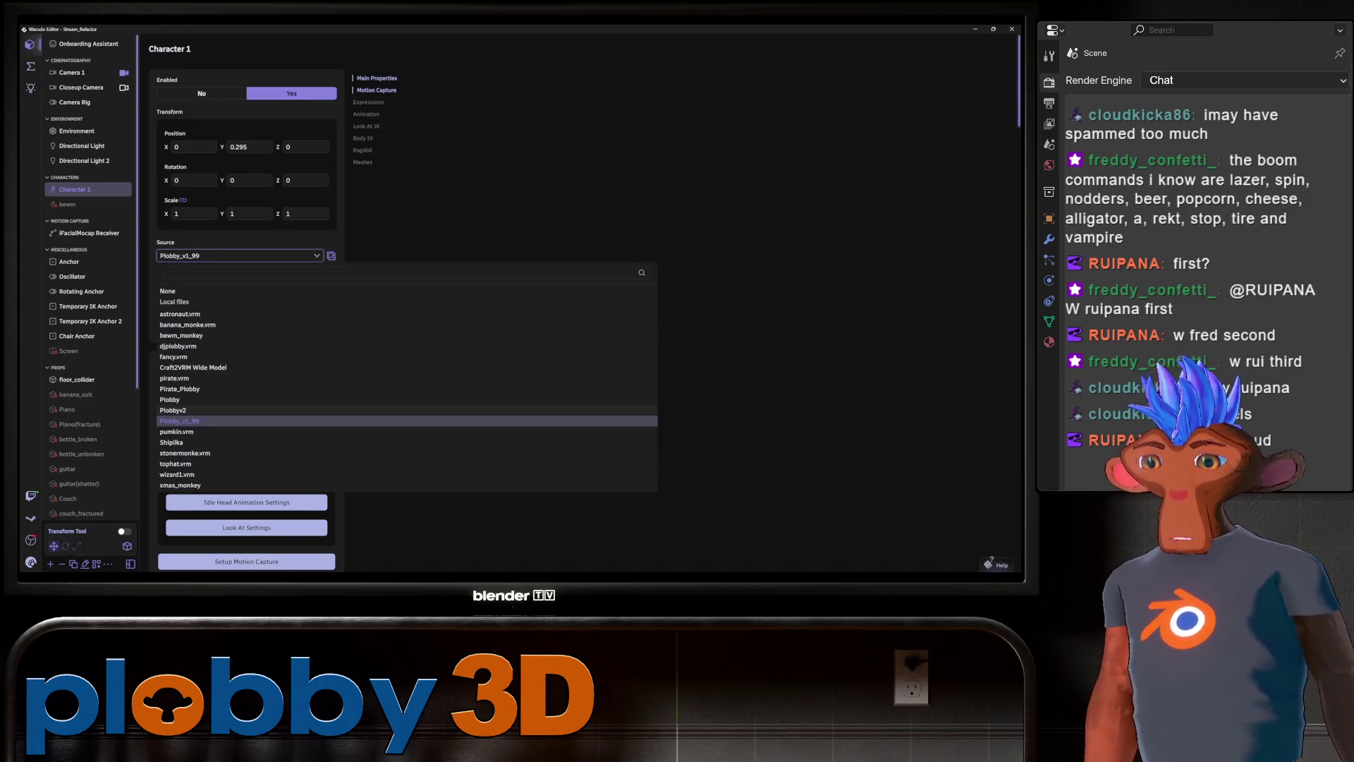
{"action": "left_click", "coordinate": [176, 410]}
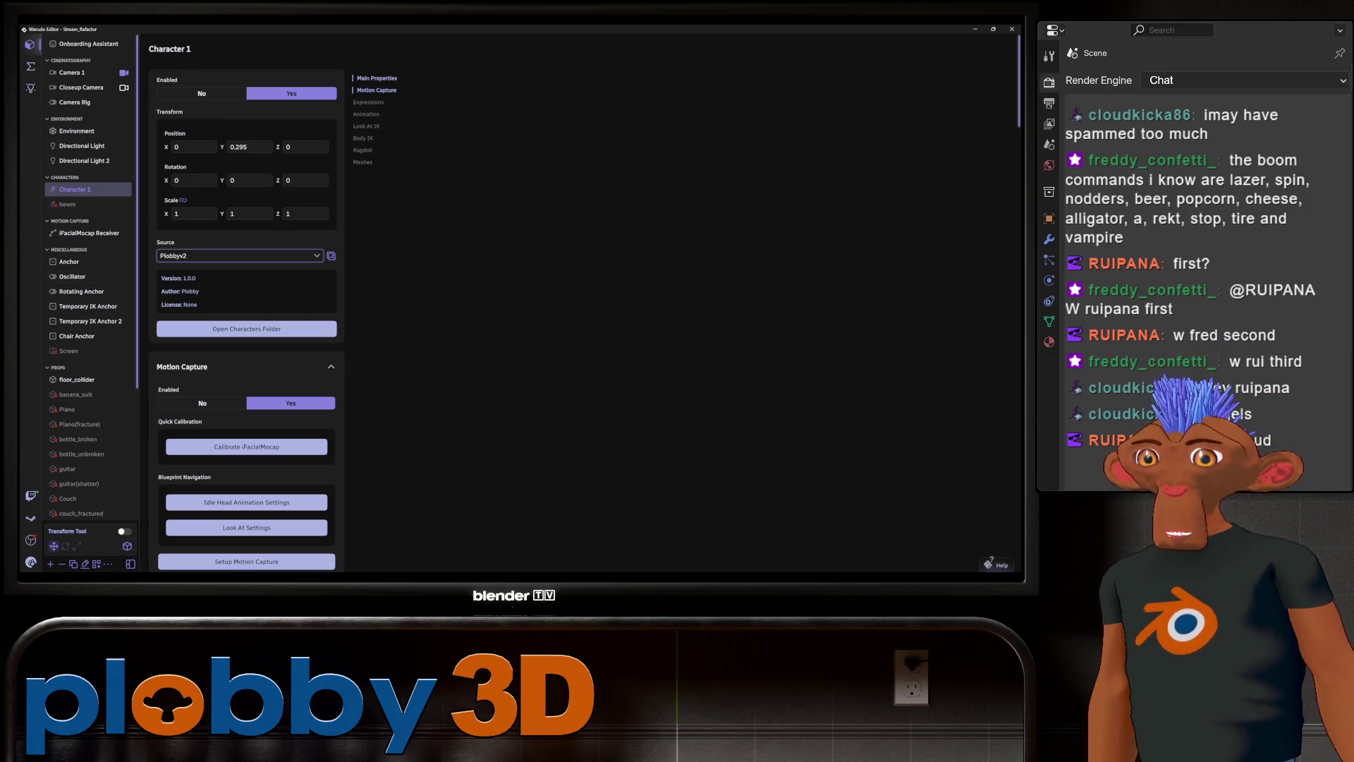
{"action": "left_click", "coordinate": [240, 256]}
{"action": "left_click", "coordinate": [176, 421]}
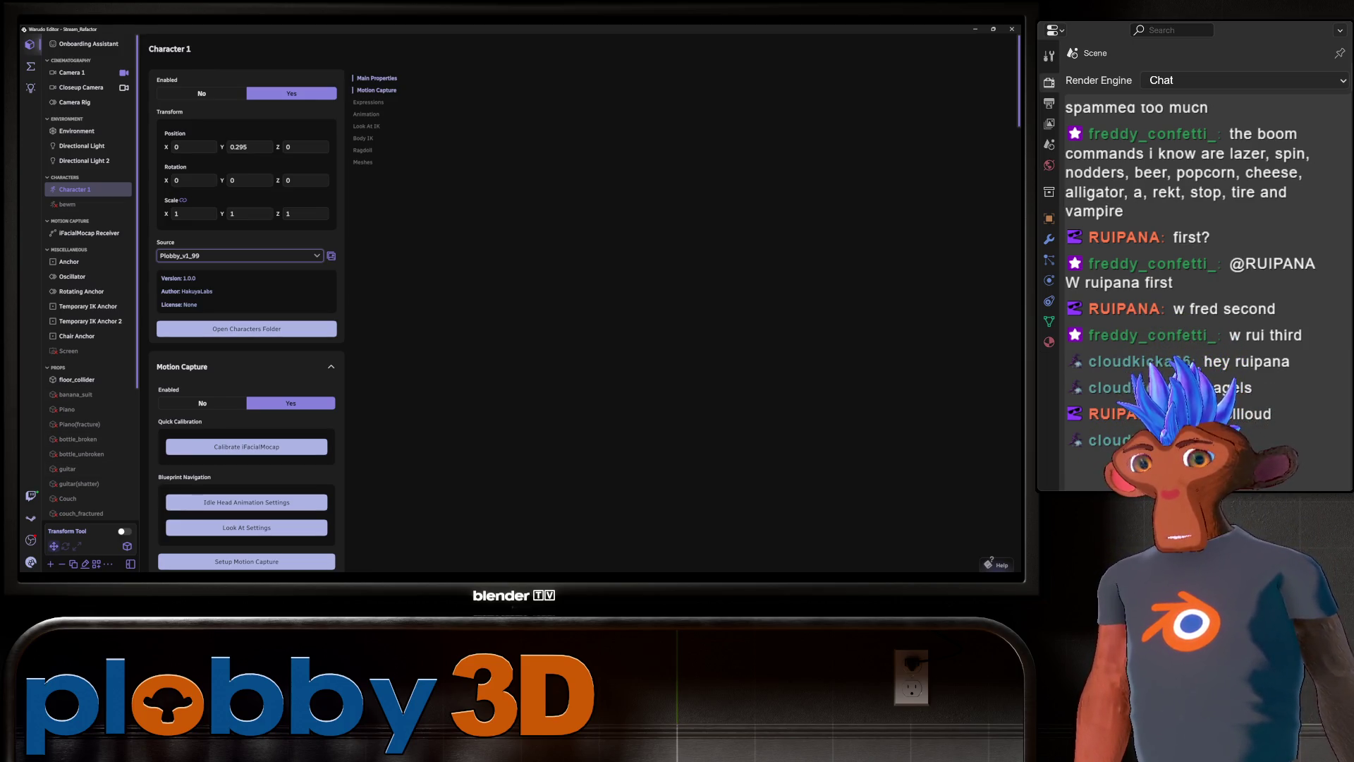
{"action": "key", "text": "alt+Tab"}
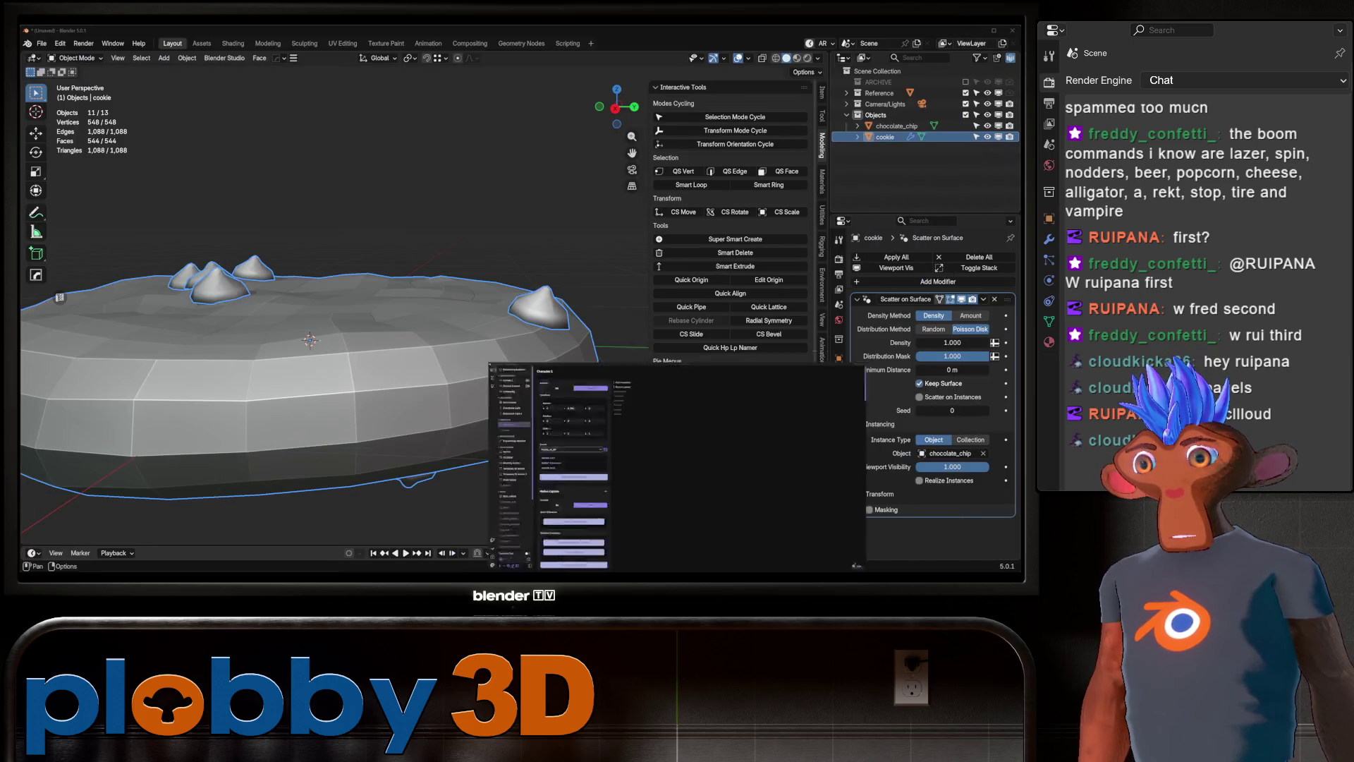
Lower all the chip's vertices along Z with proportional editing turned off.
{"action": "mouse_move", "coordinate": [317, 282]}
{"action": "middle_mouse_down"}
{"action": "mouse_move", "coordinate": [323, 388]}
{"action": "mouse_move", "coordinate": [328, 304]}
{"action": "mouse_move", "coordinate": [452, 282]}
{"action": "middle_mouse_up"}
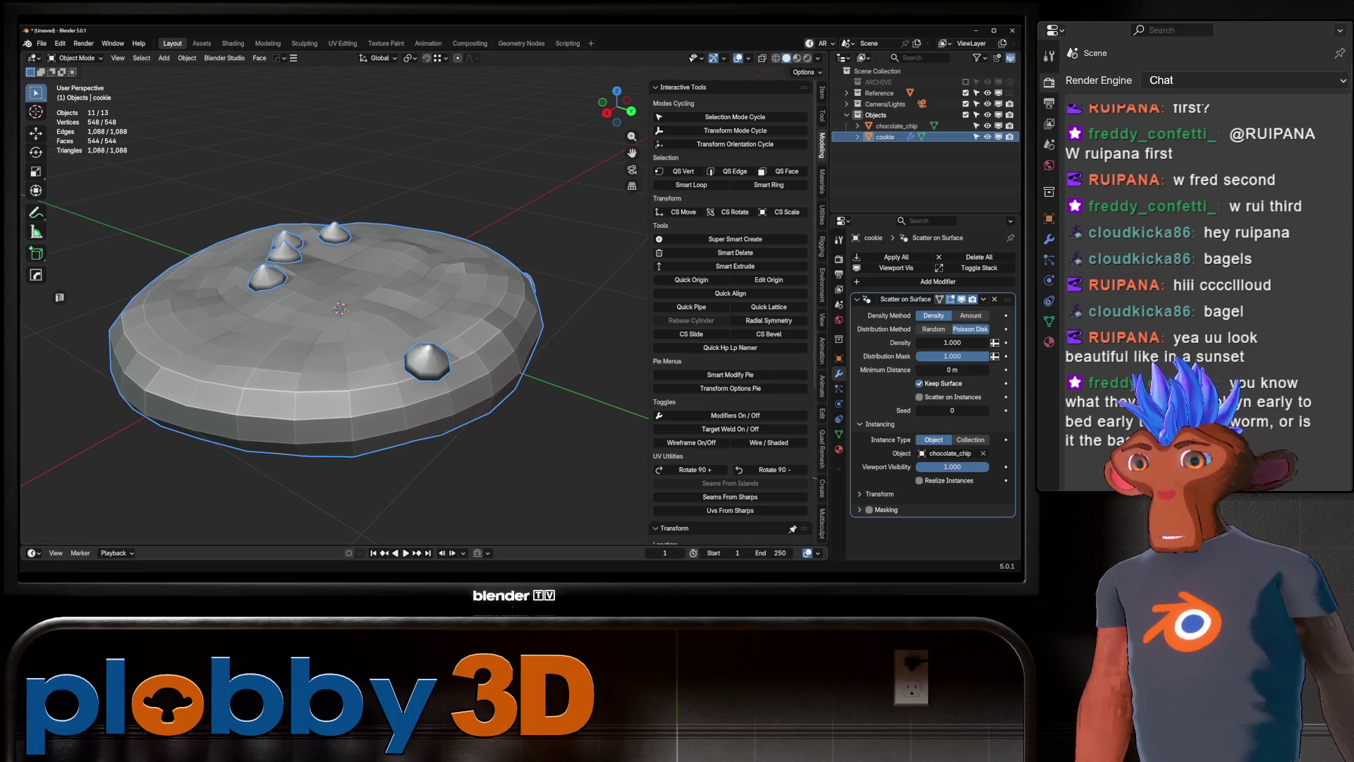
{"action": "scroll", "coordinate": [335, 310], "scroll_direction": "down", "scroll_amount": 4}
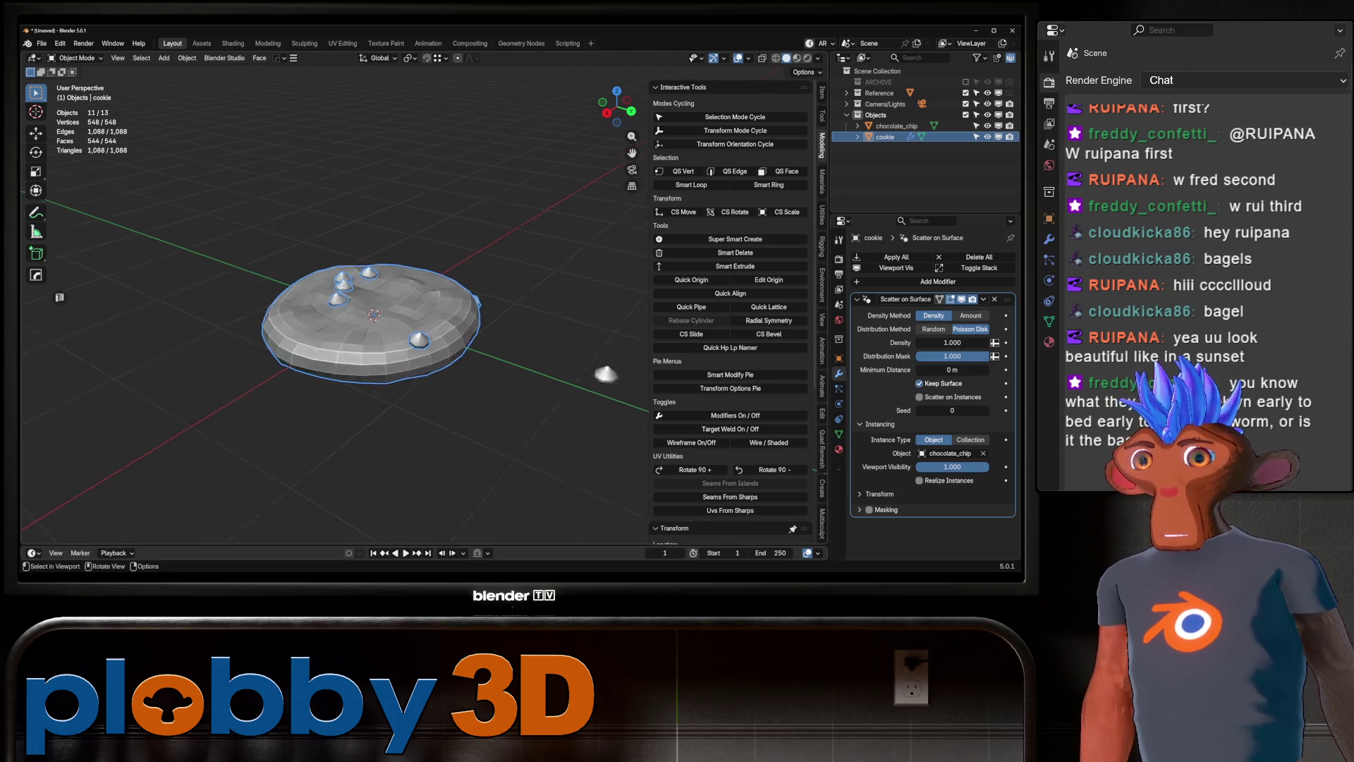
{"action": "key", "text": "Tab"}
{"action": "left_click", "coordinate": [896, 126]}
{"action": "key", "text": "a"}
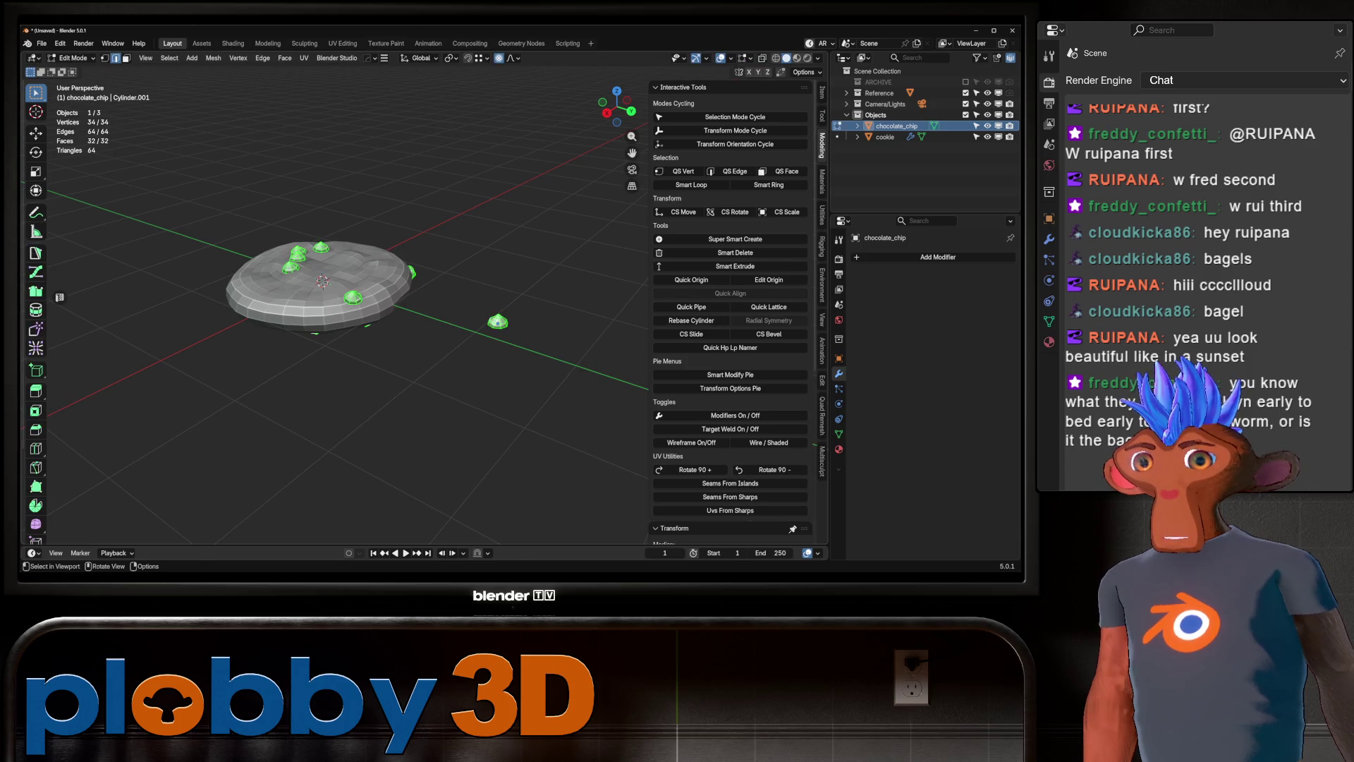
{"action": "key", "text": "o"}
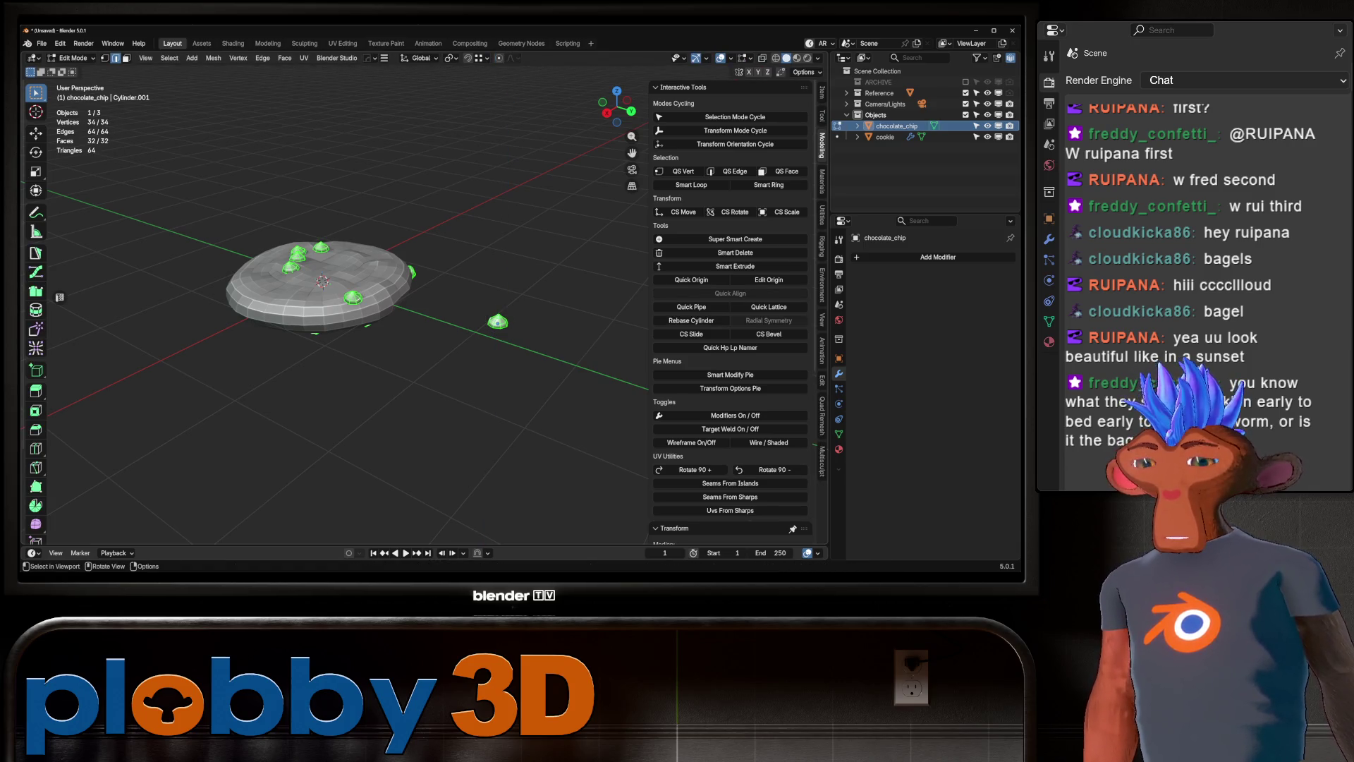
{"action": "key", "text": "g"}
{"action": "key", "text": "z"}
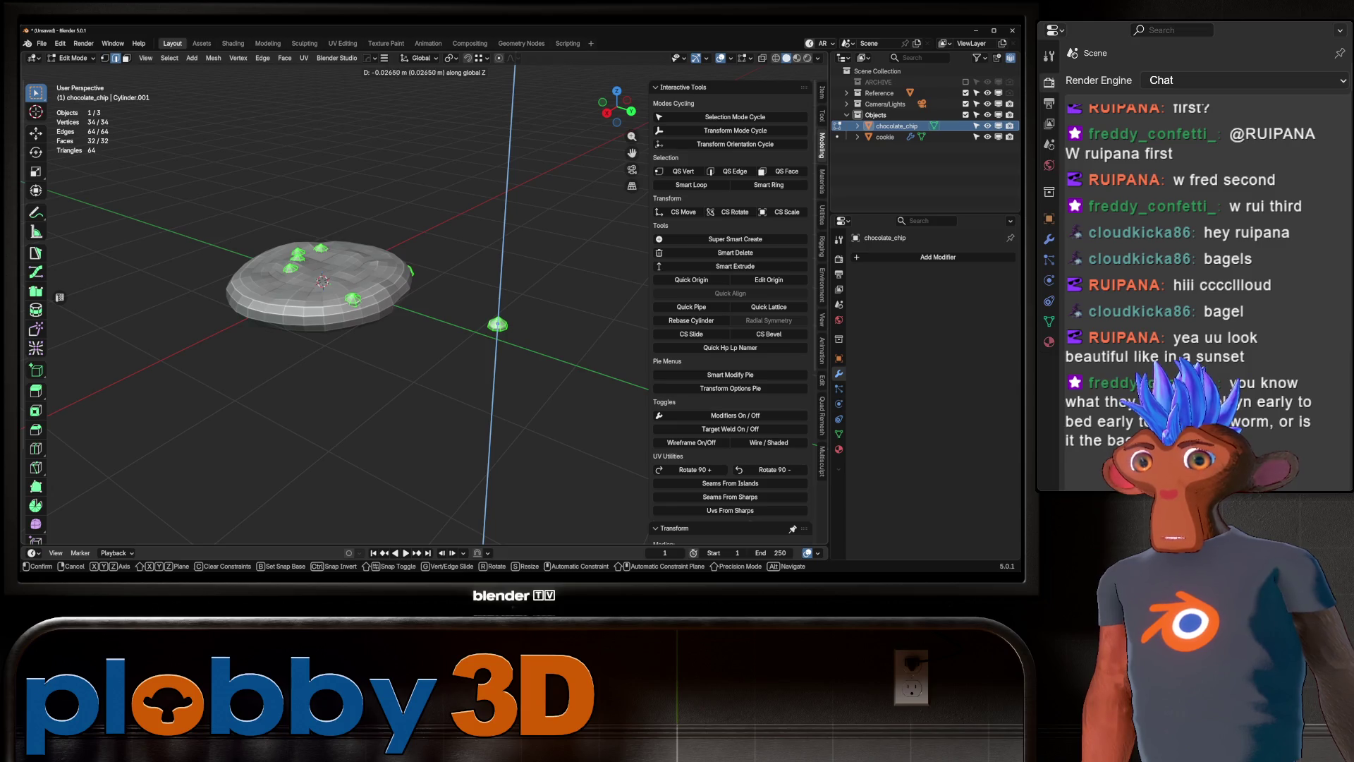
{"action": "key", "text": "Return"}
{"action": "key", "text": "Tab"}
On the cookie's Scatter on Surface, enable Randomize and add random scale variation.
{"action": "mouse_move", "coordinate": [335, 310]}
{"action": "middle_mouse_down"}
{"action": "mouse_move", "coordinate": [335, 247]}
{"action": "mouse_move", "coordinate": [346, 346]}
{"action": "middle_mouse_up"}
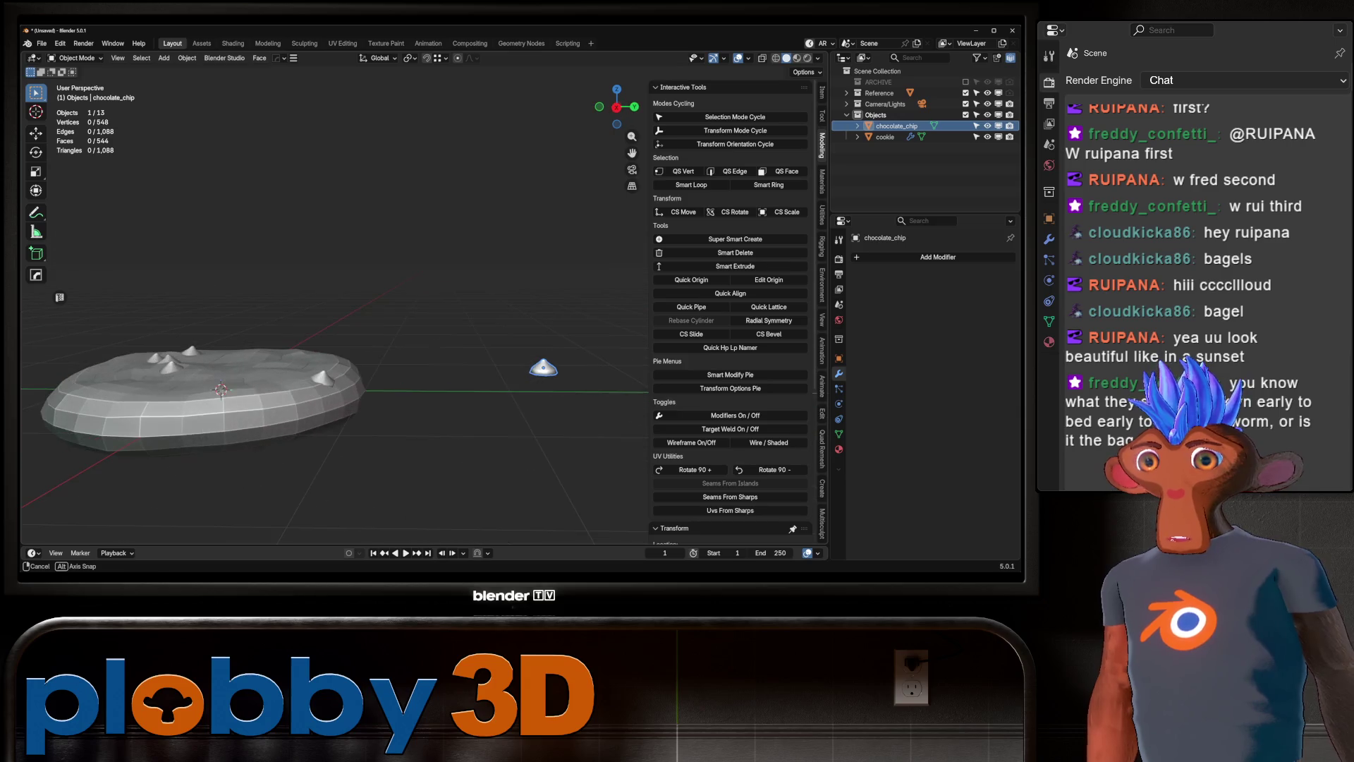
{"action": "left_click", "coordinate": [282, 395]}
{"action": "mouse_move", "coordinate": [282, 395]}
{"action": "middle_mouse_down"}
{"action": "mouse_move", "coordinate": [332, 373]}
{"action": "mouse_move", "coordinate": [331, 321]}
{"action": "middle_mouse_up"}
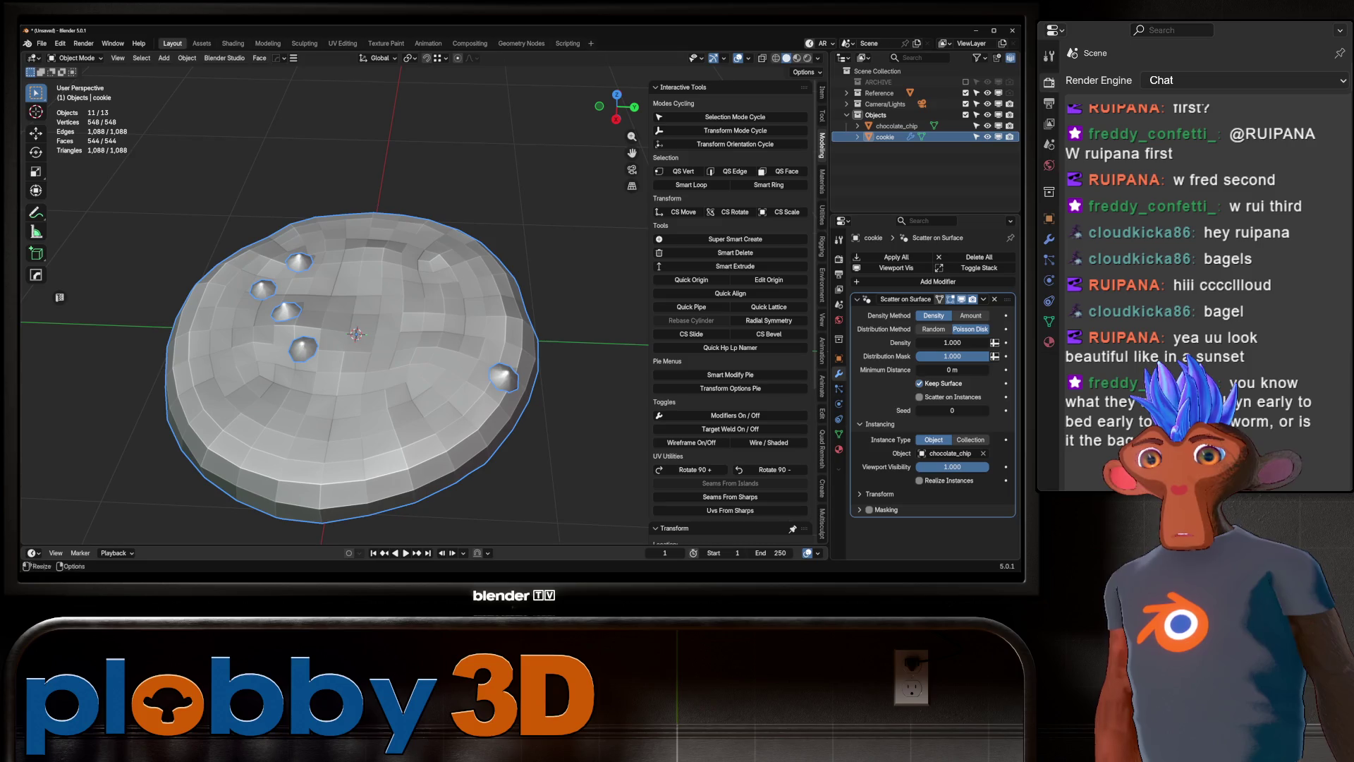
{"action": "left_click", "coordinate": [880, 494]}
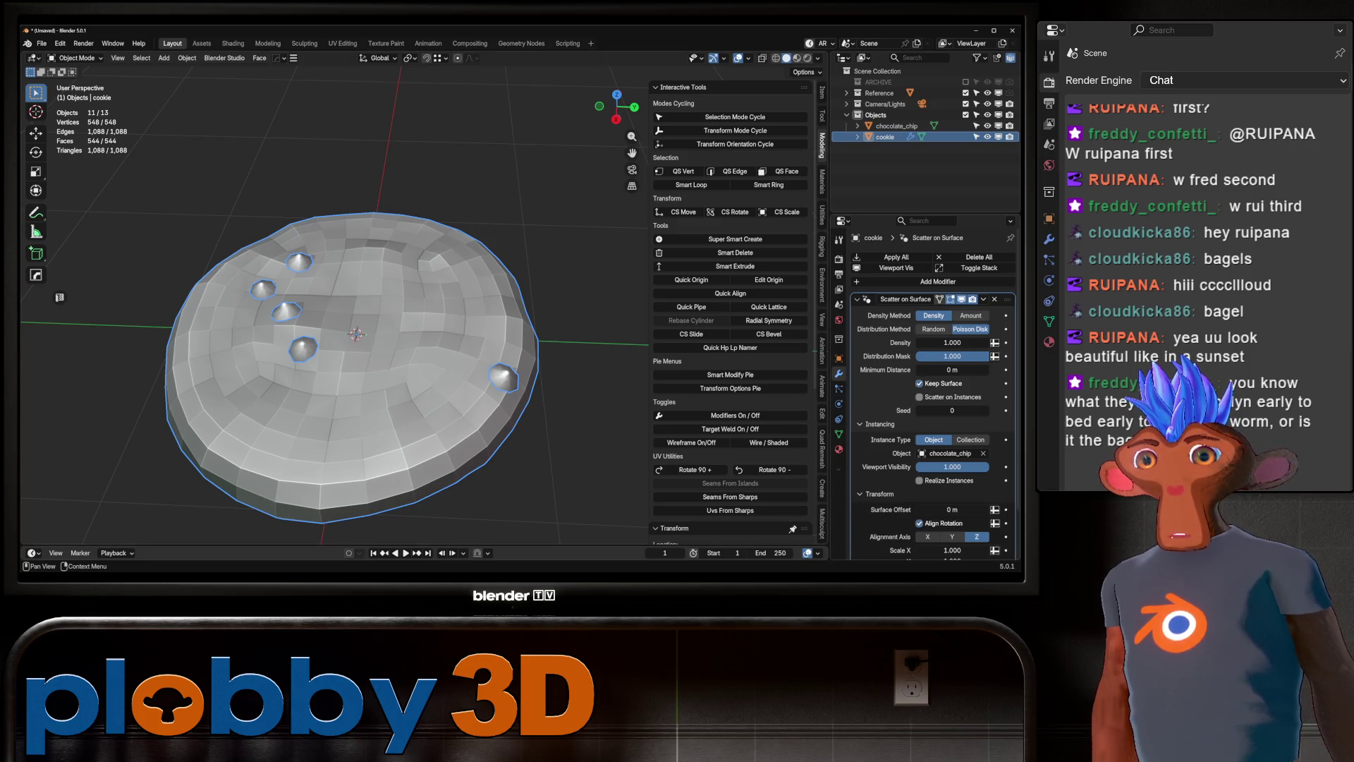
{"action": "scroll", "coordinate": [917, 423], "scroll_direction": "down", "scroll_amount": 3}
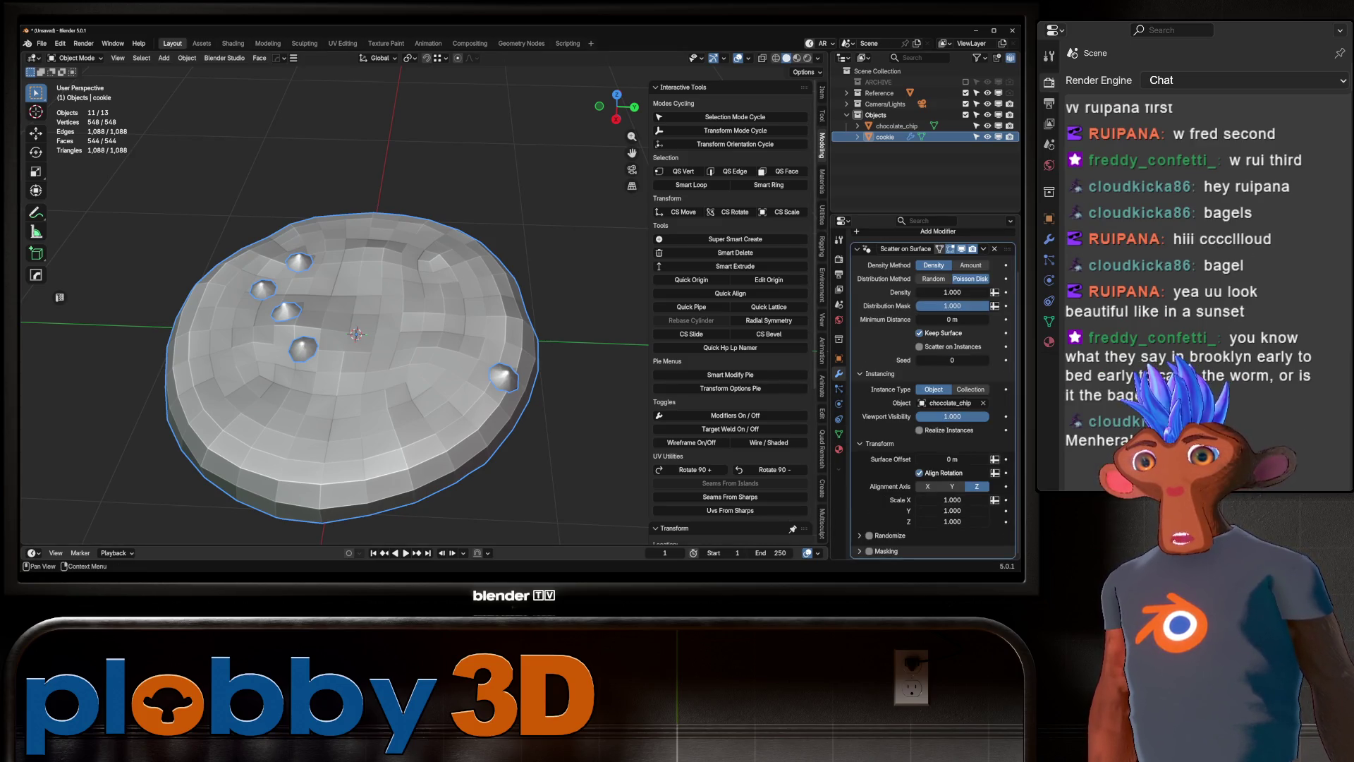
{"action": "left_click", "coordinate": [870, 535]}
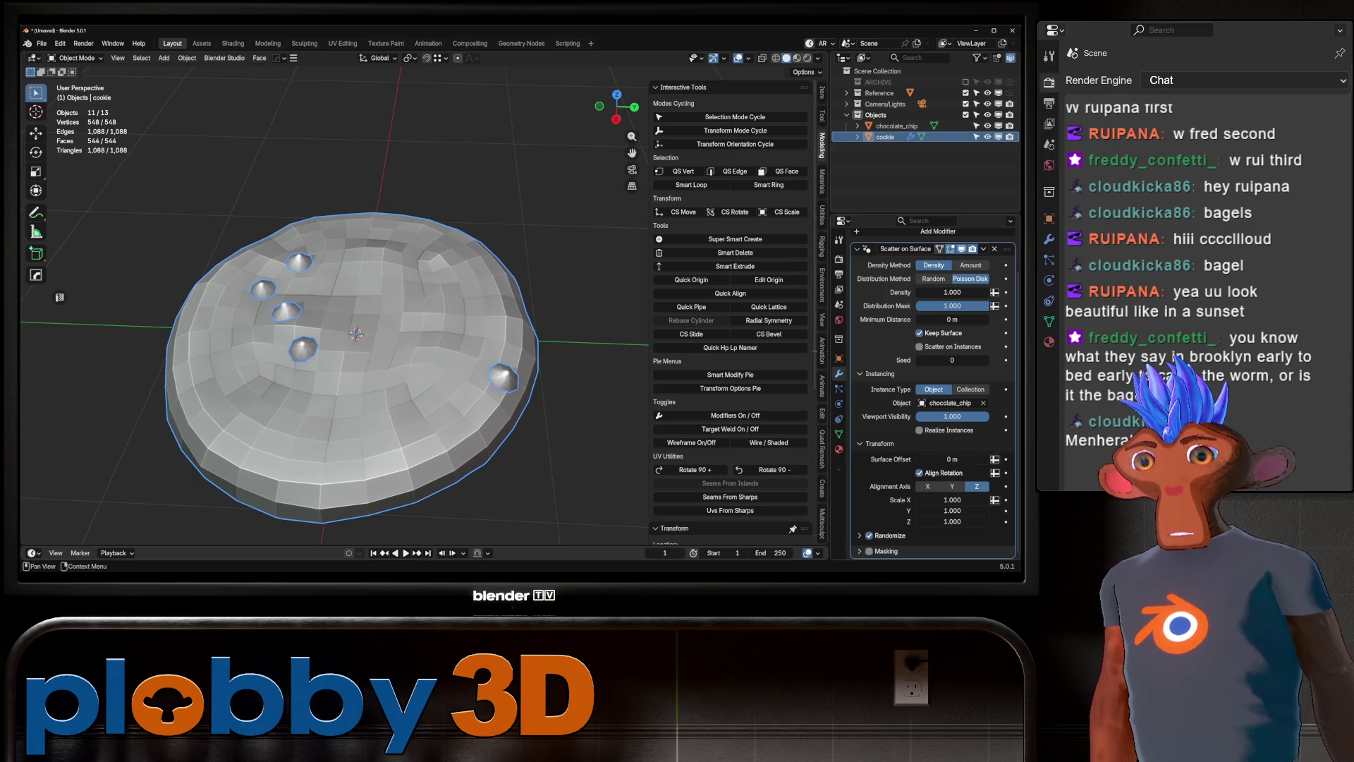
{"action": "left_click", "coordinate": [860, 535]}
{"action": "scroll", "coordinate": [931, 396], "scroll_direction": "down", "scroll_amount": 8}
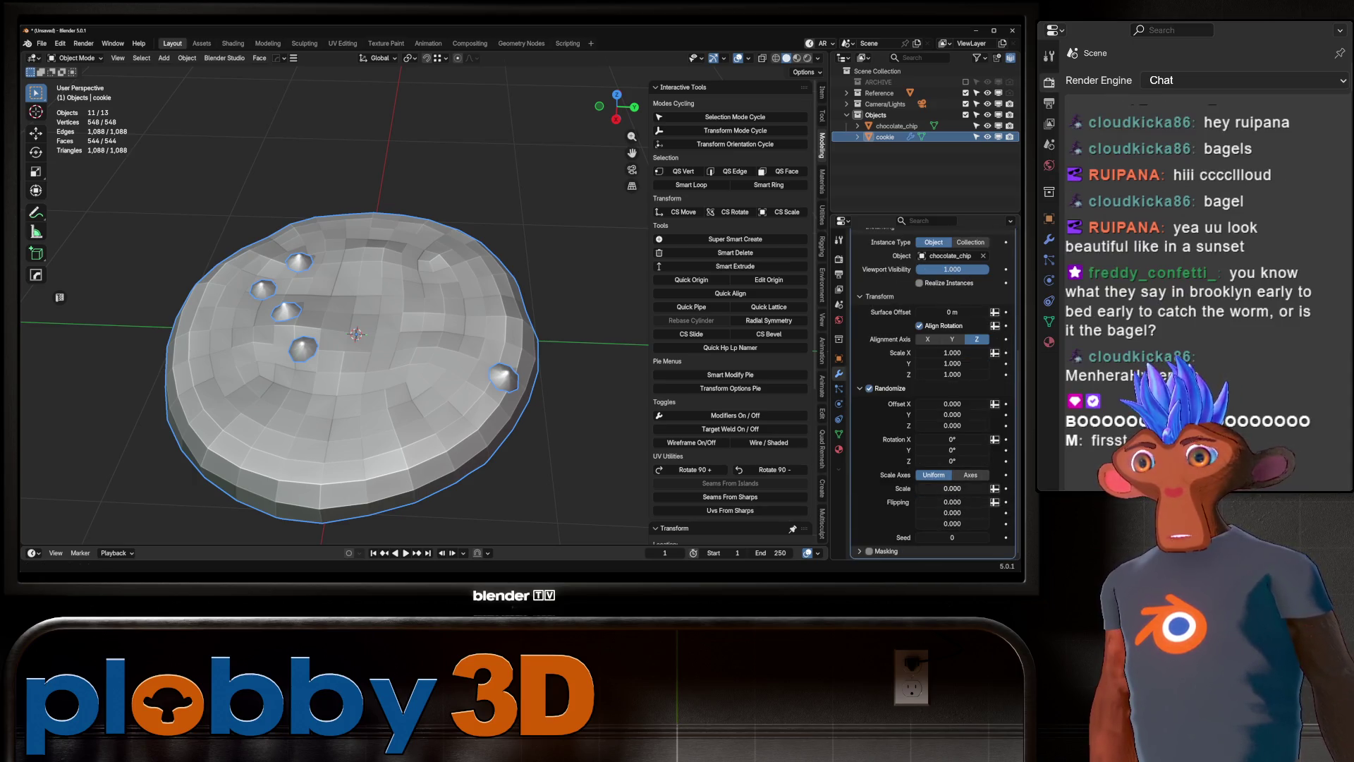
{"action": "mouse_move", "coordinate": [952, 488]}
{"action": "left_mouse_down"}
{"action": "mouse_move", "coordinate": [972, 488]}
{"action": "mouse_move", "coordinate": [957, 461]}
{"action": "mouse_move", "coordinate": [988, 461]}
{"action": "mouse_move", "coordinate": [954, 450]}
{"action": "mouse_move", "coordinate": [1001, 450]}
{"action": "mouse_move", "coordinate": [937, 439]}
{"action": "mouse_move", "coordinate": [969, 439]}
{"action": "left_mouse_up"}
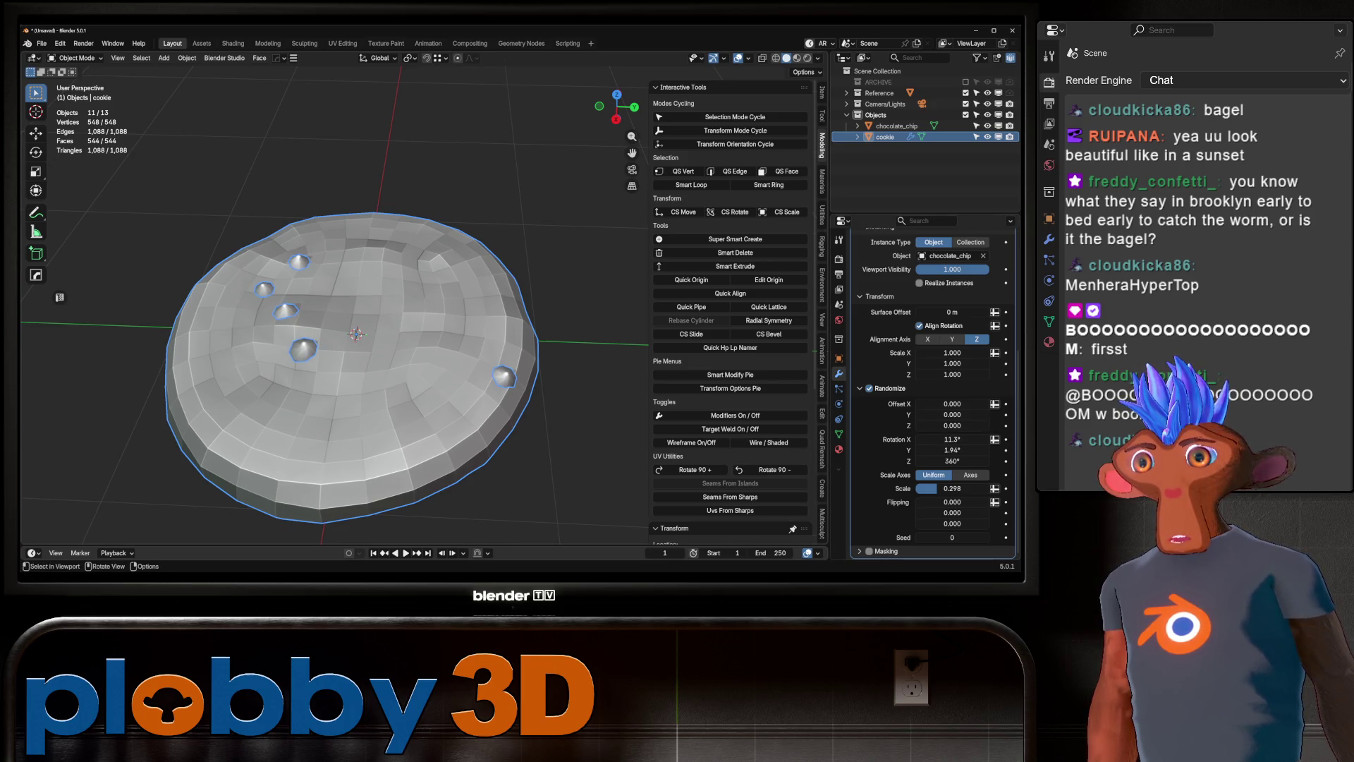
Randomize chip X rotation, raise density to 30.844, and set minimum distance 0.146 m.
{"action": "middle_click_drag", "start_coordinate": [352, 424], "coordinate": [353, 233]}
{"action": "scroll", "coordinate": [352, 318], "scroll_direction": "up", "scroll_amount": 5}
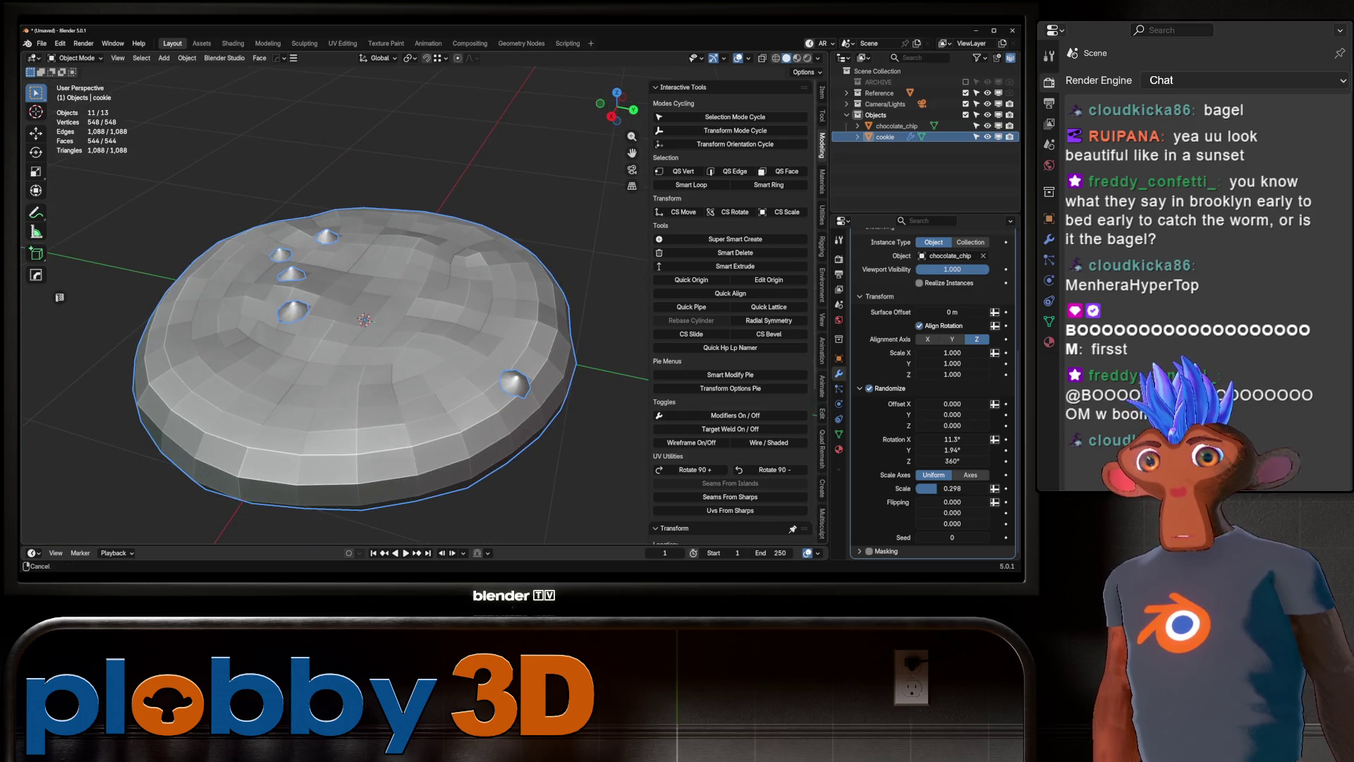
{"action": "scroll", "coordinate": [931, 317], "scroll_direction": "up", "scroll_amount": 3}
{"action": "mouse_move", "coordinate": [952, 296]}
{"action": "left_mouse_down"}
{"action": "mouse_move", "coordinate": [1023, 297]}
{"action": "mouse_move", "coordinate": [953, 296]}
{"action": "mouse_move", "coordinate": [954, 324]}
{"action": "mouse_move", "coordinate": [976, 323]}
{"action": "left_mouse_up"}
{"action": "mouse_move", "coordinate": [458, 465]}
{"action": "middle_mouse_down"}
{"action": "mouse_move", "coordinate": [508, 442]}
{"action": "mouse_move", "coordinate": [611, 325]}
{"action": "mouse_move", "coordinate": [600, 342]}
{"action": "middle_mouse_up"}
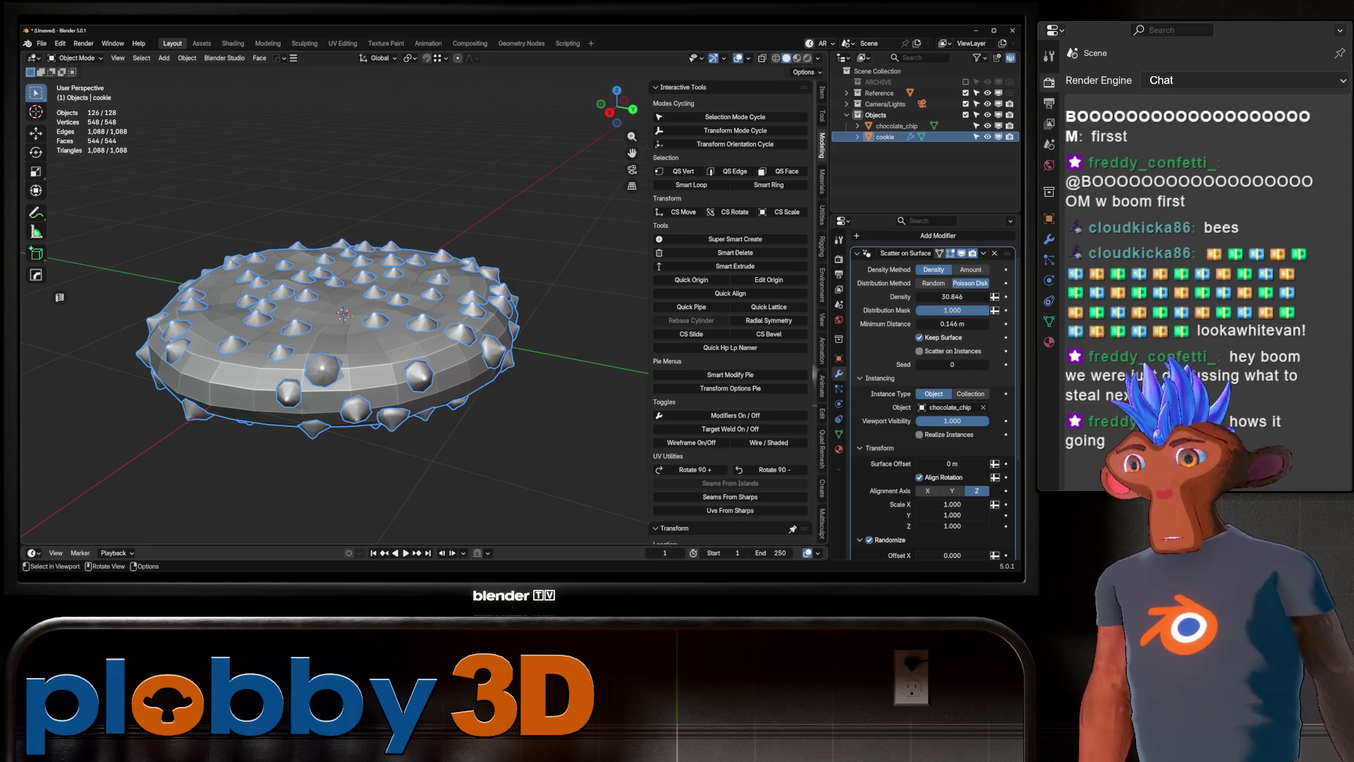
Set chip scale to 1.283, increase random scale, and cut density to 3.657.
{"action": "scroll", "coordinate": [931, 394], "scroll_direction": "down", "scroll_amount": 5}
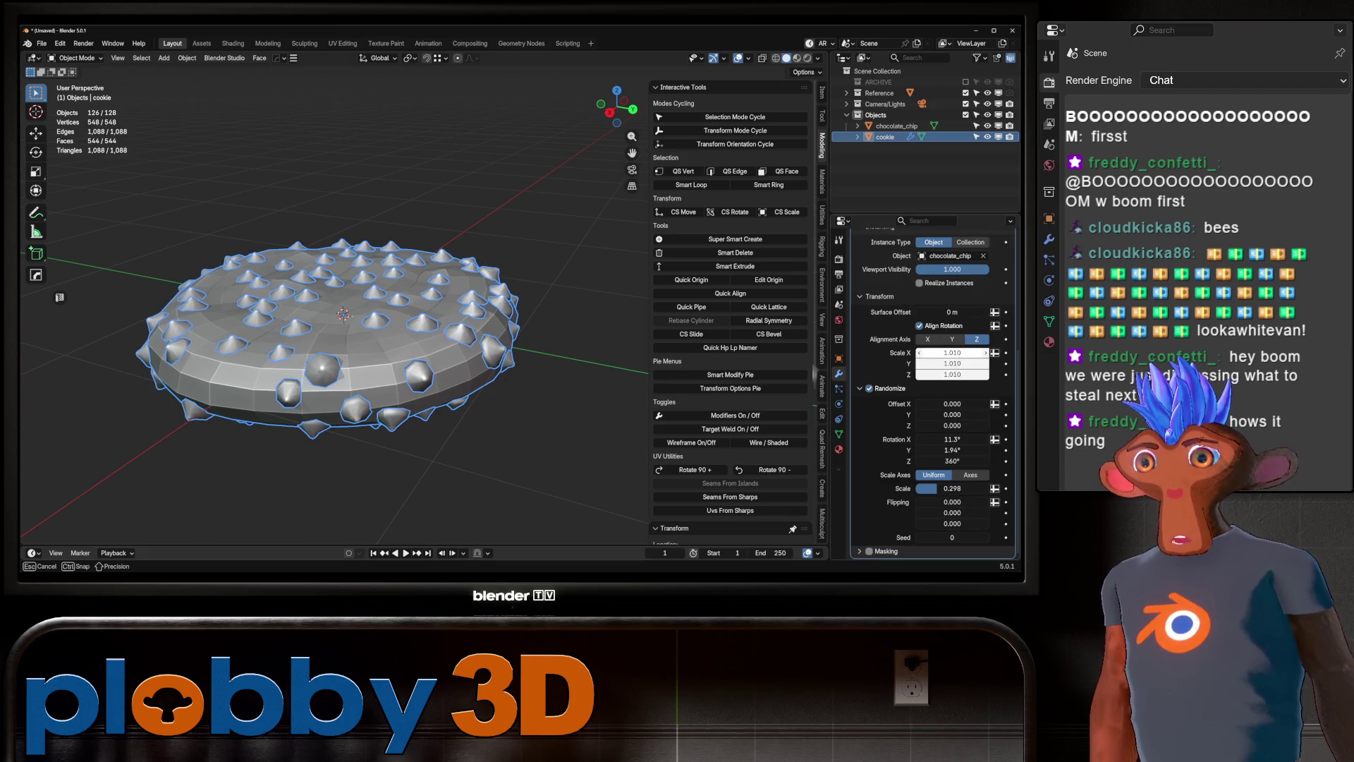
{"action": "left_click_drag", "start_coordinate": [952, 352], "coordinate": [977, 352]}
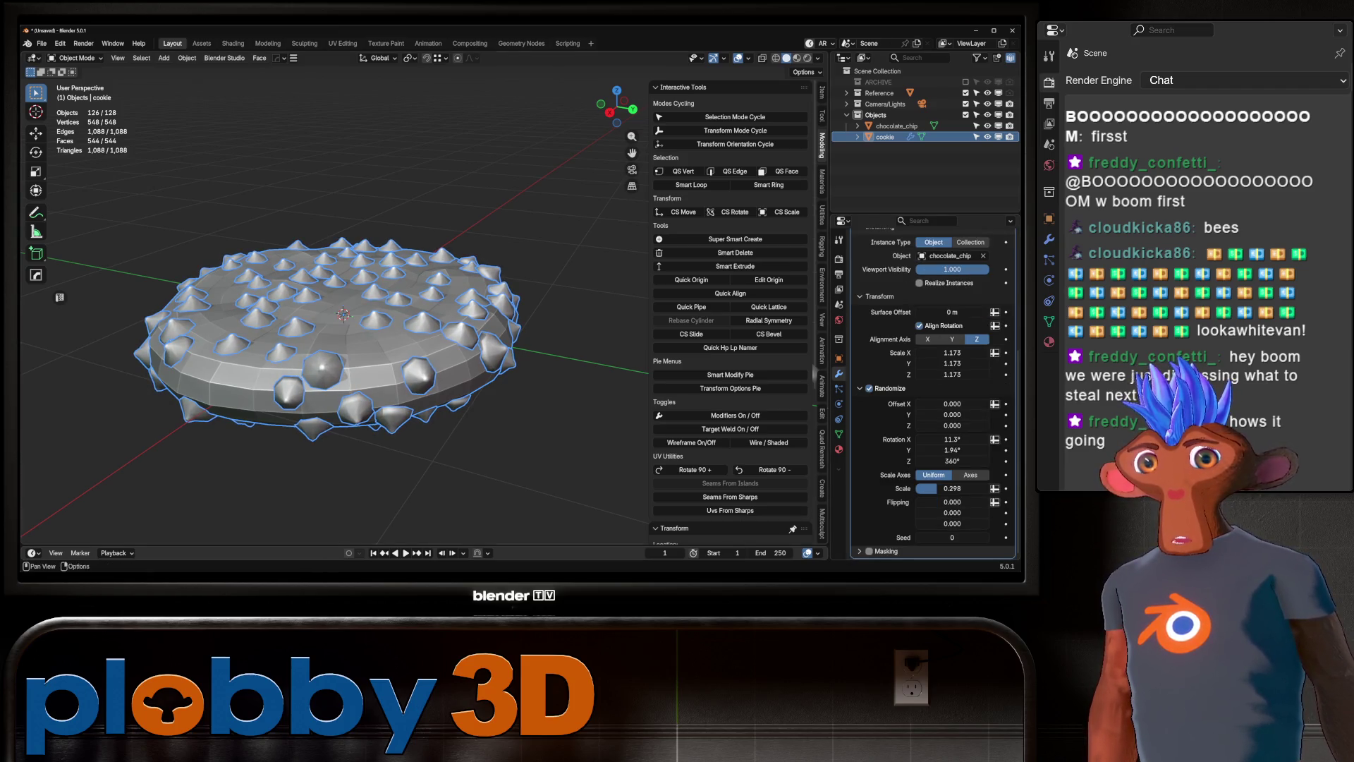
{"action": "left_click_drag", "start_coordinate": [952, 488], "coordinate": [974, 488]}
{"action": "mouse_move", "coordinate": [451, 395]}
{"action": "middle_mouse_down"}
{"action": "mouse_move", "coordinate": [574, 383]}
{"action": "mouse_move", "coordinate": [550, 303]}
{"action": "middle_mouse_up"}
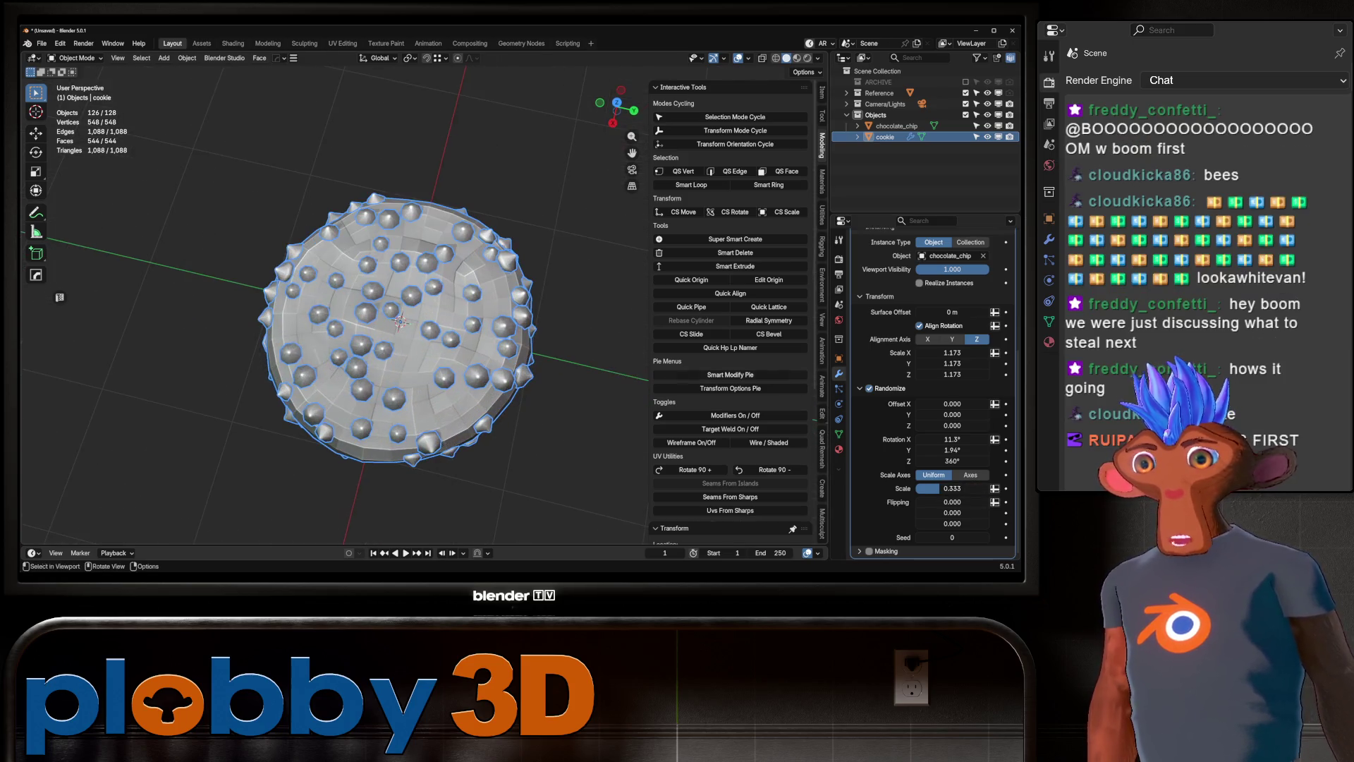
{"action": "scroll", "coordinate": [931, 395], "scroll_direction": "up", "scroll_amount": 5}
{"action": "left_click_drag", "start_coordinate": [952, 318], "coordinate": [921, 319]}
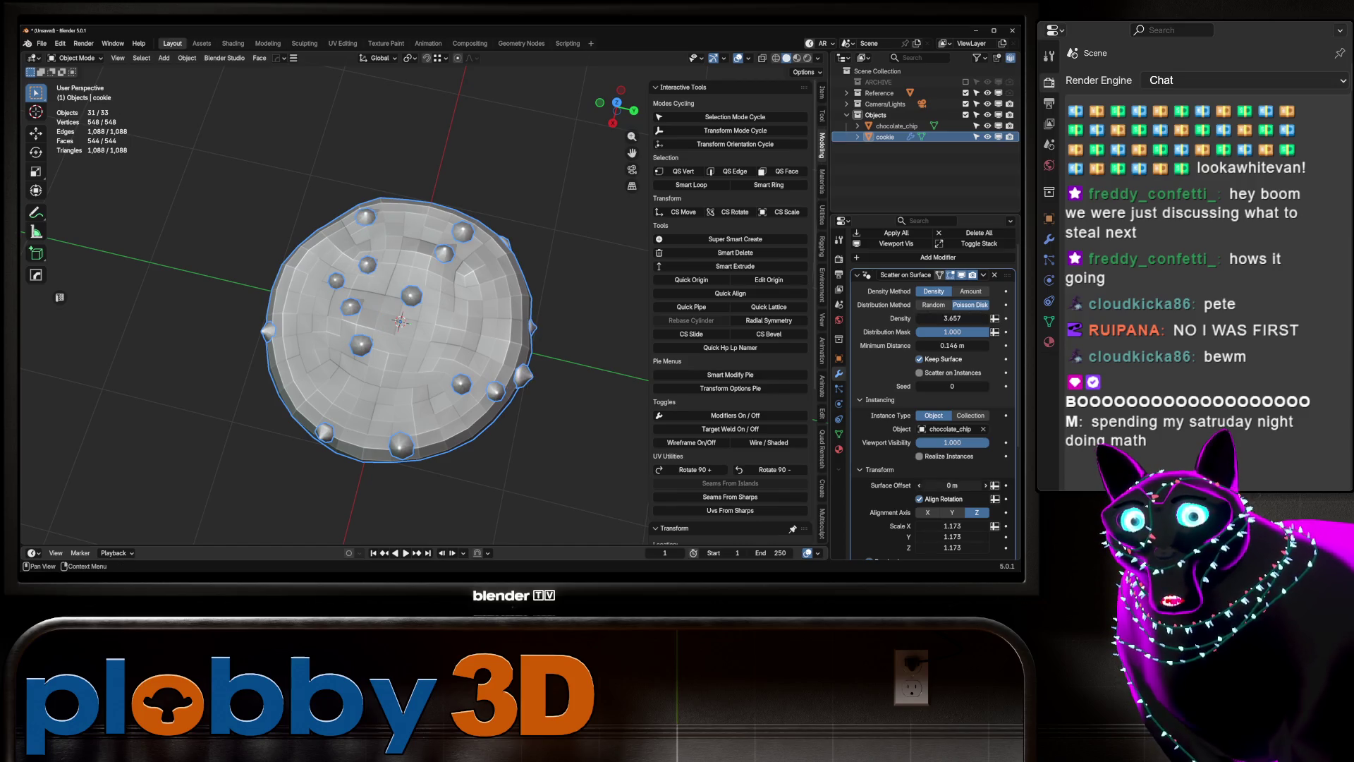
{"action": "scroll", "coordinate": [931, 392], "scroll_direction": "down", "scroll_amount": 2}
{"action": "left_click_drag", "start_coordinate": [952, 483], "coordinate": [958, 482]}
{"action": "mouse_move", "coordinate": [296, 395]}
{"action": "middle_mouse_down"}
{"action": "mouse_move", "coordinate": [108, 101]}
{"action": "mouse_move", "coordinate": [296, 332]}
{"action": "middle_mouse_up"}
{"action": "scroll", "coordinate": [952, 423], "scroll_direction": "down", "scroll_amount": 5}
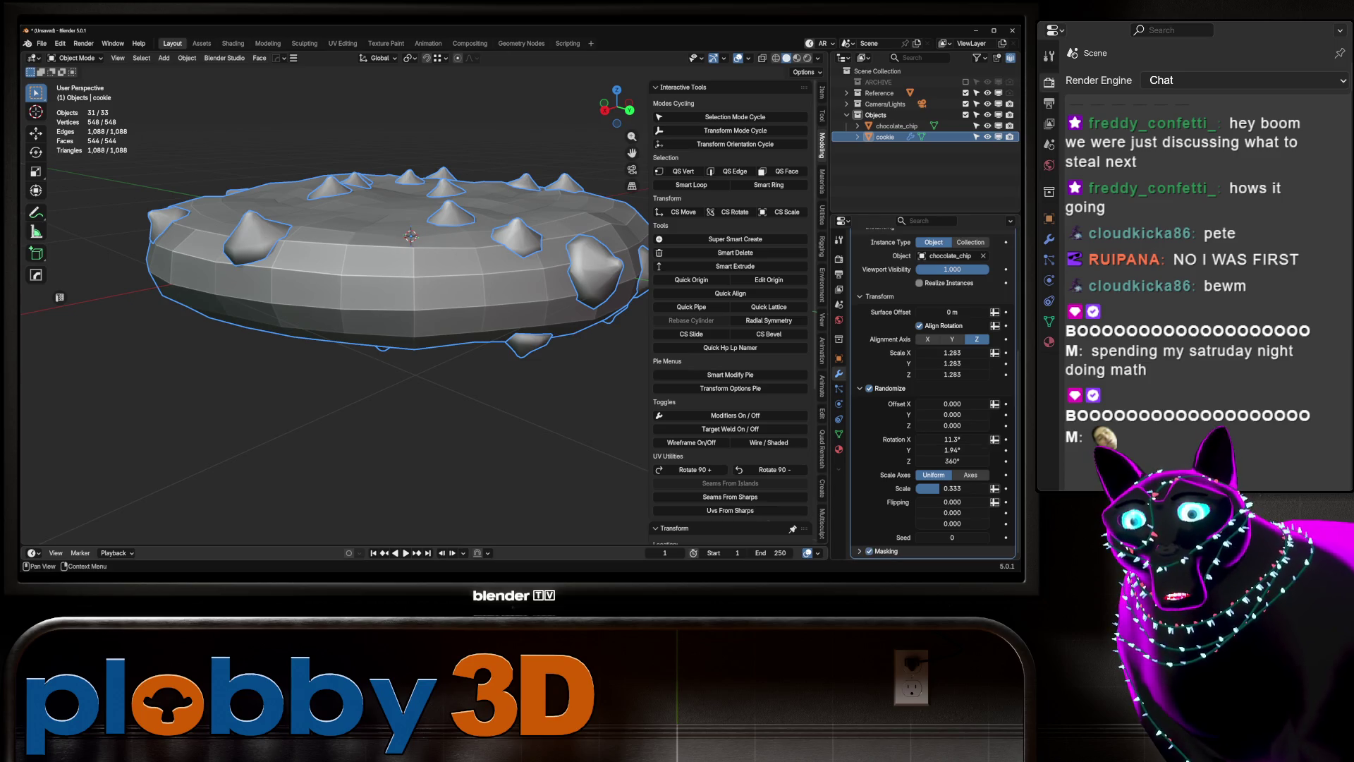
{"action": "scroll", "coordinate": [932, 424], "scroll_direction": "down", "scroll_amount": 1}
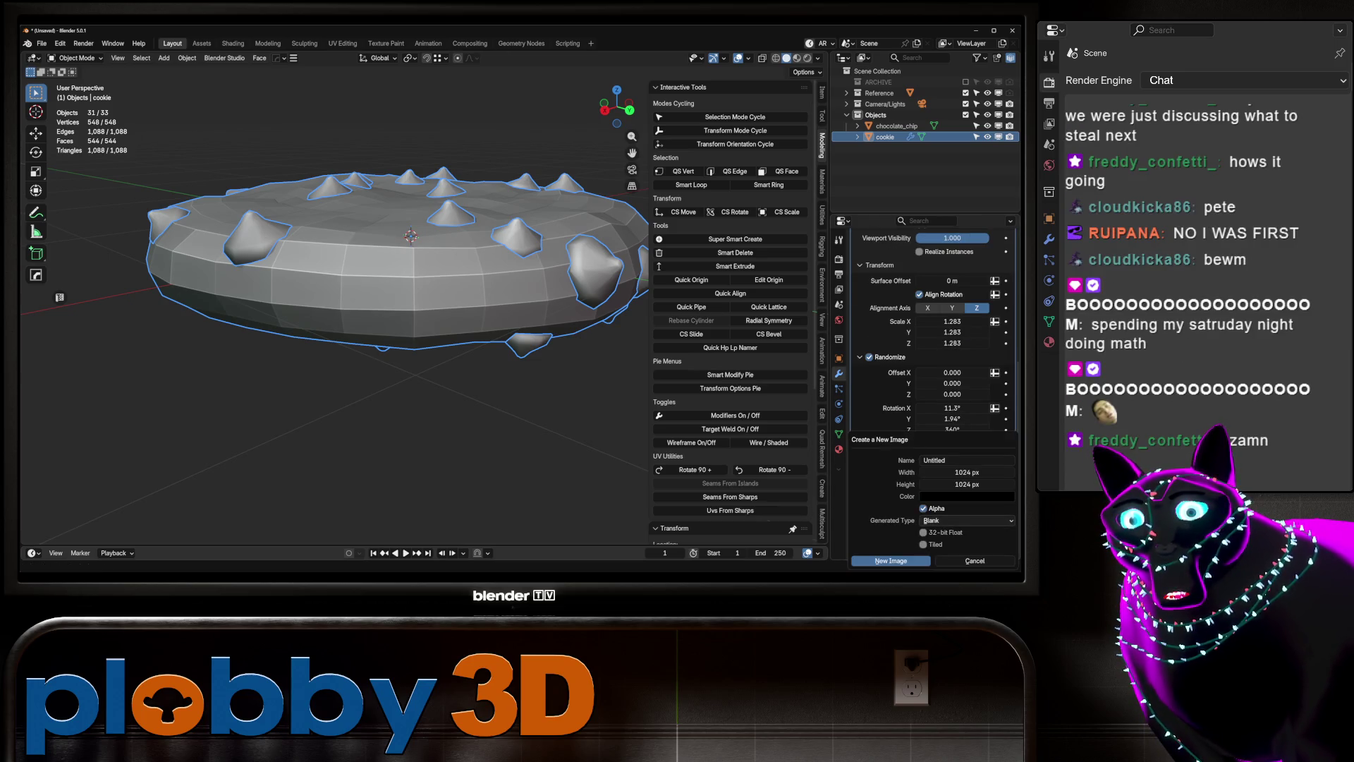
Create a blank Untitled image as the scatter Image Mask and switch to Texture Paint.
{"action": "key", "text": "Return"}
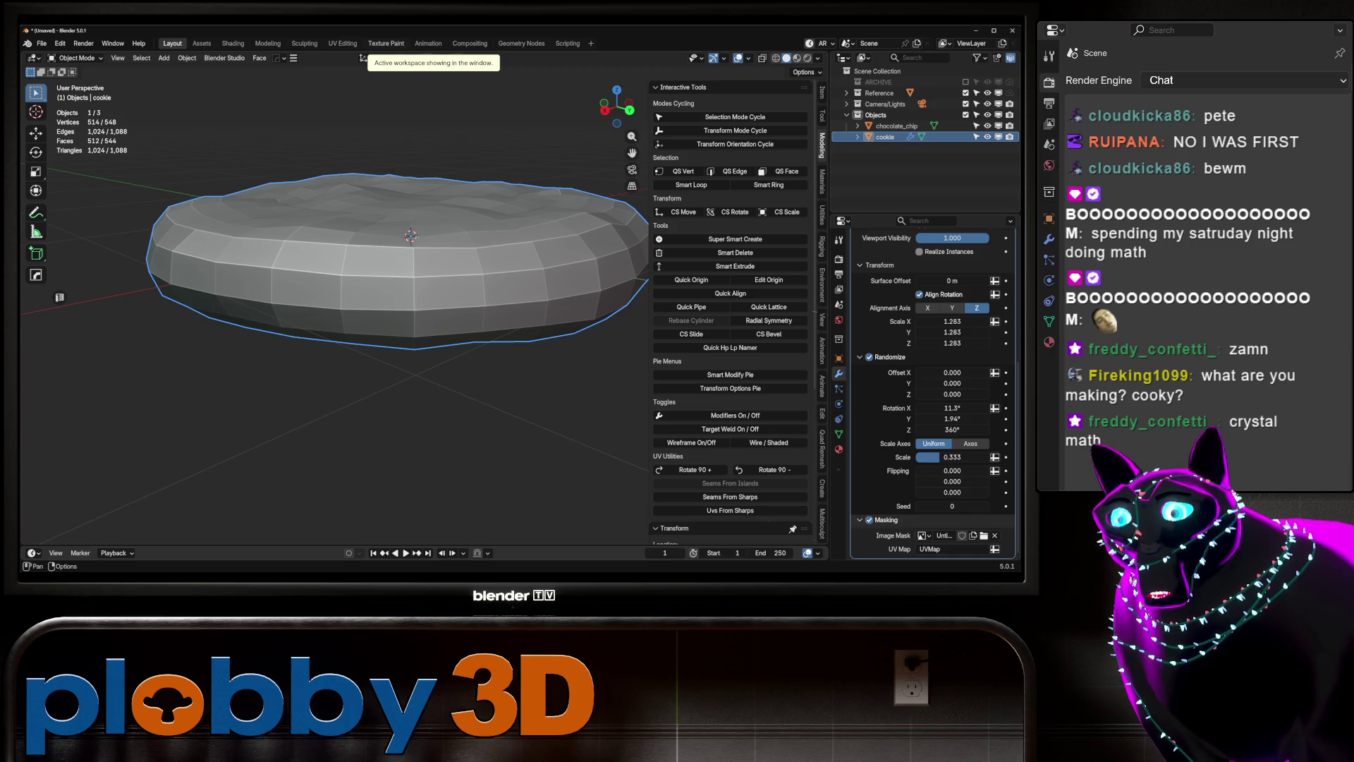
{"action": "left_click", "coordinate": [381, 44]}
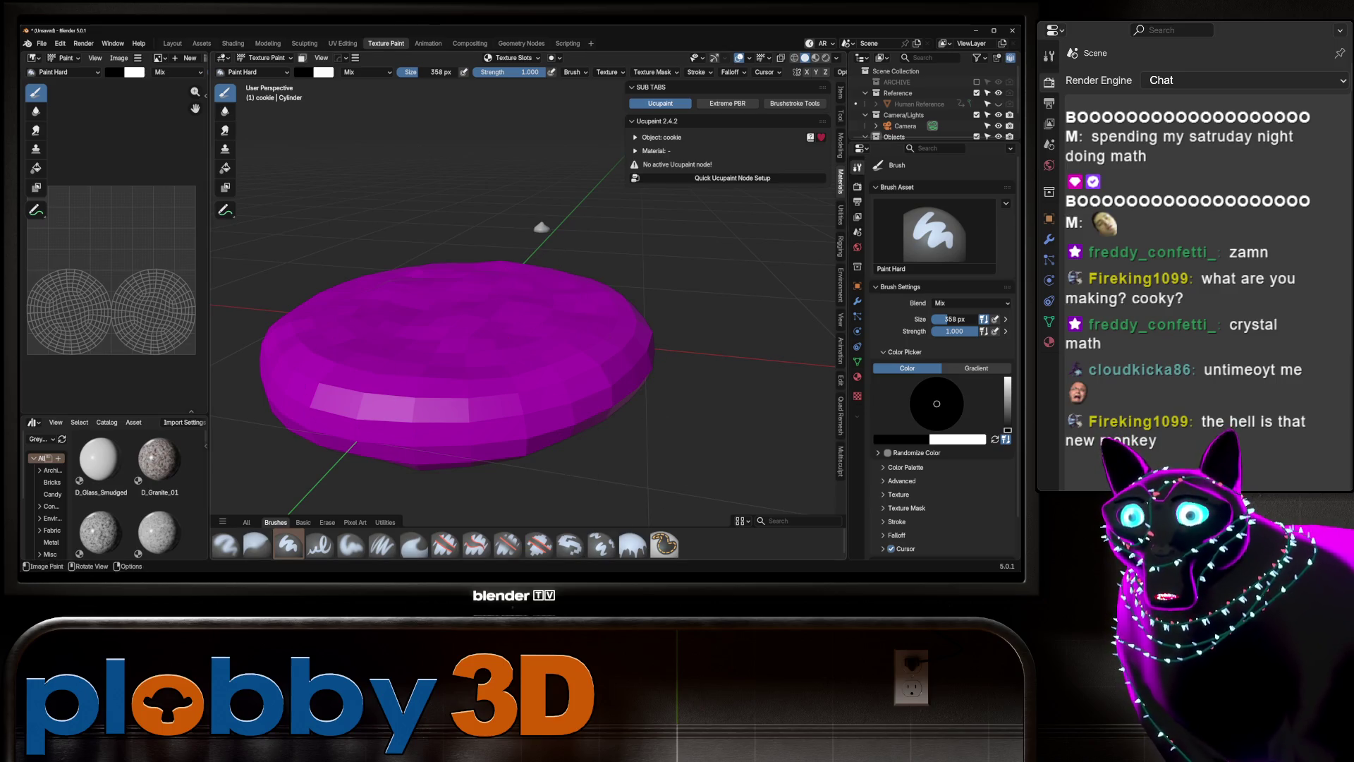
Add a new image texture slot for the cookie mask and set the brush colour to white.
{"action": "left_click", "coordinate": [514, 58]}
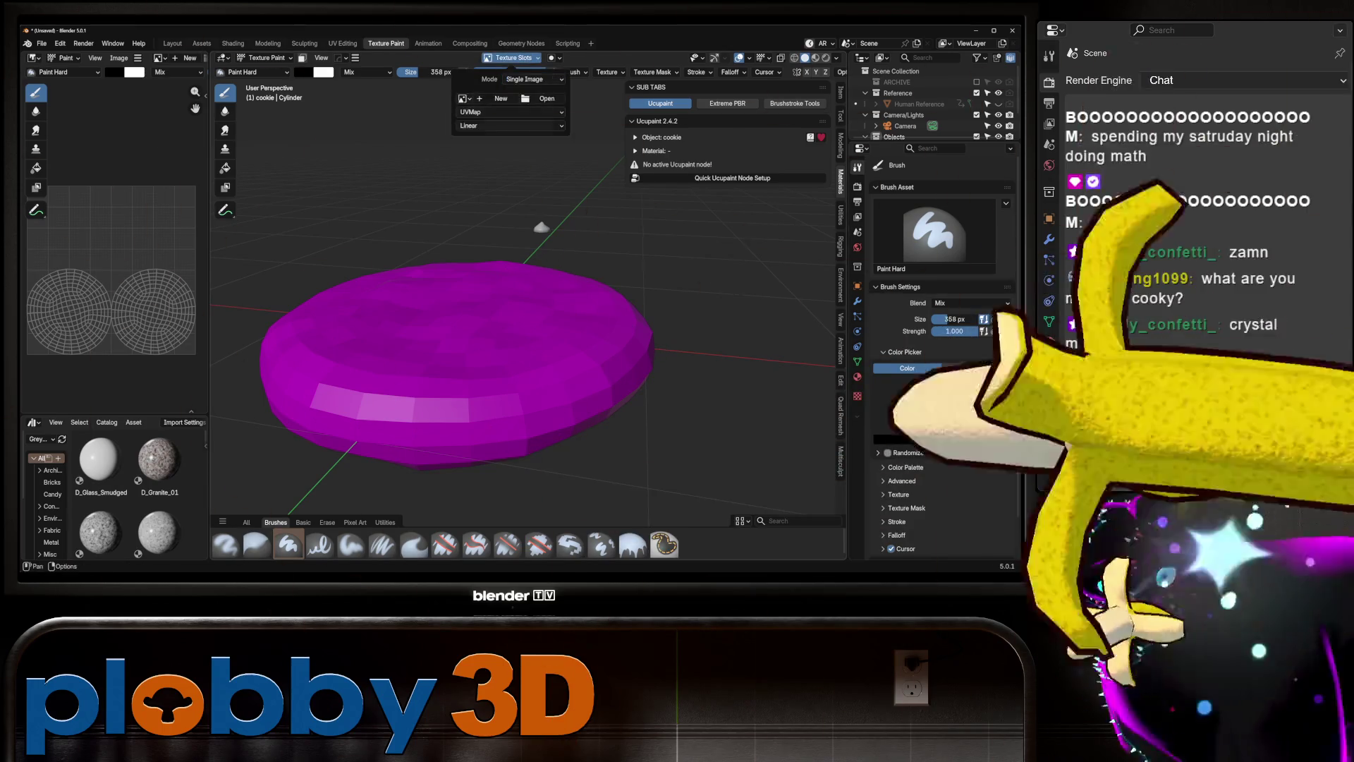
{"action": "left_click", "coordinate": [501, 98]}
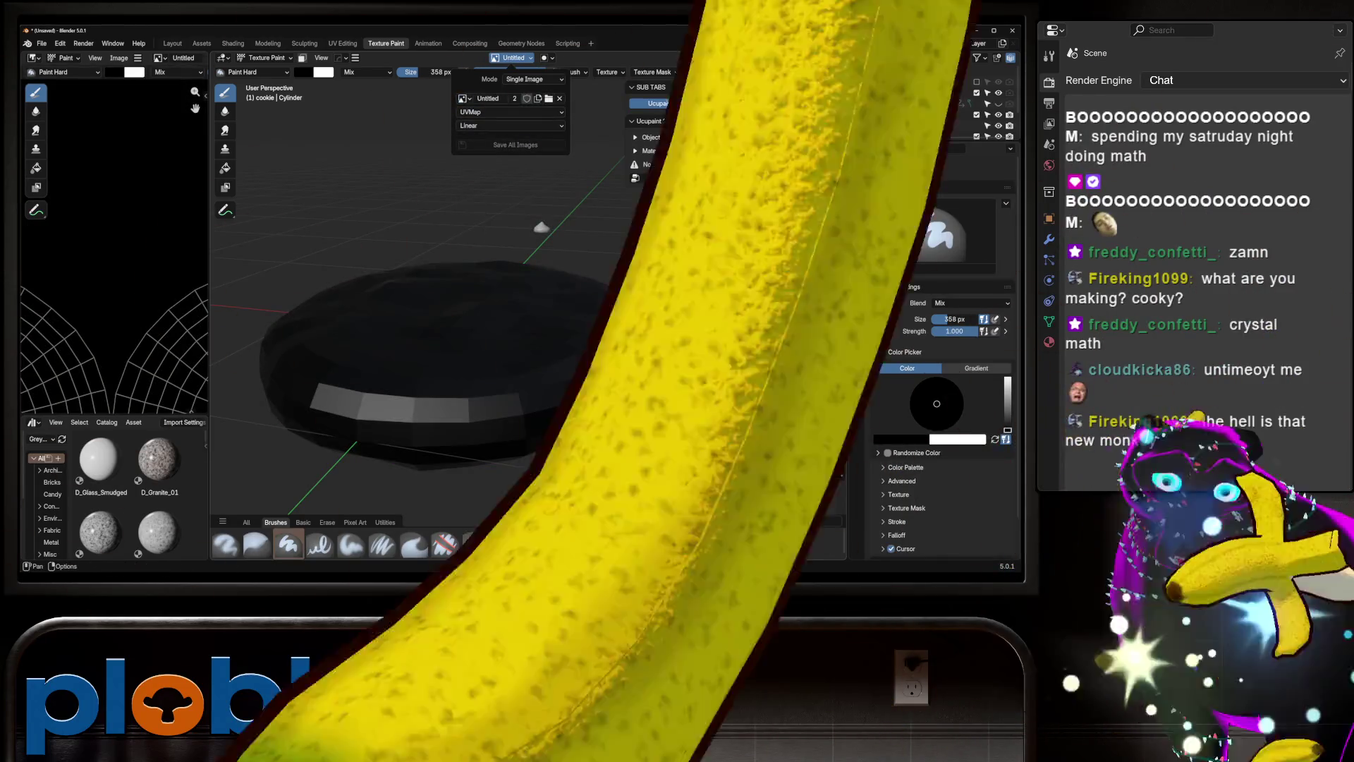
{"action": "left_click", "coordinate": [304, 72]}
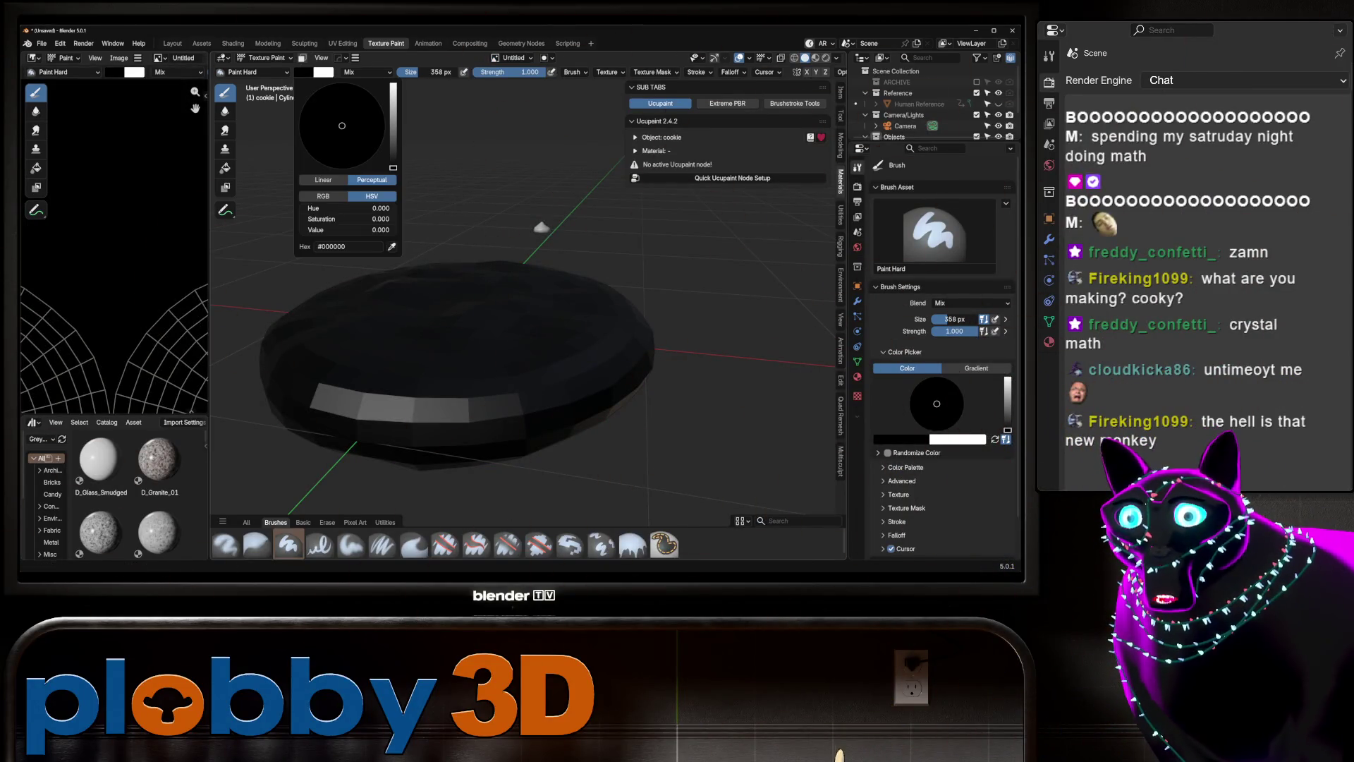
{"action": "left_click_drag", "start_coordinate": [393, 168], "coordinate": [393, 84]}
Paint white over the cookie's top, edges and underside so the chips reappear.
{"action": "middle_click_drag", "start_coordinate": [460, 315], "coordinate": [508, 395]}
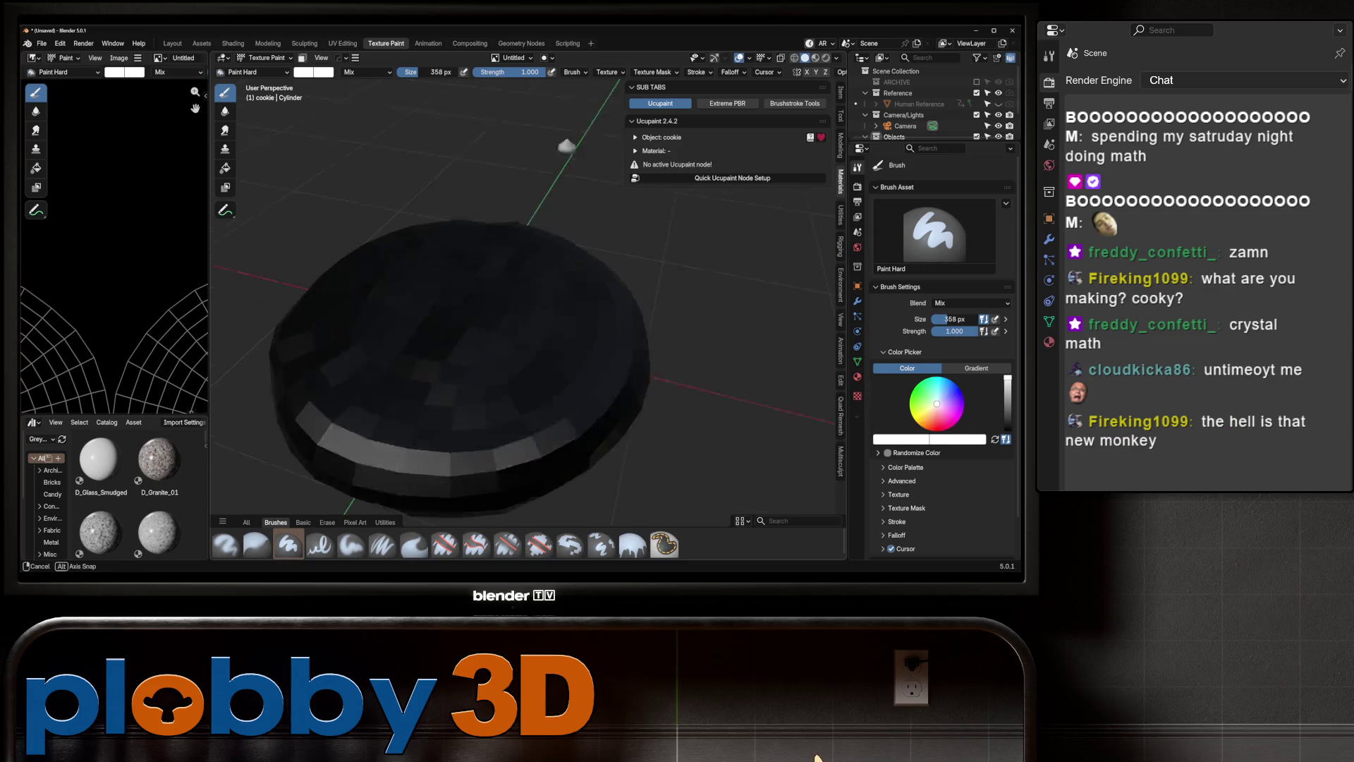
{"action": "mouse_move", "coordinate": [508, 395]}
{"action": "left_mouse_down"}
{"action": "mouse_move", "coordinate": [352, 342]}
{"action": "mouse_move", "coordinate": [514, 454]}
{"action": "left_mouse_up"}
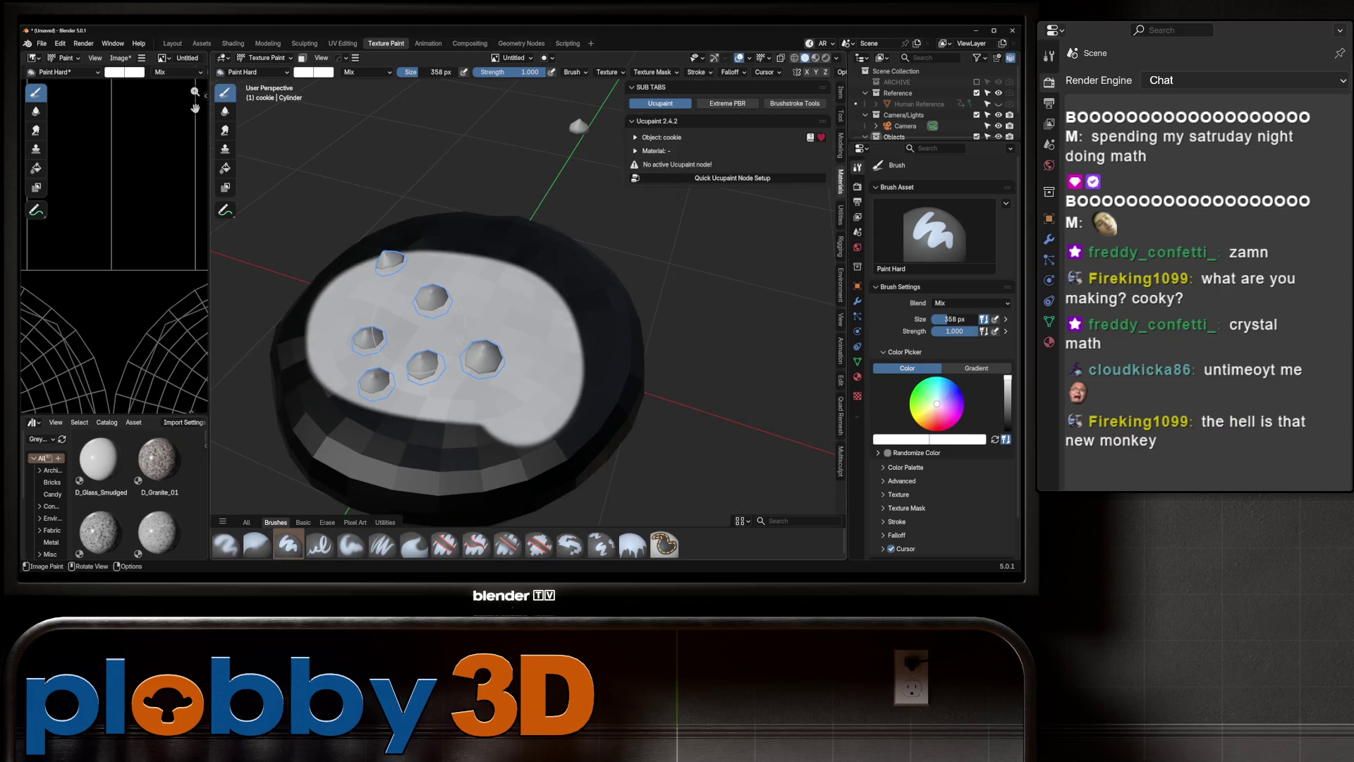
{"action": "mouse_move", "coordinate": [360, 364]}
{"action": "left_mouse_down"}
{"action": "mouse_move", "coordinate": [494, 452]}
{"action": "mouse_move", "coordinate": [592, 339]}
{"action": "mouse_move", "coordinate": [424, 233]}
{"action": "mouse_move", "coordinate": [331, 358]}
{"action": "mouse_move", "coordinate": [438, 462]}
{"action": "mouse_move", "coordinate": [600, 410]}
{"action": "left_mouse_up"}
{"action": "middle_click_drag", "start_coordinate": [599, 409], "coordinate": [434, 325]}
{"action": "mouse_move", "coordinate": [434, 324]}
{"action": "left_mouse_down"}
{"action": "mouse_move", "coordinate": [494, 395]}
{"action": "mouse_move", "coordinate": [451, 466]}
{"action": "mouse_move", "coordinate": [367, 338]}
{"action": "mouse_move", "coordinate": [494, 283]}
{"action": "mouse_move", "coordinate": [572, 424]}
{"action": "mouse_move", "coordinate": [353, 437]}
{"action": "mouse_move", "coordinate": [339, 331]}
{"action": "left_mouse_up"}
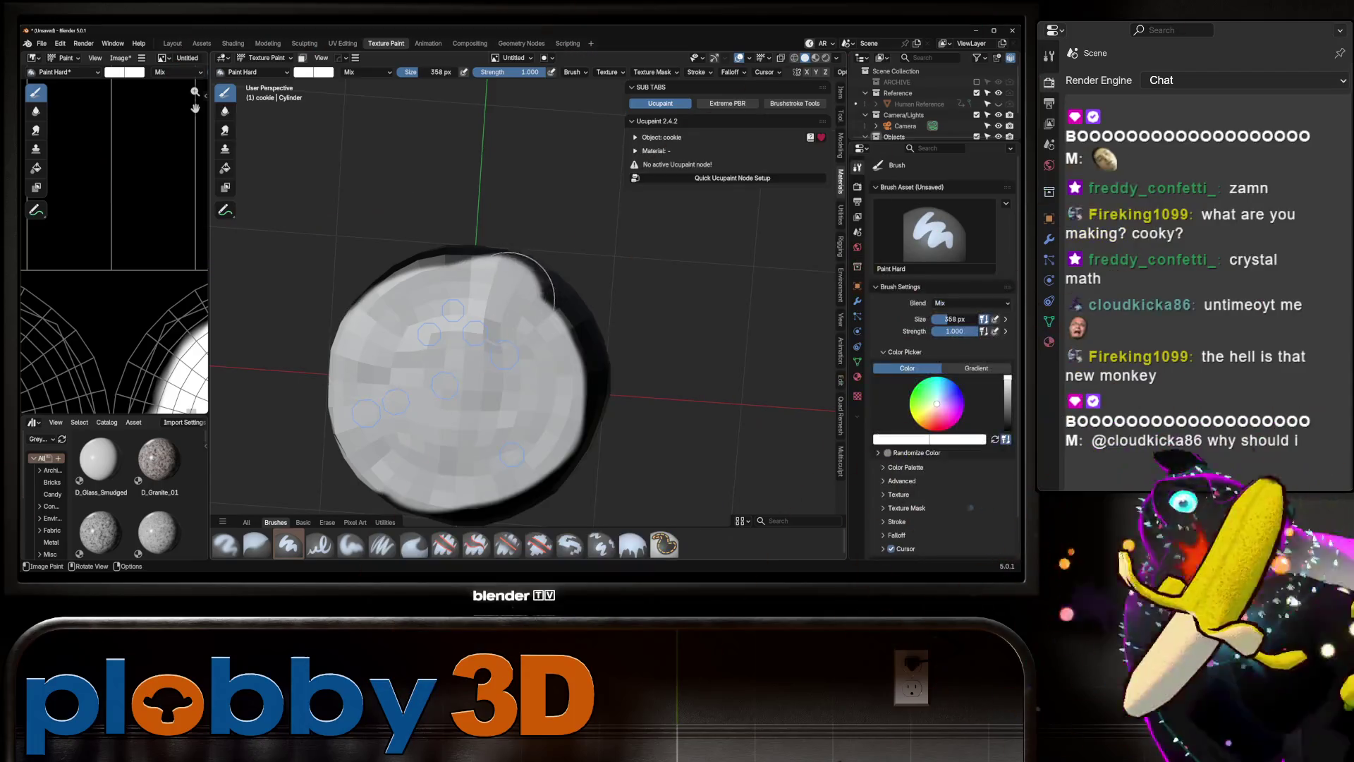
Inspect the painted cookie from several angles and return to the Layout workspace.
{"action": "middle_click_drag", "start_coordinate": [557, 395], "coordinate": [468, 408]}
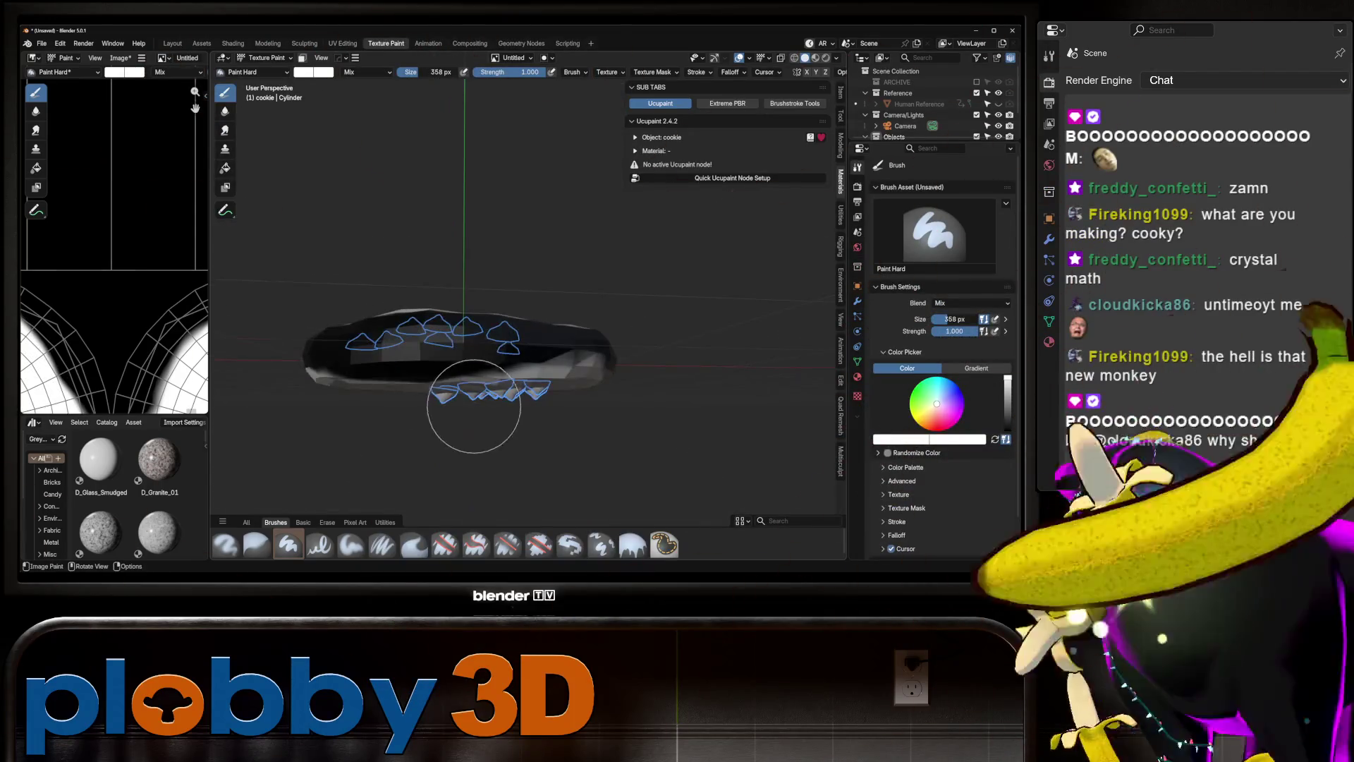
{"action": "mouse_move", "coordinate": [348, 386]}
{"action": "middle_mouse_down"}
{"action": "mouse_move", "coordinate": [381, 367]}
{"action": "mouse_move", "coordinate": [484, 387]}
{"action": "mouse_move", "coordinate": [450, 356]}
{"action": "mouse_move", "coordinate": [424, 395]}
{"action": "mouse_move", "coordinate": [597, 373]}
{"action": "mouse_move", "coordinate": [447, 384]}
{"action": "middle_mouse_up"}
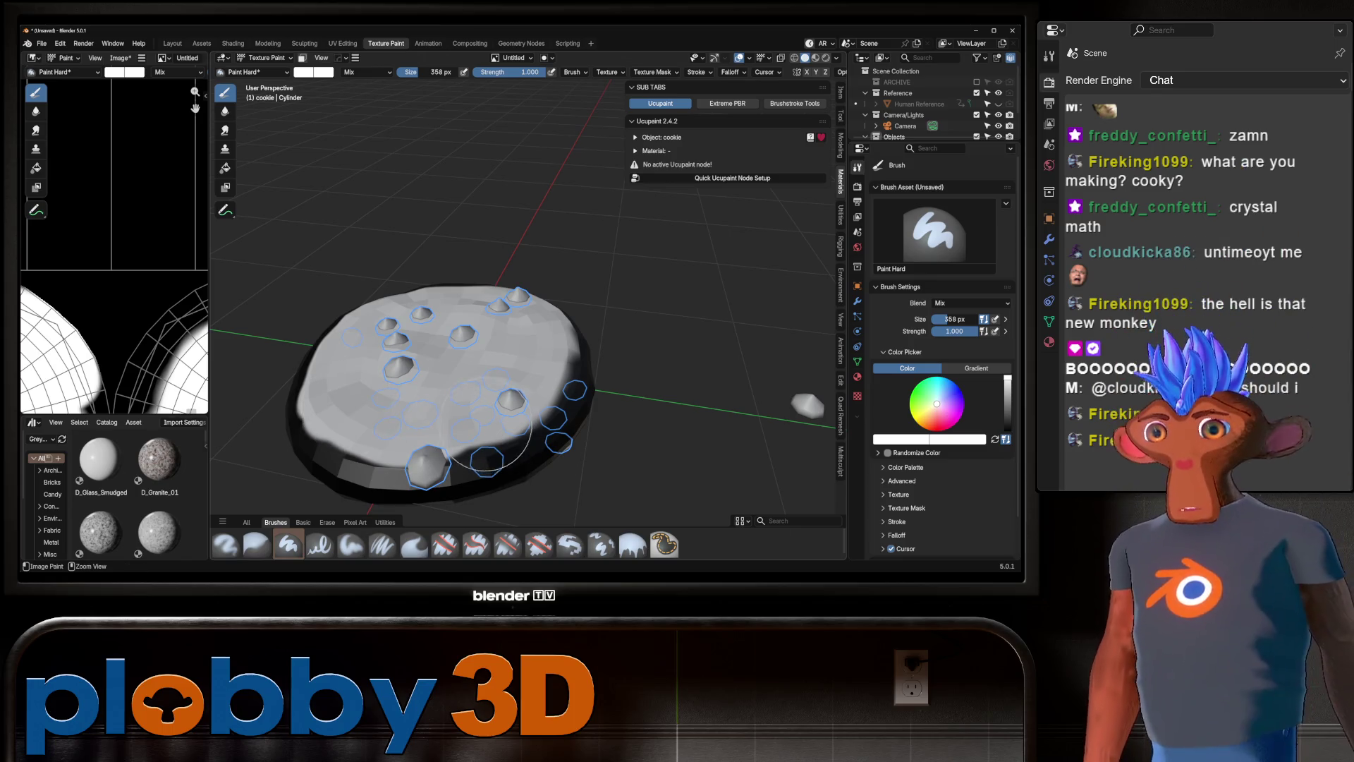
{"action": "middle_click_drag", "start_coordinate": [395, 371], "coordinate": [450, 398]}
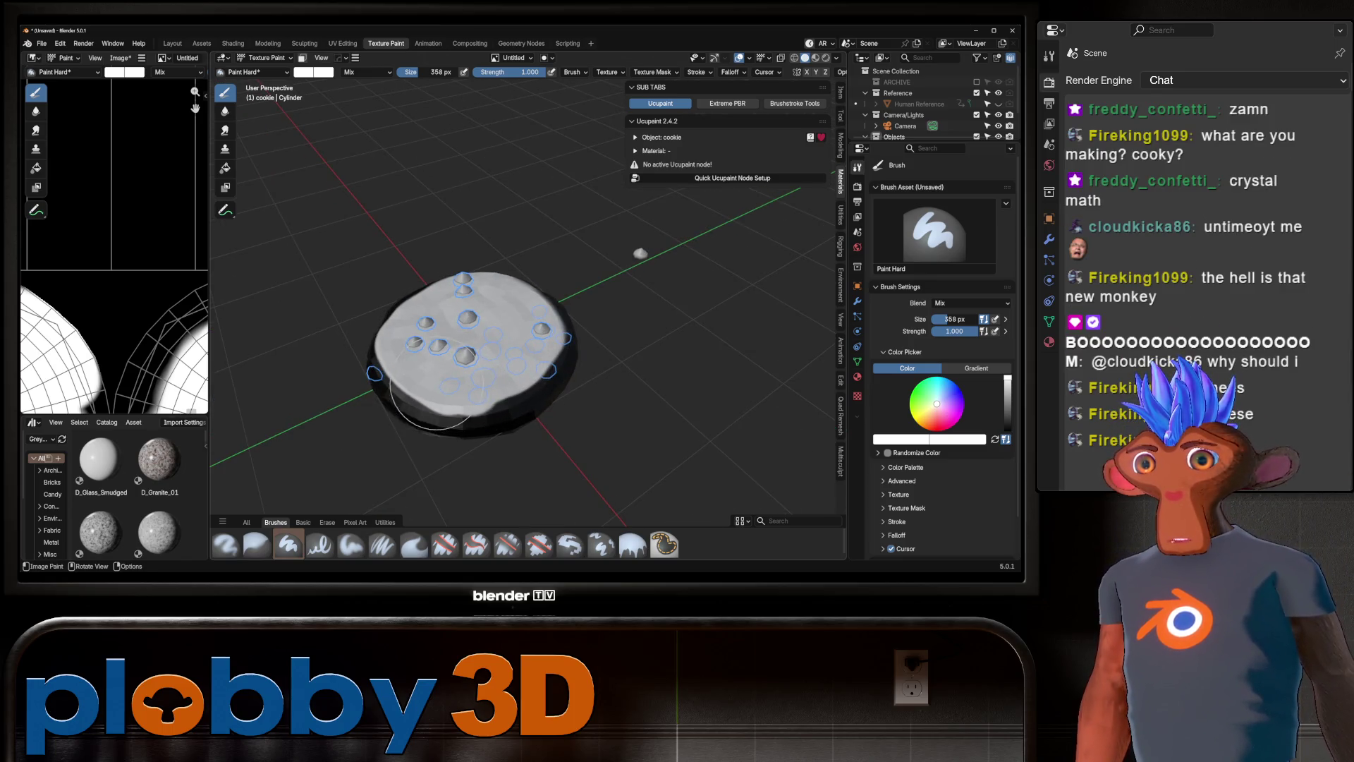
{"action": "mouse_move", "coordinate": [454, 318]}
{"action": "middle_mouse_down"}
{"action": "mouse_move", "coordinate": [453, 283]}
{"action": "mouse_move", "coordinate": [454, 381]}
{"action": "middle_mouse_up"}
{"action": "mouse_move", "coordinate": [533, 367]}
{"action": "middle_mouse_down"}
{"action": "mouse_move", "coordinate": [533, 324]}
{"action": "mouse_move", "coordinate": [550, 406]}
{"action": "mouse_move", "coordinate": [522, 311]}
{"action": "middle_mouse_up"}
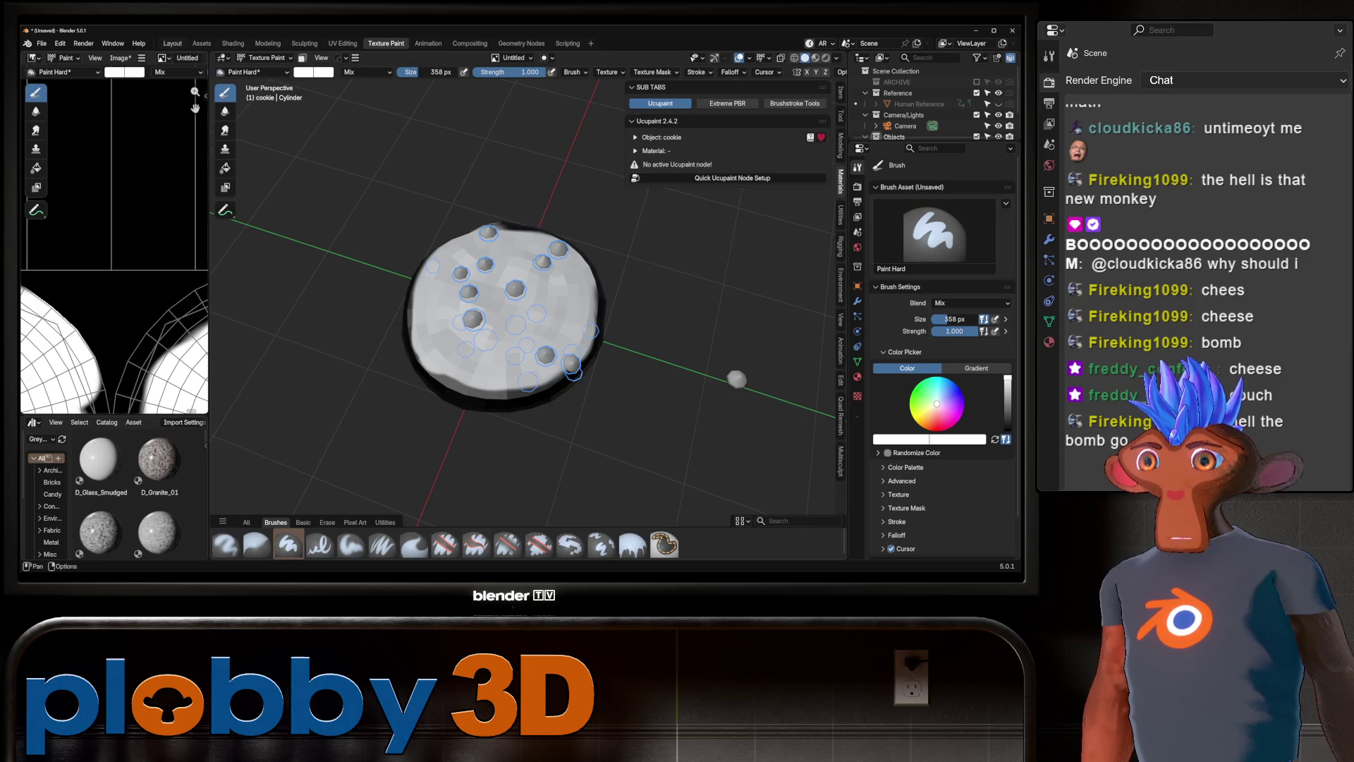
{"action": "left_click", "coordinate": [172, 43]}
{"action": "middle_click_drag", "start_coordinate": [395, 211], "coordinate": [395, 324]}
{"action": "left_click", "coordinate": [42, 43]}
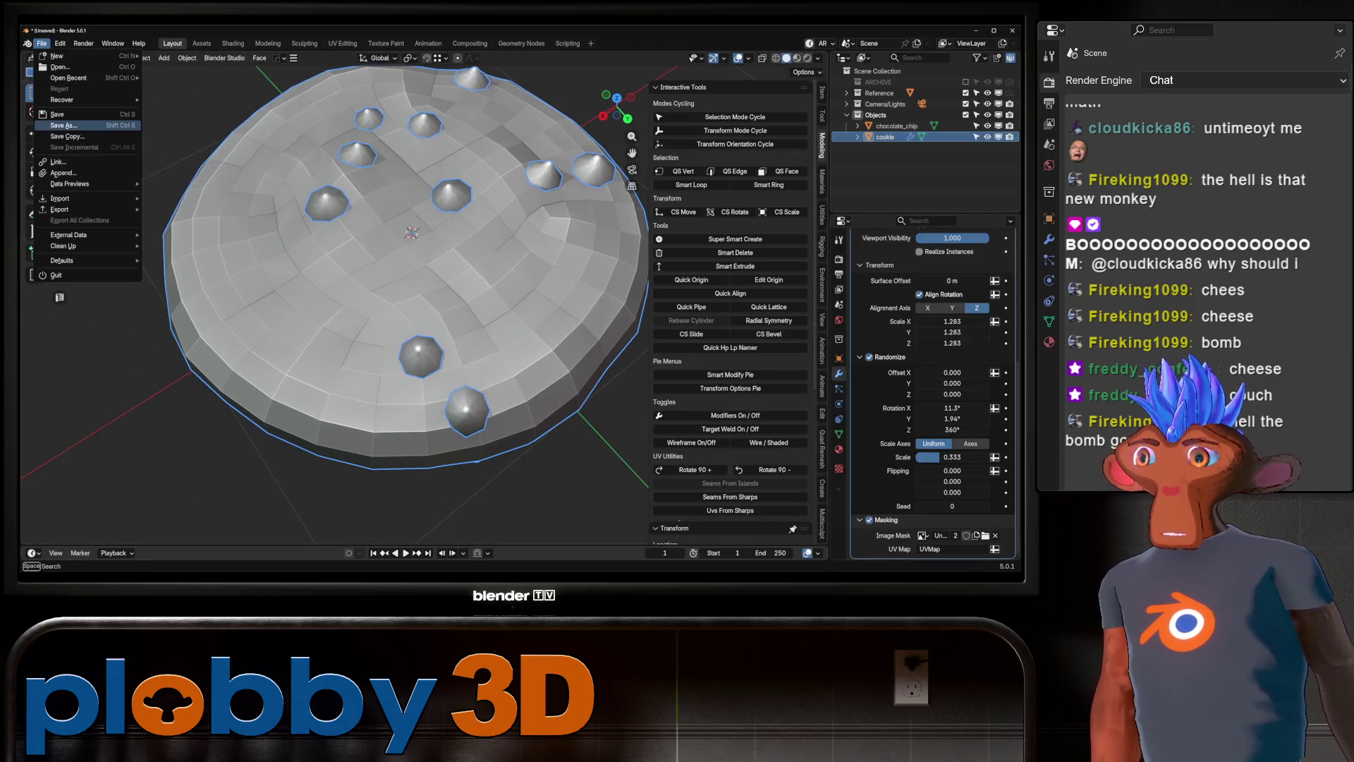
In Save As, go up to STREAM ASSETS and create a new COOKIE folder.
{"action": "left_click", "coordinate": [56, 114]}
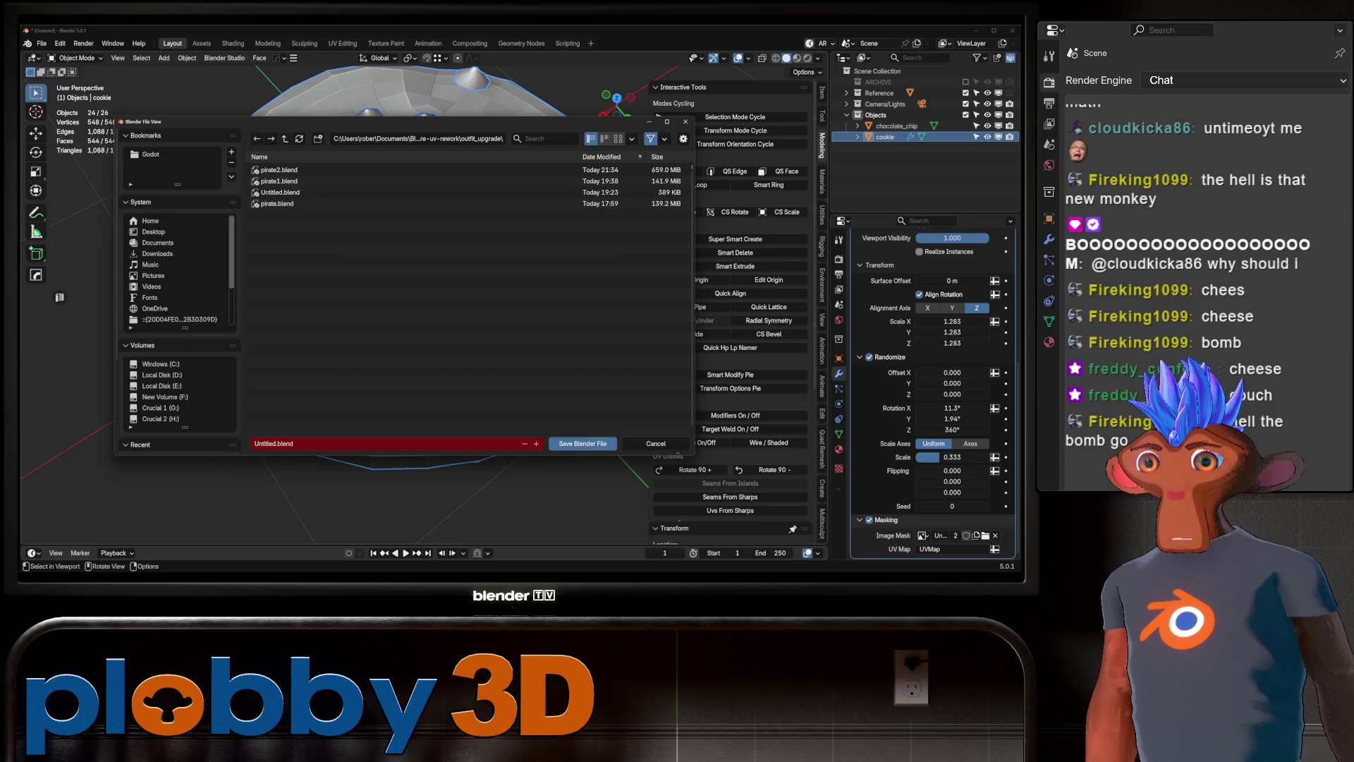
{"action": "left_click", "coordinate": [285, 139]}
{"action": "left_click", "coordinate": [285, 139]}
{"action": "left_click", "coordinate": [285, 139]}
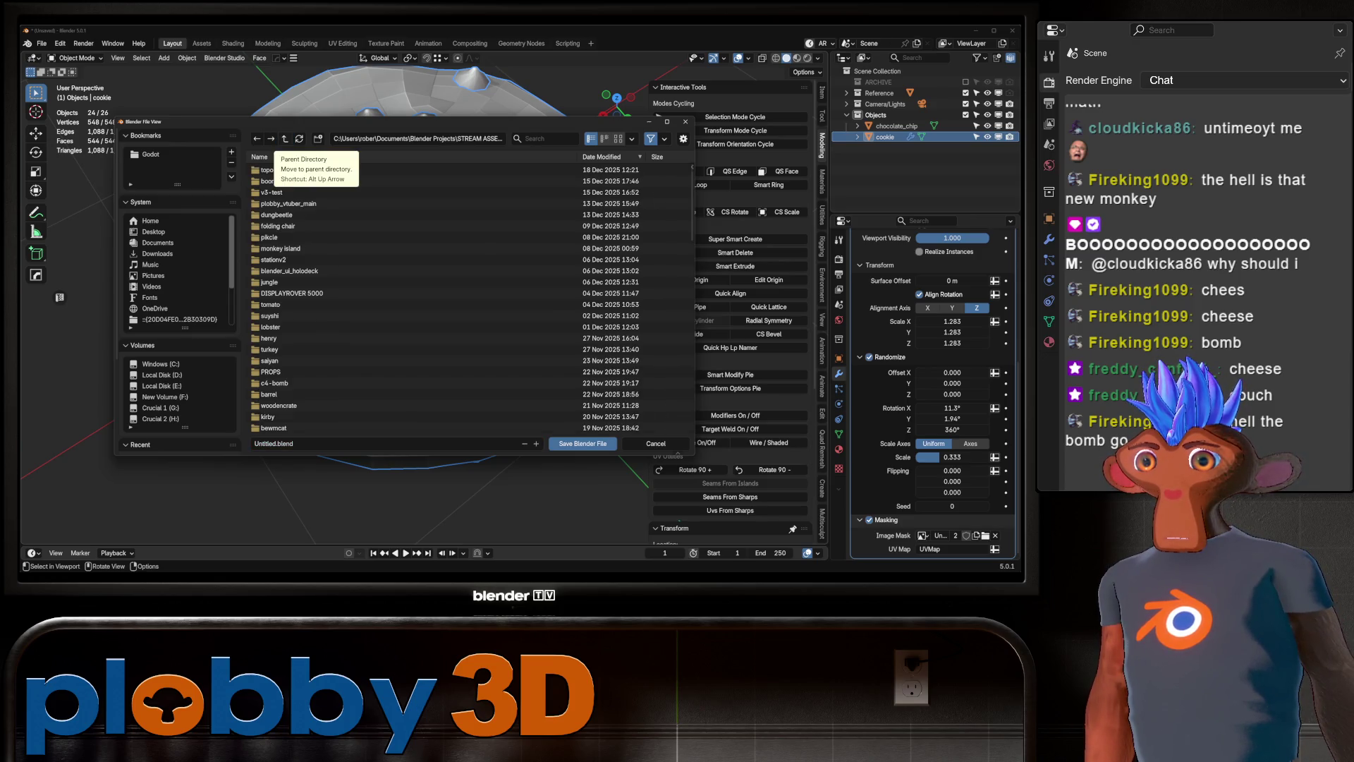
{"action": "left_click", "coordinate": [318, 139]}
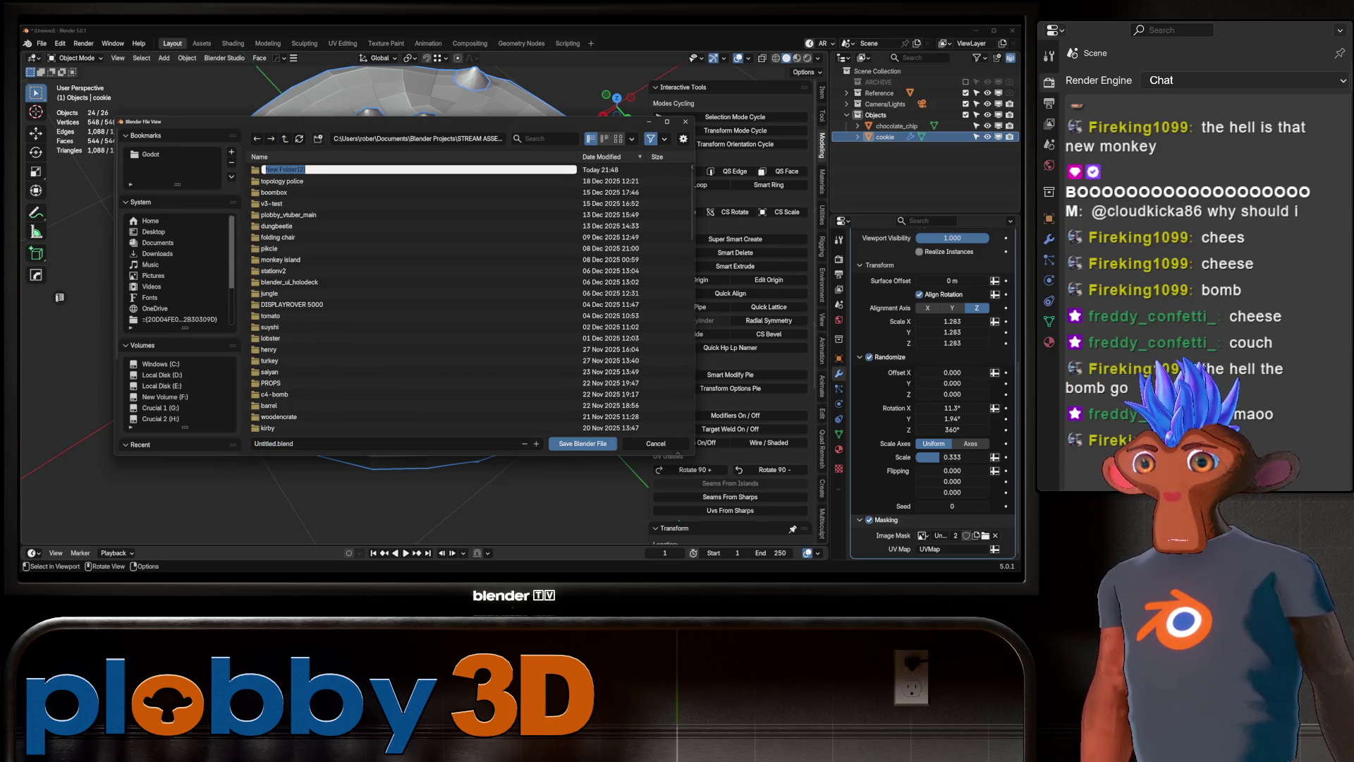
{"action": "type", "text": "IE"}
{"action": "key", "text": "Return"}
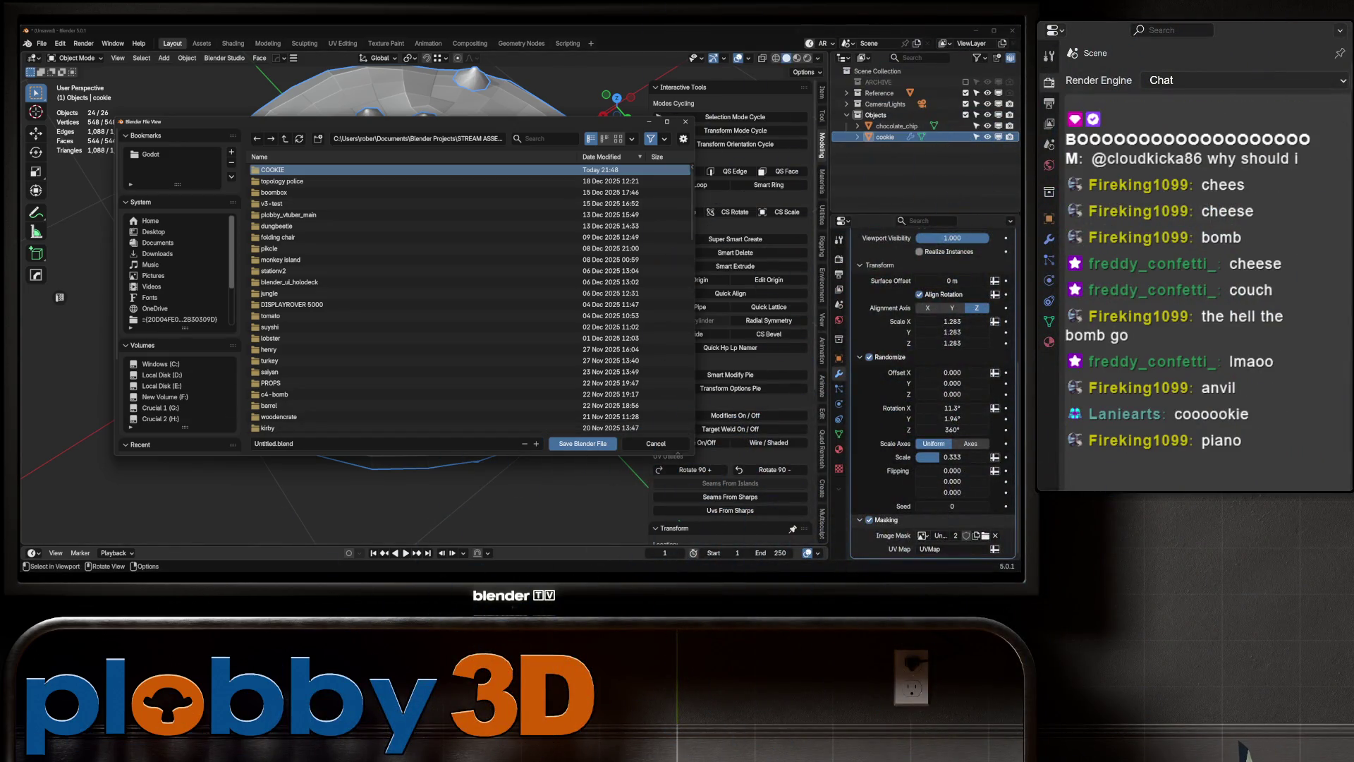
Open the COOKIE folder and save the project as cookie.blend.
{"action": "double_click", "coordinate": [283, 170]}
{"action": "left_click", "coordinate": [388, 443]}
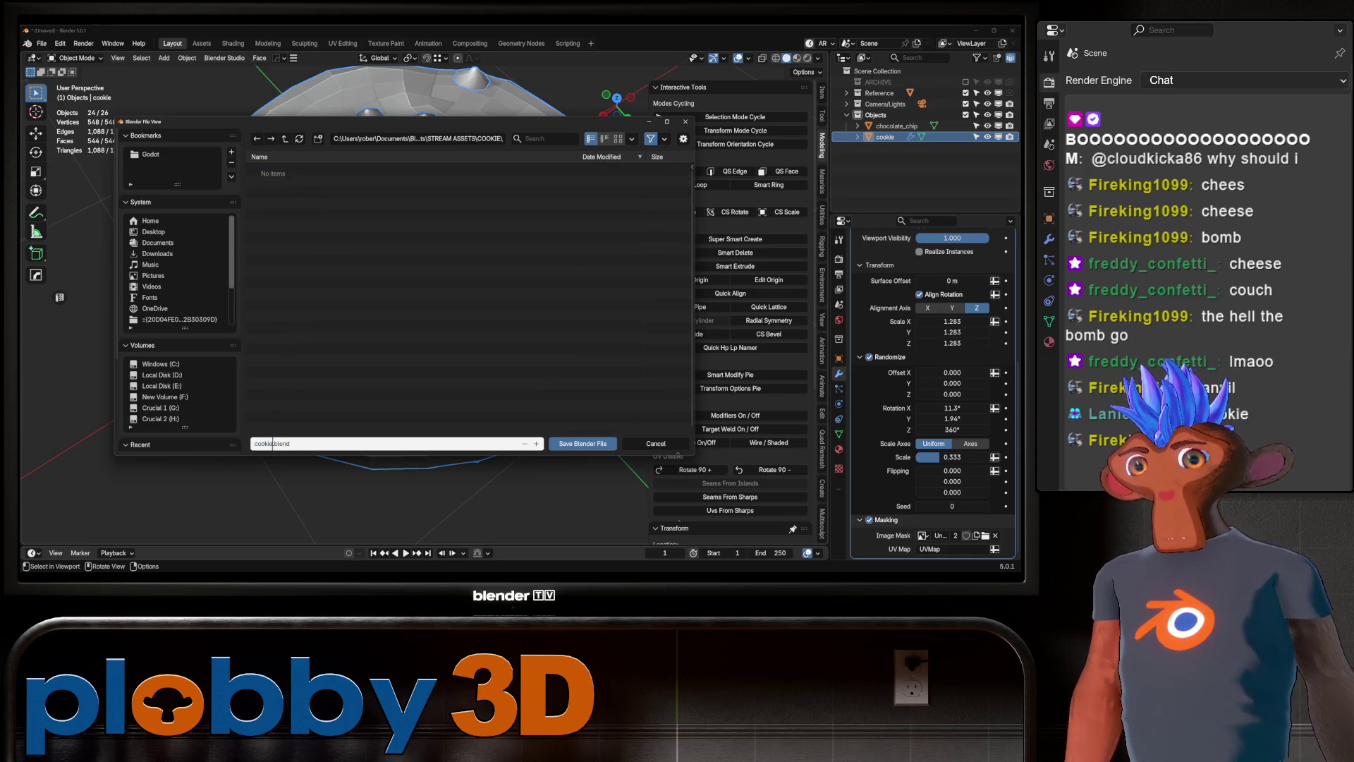
{"action": "key", "text": "Return"}
{"action": "mouse_move", "coordinate": [409, 317]}
{"action": "middle_mouse_down"}
{"action": "mouse_move", "coordinate": [381, 212]}
{"action": "mouse_move", "coordinate": [402, 303]}
{"action": "mouse_move", "coordinate": [405, 268]}
{"action": "middle_mouse_up"}
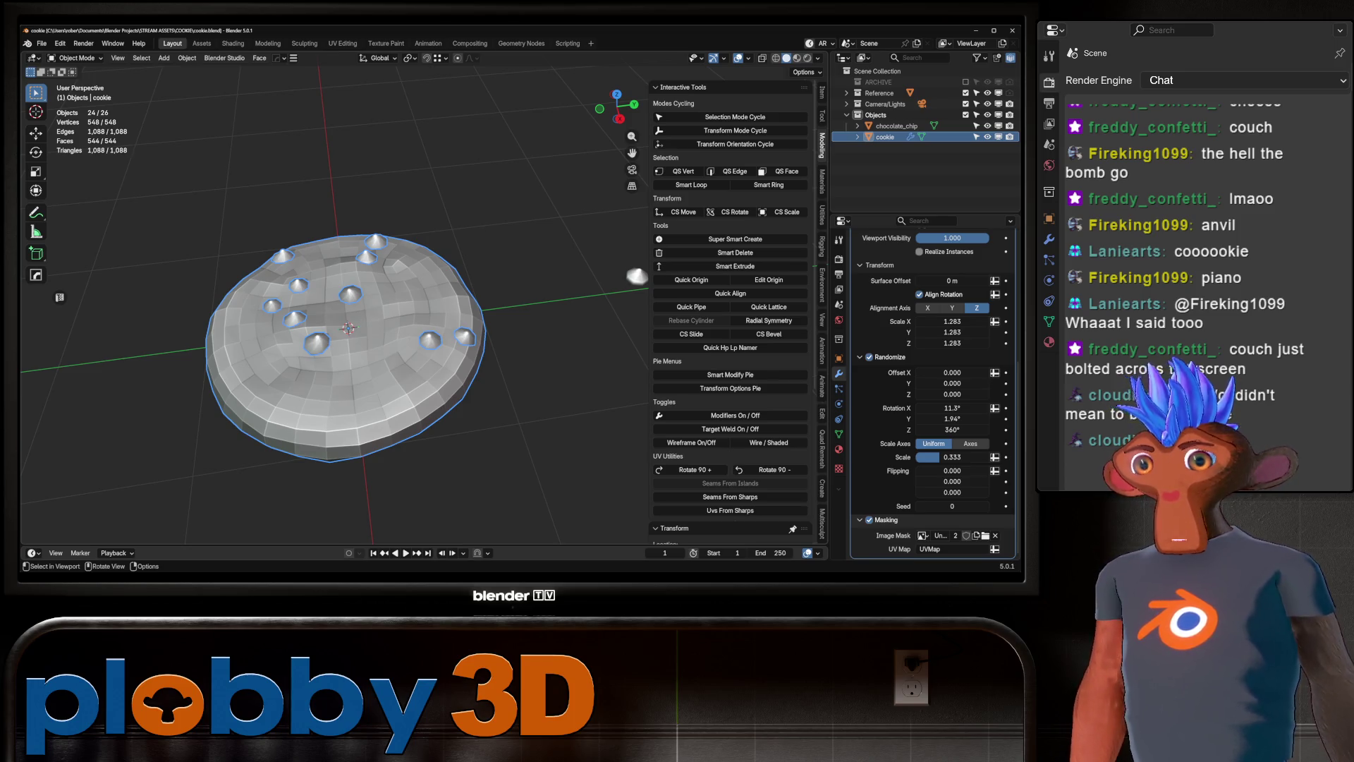
Frame the cookie from above and set the Scatter on Surface seed to 1.
{"action": "key", "text": "KP_7"}
{"action": "scroll", "coordinate": [335, 325], "scroll_direction": "down", "scroll_amount": 3}
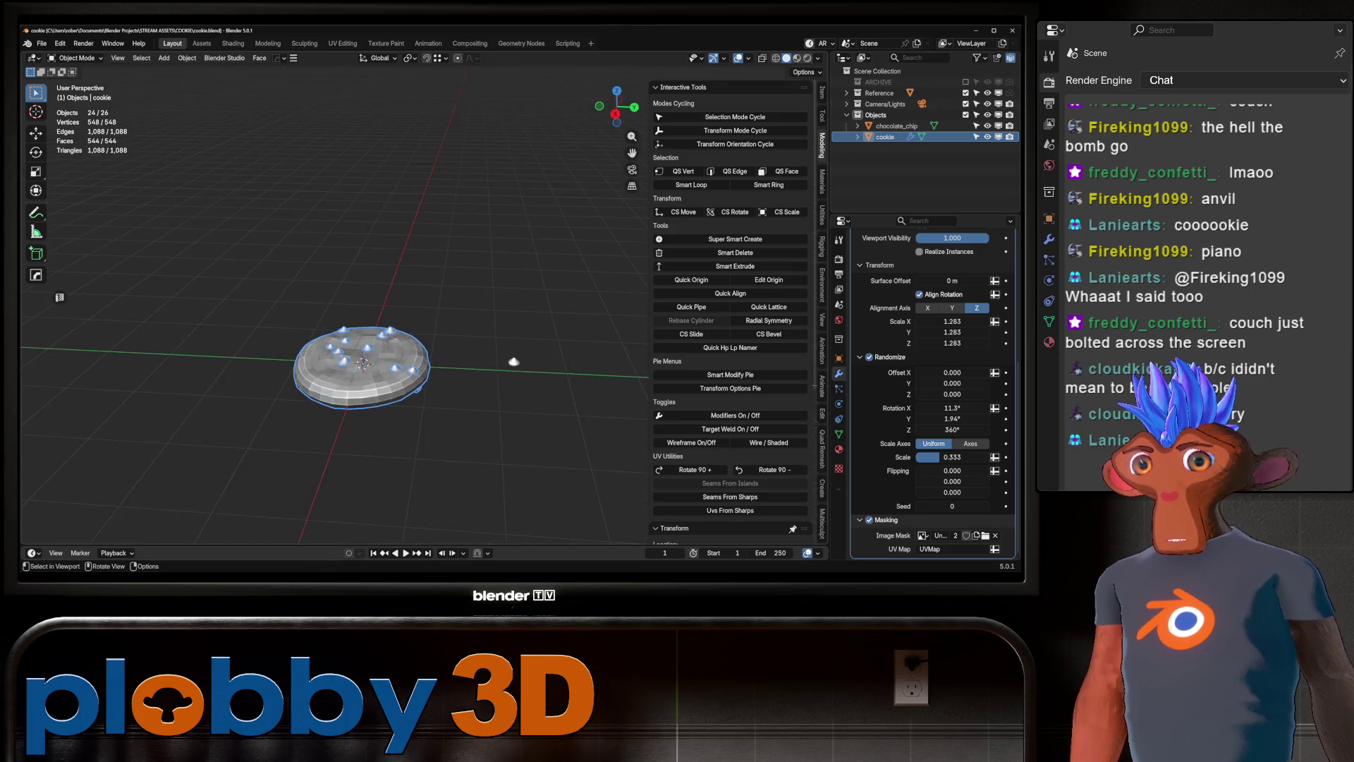
{"action": "key", "text": "KP_Decimal"}
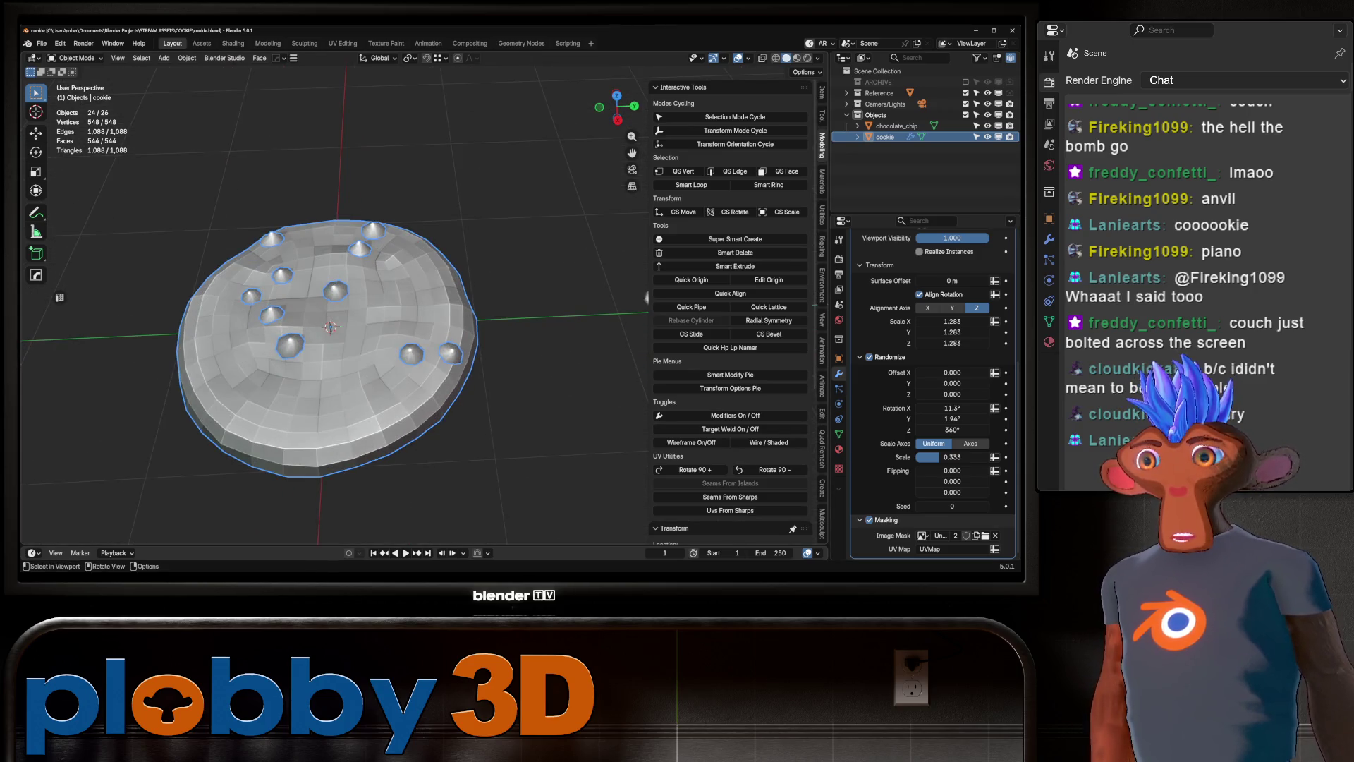
{"action": "scroll", "coordinate": [553, 336], "scroll_direction": "down", "scroll_amount": 2}
{"action": "mouse_move", "coordinate": [553, 336]}
{"action": "middle_mouse_down"}
{"action": "mouse_move", "coordinate": [545, 268]}
{"action": "mouse_move", "coordinate": [542, 332]}
{"action": "middle_mouse_up"}
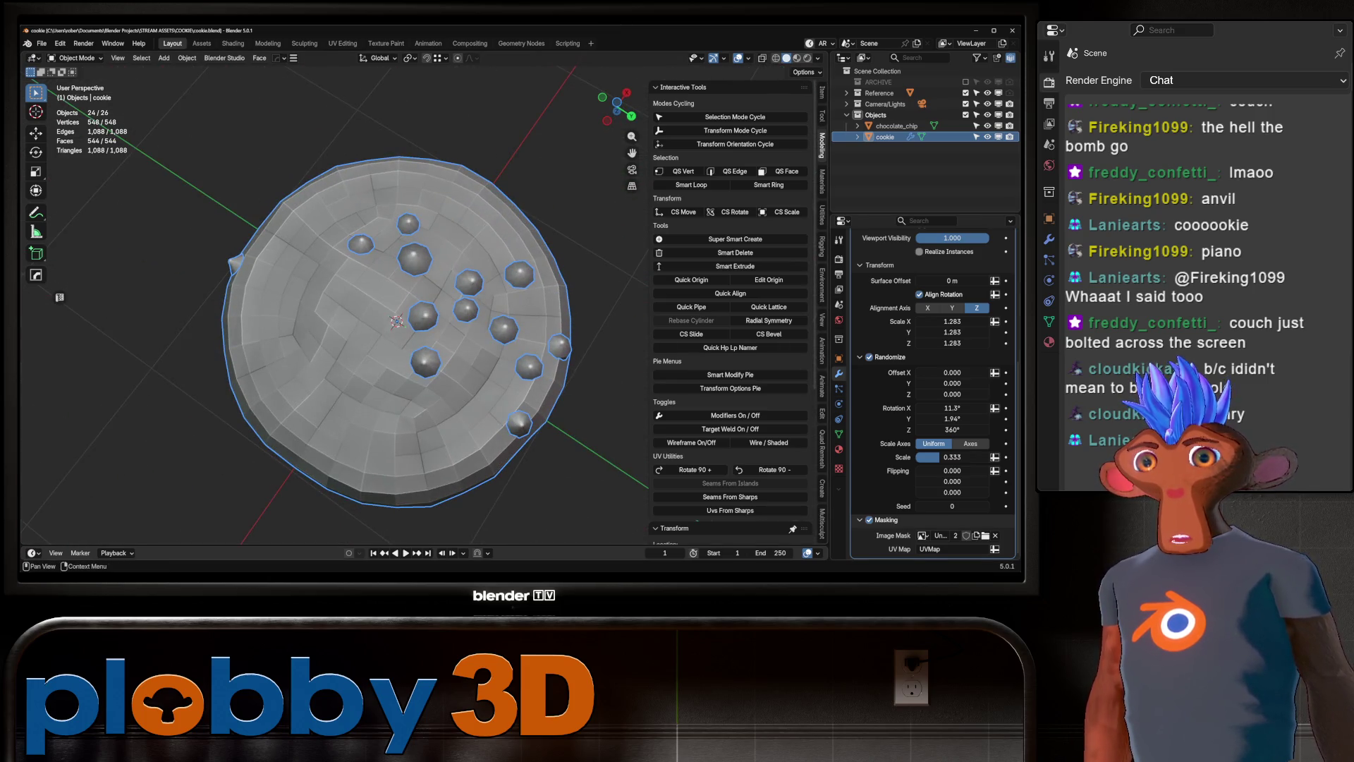
{"action": "scroll", "coordinate": [931, 395], "scroll_direction": "up", "scroll_amount": 6}
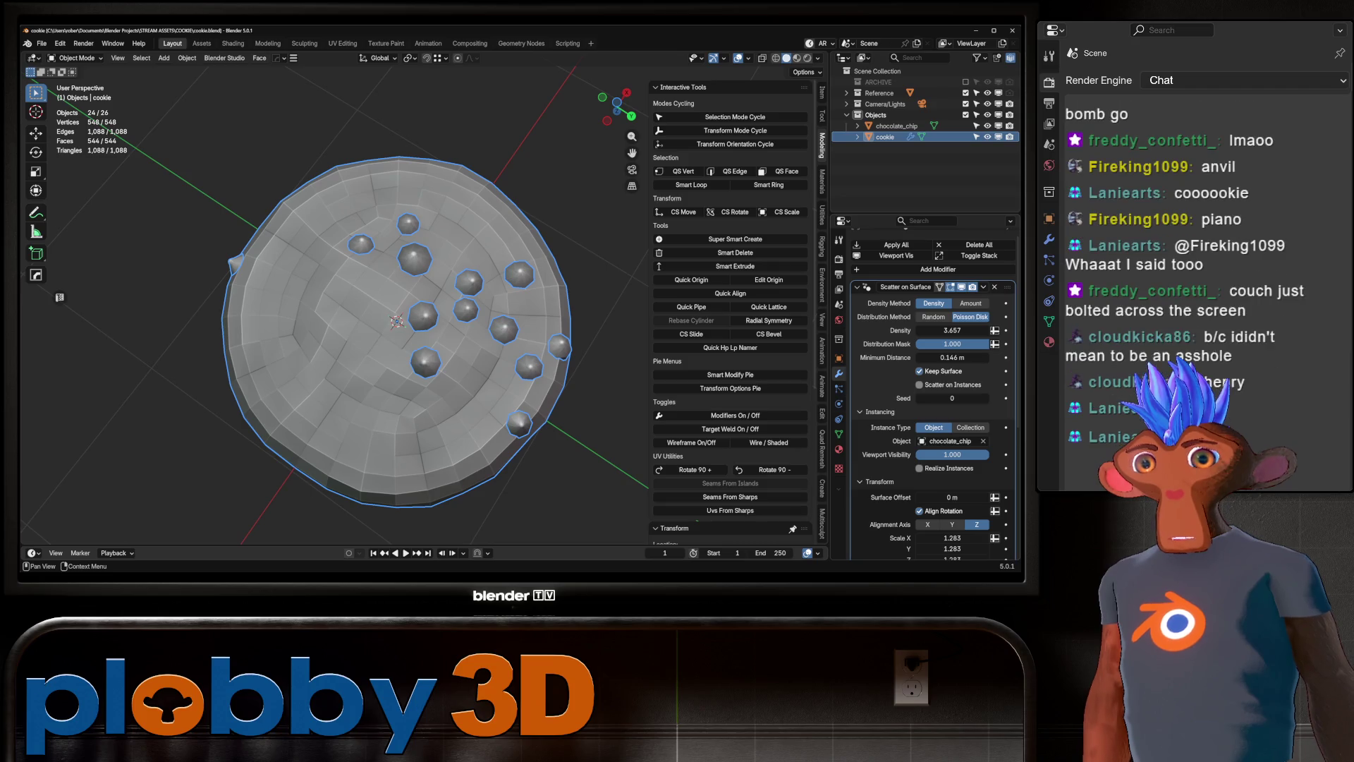
{"action": "left_click", "coordinate": [985, 398]}
Check the new chip layout and enable Realize Instances in the scatter modifier.
{"action": "mouse_move", "coordinate": [437, 318]}
{"action": "middle_mouse_down"}
{"action": "mouse_move", "coordinate": [437, 215]}
{"action": "mouse_move", "coordinate": [437, 296]}
{"action": "mouse_move", "coordinate": [437, 247]}
{"action": "middle_mouse_up"}
{"action": "scroll", "coordinate": [437, 296], "scroll_direction": "up", "scroll_amount": 3}
{"action": "scroll", "coordinate": [437, 296], "scroll_direction": "down", "scroll_amount": 3}
{"action": "scroll", "coordinate": [437, 296], "scroll_direction": "up", "scroll_amount": 2}
{"action": "scroll", "coordinate": [438, 246], "scroll_direction": "down", "scroll_amount": 2}
{"action": "scroll", "coordinate": [437, 247], "scroll_direction": "up", "scroll_amount": 3}
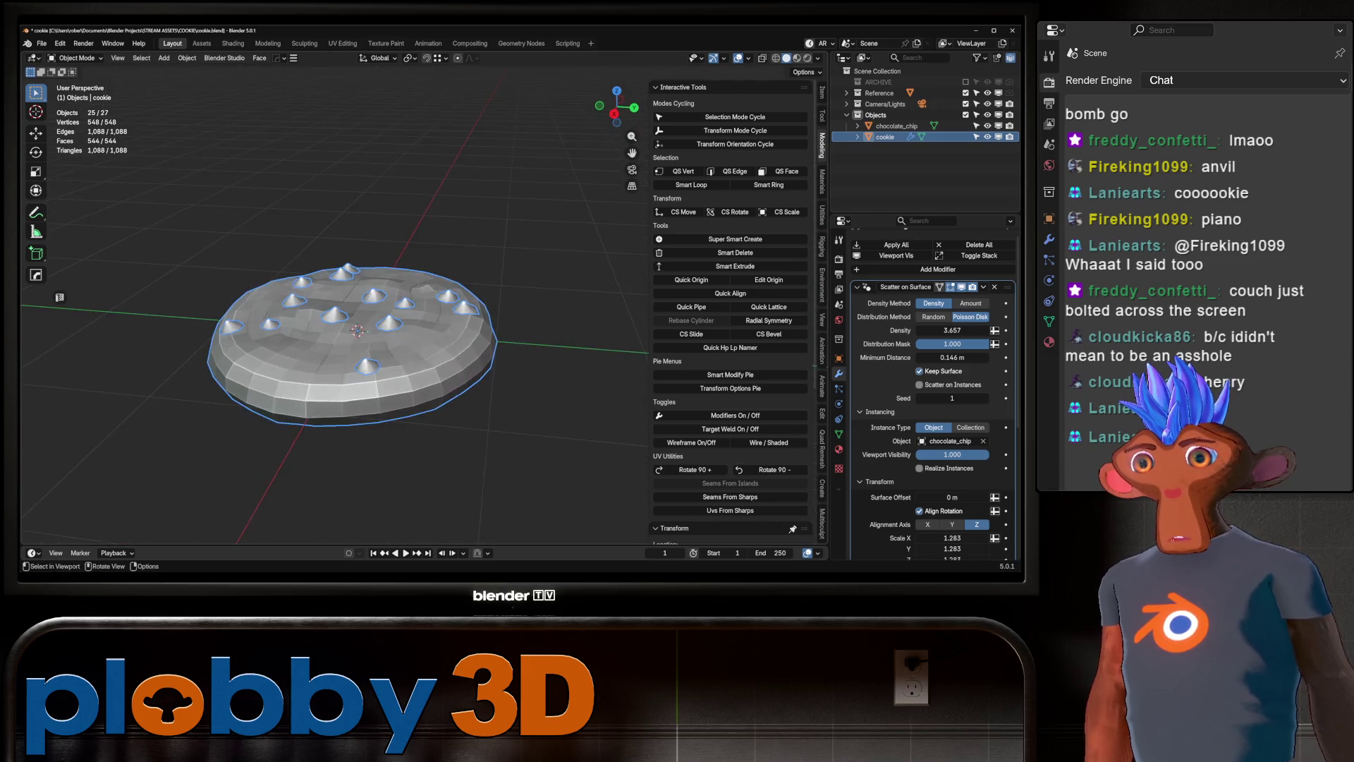
{"action": "scroll", "coordinate": [438, 247], "scroll_direction": "up", "scroll_amount": 2}
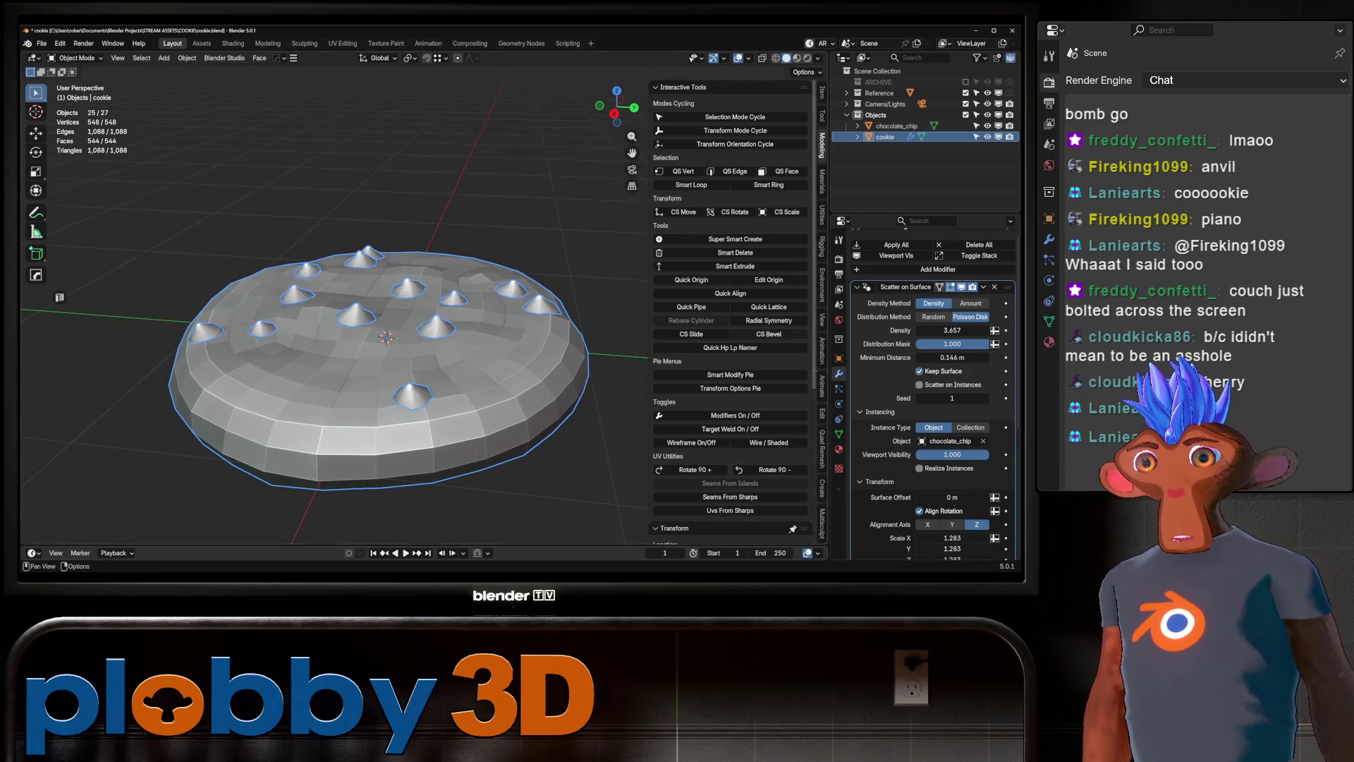
{"action": "scroll", "coordinate": [931, 388], "scroll_direction": "down", "scroll_amount": 6}
{"action": "left_click", "coordinate": [919, 295]}
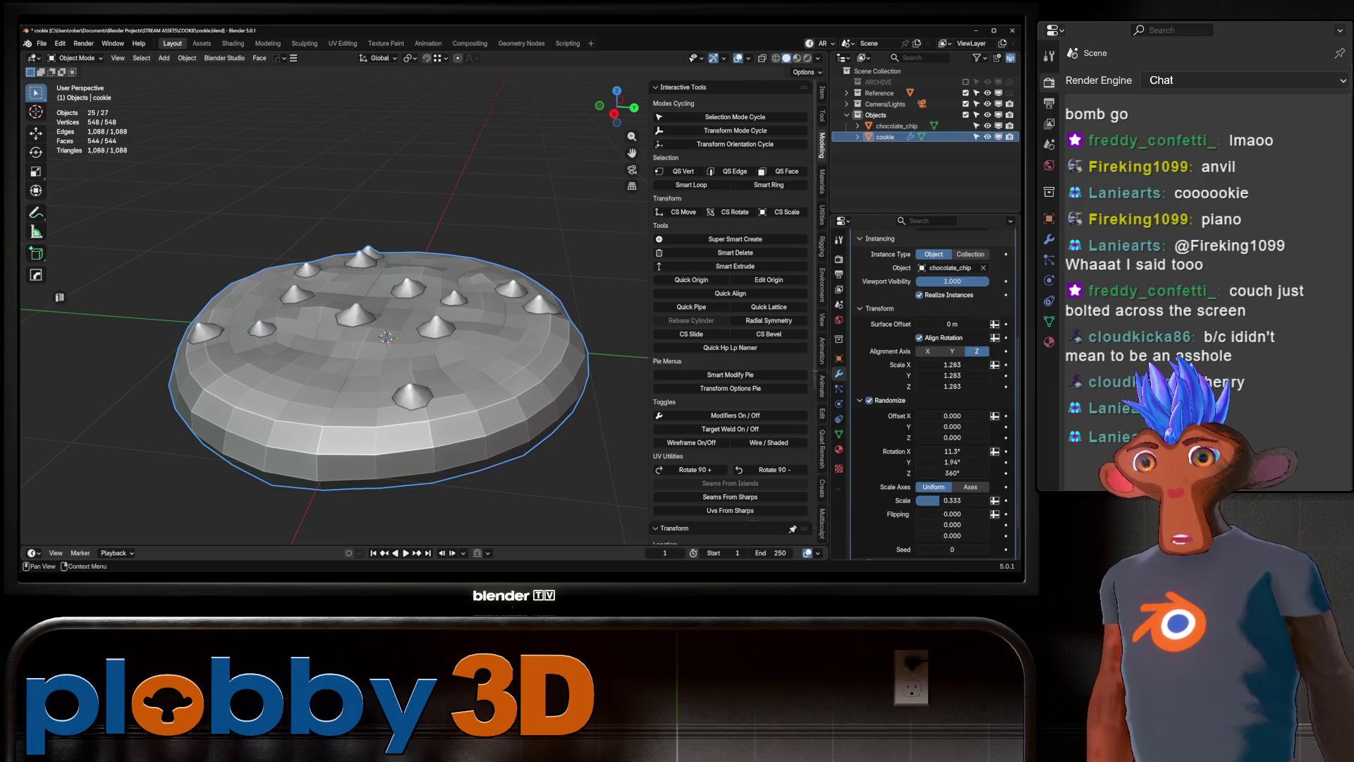
Apply the Scatter on Surface modifier with Ctrl+A and inspect the cookie.
{"action": "scroll", "coordinate": [931, 318], "scroll_direction": "up", "scroll_amount": 5}
{"action": "key", "text": "ctrl+a"}
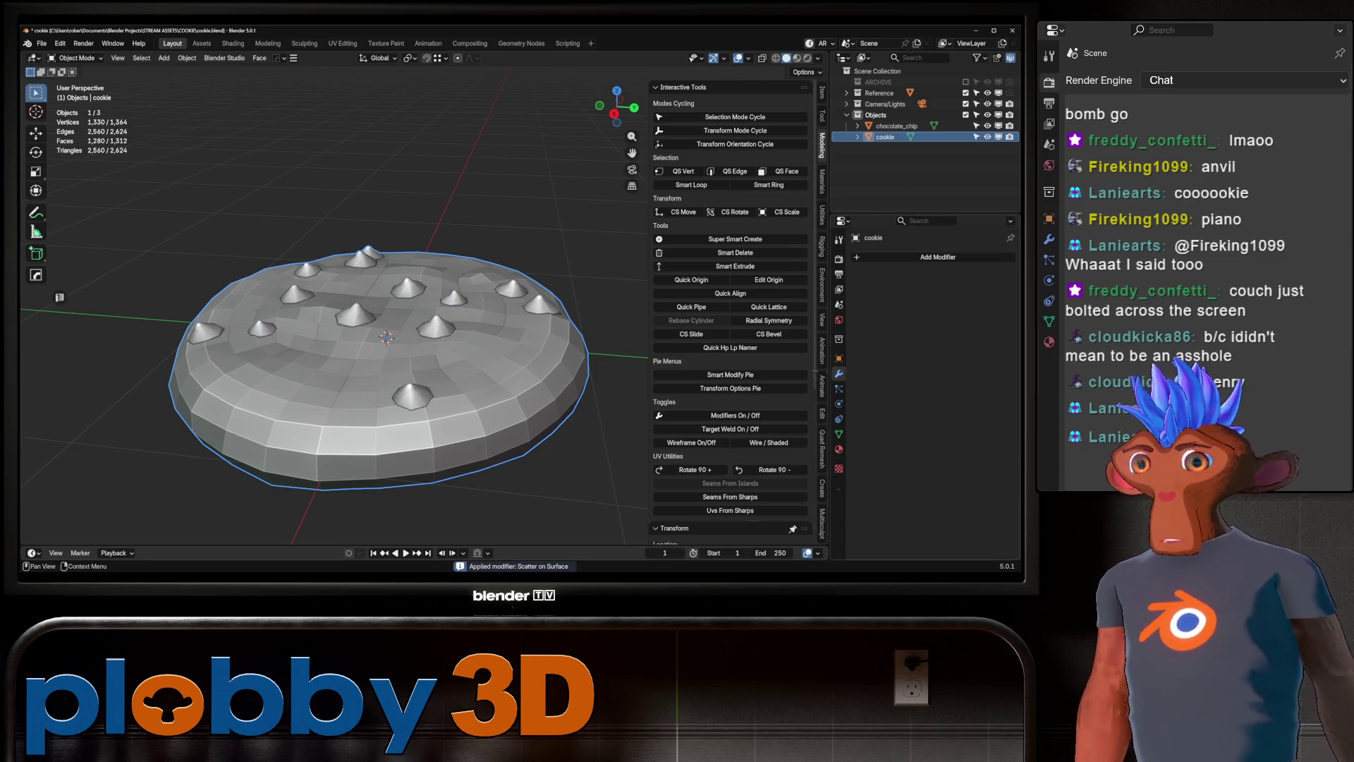
{"action": "middle_click_drag", "start_coordinate": [381, 331], "coordinate": [409, 324]}
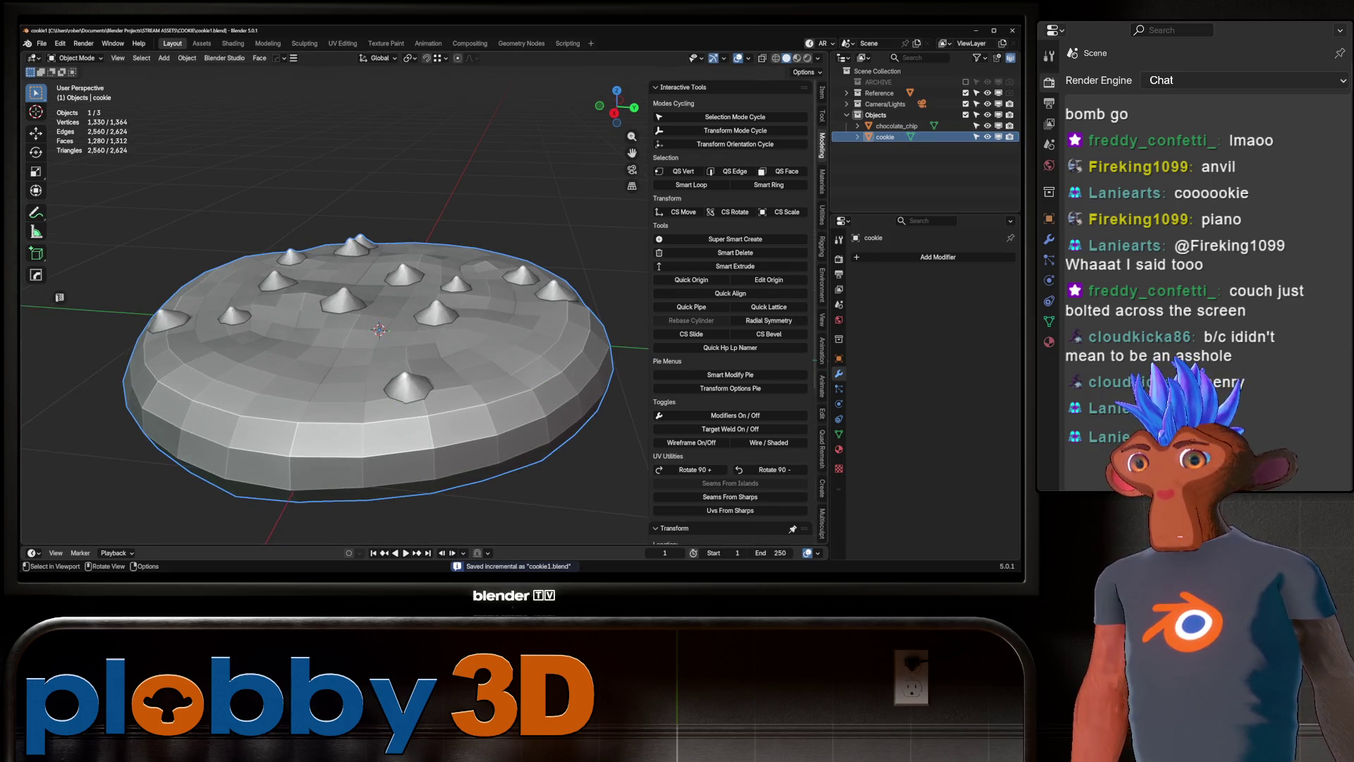
{"action": "scroll", "coordinate": [381, 332], "scroll_direction": "down", "scroll_amount": 3}
{"action": "mouse_move", "coordinate": [381, 332]}
{"action": "middle_mouse_down"}
{"action": "mouse_move", "coordinate": [380, 395]}
{"action": "mouse_move", "coordinate": [380, 318]}
{"action": "mouse_move", "coordinate": [403, 268]}
{"action": "mouse_move", "coordinate": [424, 303]}
{"action": "middle_mouse_up"}
{"action": "scroll", "coordinate": [380, 318], "scroll_direction": "down", "scroll_amount": 2}
{"action": "scroll", "coordinate": [402, 268], "scroll_direction": "up", "scroll_amount": 4}
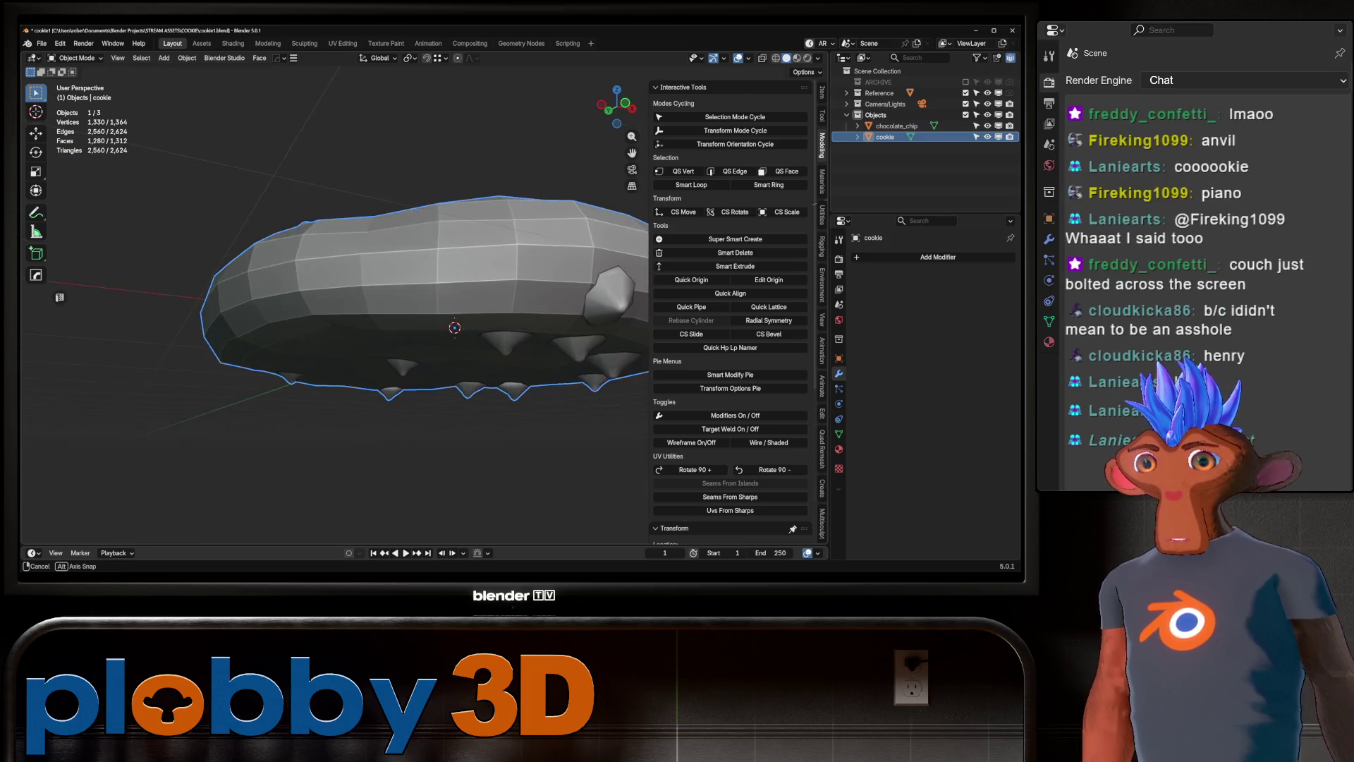
Delete a stray chip from the cookie mesh in Edit Mode and inspect the result.
{"action": "key", "text": "Tab"}
{"action": "key", "text": "l"}
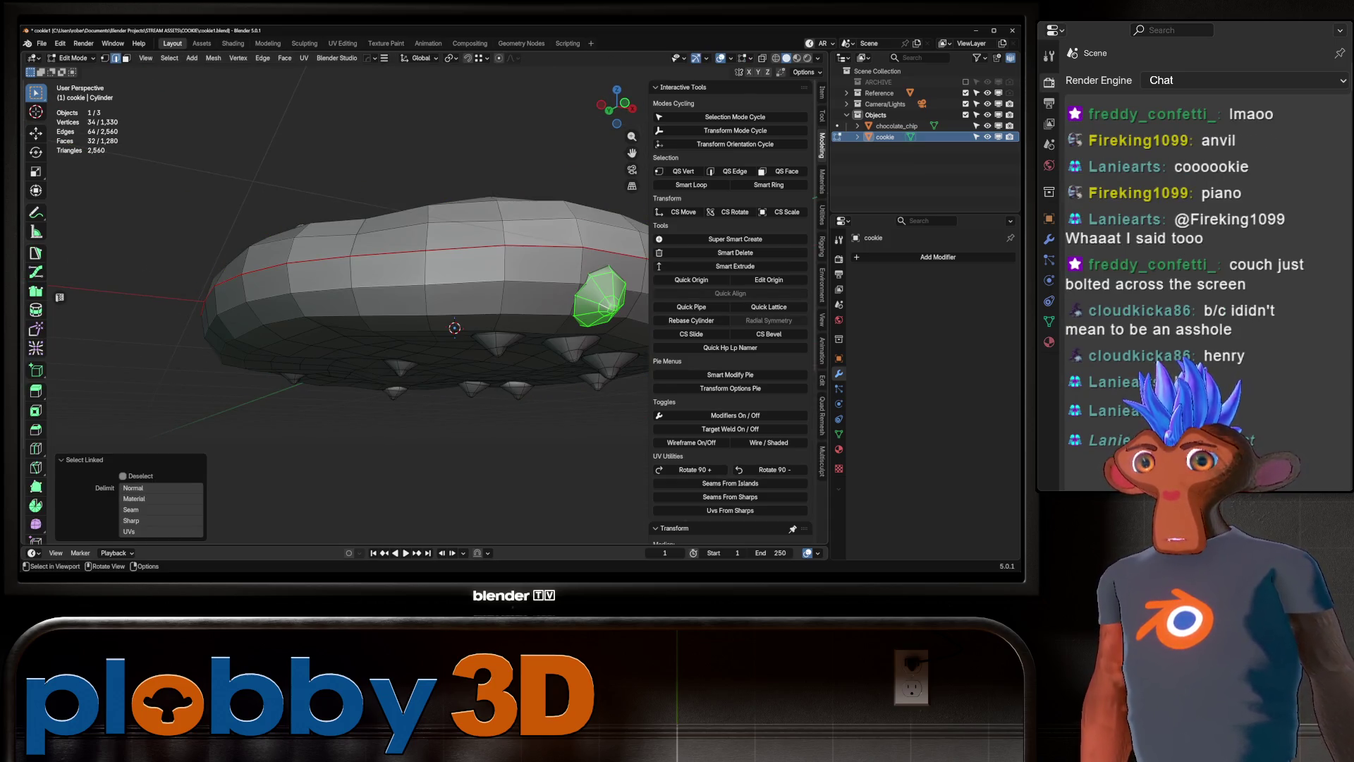
{"action": "key", "text": "x"}
{"action": "left_click", "coordinate": [575, 293]}
{"action": "key", "text": "Tab"}
{"action": "mouse_move", "coordinate": [574, 293]}
{"action": "middle_mouse_down"}
{"action": "mouse_move", "coordinate": [454, 329]}
{"action": "mouse_move", "coordinate": [454, 254]}
{"action": "mouse_move", "coordinate": [423, 324]}
{"action": "mouse_move", "coordinate": [447, 282]}
{"action": "mouse_move", "coordinate": [550, 233]}
{"action": "mouse_move", "coordinate": [643, 221]}
{"action": "mouse_move", "coordinate": [599, 268]}
{"action": "middle_mouse_up"}
{"action": "scroll", "coordinate": [606, 261], "scroll_direction": "up", "scroll_amount": 4}
{"action": "scroll", "coordinate": [419, 307], "scroll_direction": "down", "scroll_amount": 3}
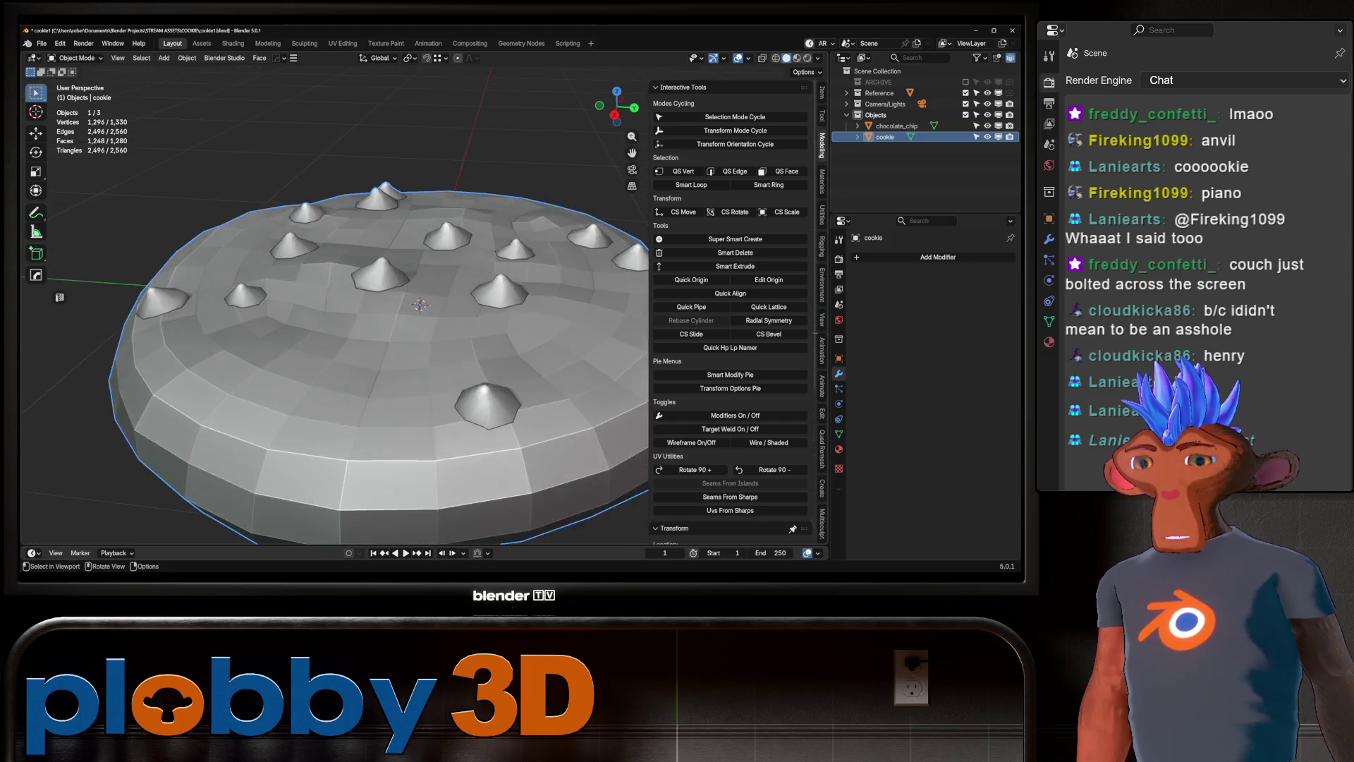
{"action": "middle_click_drag", "start_coordinate": [419, 307], "coordinate": [427, 239]}
Delete and restore the chocolate_chip object, then undo and redo the applied scatter on the cookie.
{"action": "left_click", "coordinate": [518, 198]}
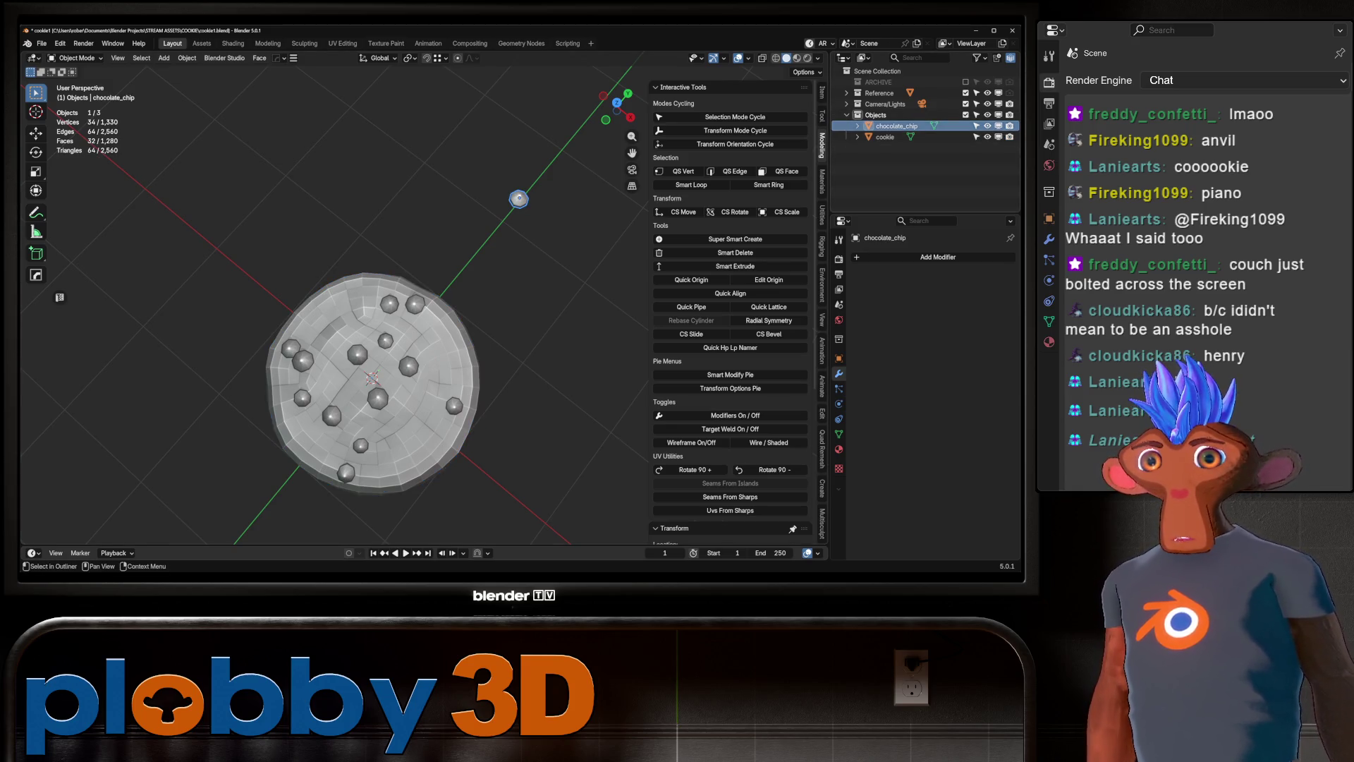
{"action": "key", "text": "Delete"}
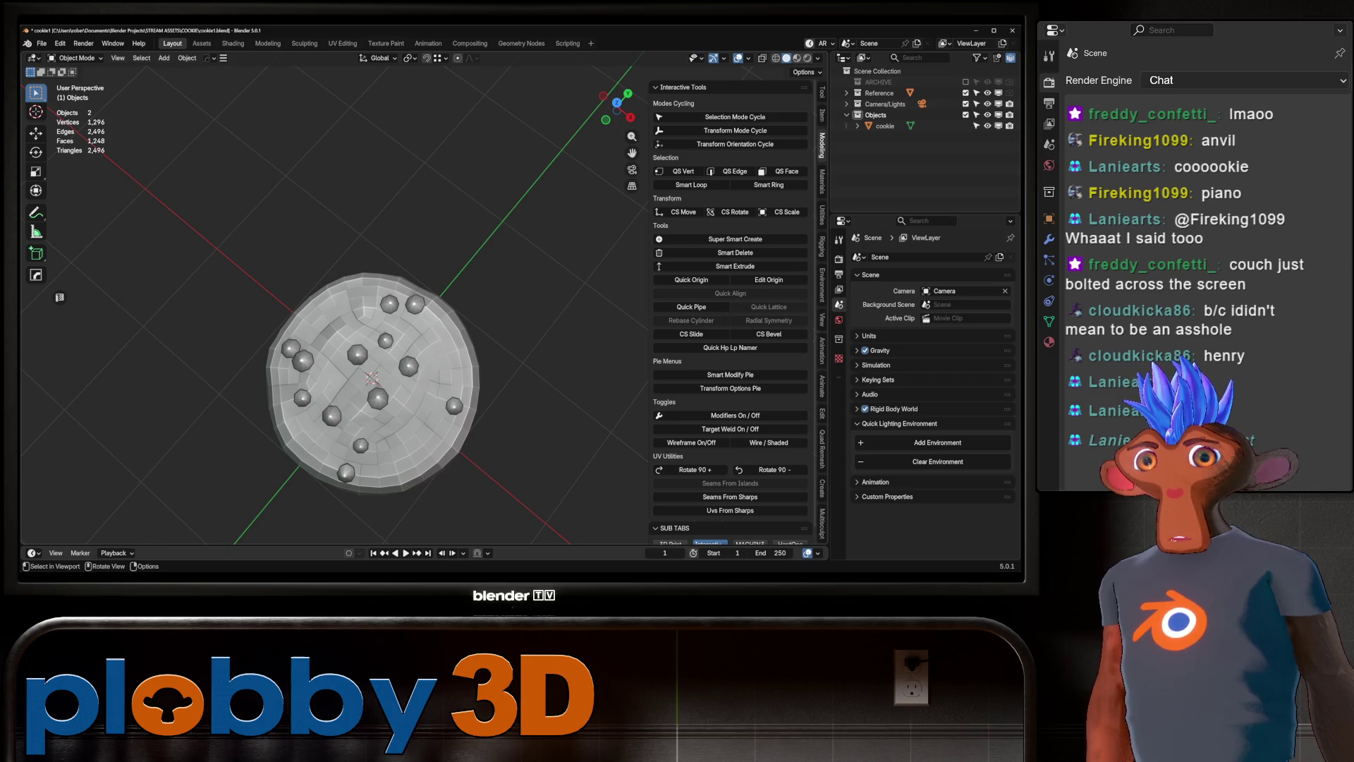
{"action": "key", "text": "ctrl+z"}
{"action": "middle_click_drag", "start_coordinate": [335, 310], "coordinate": [325, 255]}
{"action": "left_click", "coordinate": [296, 272]}
{"action": "key", "text": "Tab"}
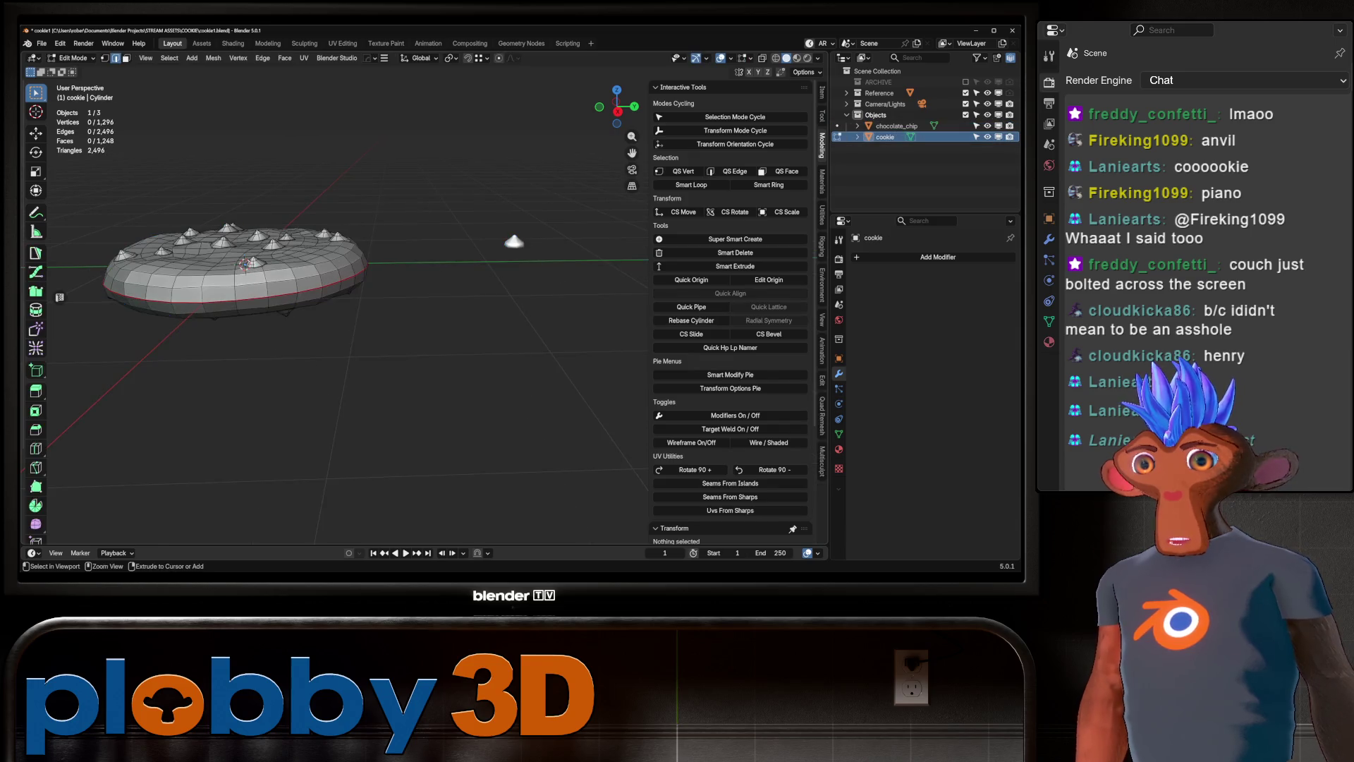
{"action": "key", "text": "ctrl+z"}
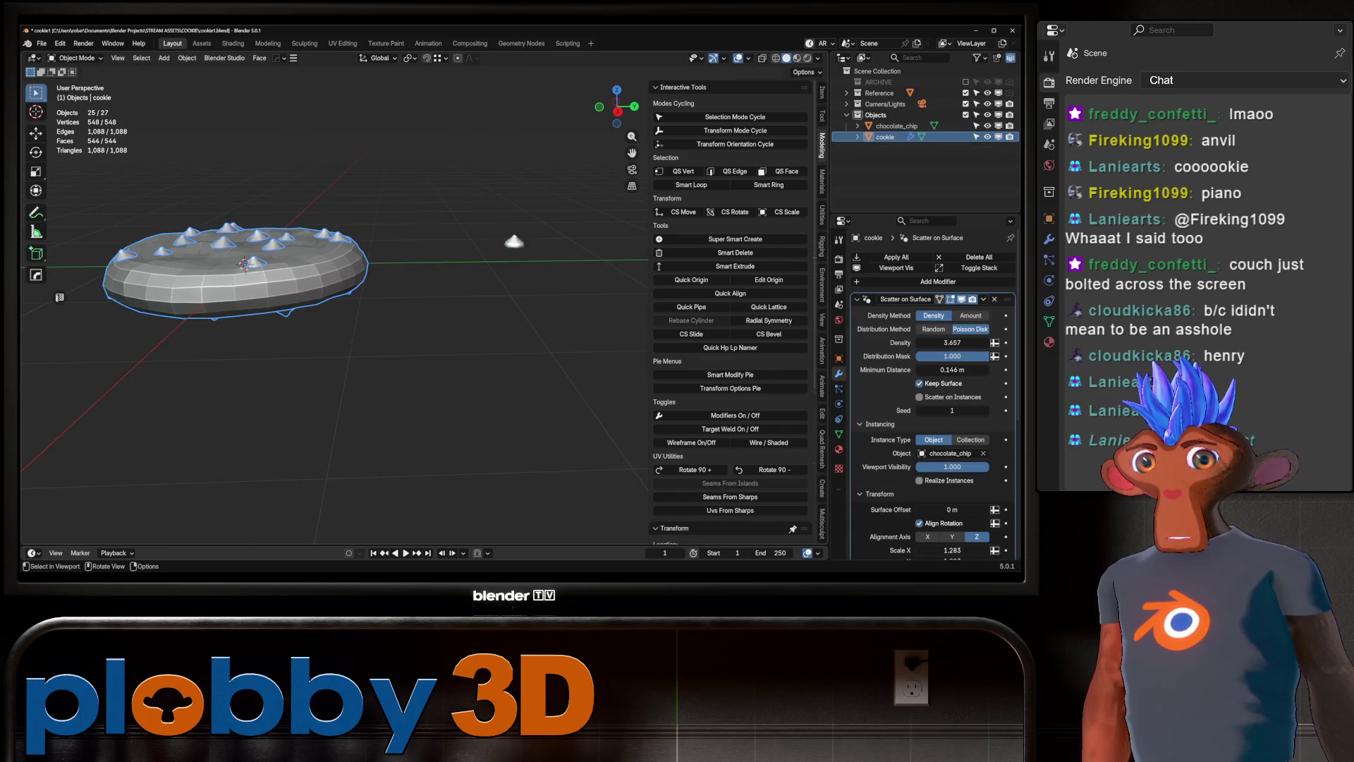
{"action": "key", "text": "Tab"}
Isolate chocolate_chip in local view, enter face select and box-select its bottom faces.
{"action": "key", "text": "Tab"}
{"action": "left_click", "coordinate": [506, 247]}
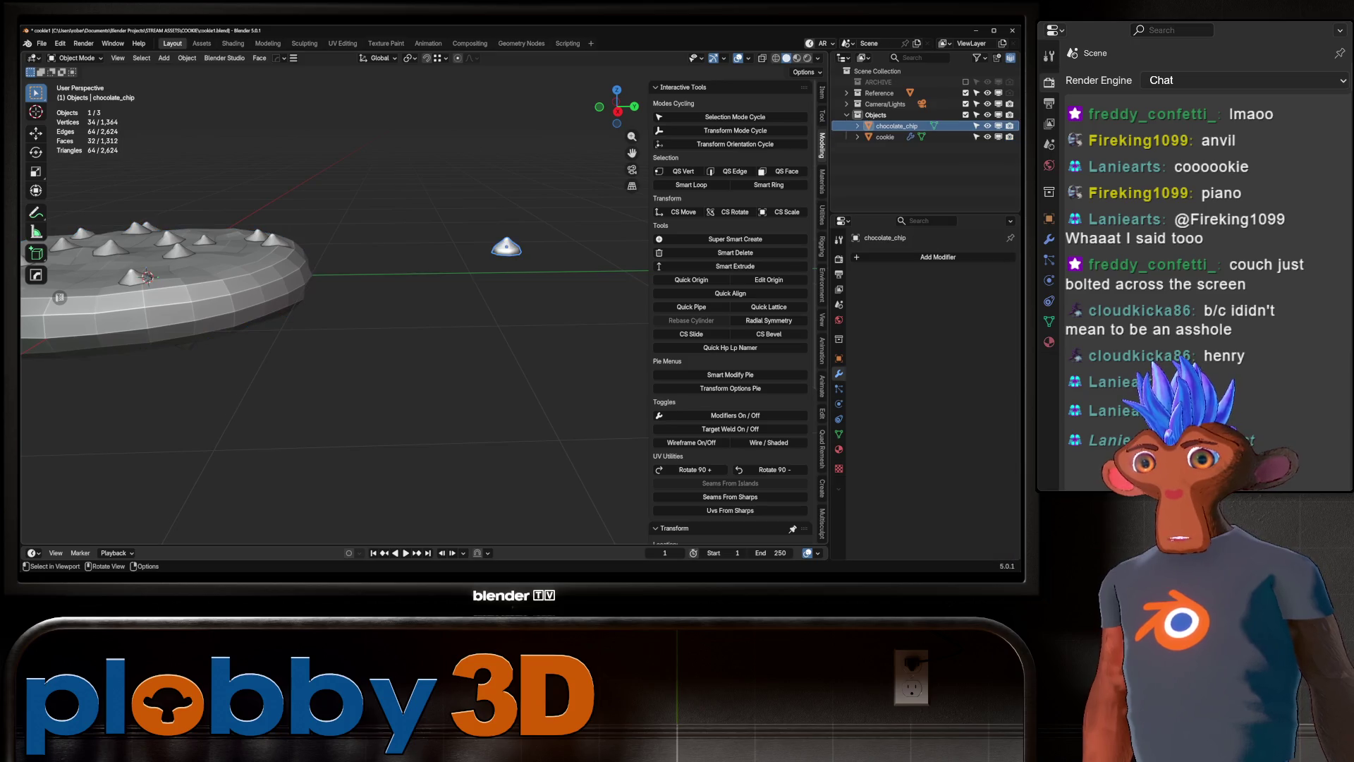
{"action": "key", "text": "KP_Divide"}
{"action": "key", "text": "Tab"}
{"action": "mouse_move", "coordinate": [423, 317]}
{"action": "middle_mouse_down"}
{"action": "mouse_move", "coordinate": [423, 247]}
{"action": "mouse_move", "coordinate": [423, 318]}
{"action": "middle_mouse_up"}
{"action": "scroll", "coordinate": [353, 318], "scroll_direction": "down", "scroll_amount": 5}
{"action": "key", "text": "3"}
{"action": "left_click_drag", "start_coordinate": [444, 319], "coordinate": [467, 357]}
Delete the chip's bottom faces so it becomes a cone.
{"action": "key", "text": "x"}
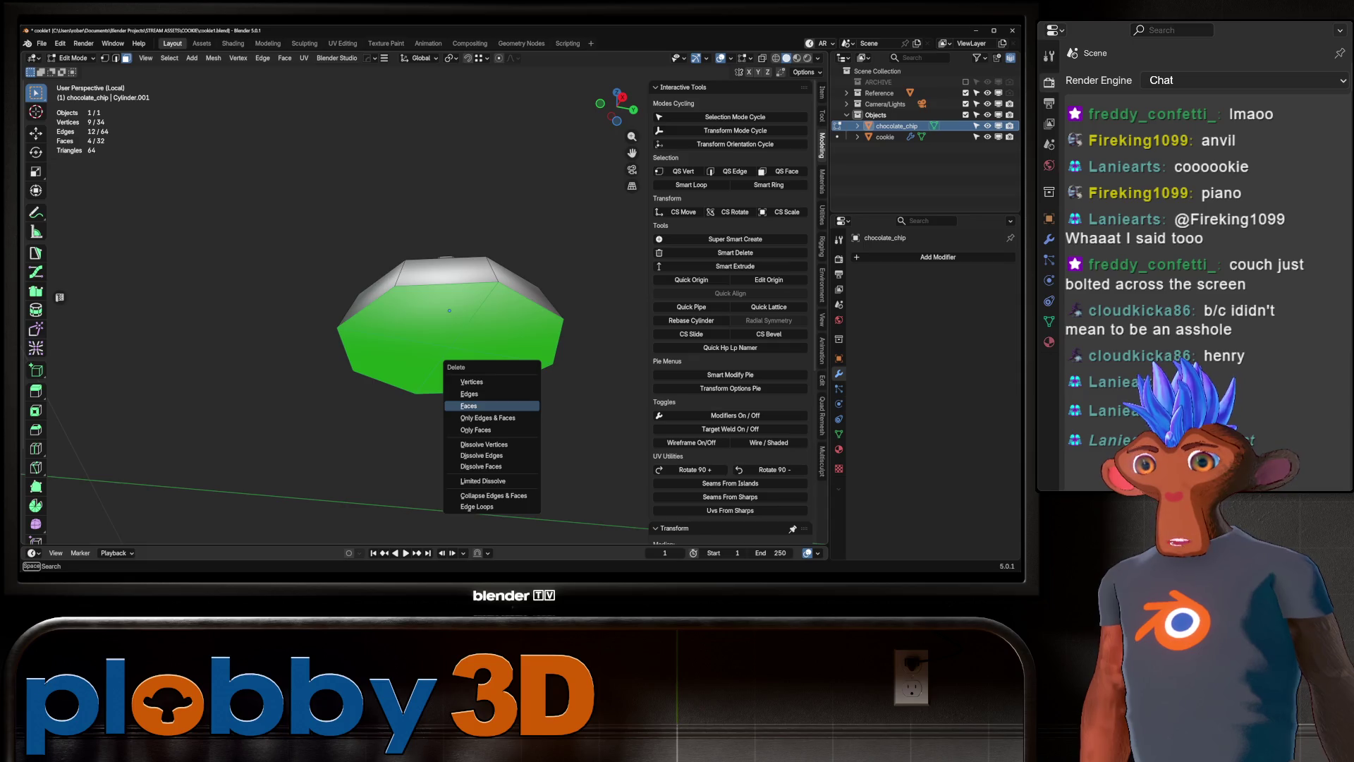
{"action": "left_click", "coordinate": [487, 402]}
{"action": "middle_click_drag", "start_coordinate": [487, 402], "coordinate": [494, 366]}
{"action": "scroll", "coordinate": [493, 367], "scroll_direction": "down", "scroll_amount": 3}
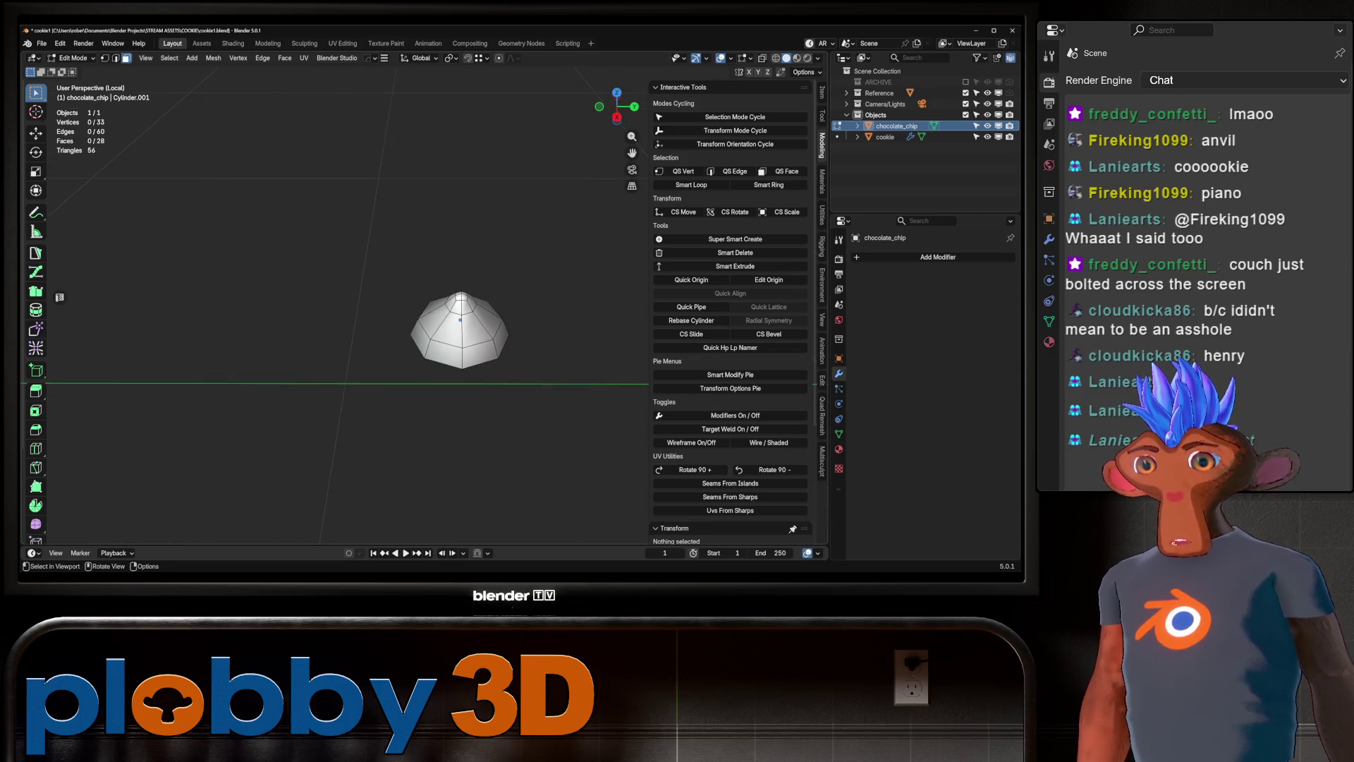
Unwrap all the chip's faces Angle Based and show its Material Properties in Object Mode.
{"action": "key", "text": "a"}
{"action": "key", "text": "u"}
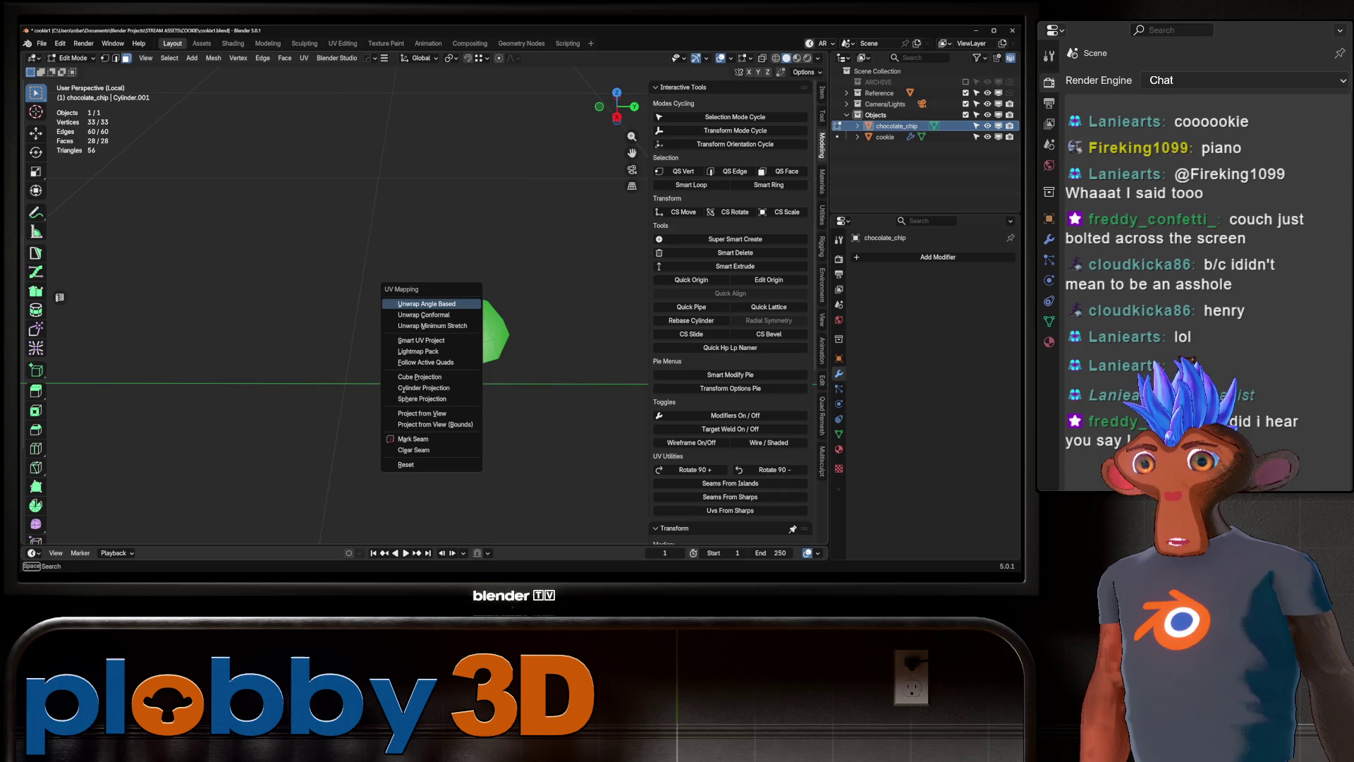
{"action": "left_click", "coordinate": [427, 304]}
{"action": "key", "text": "Tab"}
{"action": "scroll", "coordinate": [430, 317], "scroll_direction": "down", "scroll_amount": 5}
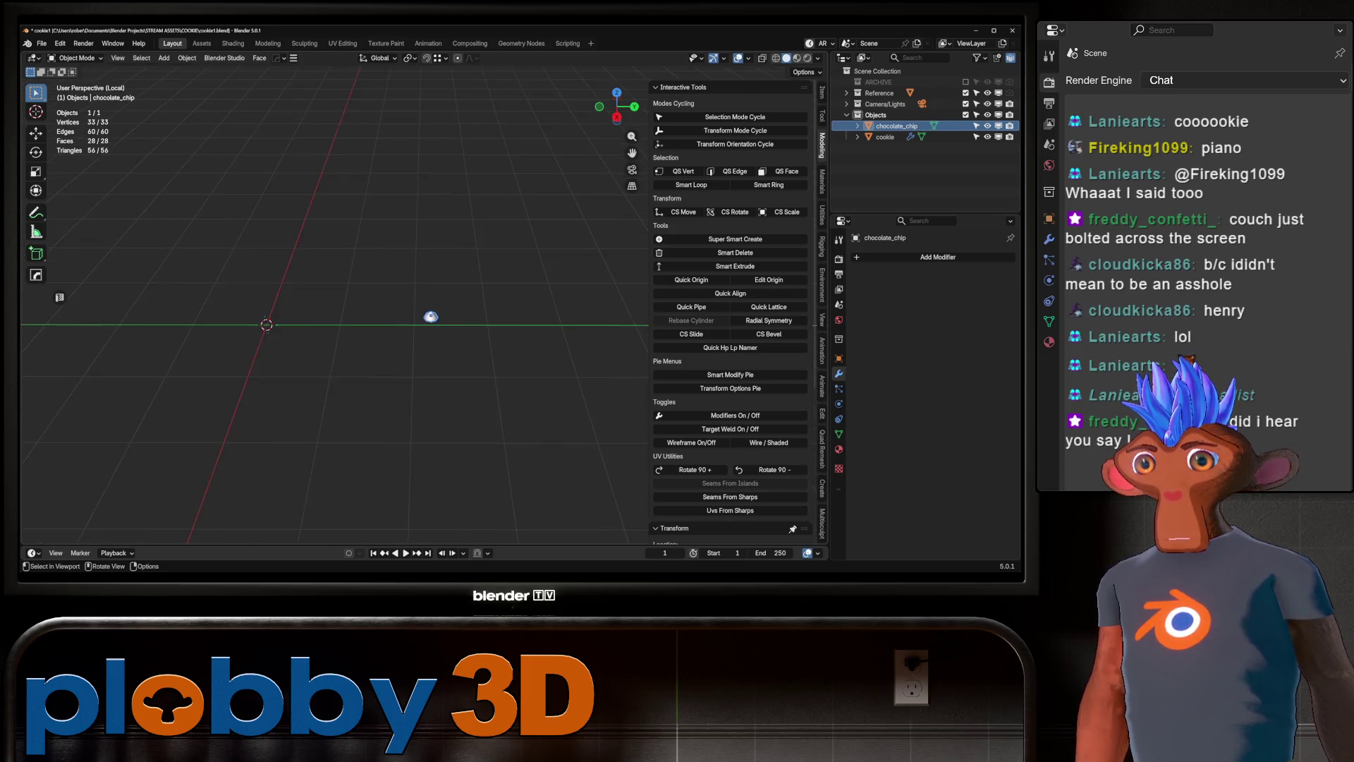
{"action": "scroll", "coordinate": [430, 317], "scroll_direction": "up", "scroll_amount": 5}
{"action": "middle_click_drag", "start_coordinate": [458, 384], "coordinate": [458, 344], "text": "shift"}
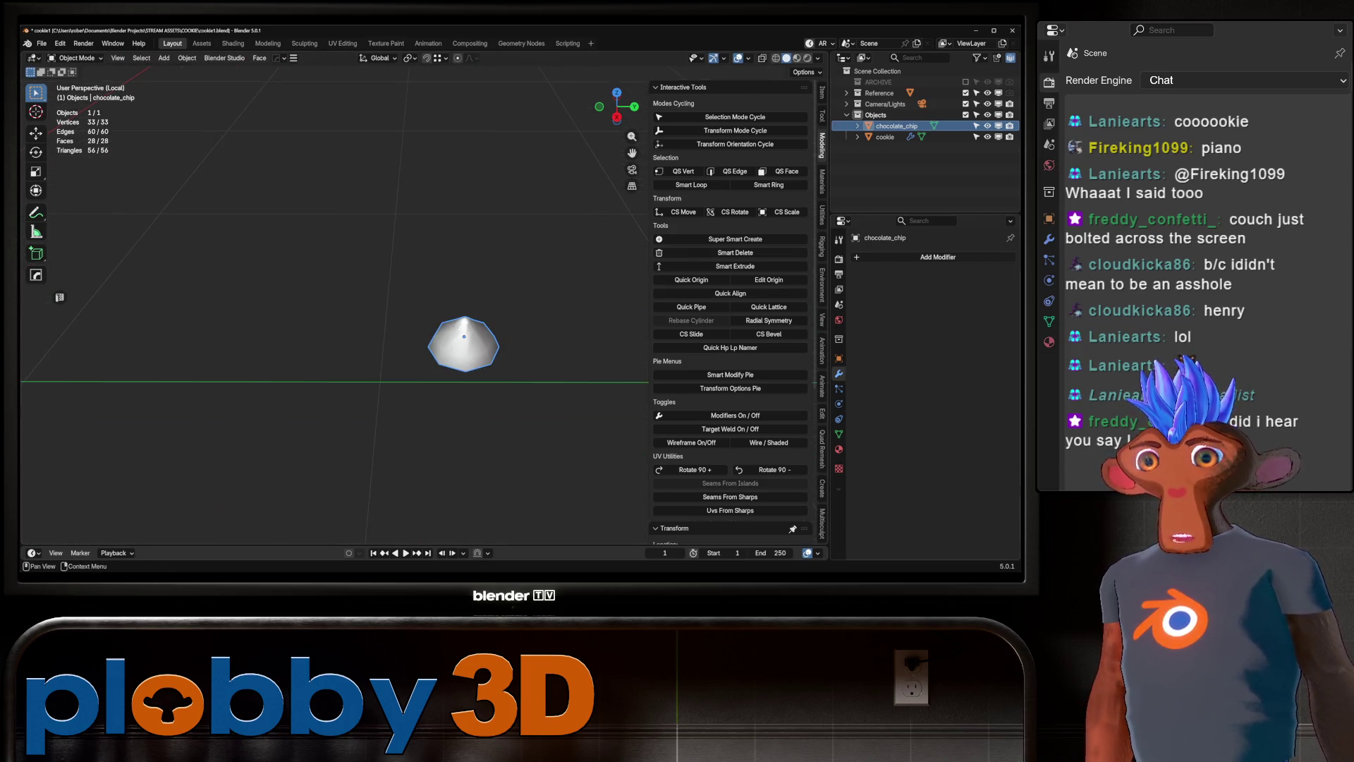
{"action": "left_click", "coordinate": [839, 449]}
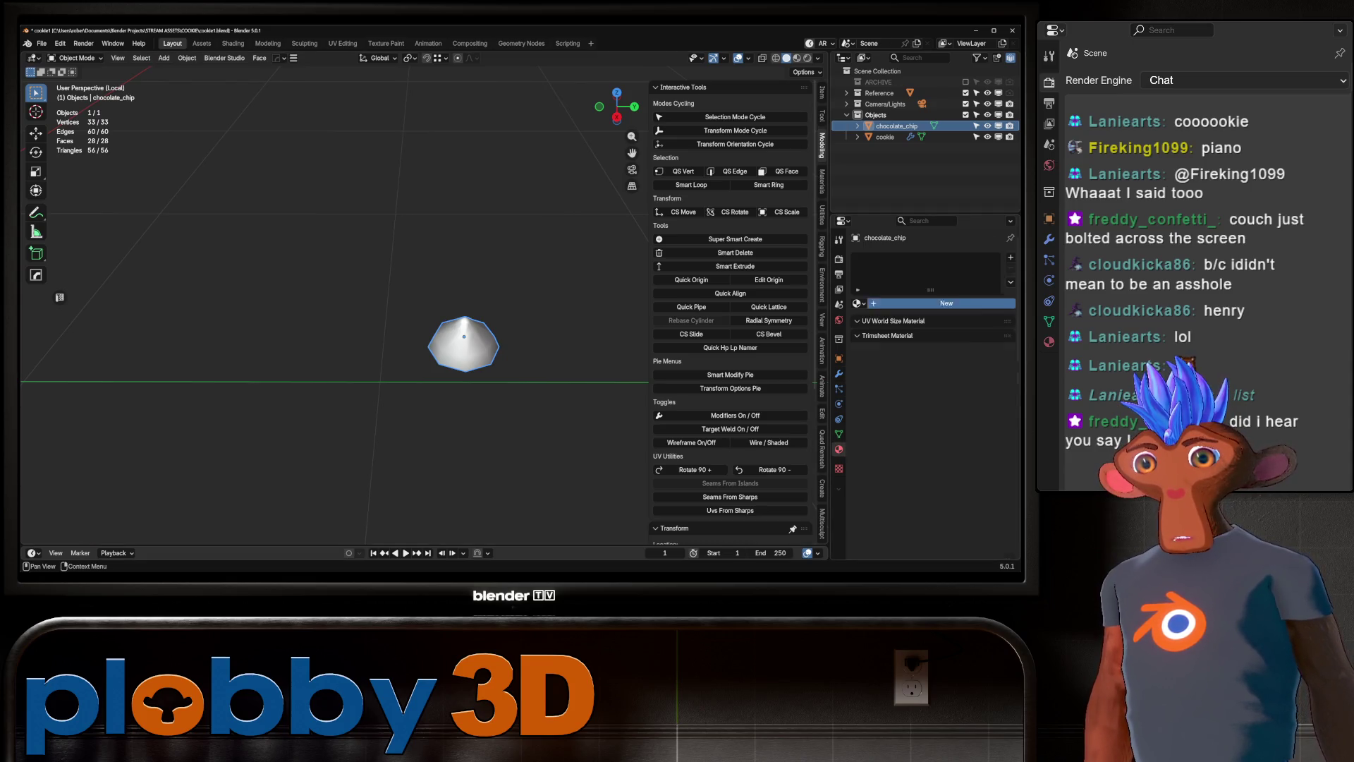
{"action": "left_click", "coordinate": [232, 43]}
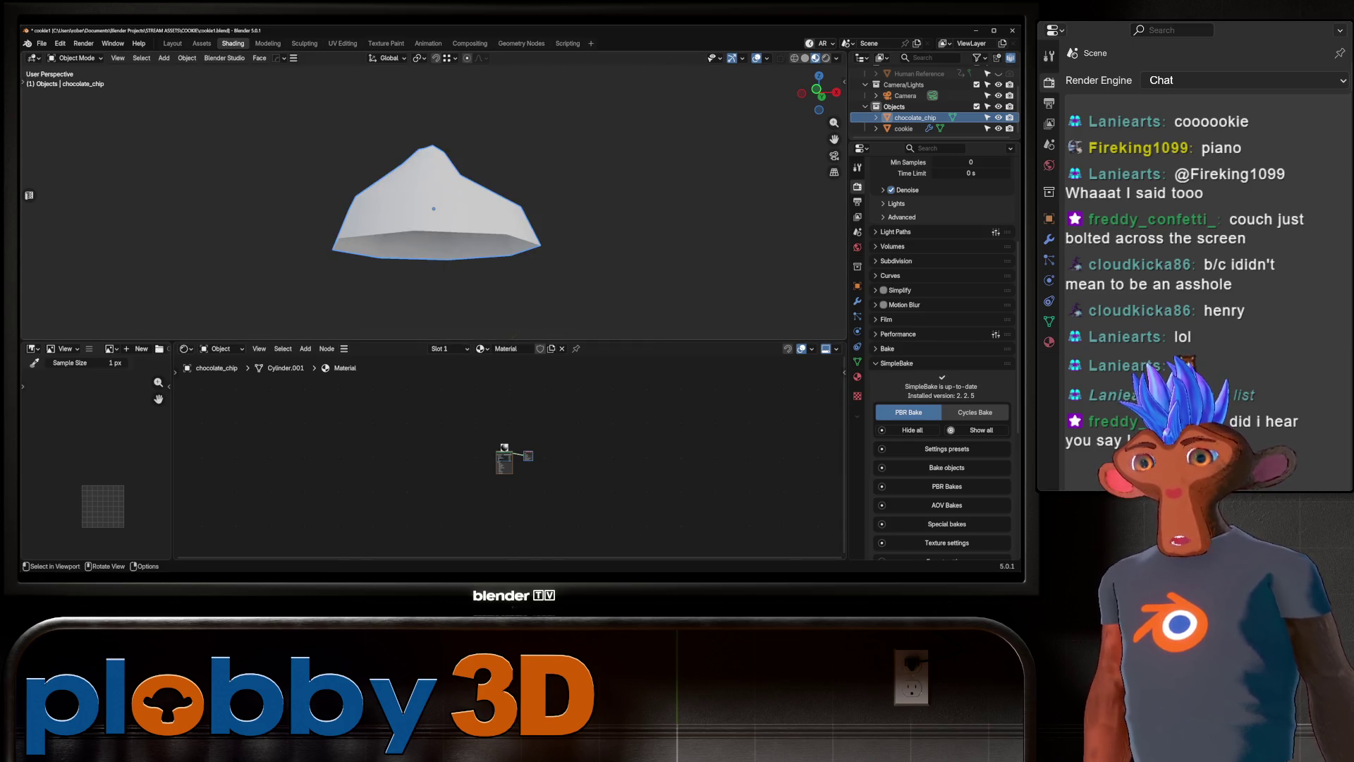
Give the chip's Principled BSDF a dark brown Base Color and roughness 0.318.
{"action": "left_click_drag", "start_coordinate": [818, 92], "coordinate": [811, 116]}
{"action": "scroll", "coordinate": [467, 197], "scroll_direction": "up", "scroll_amount": 3}
{"action": "scroll", "coordinate": [512, 452], "scroll_direction": "up", "scroll_amount": 1}
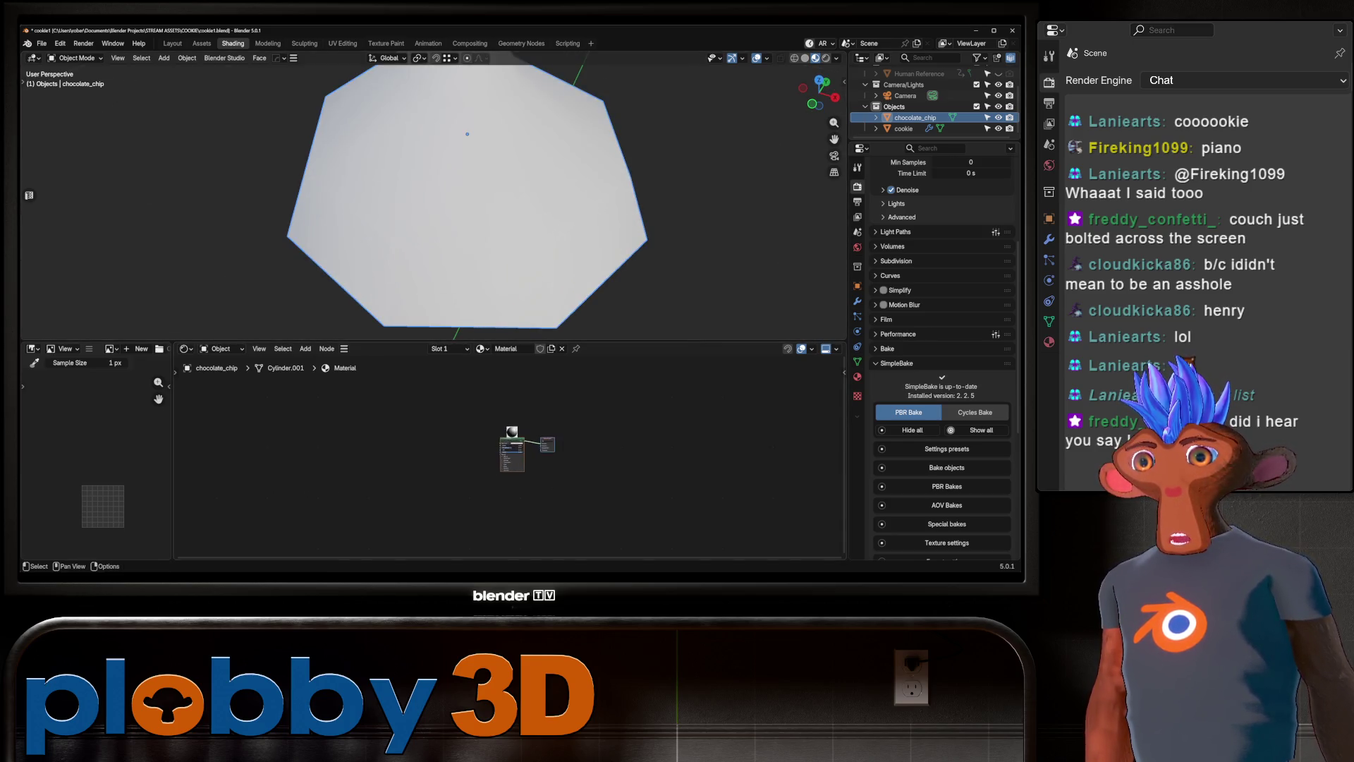
{"action": "scroll", "coordinate": [512, 452], "scroll_direction": "up", "scroll_amount": 5}
{"action": "middle_click_drag", "start_coordinate": [494, 212], "coordinate": [511, 177]}
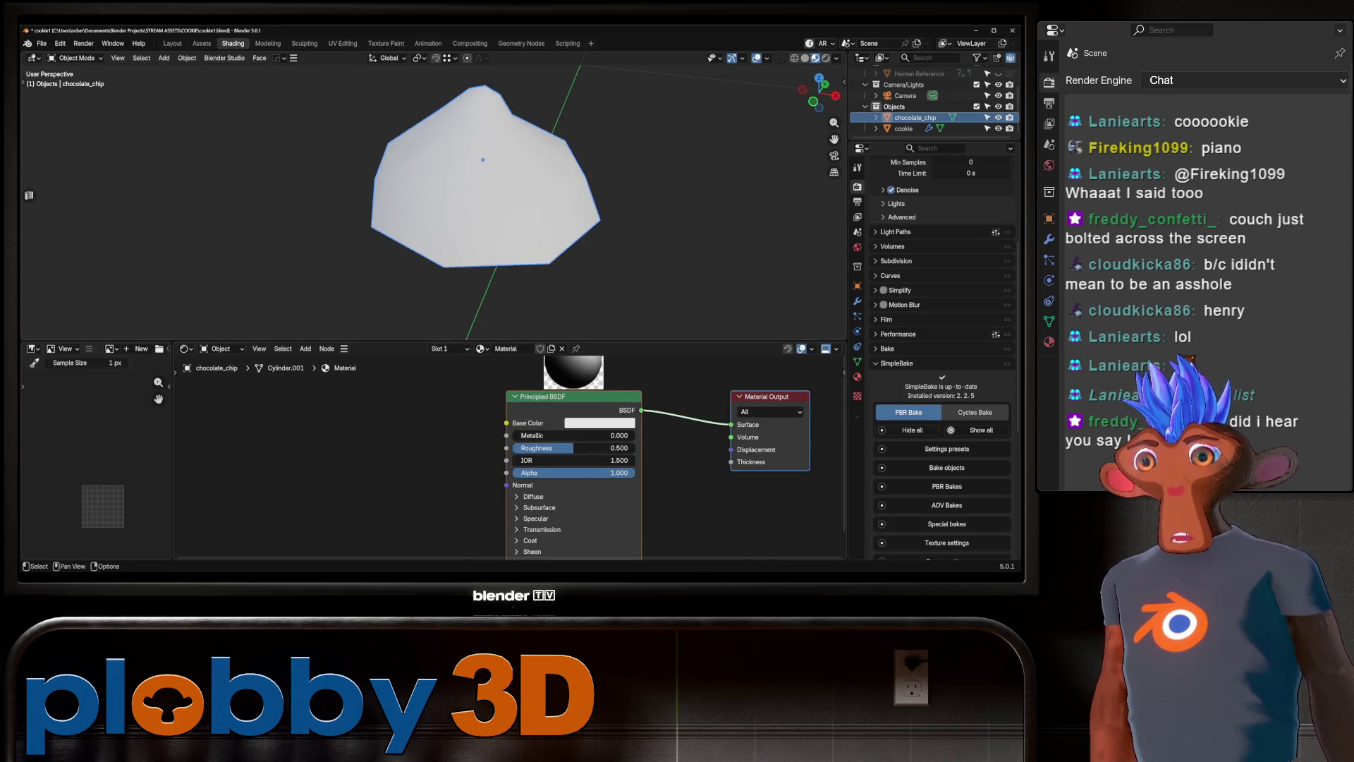
{"action": "middle_click_drag", "start_coordinate": [508, 452], "coordinate": [637, 455]}
{"action": "left_click", "coordinate": [729, 427]}
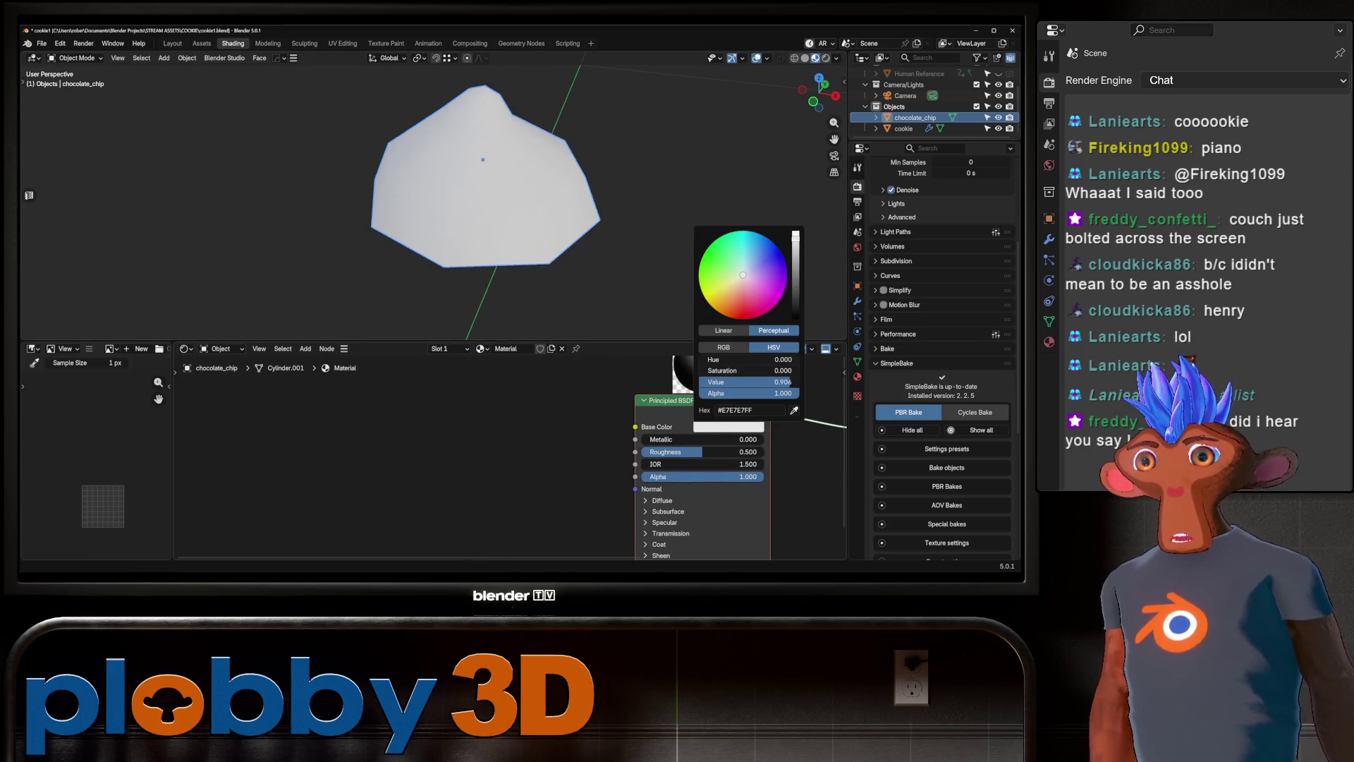
{"action": "left_click_drag", "start_coordinate": [743, 274], "coordinate": [737, 300]}
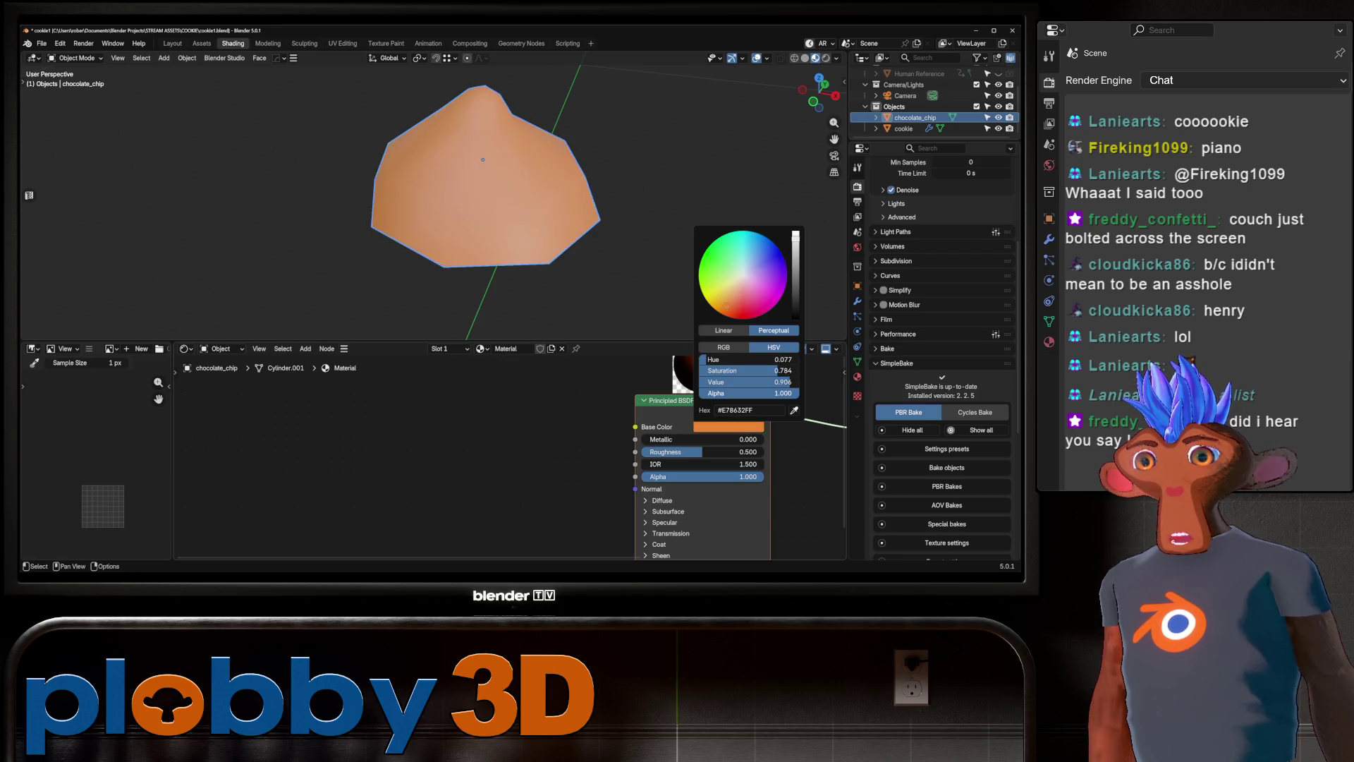
{"action": "left_click_drag", "start_coordinate": [787, 381], "coordinate": [728, 382]}
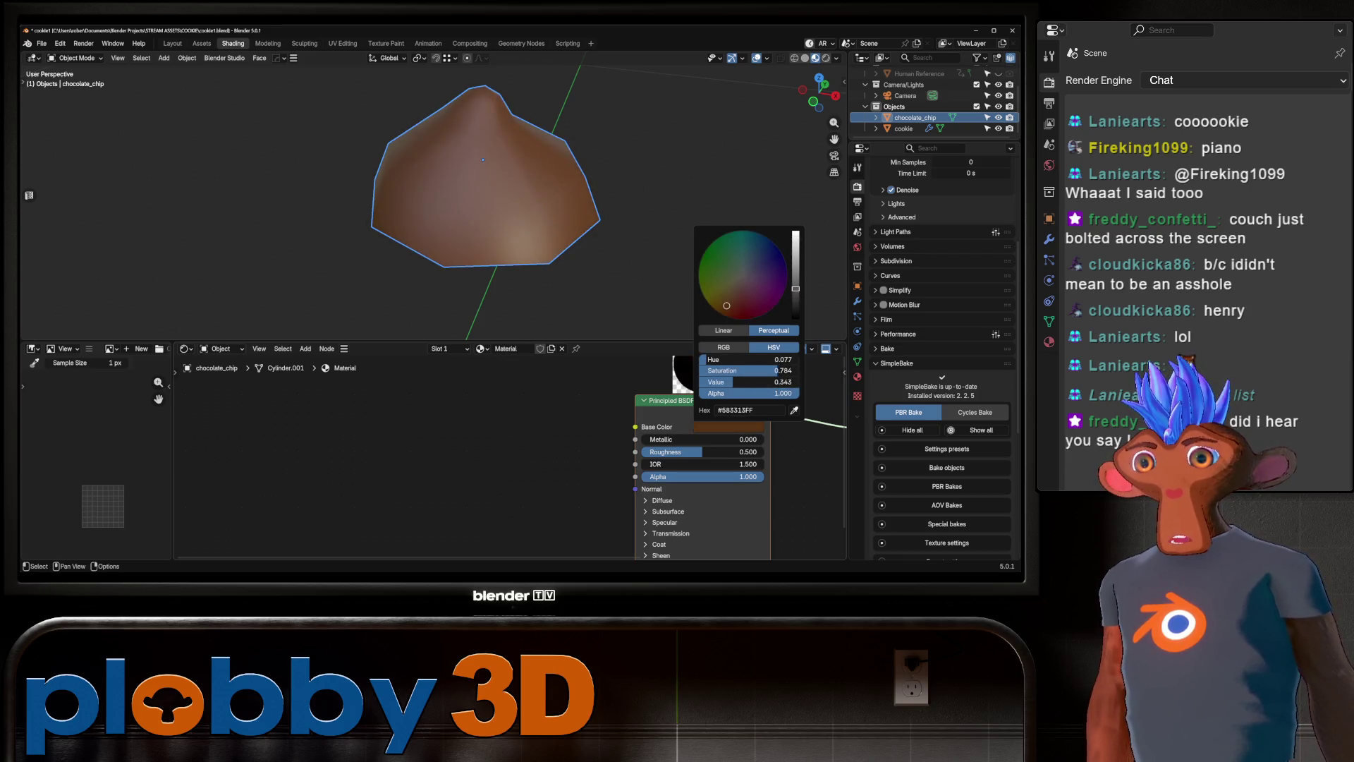
{"action": "left_click_drag", "start_coordinate": [703, 451], "coordinate": [684, 452]}
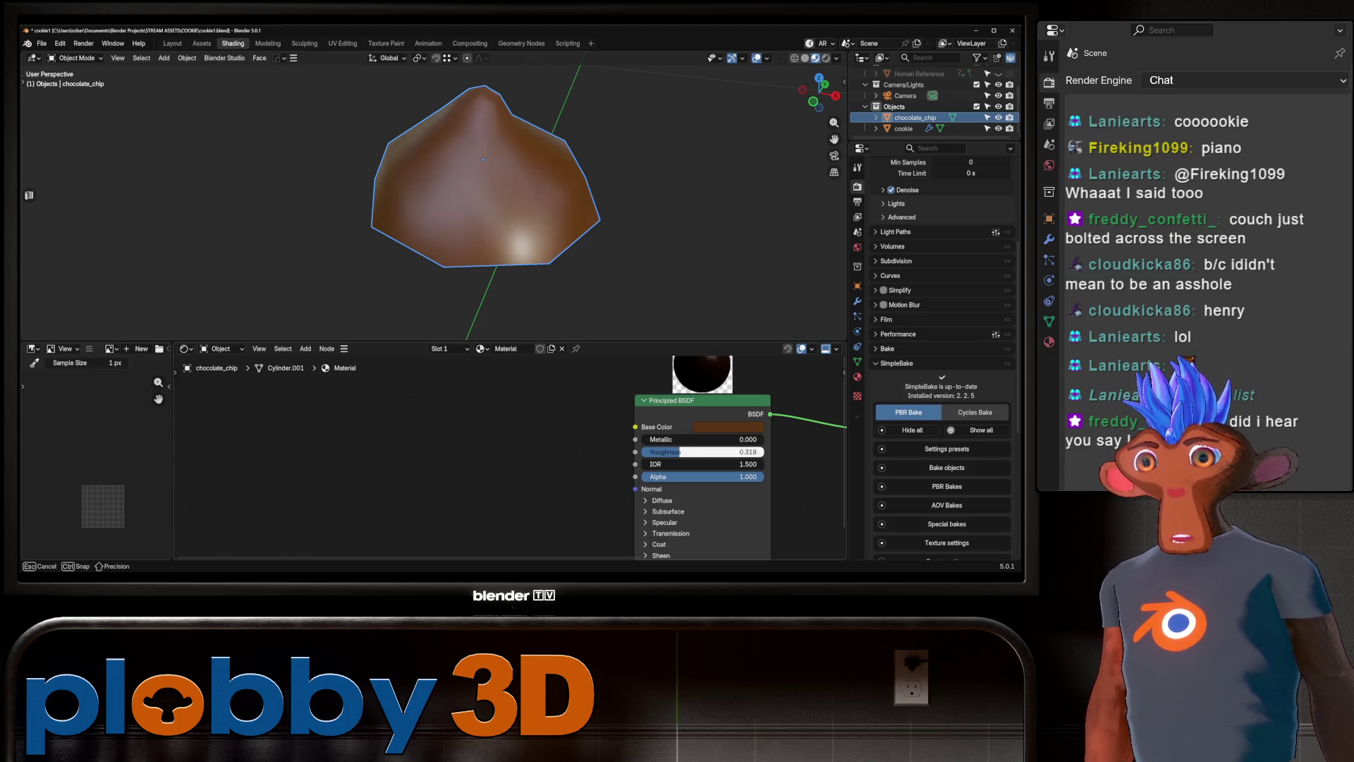
{"action": "key", "text": "shift+a"}
Add a Noise Texture fed by UV coordinates through Mapping and Texture Coordinate nodes.
{"action": "type", "text": "noise te"}
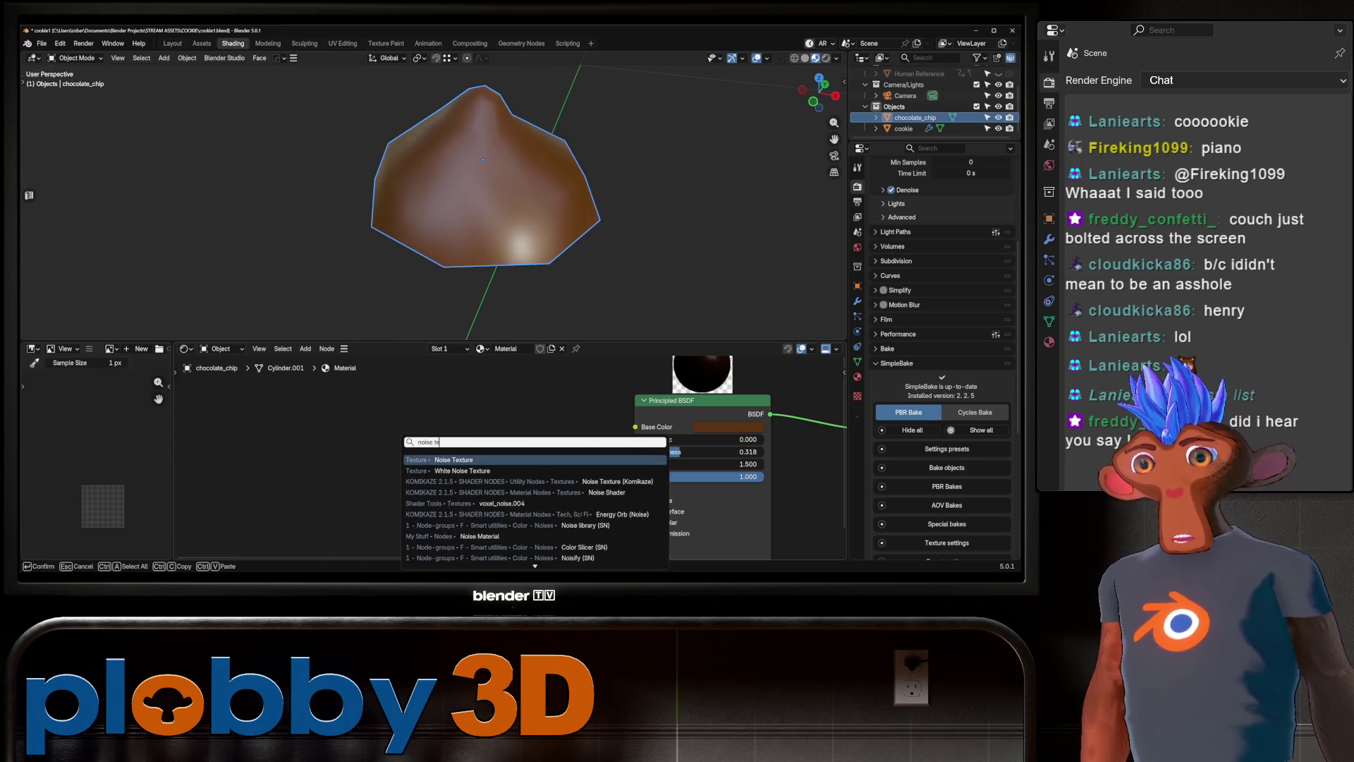
{"action": "key", "text": "Return"}
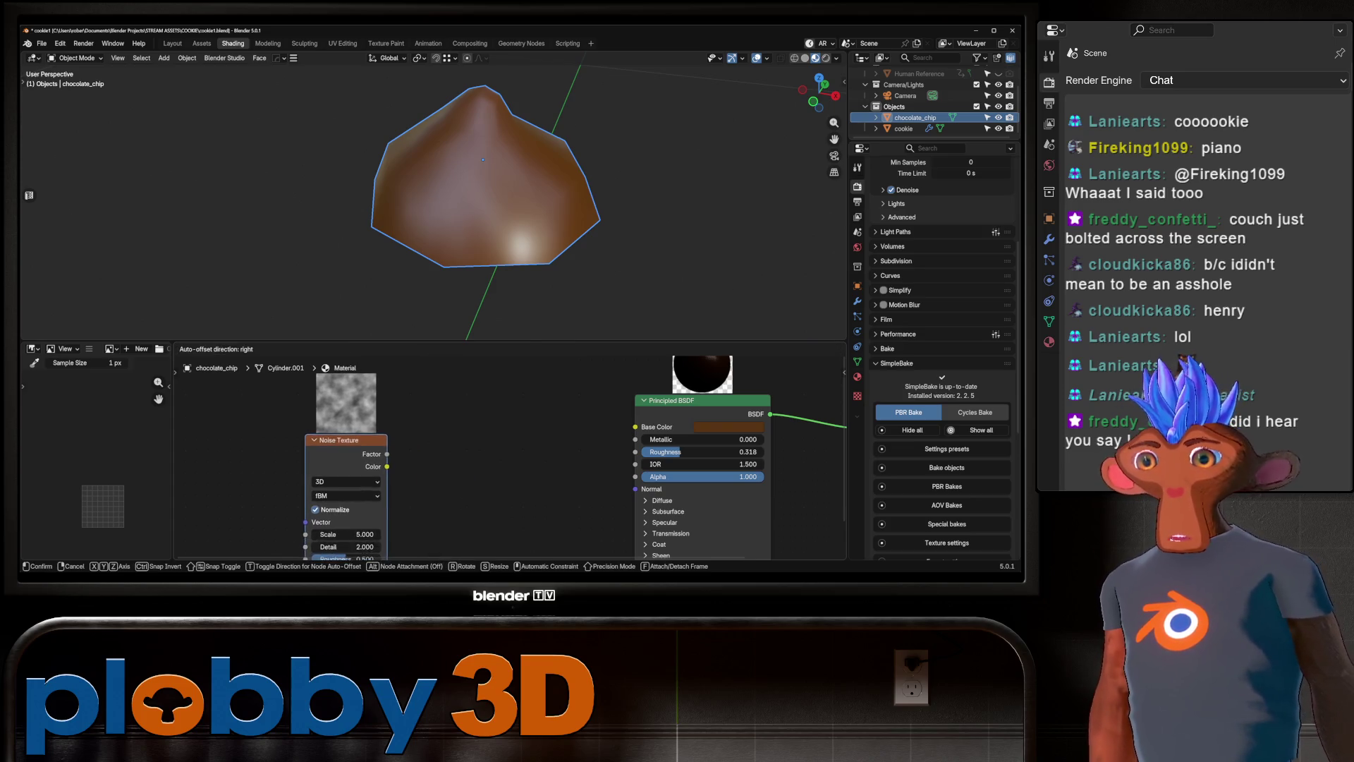
{"action": "key", "text": "Return"}
{"action": "key", "text": "ctrl+t"}
{"action": "scroll", "coordinate": [508, 452], "scroll_direction": "down", "scroll_amount": 2}
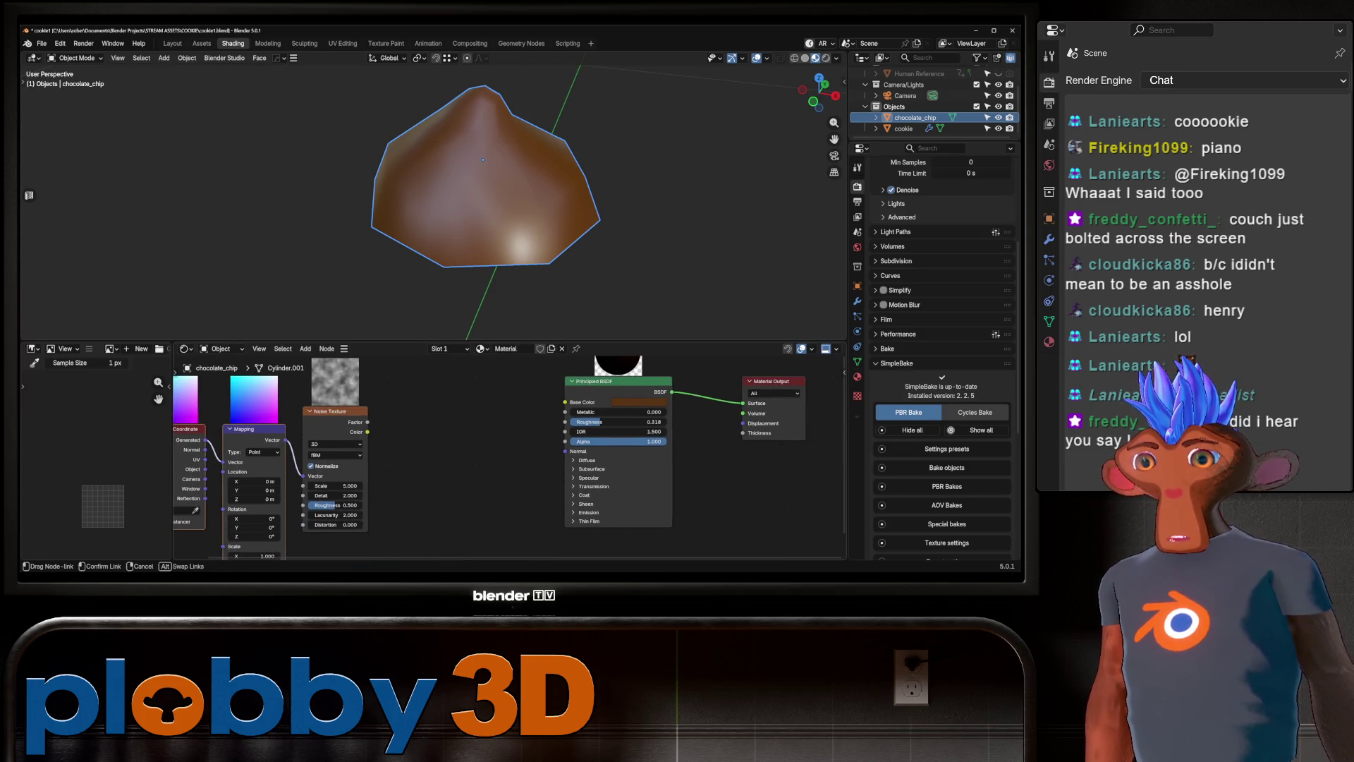
{"action": "left_click_drag", "start_coordinate": [205, 439], "coordinate": [205, 460]}
Add a Color Ramp from the noise Factor, turning the stops grey and darker.
{"action": "left_click_drag", "start_coordinate": [391, 413], "coordinate": [391, 413]}
{"action": "type", "text": "color ramp"}
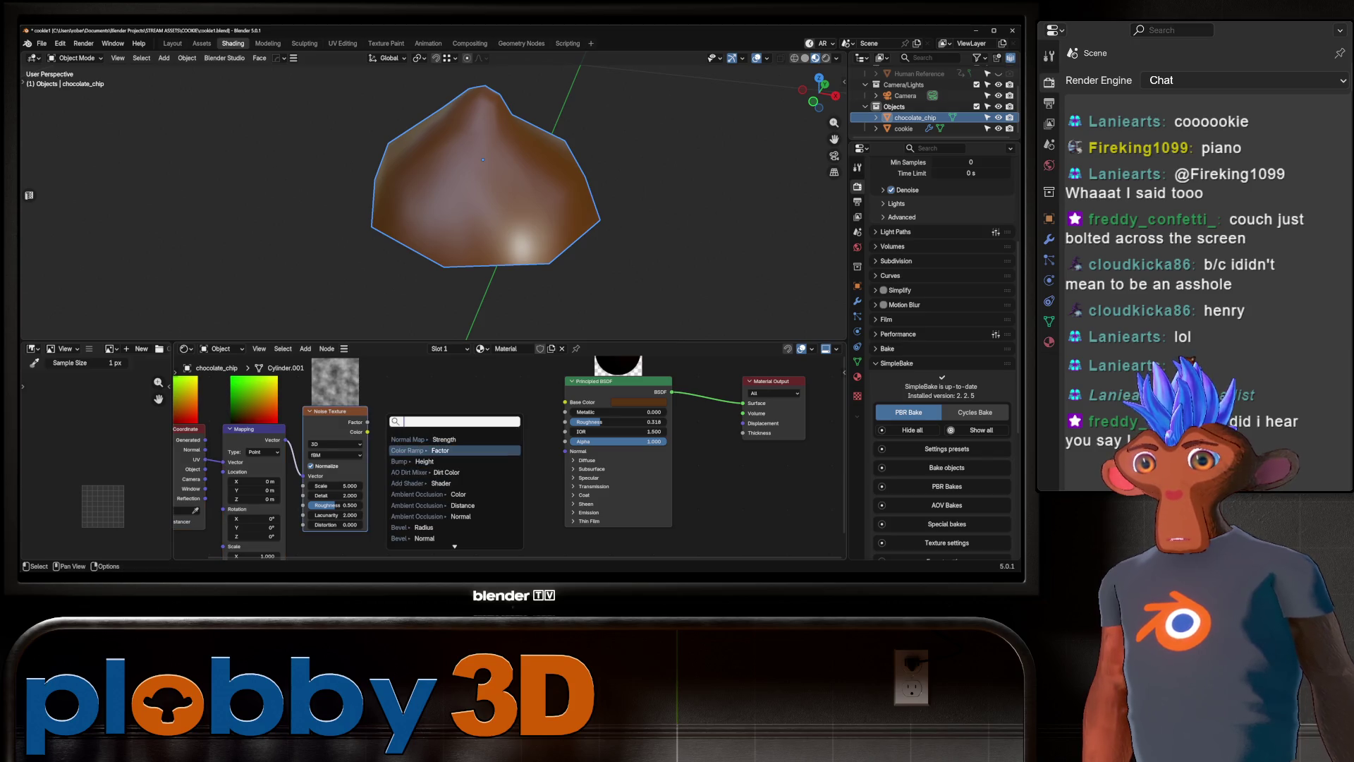
{"action": "key", "text": "Return"}
{"action": "left_click", "coordinate": [381, 474]}
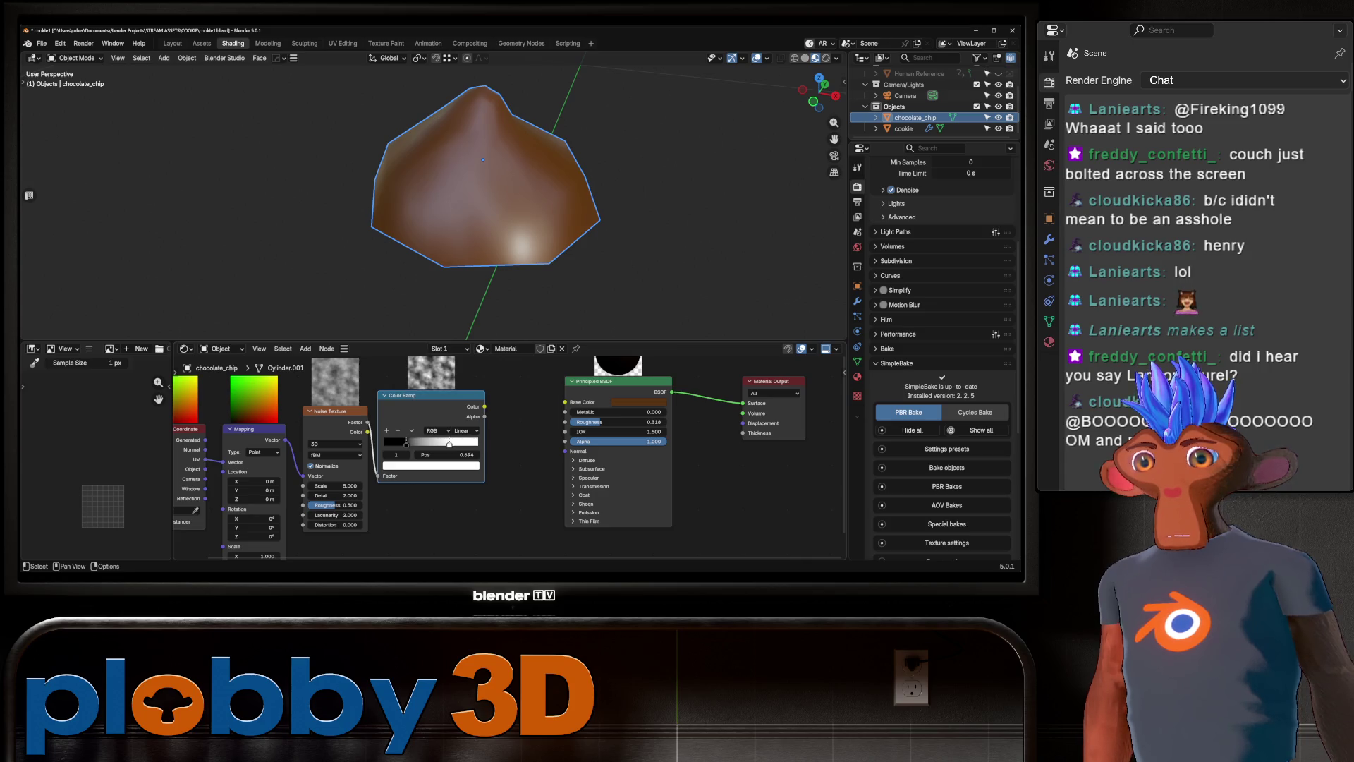
{"action": "left_click", "coordinate": [430, 466]}
{"action": "mouse_move", "coordinate": [465, 331]}
{"action": "left_mouse_down"}
{"action": "mouse_move", "coordinate": [466, 366]}
{"action": "mouse_move", "coordinate": [465, 353]}
{"action": "left_mouse_up"}
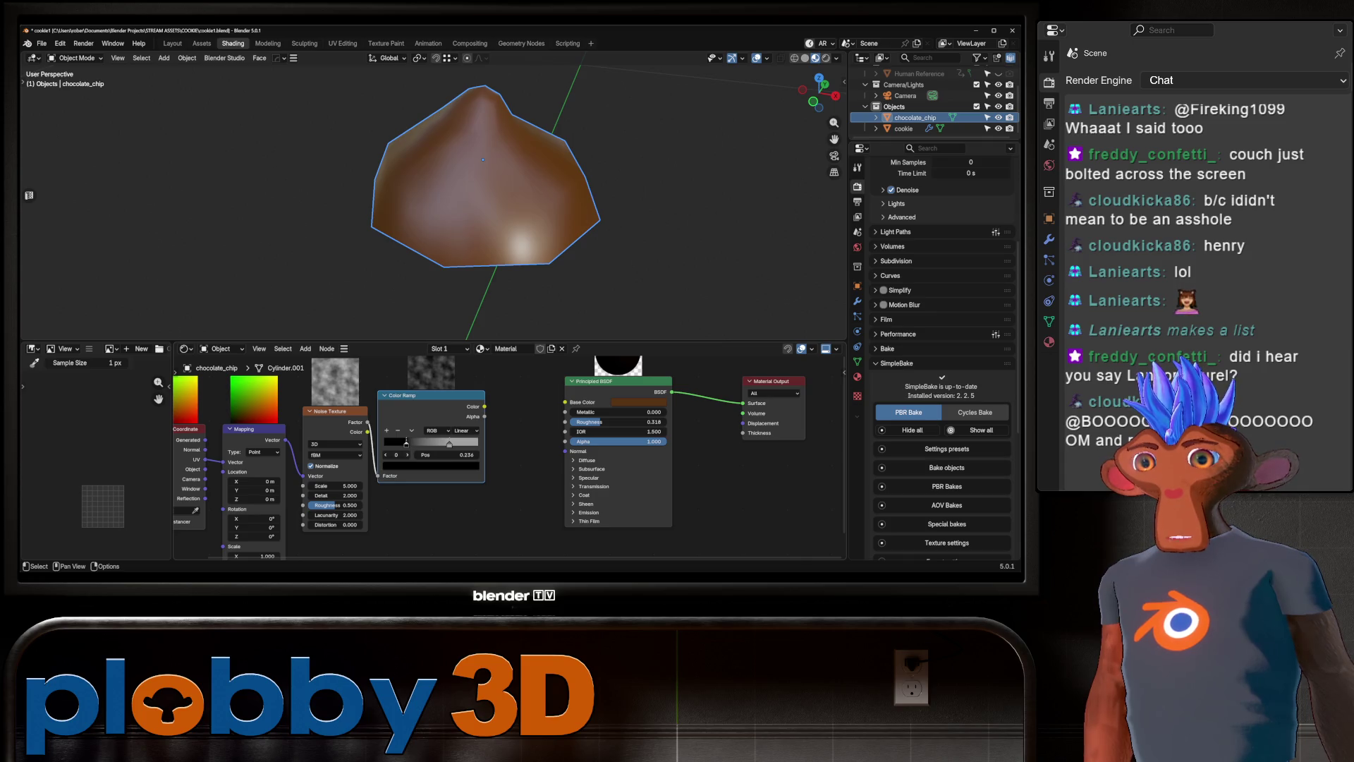
{"action": "left_click", "coordinate": [430, 465]}
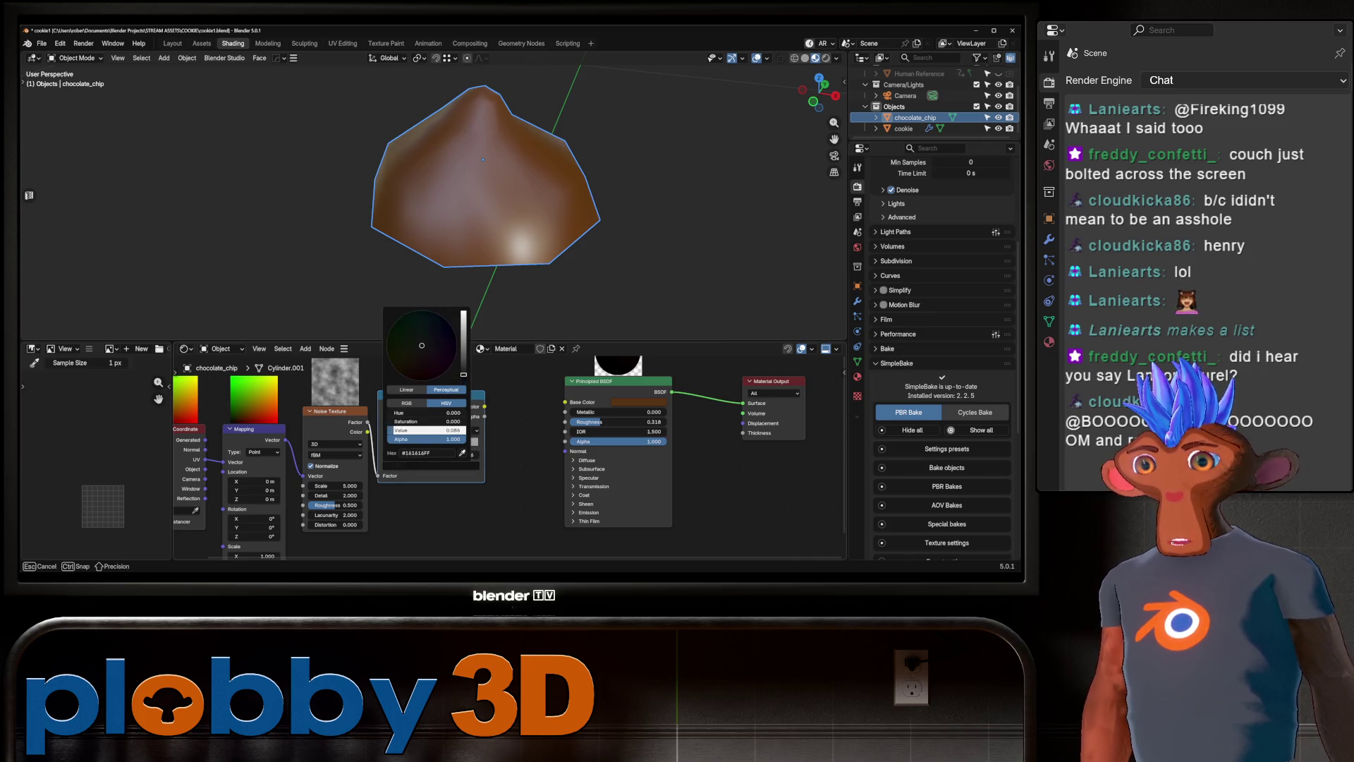
{"action": "left_click_drag", "start_coordinate": [426, 430], "coordinate": [437, 430]}
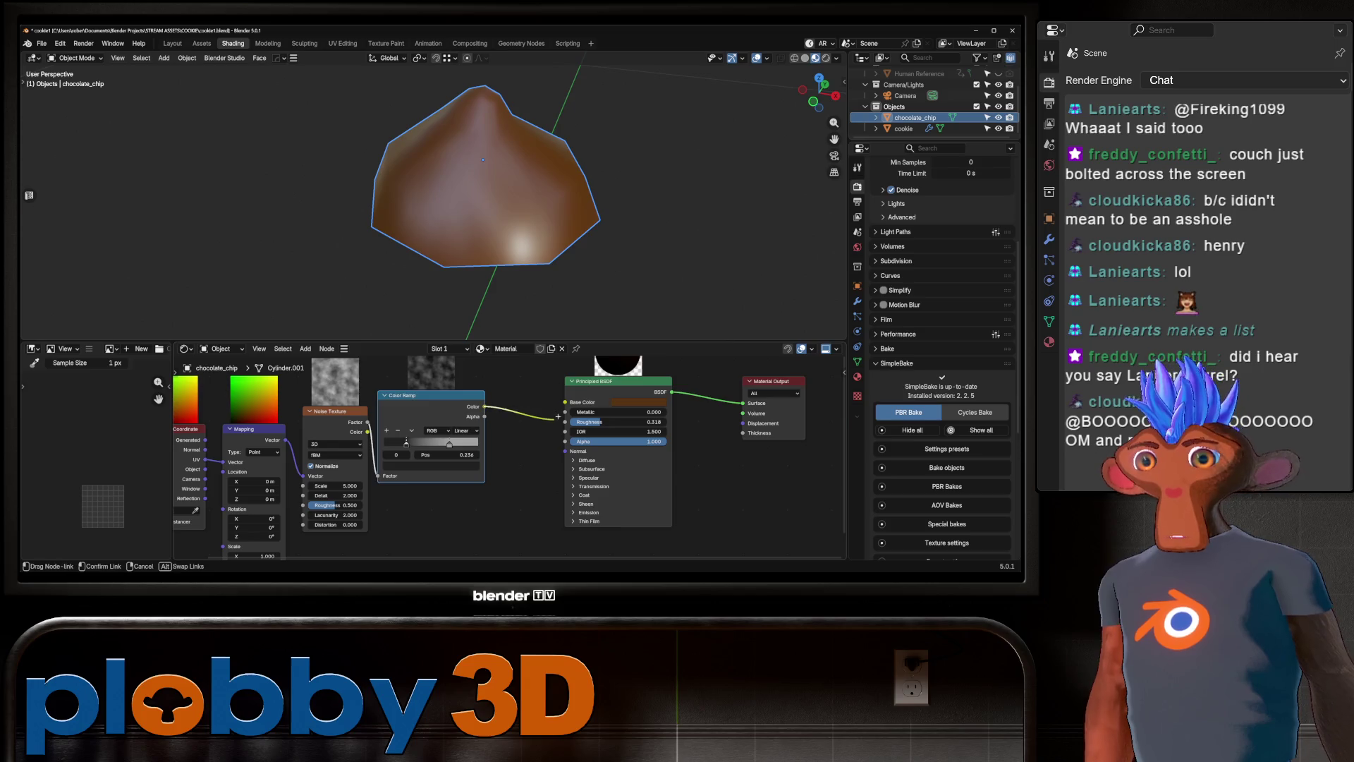
Connect the Color Ramp to Roughness and set the noise Scale to 14.
{"action": "left_click_drag", "start_coordinate": [558, 417], "coordinate": [565, 422]}
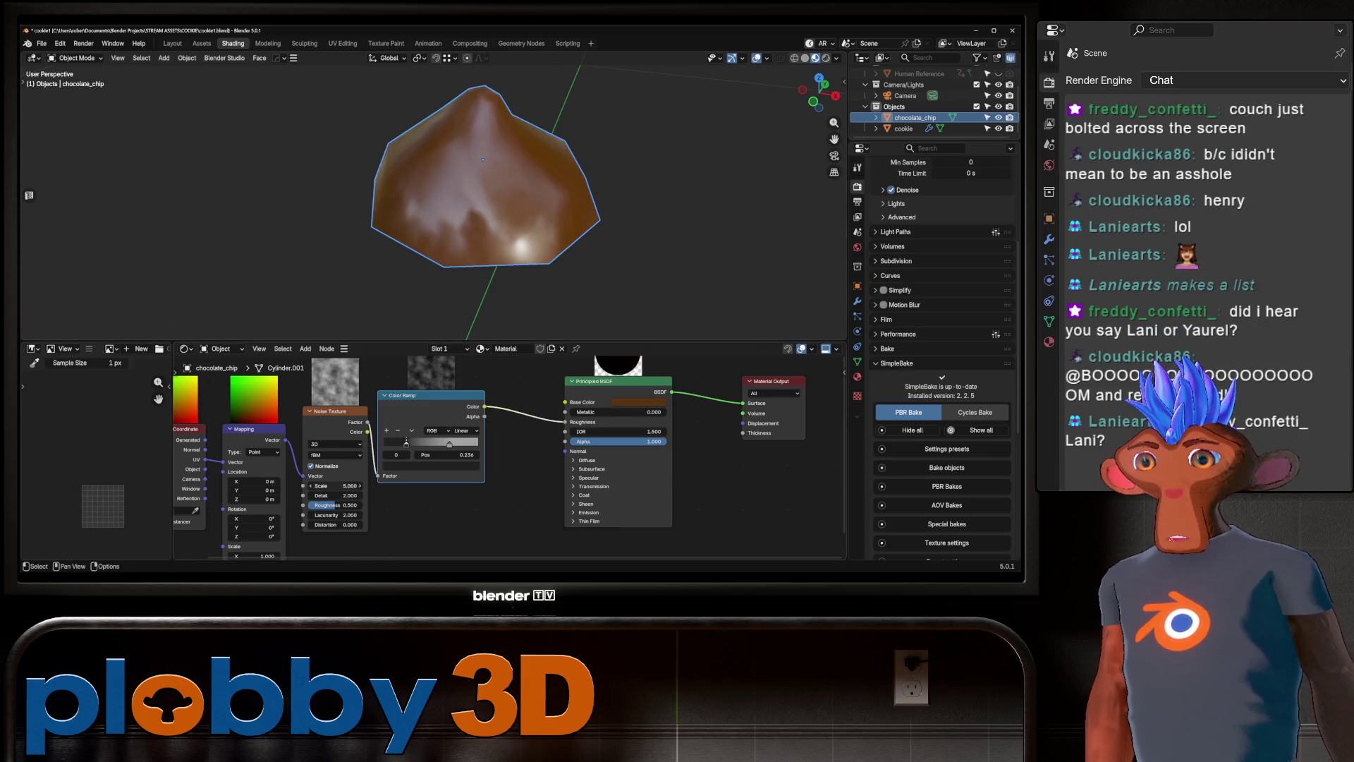
{"action": "left_click_drag", "start_coordinate": [336, 486], "coordinate": [395, 486]}
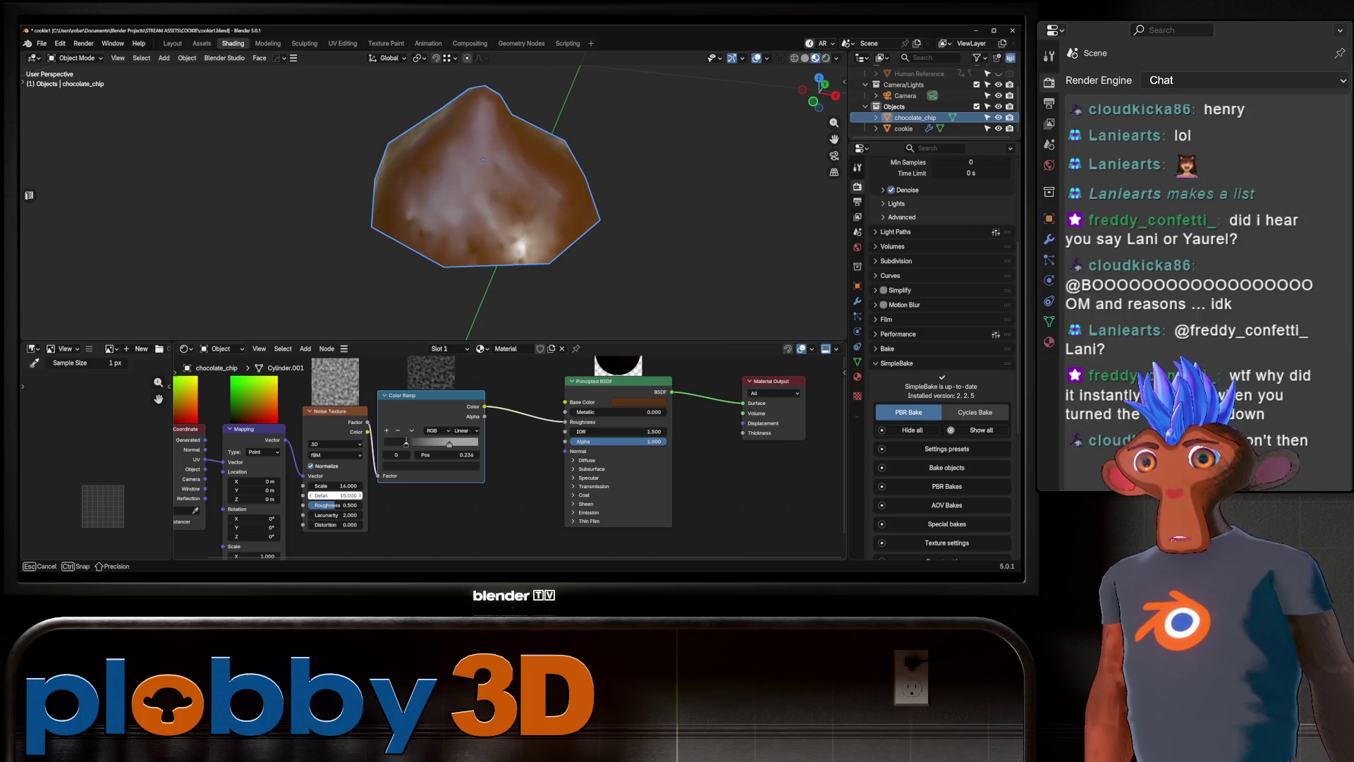
{"action": "mouse_move", "coordinate": [423, 212]}
{"action": "middle_mouse_down"}
{"action": "mouse_move", "coordinate": [487, 197]}
{"action": "mouse_move", "coordinate": [557, 211]}
{"action": "middle_mouse_up"}
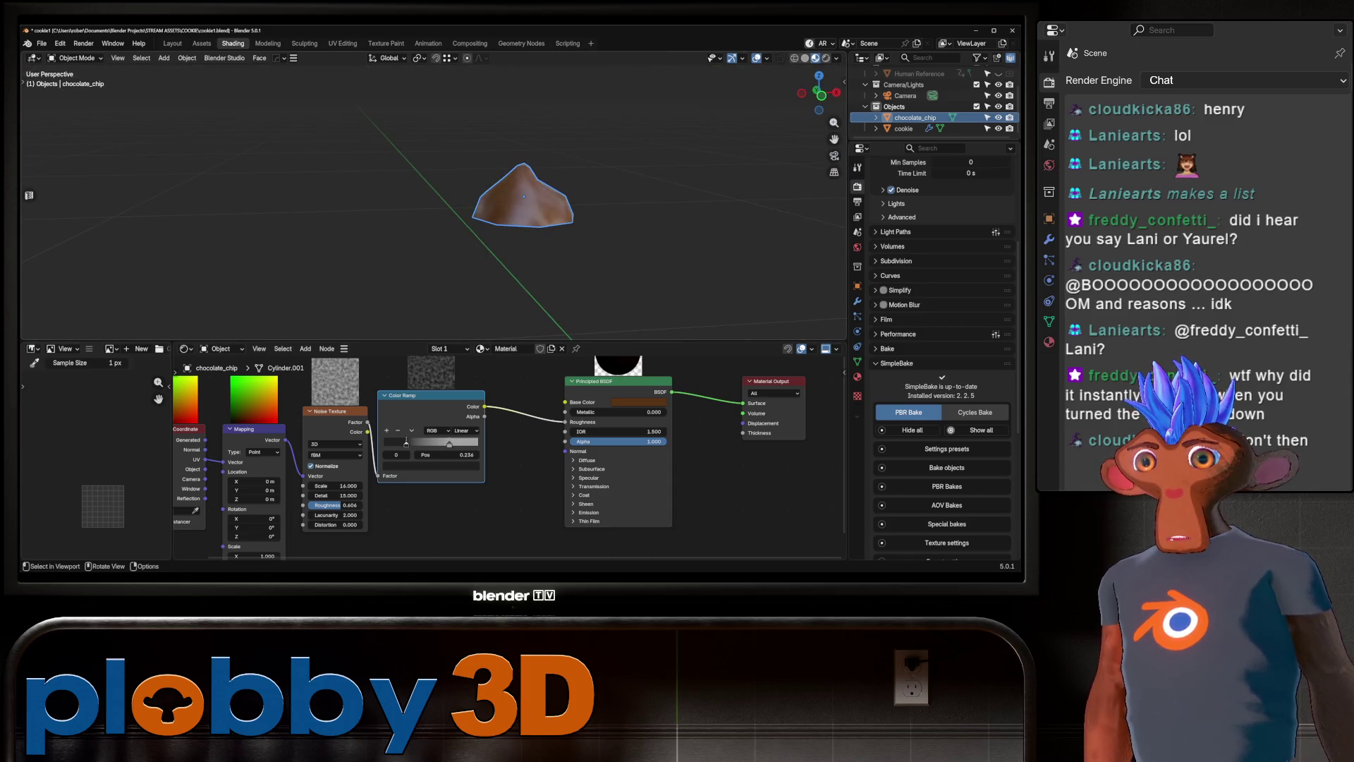
{"action": "key", "text": "KP_Divide"}
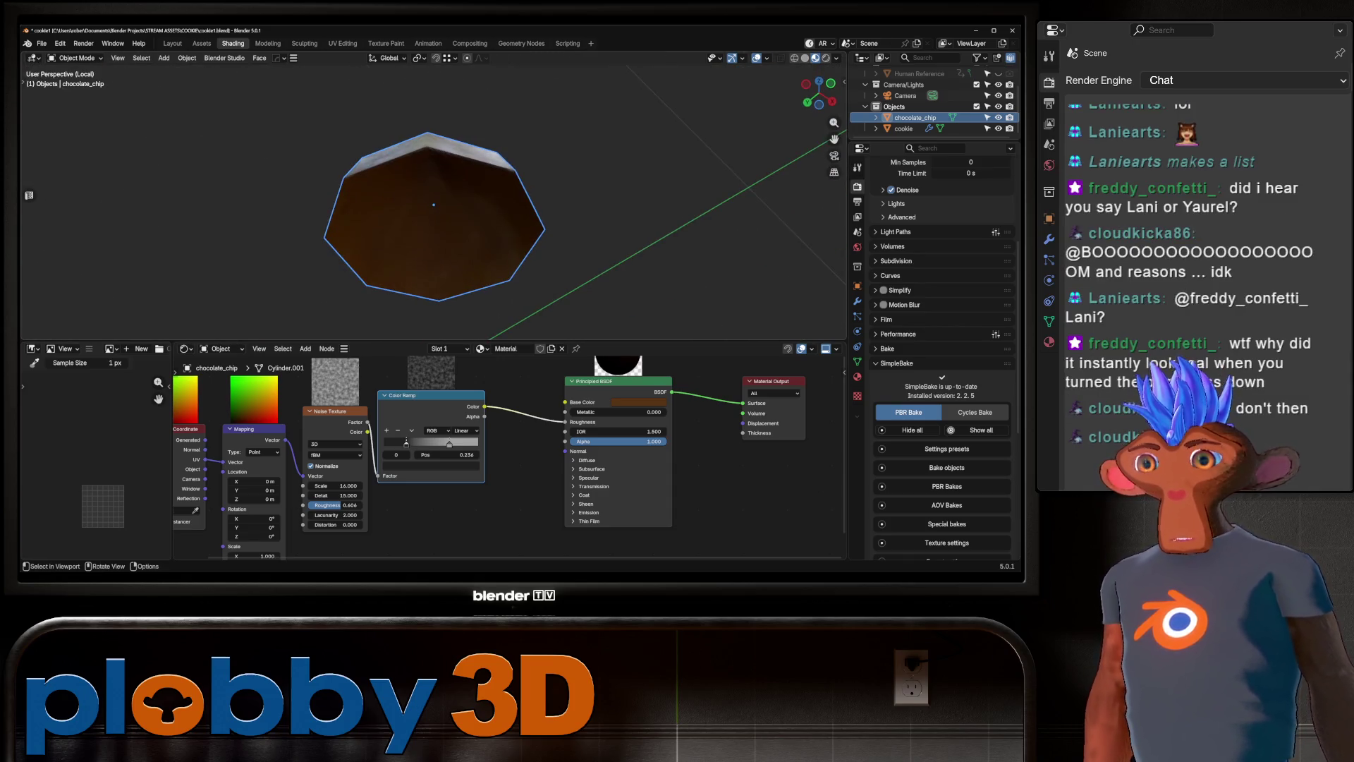
Grid Fill the chip's open bottom rim in Edit Mode.
{"action": "key", "text": "Tab"}
{"action": "key", "text": "2"}
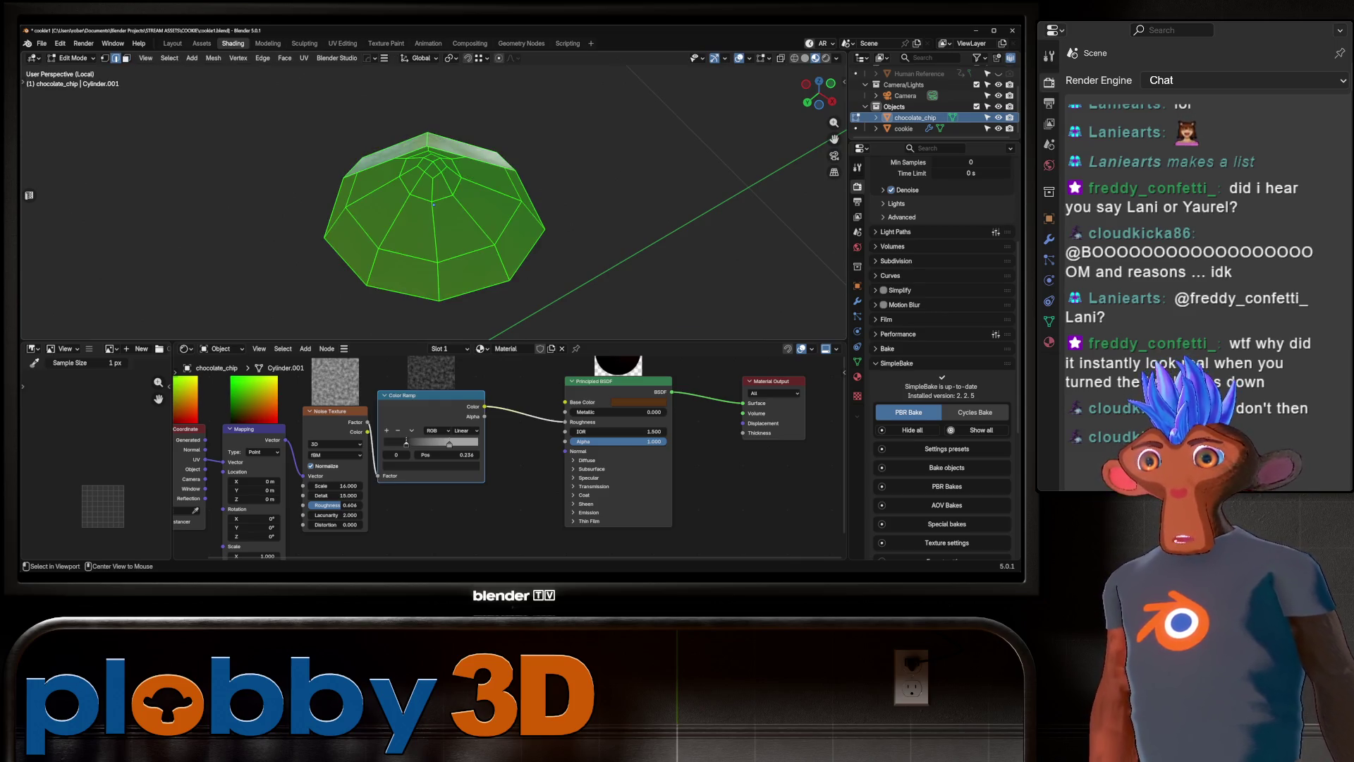
{"action": "key", "text": "q"}
{"action": "left_click", "coordinate": [498, 169]}
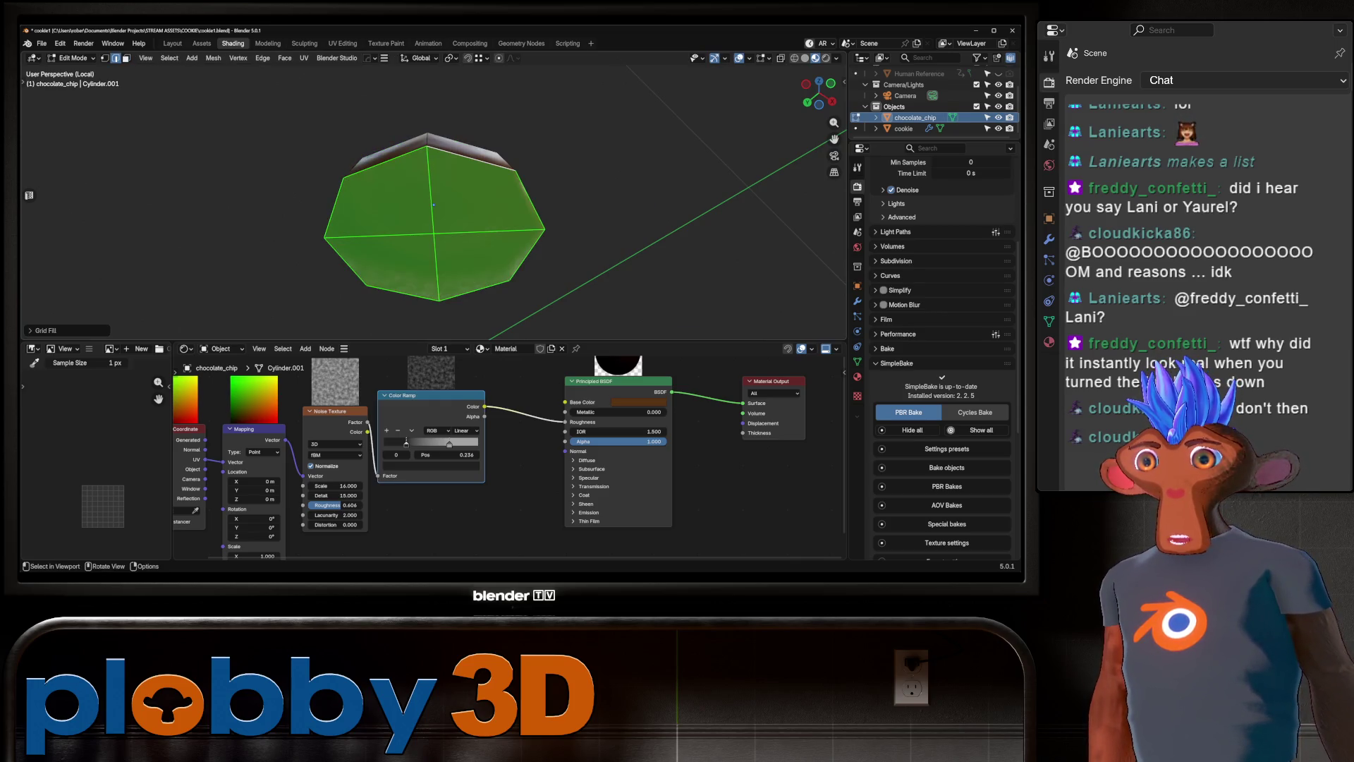
{"action": "mouse_move", "coordinate": [498, 183]}
{"action": "middle_mouse_down"}
{"action": "mouse_move", "coordinate": [515, 254]}
{"action": "mouse_move", "coordinate": [504, 197]}
{"action": "middle_mouse_up"}
Select the chip's boundary loop and mark it as a UV seam.
{"action": "key", "text": "q"}
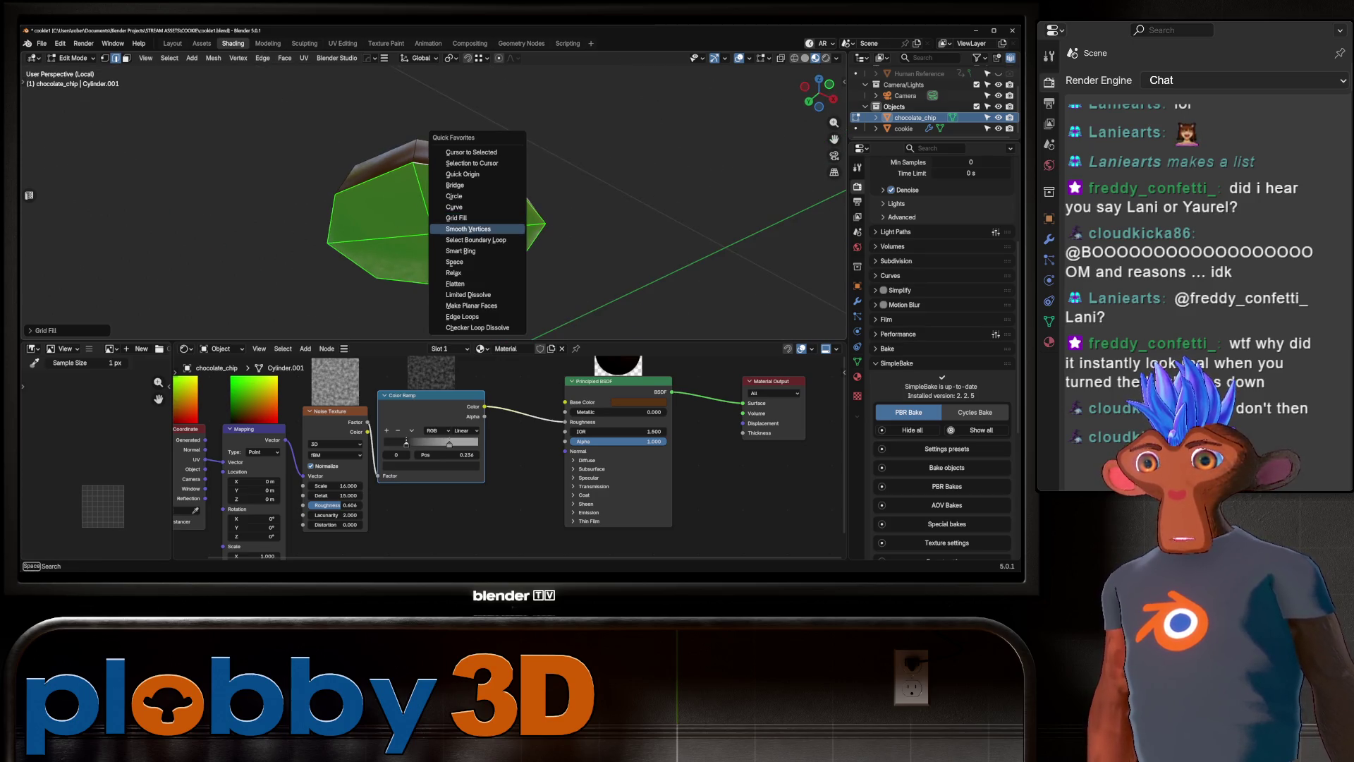
{"action": "left_click", "coordinate": [476, 240]}
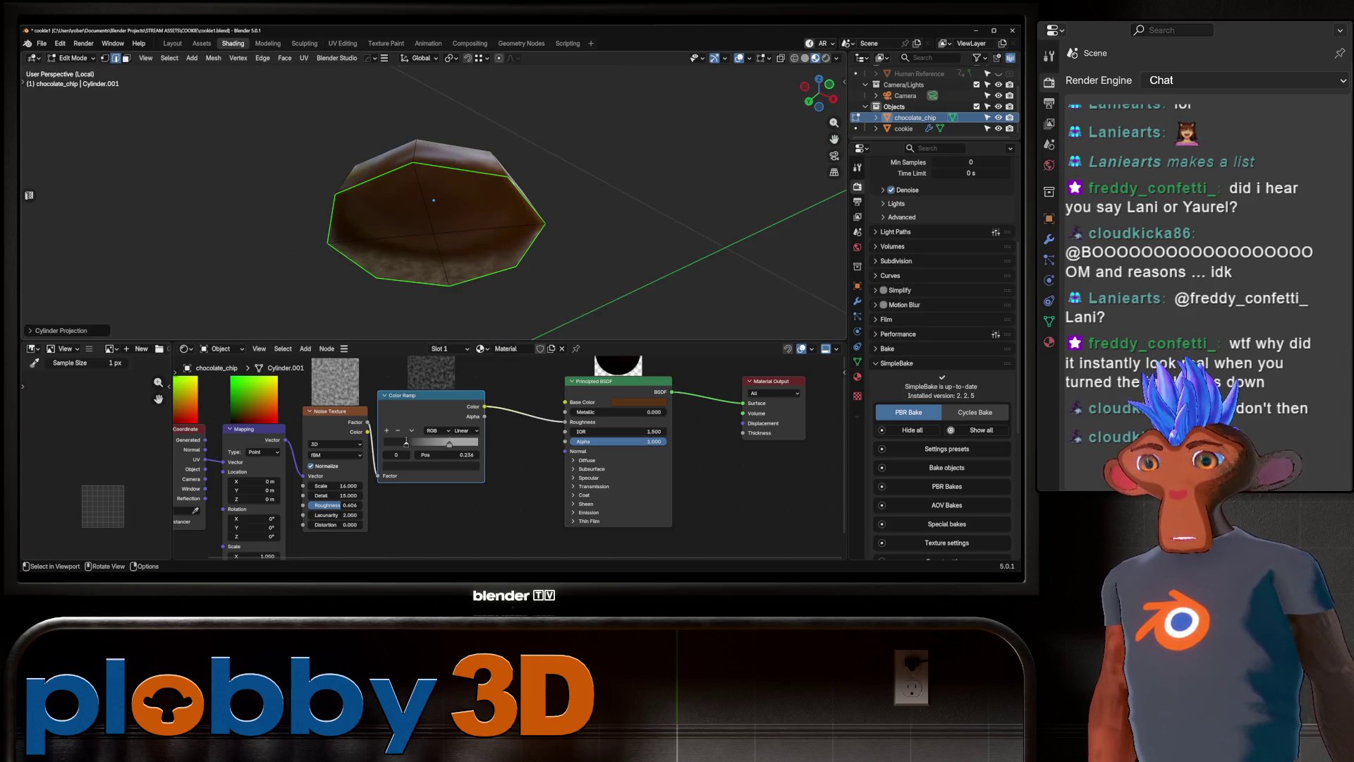
{"action": "key", "text": "q"}
{"action": "key", "text": "Escape"}
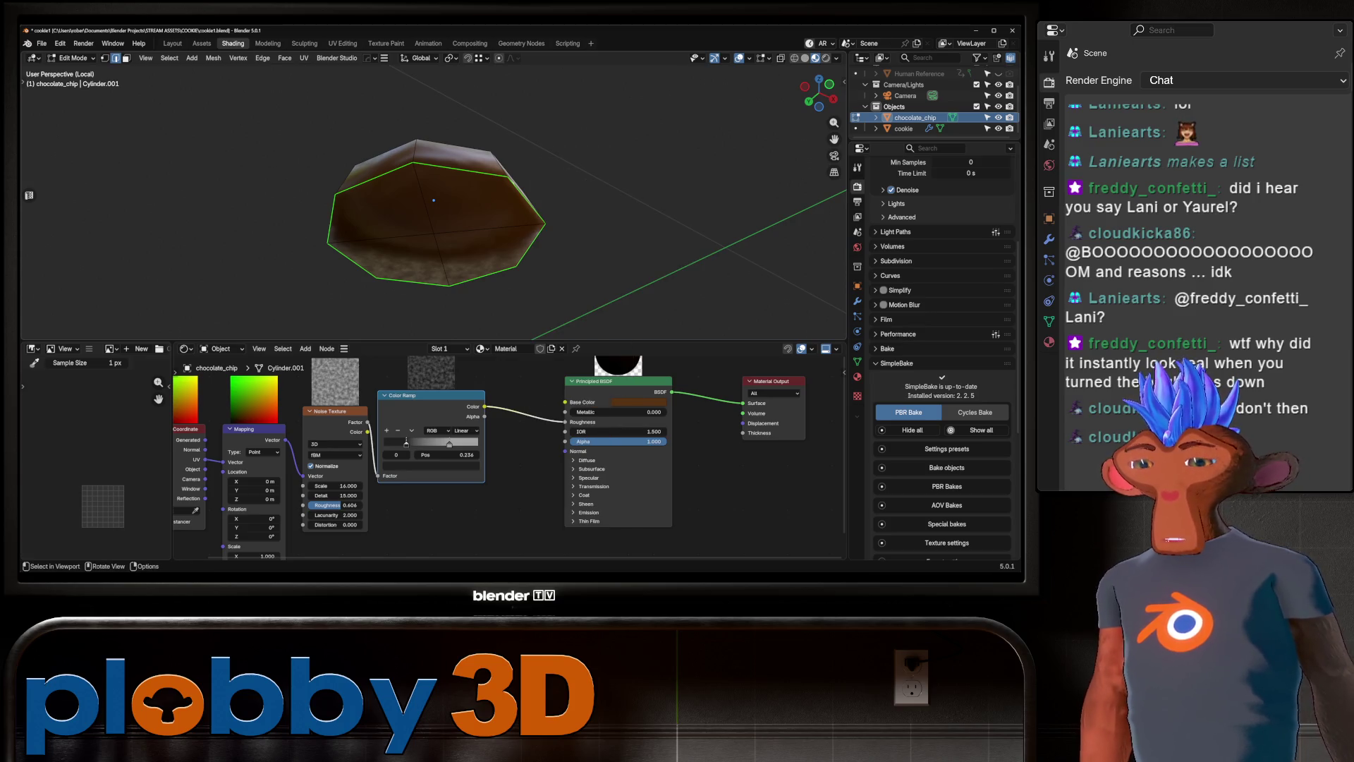
{"action": "key", "text": "u"}
{"action": "left_click", "coordinate": [600, 330]}
Unwrap the whole chip with Conformal unwrapping and check the mottled chocolate surface.
{"action": "key", "text": "a"}
{"action": "key", "text": "u"}
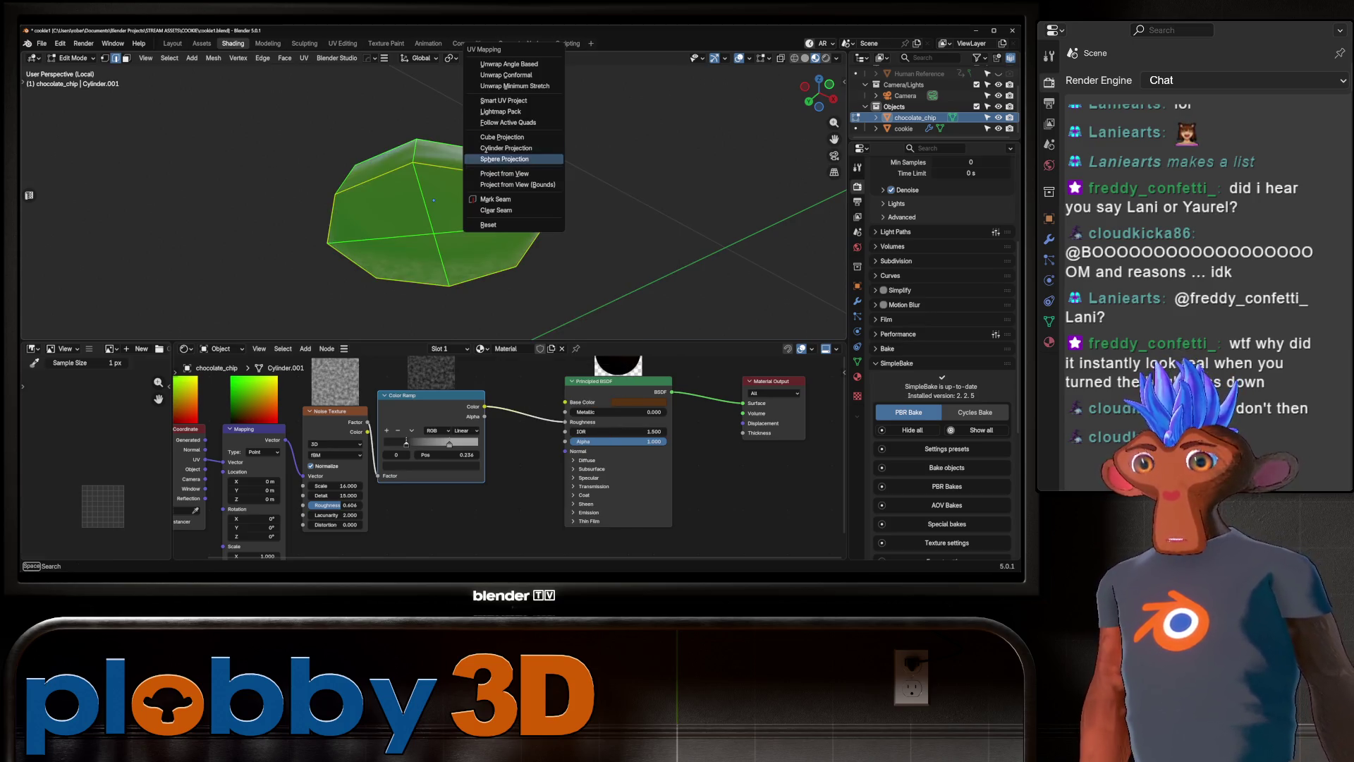
{"action": "left_click", "coordinate": [506, 75]}
{"action": "middle_click_drag", "start_coordinate": [505, 75], "coordinate": [452, 141]}
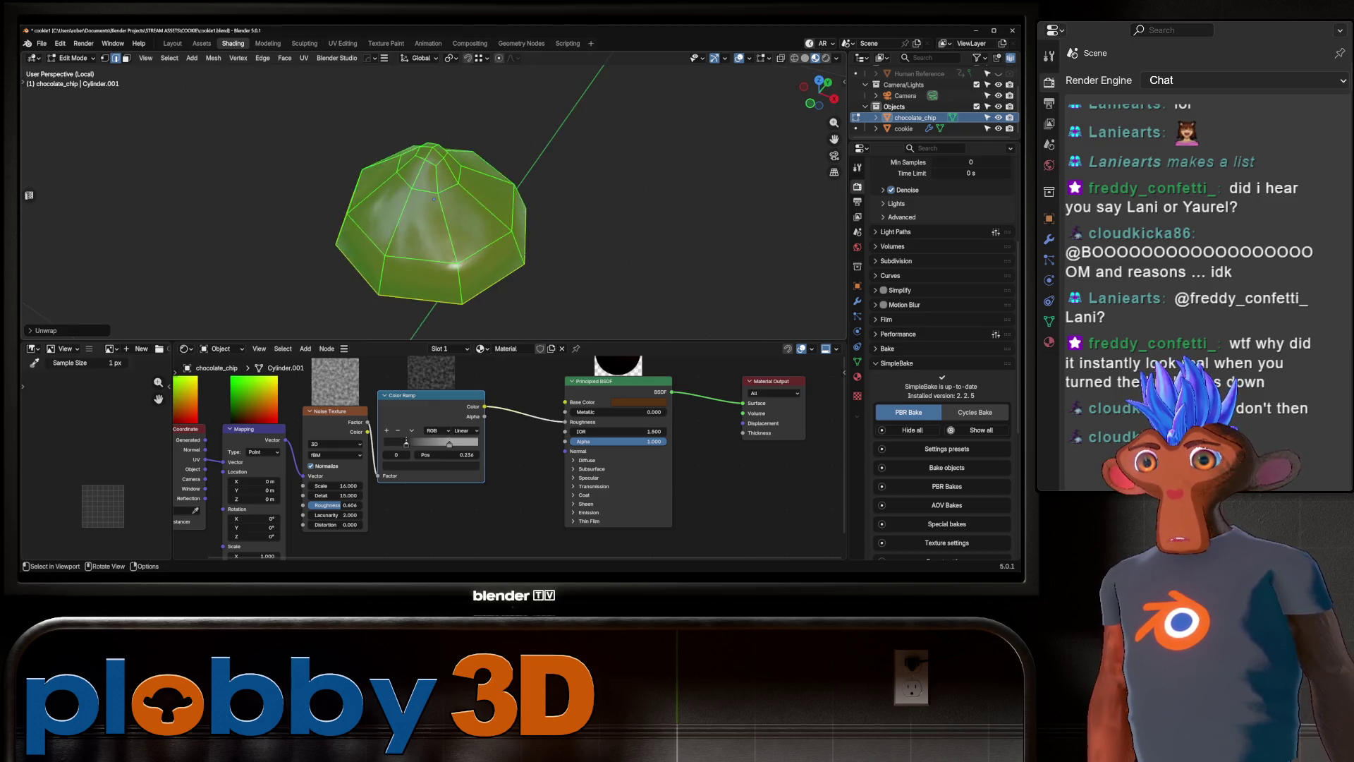
{"action": "key", "text": "Tab"}
{"action": "scroll", "coordinate": [423, 198], "scroll_direction": "up", "scroll_amount": 5}
{"action": "scroll", "coordinate": [416, 198], "scroll_direction": "down", "scroll_amount": 5}
{"action": "key", "text": "Tab"}
{"action": "key", "text": "Tab"}
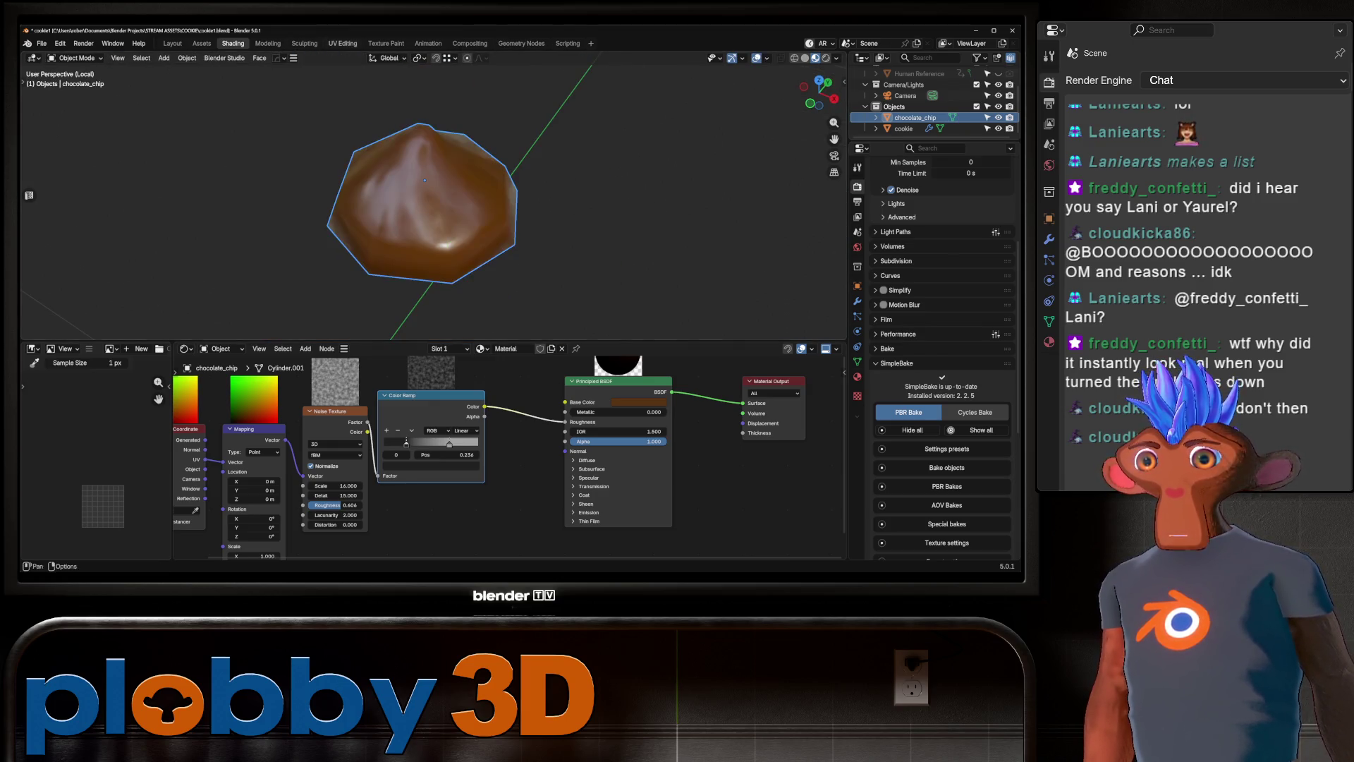
{"action": "left_click", "coordinate": [343, 43]}
Frame and inspect chocolate_chip's UV islands, then return to Layout with the chip in local view.
{"action": "key", "text": "Home"}
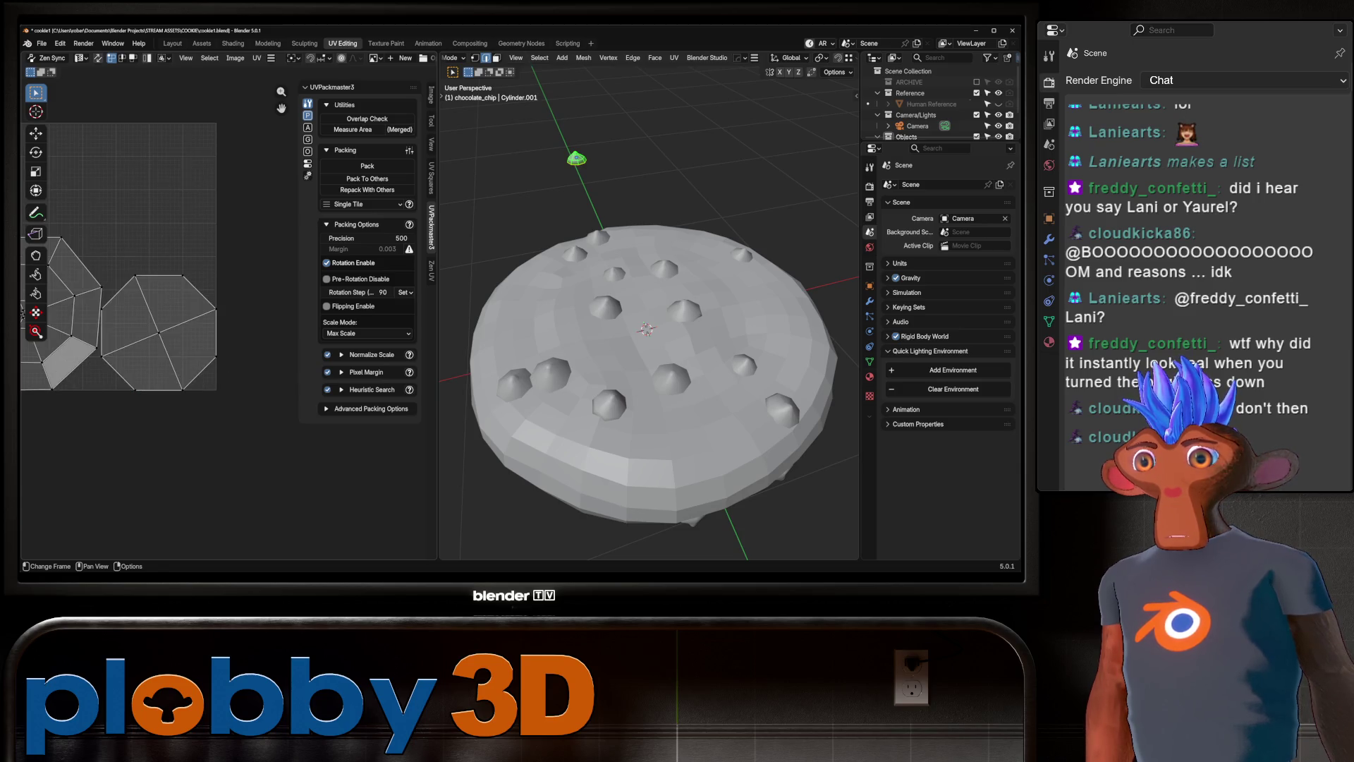
{"action": "key", "text": "Tab"}
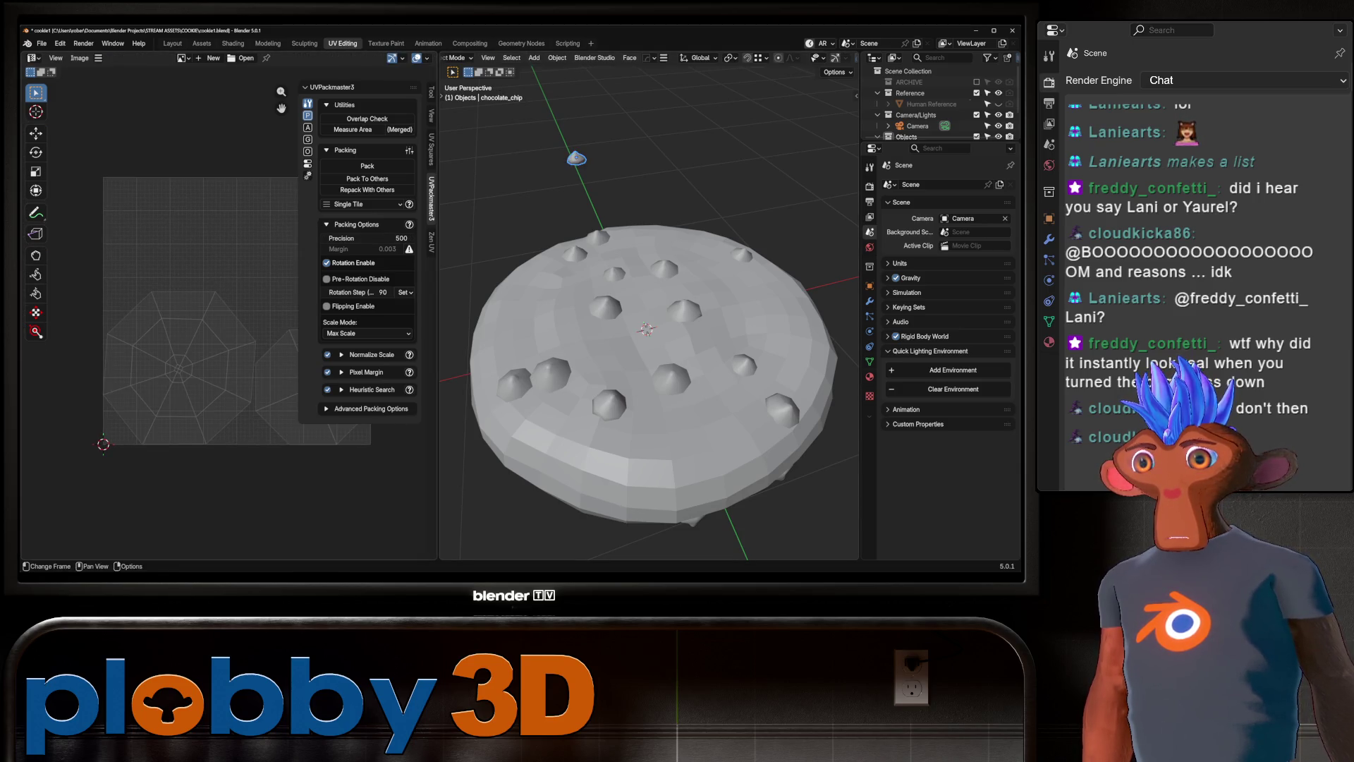
{"action": "key", "text": "Tab"}
{"action": "key", "text": "Tab"}
{"action": "key", "text": "ctrl+Page_Up"}
{"action": "key", "text": "slash"}
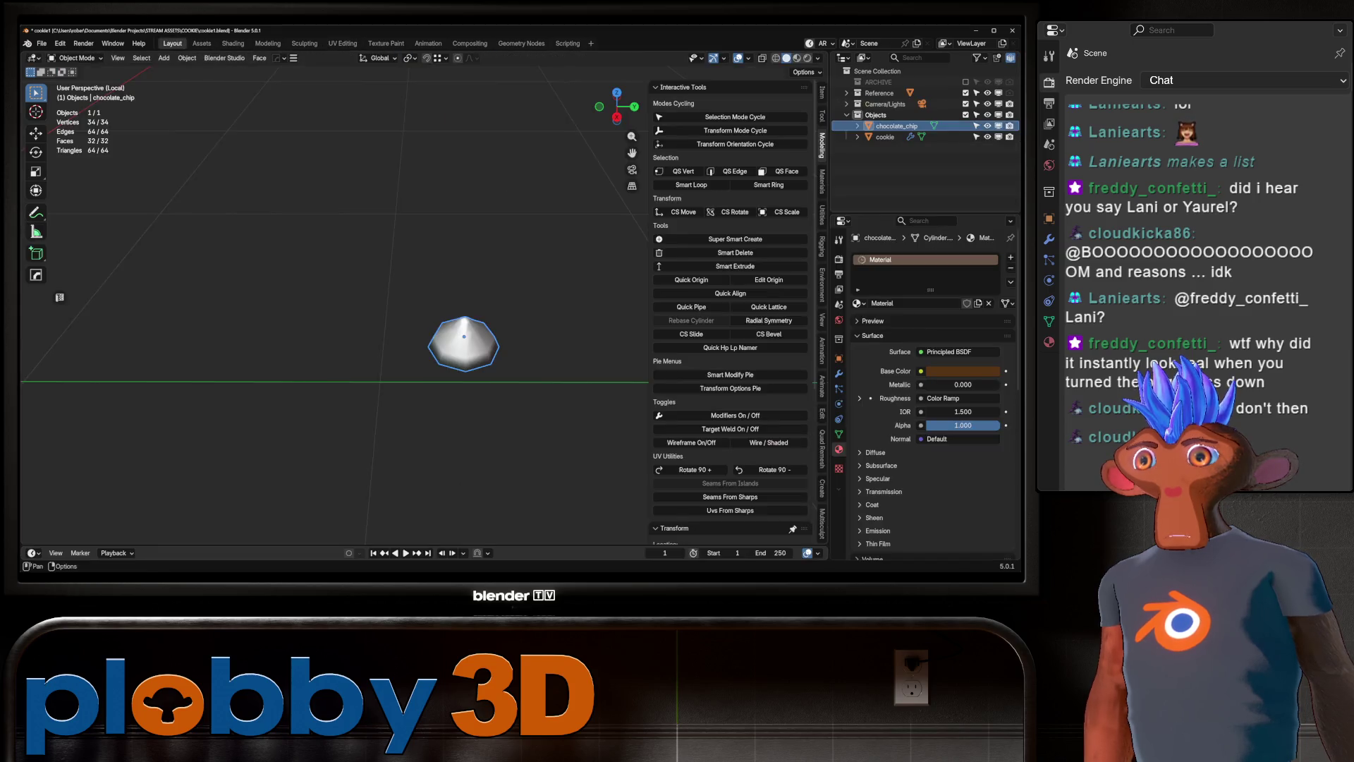
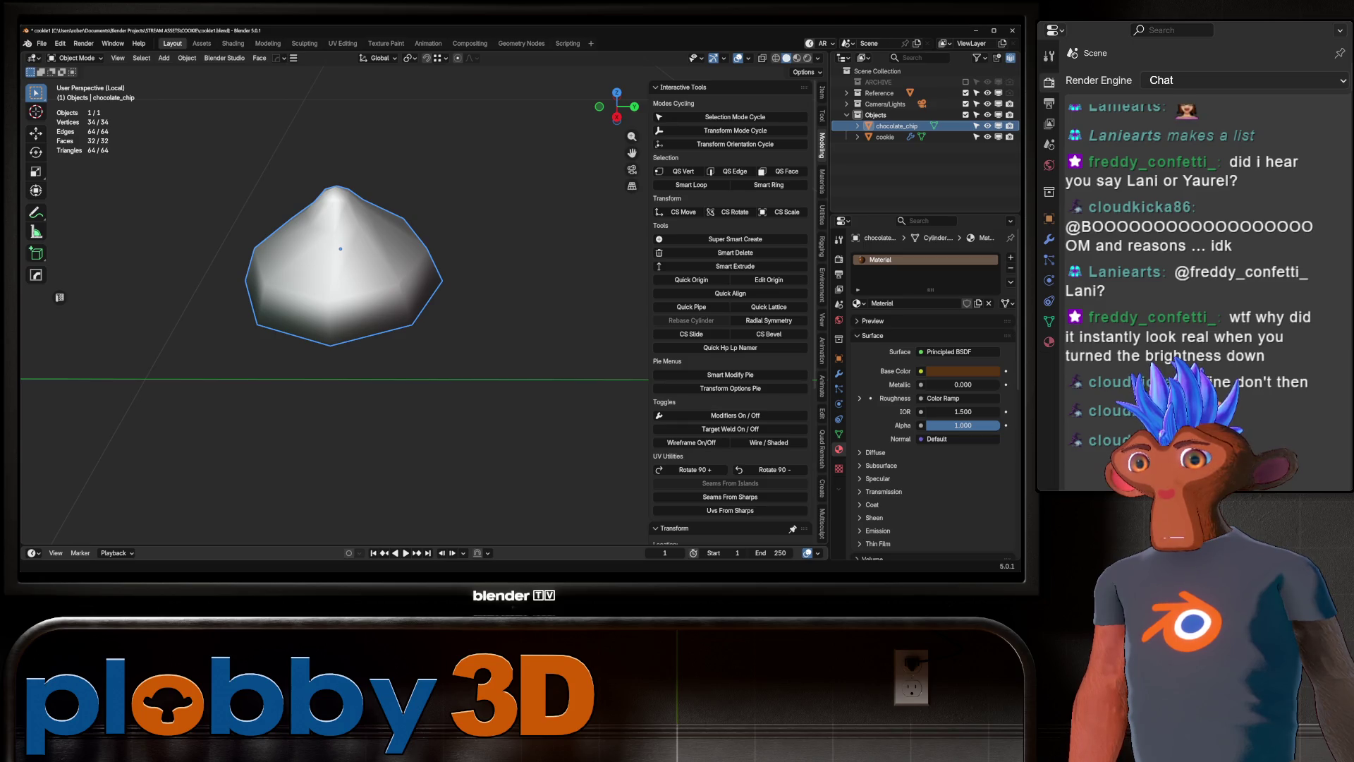
Switch the viewport to Material Preview shading to see the cookie's materials.
{"action": "mouse_move", "coordinate": [339, 282]}
{"action": "middle_mouse_down"}
{"action": "mouse_move", "coordinate": [423, 268]}
{"action": "mouse_move", "coordinate": [249, 315]}
{"action": "mouse_move", "coordinate": [332, 282]}
{"action": "mouse_move", "coordinate": [346, 296]}
{"action": "middle_mouse_up"}
{"action": "left_click", "coordinate": [797, 58]}
{"action": "scroll", "coordinate": [417, 275], "scroll_direction": "down", "scroll_amount": 3}
Exit Local View to show the whole cookie, then switch to the Shading workspace.
{"action": "key", "text": "KP_Divide"}
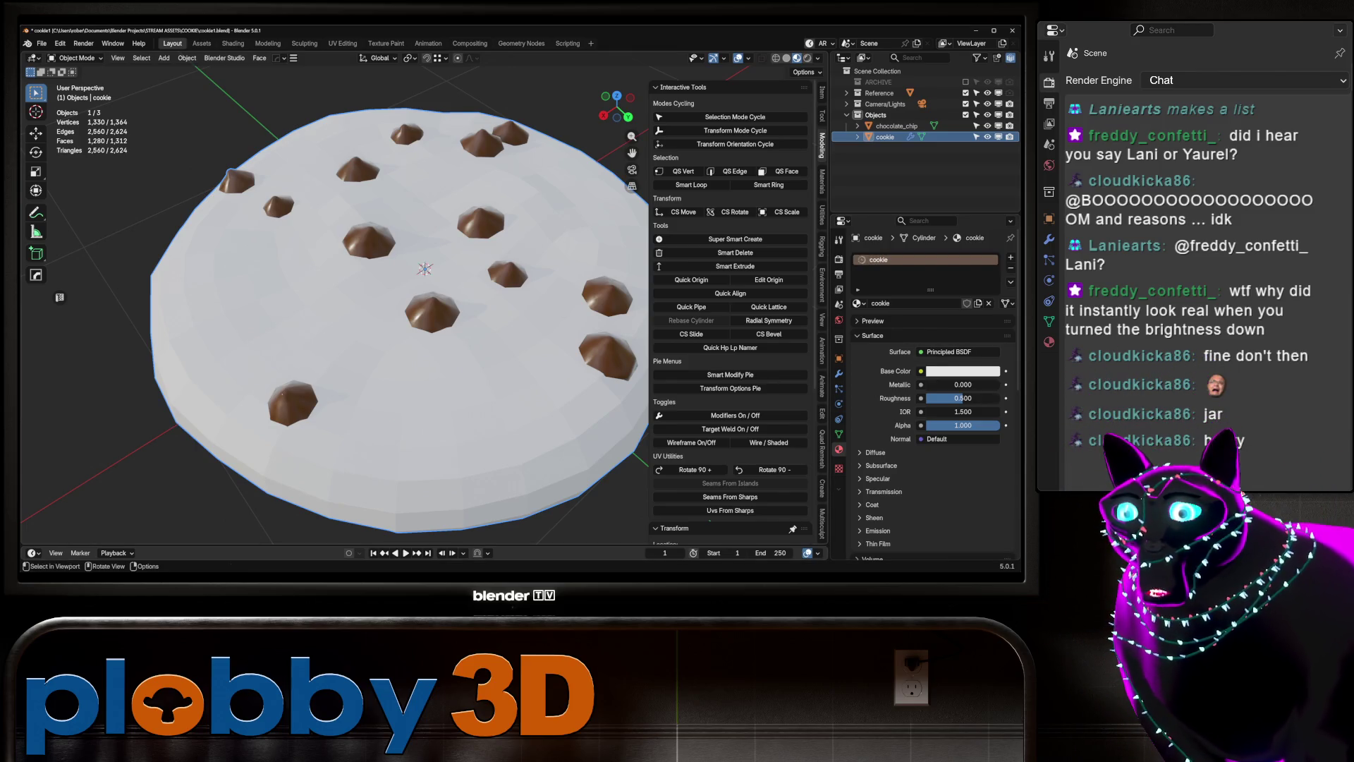
{"action": "mouse_move", "coordinate": [346, 296]}
{"action": "middle_mouse_down"}
{"action": "mouse_move", "coordinate": [365, 309]}
{"action": "mouse_move", "coordinate": [343, 309]}
{"action": "middle_mouse_up"}
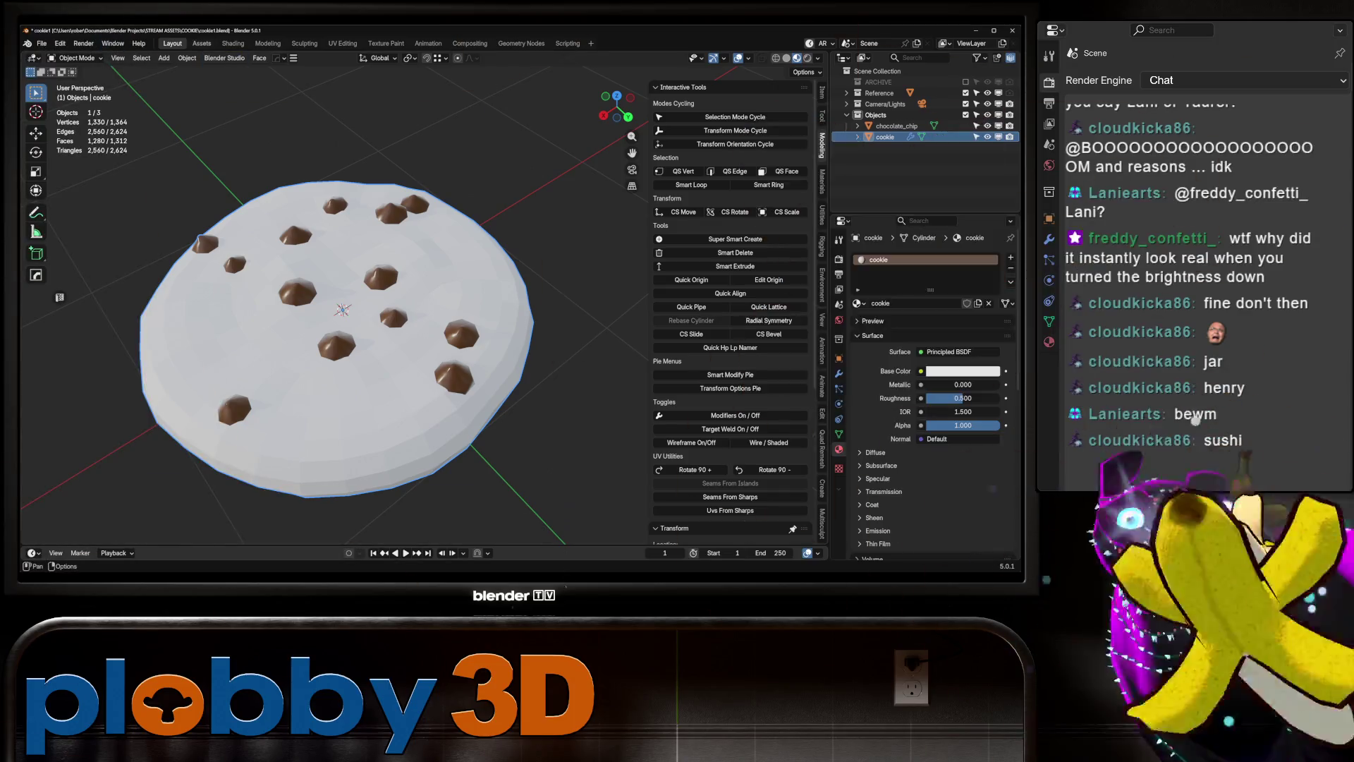
{"action": "left_click", "coordinate": [232, 43]}
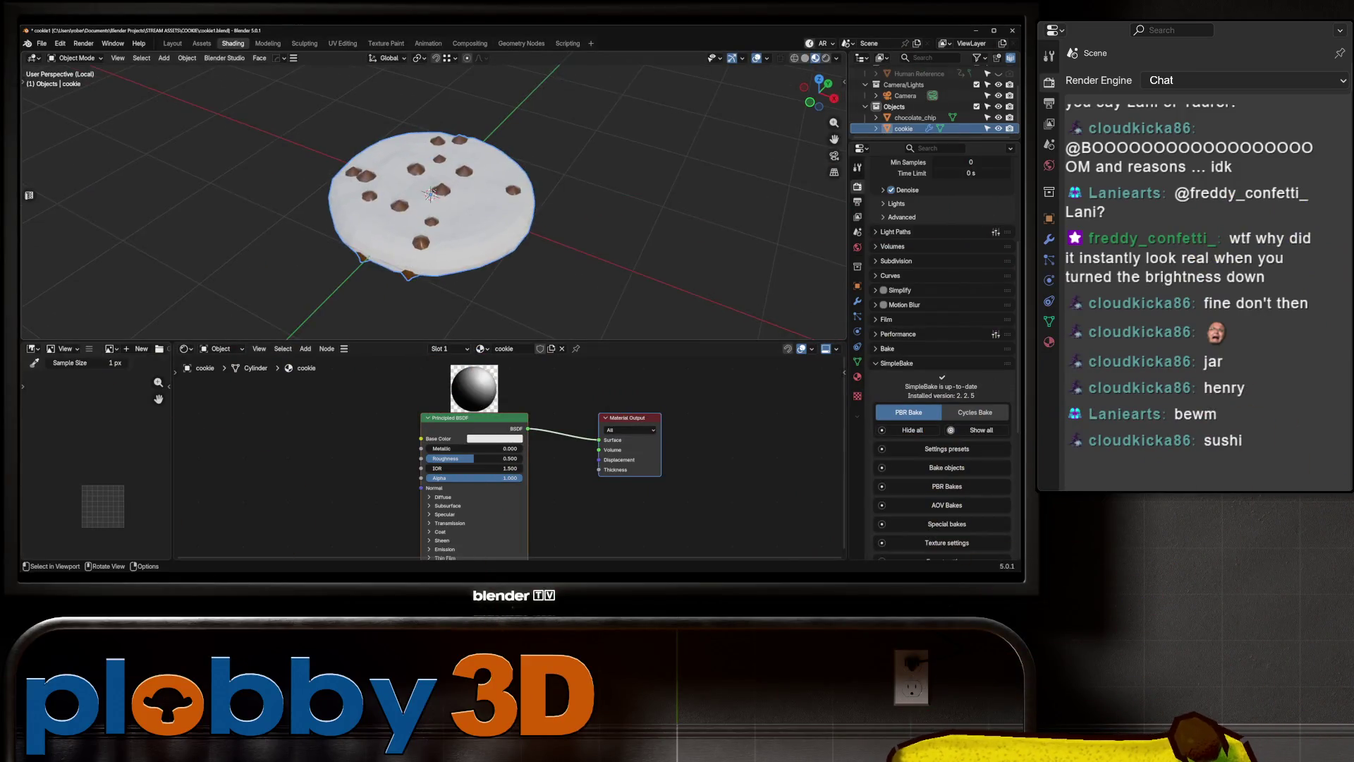
Add a Noise Texture node and a Color Ramp node beside it in the cookie's shader.
{"action": "middle_click_drag", "start_coordinate": [424, 197], "coordinate": [451, 183]}
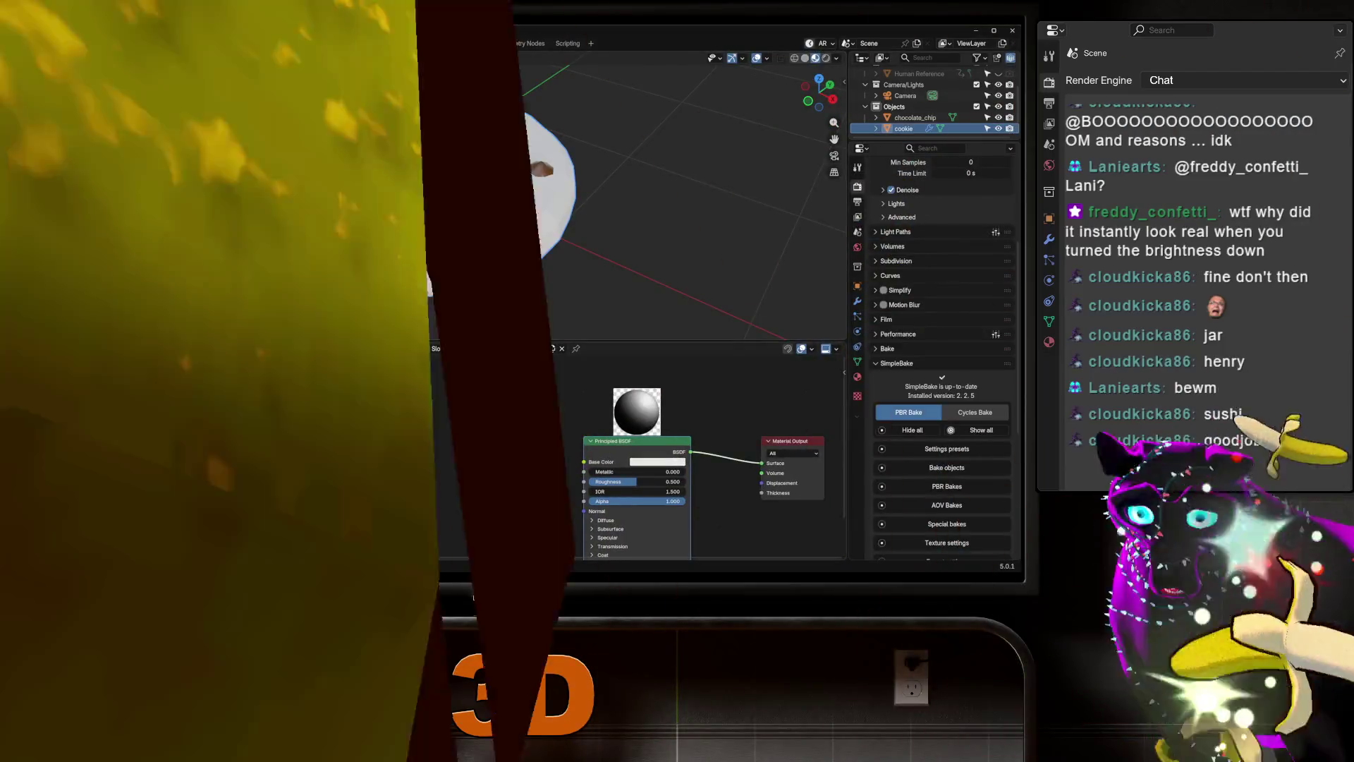
{"action": "key", "text": "shift+a"}
{"action": "type", "text": "noise texture"}
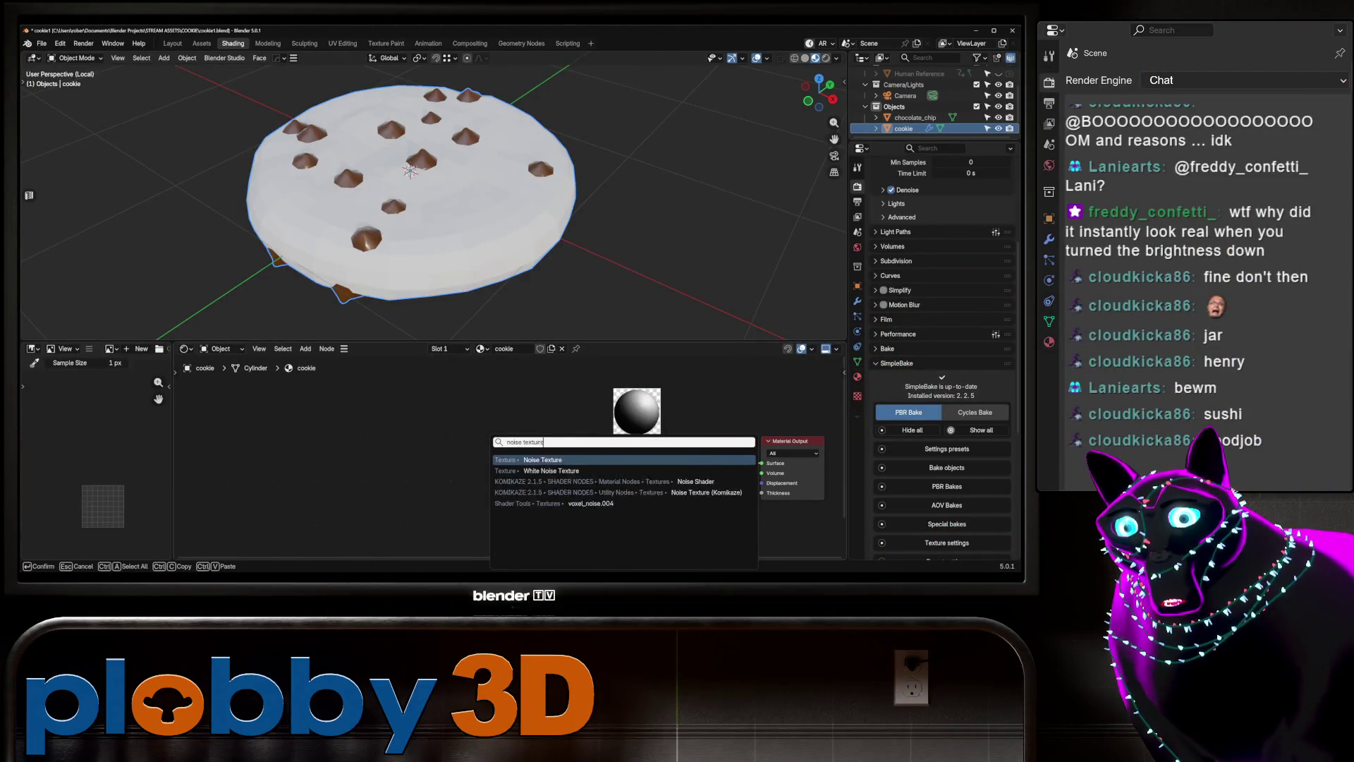
{"action": "key", "text": "Return"}
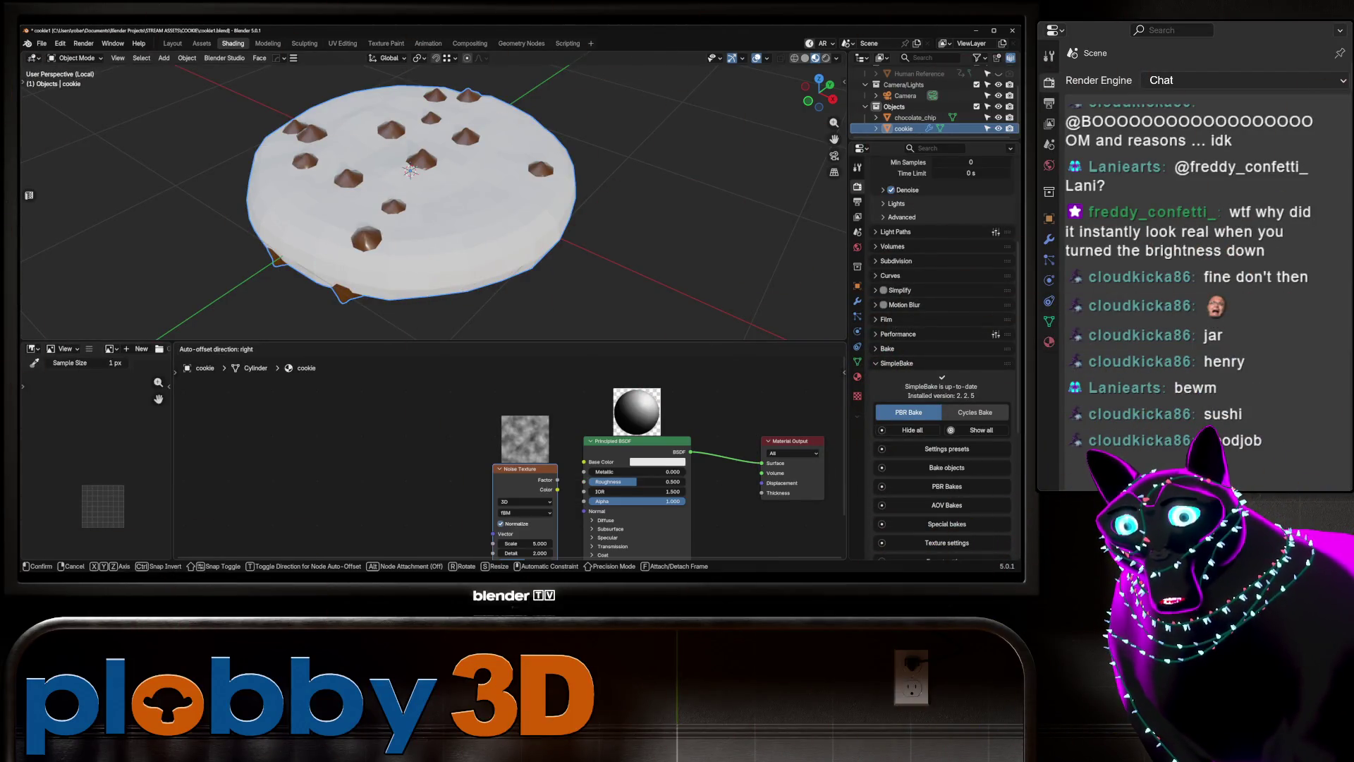
{"action": "left_click", "coordinate": [328, 458]}
{"action": "key", "text": "shift+a"}
{"action": "type", "text": "c9olor ra"}
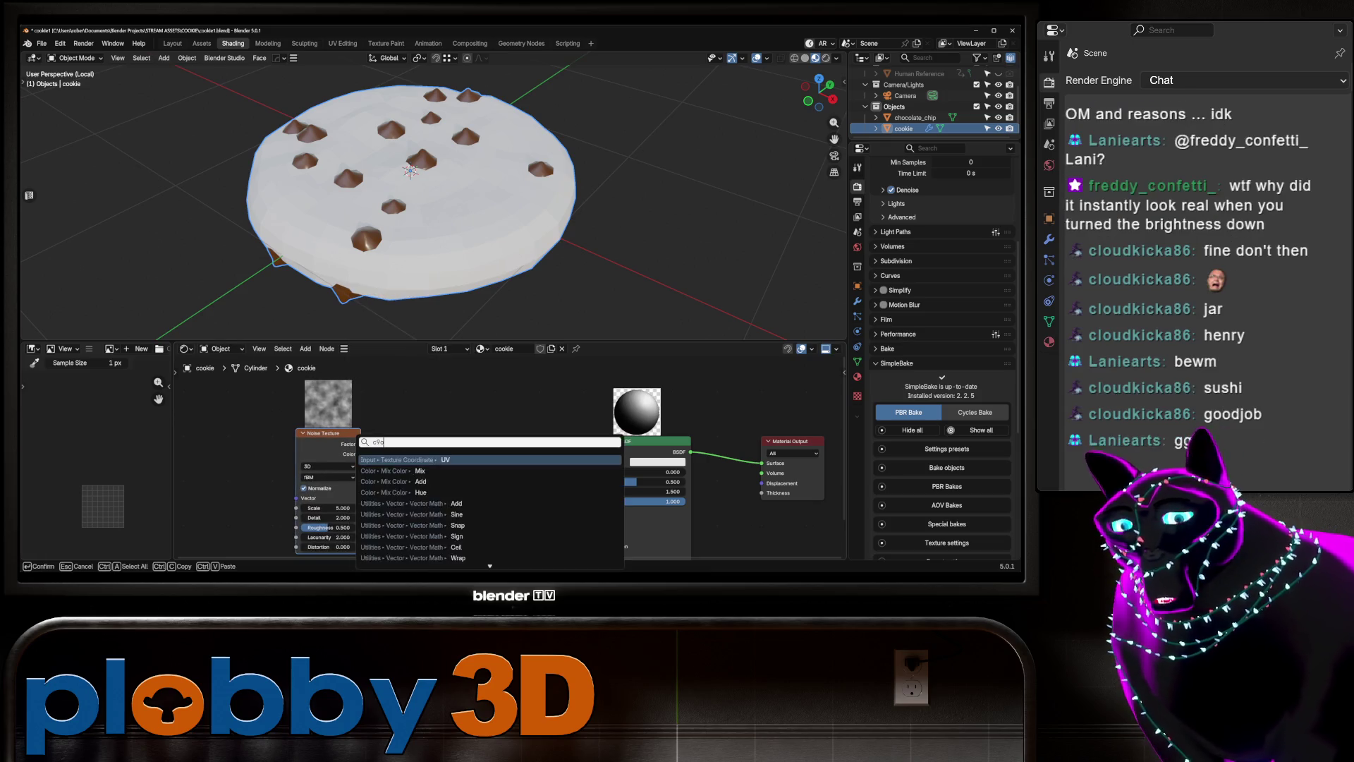
{"action": "key", "text": "BackSpace"}
{"action": "key", "text": "BackSpace"}
{"action": "key", "text": "BackSpace"}
{"action": "type", "text": "color ram"}
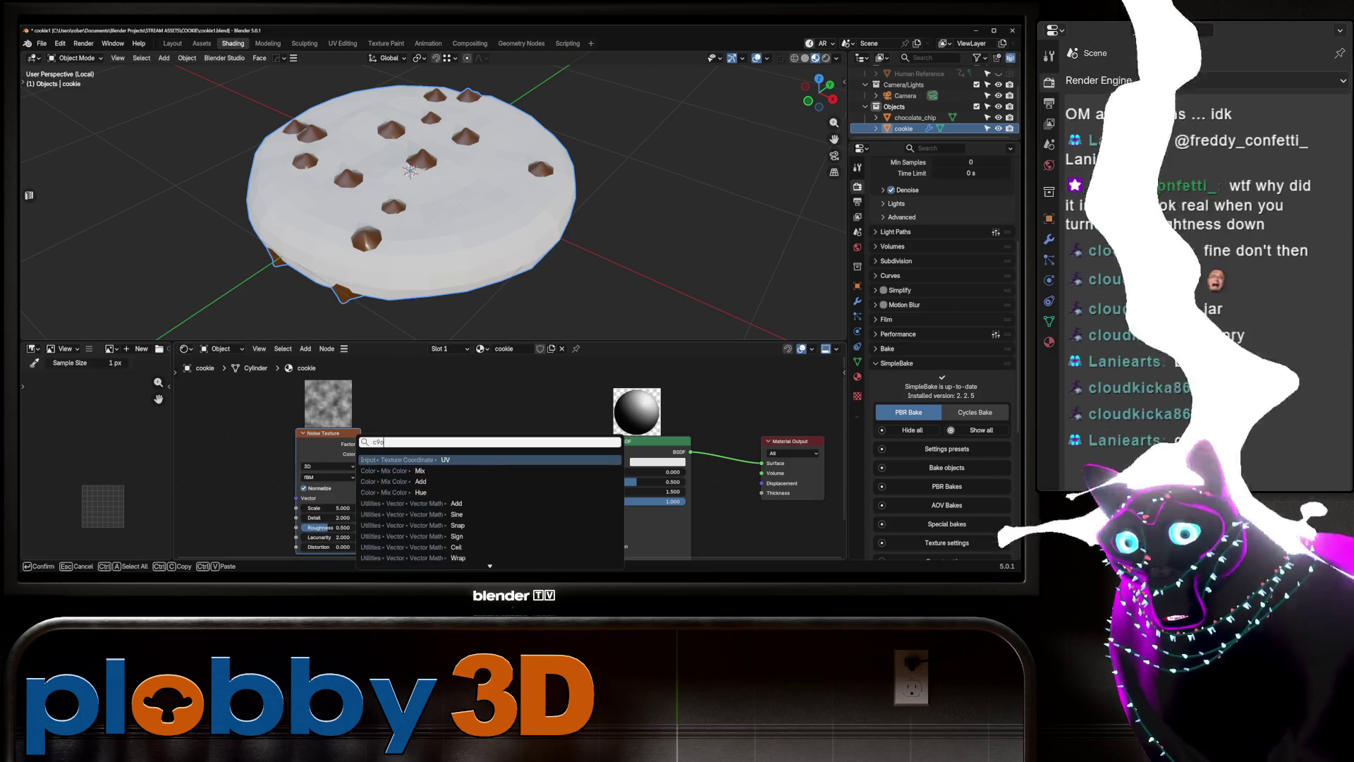
{"action": "key", "text": "Return"}
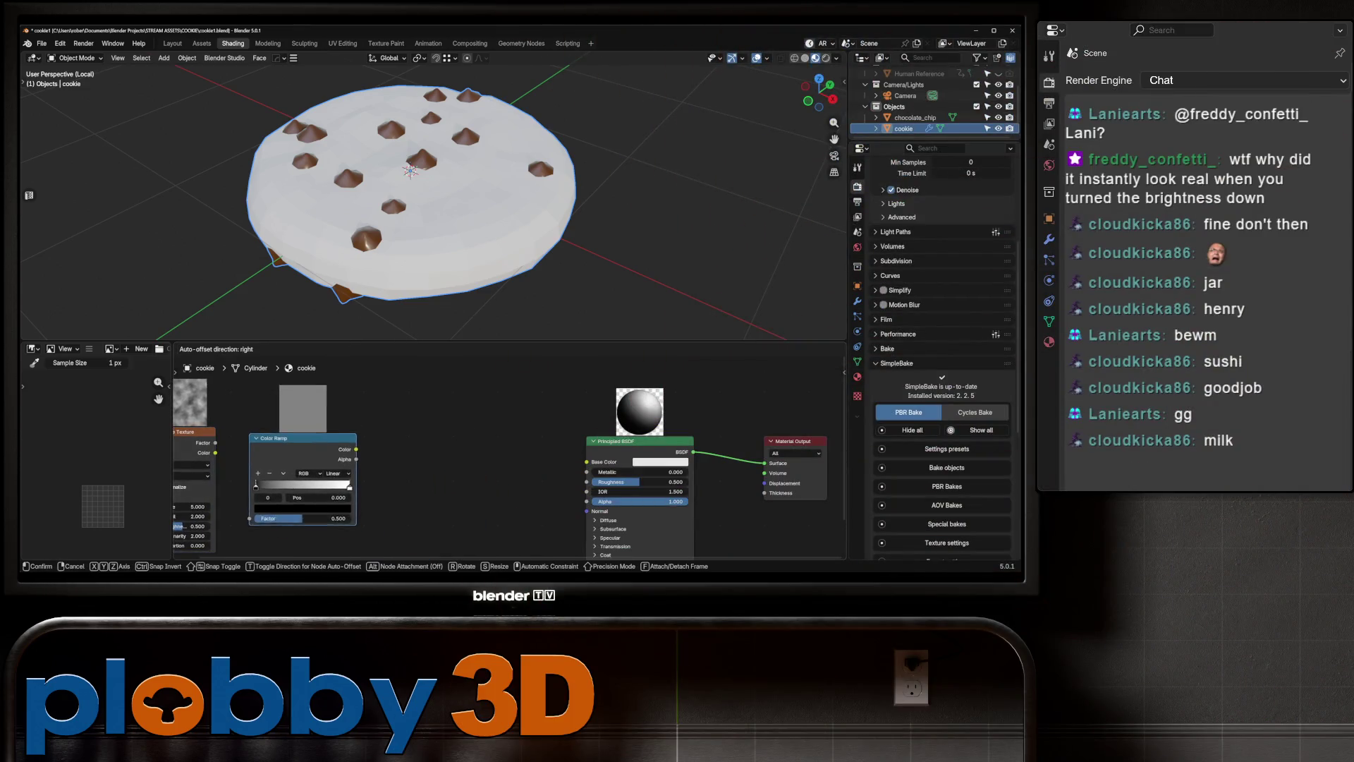
{"action": "key", "text": "Return"}
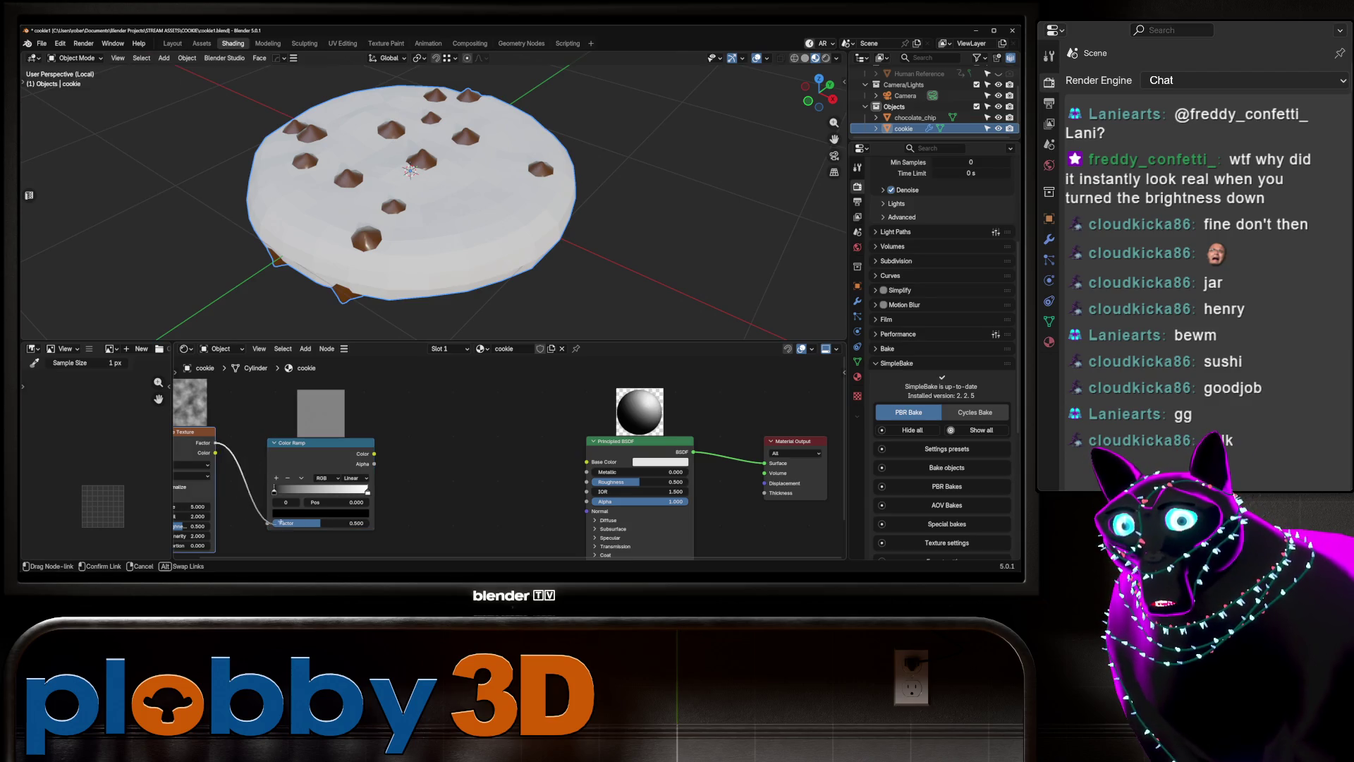
Add a Mix Color node with colour A set to orange and a darker orange B.
{"action": "key", "text": "shift+a"}
{"action": "type", "text": "mix col"}
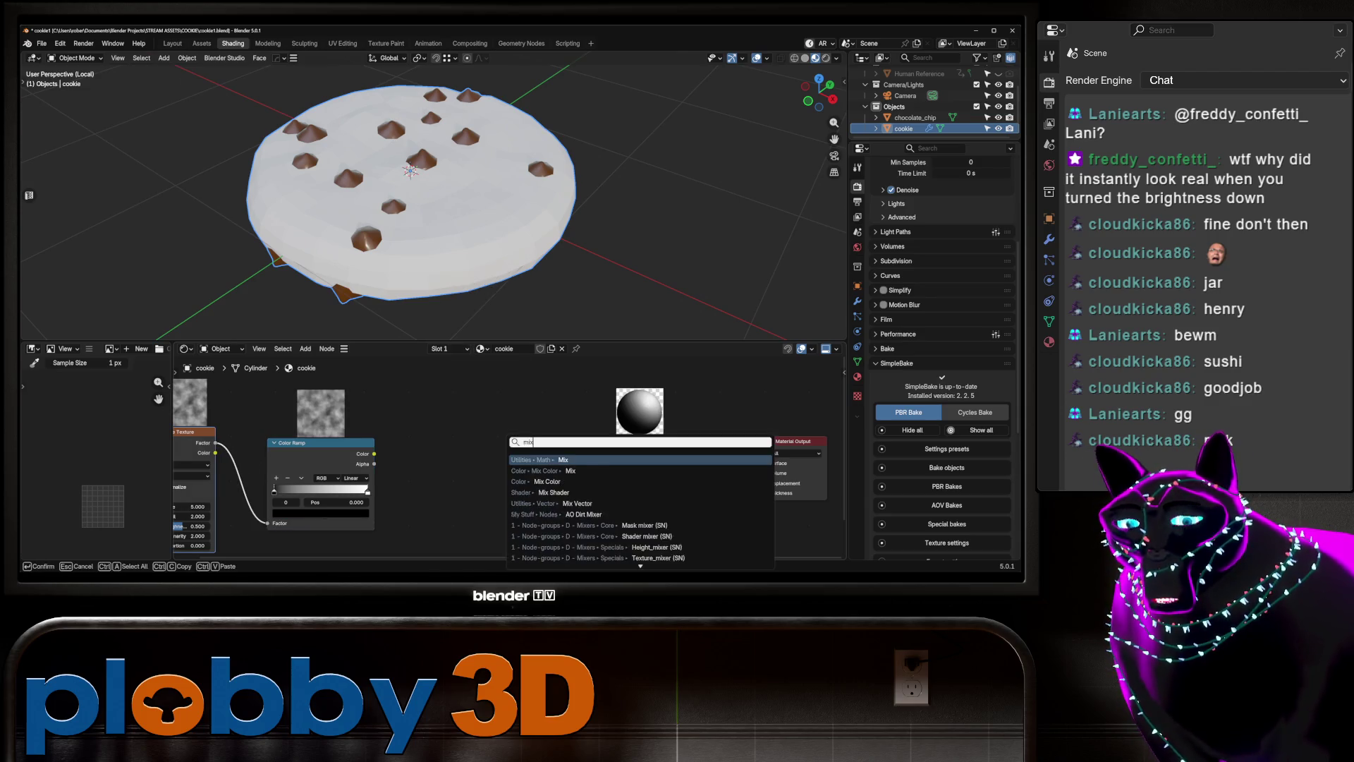
{"action": "key", "text": "Return"}
{"action": "key", "text": "Return"}
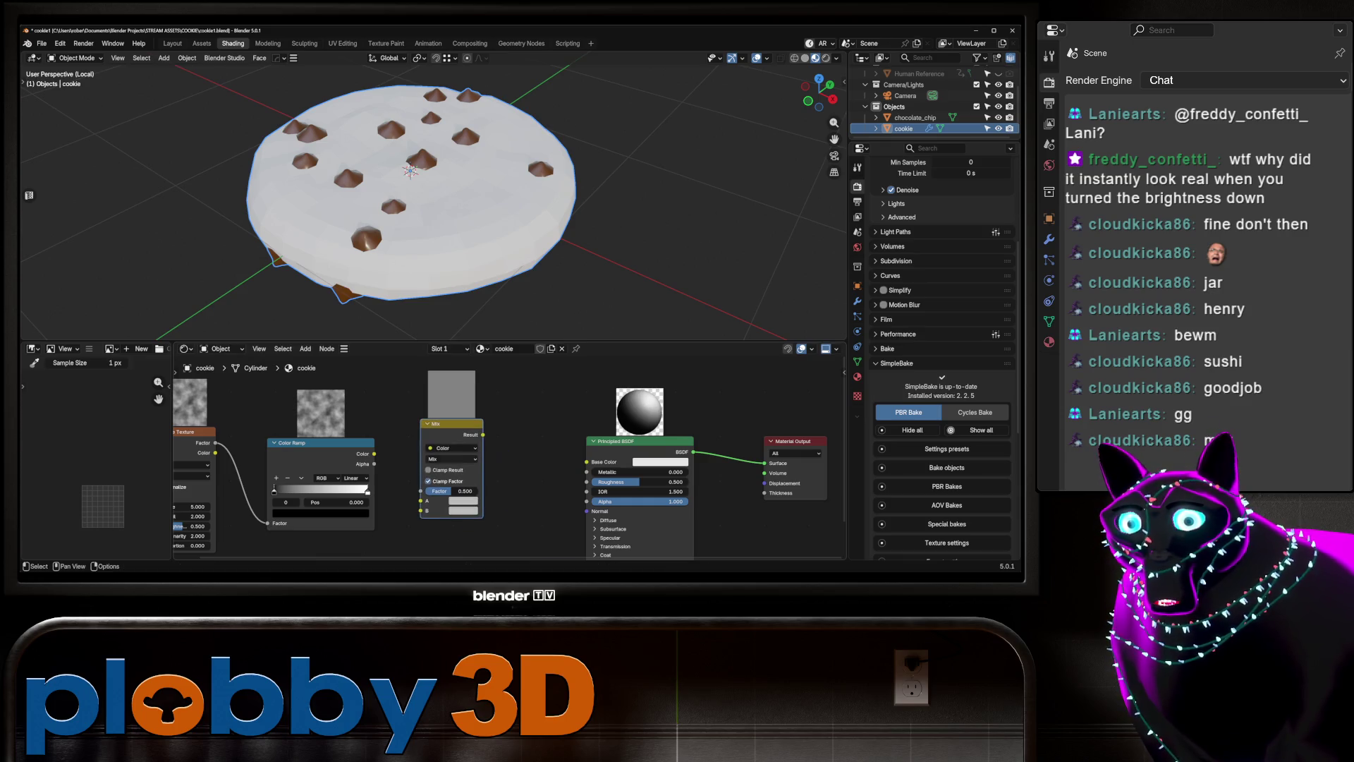
{"action": "left_click", "coordinate": [463, 501]}
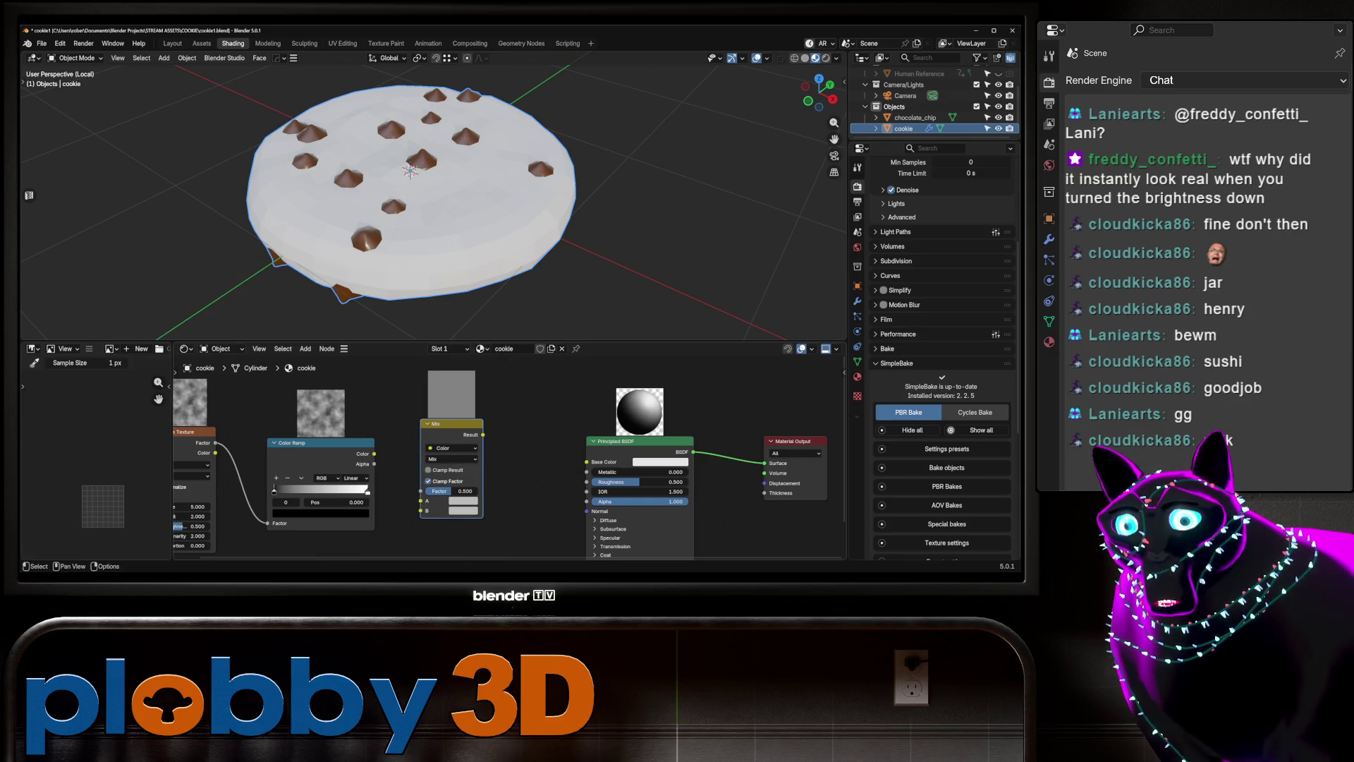
{"action": "left_click", "coordinate": [463, 501]}
{"action": "left_click", "coordinate": [476, 399]}
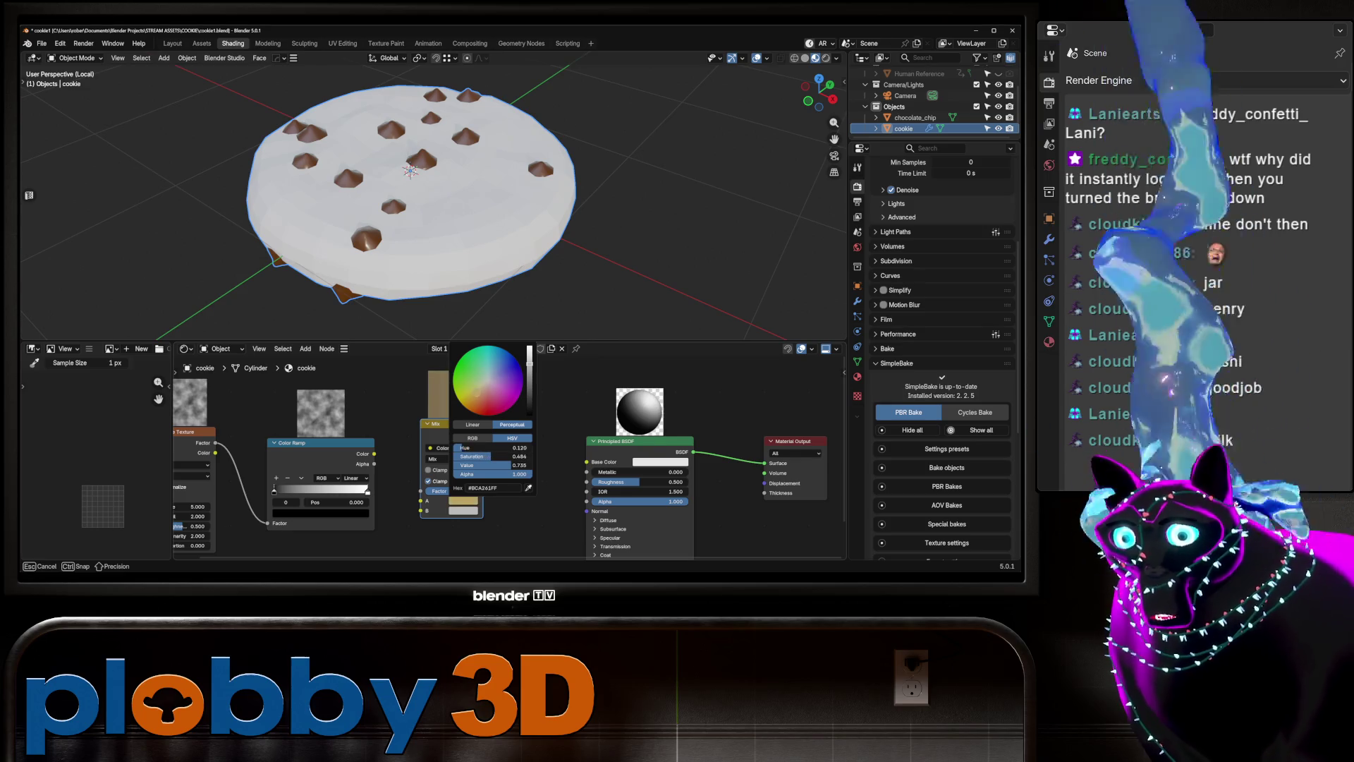
{"action": "left_click_drag", "start_coordinate": [476, 399], "coordinate": [478, 396]}
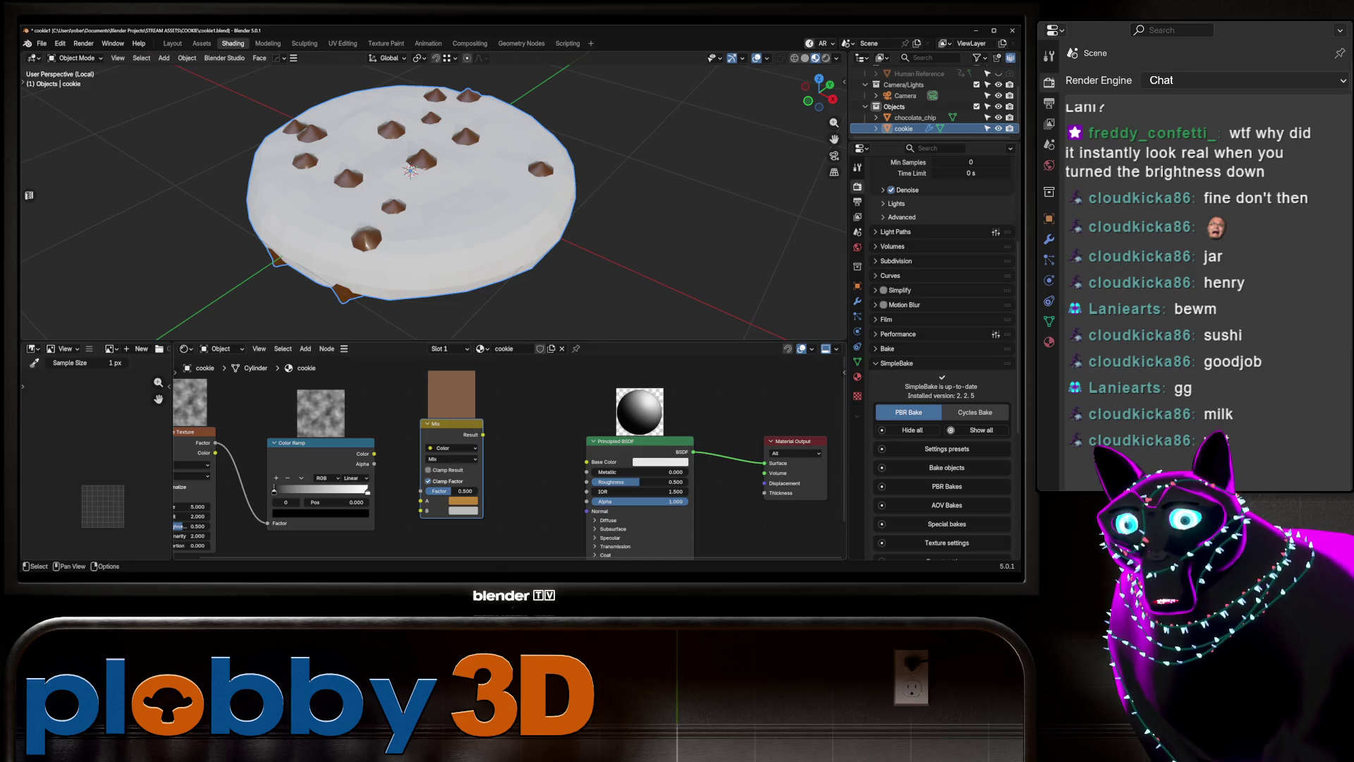
{"action": "left_click_drag", "start_coordinate": [463, 502], "coordinate": [463, 510]}
{"action": "left_click", "coordinate": [463, 510]}
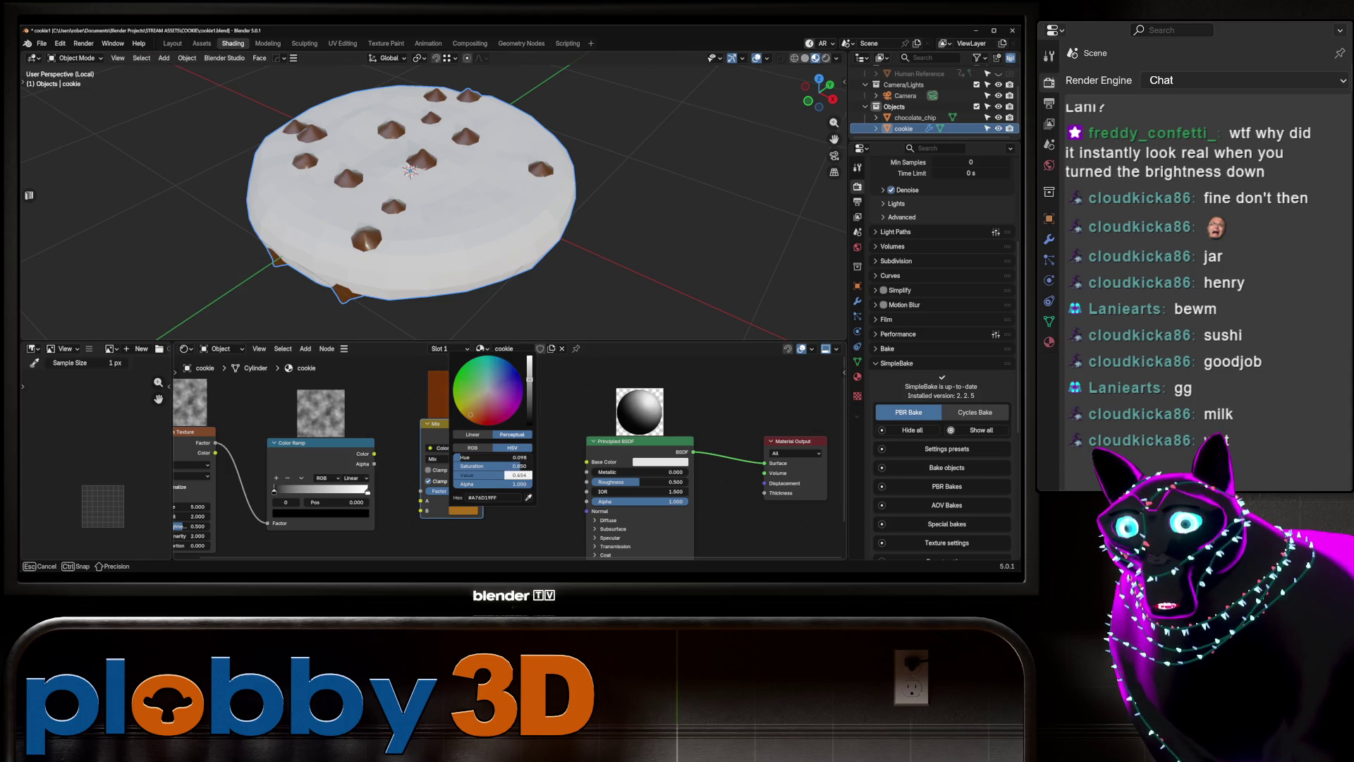
{"action": "left_click_drag", "start_coordinate": [519, 474], "coordinate": [522, 475]}
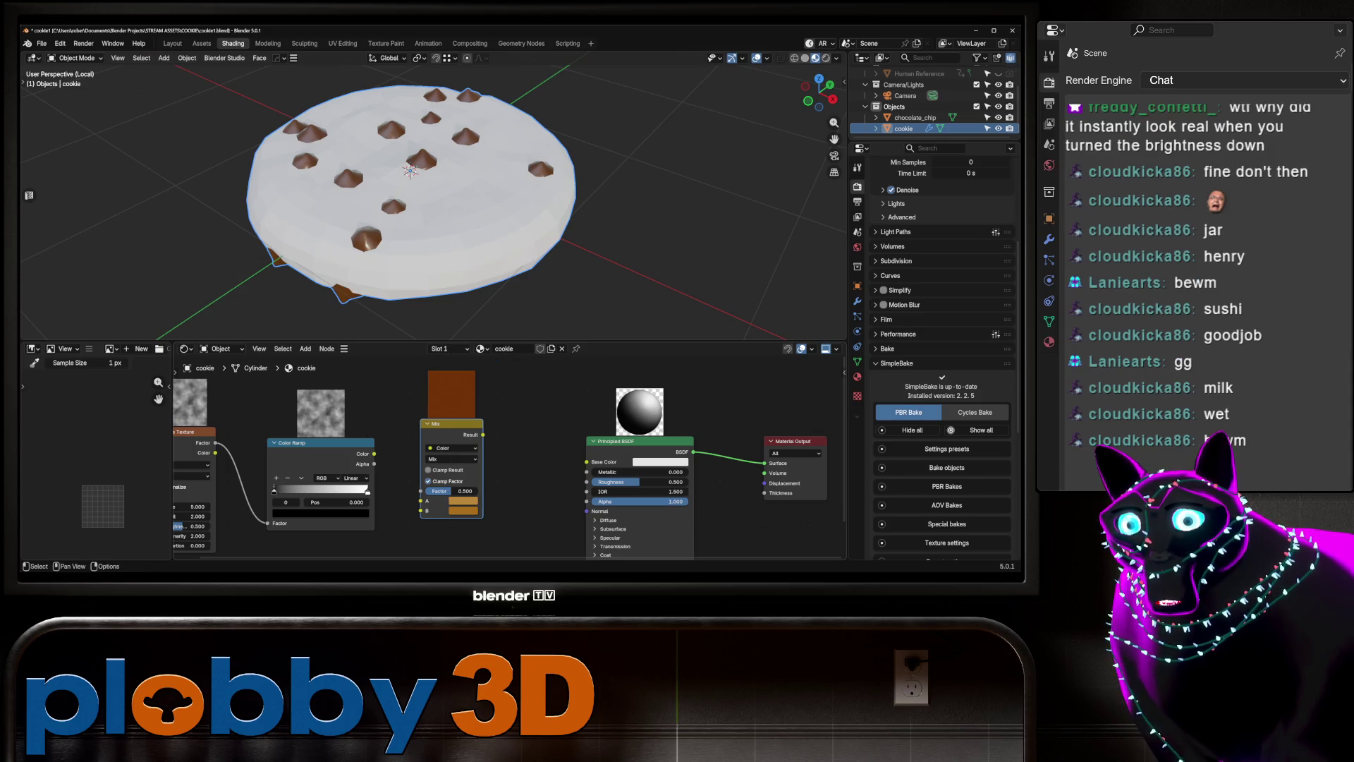
{"action": "left_click", "coordinate": [464, 510]}
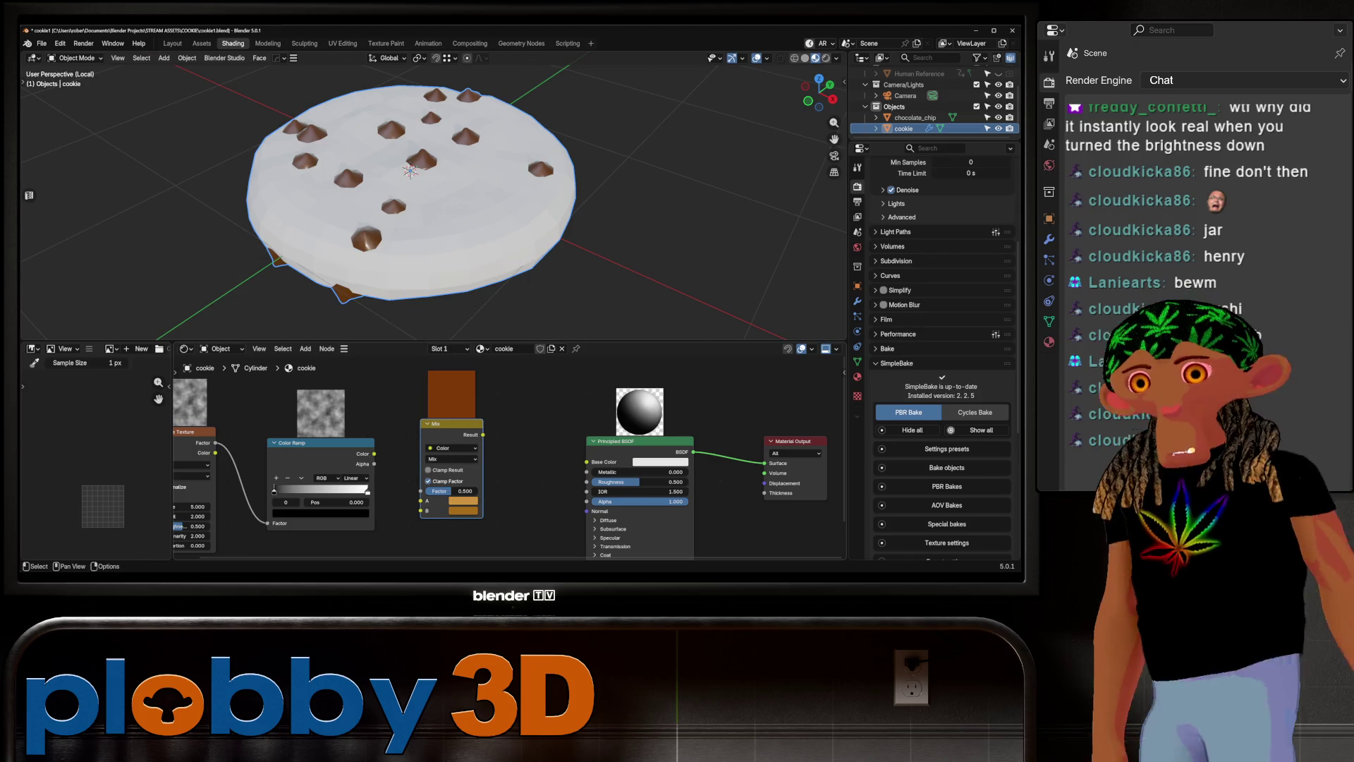
Move the ramp's dark stop to 0.410, set noise Detail to 15, and wire Mix into Base Color.
{"action": "left_click_drag", "start_coordinate": [274, 488], "coordinate": [312, 489]}
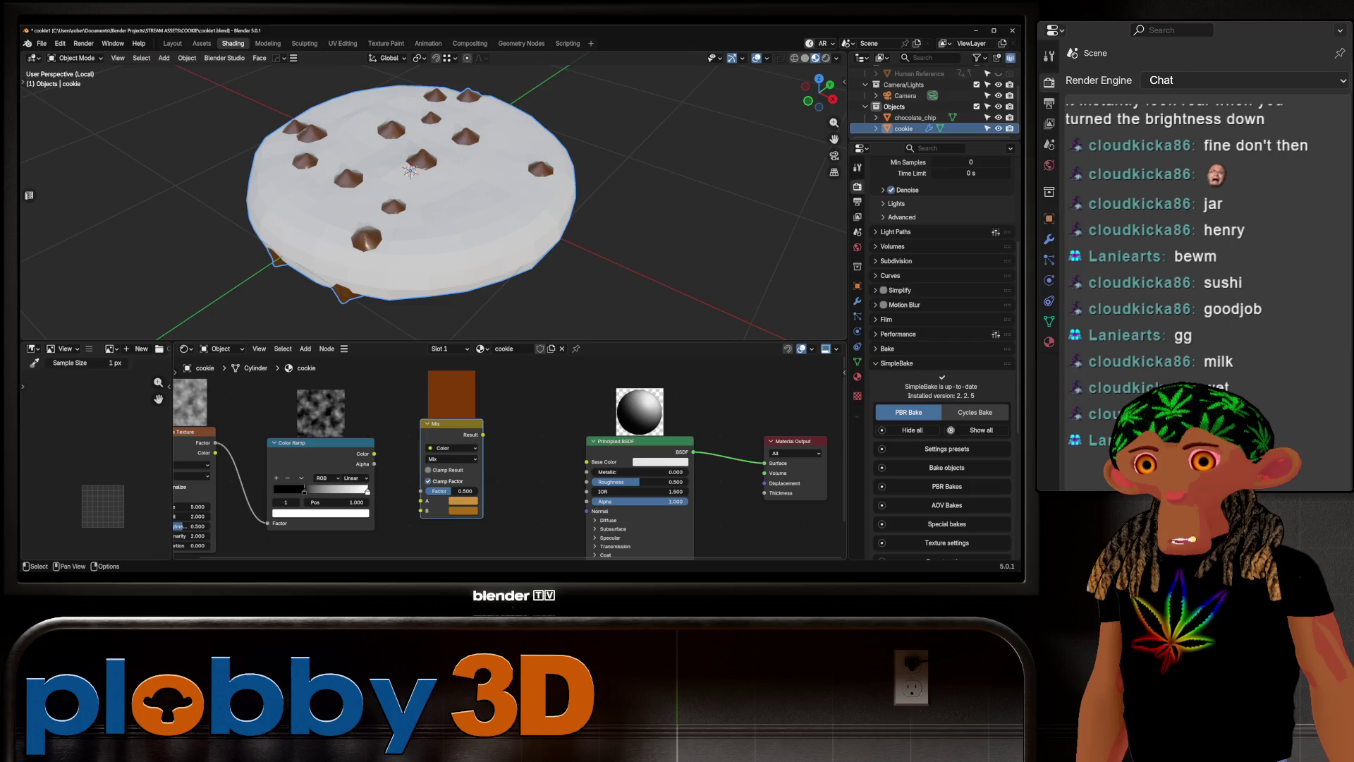
{"action": "mouse_move", "coordinate": [318, 458]}
{"action": "middle_mouse_down"}
{"action": "mouse_move", "coordinate": [566, 458]}
{"action": "mouse_move", "coordinate": [427, 458]}
{"action": "middle_mouse_up"}
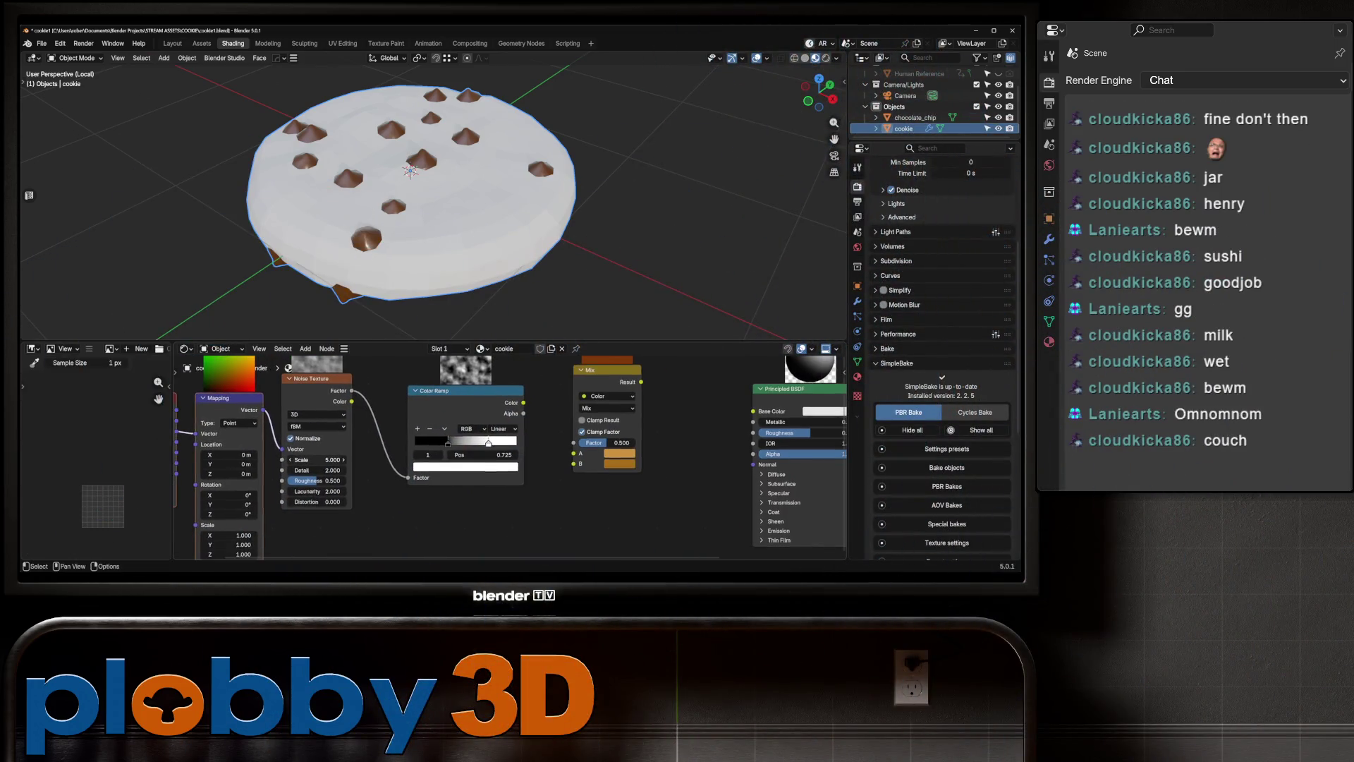
{"action": "left_click_drag", "start_coordinate": [318, 470], "coordinate": [353, 470]}
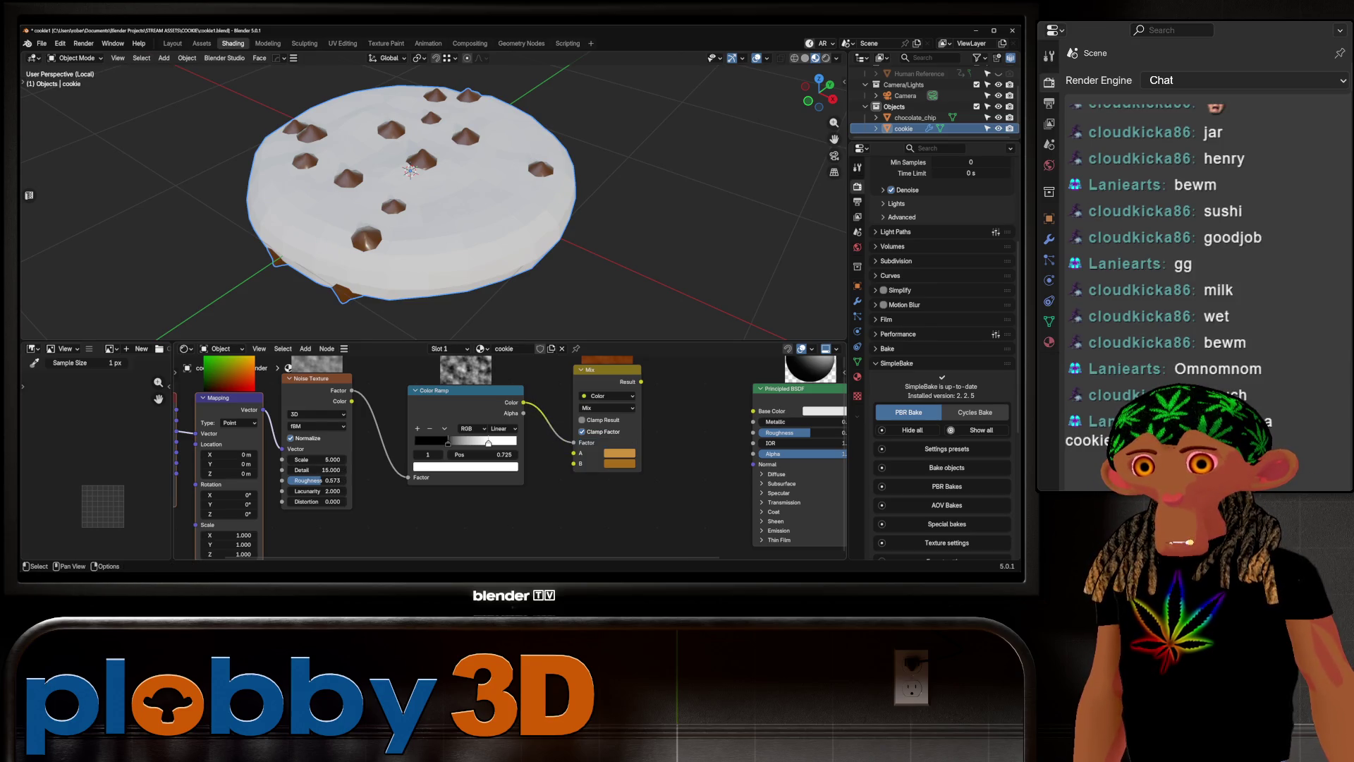
{"action": "middle_click_drag", "start_coordinate": [536, 459], "coordinate": [369, 458]}
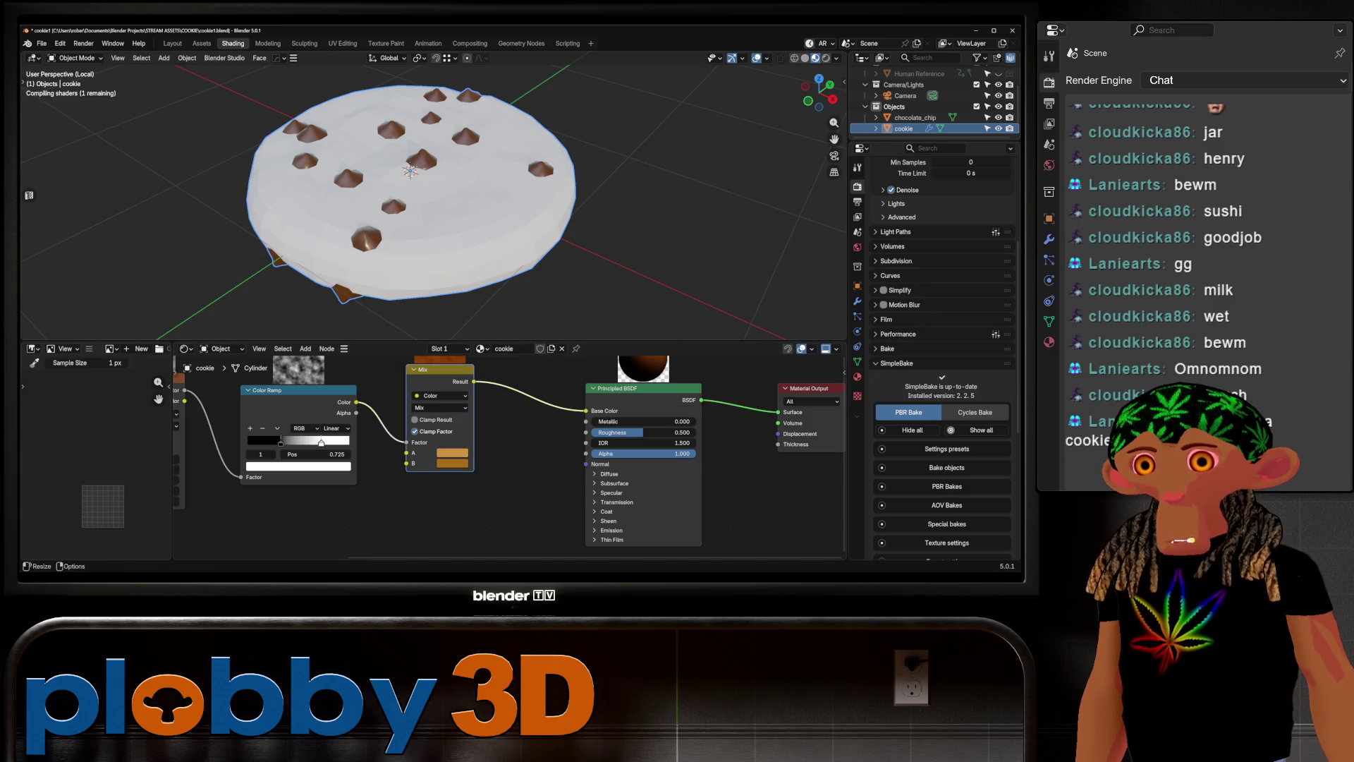
{"action": "middle_click_drag", "start_coordinate": [423, 458], "coordinate": [725, 552]}
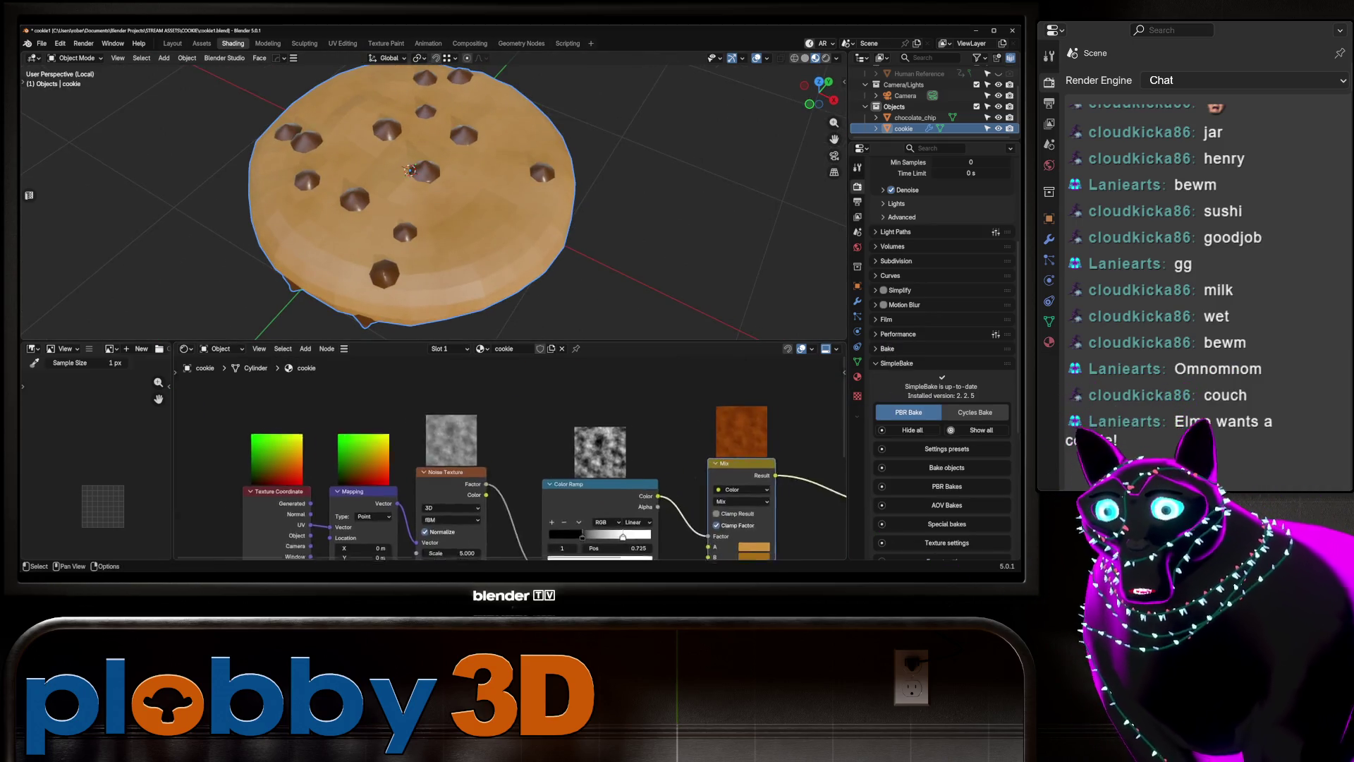
Raise the noise Scale to about 14.38 and apply Shade Smooth to the cookie.
{"action": "middle_click_drag", "start_coordinate": [493, 493], "coordinate": [475, 424]}
{"action": "left_click_drag", "start_coordinate": [433, 484], "coordinate": [486, 484]}
{"action": "mouse_move", "coordinate": [410, 170]}
{"action": "middle_mouse_down"}
{"action": "mouse_move", "coordinate": [413, 127]}
{"action": "mouse_move", "coordinate": [424, 205]}
{"action": "mouse_move", "coordinate": [423, 163]}
{"action": "mouse_move", "coordinate": [437, 211]}
{"action": "mouse_move", "coordinate": [444, 194]}
{"action": "middle_mouse_up"}
{"action": "scroll", "coordinate": [420, 141], "scroll_direction": "down", "scroll_amount": 2}
{"action": "right_click", "coordinate": [423, 218]}
{"action": "left_click", "coordinate": [423, 232]}
Move the Principled BSDF, Material Output and Mix nodes to the right to make room.
{"action": "scroll", "coordinate": [424, 176], "scroll_direction": "down", "scroll_amount": 2}
{"action": "scroll", "coordinate": [423, 177], "scroll_direction": "up", "scroll_amount": 5}
{"action": "scroll", "coordinate": [423, 198], "scroll_direction": "down", "scroll_amount": 3}
{"action": "scroll", "coordinate": [423, 197], "scroll_direction": "up", "scroll_amount": 3}
{"action": "scroll", "coordinate": [418, 402], "scroll_direction": "down", "scroll_amount": 1}
{"action": "scroll", "coordinate": [237, 421], "scroll_direction": "down", "scroll_amount": 2}
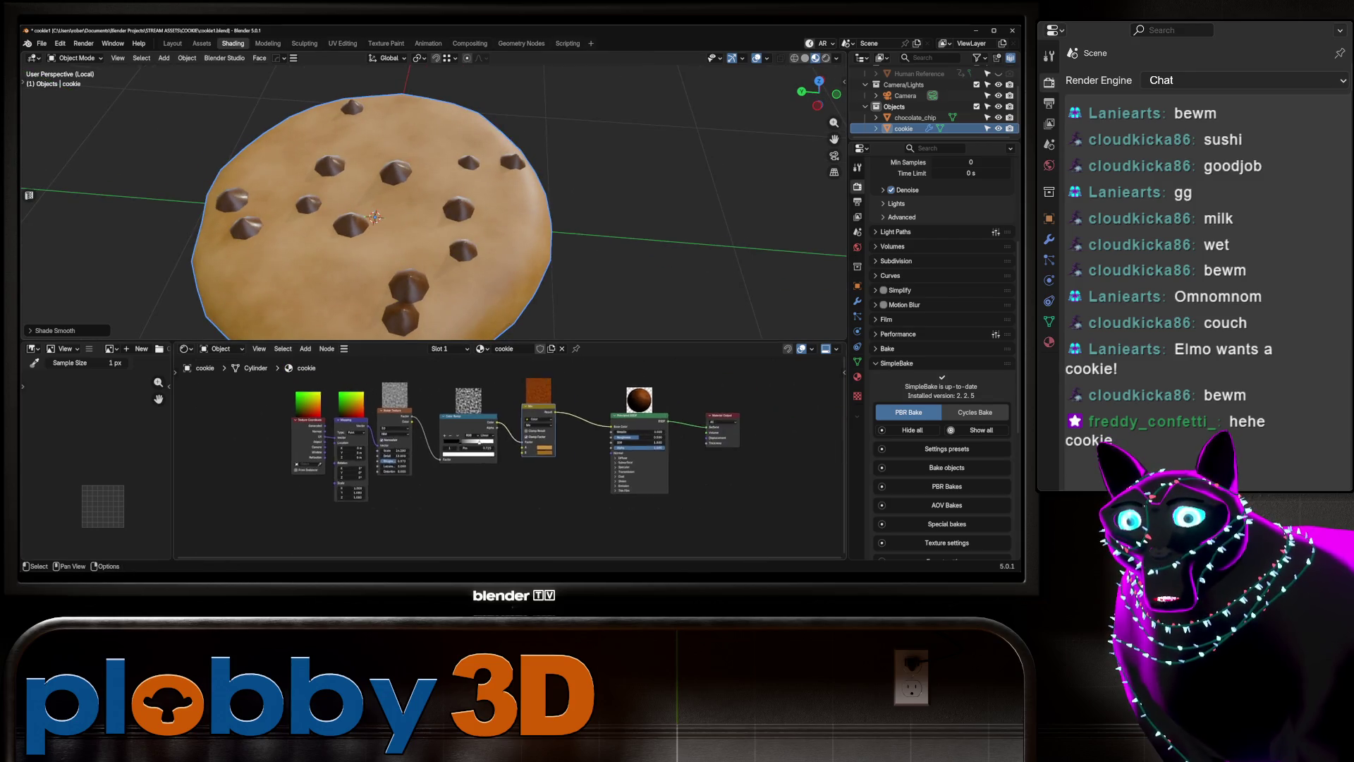
{"action": "left_click_drag", "start_coordinate": [706, 513], "coordinate": [557, 406]}
{"action": "left_click_drag", "start_coordinate": [595, 452], "coordinate": [762, 451]}
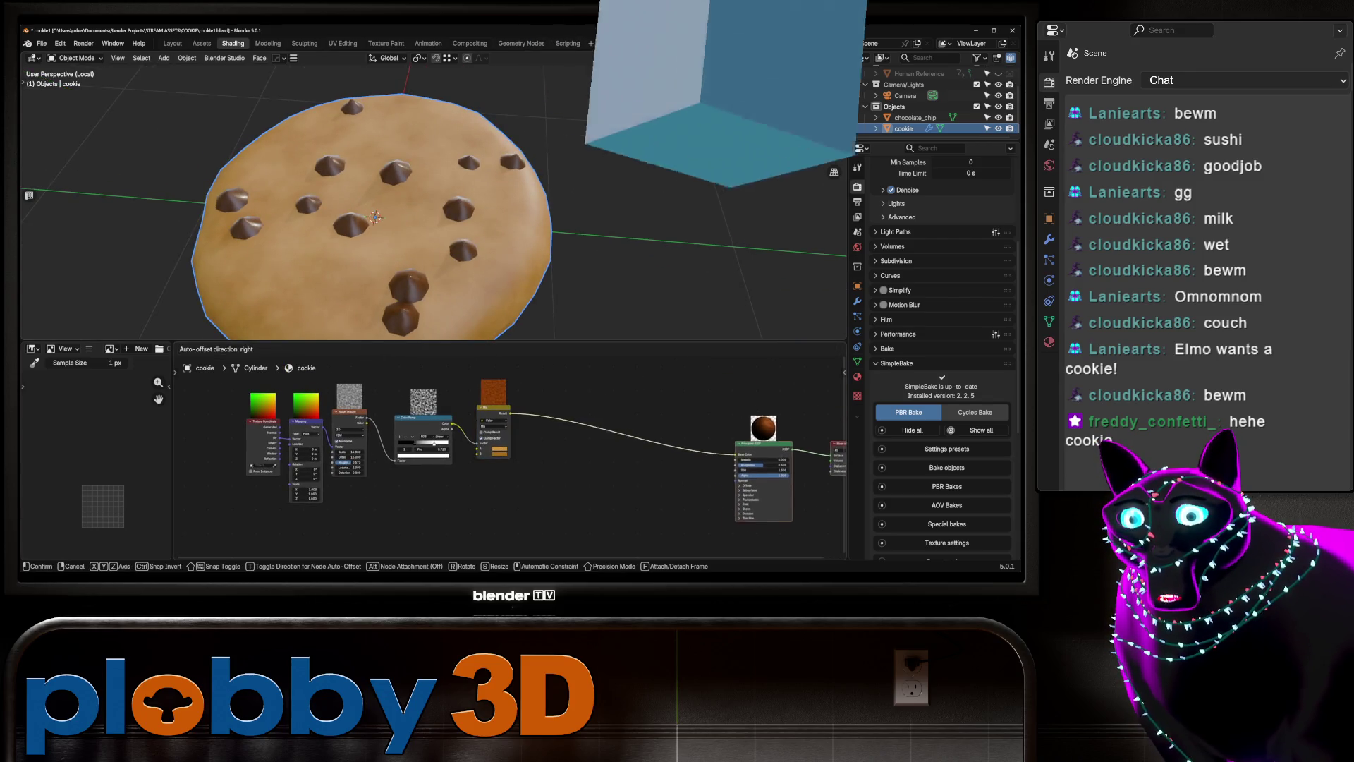
{"action": "middle_click_drag", "start_coordinate": [423, 459], "coordinate": [379, 459]}
{"action": "left_click_drag", "start_coordinate": [448, 404], "coordinate": [515, 385]}
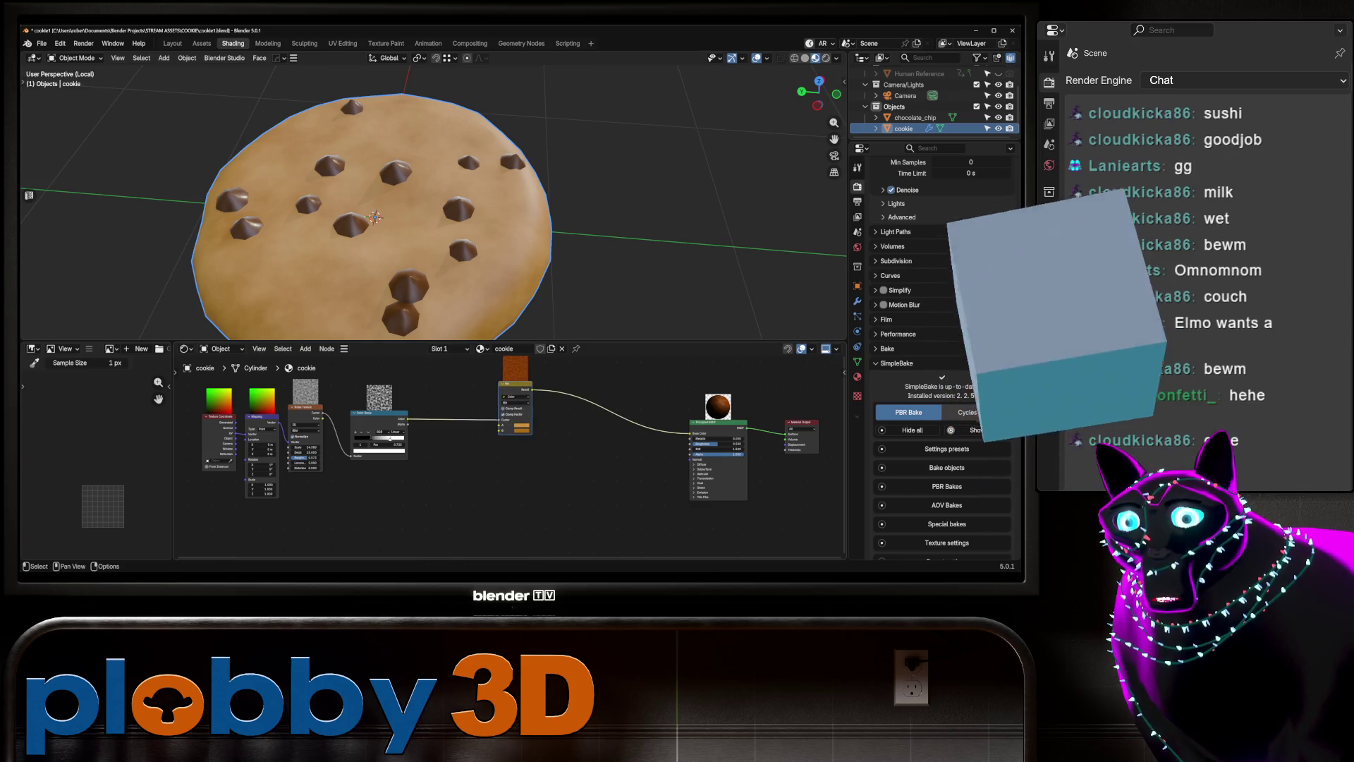
{"action": "mouse_move", "coordinate": [322, 413]}
{"action": "left_mouse_down"}
{"action": "mouse_move", "coordinate": [366, 452]}
{"action": "mouse_move", "coordinate": [441, 443]}
{"action": "left_mouse_up"}
Add a second Color Ramp from the noise, dark stop at 0.348, driving Roughness.
{"action": "left_click", "coordinate": [466, 459]}
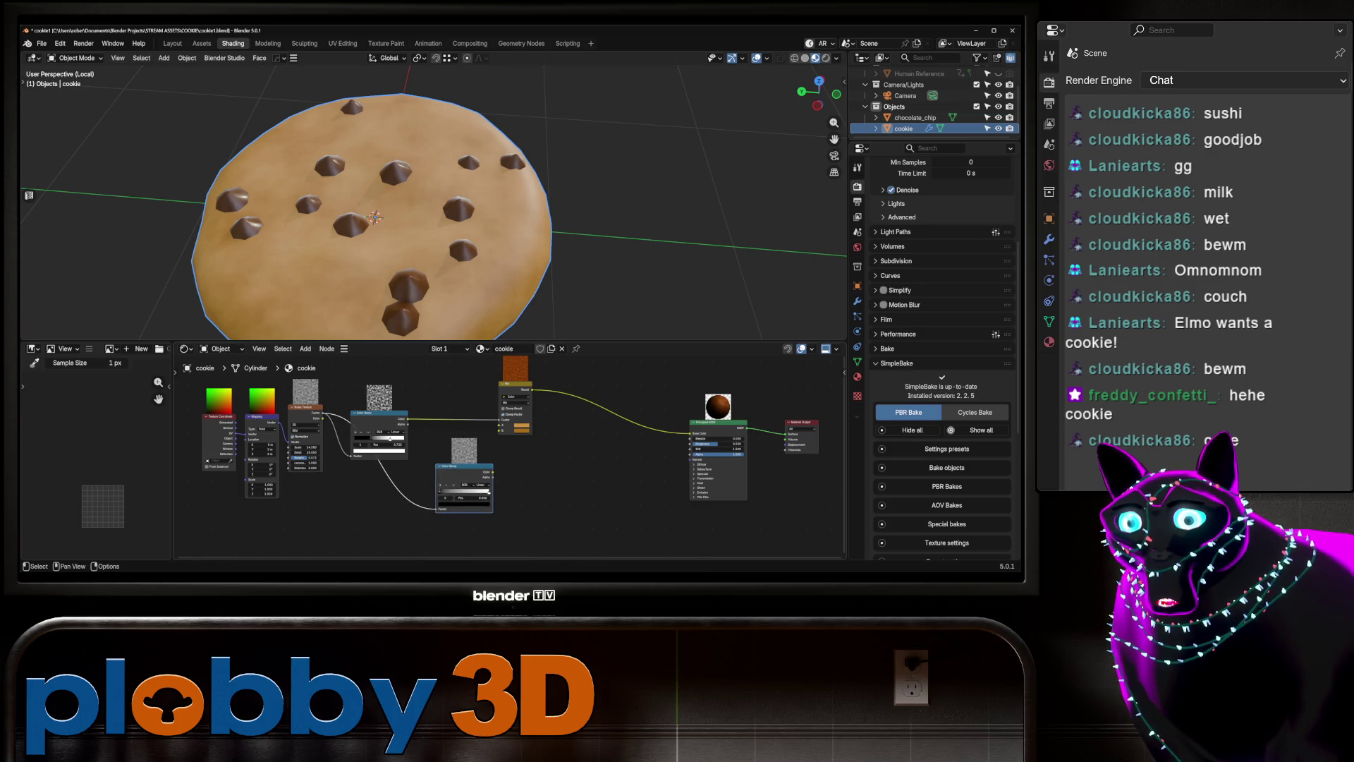
{"action": "scroll", "coordinate": [459, 485], "scroll_direction": "up", "scroll_amount": 3}
{"action": "left_click", "coordinate": [462, 505]}
{"action": "left_click_drag", "start_coordinate": [462, 479], "coordinate": [480, 479]}
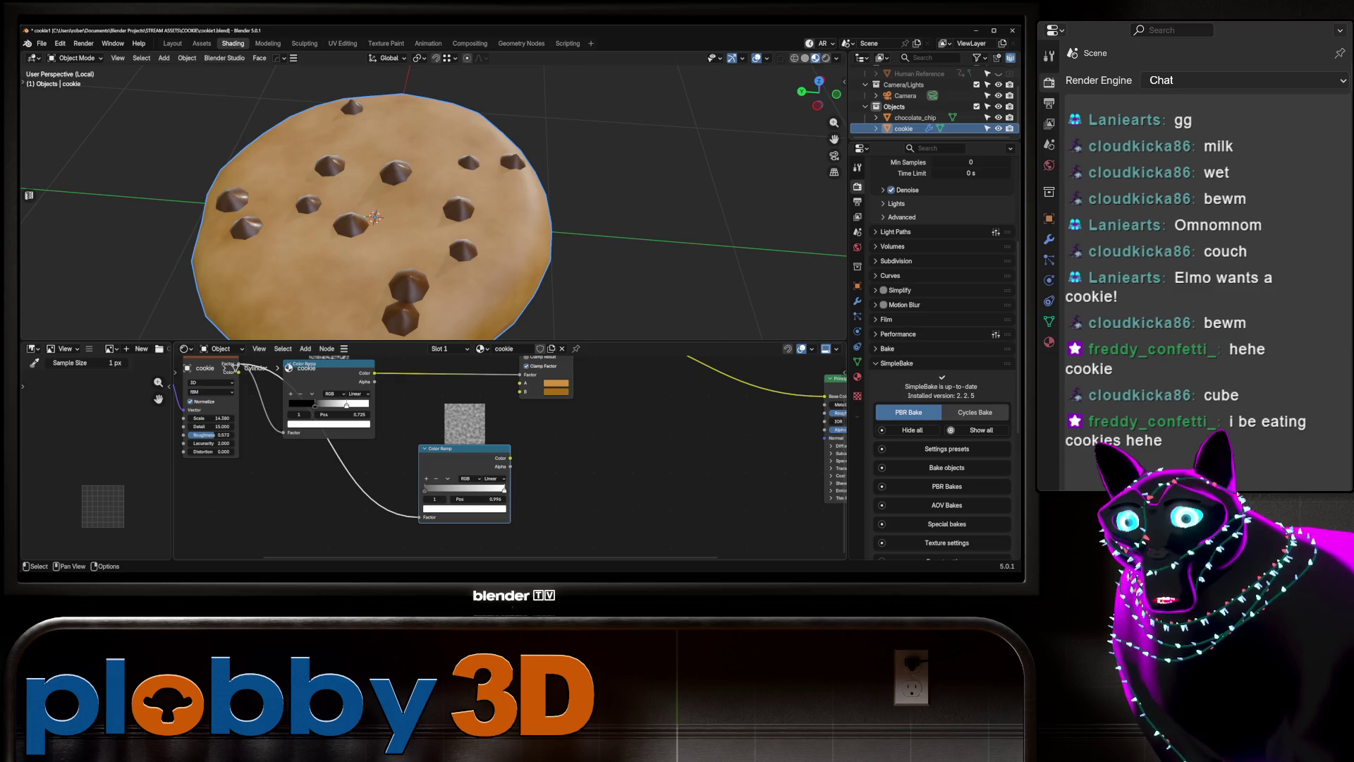
{"action": "left_click", "coordinate": [464, 507]}
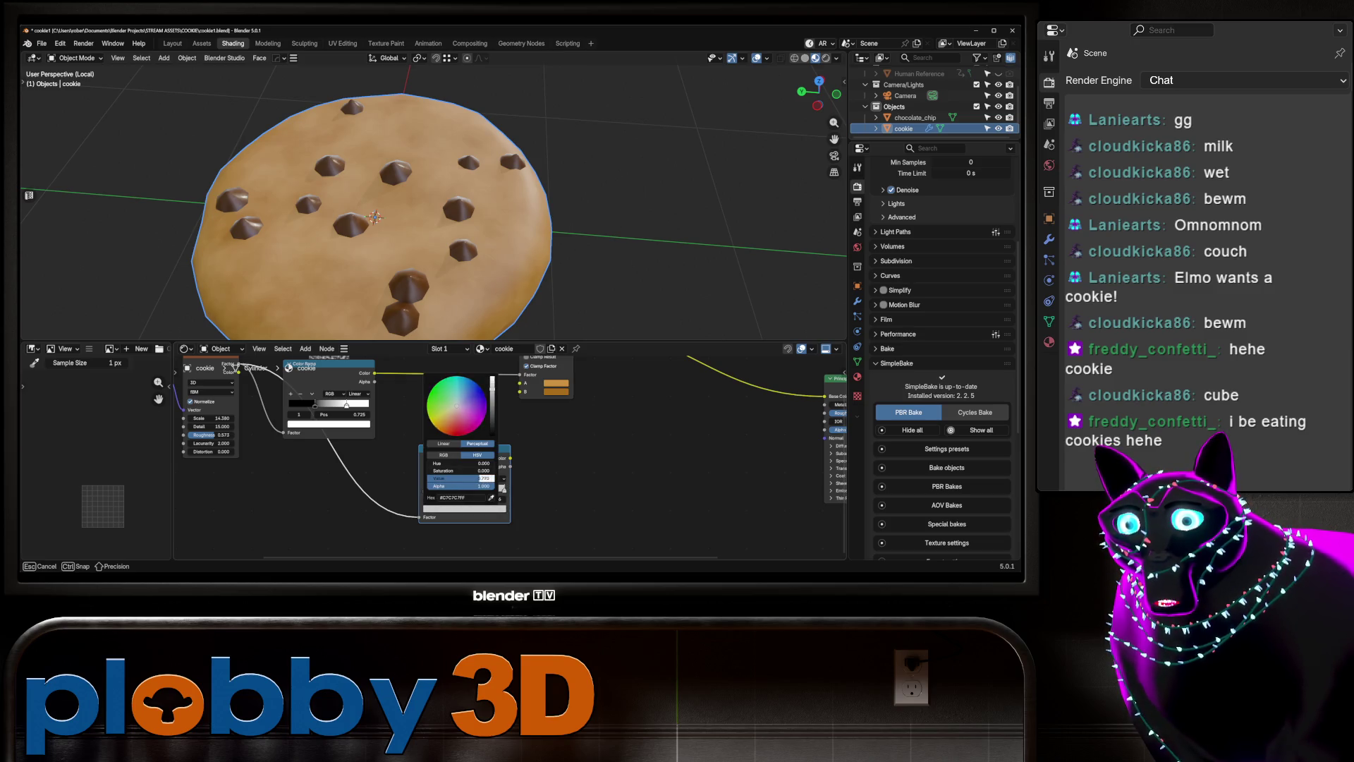
{"action": "scroll", "coordinate": [508, 451], "scroll_direction": "down", "scroll_amount": 3}
{"action": "middle_click_drag", "start_coordinate": [508, 451], "coordinate": [494, 437]}
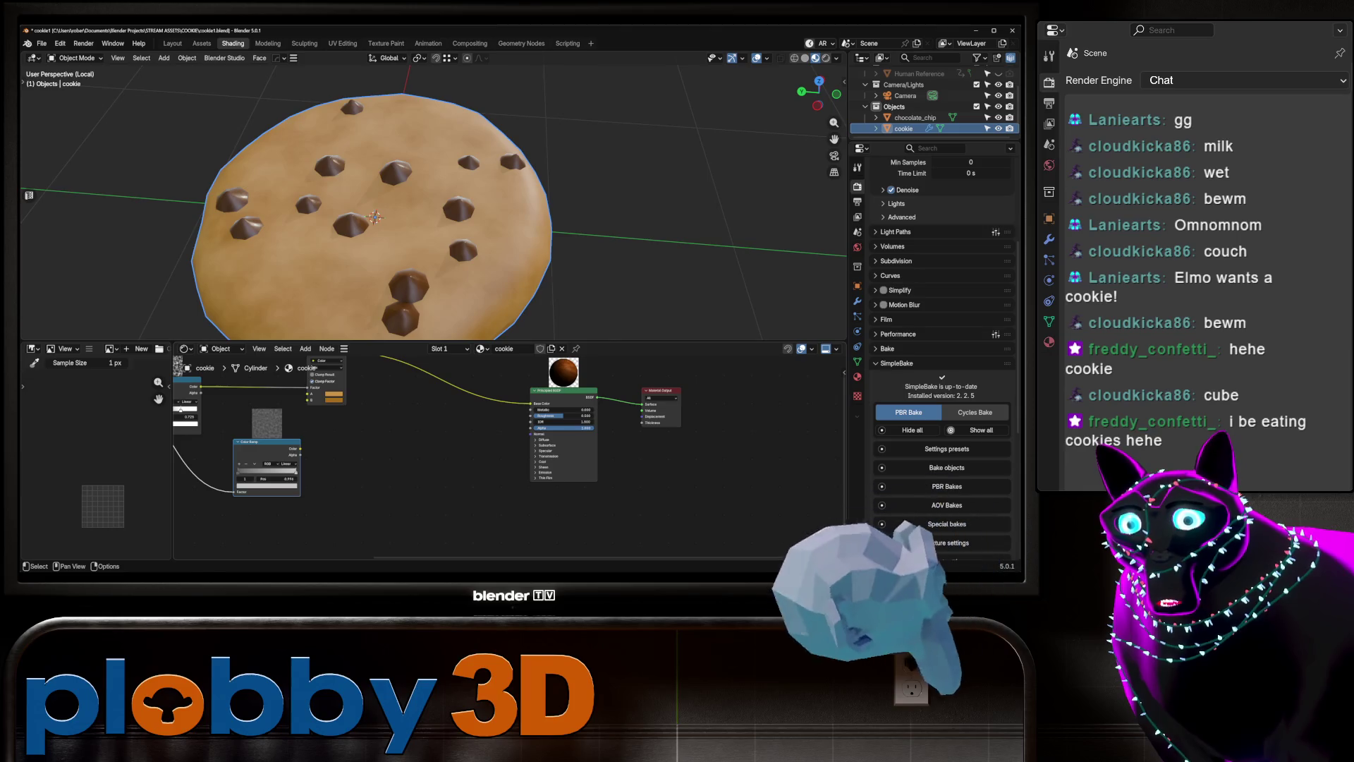
{"action": "left_click_drag", "start_coordinate": [300, 448], "coordinate": [530, 416]}
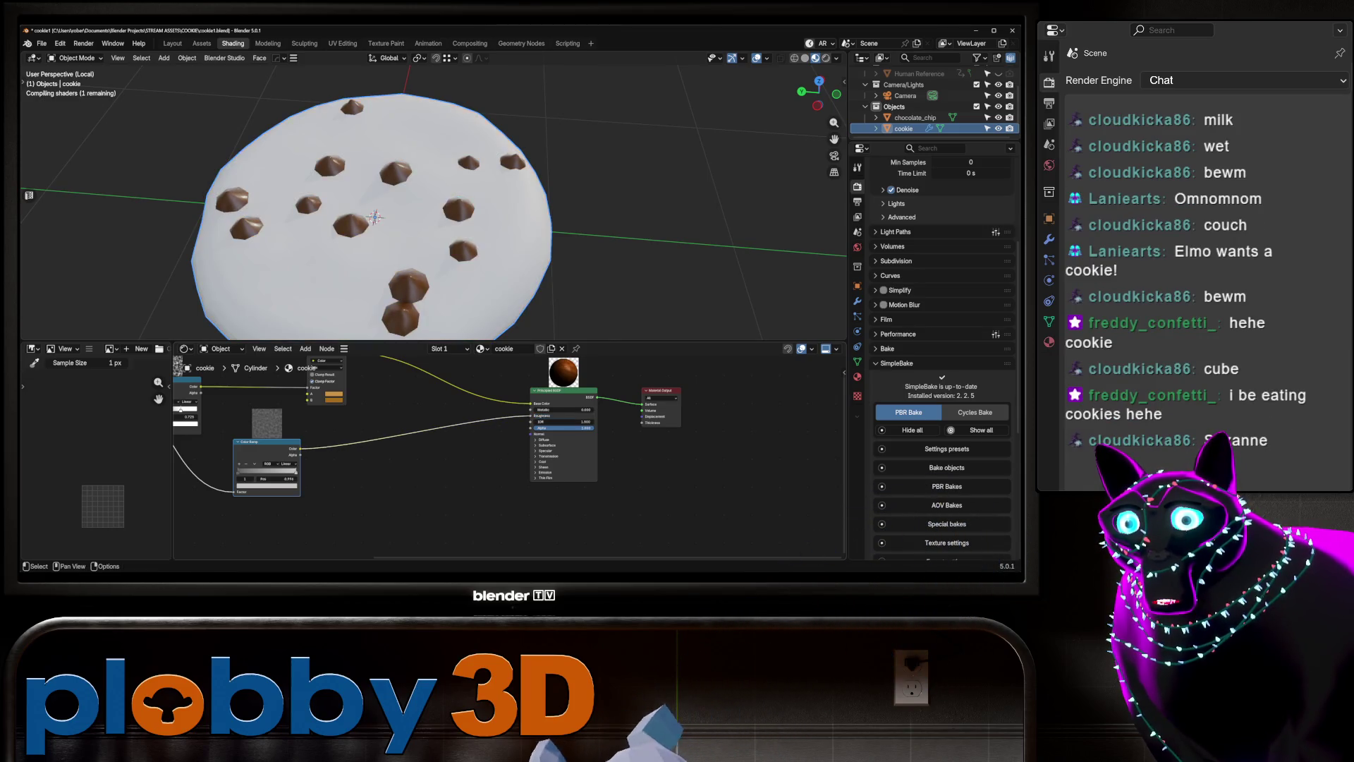
Lower the Noise Texture scale to about 7.4.
{"action": "middle_click_drag", "start_coordinate": [452, 246], "coordinate": [437, 183]}
{"action": "middle_click_drag", "start_coordinate": [423, 212], "coordinate": [480, 197]}
{"action": "scroll", "coordinate": [424, 212], "scroll_direction": "down", "scroll_amount": 3}
{"action": "scroll", "coordinate": [423, 211], "scroll_direction": "up", "scroll_amount": 3}
{"action": "middle_click_drag", "start_coordinate": [423, 452], "coordinate": [751, 511]}
{"action": "left_click", "coordinate": [285, 440], "text": "ctrl+shift"}
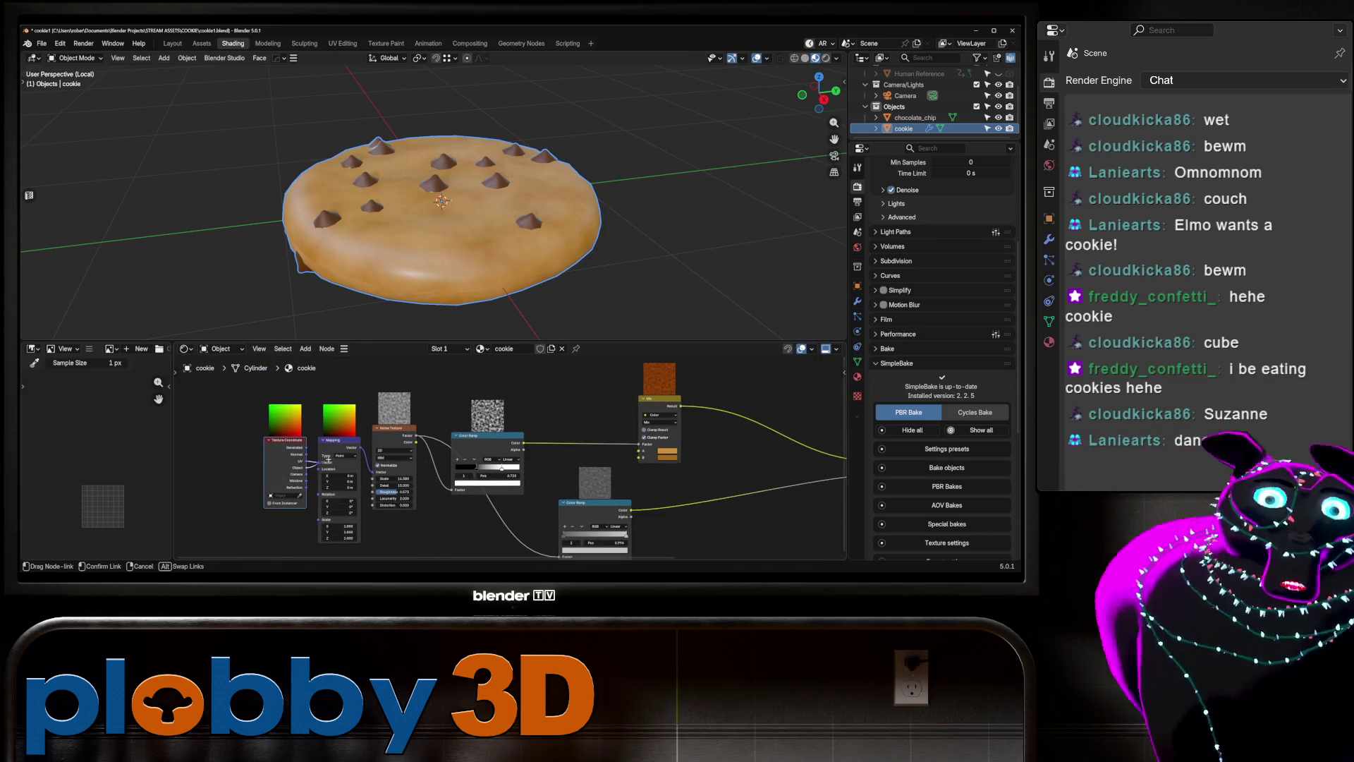
{"action": "middle_click_drag", "start_coordinate": [438, 205], "coordinate": [451, 278]}
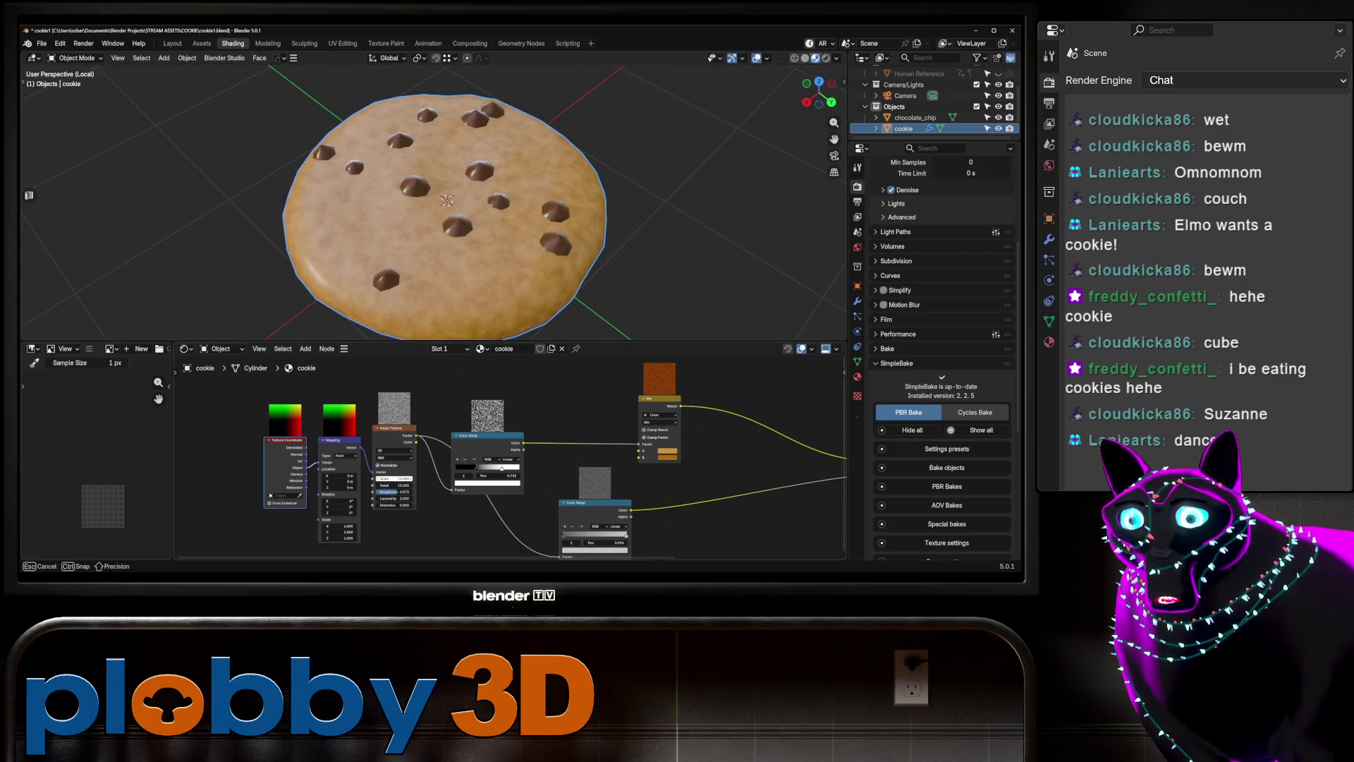
{"action": "left_click_drag", "start_coordinate": [395, 478], "coordinate": [366, 479]}
Duplicate the Noise Texture node and place the copy below the original.
{"action": "middle_click_drag", "start_coordinate": [310, 324], "coordinate": [300, 282]}
{"action": "scroll", "coordinate": [292, 353], "scroll_direction": "down", "scroll_amount": 3}
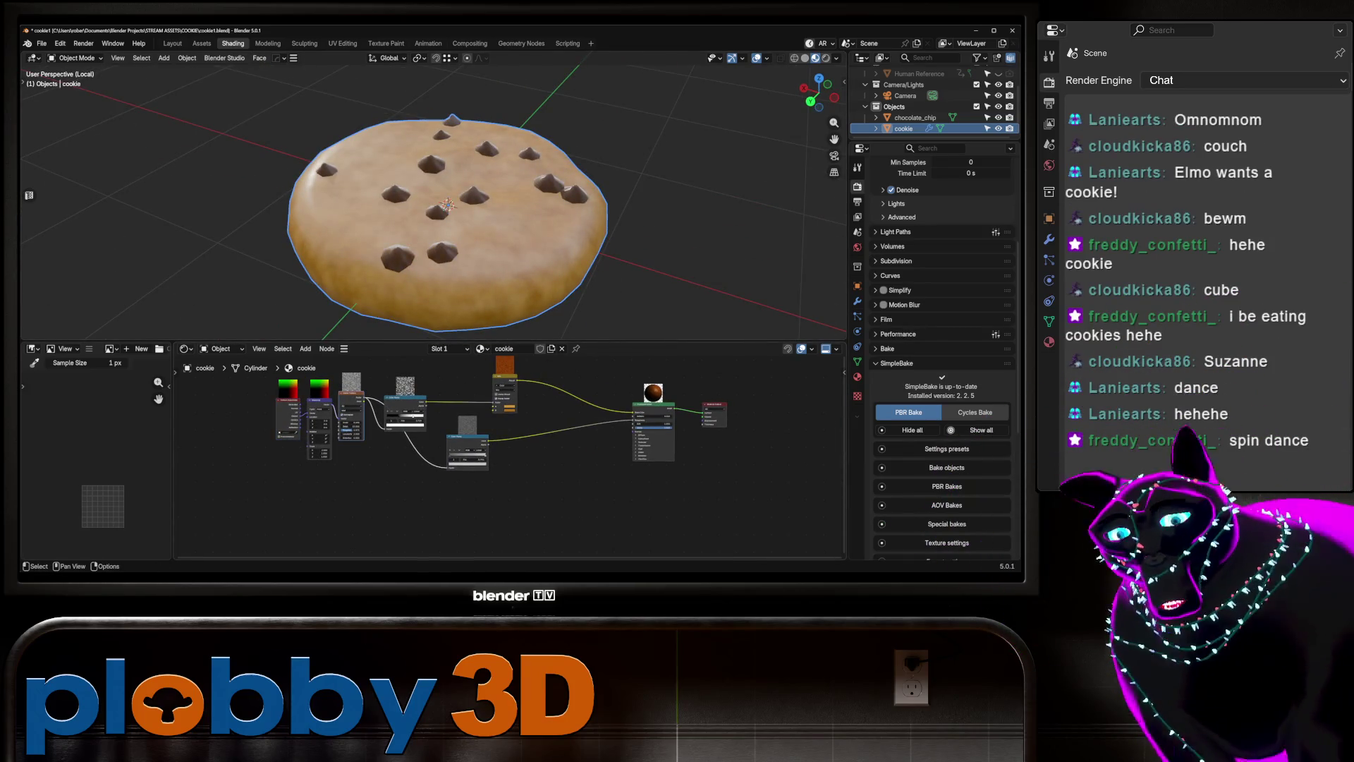
{"action": "key", "text": "shift+d"}
{"action": "left_click", "coordinate": [362, 494]}
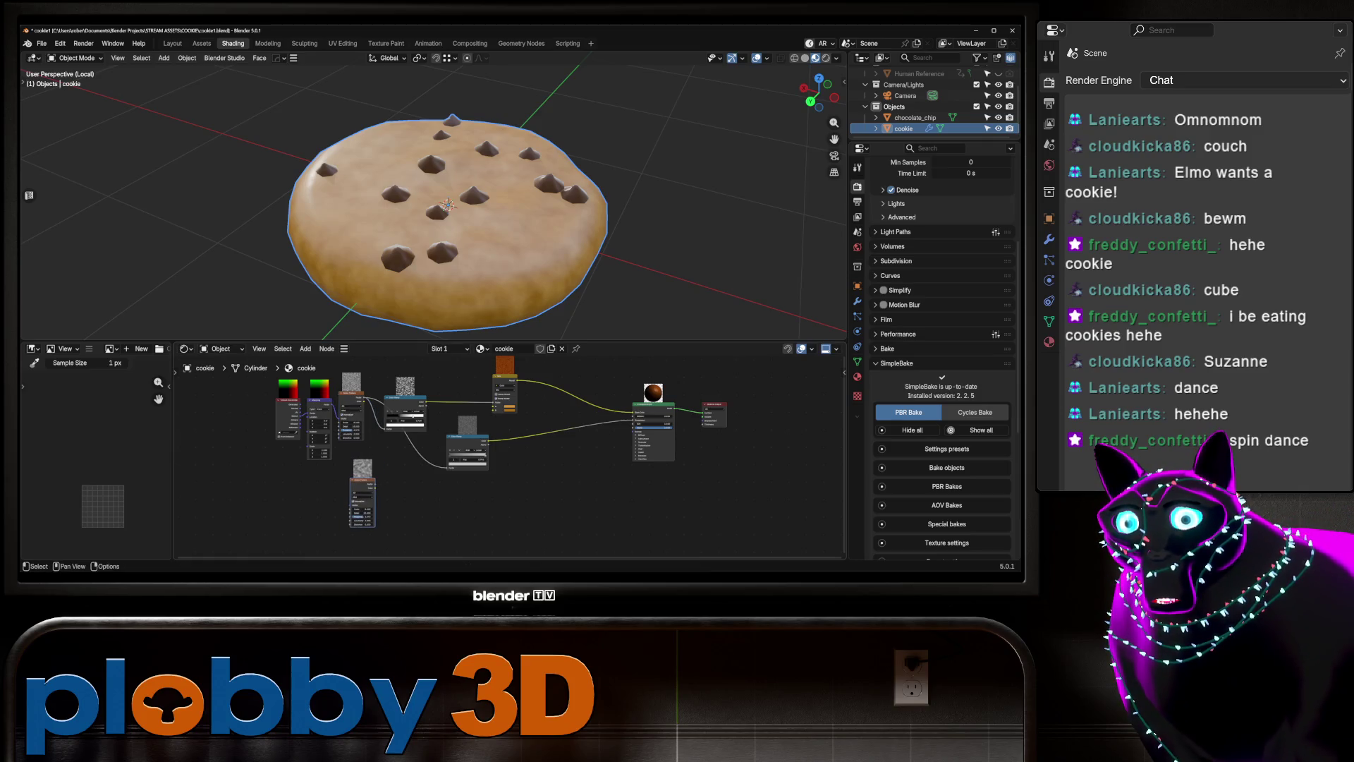
Feed the new noise's Color through a Bump node into the Principled BSDF Normal.
{"action": "left_click_drag", "start_coordinate": [319, 399], "coordinate": [216, 399]}
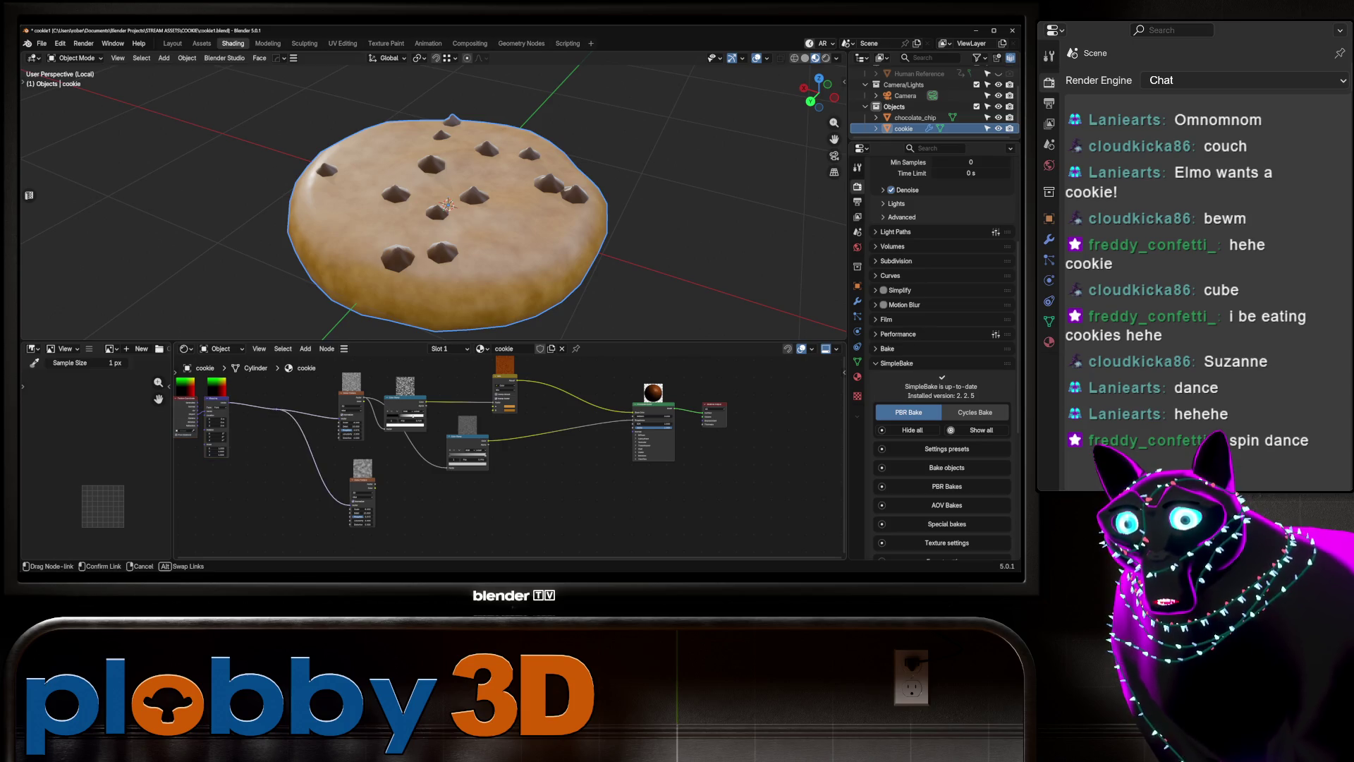
{"action": "scroll", "coordinate": [343, 518], "scroll_direction": "up", "scroll_amount": 4}
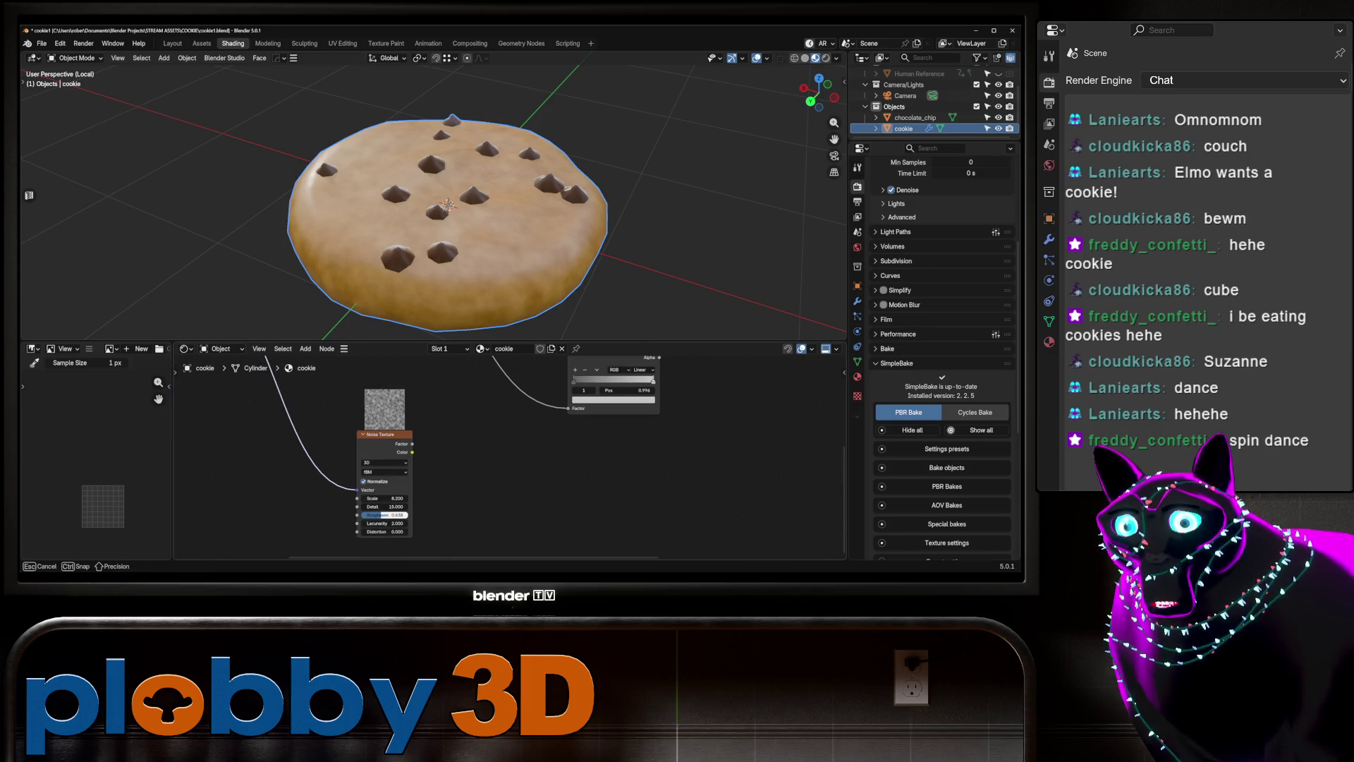
{"action": "scroll", "coordinate": [362, 515], "scroll_direction": "down", "scroll_amount": 5}
{"action": "left_click_drag", "start_coordinate": [323, 460], "coordinate": [650, 520]}
{"action": "left_click", "coordinate": [578, 468]}
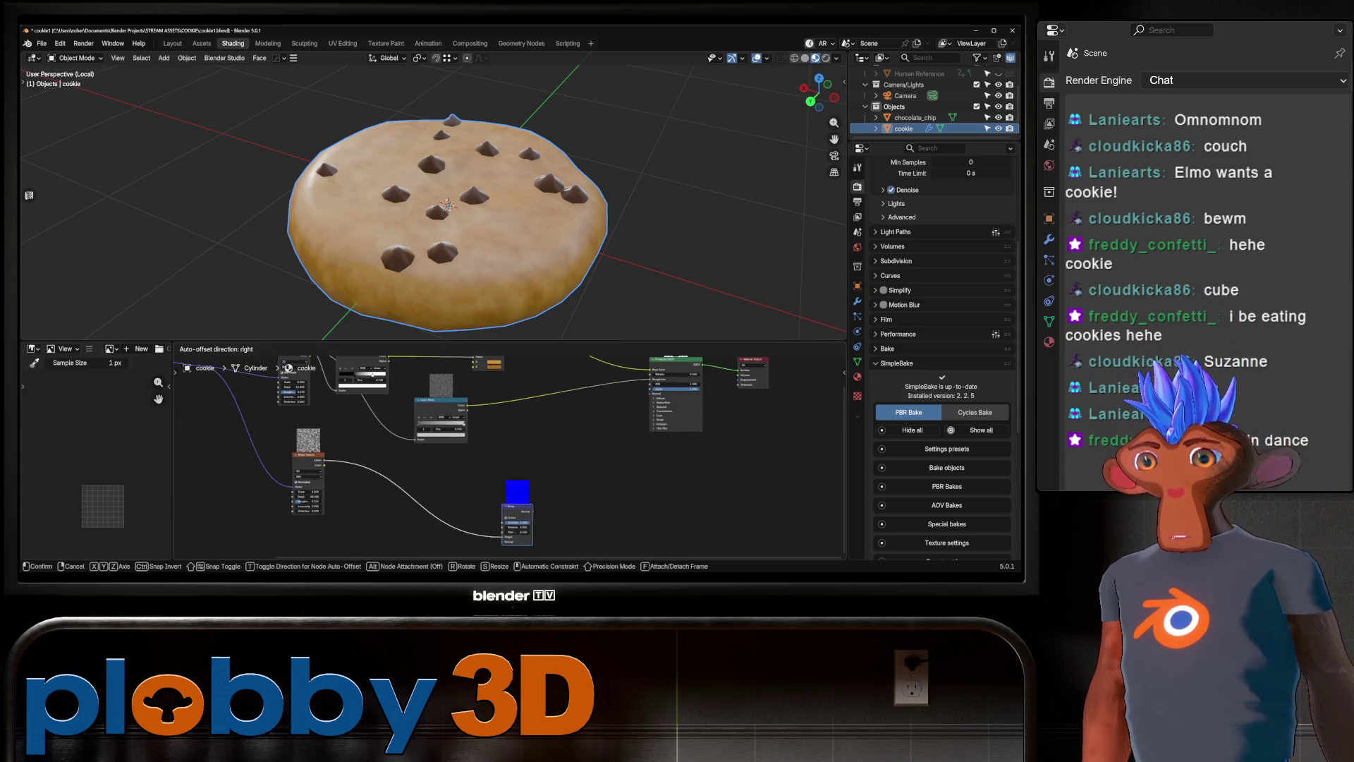
{"action": "left_click", "coordinate": [496, 507]}
{"action": "left_click_drag", "start_coordinate": [526, 481], "coordinate": [580, 433]}
{"action": "left_click_drag", "start_coordinate": [649, 392], "coordinate": [650, 392]}
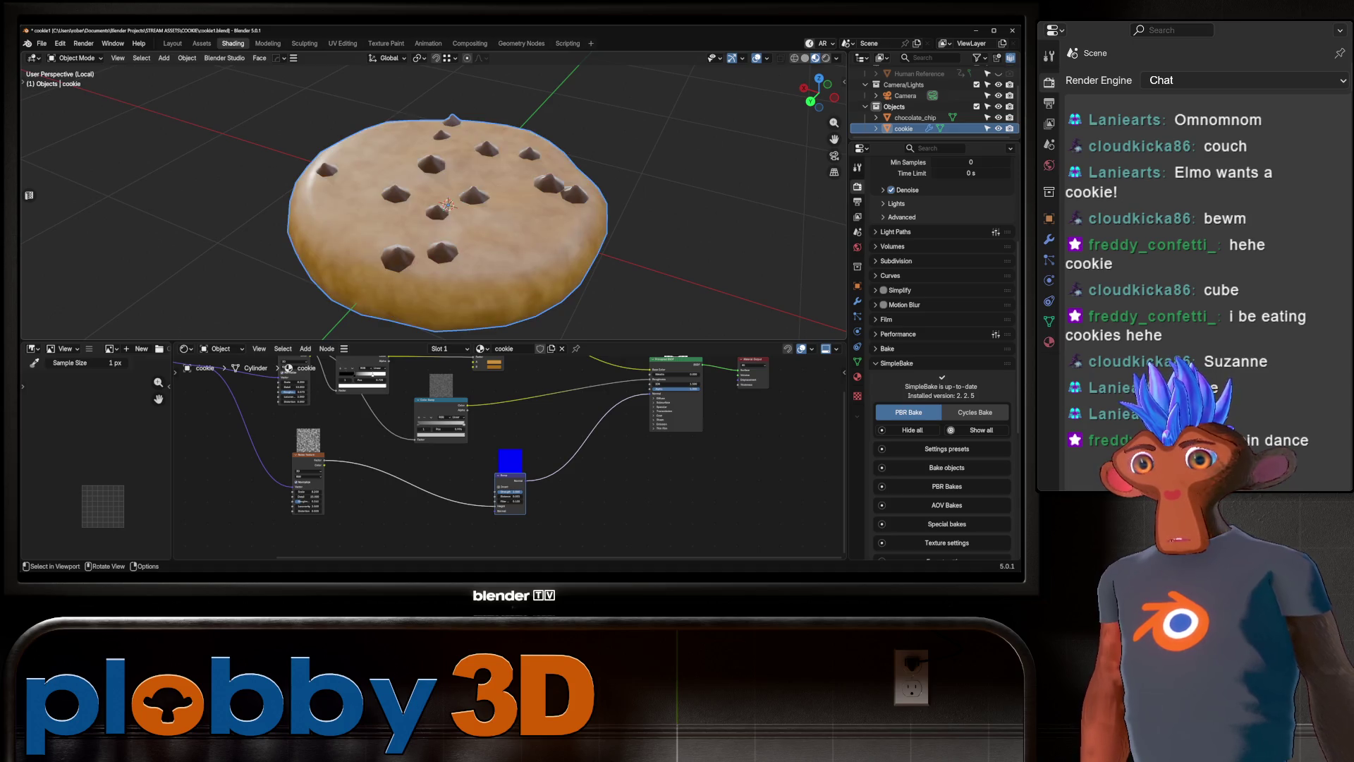
Inspect the bumpy cookie surface and unhide the Human Reference figure.
{"action": "scroll", "coordinate": [434, 197], "scroll_direction": "up", "scroll_amount": 4}
{"action": "middle_click_drag", "start_coordinate": [434, 212], "coordinate": [434, 166]}
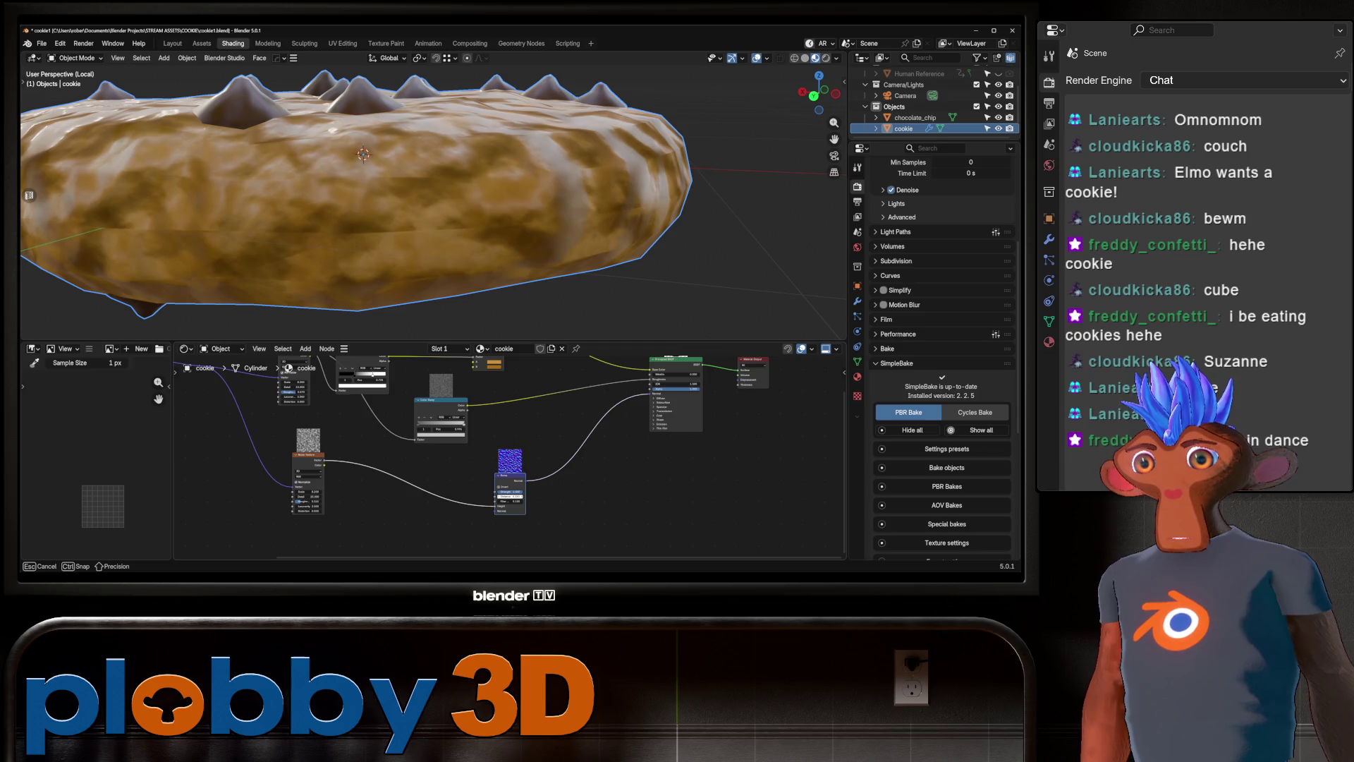
{"action": "mouse_move", "coordinate": [434, 141]}
{"action": "middle_mouse_down"}
{"action": "mouse_move", "coordinate": [434, 219]}
{"action": "mouse_move", "coordinate": [458, 247]}
{"action": "mouse_move", "coordinate": [409, 191]}
{"action": "middle_mouse_up"}
{"action": "scroll", "coordinate": [434, 201], "scroll_direction": "up", "scroll_amount": 2}
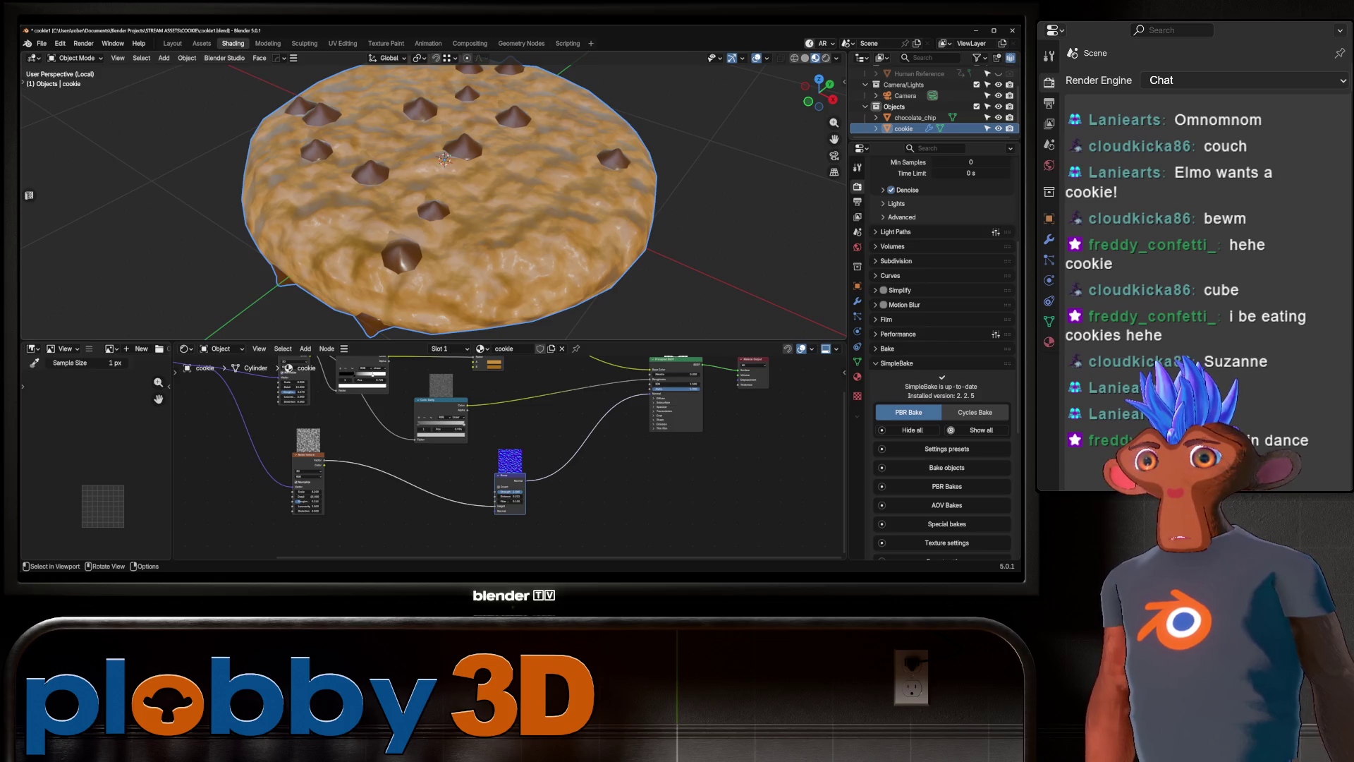
{"action": "scroll", "coordinate": [438, 201], "scroll_direction": "down", "scroll_amount": 4}
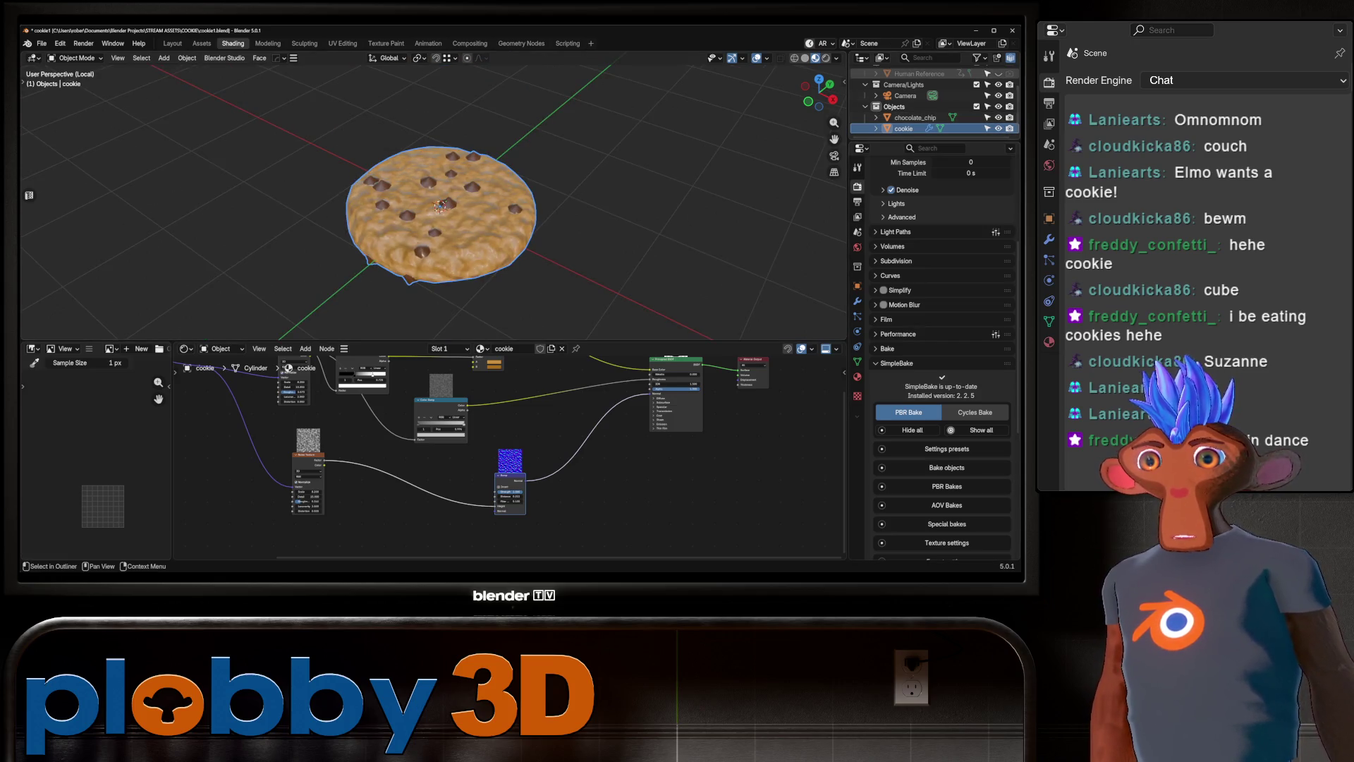
{"action": "left_click", "coordinate": [998, 73]}
{"action": "middle_click_drag", "start_coordinate": [458, 282], "coordinate": [444, 183]}
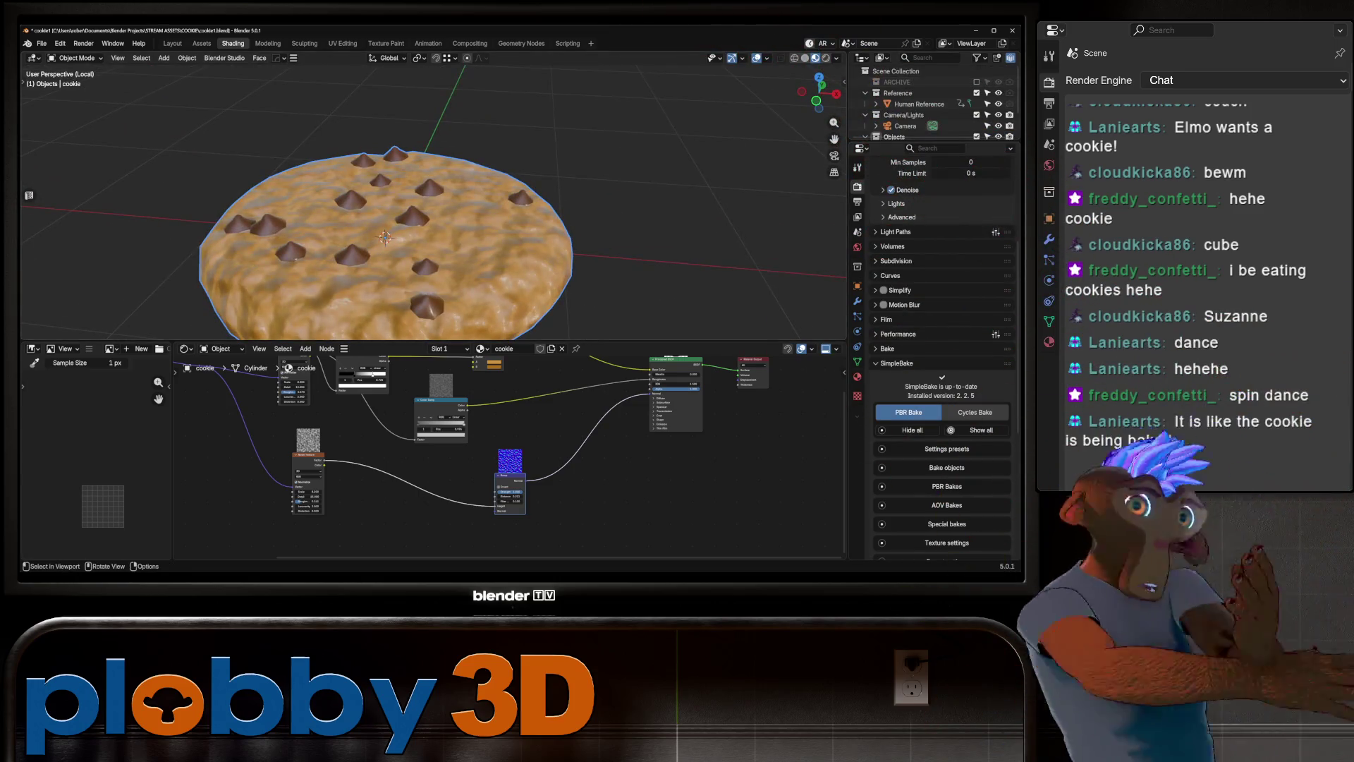
Exit local view and parent chocolate_chip to the cookie with Keep Transform.
{"action": "key", "text": "KP_Divide"}
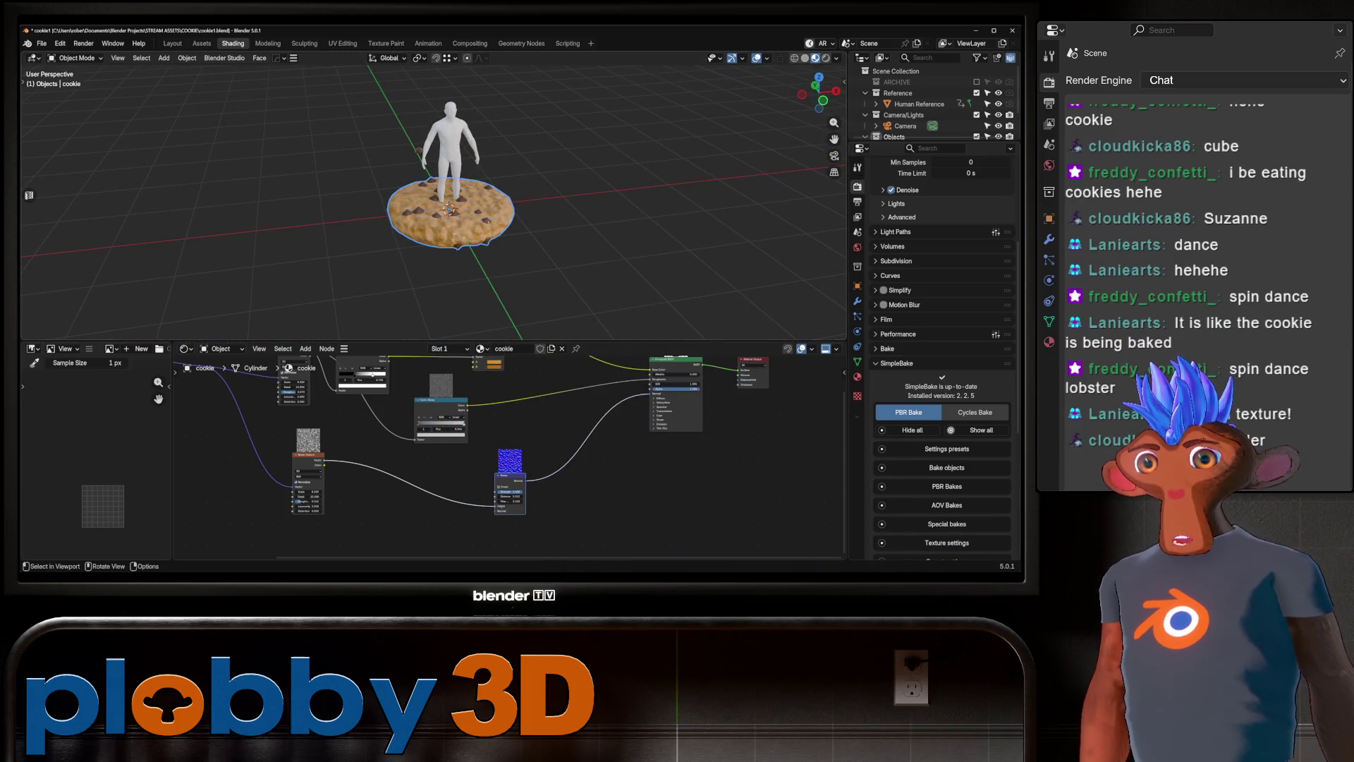
{"action": "left_click", "coordinate": [858, 301]}
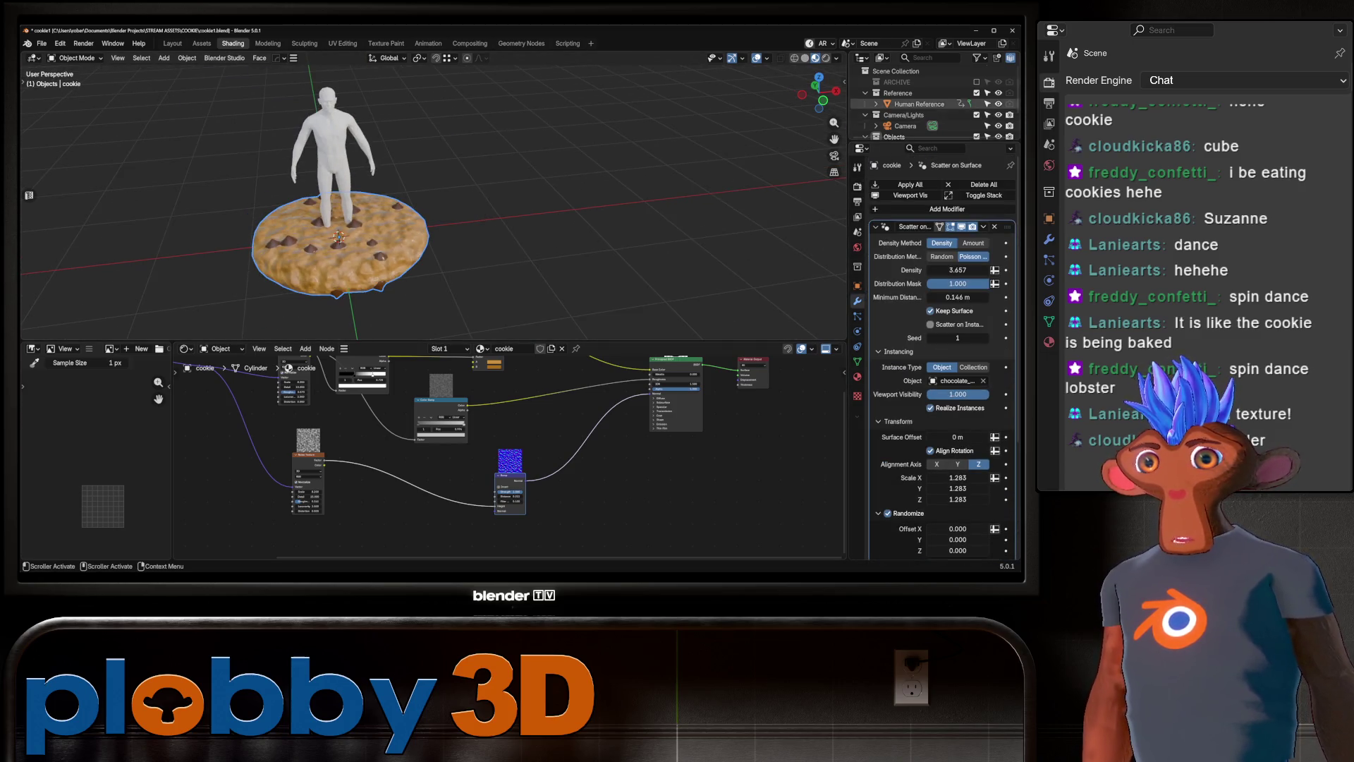
{"action": "scroll", "coordinate": [917, 113], "scroll_direction": "down", "scroll_amount": 2}
{"action": "left_click", "coordinate": [916, 118]}
{"action": "left_click", "coordinate": [904, 129]}
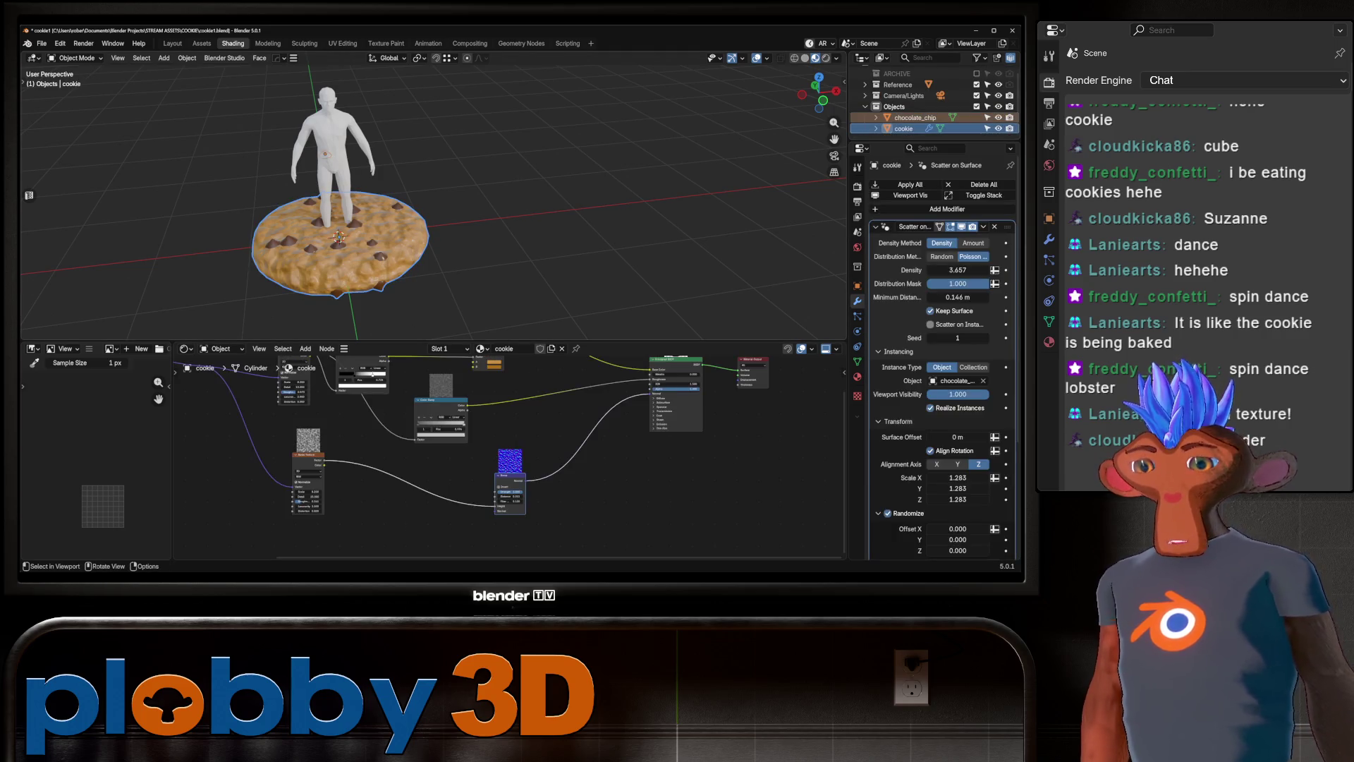
{"action": "key", "text": "ctrl+p"}
{"action": "left_click", "coordinate": [366, 259]}
Scale the cookie down to about 0.72 beside the reference figure.
{"action": "key", "text": "s"}
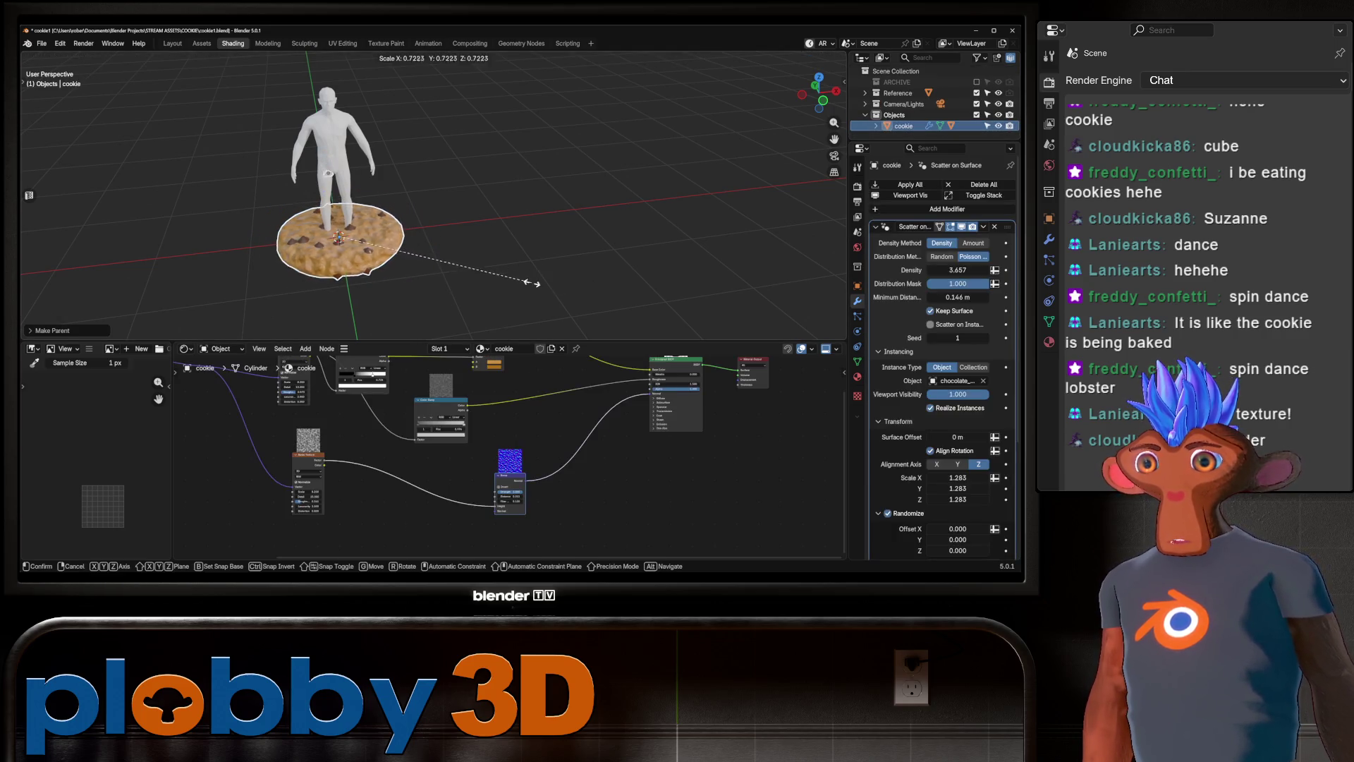
{"action": "left_click", "coordinate": [387, 266]}
{"action": "scroll", "coordinate": [392, 225], "scroll_direction": "up", "scroll_amount": 3}
{"action": "key", "text": "ctrl+a"}
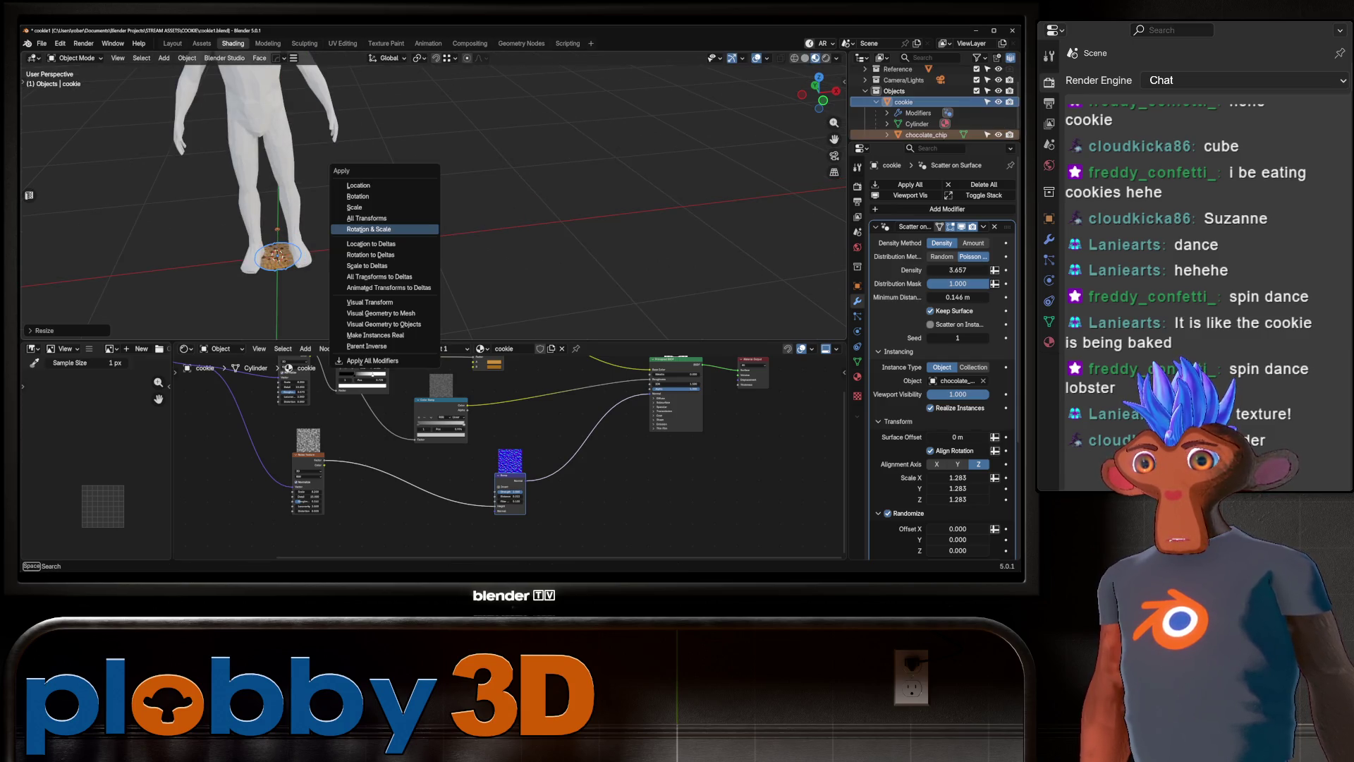
Apply the cookie's rotation and scale, then apply its Scatter on Surface modifier.
{"action": "left_click", "coordinate": [384, 226]}
{"action": "middle_click_drag", "start_coordinate": [384, 226], "coordinate": [459, 200], "text": "shift"}
{"action": "key", "text": "KP_Decimal"}
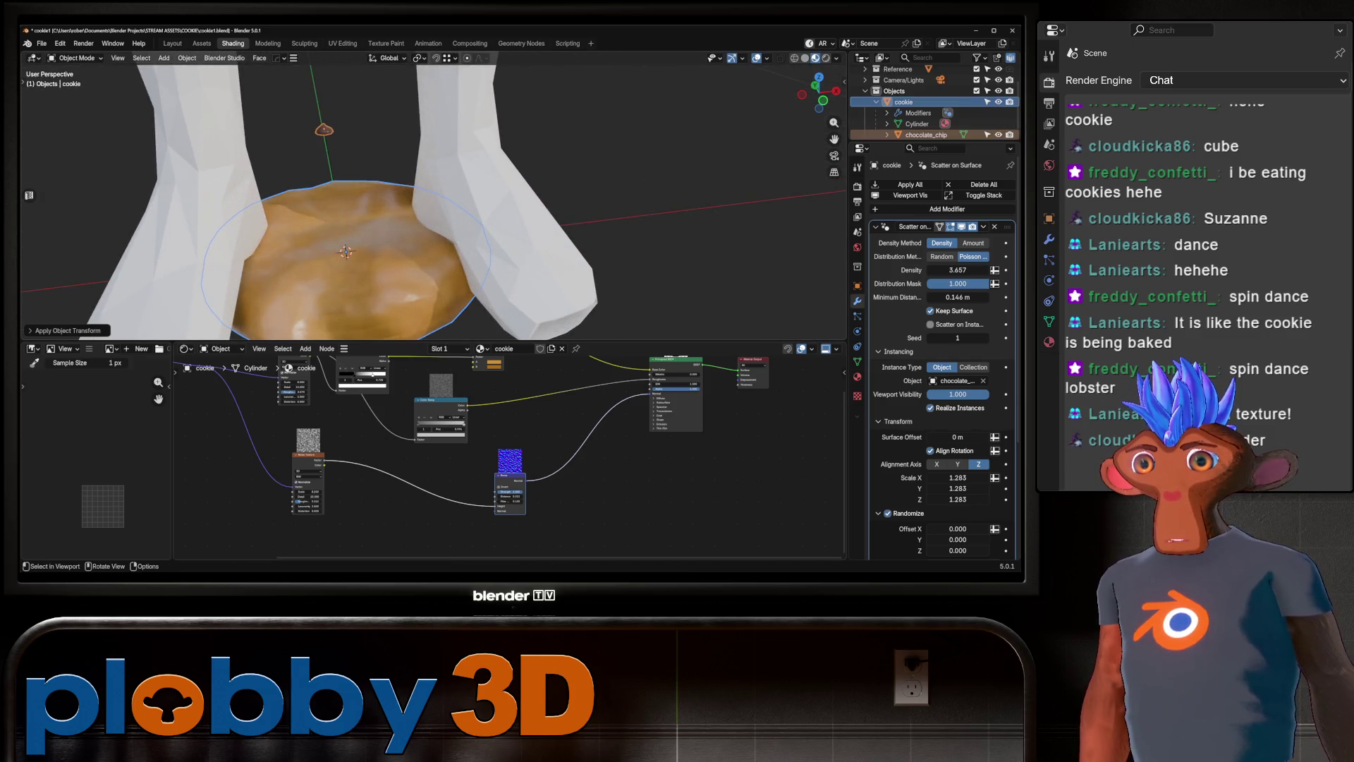
{"action": "middle_click_drag", "start_coordinate": [459, 423], "coordinate": [504, 483]}
{"action": "left_click", "coordinate": [927, 134]}
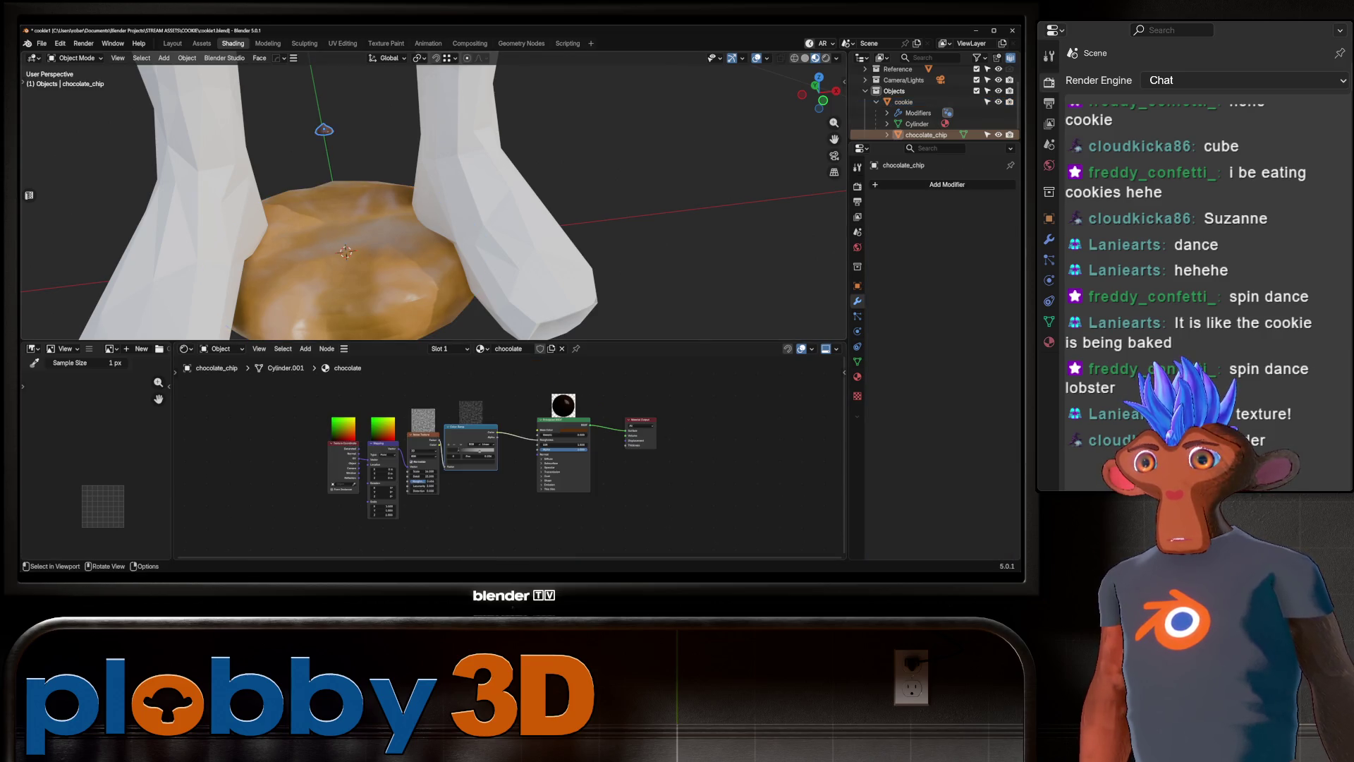
{"action": "left_click", "coordinate": [904, 102]}
{"action": "key", "text": "KP_Decimal"}
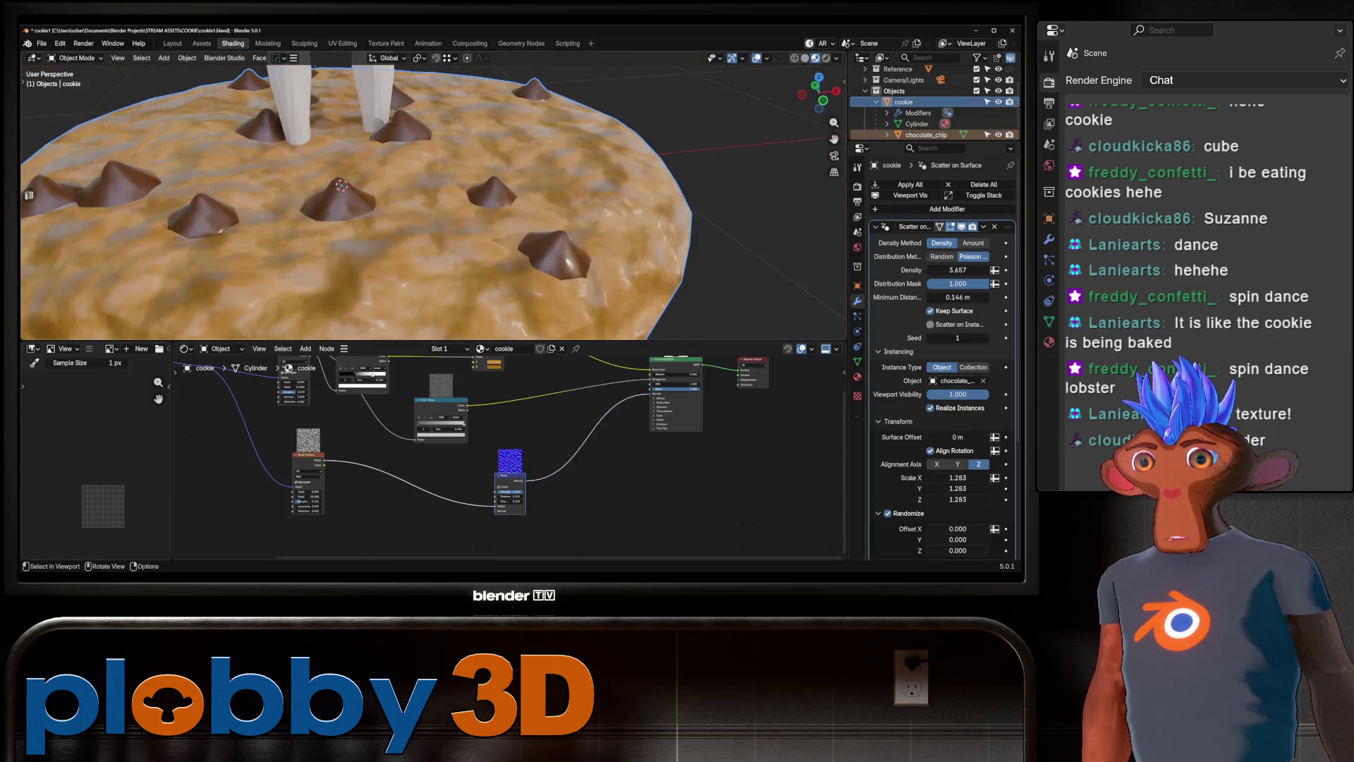
{"action": "scroll", "coordinate": [423, 198], "scroll_direction": "down", "scroll_amount": 5}
{"action": "middle_click_drag", "start_coordinate": [423, 198], "coordinate": [465, 240]}
{"action": "scroll", "coordinate": [423, 198], "scroll_direction": "up", "scroll_amount": 4}
{"action": "key", "text": "ctrl+z"}
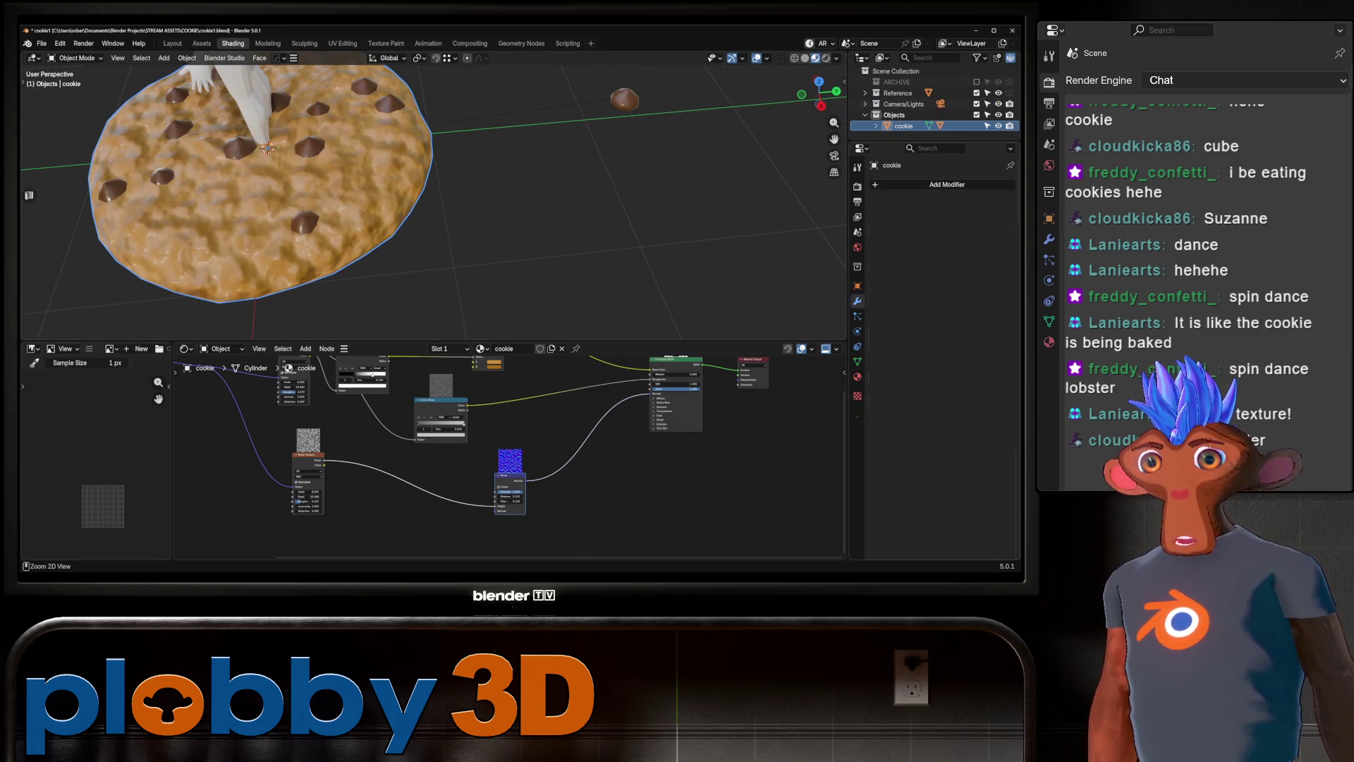
Clear the chocolate_chip's parent while keeping its transformation.
{"action": "left_click", "coordinate": [625, 99]}
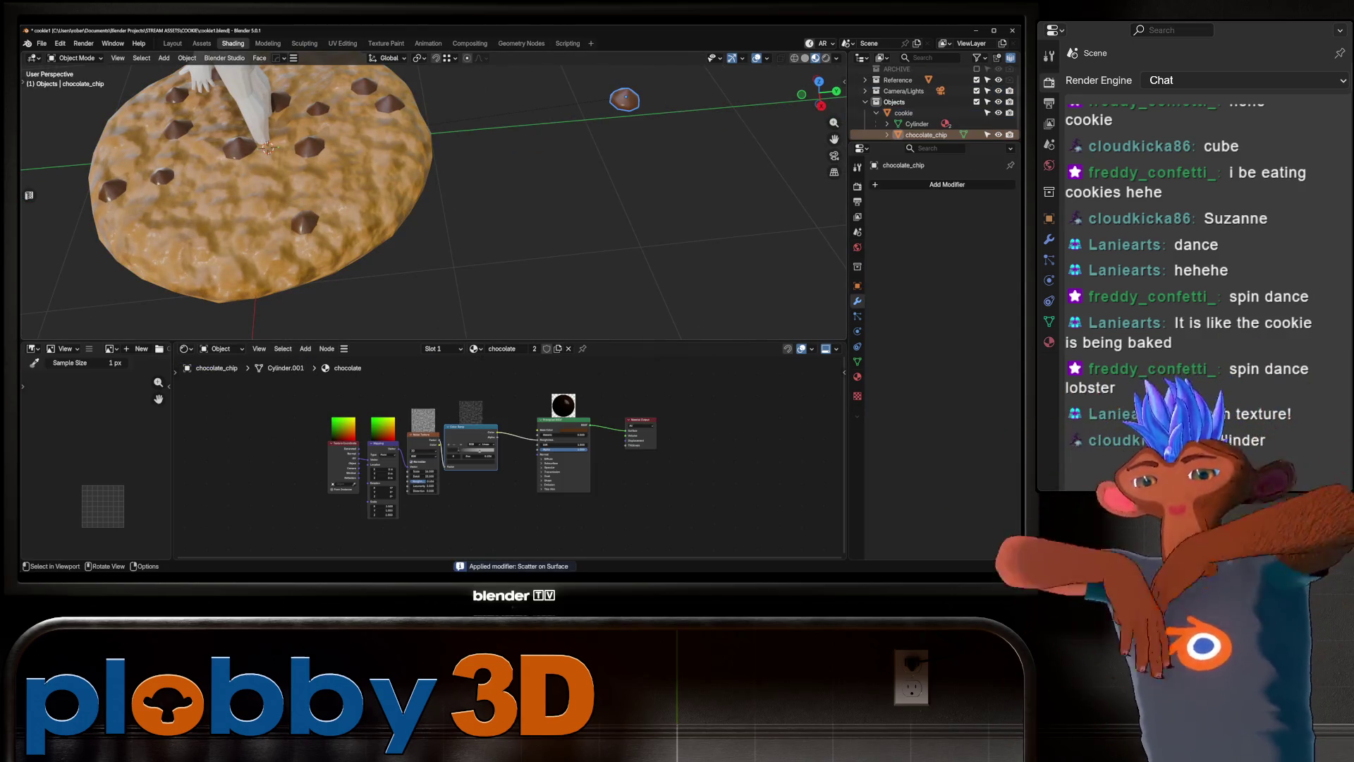
{"action": "key", "text": "alt+p"}
{"action": "left_click", "coordinate": [586, 117]}
Scale the cookie down to about 0.54 and apply its rotation and scale.
{"action": "left_click", "coordinate": [352, 232]}
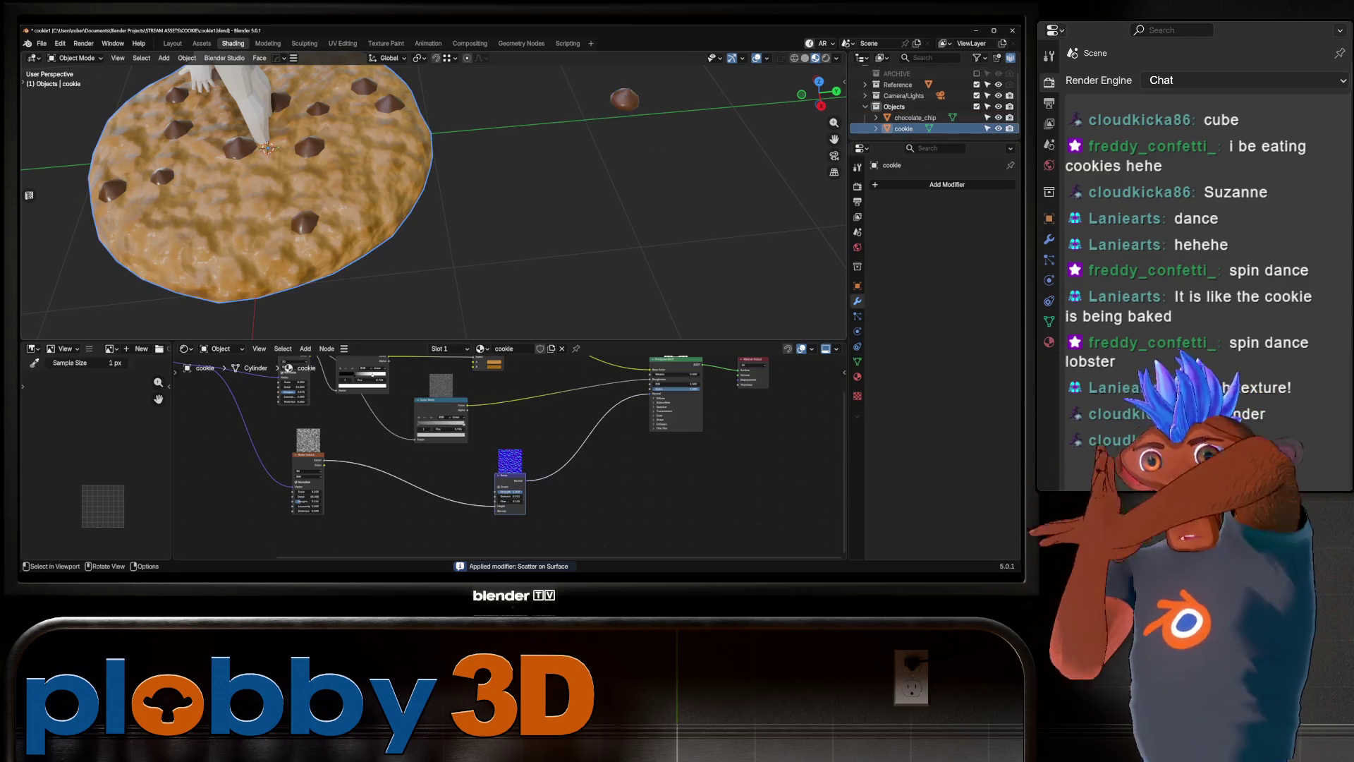
{"action": "middle_click_drag", "start_coordinate": [353, 233], "coordinate": [487, 205]}
{"action": "key", "text": "s"}
{"action": "left_click", "coordinate": [452, 187]}
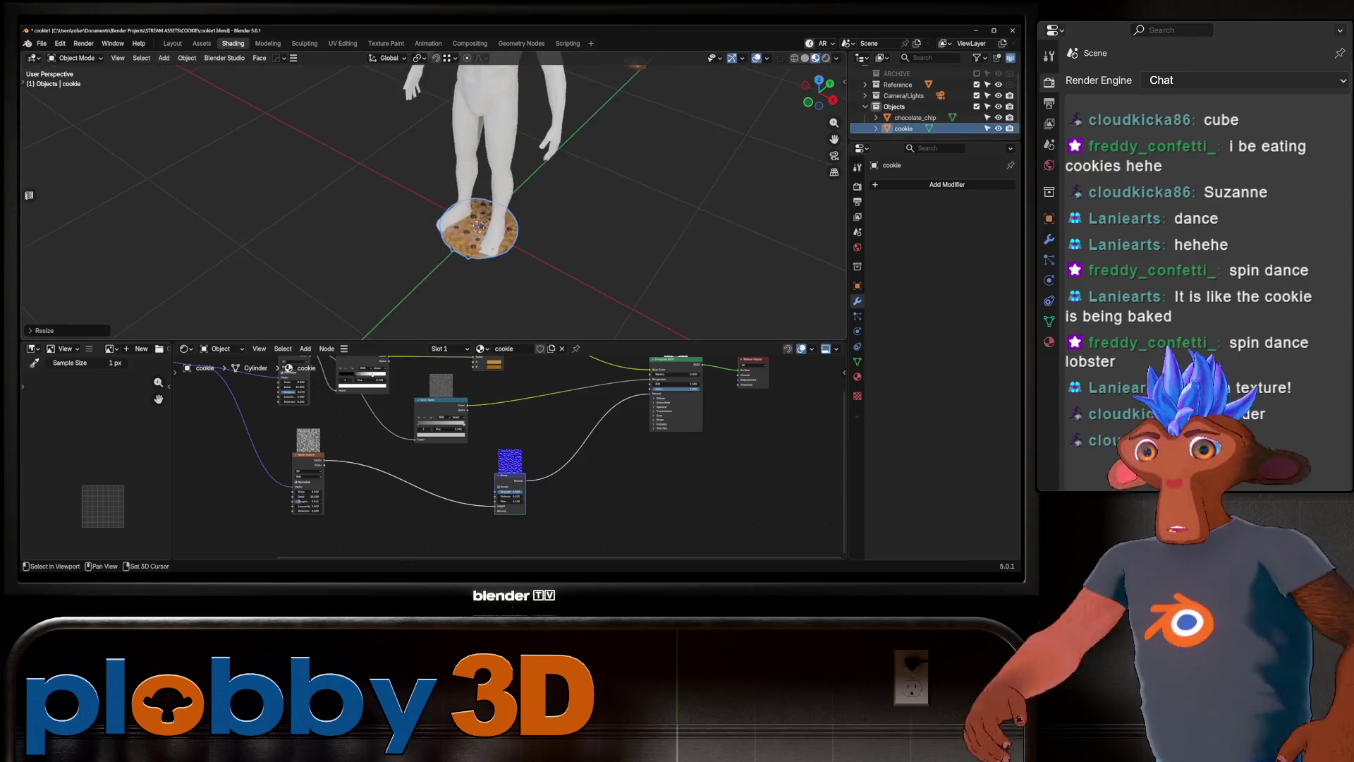
{"action": "scroll", "coordinate": [480, 226], "scroll_direction": "up", "scroll_amount": 5}
{"action": "key", "text": "ctrl+a"}
{"action": "left_click", "coordinate": [536, 262]}
{"action": "scroll", "coordinate": [536, 262], "scroll_direction": "up", "scroll_amount": 5}
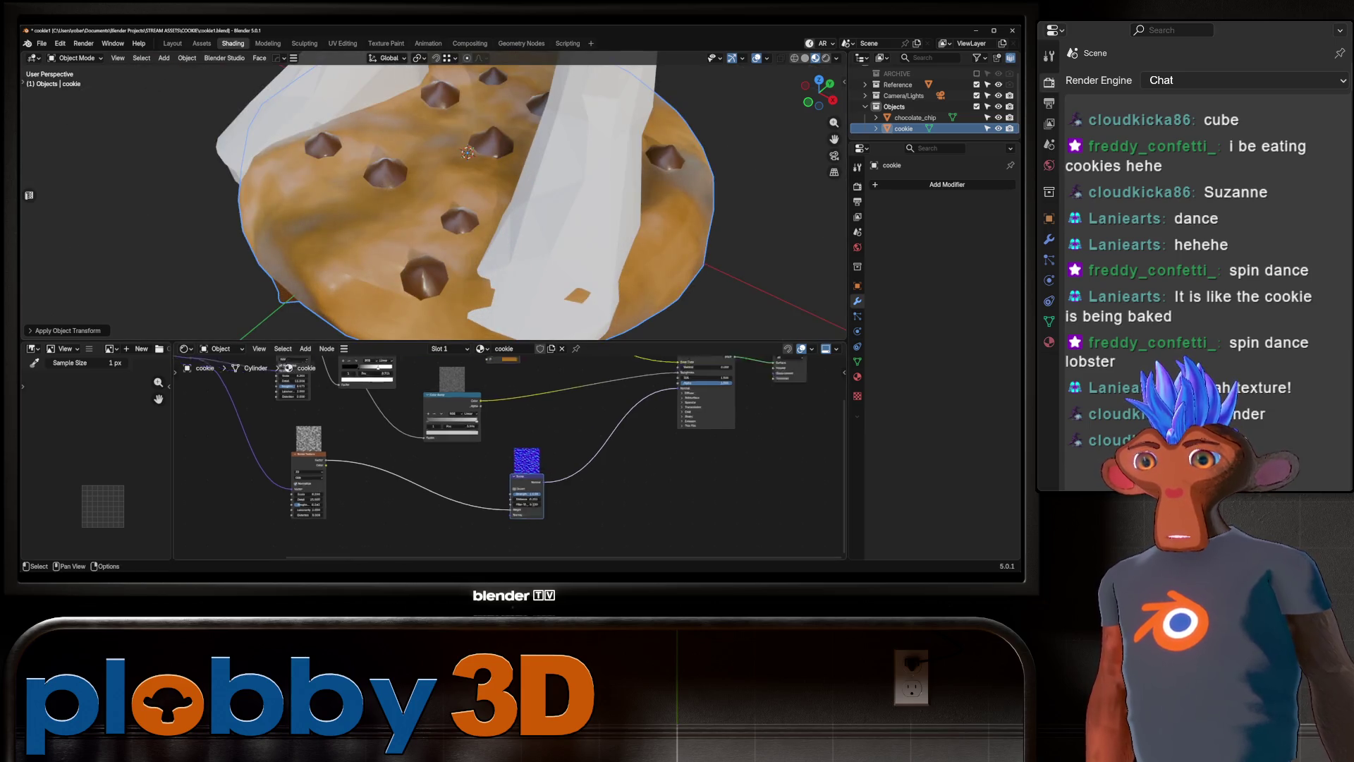
Try raising the Noise Texture scale to 39.41, then undo that change.
{"action": "scroll", "coordinate": [451, 459], "scroll_direction": "up", "scroll_amount": 3}
{"action": "middle_click_drag", "start_coordinate": [452, 459], "coordinate": [464, 550]}
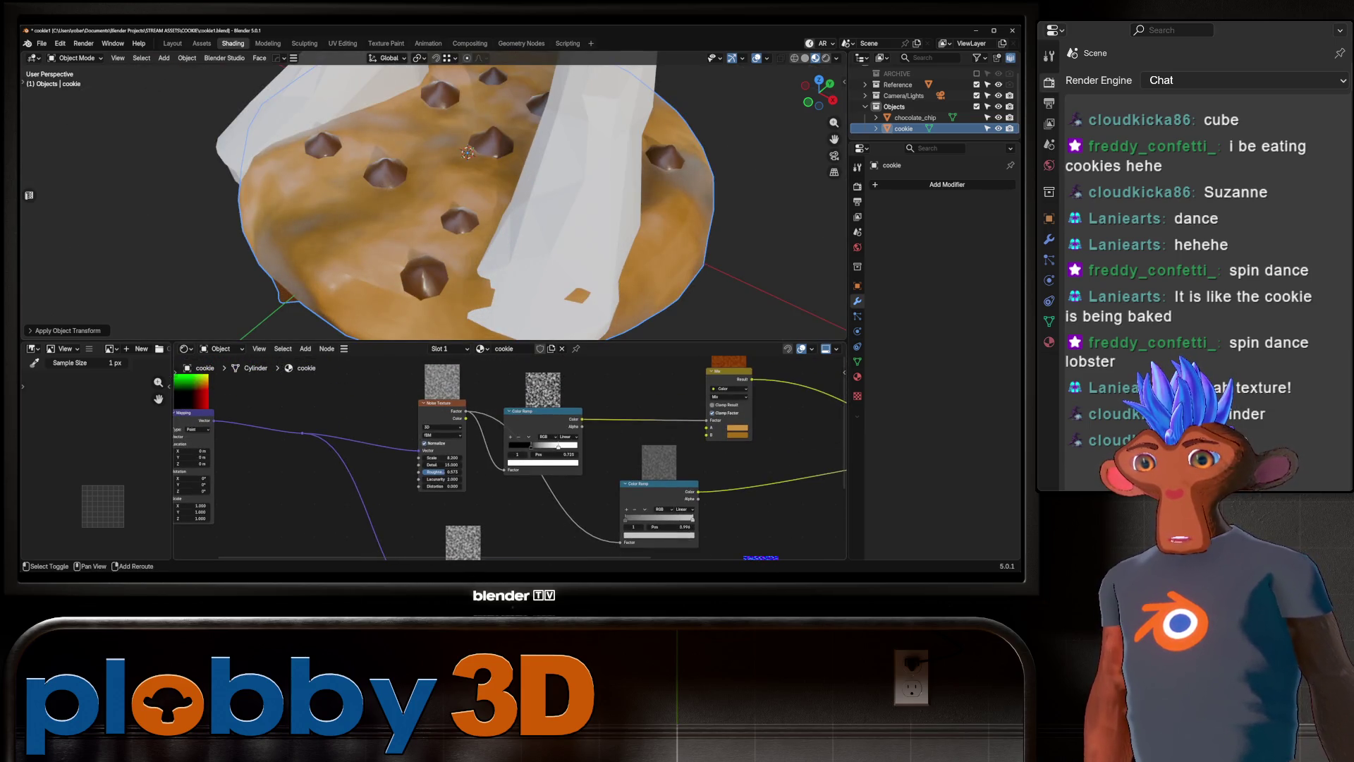
{"action": "left_click_drag", "start_coordinate": [442, 457], "coordinate": [494, 458]}
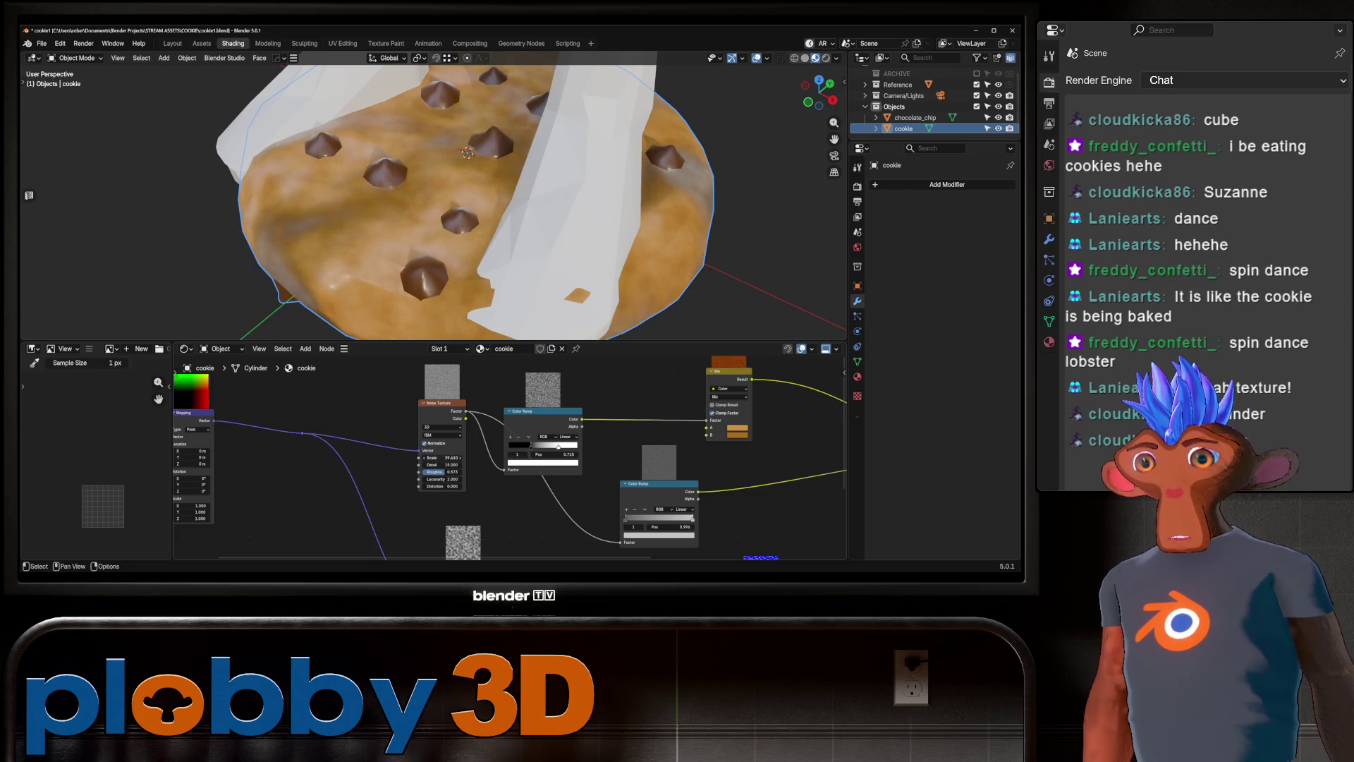
{"action": "key", "text": "ctrl+z"}
{"action": "middle_click_drag", "start_coordinate": [451, 459], "coordinate": [514, 416]}
Add a Value node set to 8 and link it into the Noise Texture Scale.
{"action": "key", "text": "shift+a"}
{"action": "type", "text": "value"}
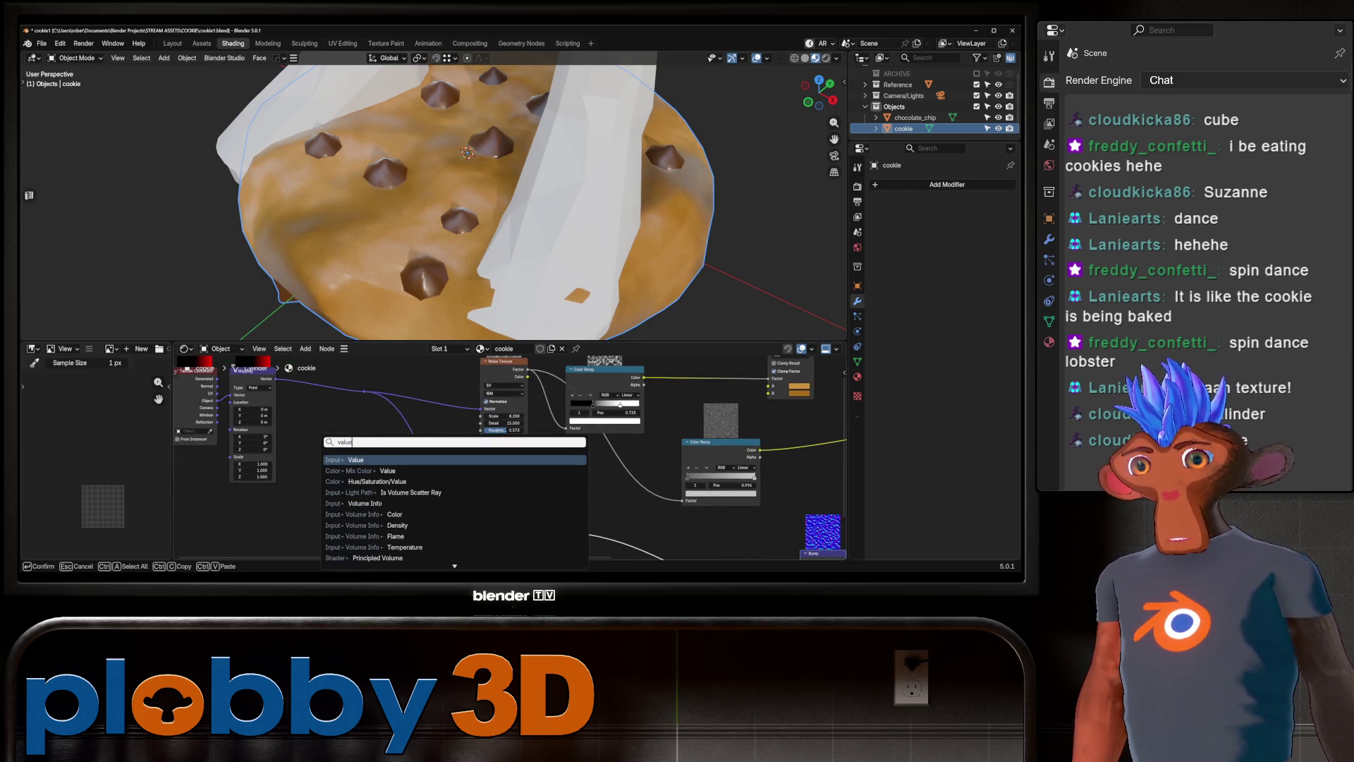
{"action": "key", "text": "Return"}
{"action": "left_click", "coordinate": [355, 525]}
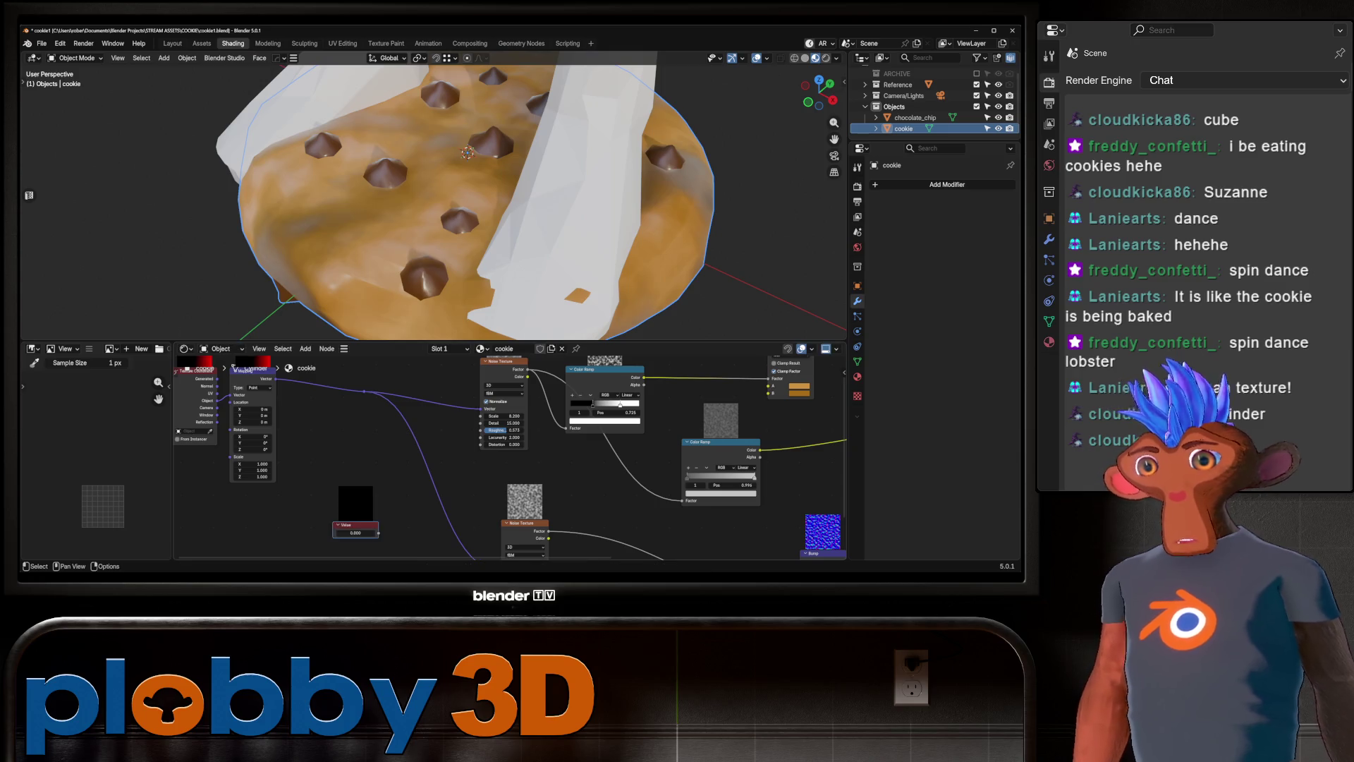
{"action": "type", "text": "8"}
{"action": "key", "text": "Return"}
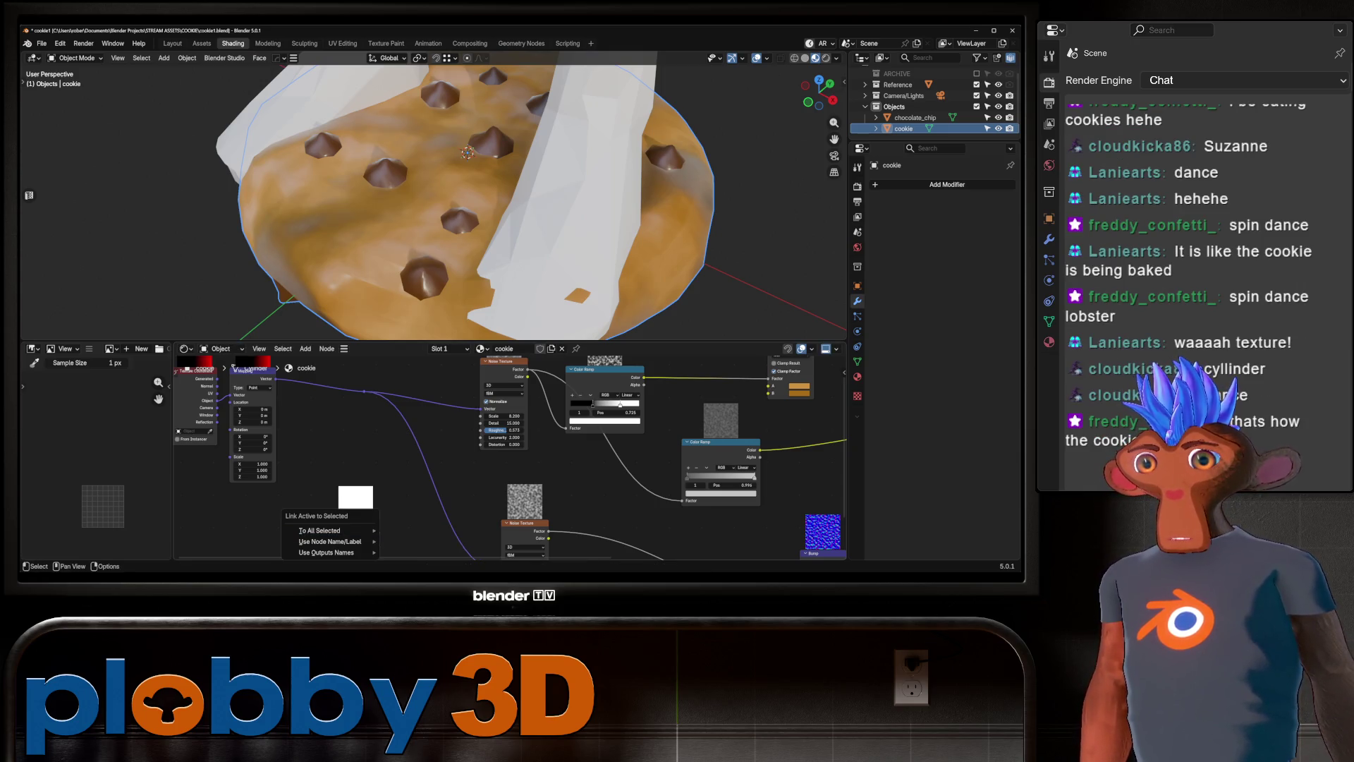
{"action": "left_click_drag", "start_coordinate": [379, 533], "coordinate": [471, 468]}
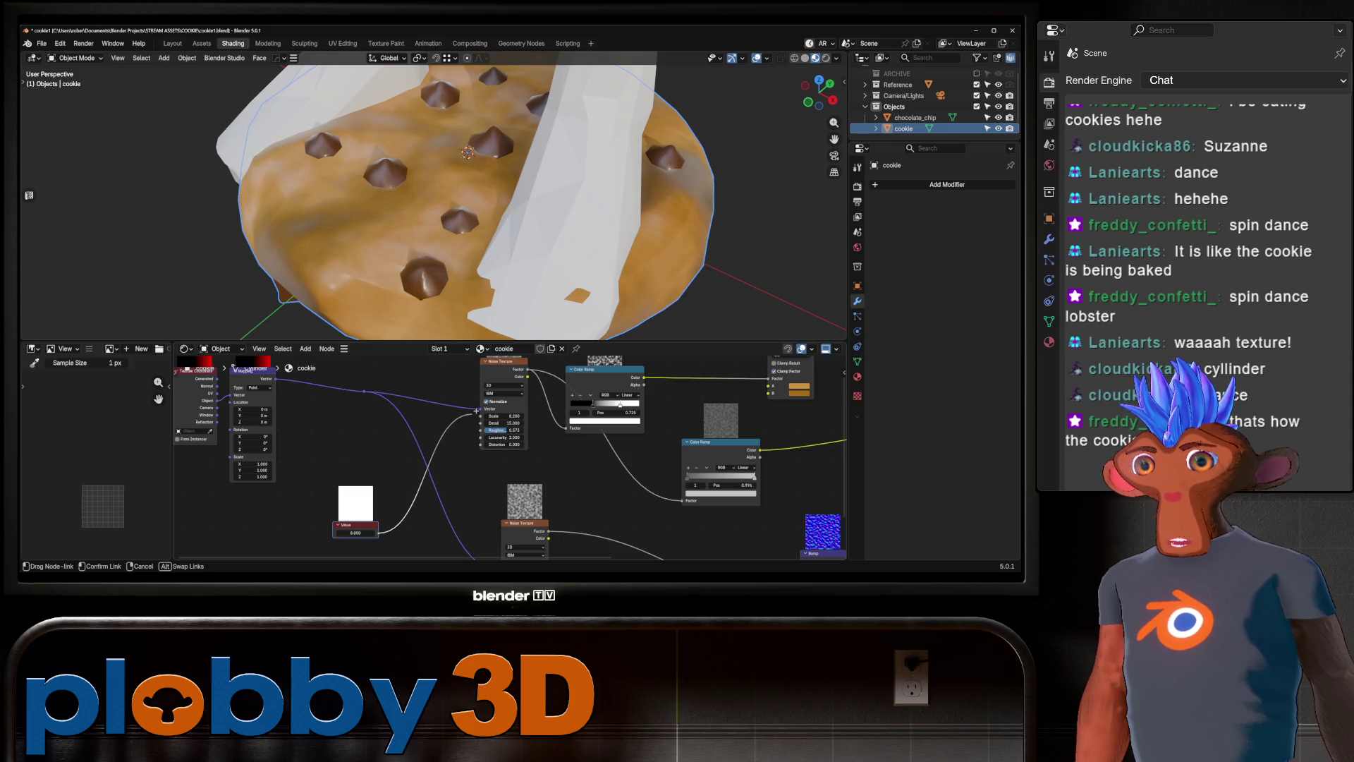
{"action": "middle_click_drag", "start_coordinate": [366, 451], "coordinate": [327, 350]}
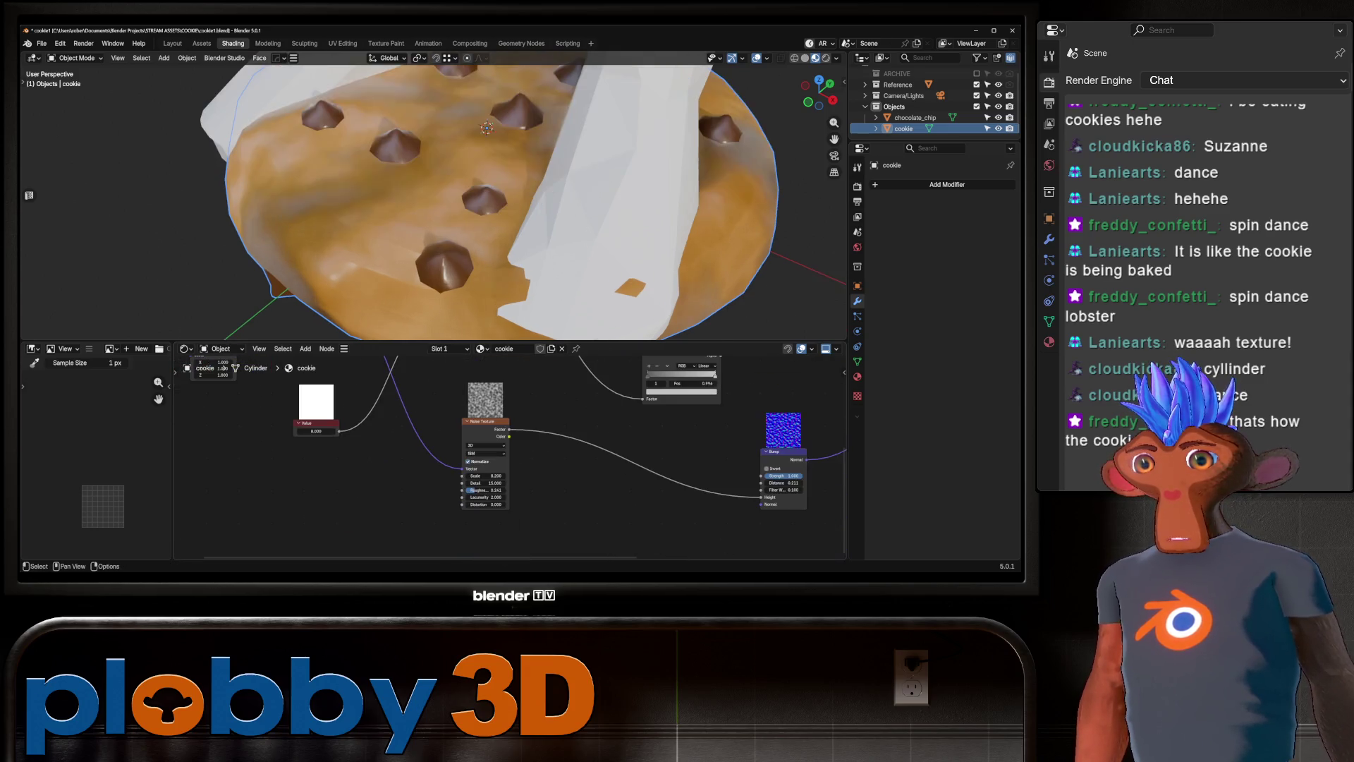
{"action": "left_click_drag", "start_coordinate": [340, 430], "coordinate": [462, 475]}
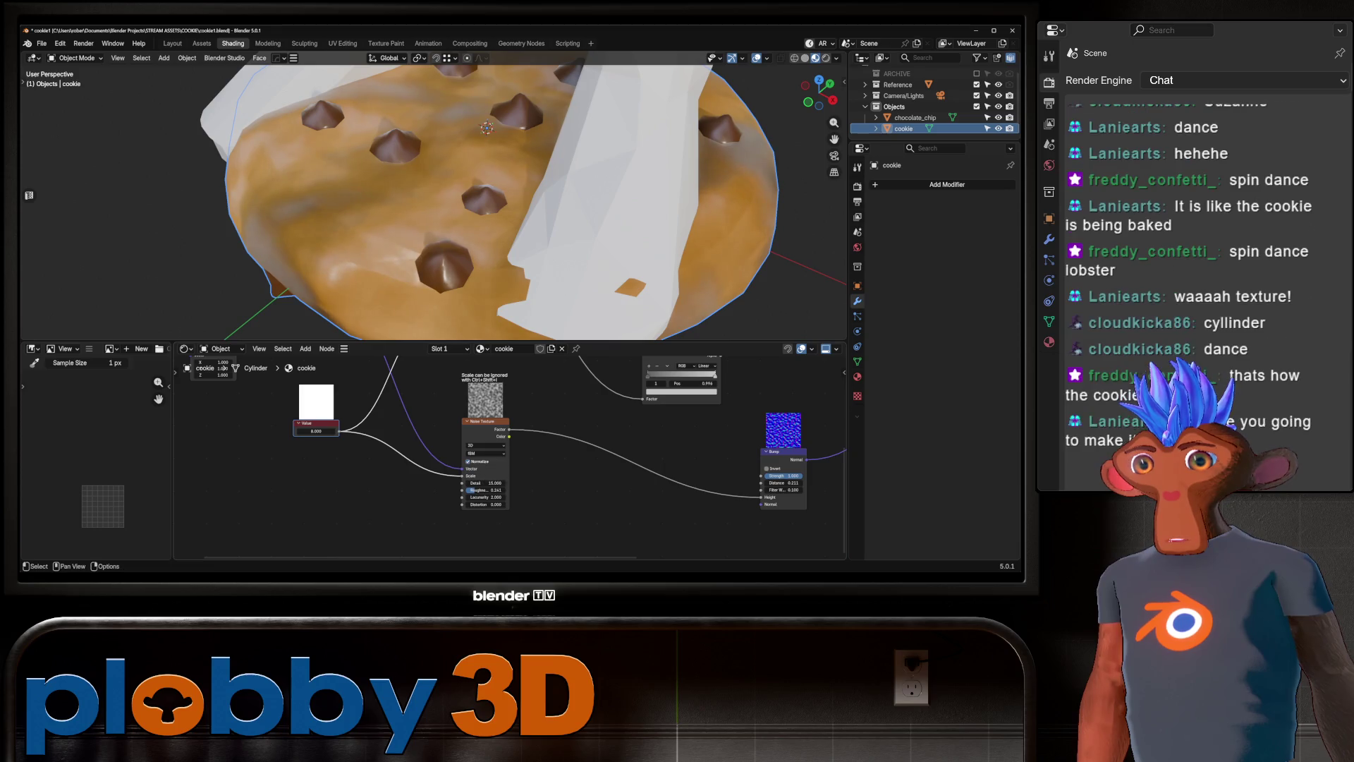
Tune noise scale to about 34.8, roughness to 0.497 and bump distance to 0.050.
{"action": "mouse_move", "coordinate": [487, 211]}
{"action": "middle_mouse_down"}
{"action": "mouse_move", "coordinate": [466, 248]}
{"action": "mouse_move", "coordinate": [458, 240]}
{"action": "middle_mouse_up"}
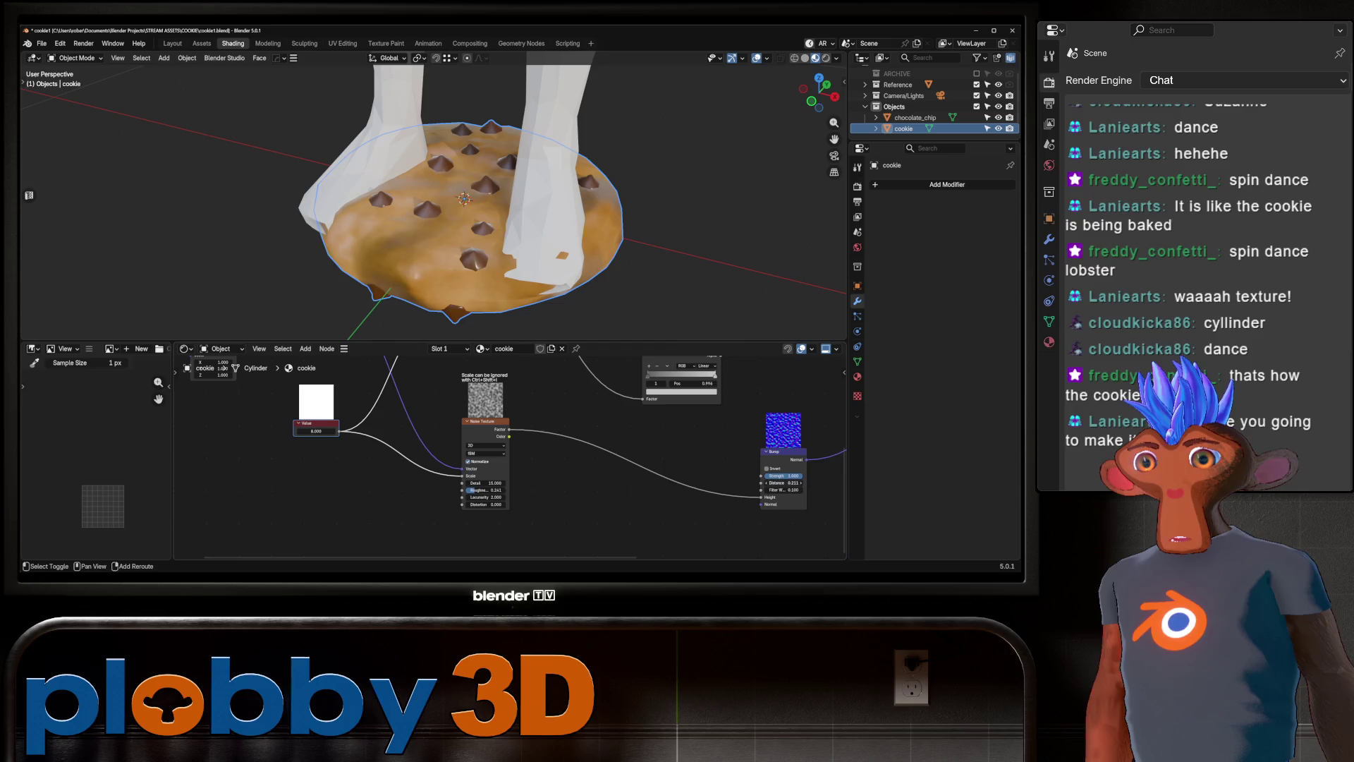
{"action": "mouse_move", "coordinate": [784, 483]}
{"action": "left_mouse_down"}
{"action": "mouse_move", "coordinate": [797, 482]}
{"action": "mouse_move", "coordinate": [770, 483]}
{"action": "left_mouse_up"}
{"action": "left_click_drag", "start_coordinate": [316, 431], "coordinate": [338, 431]}
{"action": "middle_click_drag", "start_coordinate": [451, 212], "coordinate": [470, 205]}
{"action": "mouse_move", "coordinate": [485, 489]}
{"action": "left_mouse_down"}
{"action": "mouse_move", "coordinate": [502, 490]}
{"action": "mouse_move", "coordinate": [490, 489]}
{"action": "left_mouse_up"}
{"action": "middle_click_drag", "start_coordinate": [470, 205], "coordinate": [473, 254]}
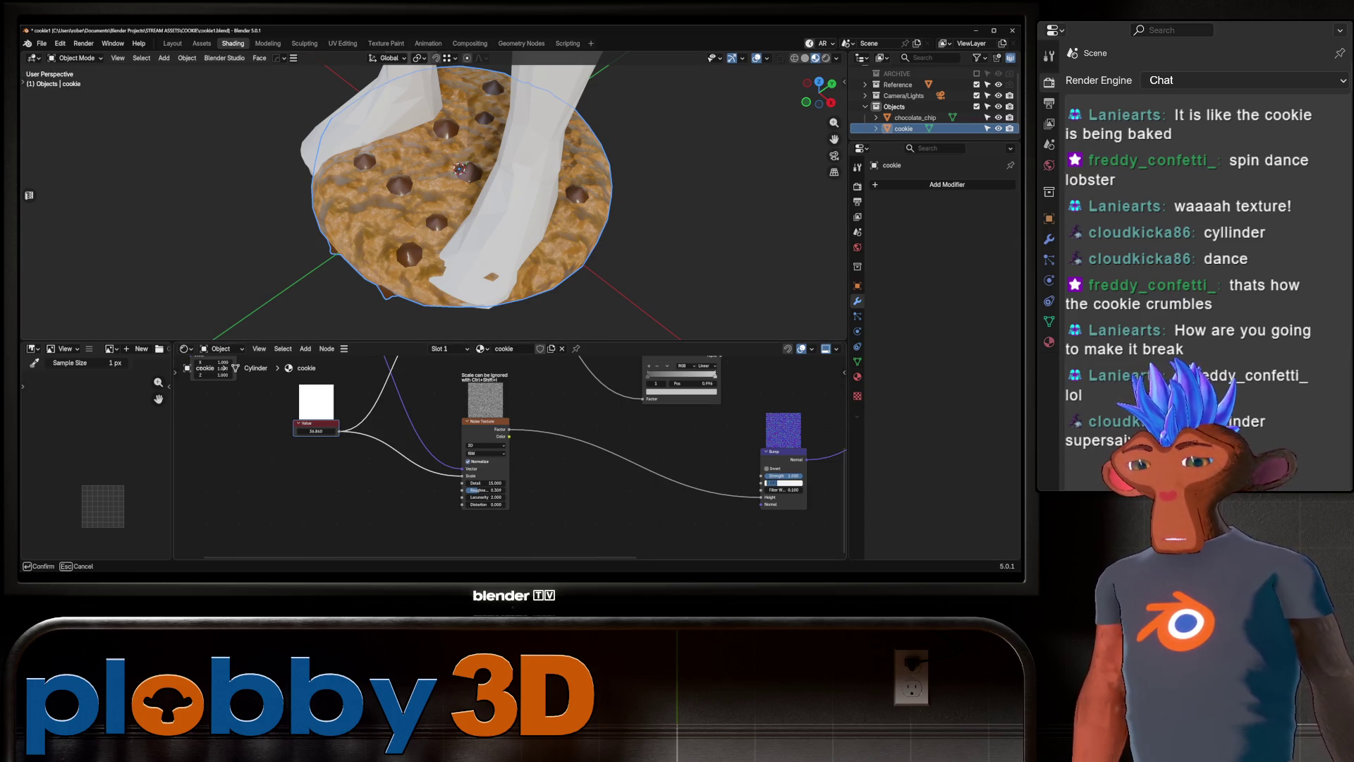
{"action": "key", "text": "Return"}
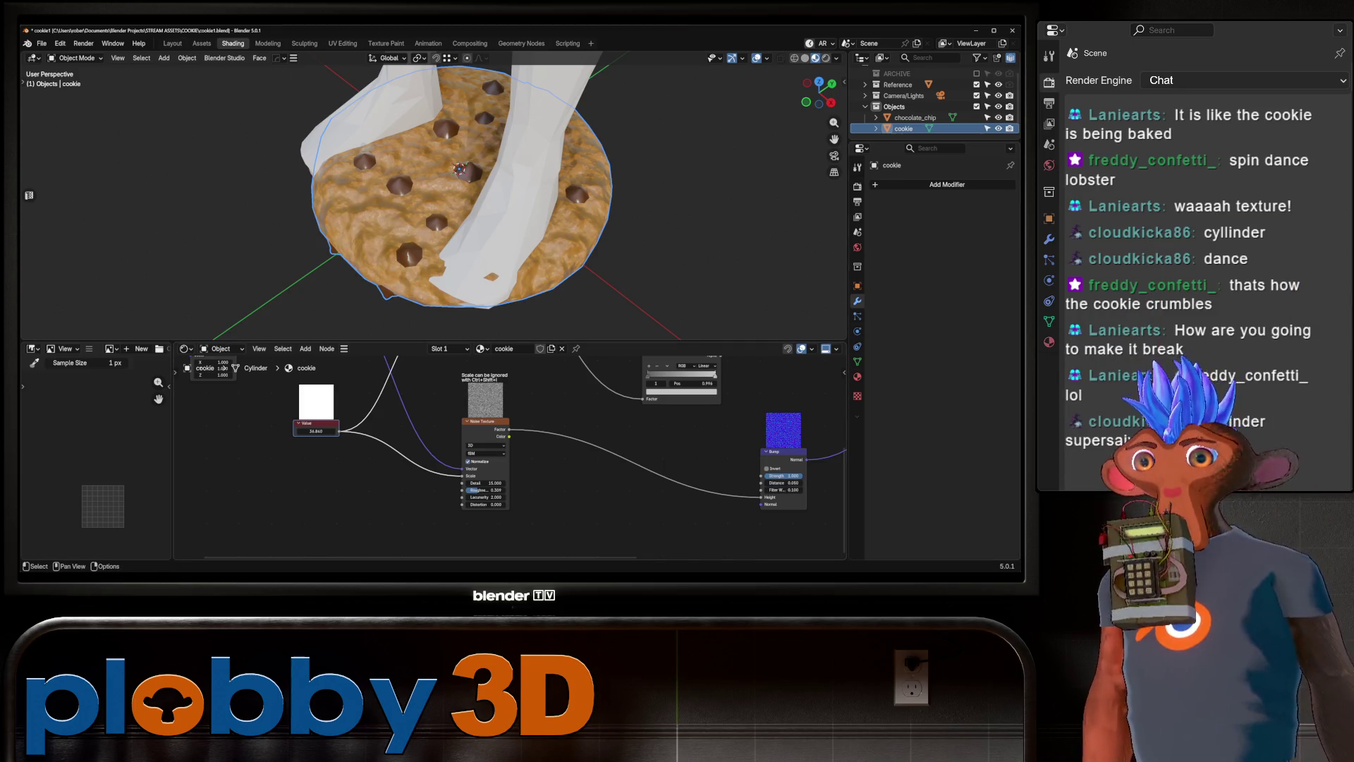
{"action": "mouse_move", "coordinate": [460, 169]}
{"action": "middle_mouse_down"}
{"action": "mouse_move", "coordinate": [424, 155]}
{"action": "mouse_move", "coordinate": [446, 133]}
{"action": "middle_mouse_up"}
{"action": "scroll", "coordinate": [423, 155], "scroll_direction": "up", "scroll_amount": 8}
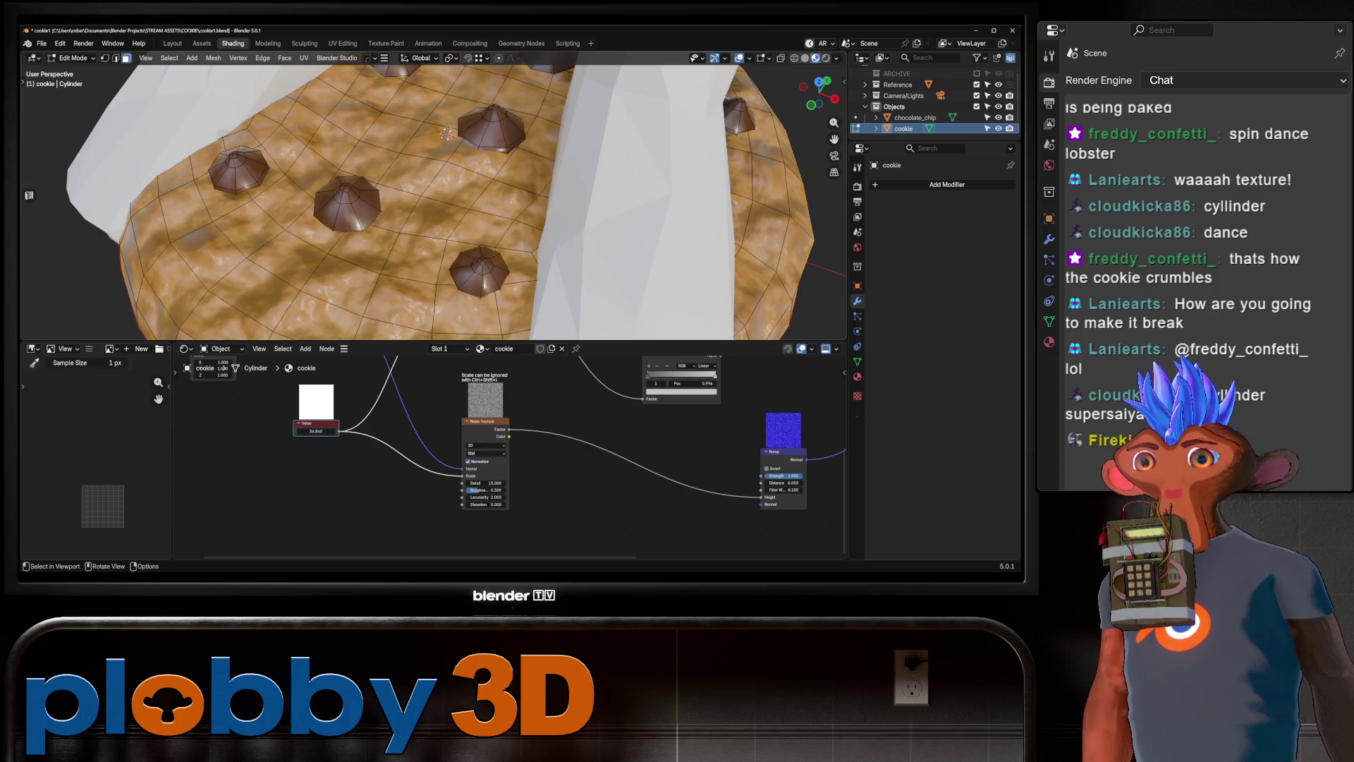
Switch to the chocolate material slot and add a Bump node fed by noise.
{"action": "left_click", "coordinate": [443, 349]}
{"action": "scroll", "coordinate": [314, 437], "scroll_direction": "down", "scroll_amount": 2}
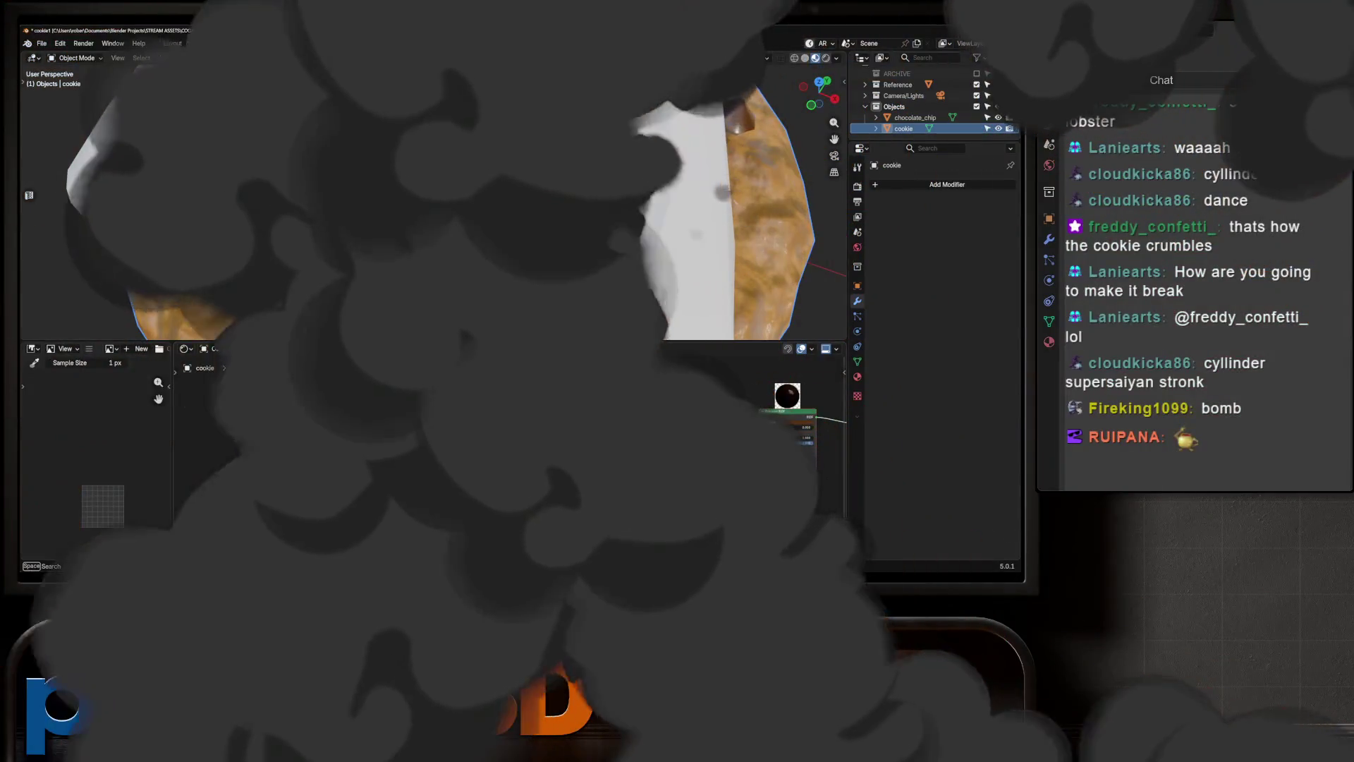
{"action": "type", "text": "bump"}
{"action": "key", "text": "Return"}
{"action": "key", "text": "Return"}
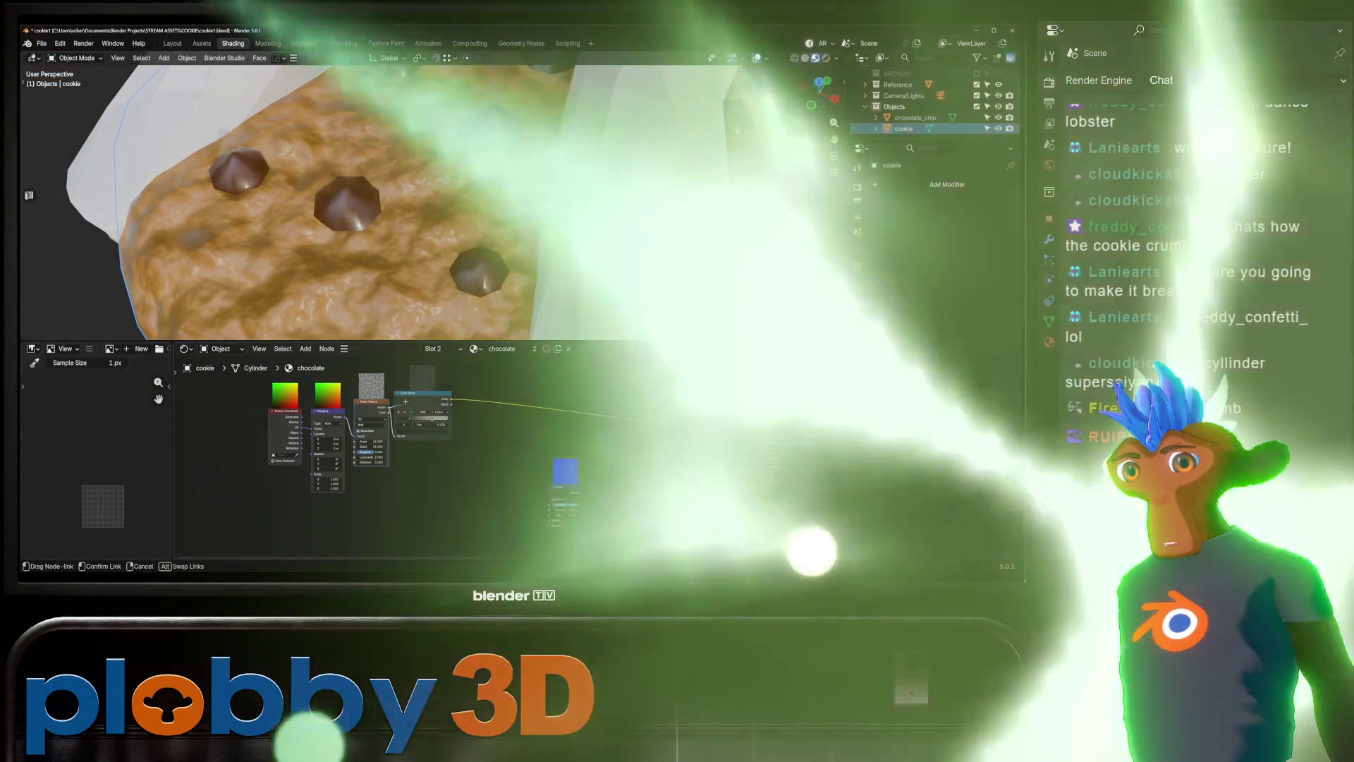
{"action": "mouse_move", "coordinate": [387, 407]}
{"action": "left_mouse_down"}
{"action": "mouse_move", "coordinate": [542, 506]}
{"action": "mouse_move", "coordinate": [797, 472]}
{"action": "mouse_move", "coordinate": [761, 448]}
{"action": "left_mouse_up"}
{"action": "mouse_move", "coordinate": [423, 212]}
{"action": "middle_mouse_down"}
{"action": "mouse_move", "coordinate": [479, 183]}
{"action": "mouse_move", "coordinate": [434, 240]}
{"action": "middle_mouse_up"}
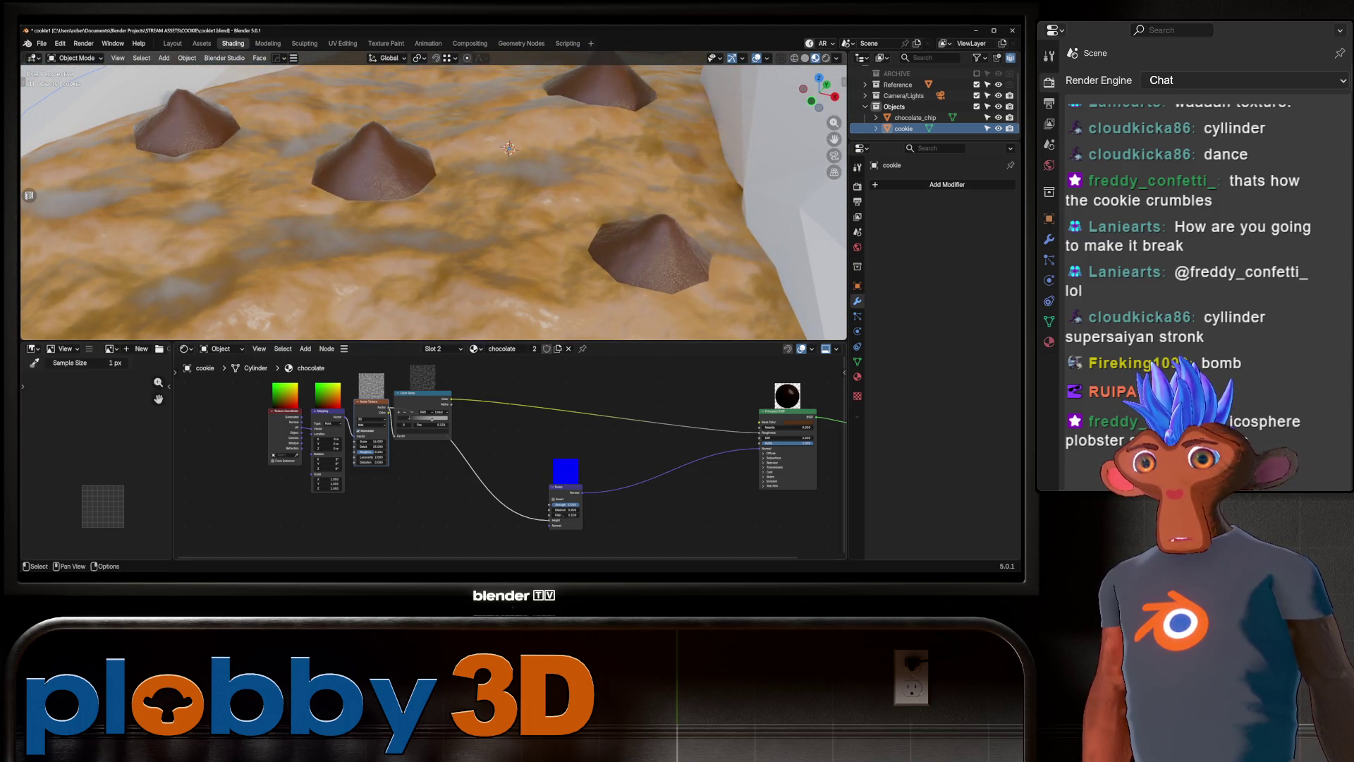
Duplicate the Noise Texture and plug the copy into the Bump node's Height.
{"action": "middle_click_drag", "start_coordinate": [494, 458], "coordinate": [489, 481]}
{"action": "left_click_drag", "start_coordinate": [424, 416], "coordinate": [529, 404]}
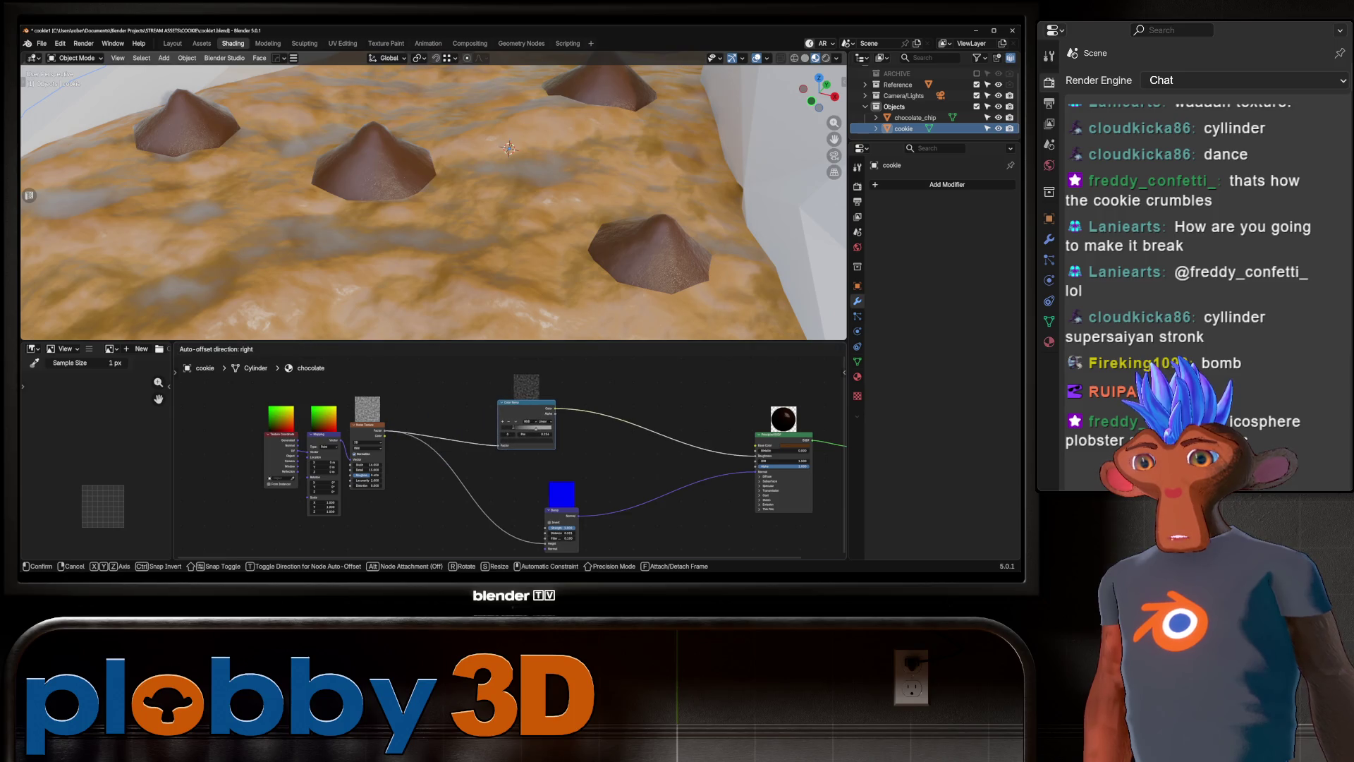
{"action": "left_click", "coordinate": [367, 424], "text": "shift"}
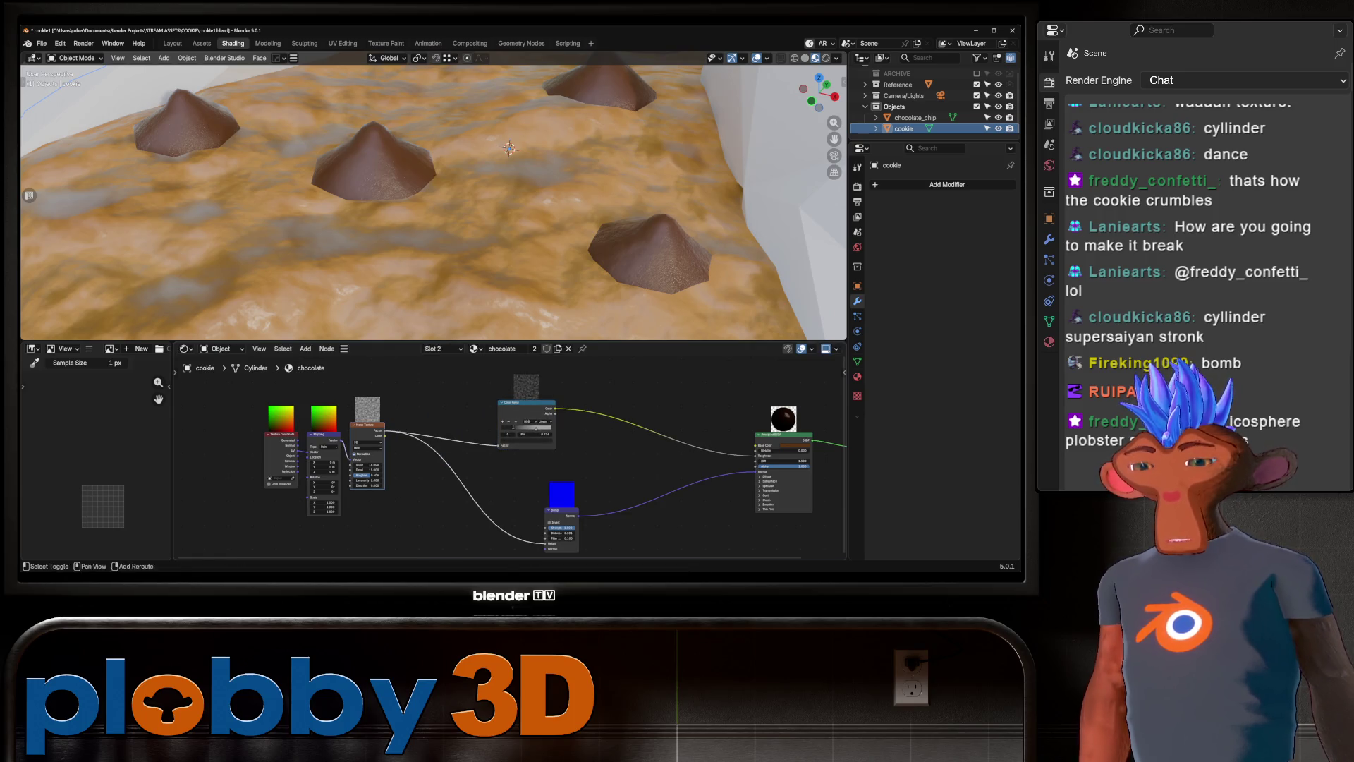
{"action": "key", "text": "shift+d"}
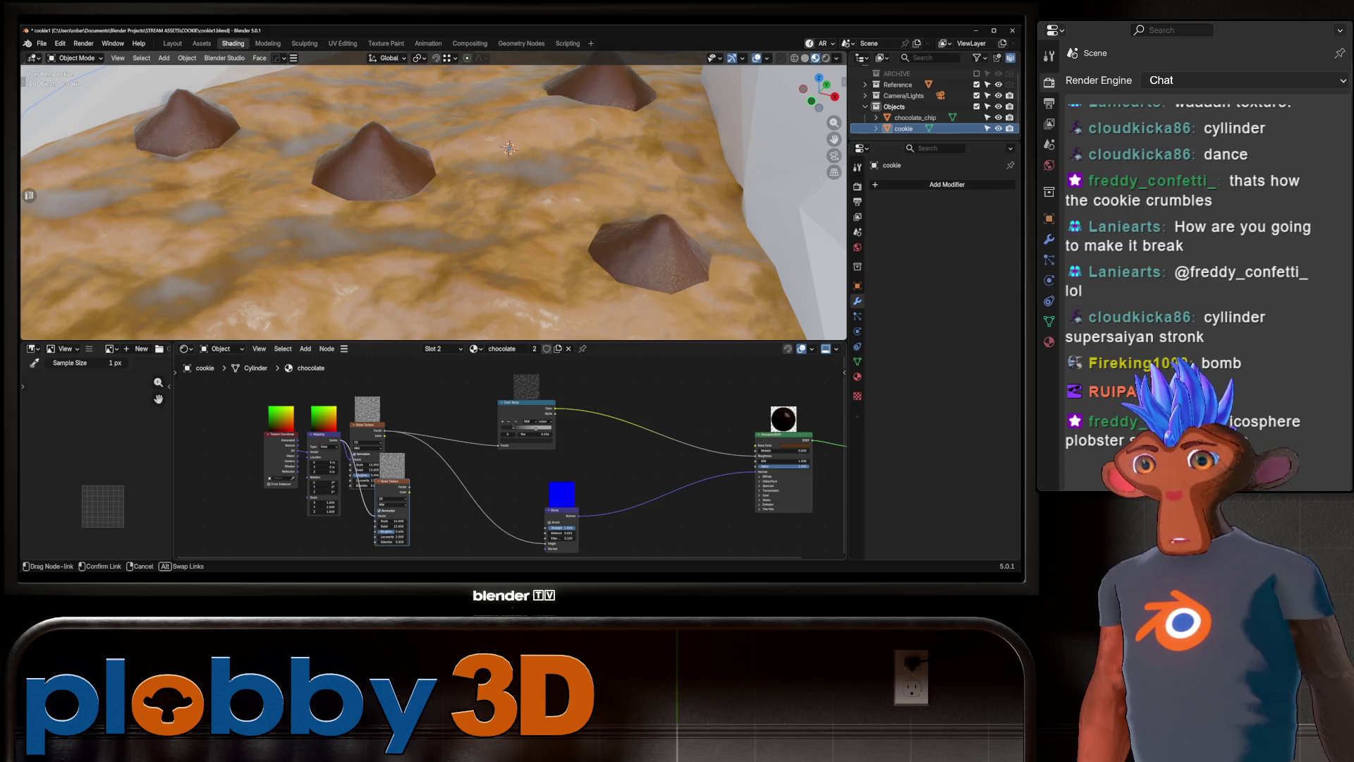
{"action": "left_click_drag", "start_coordinate": [546, 516], "coordinate": [546, 487]}
{"action": "left_click_drag", "start_coordinate": [394, 477], "coordinate": [400, 477]}
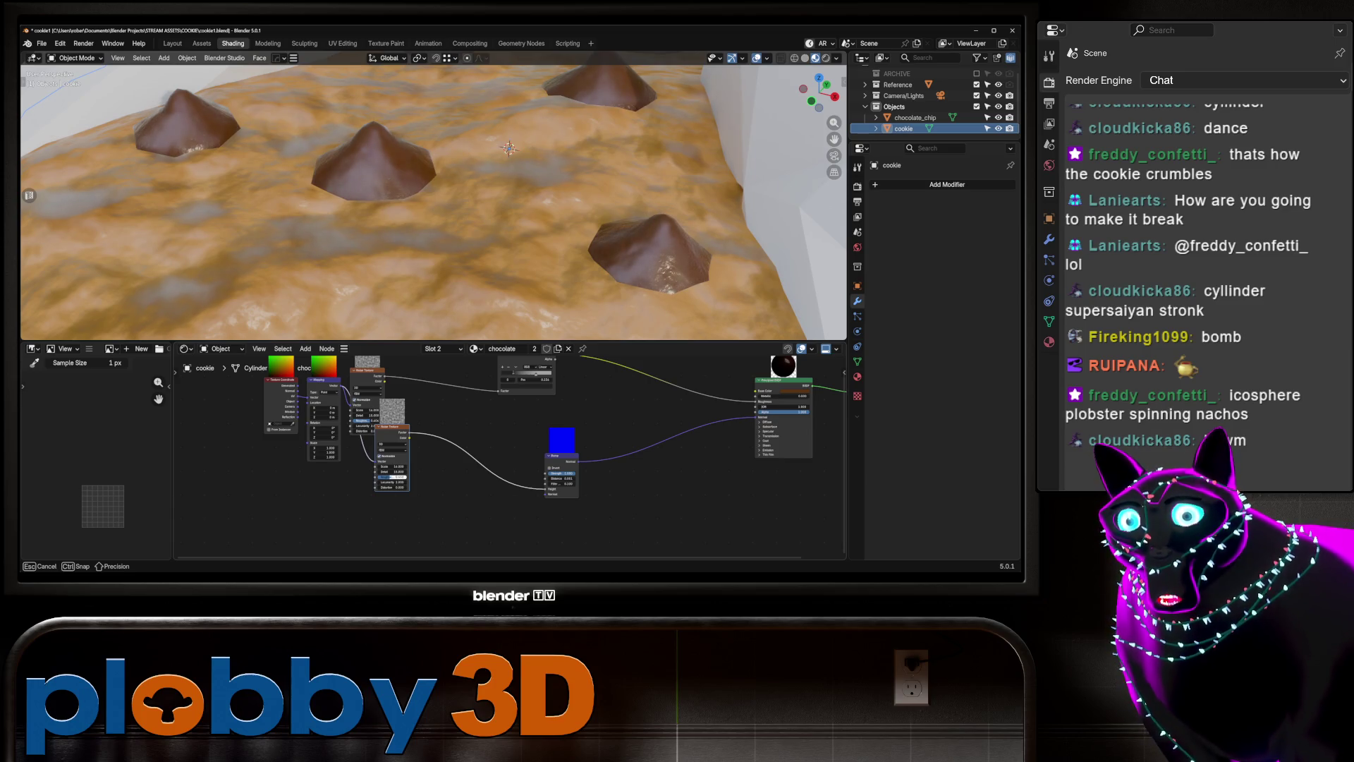
{"action": "scroll", "coordinate": [509, 148], "scroll_direction": "down", "scroll_amount": 10}
{"action": "mouse_move", "coordinate": [509, 148]}
{"action": "middle_mouse_down"}
{"action": "mouse_move", "coordinate": [400, 162]}
{"action": "mouse_move", "coordinate": [361, 189]}
{"action": "middle_mouse_up"}
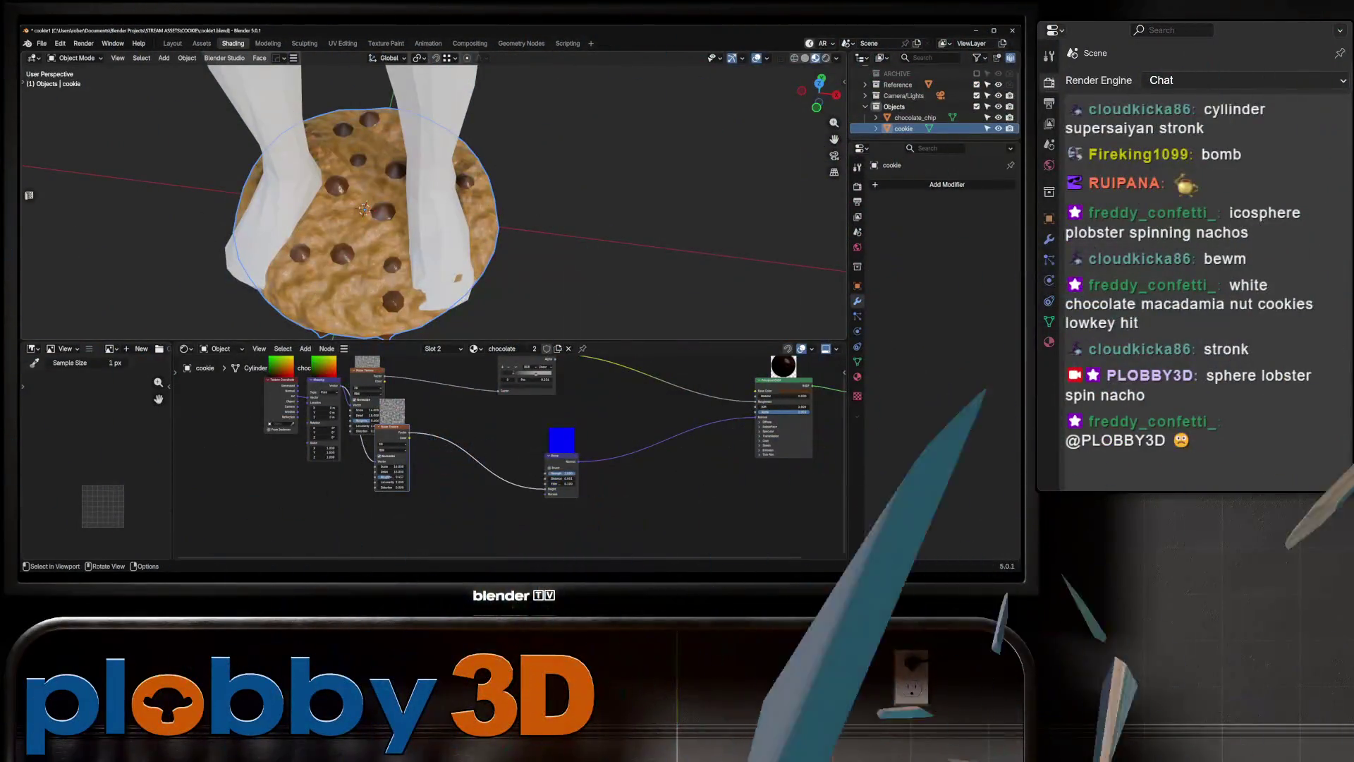
Turn off the Human Reference object's eye icon in the Outliner.
{"action": "middle_click_drag", "start_coordinate": [423, 254], "coordinate": [406, 63]}
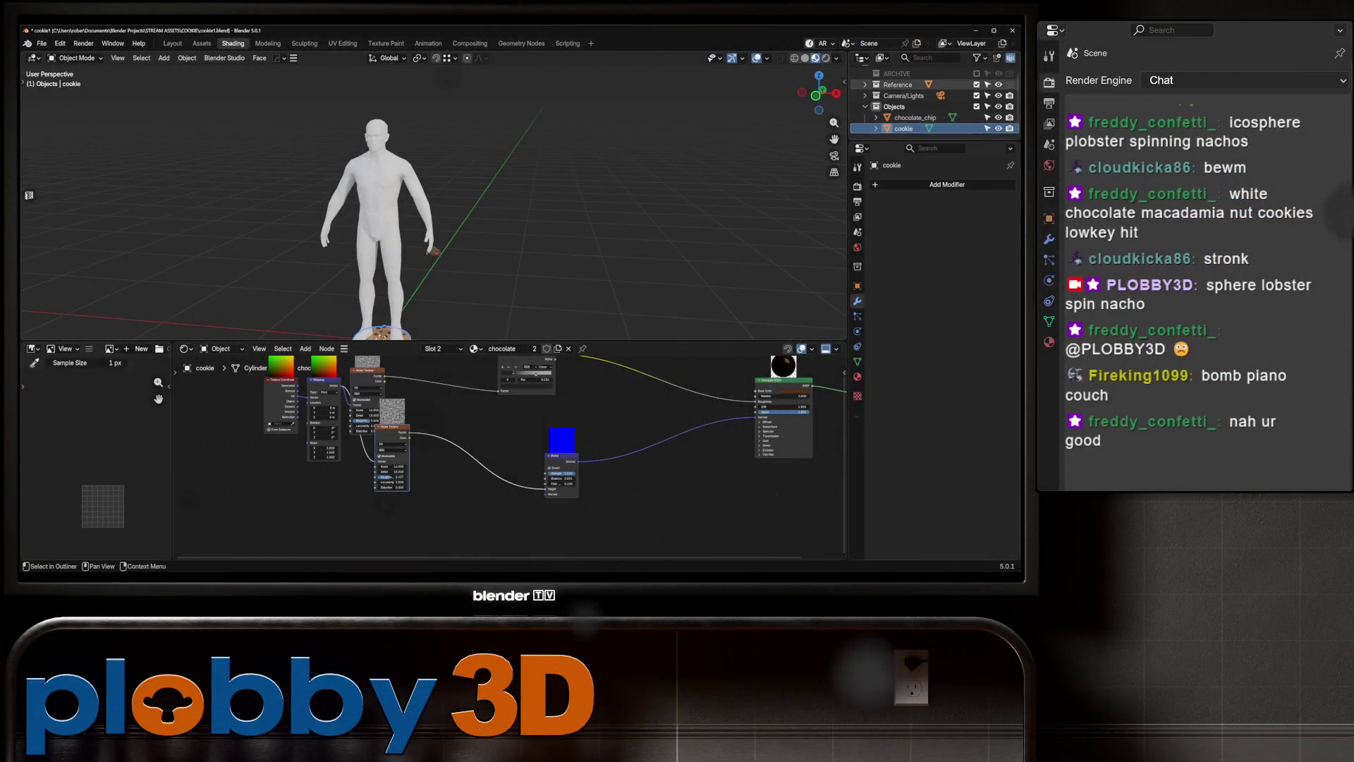
{"action": "left_click", "coordinate": [998, 95]}
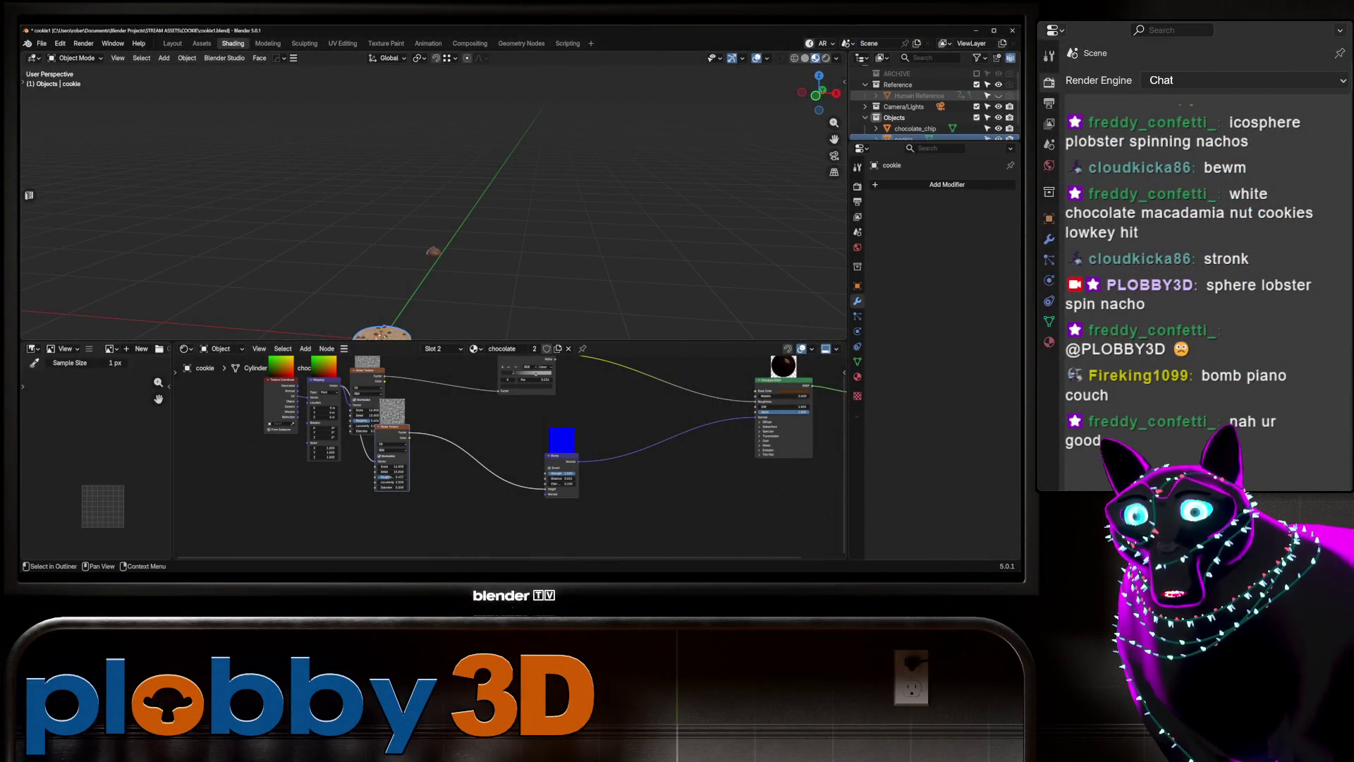
{"action": "key", "text": "KP_Decimal"}
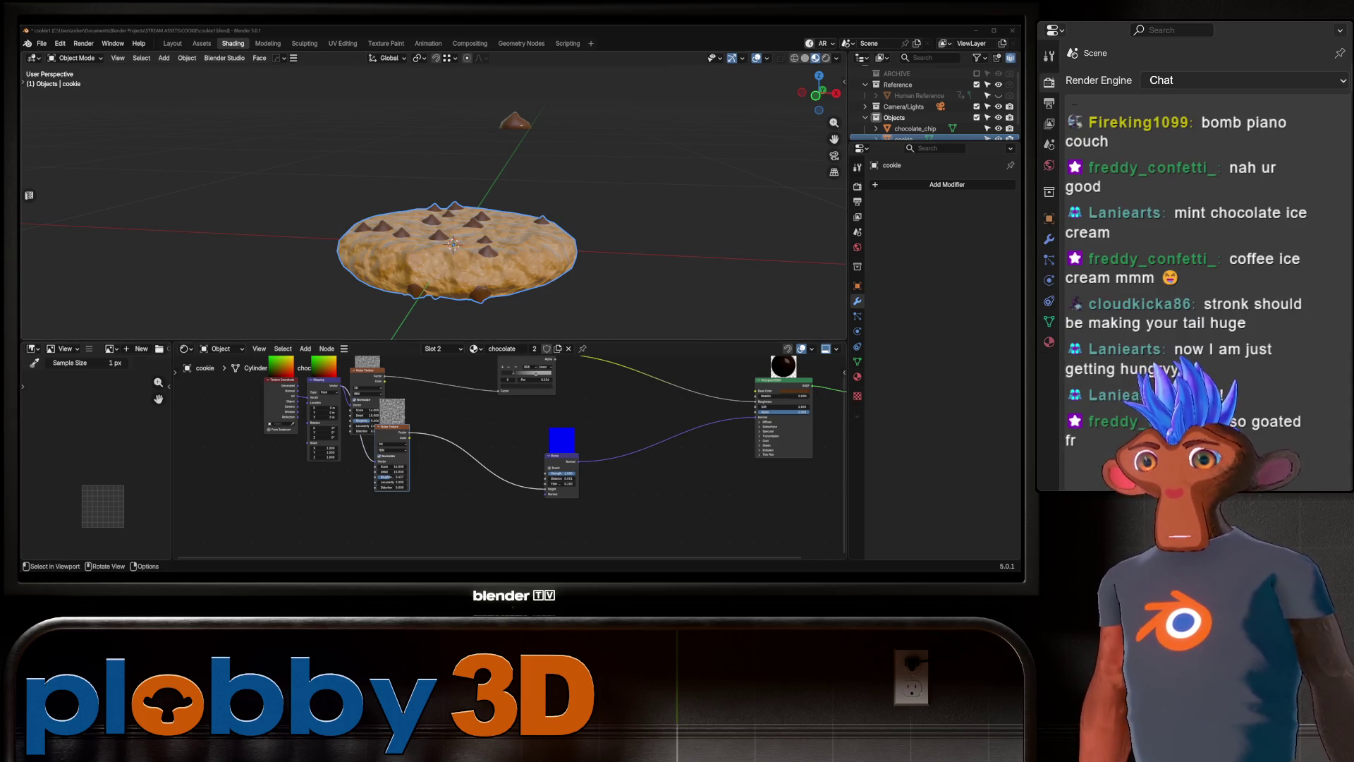
{"action": "mouse_move", "coordinate": [451, 169]}
{"action": "middle_mouse_down"}
{"action": "mouse_move", "coordinate": [462, 226]}
{"action": "mouse_move", "coordinate": [434, 176]}
{"action": "mouse_move", "coordinate": [437, 212]}
{"action": "mouse_move", "coordinate": [452, 169]}
{"action": "mouse_move", "coordinate": [455, 268]}
{"action": "middle_mouse_up"}
{"action": "scroll", "coordinate": [434, 197], "scroll_direction": "up", "scroll_amount": 6}
{"action": "scroll", "coordinate": [451, 198], "scroll_direction": "down", "scroll_amount": 4}
{"action": "scroll", "coordinate": [451, 197], "scroll_direction": "down", "scroll_amount": 3}
{"action": "scroll", "coordinate": [452, 212], "scroll_direction": "up", "scroll_amount": 4}
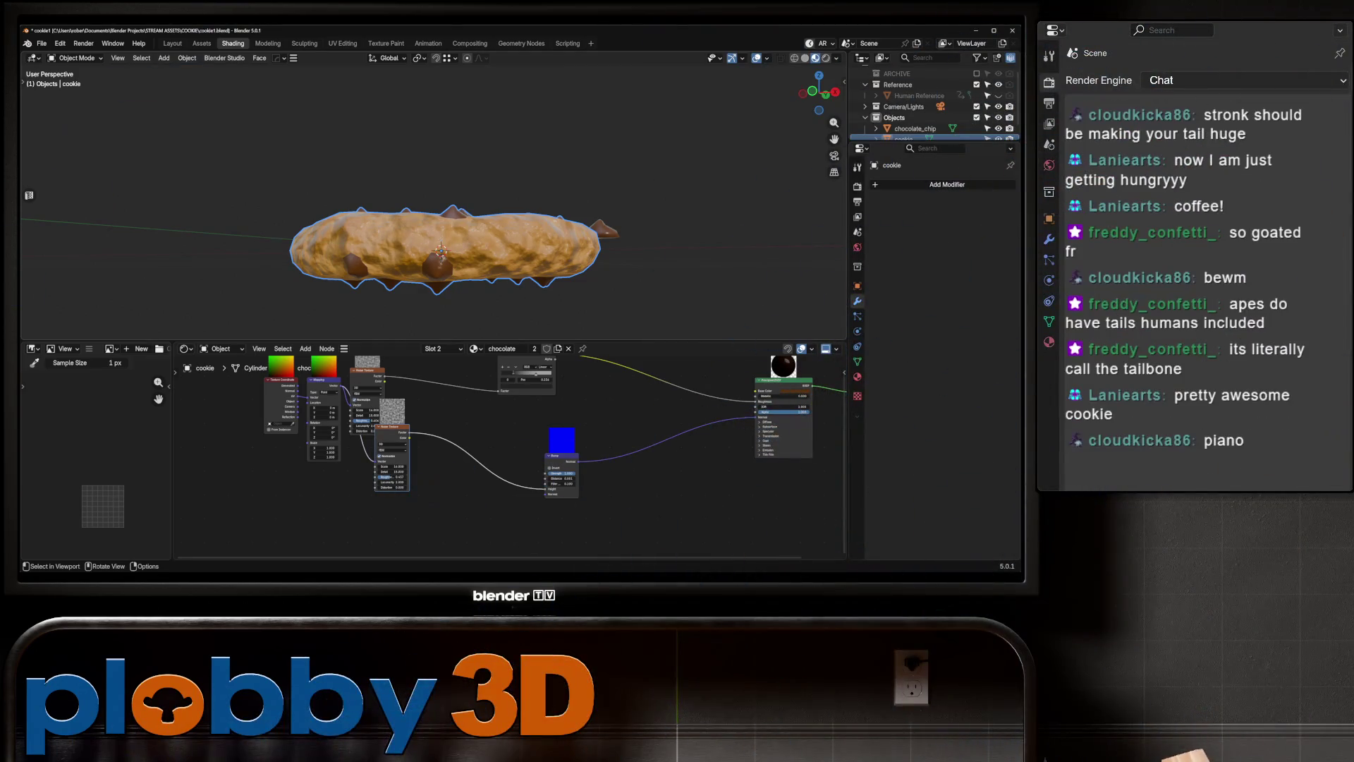
{"action": "mouse_move", "coordinate": [438, 233]}
{"action": "middle_mouse_down"}
{"action": "mouse_move", "coordinate": [437, 183]}
{"action": "mouse_move", "coordinate": [444, 275]}
{"action": "mouse_move", "coordinate": [445, 244]}
{"action": "middle_mouse_up"}
{"action": "scroll", "coordinate": [437, 197], "scroll_direction": "down", "scroll_amount": 5}
{"action": "scroll", "coordinate": [437, 198], "scroll_direction": "up", "scroll_amount": 5}
{"action": "scroll", "coordinate": [445, 233], "scroll_direction": "up", "scroll_amount": 4}
{"action": "scroll", "coordinate": [445, 233], "scroll_direction": "down", "scroll_amount": 3}
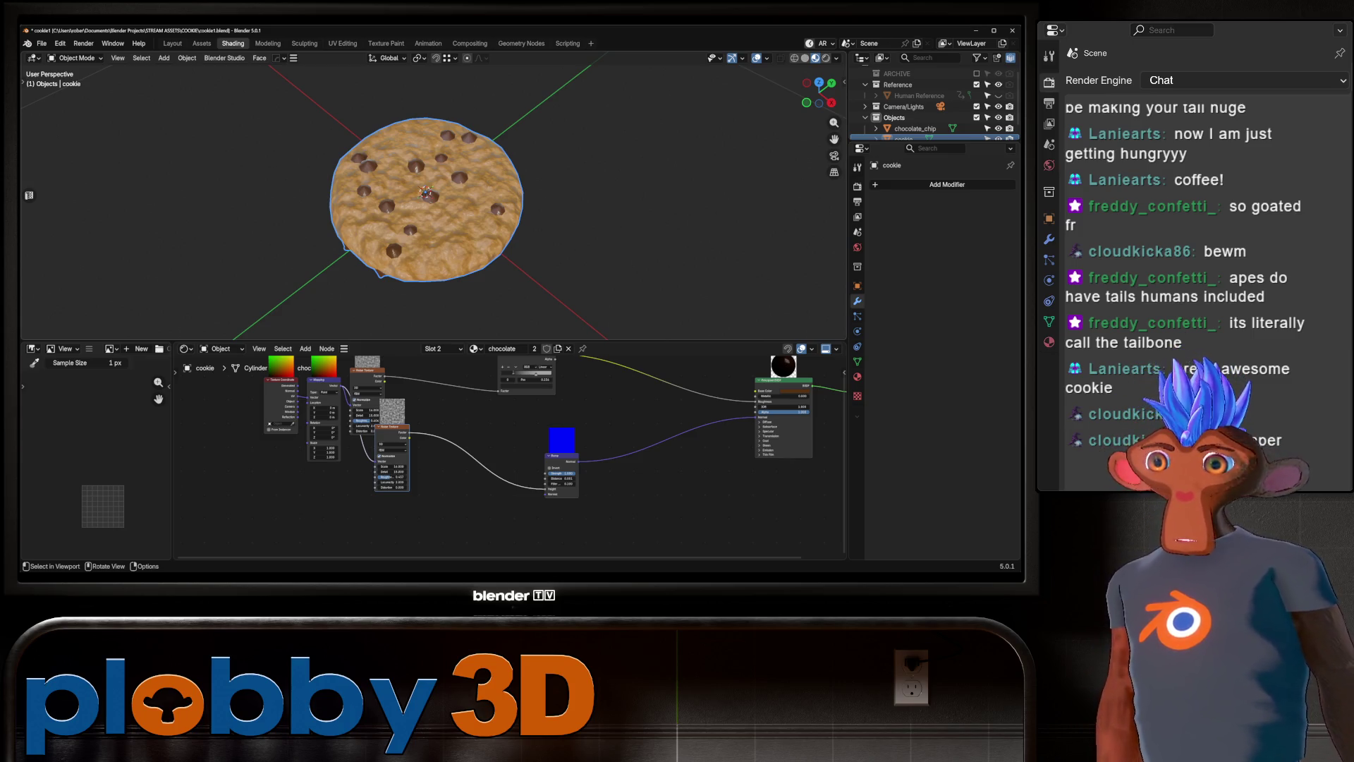
{"action": "mouse_move", "coordinate": [423, 247]}
{"action": "middle_mouse_down"}
{"action": "mouse_move", "coordinate": [423, 155]}
{"action": "mouse_move", "coordinate": [441, 219]}
{"action": "mouse_move", "coordinate": [438, 190]}
{"action": "middle_mouse_up"}
Undo a trial cookie duplicate, then parent chocolate_chip under the cookie in the Outliner.
{"action": "key", "text": "shift+d"}
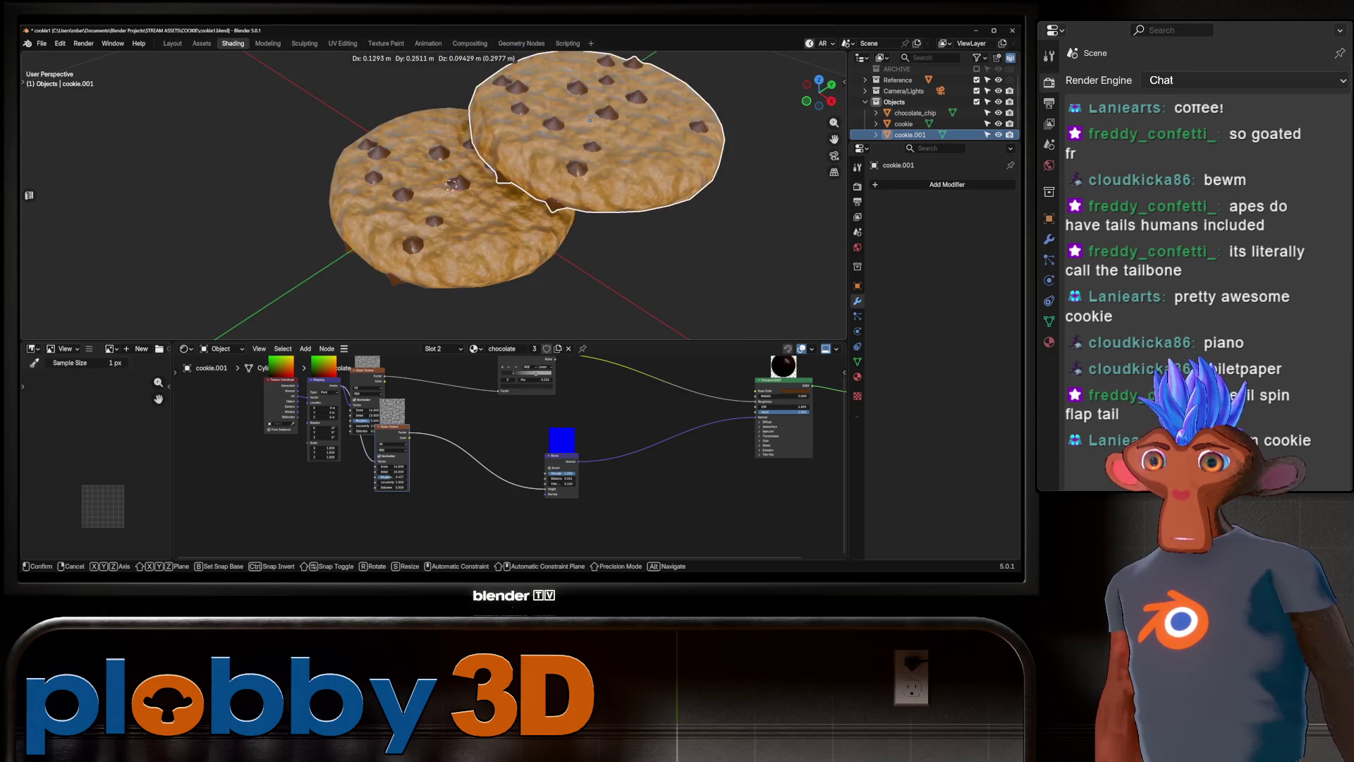
{"action": "key", "text": "Escape"}
{"action": "key", "text": "ctrl+z"}
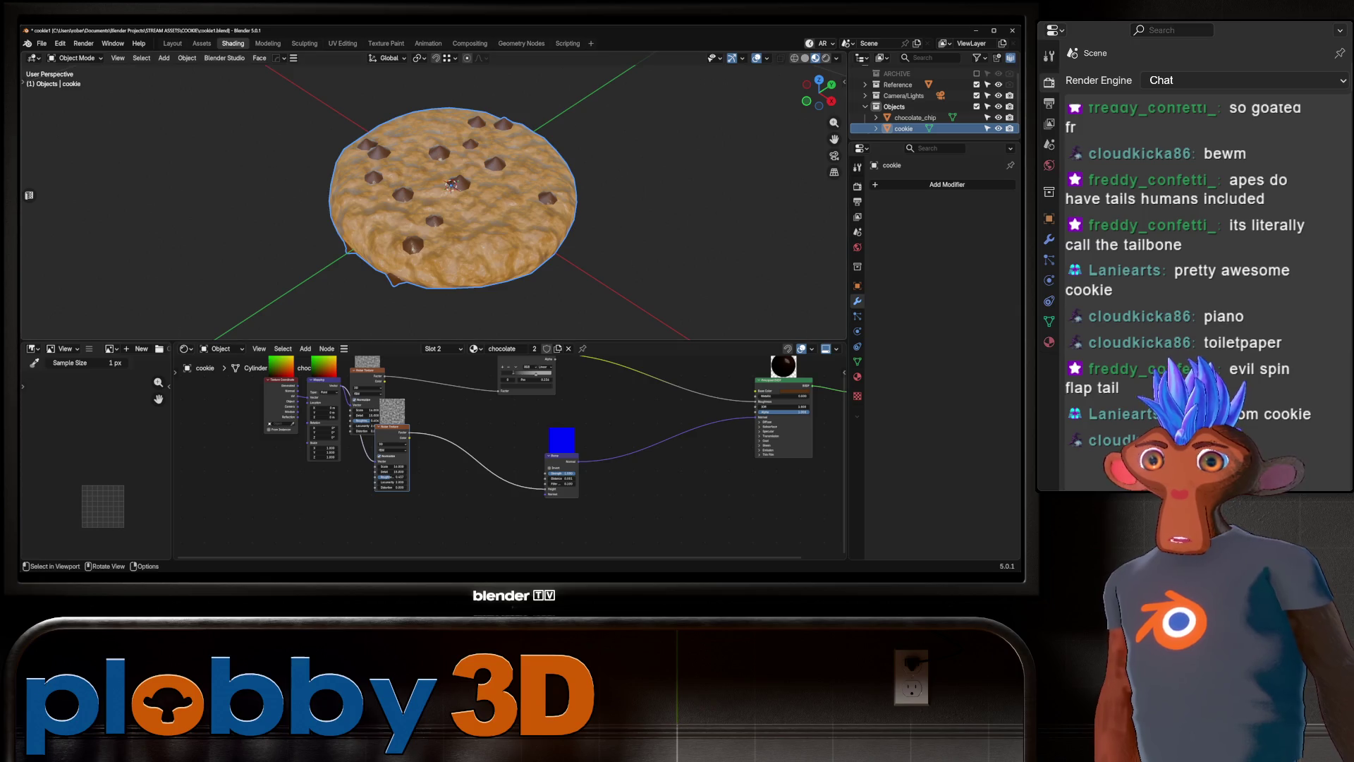
{"action": "mouse_move", "coordinate": [451, 212]}
{"action": "middle_mouse_down"}
{"action": "mouse_move", "coordinate": [438, 198]}
{"action": "mouse_move", "coordinate": [434, 211]}
{"action": "middle_mouse_up"}
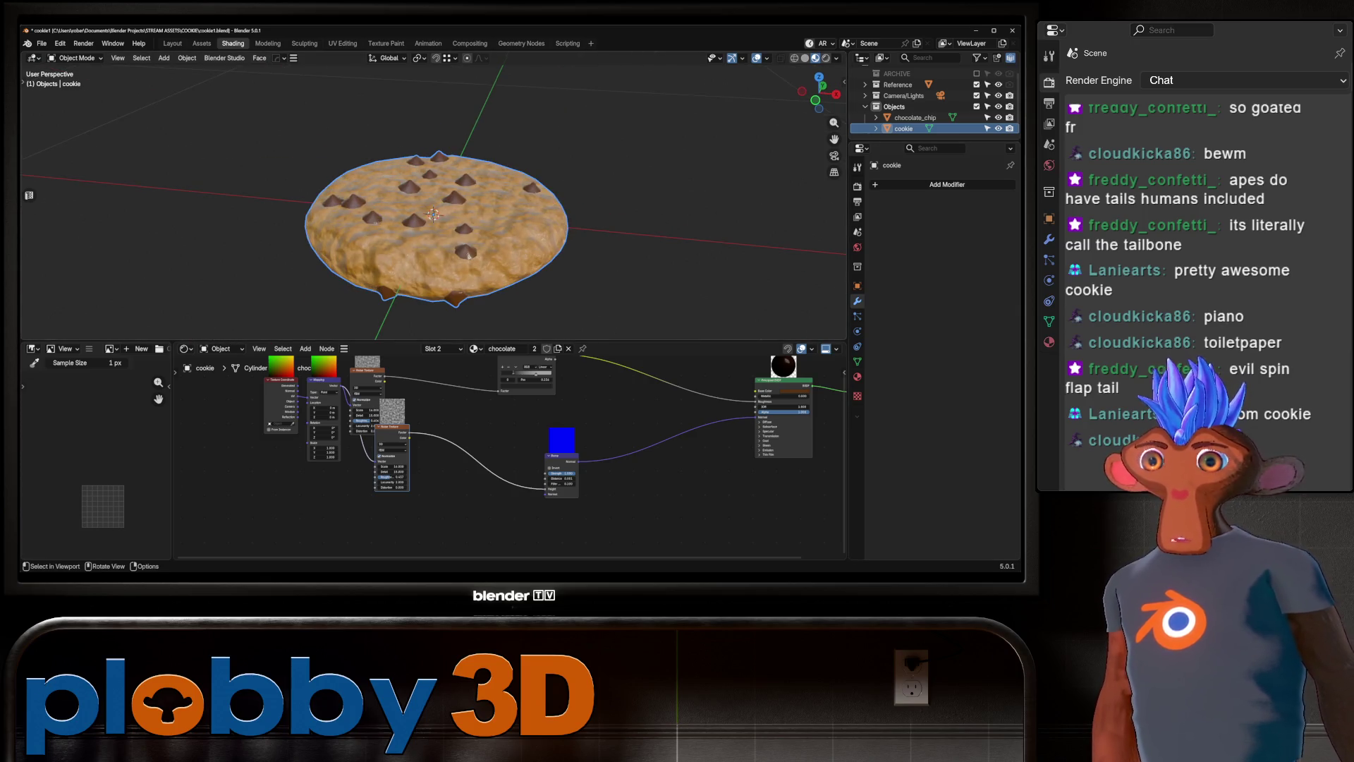
{"action": "mouse_move", "coordinate": [932, 142]}
{"action": "left_mouse_down"}
{"action": "mouse_move", "coordinate": [931, 353]}
{"action": "mouse_move", "coordinate": [932, 290]}
{"action": "left_mouse_up"}
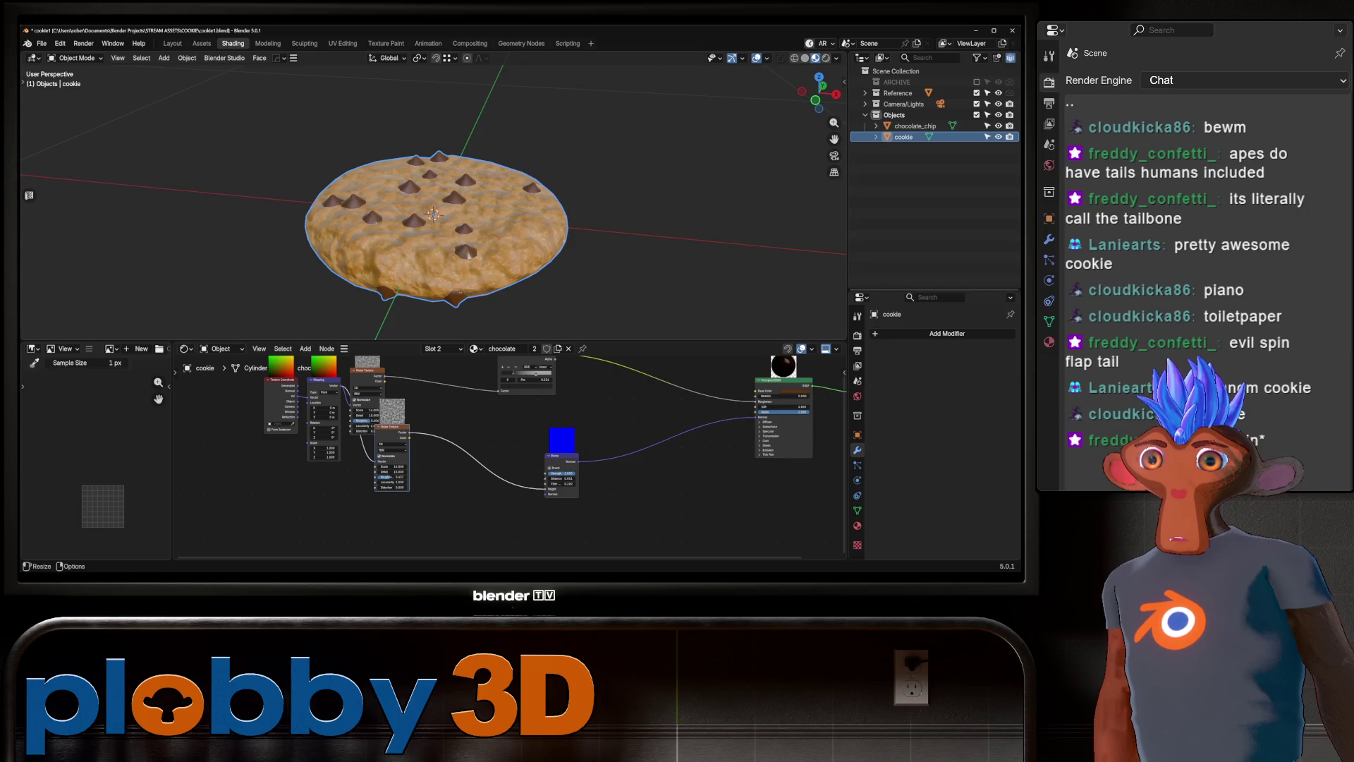
{"action": "mouse_move", "coordinate": [915, 125]}
{"action": "left_mouse_down"}
{"action": "mouse_move", "coordinate": [903, 119]}
{"action": "mouse_move", "coordinate": [904, 136]}
{"action": "left_mouse_up"}
{"action": "left_click", "coordinate": [904, 125]}
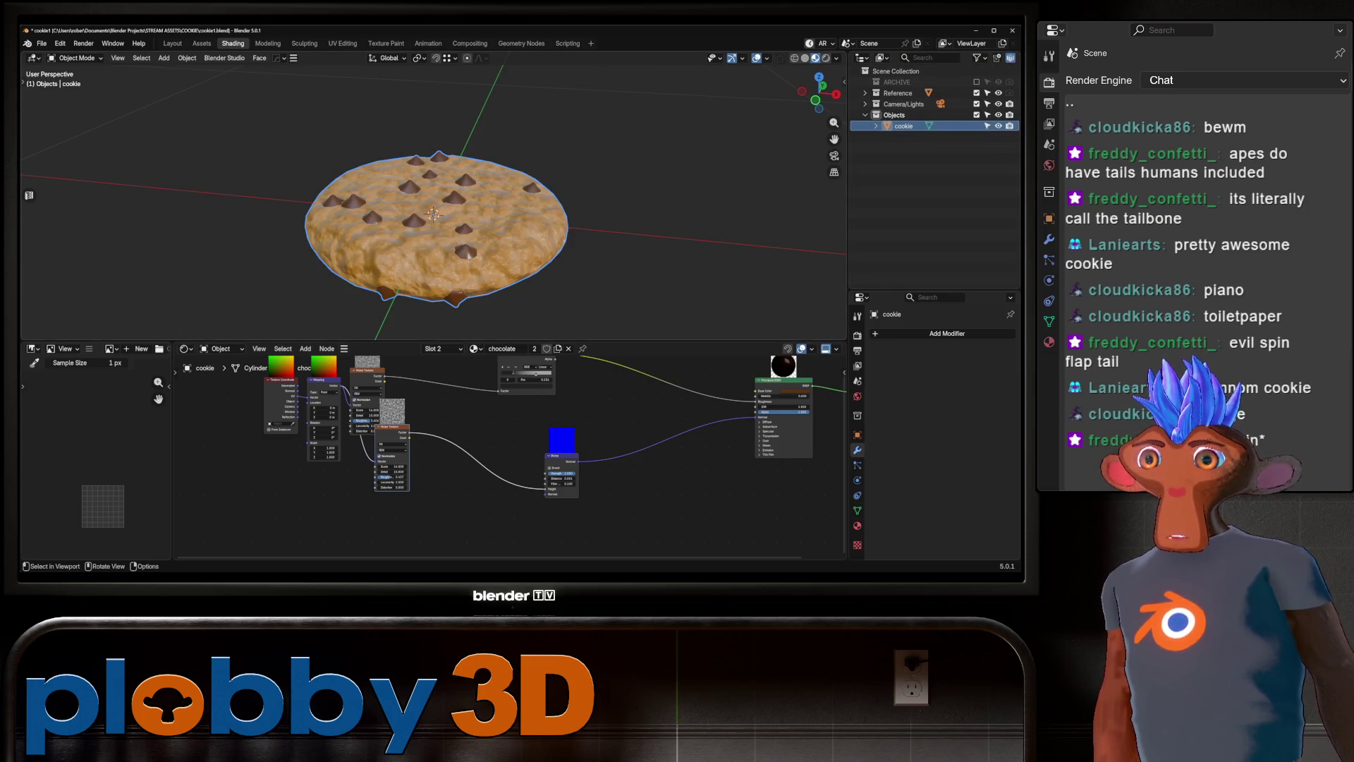
Duplicate the cookie with its chips and rename the copy cookie_fracture.
{"action": "middle_click_drag", "start_coordinate": [434, 215], "coordinate": [452, 197]}
{"action": "key", "text": "shift+d"}
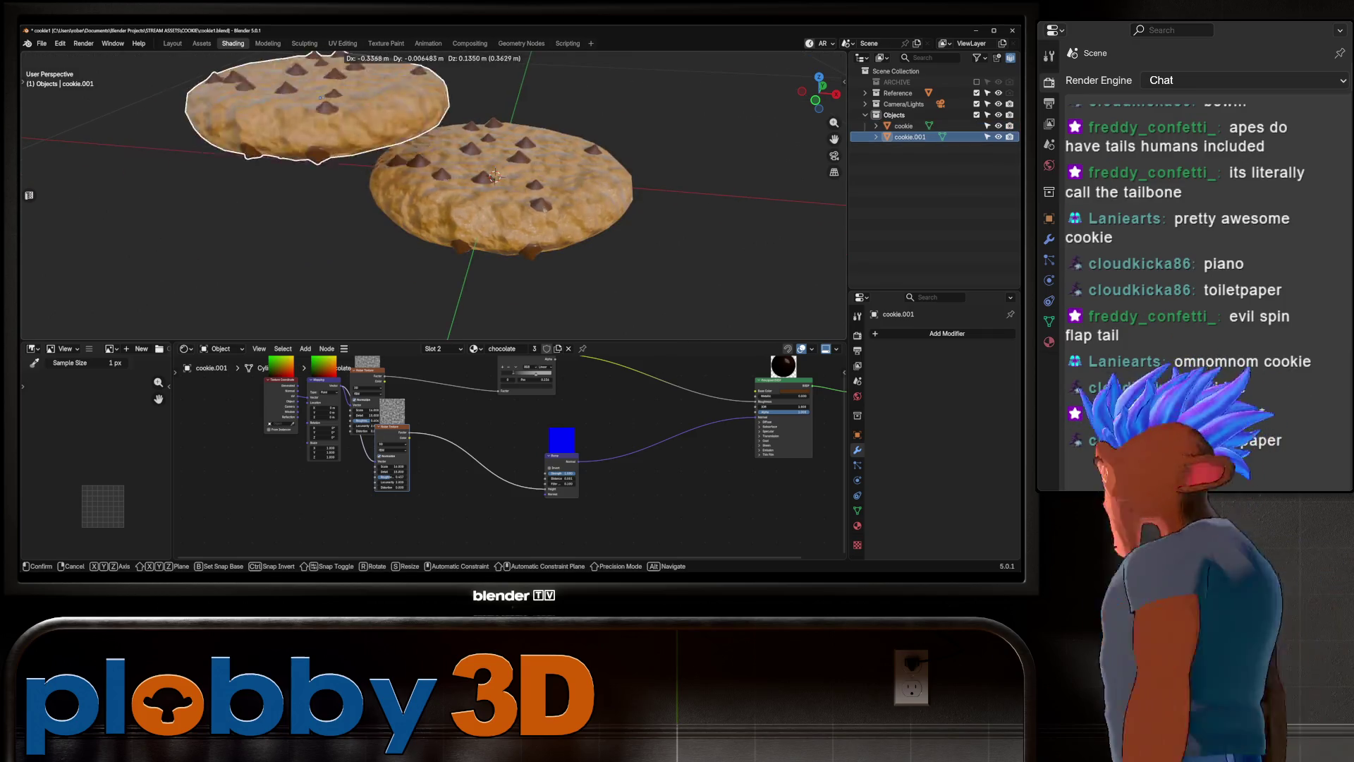
{"action": "key", "text": "Escape"}
{"action": "double_click", "coordinate": [910, 136]}
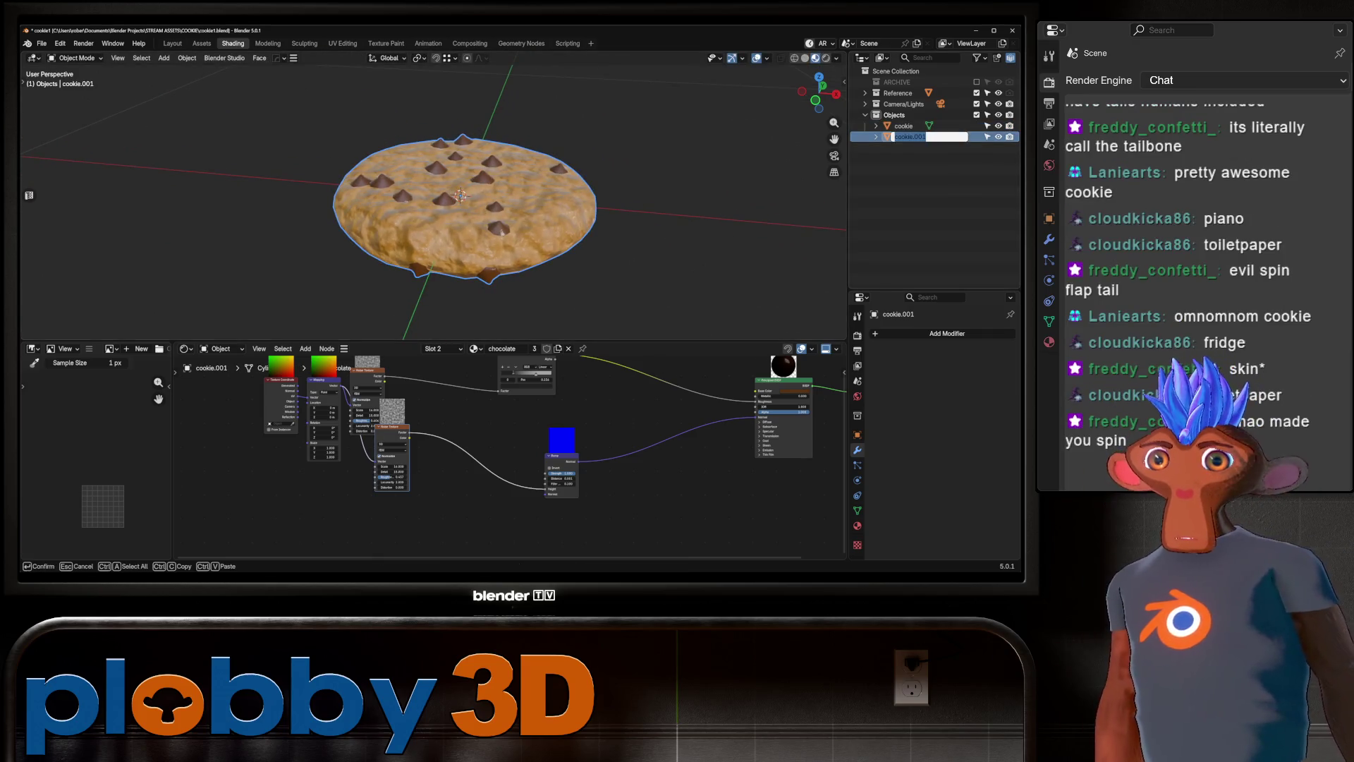
{"action": "left_click", "coordinate": [926, 136]}
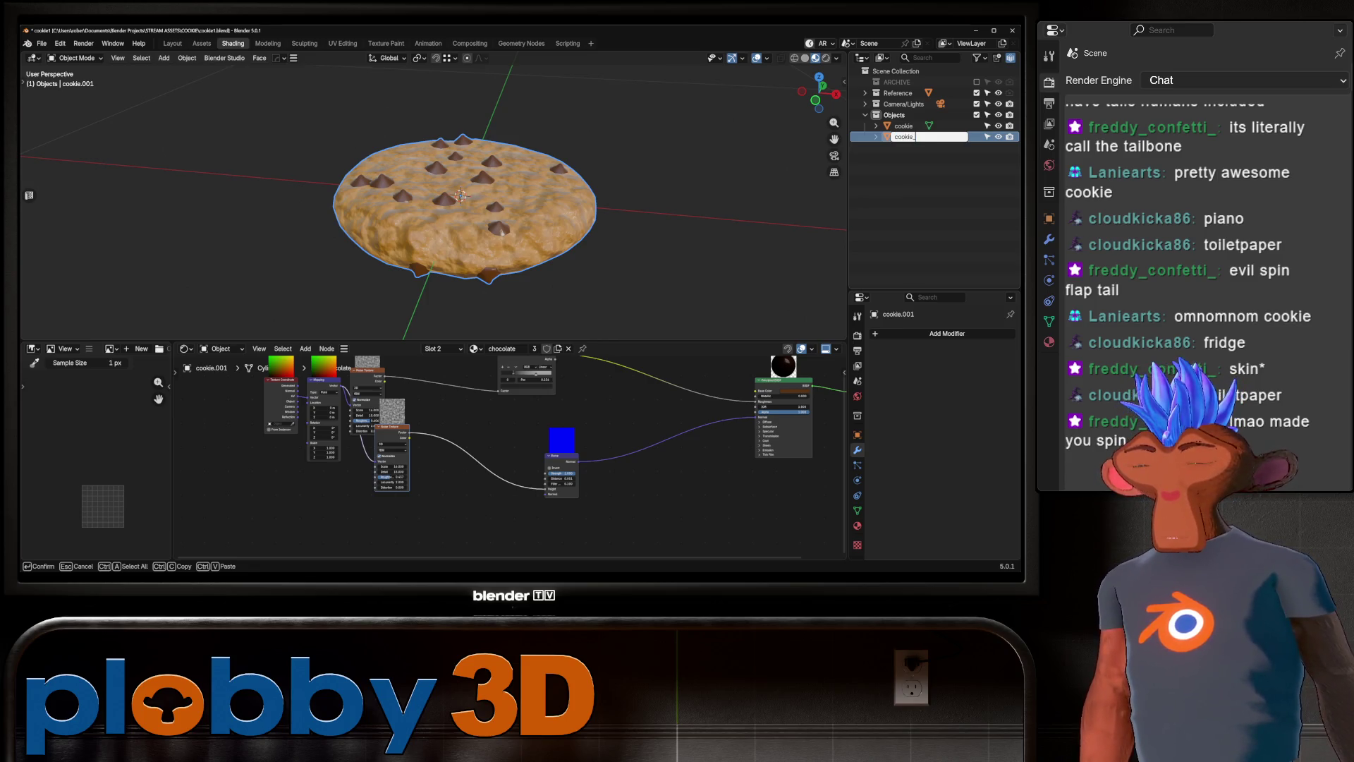
{"action": "type", "text": "fracture"}
{"action": "key", "text": "Return"}
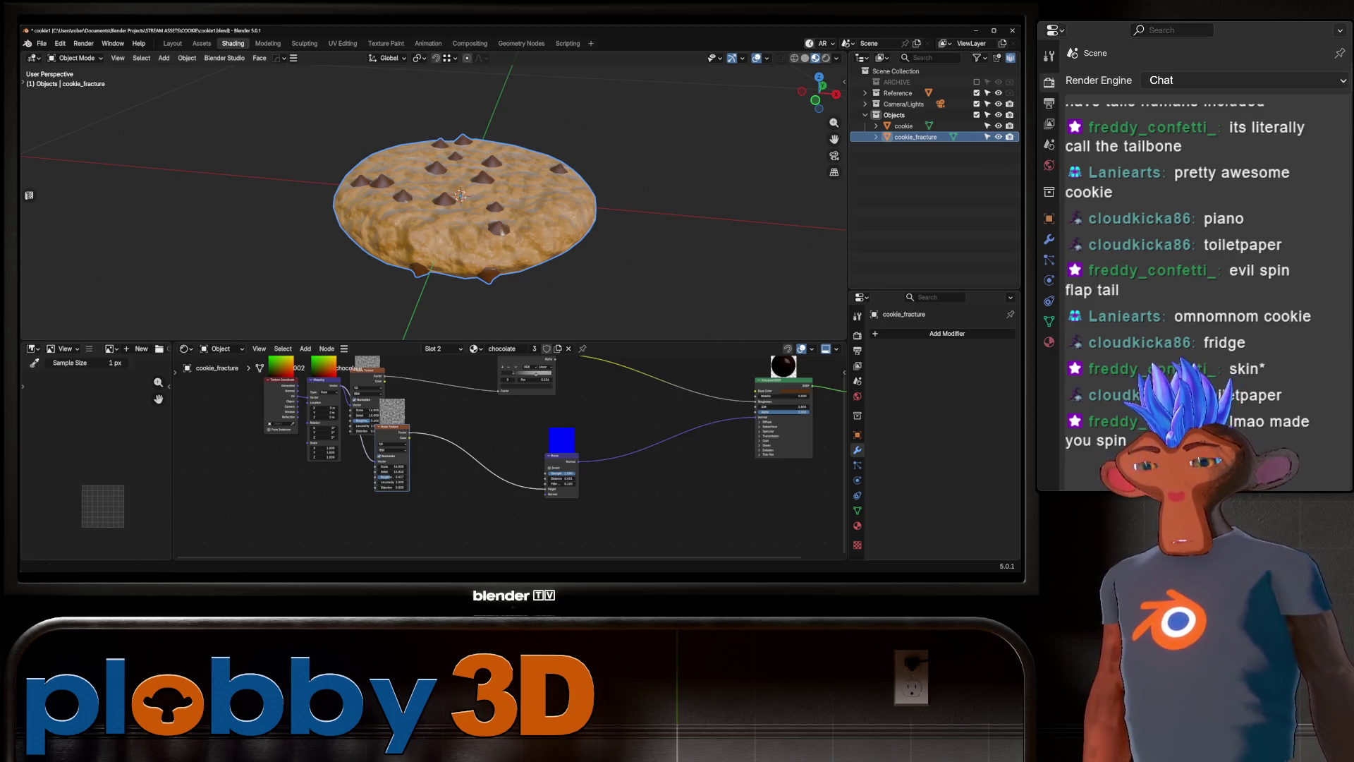
Move cookie_fracture into a new collection named fracture.
{"action": "key", "text": "m"}
{"action": "left_click", "coordinate": [452, 246]}
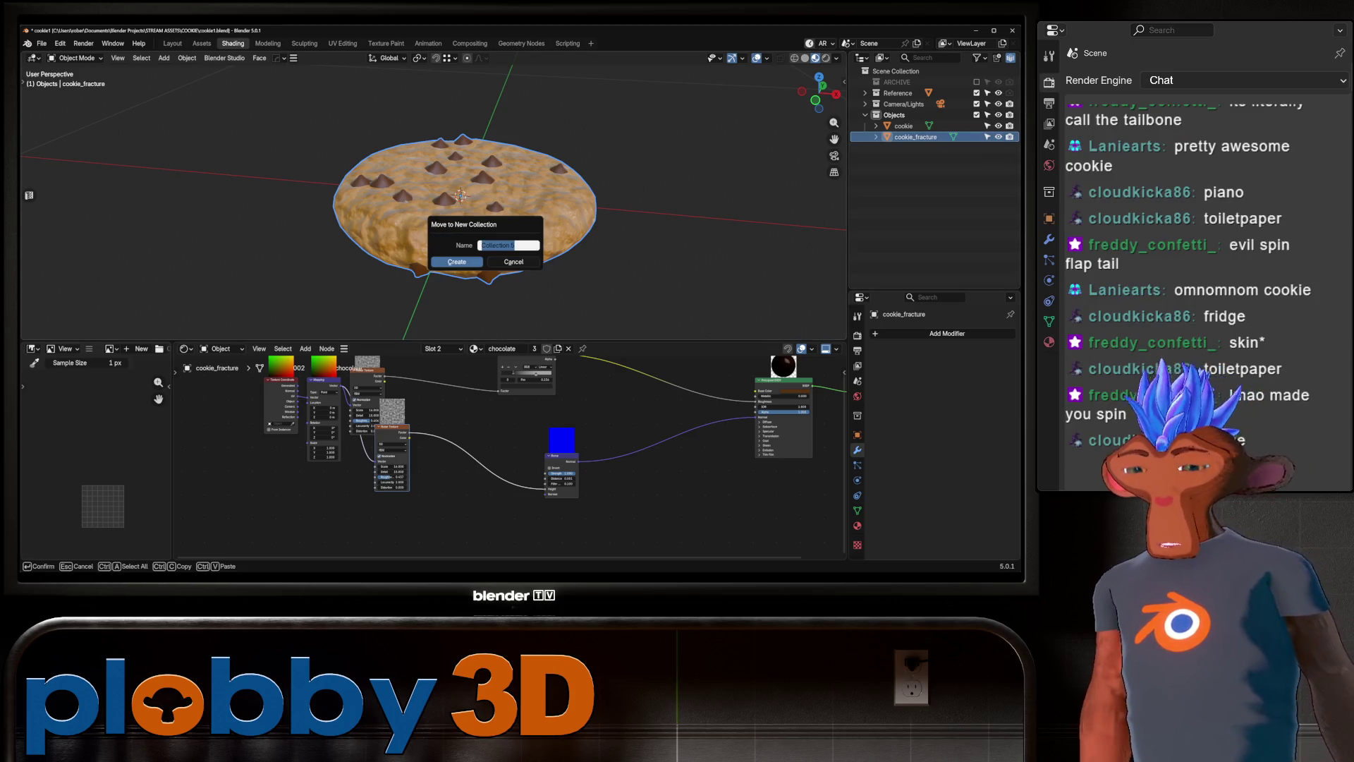
{"action": "type", "text": "fracture"}
{"action": "key", "text": "Return"}
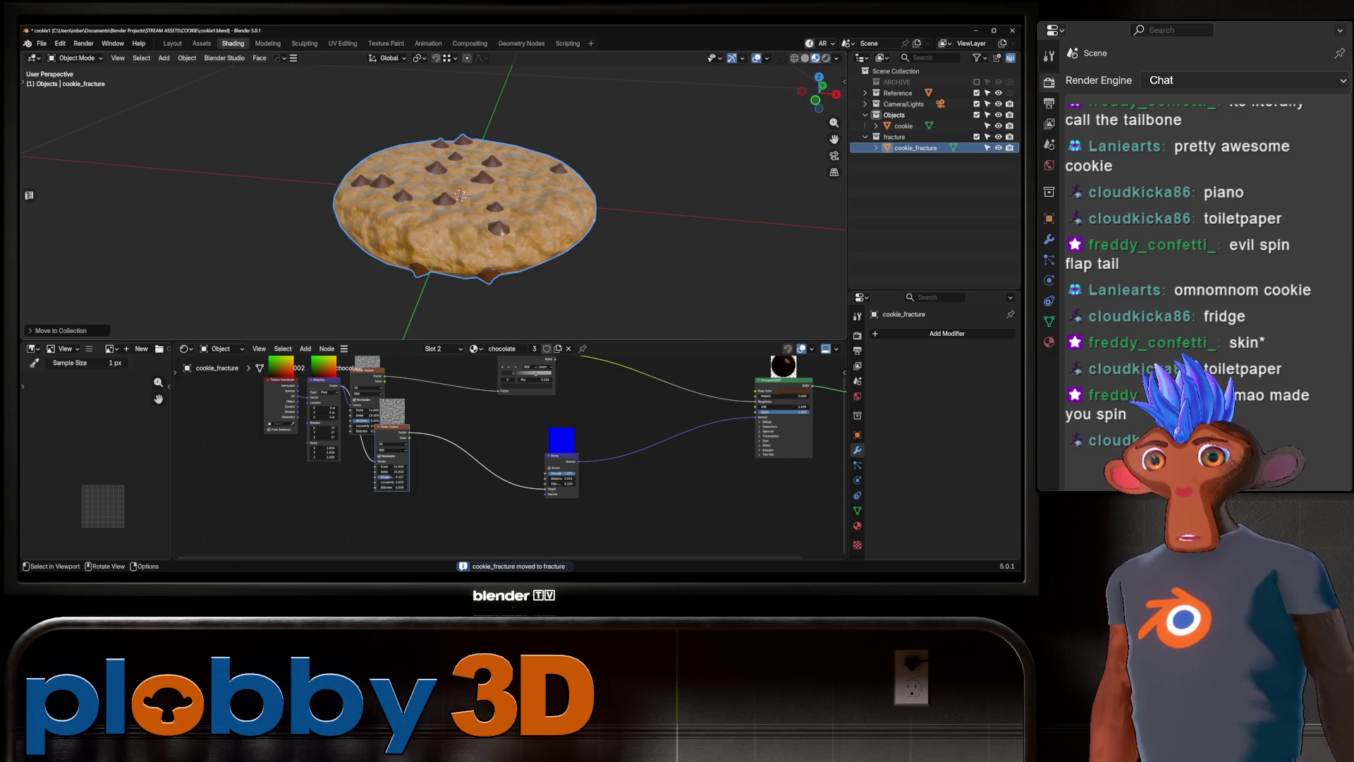
Delete cookie_fracture and the empty fracture collection, then reselect the cookie.
{"action": "key", "text": "Delete"}
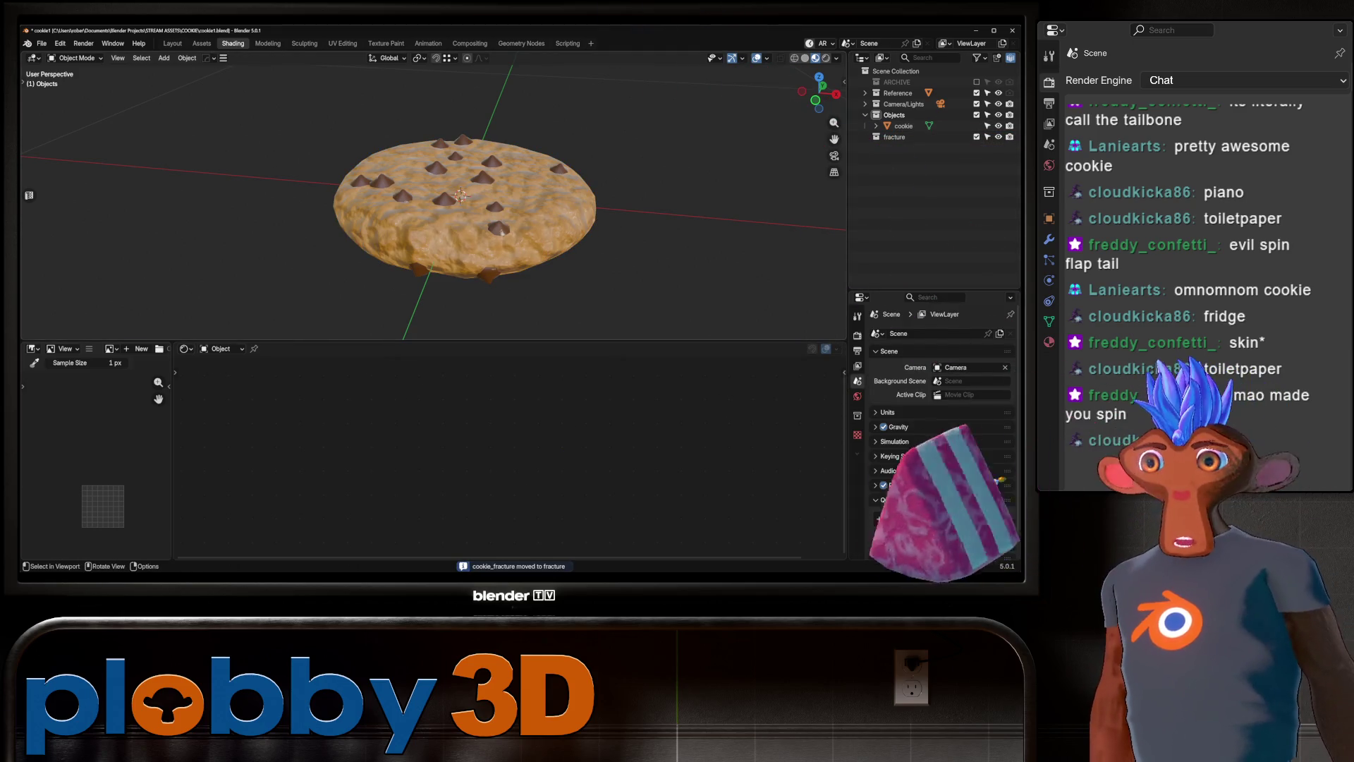
{"action": "key", "text": "Delete"}
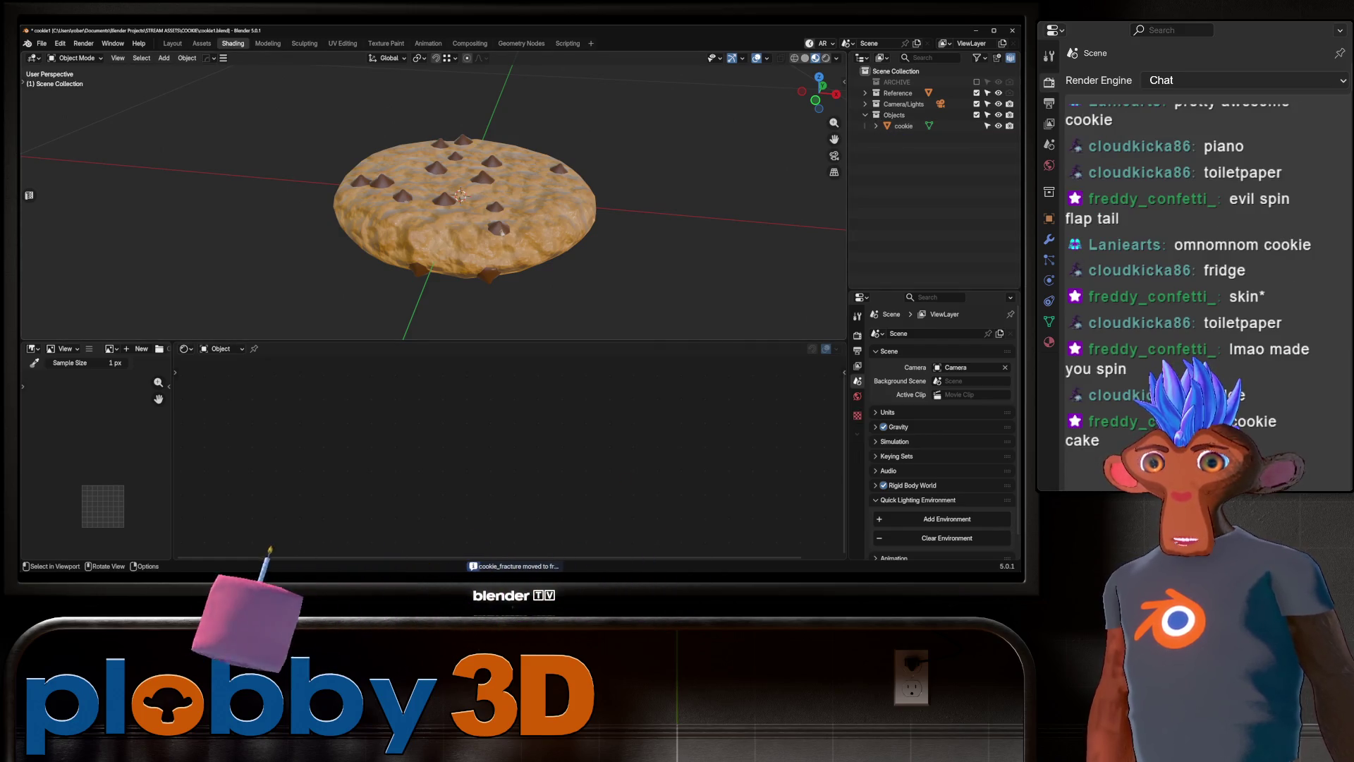
{"action": "scroll", "coordinate": [434, 201], "scroll_direction": "up", "scroll_amount": 2}
{"action": "scroll", "coordinate": [434, 201], "scroll_direction": "down", "scroll_amount": 4}
{"action": "scroll", "coordinate": [434, 201], "scroll_direction": "up", "scroll_amount": 6}
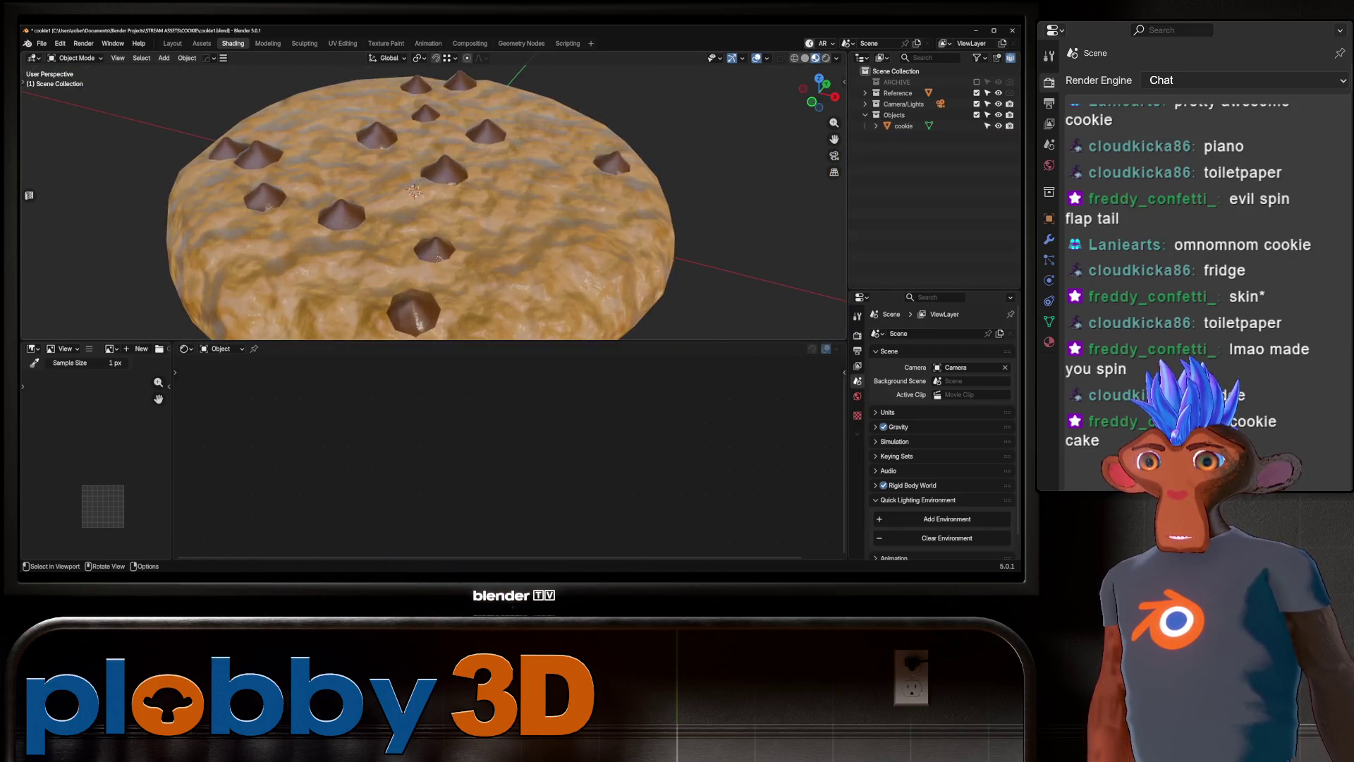
{"action": "scroll", "coordinate": [434, 201], "scroll_direction": "down", "scroll_amount": 4}
{"action": "left_click", "coordinate": [416, 268]}
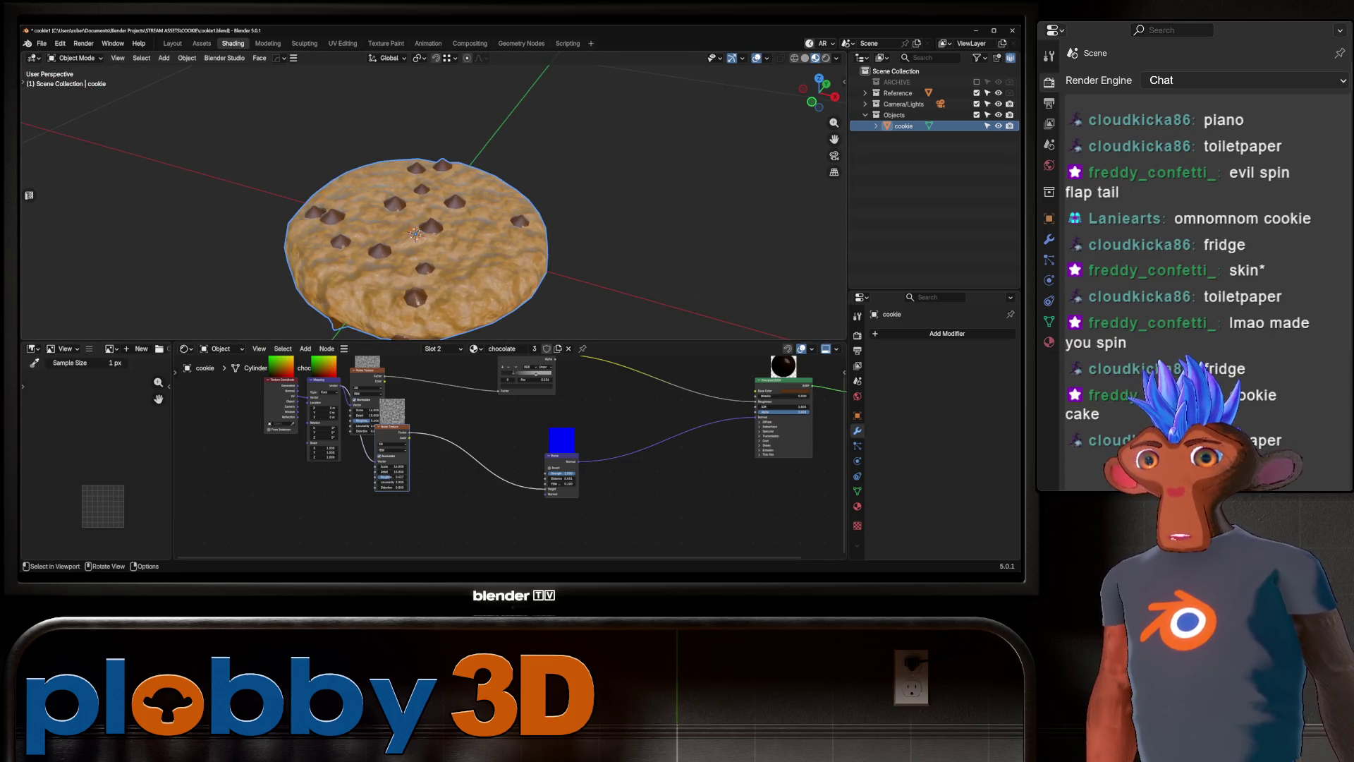
Load SimpleBake's Bake to Target settings preset from the Render properties.
{"action": "key", "text": "Tab"}
{"action": "mouse_move", "coordinate": [434, 201]}
{"action": "middle_mouse_down"}
{"action": "mouse_move", "coordinate": [480, 204]}
{"action": "mouse_move", "coordinate": [434, 212]}
{"action": "mouse_move", "coordinate": [434, 243]}
{"action": "mouse_move", "coordinate": [434, 204]}
{"action": "middle_mouse_up"}
{"action": "key", "text": "Tab"}
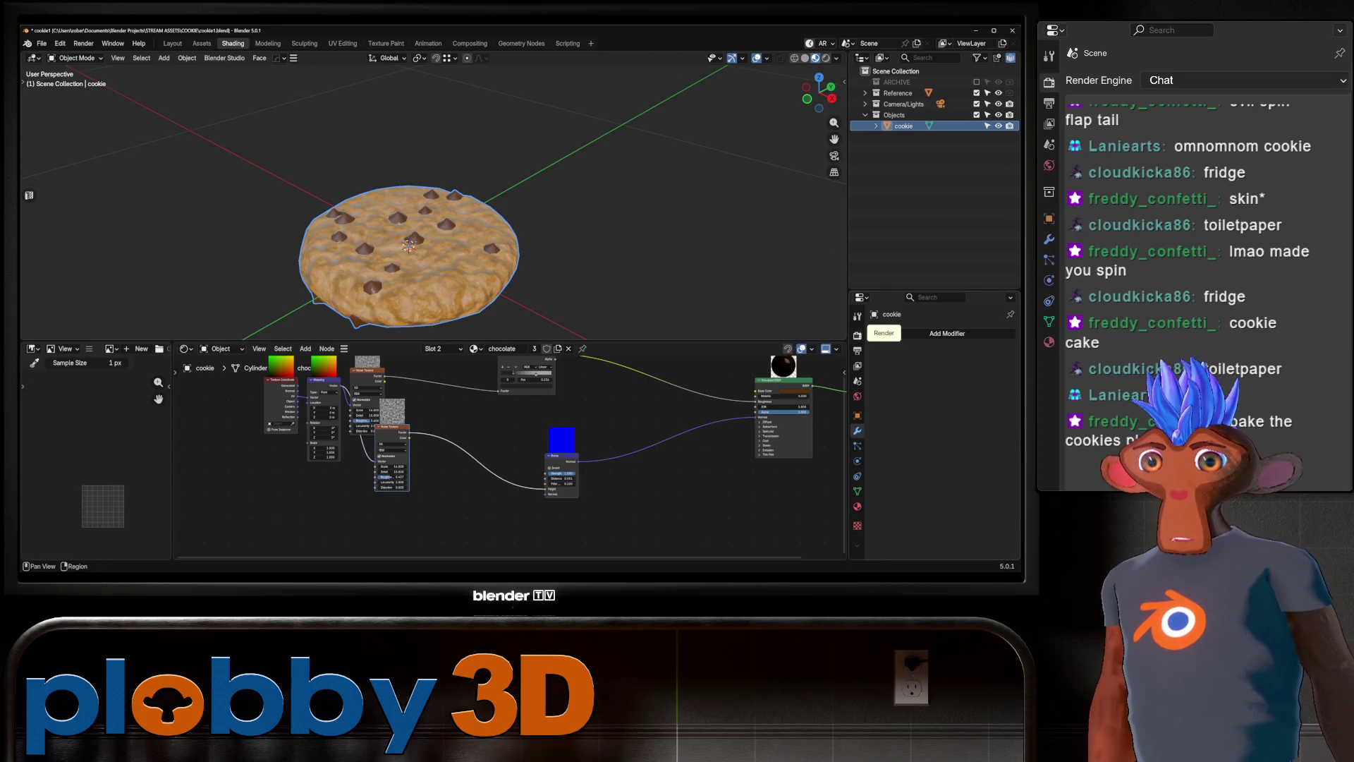
{"action": "left_click", "coordinate": [858, 336]}
{"action": "scroll", "coordinate": [942, 423], "scroll_direction": "down", "scroll_amount": 8}
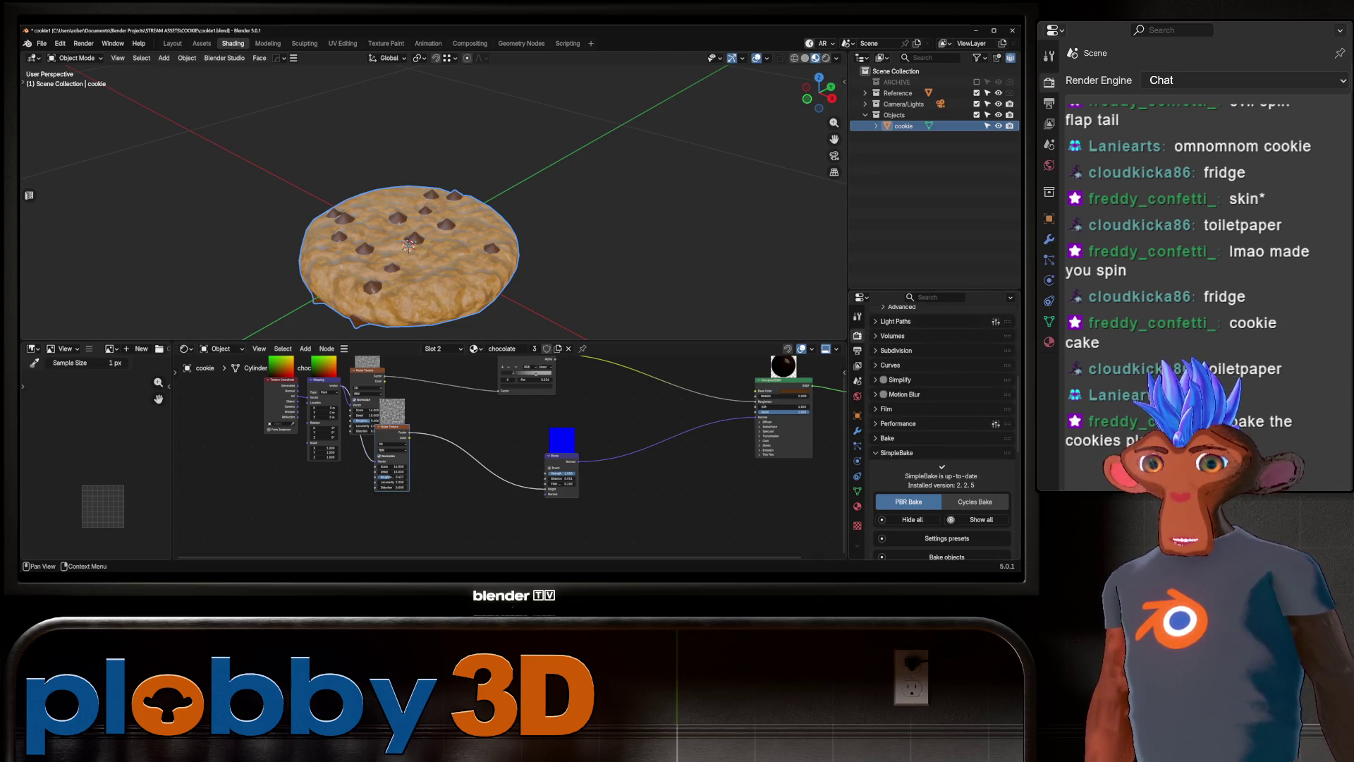
{"action": "scroll", "coordinate": [941, 423], "scroll_direction": "down", "scroll_amount": 7}
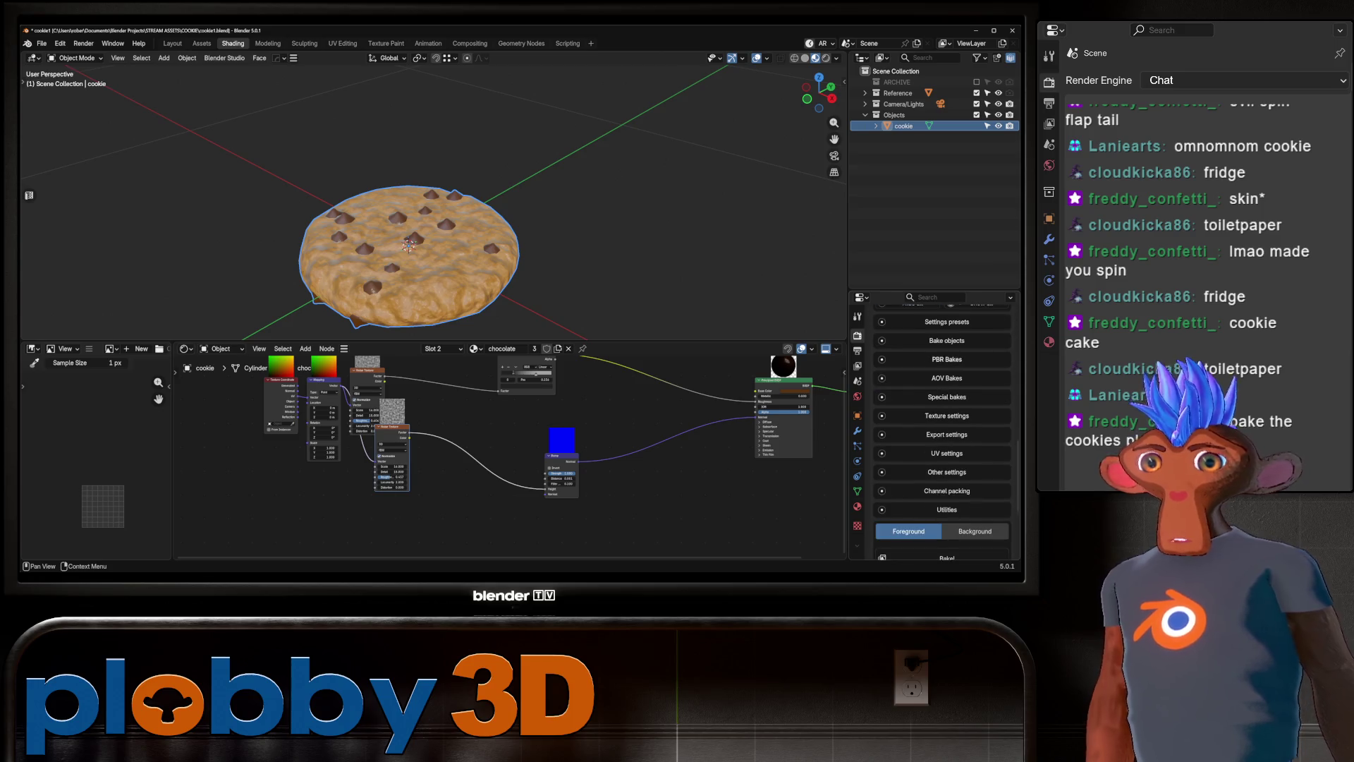
{"action": "scroll", "coordinate": [942, 424], "scroll_direction": "up", "scroll_amount": 2}
{"action": "left_click", "coordinate": [948, 365]}
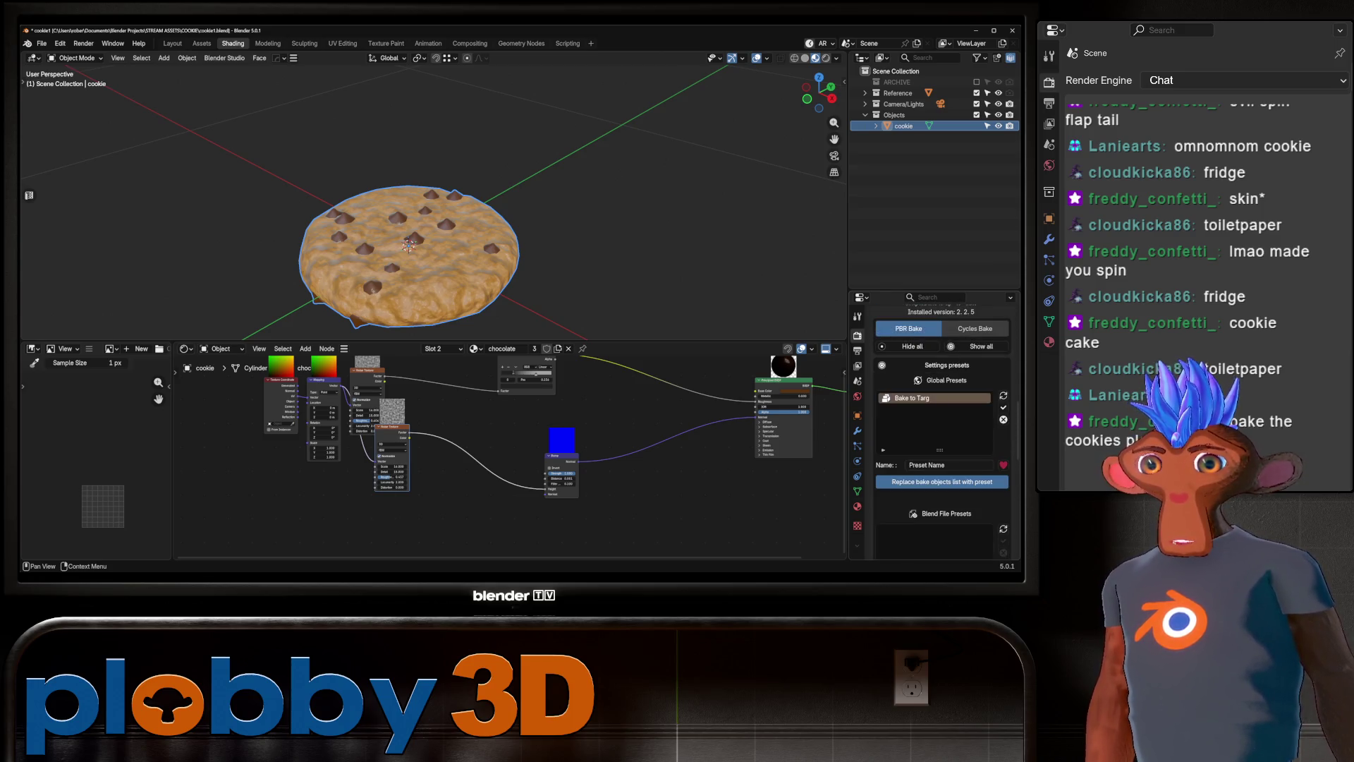
Add Roughness/Glossy and Normal passes to the PBR bakes alongside Diffuse.
{"action": "scroll", "coordinate": [942, 424], "scroll_direction": "down", "scroll_amount": 5}
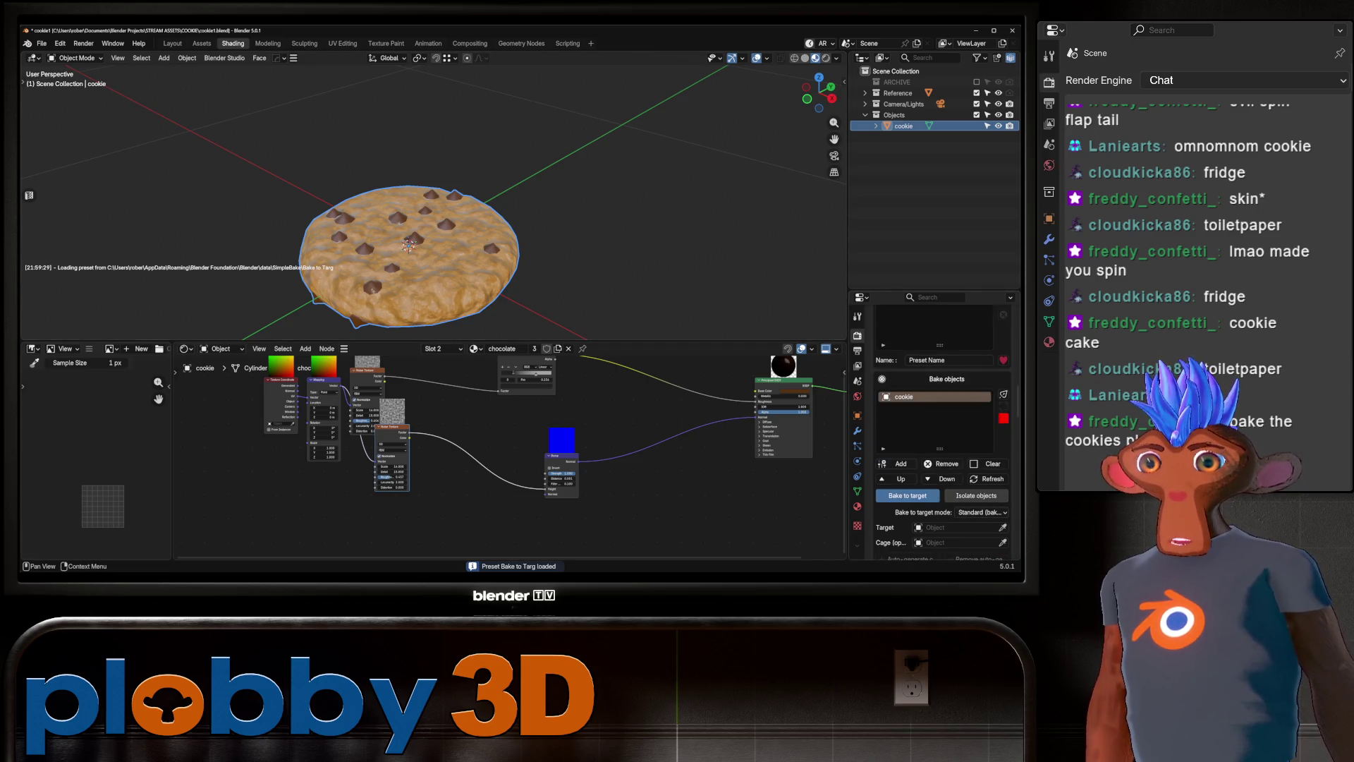
{"action": "scroll", "coordinate": [942, 424], "scroll_direction": "down", "scroll_amount": 4}
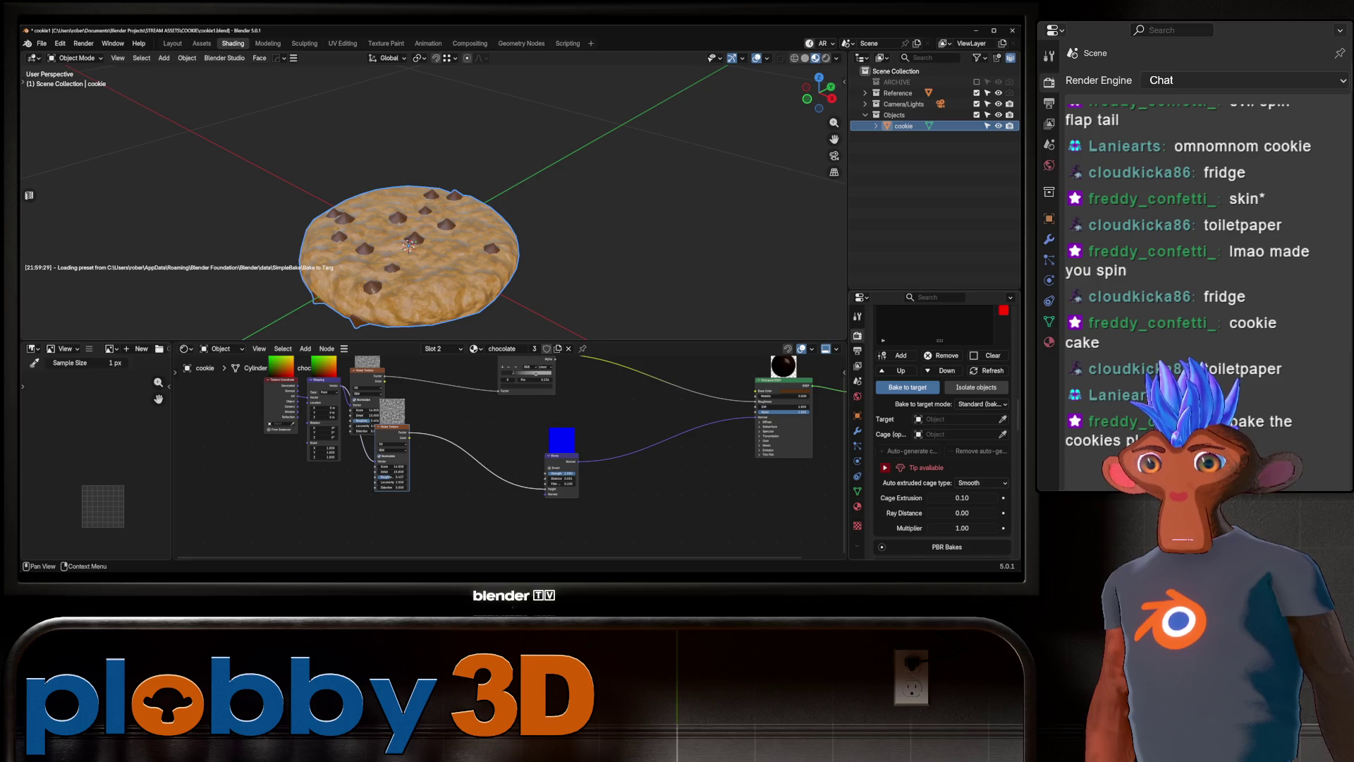
{"action": "scroll", "coordinate": [941, 423], "scroll_direction": "down", "scroll_amount": 8}
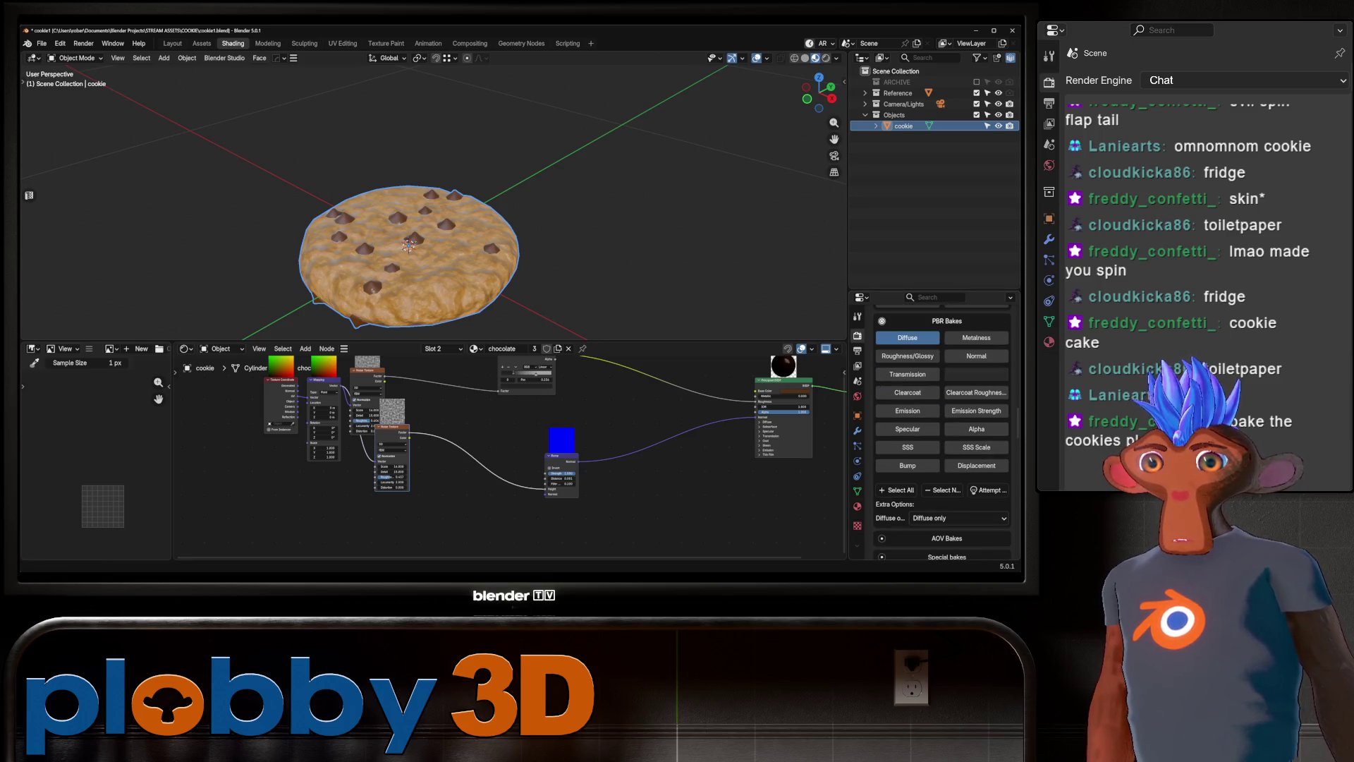
{"action": "left_click", "coordinate": [907, 356]}
{"action": "left_click", "coordinate": [977, 356]}
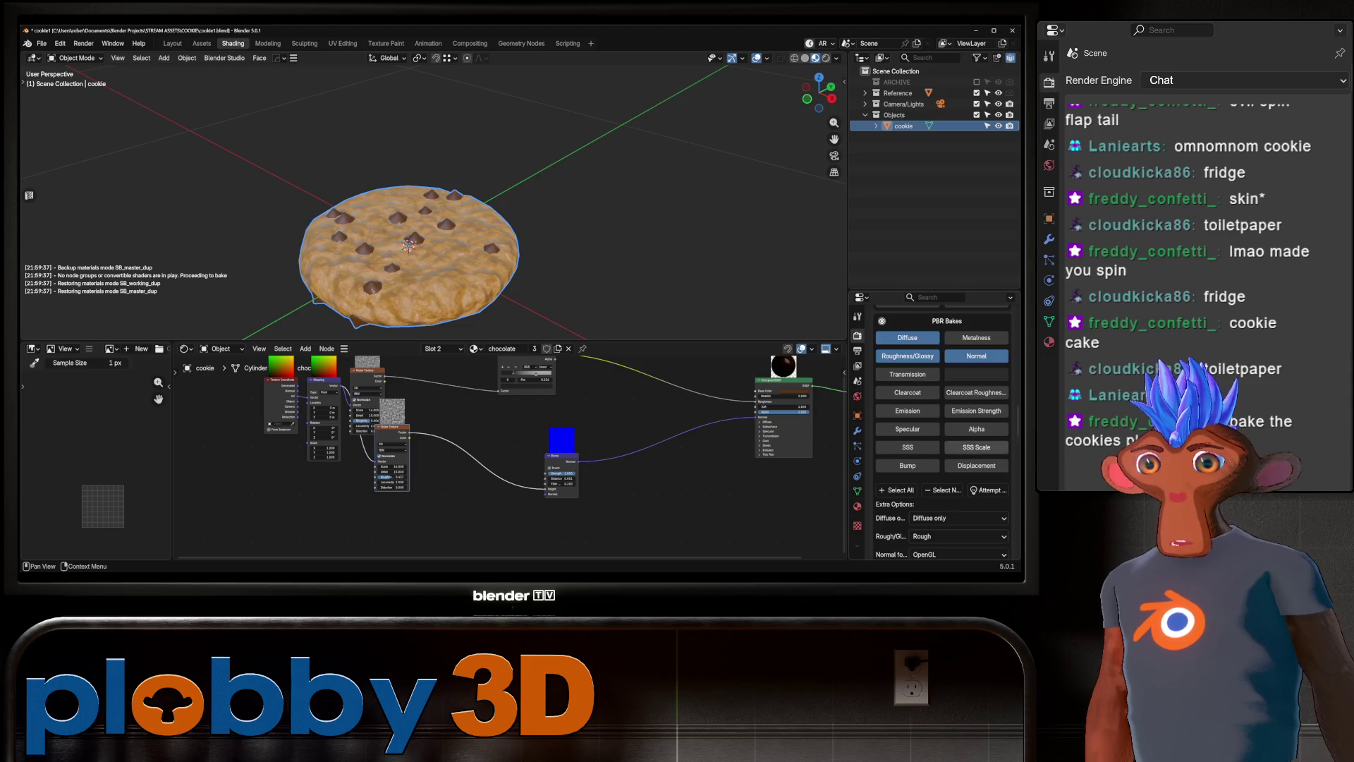
{"action": "scroll", "coordinate": [941, 423], "scroll_direction": "down", "scroll_amount": 7}
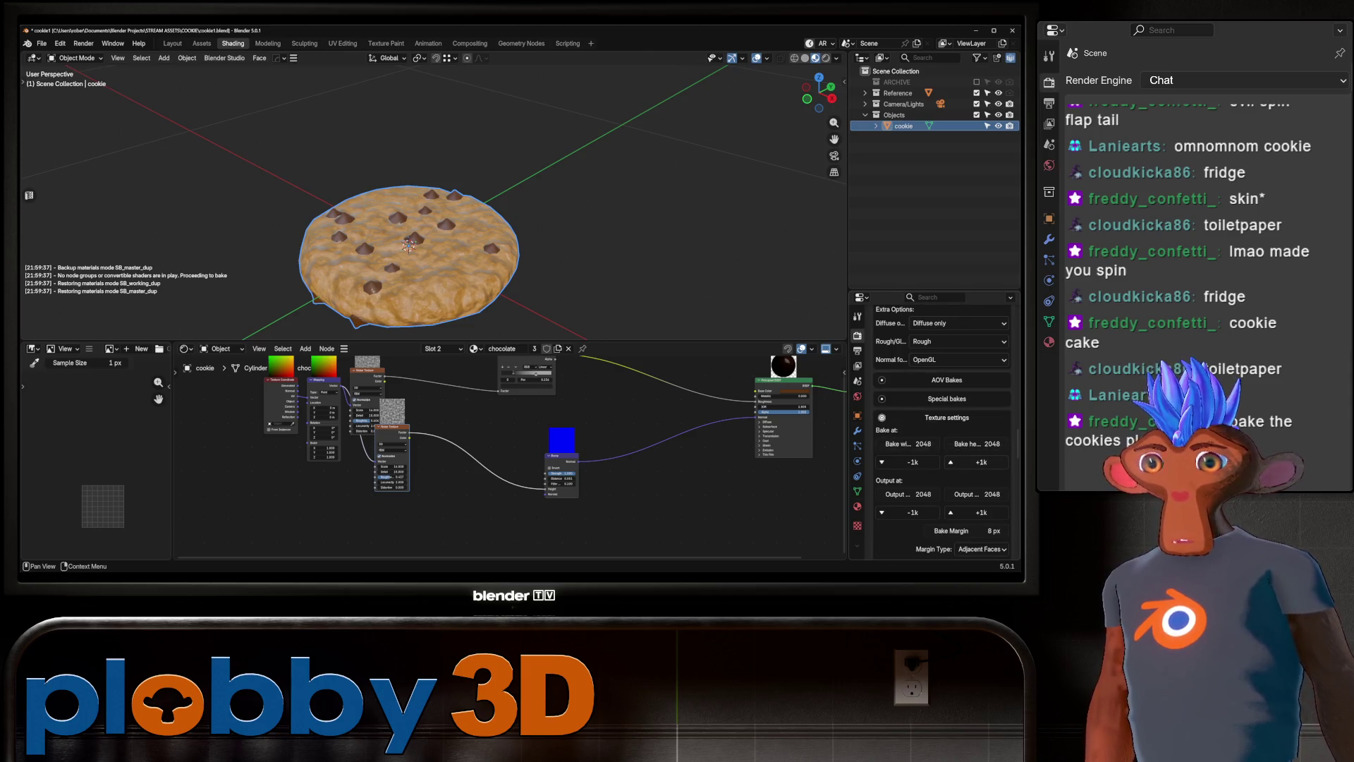
{"action": "middle_click_drag", "start_coordinate": [494, 212], "coordinate": [522, 275]}
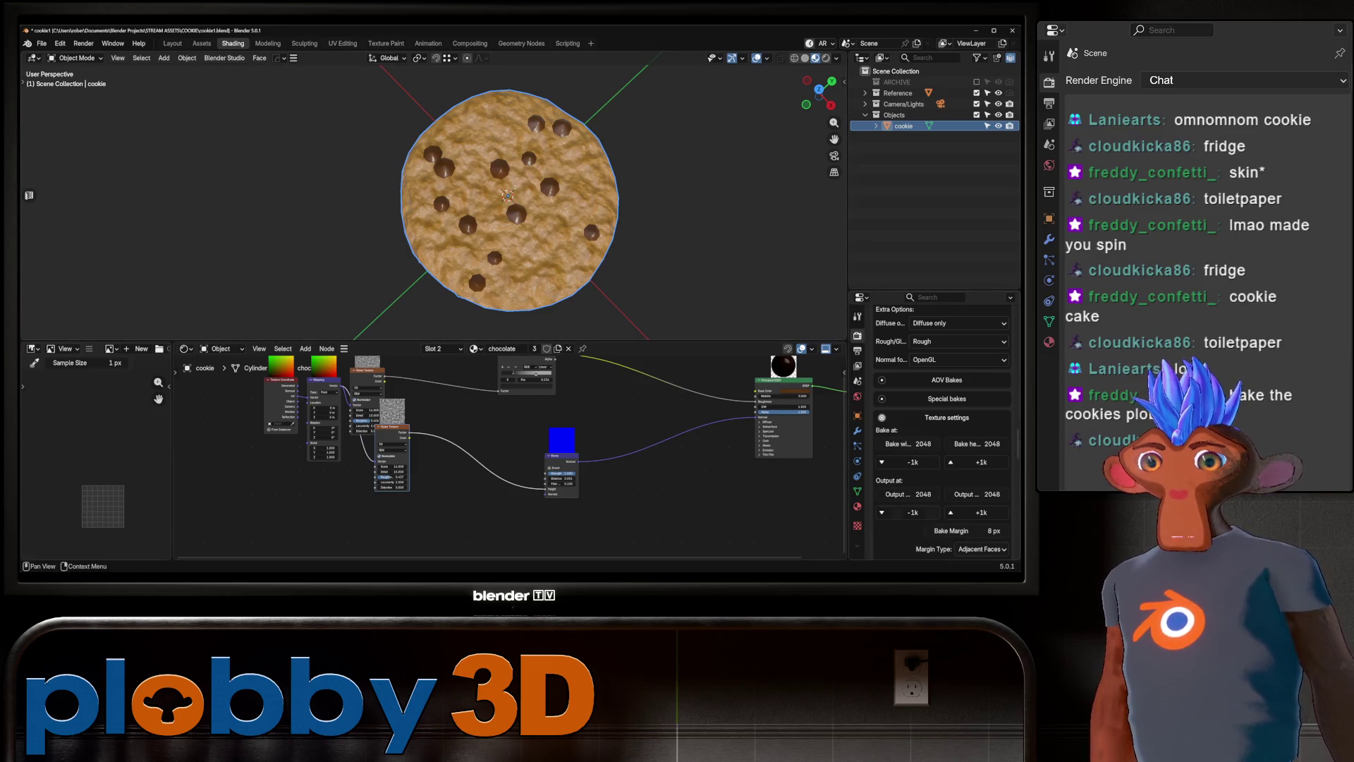
{"action": "scroll", "coordinate": [959, 465], "scroll_direction": "down", "scroll_amount": 2}
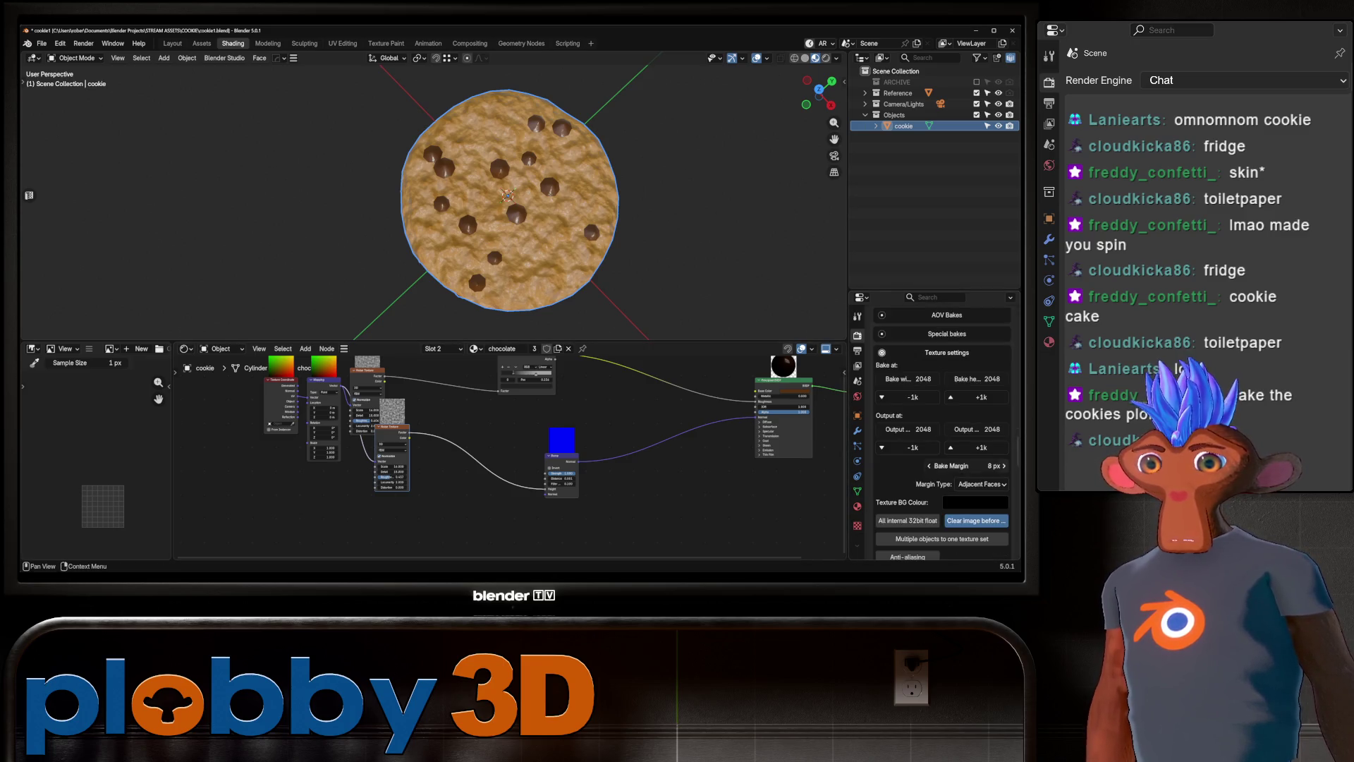
Select the whole cookie mesh and pack its UVs with UVPackmaster in UV Editing.
{"action": "key", "text": "Tab"}
{"action": "key", "text": "a"}
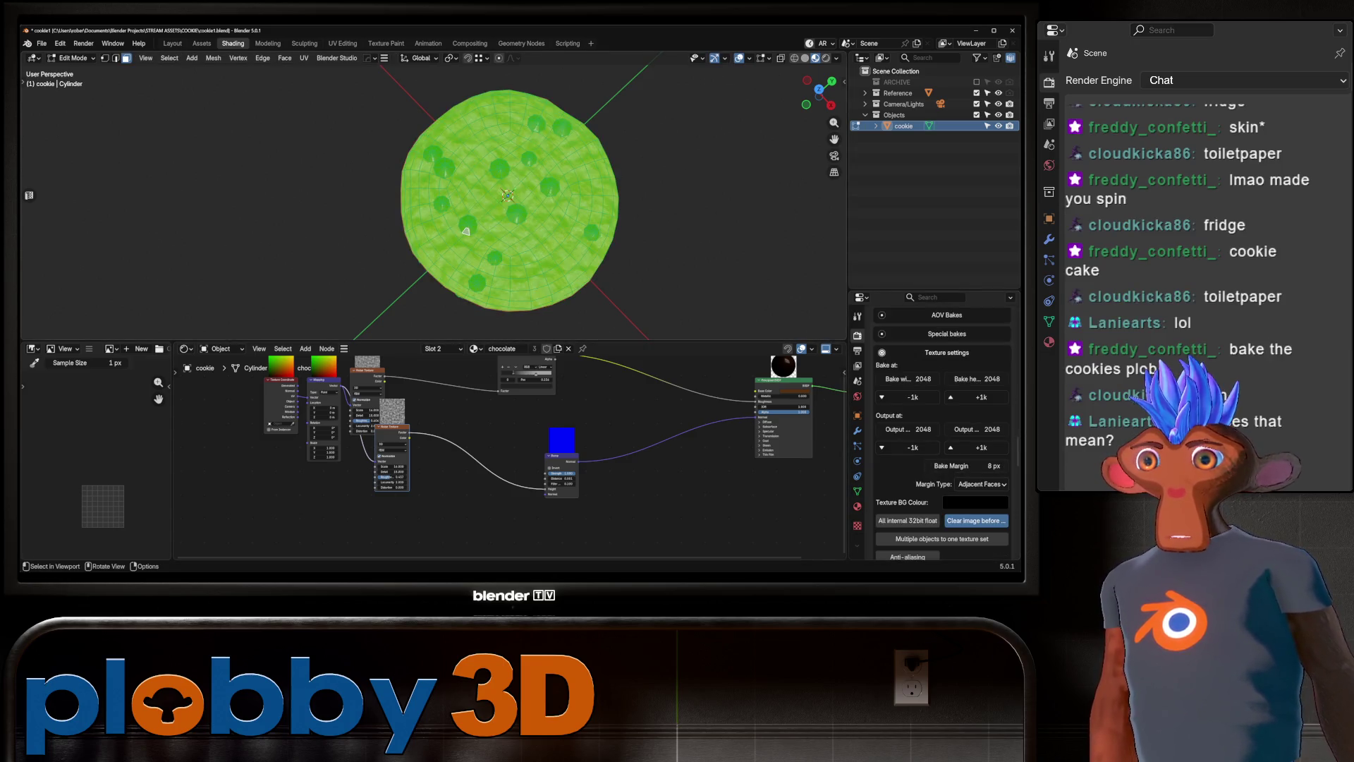
{"action": "left_click", "coordinate": [342, 43]}
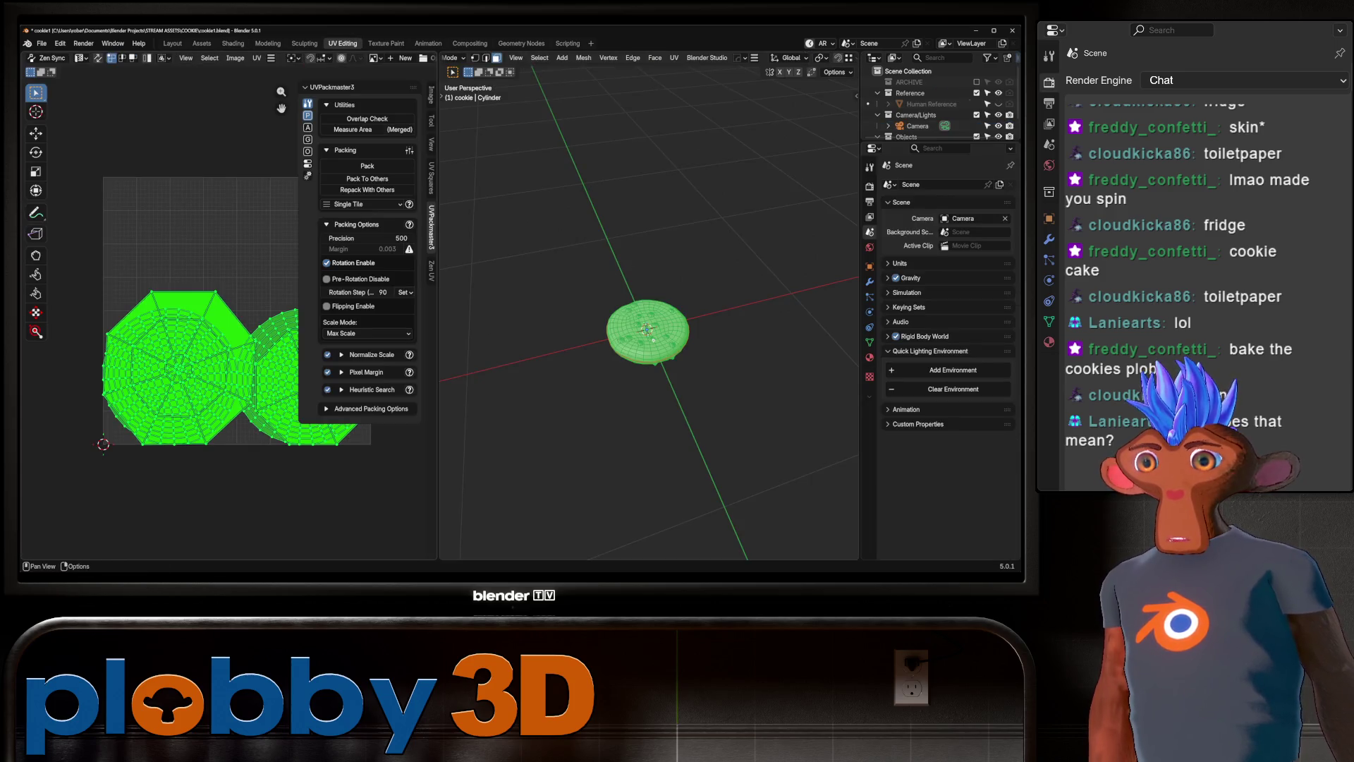
{"action": "left_click", "coordinate": [366, 166]}
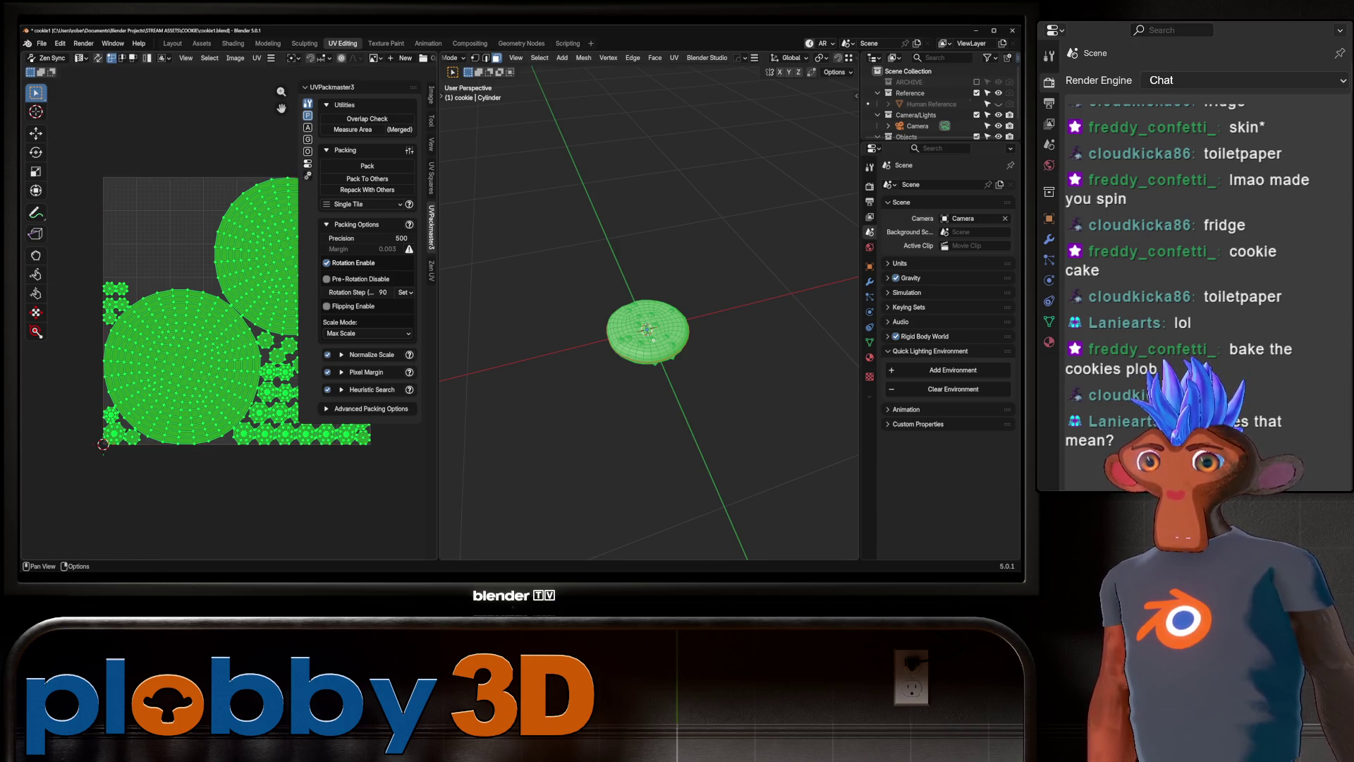
{"action": "key", "text": "Tab"}
Preview the cookie in Material Preview, then return to the Shading workspace.
{"action": "scroll", "coordinate": [649, 323], "scroll_direction": "up", "scroll_amount": 10}
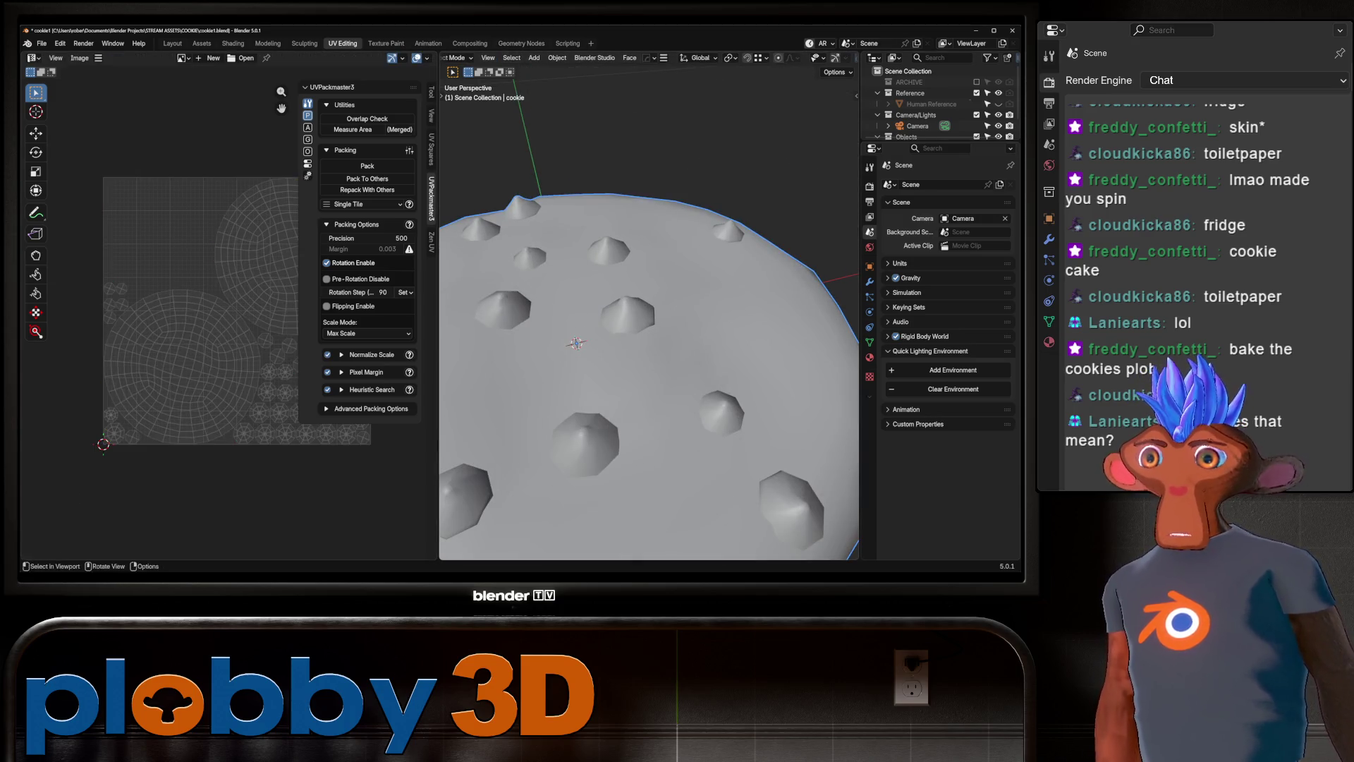
{"action": "scroll", "coordinate": [649, 58], "scroll_direction": "down", "scroll_amount": 3}
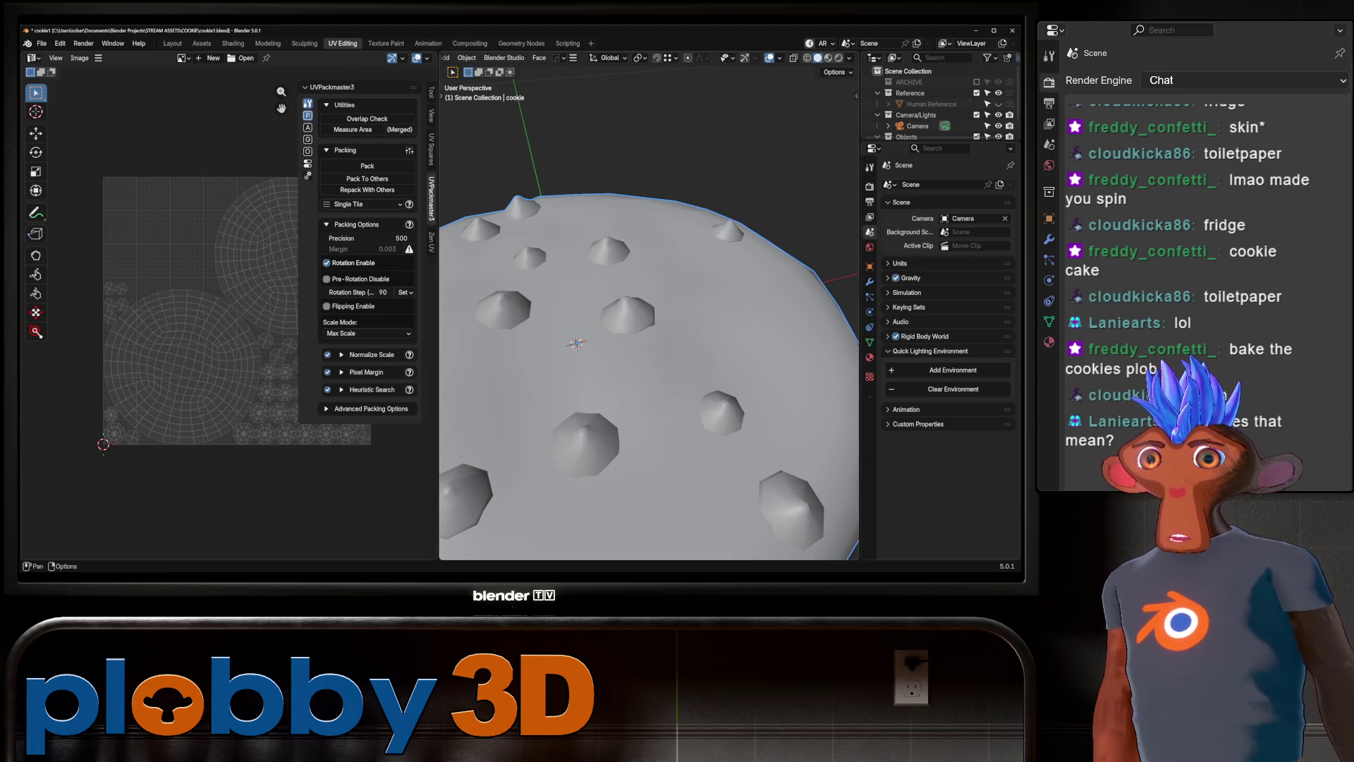
{"action": "left_click", "coordinate": [829, 58]}
{"action": "scroll", "coordinate": [649, 323], "scroll_direction": "down", "scroll_amount": 5}
{"action": "mouse_move", "coordinate": [649, 323]}
{"action": "middle_mouse_down"}
{"action": "mouse_move", "coordinate": [649, 381]}
{"action": "mouse_move", "coordinate": [649, 282]}
{"action": "middle_mouse_up"}
{"action": "scroll", "coordinate": [649, 283], "scroll_direction": "up", "scroll_amount": 2}
{"action": "left_click", "coordinate": [233, 43]}
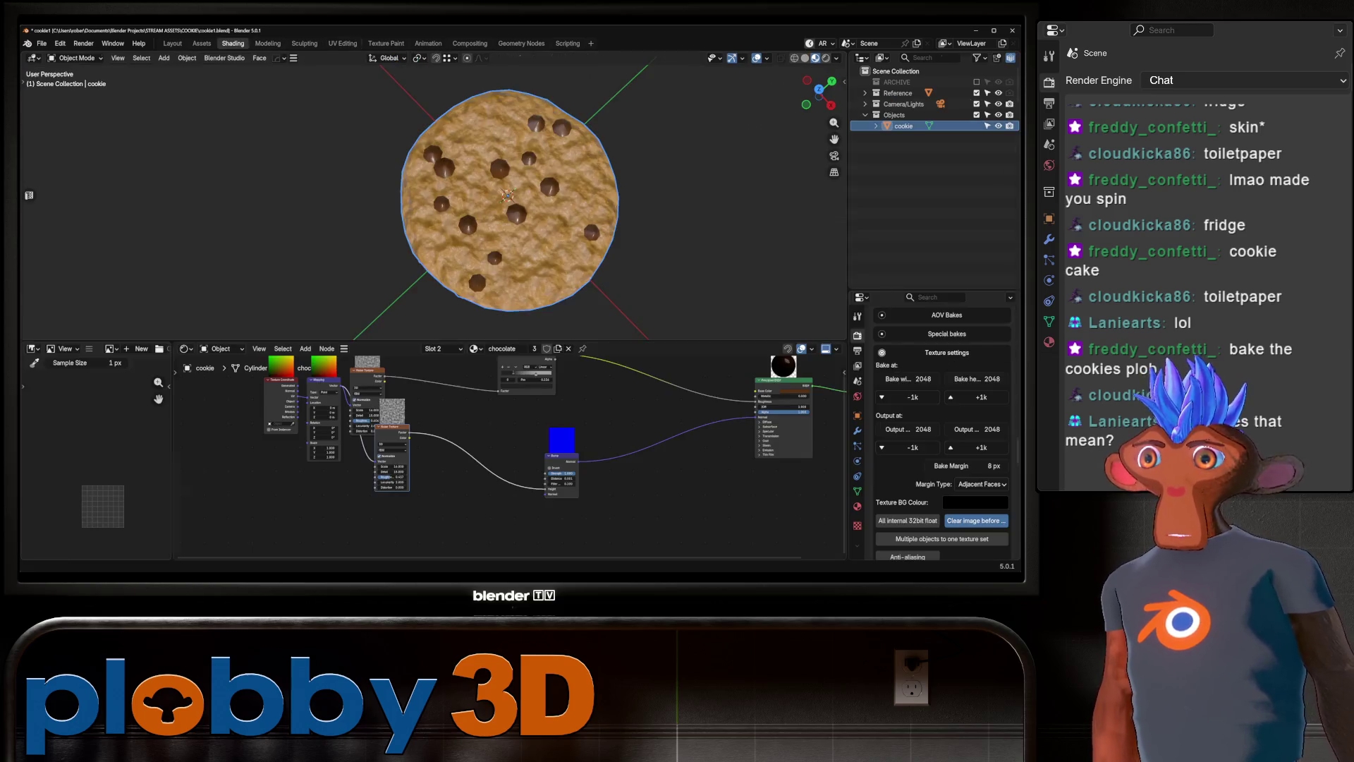
Add a Value node to the chocolate material and raise its value toward white.
{"action": "middle_click_drag", "start_coordinate": [526, 158], "coordinate": [526, 85]}
{"action": "scroll", "coordinate": [526, 85], "scroll_direction": "up", "scroll_amount": 2}
{"action": "middle_click_drag", "start_coordinate": [508, 451], "coordinate": [474, 498]}
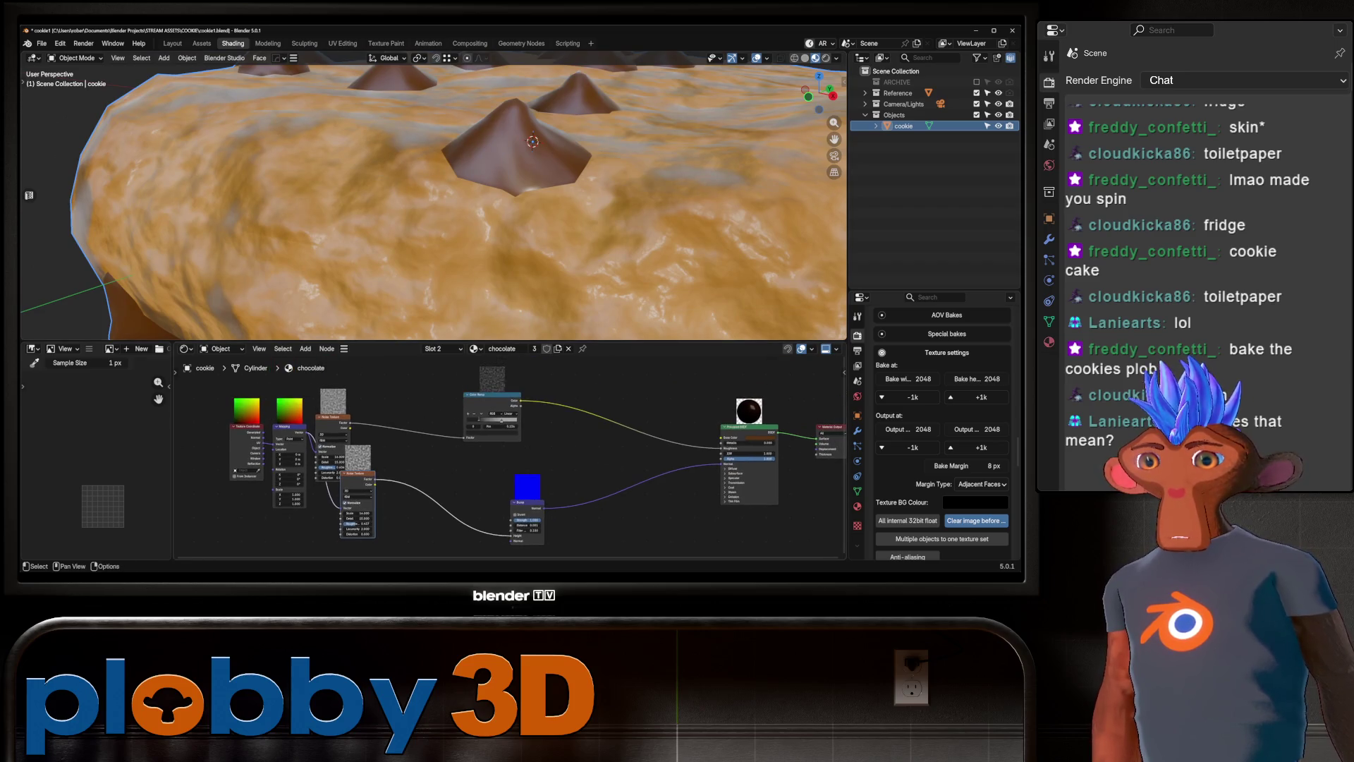
{"action": "scroll", "coordinate": [508, 459], "scroll_direction": "up", "scroll_amount": 2}
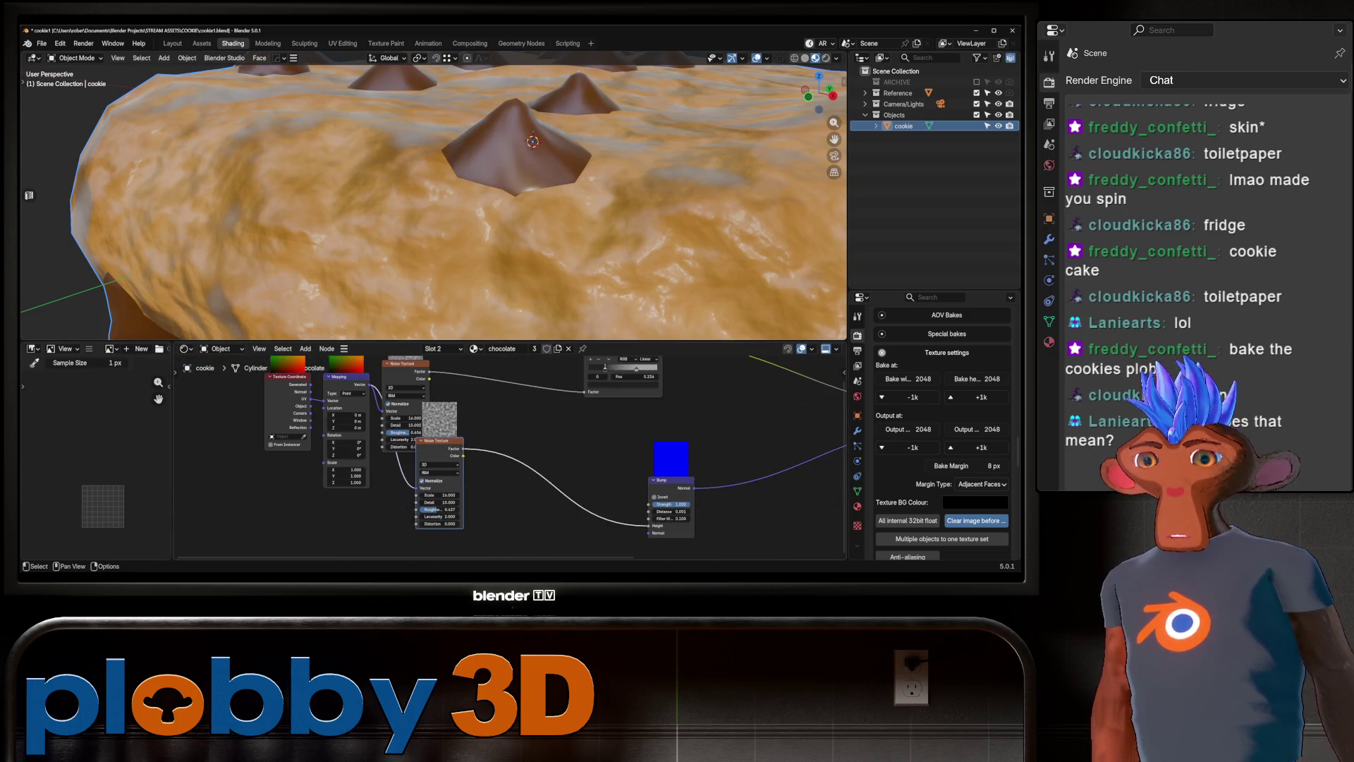
{"action": "key", "text": "ctrl+z"}
{"action": "key", "text": "ctrl+z"}
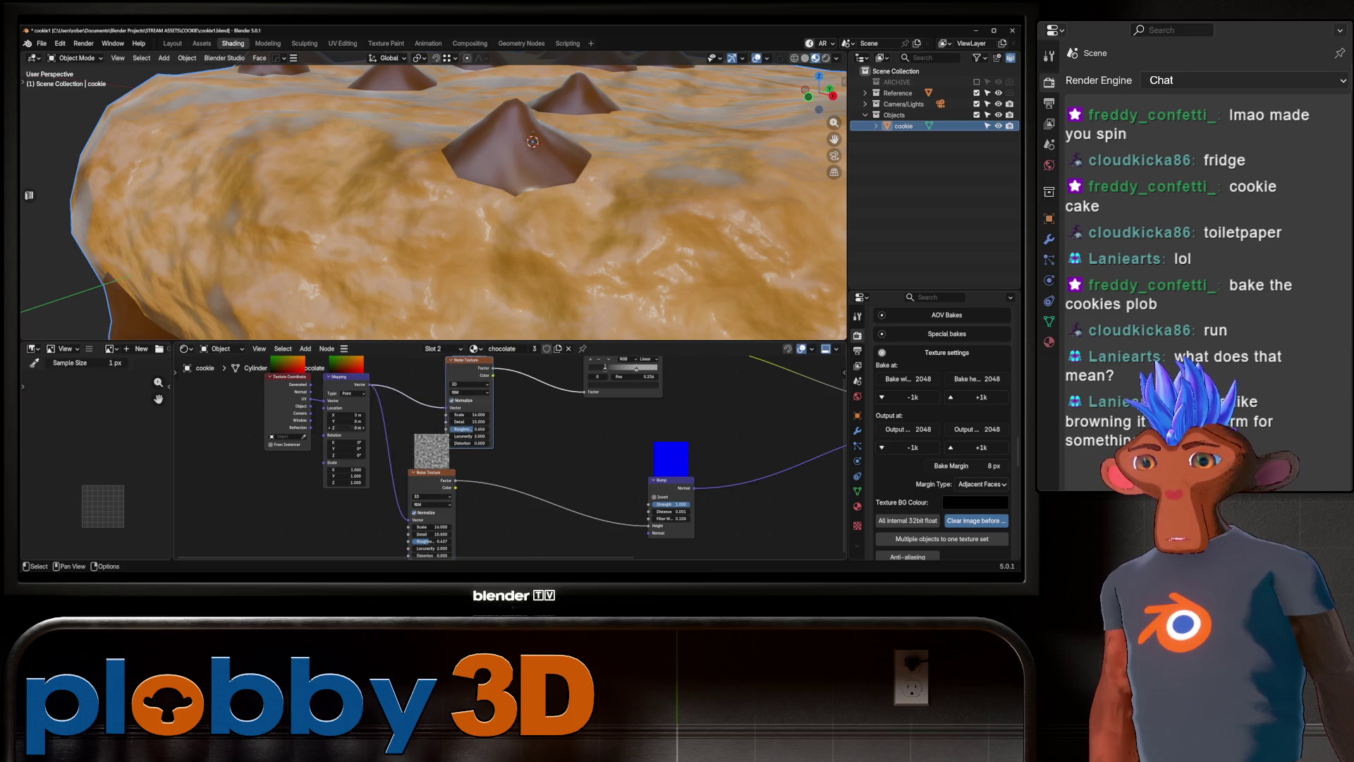
{"action": "scroll", "coordinate": [529, 367], "scroll_direction": "down", "scroll_amount": 2}
{"action": "key", "text": "shift+a"}
{"action": "type", "text": "value"}
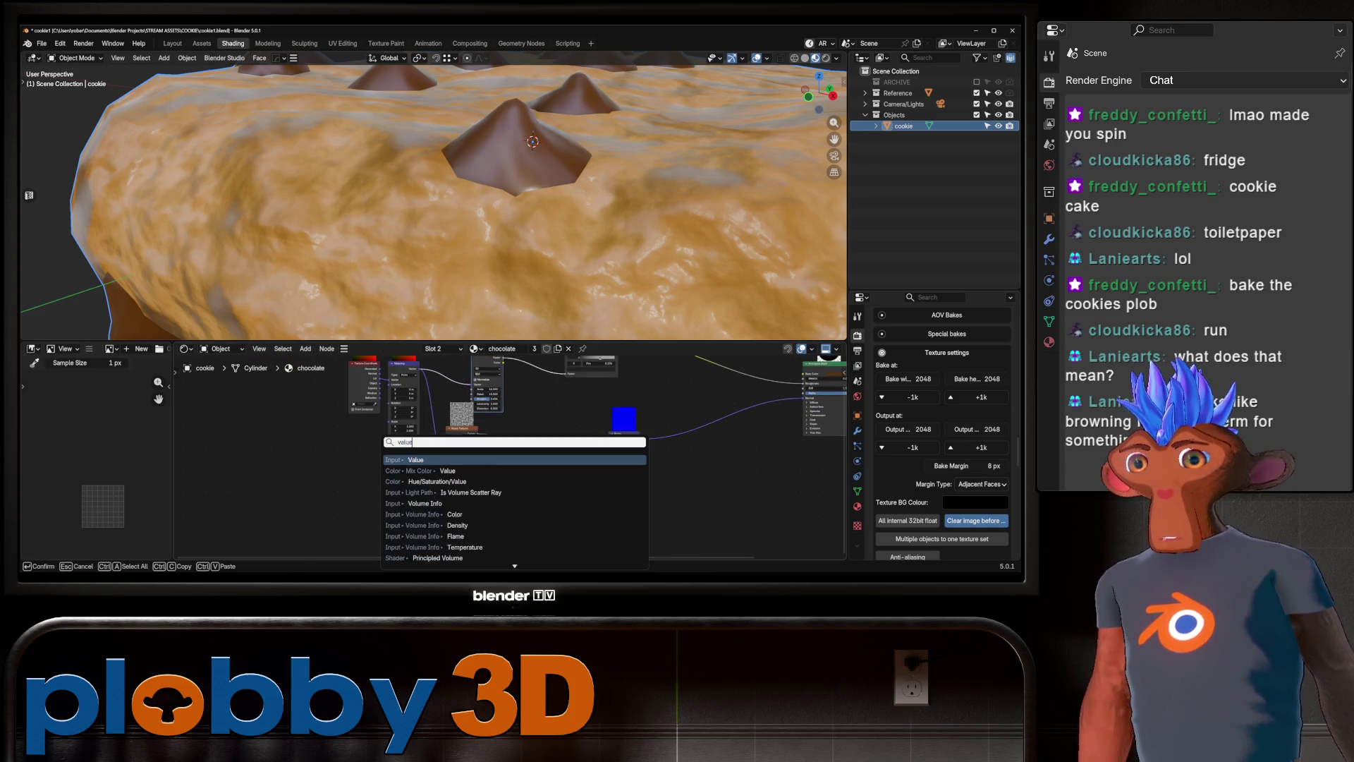
{"action": "key", "text": "Return"}
{"action": "key", "text": "Return"}
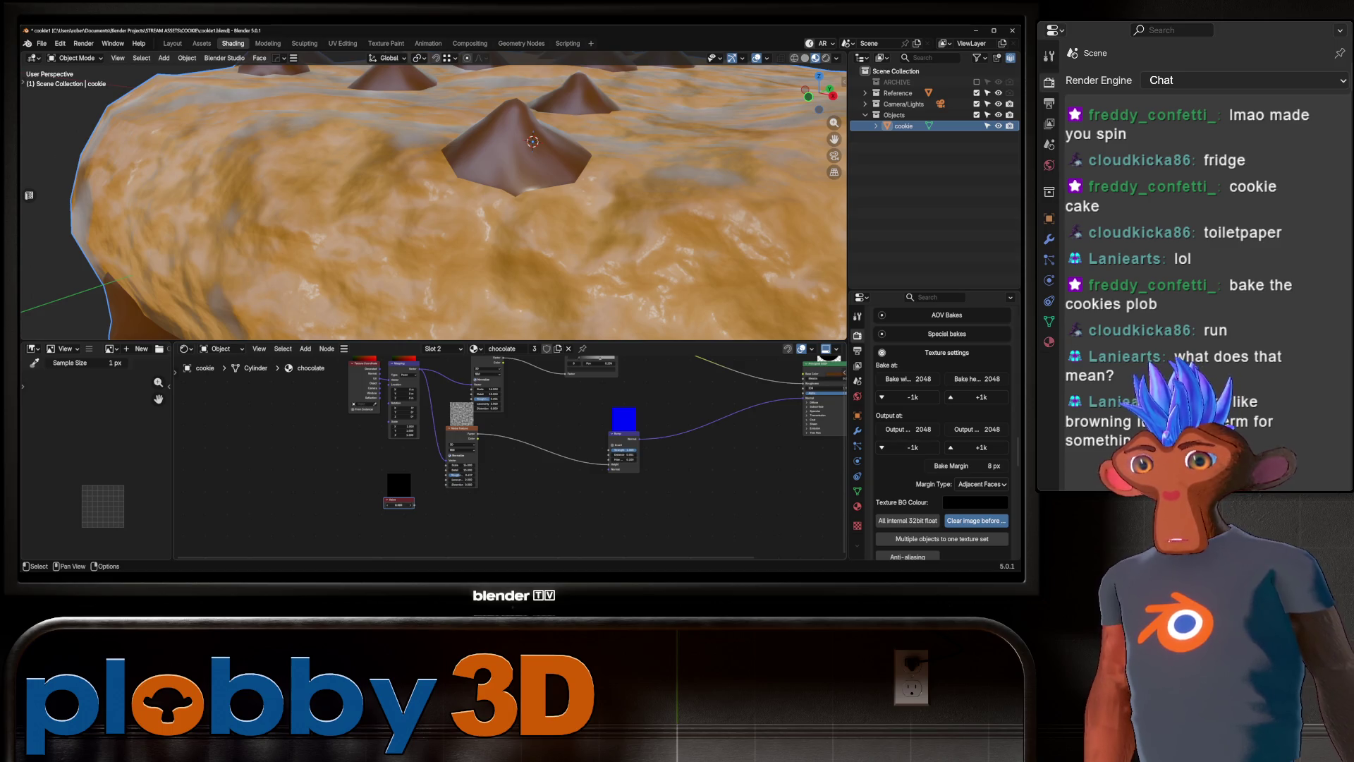
{"action": "mouse_move", "coordinate": [399, 504]}
{"action": "left_mouse_down"}
{"action": "mouse_move", "coordinate": [430, 504]}
{"action": "mouse_move", "coordinate": [447, 470]}
{"action": "left_mouse_up"}
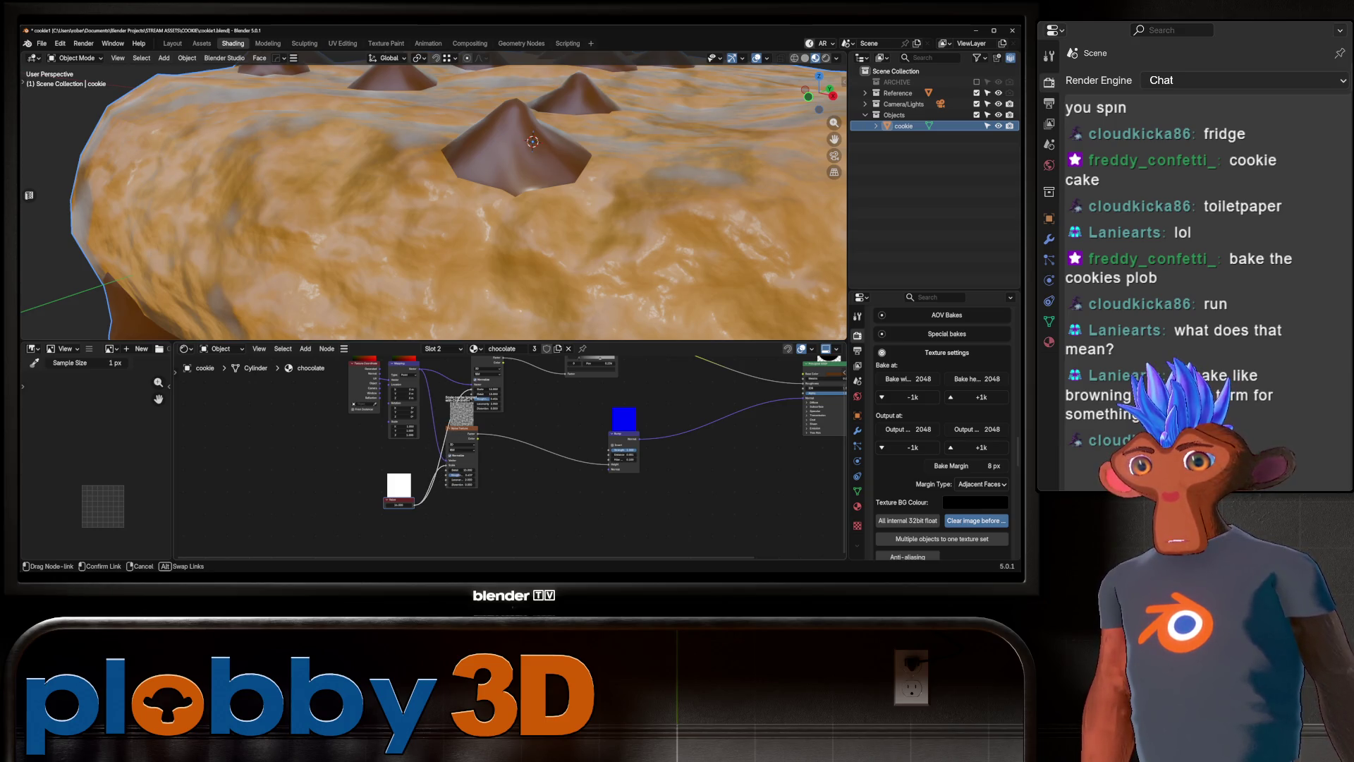
{"action": "left_click_drag", "start_coordinate": [400, 505], "coordinate": [413, 504]}
Inspect the cookie from several angles in the Layout workspace, then return to Shading.
{"action": "scroll", "coordinate": [434, 197], "scroll_direction": "down", "scroll_amount": 5}
{"action": "mouse_move", "coordinate": [434, 197]}
{"action": "middle_mouse_down"}
{"action": "mouse_move", "coordinate": [441, 261]}
{"action": "mouse_move", "coordinate": [469, 187]}
{"action": "middle_mouse_up"}
{"action": "left_click", "coordinate": [172, 44]}
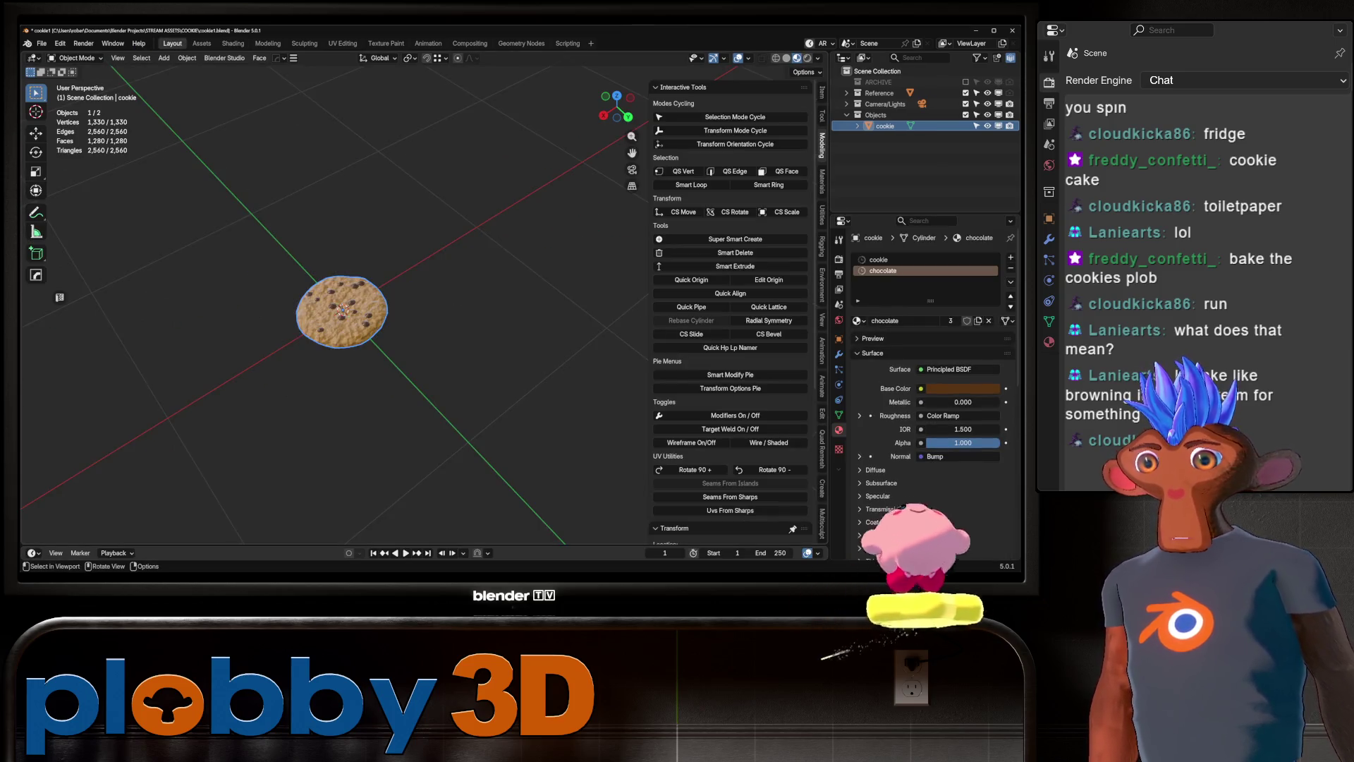
{"action": "middle_click_drag", "start_coordinate": [424, 317], "coordinate": [437, 254]}
{"action": "middle_click_drag", "start_coordinate": [364, 356], "coordinate": [409, 324], "text": "shift"}
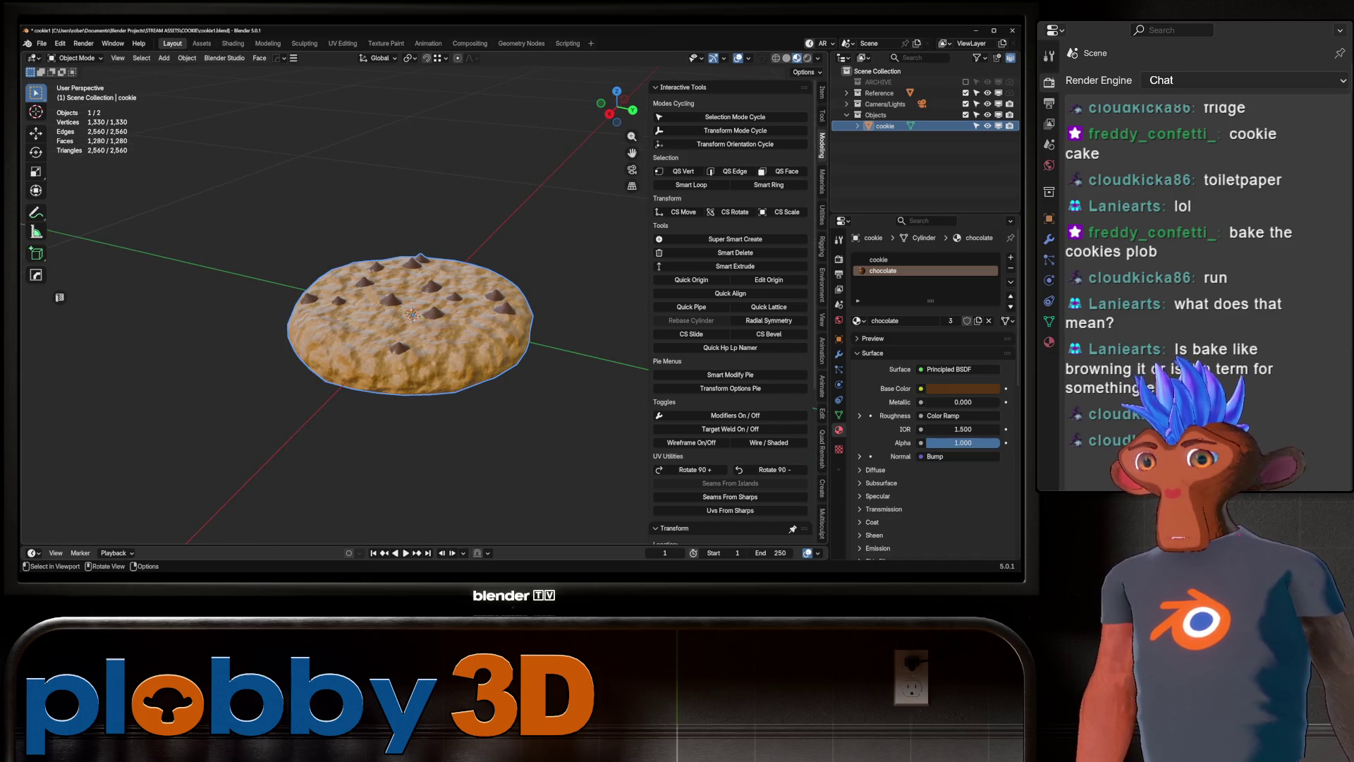
{"action": "scroll", "coordinate": [387, 311], "scroll_direction": "up", "scroll_amount": 3}
{"action": "mouse_move", "coordinate": [423, 353]}
{"action": "middle_mouse_down"}
{"action": "mouse_move", "coordinate": [423, 290]}
{"action": "mouse_move", "coordinate": [423, 367]}
{"action": "mouse_move", "coordinate": [423, 296]}
{"action": "mouse_move", "coordinate": [424, 324]}
{"action": "mouse_move", "coordinate": [438, 303]}
{"action": "middle_mouse_up"}
{"action": "key", "text": "Tab"}
{"action": "key", "text": "Tab"}
{"action": "left_click", "coordinate": [233, 43]}
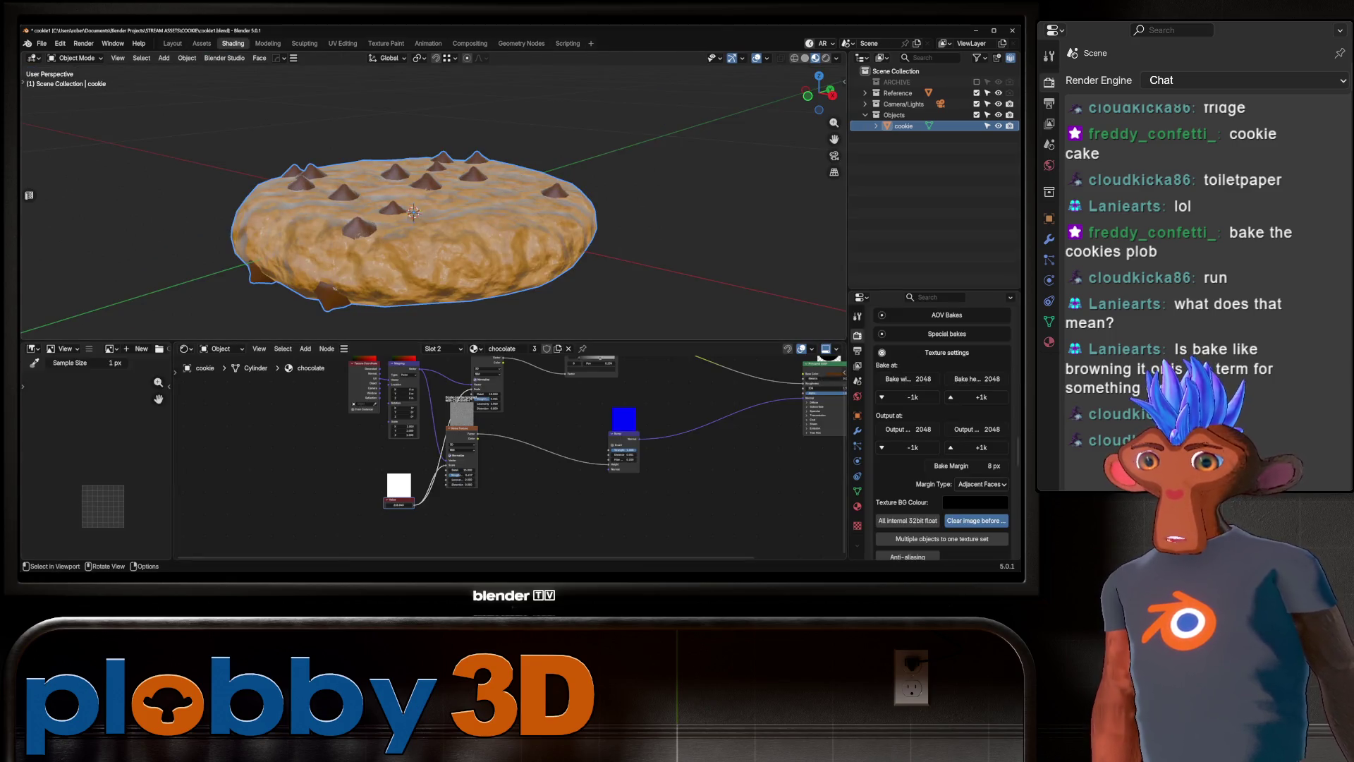
Lower the Noise Texture roughness from 0.606 to 0.437.
{"action": "key", "text": "Home"}
{"action": "scroll", "coordinate": [434, 212], "scroll_direction": "down", "scroll_amount": 3}
{"action": "scroll", "coordinate": [434, 225], "scroll_direction": "up", "scroll_amount": 1}
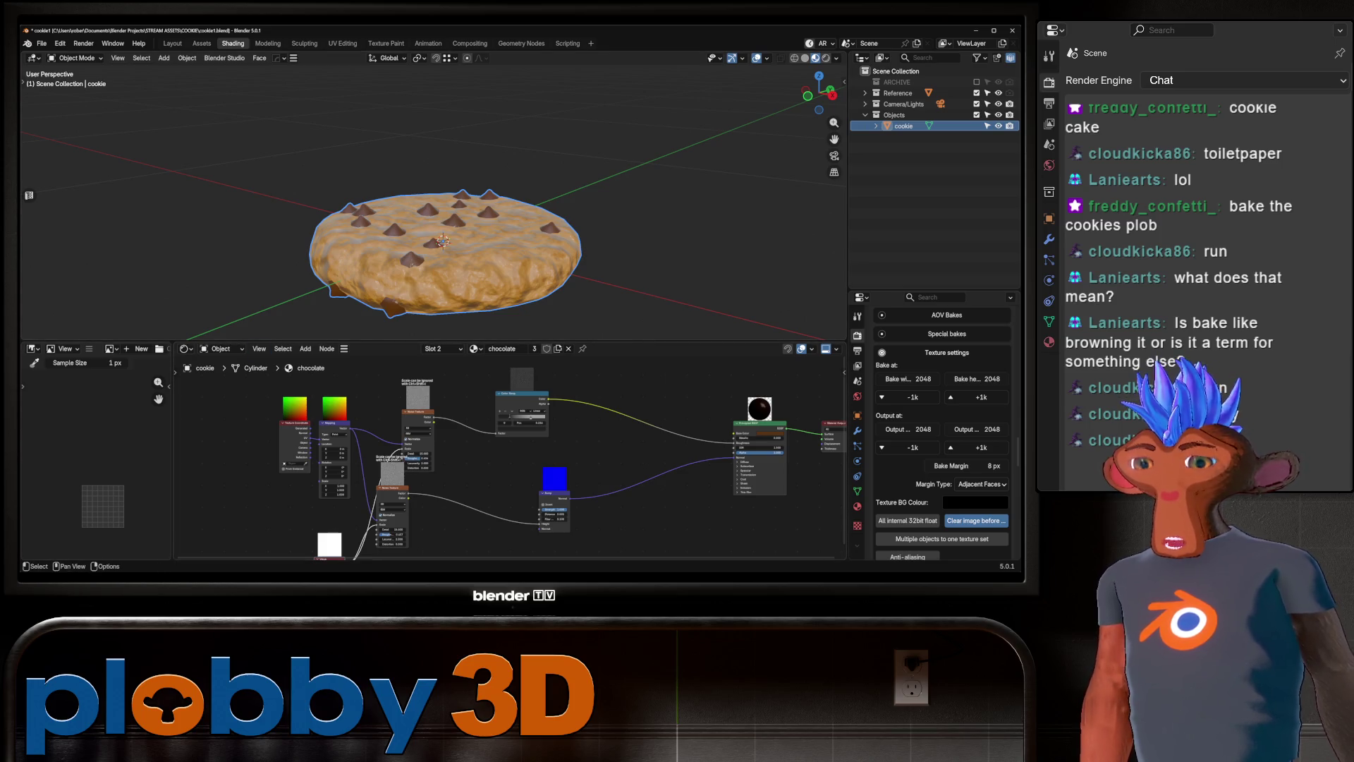
{"action": "scroll", "coordinate": [294, 522], "scroll_direction": "down", "scroll_amount": 2}
{"action": "scroll", "coordinate": [399, 452], "scroll_direction": "up", "scroll_amount": 7}
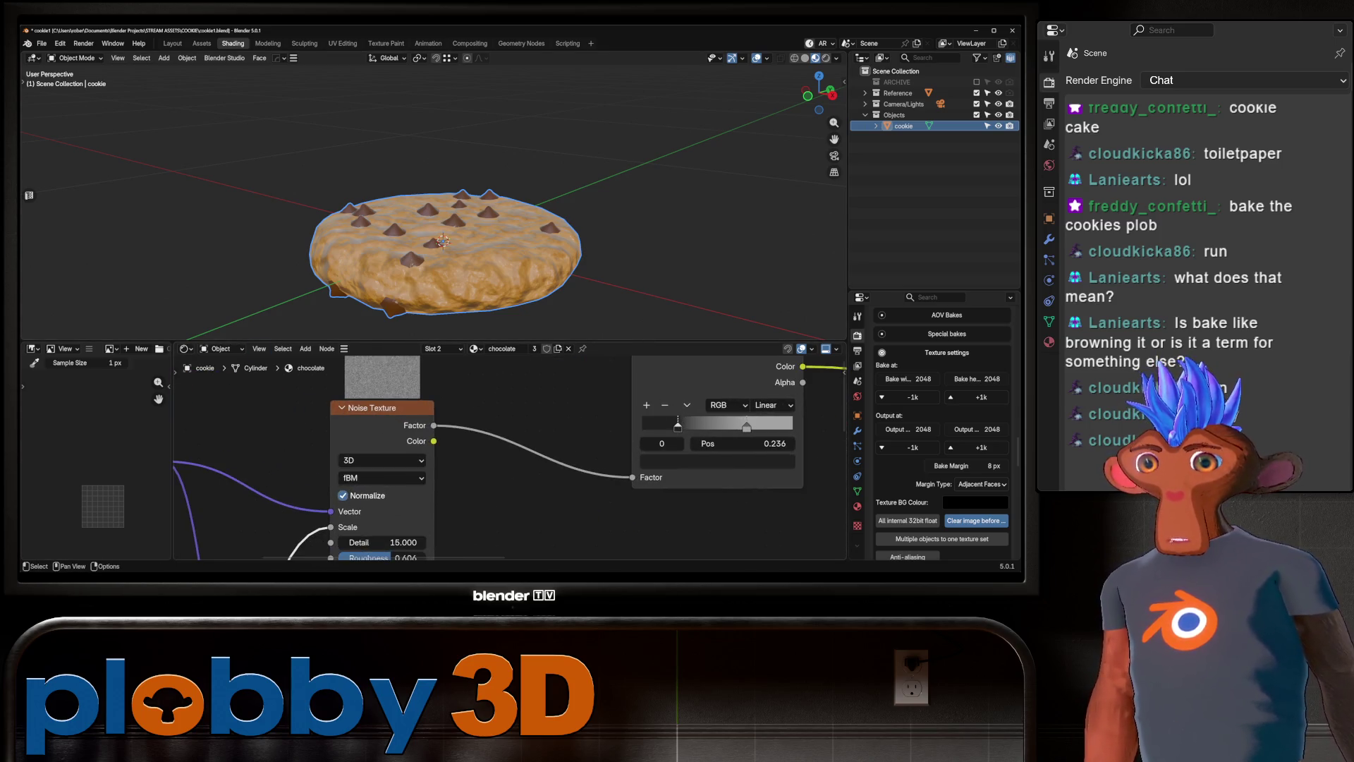
{"action": "scroll", "coordinate": [385, 509], "scroll_direction": "down", "scroll_amount": 2}
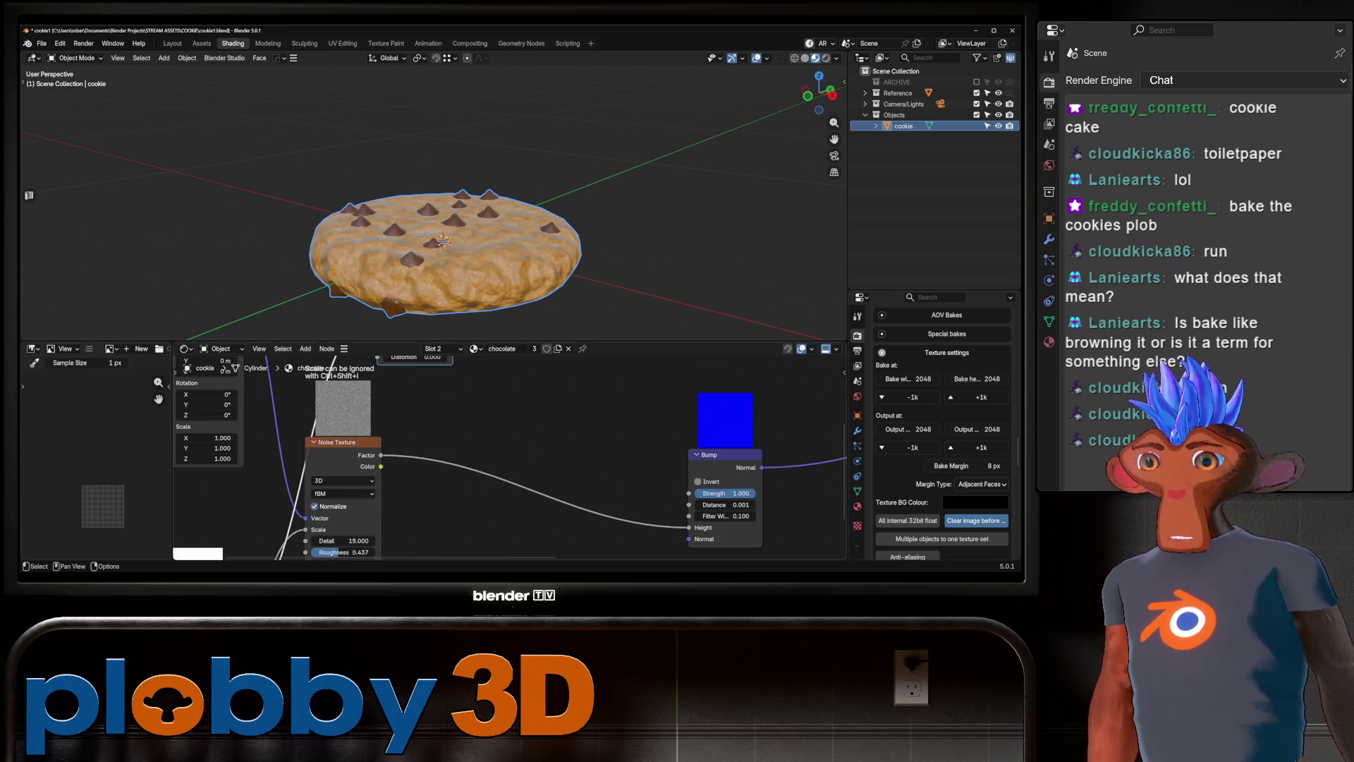
{"action": "left_click_drag", "start_coordinate": [353, 530], "coordinate": [341, 529]}
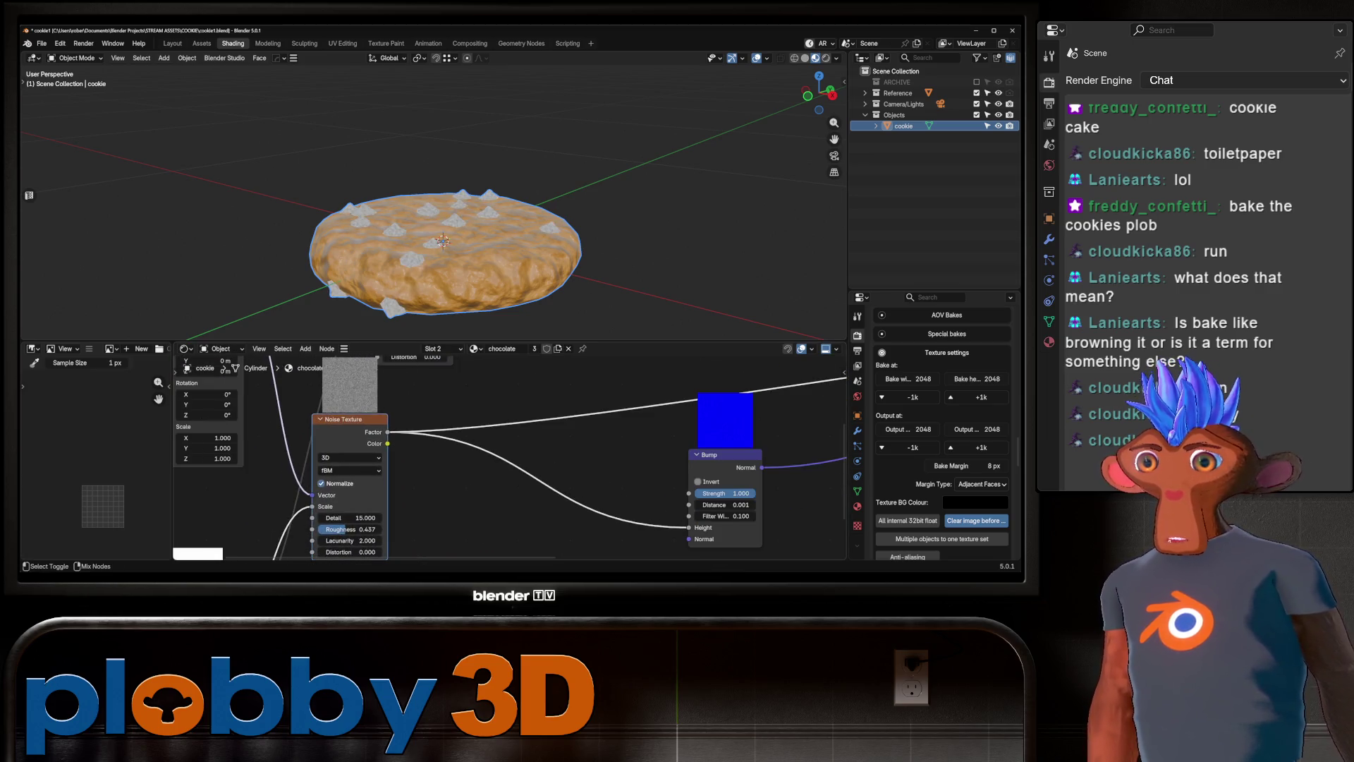
{"action": "key", "text": "Tab"}
{"action": "key", "text": "Tab"}
{"action": "scroll", "coordinate": [493, 459], "scroll_direction": "down", "scroll_amount": 4}
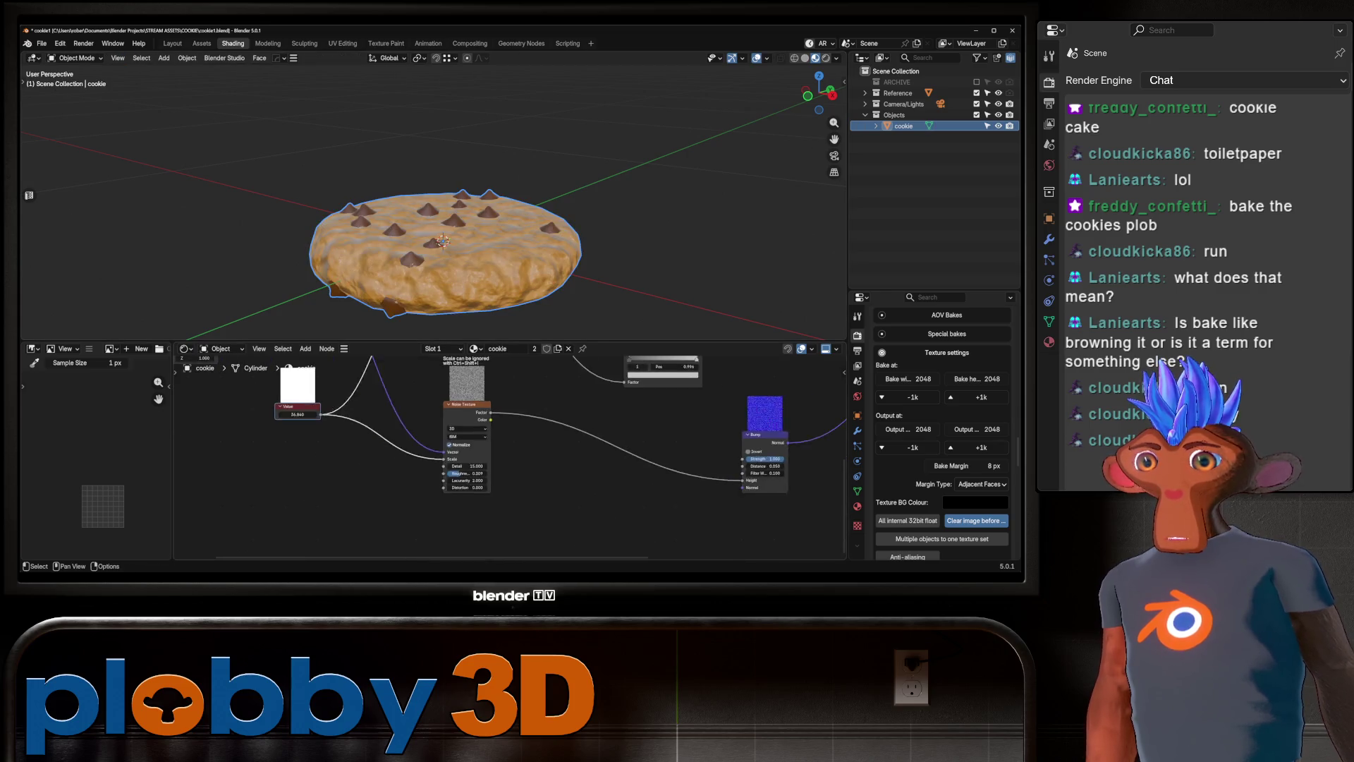
{"action": "middle_click_drag", "start_coordinate": [493, 458], "coordinate": [557, 400]}
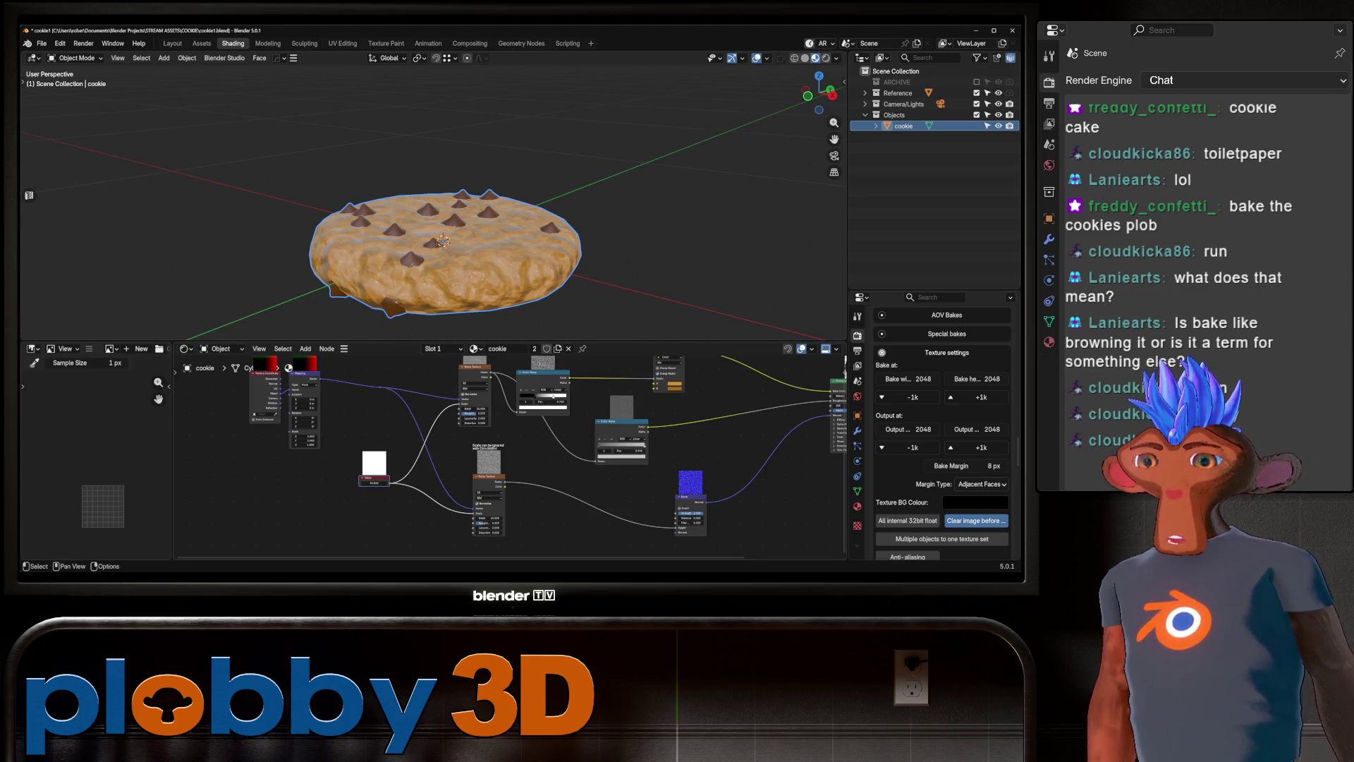
{"action": "scroll", "coordinate": [508, 451], "scroll_direction": "up", "scroll_amount": 2}
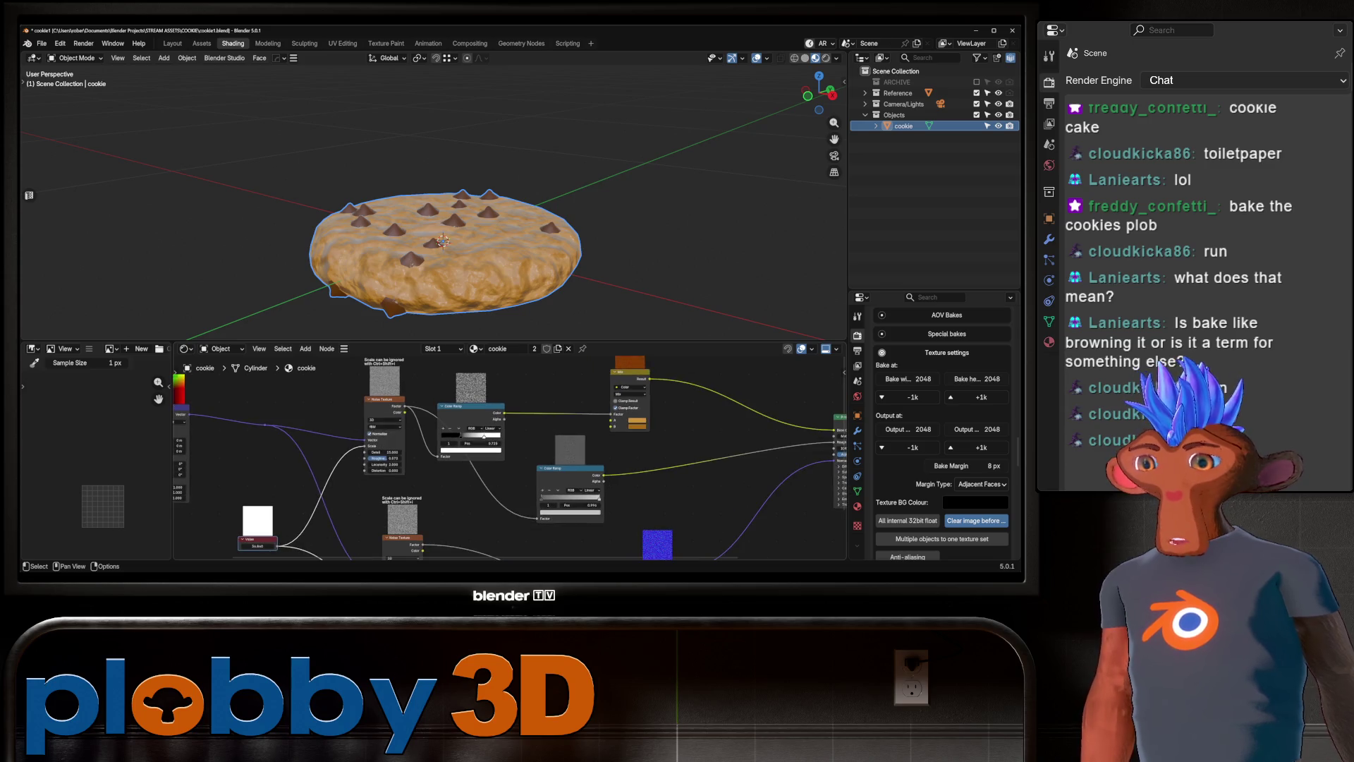
{"action": "left_click", "coordinate": [385, 423], "text": "ctrl+shift"}
{"action": "mouse_move", "coordinate": [494, 459]}
{"action": "middle_mouse_down"}
{"action": "mouse_move", "coordinate": [514, 436]}
{"action": "mouse_move", "coordinate": [453, 509]}
{"action": "middle_mouse_up"}
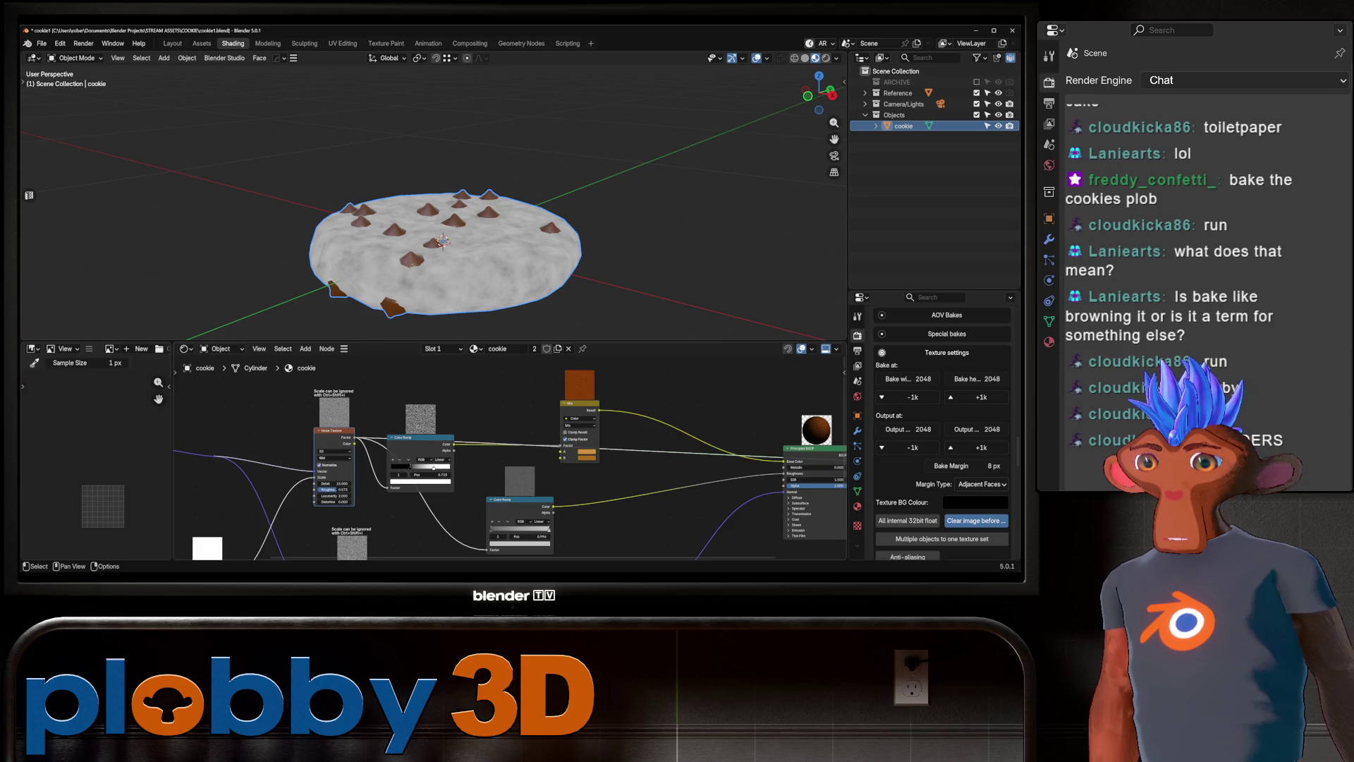
{"action": "left_click", "coordinate": [421, 439], "text": "ctrl+shift"}
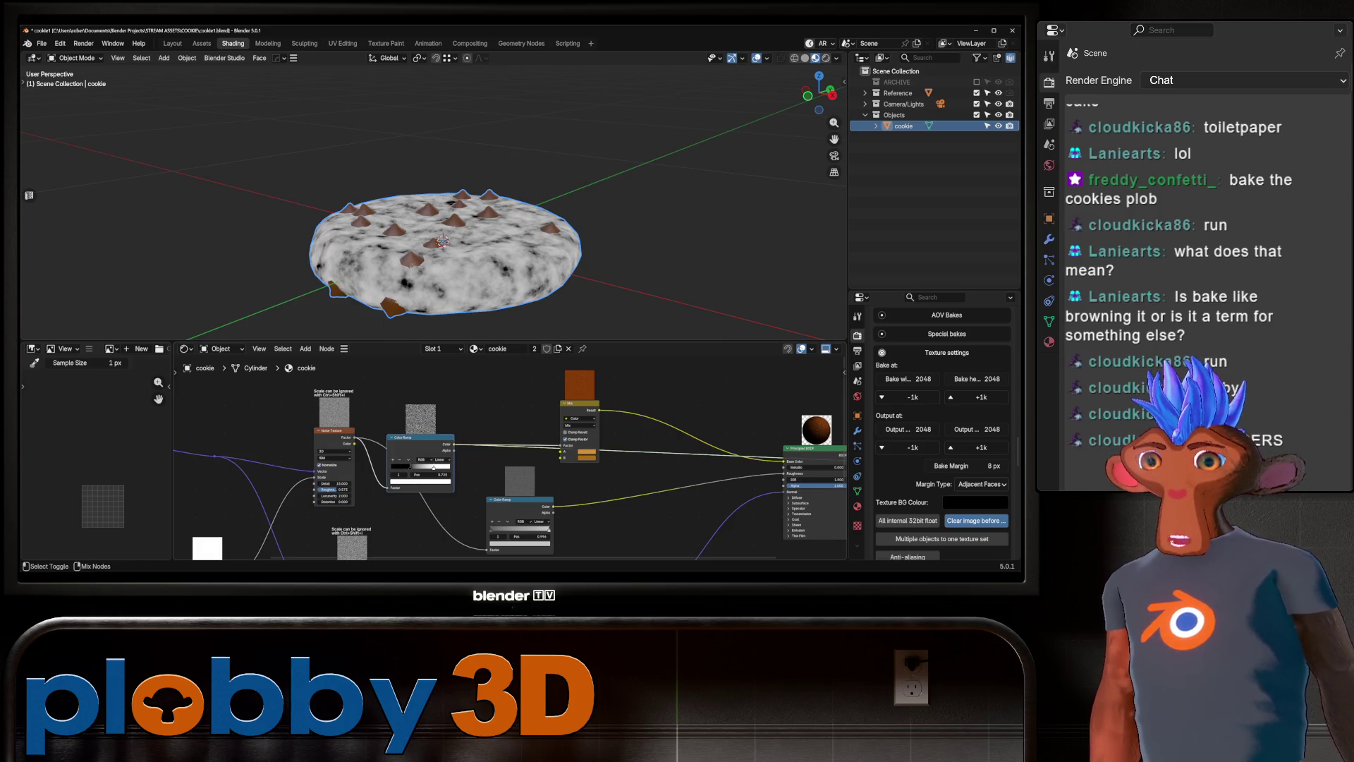
{"action": "left_click", "coordinate": [580, 423], "text": "ctrl+shift"}
{"action": "mouse_move", "coordinate": [494, 212]}
{"action": "middle_mouse_down"}
{"action": "mouse_move", "coordinate": [483, 268]}
{"action": "mouse_move", "coordinate": [452, 247]}
{"action": "mouse_move", "coordinate": [445, 219]}
{"action": "mouse_move", "coordinate": [448, 240]}
{"action": "mouse_move", "coordinate": [409, 215]}
{"action": "mouse_move", "coordinate": [430, 254]}
{"action": "middle_mouse_up"}
{"action": "left_click", "coordinate": [815, 486], "text": "ctrl+shift"}
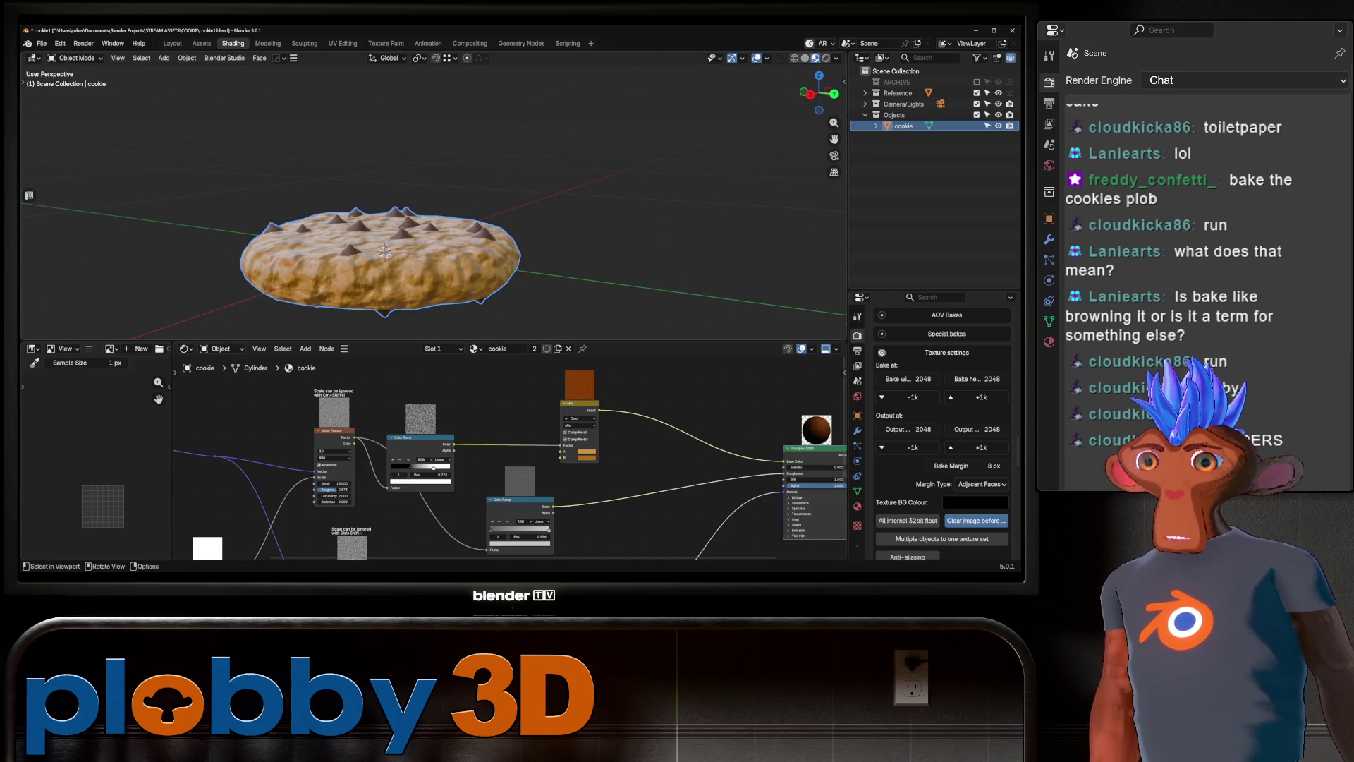
{"action": "scroll", "coordinate": [510, 458], "scroll_direction": "down", "scroll_amount": 5}
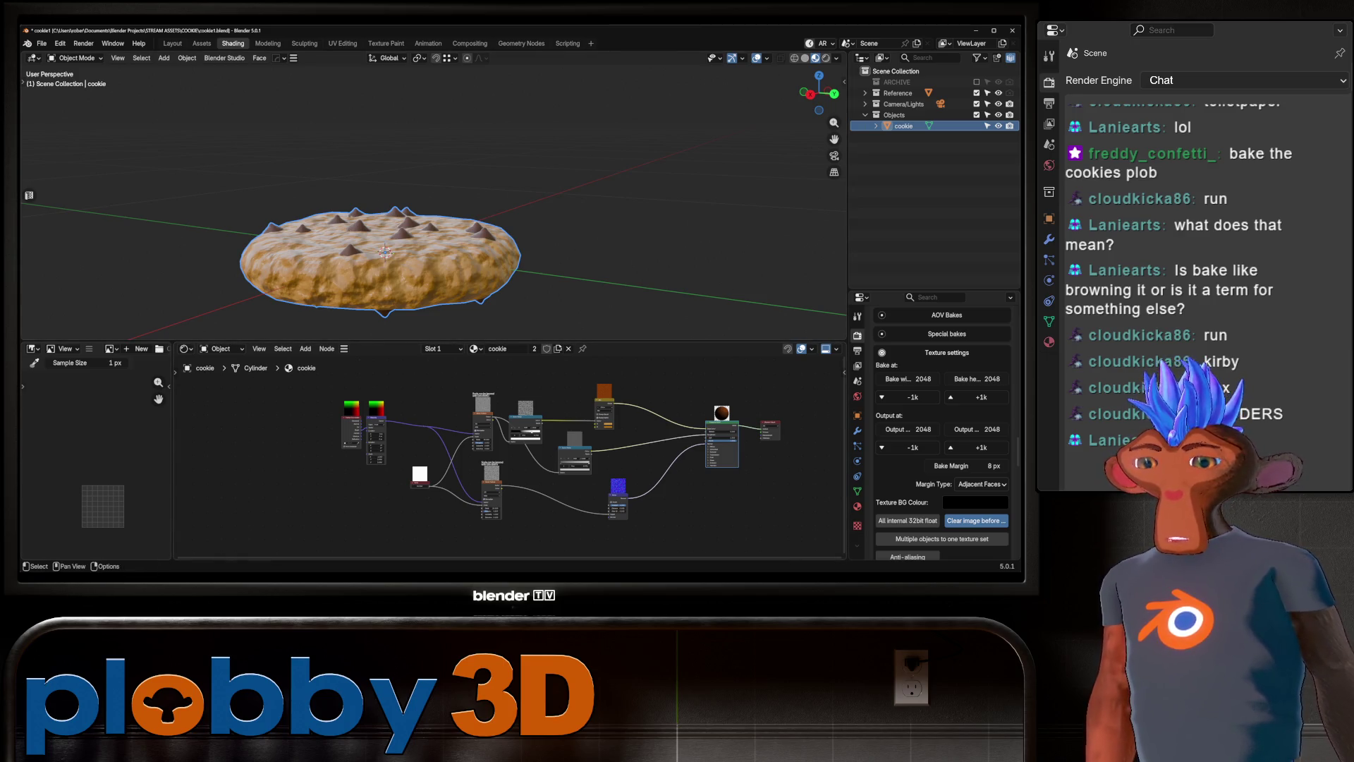
{"action": "mouse_move", "coordinate": [424, 268]}
{"action": "middle_mouse_down"}
{"action": "mouse_move", "coordinate": [399, 321]}
{"action": "mouse_move", "coordinate": [465, 321]}
{"action": "middle_mouse_up"}
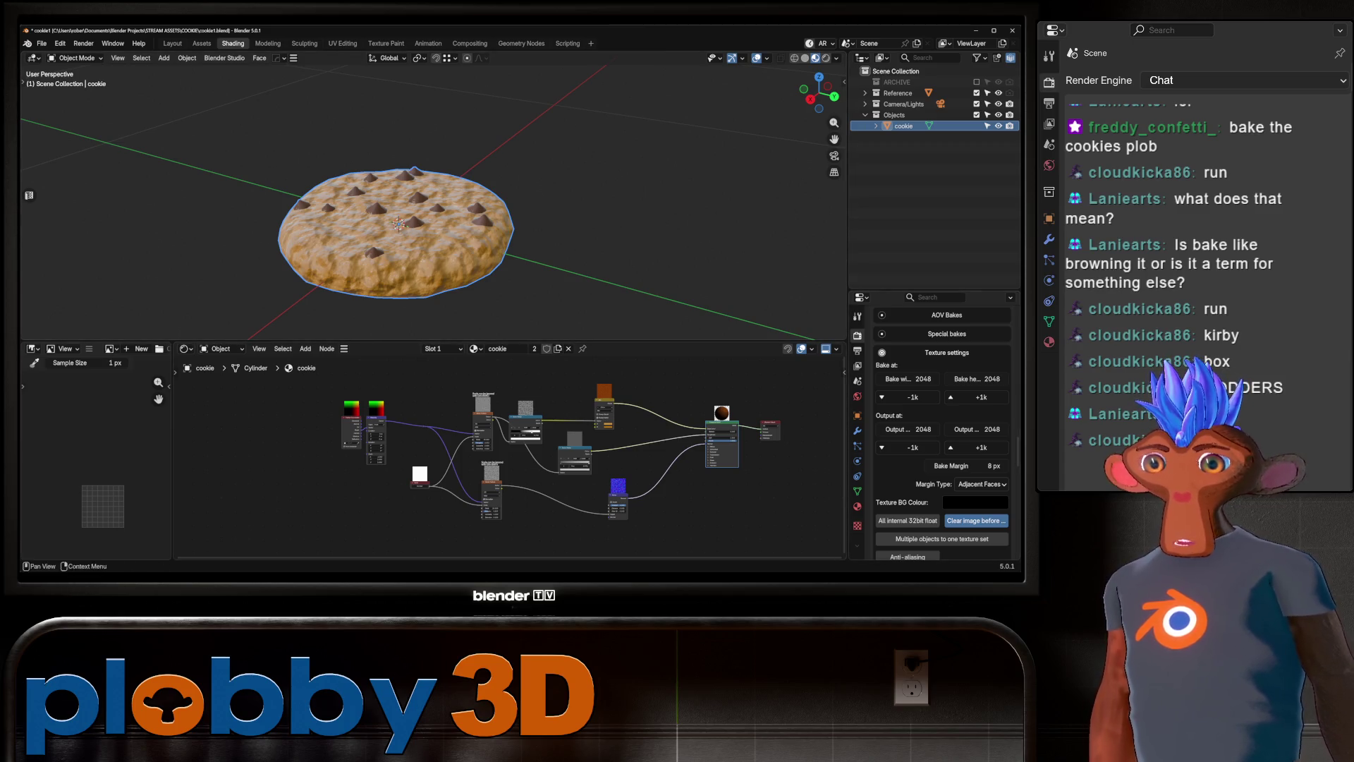
{"action": "scroll", "coordinate": [943, 437], "scroll_direction": "down", "scroll_amount": 5}
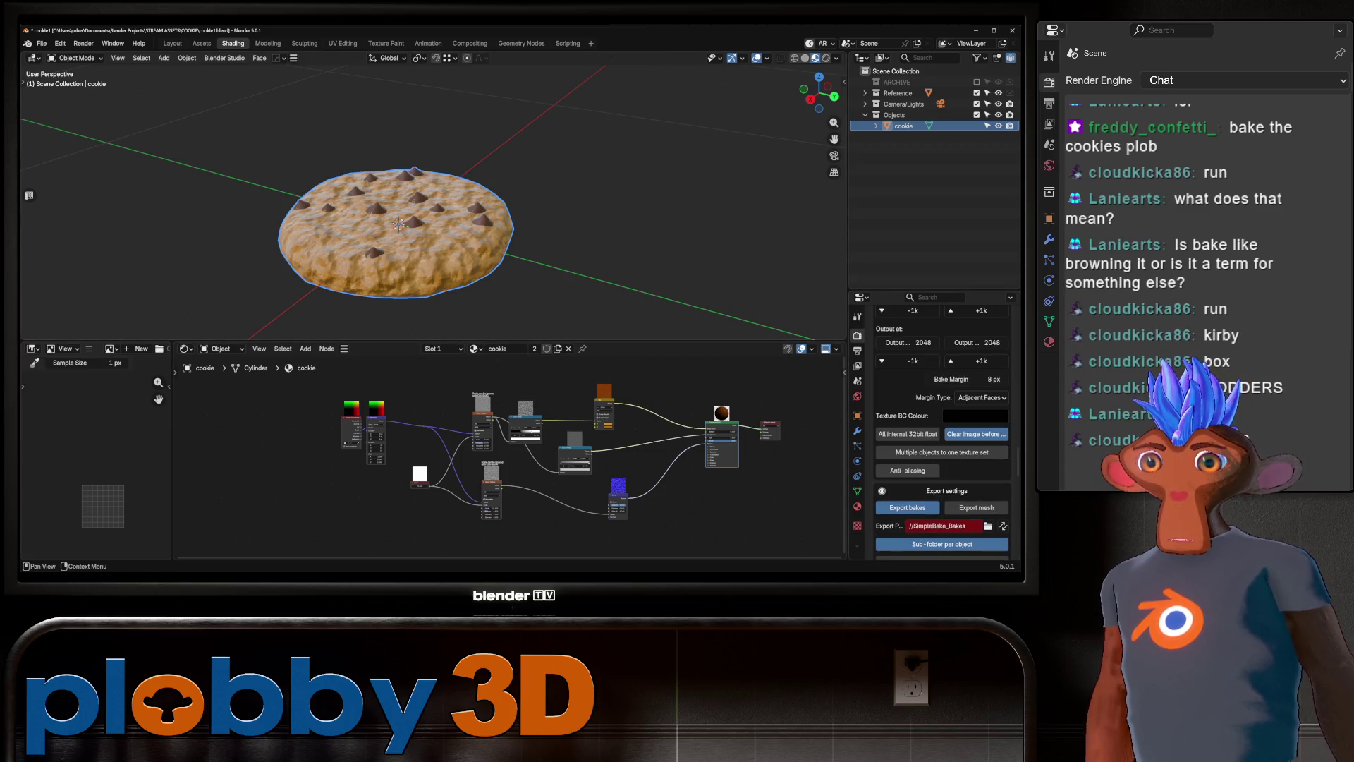
Set the bake margin to 4 px and the export path to a new 'bake' folder.
{"action": "left_click", "coordinate": [966, 380]}
{"action": "type", "text": "4"}
{"action": "key", "text": "Return"}
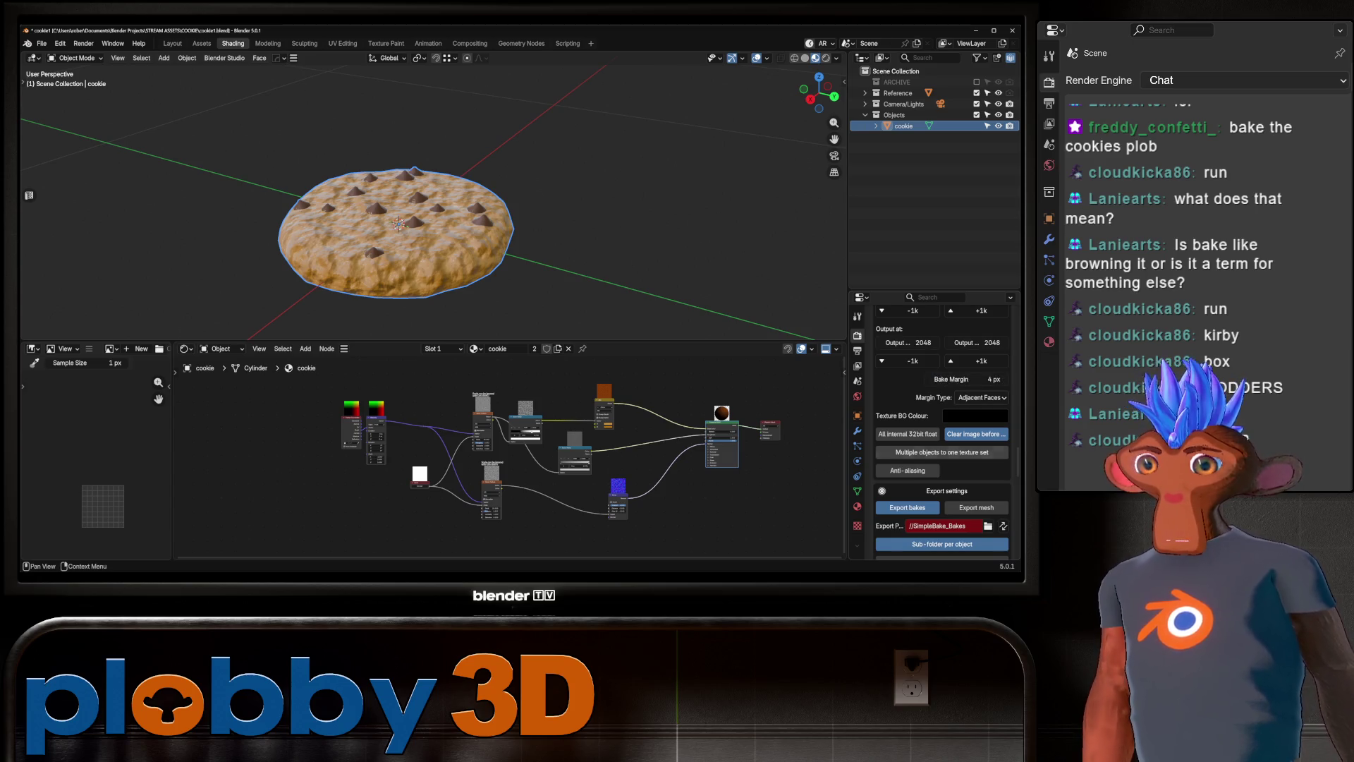
{"action": "scroll", "coordinate": [966, 381], "scroll_direction": "down", "scroll_amount": 2}
{"action": "left_click", "coordinate": [988, 482]}
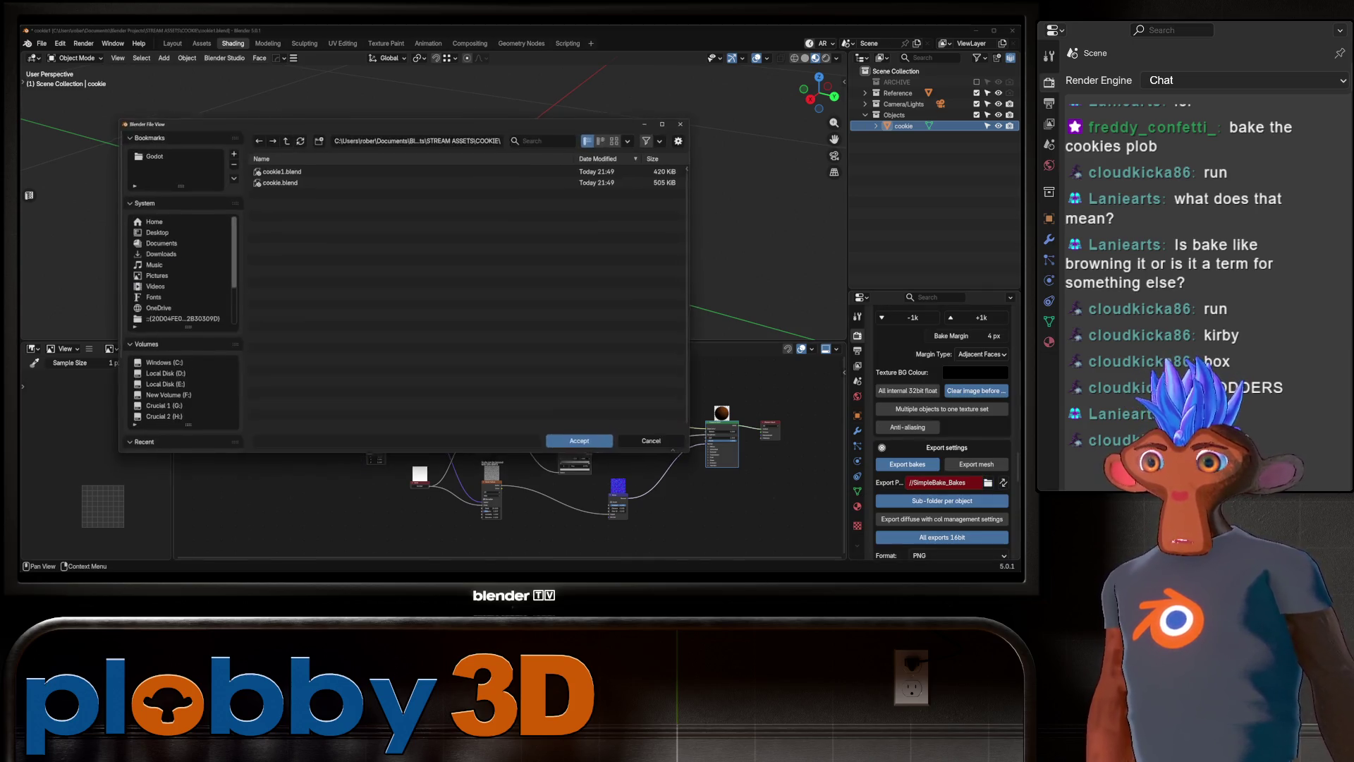
{"action": "left_click", "coordinate": [319, 138]}
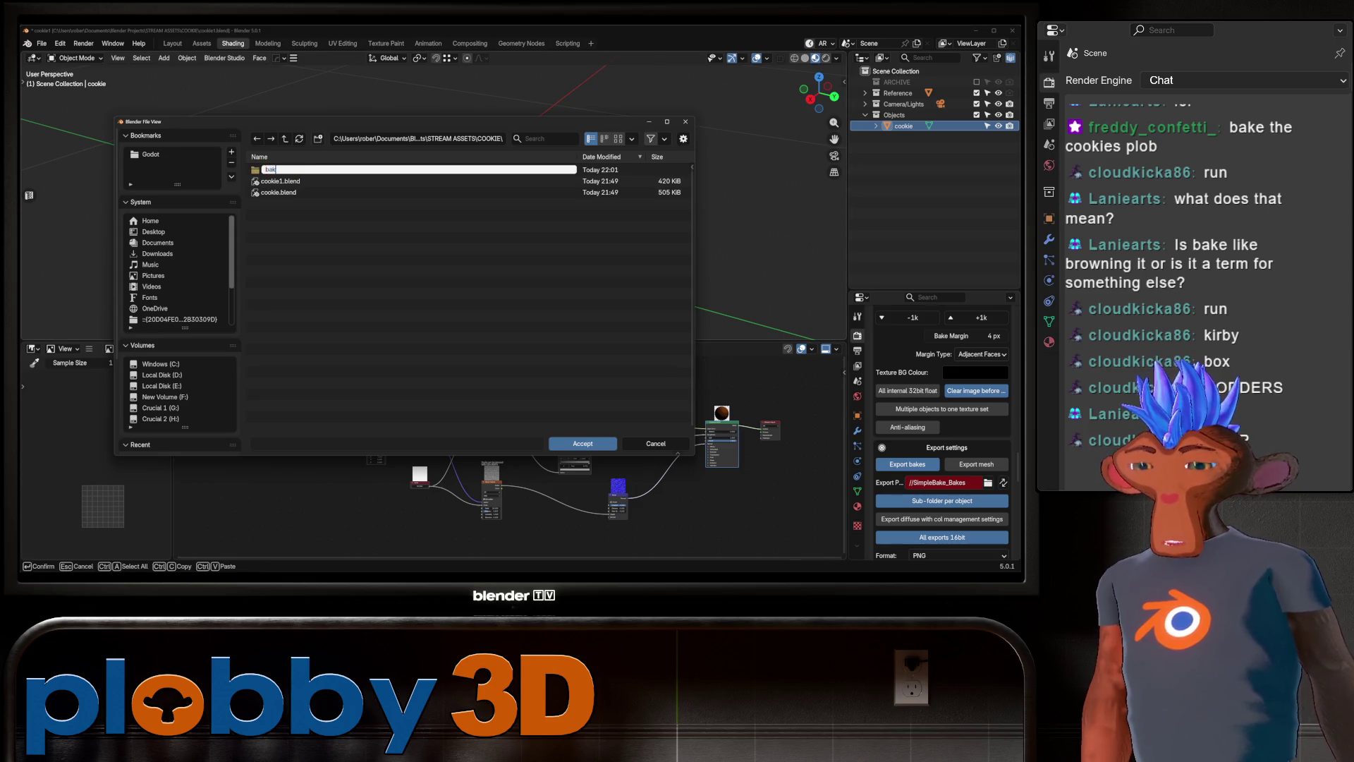
{"action": "type", "text": "e"}
{"action": "key", "text": "Return"}
{"action": "left_click", "coordinate": [582, 443]}
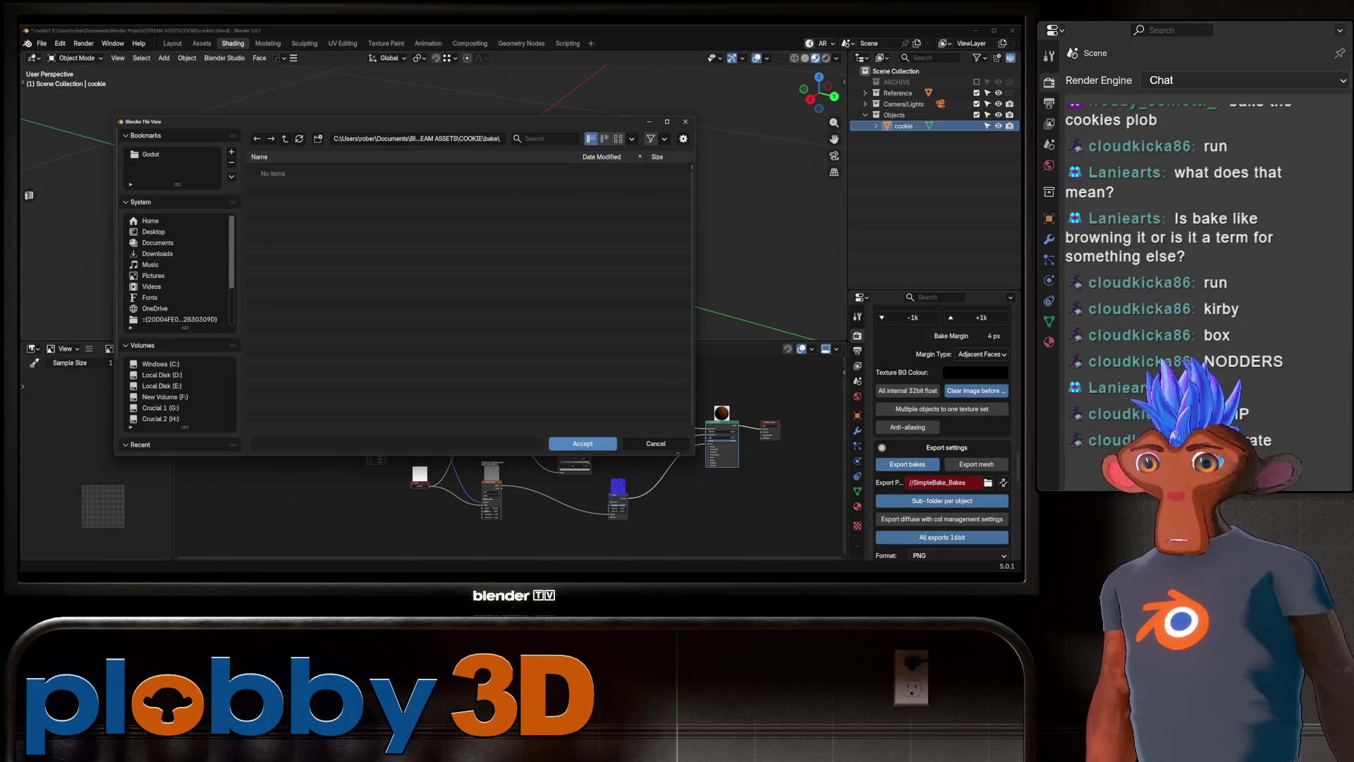
{"action": "key", "text": "Return"}
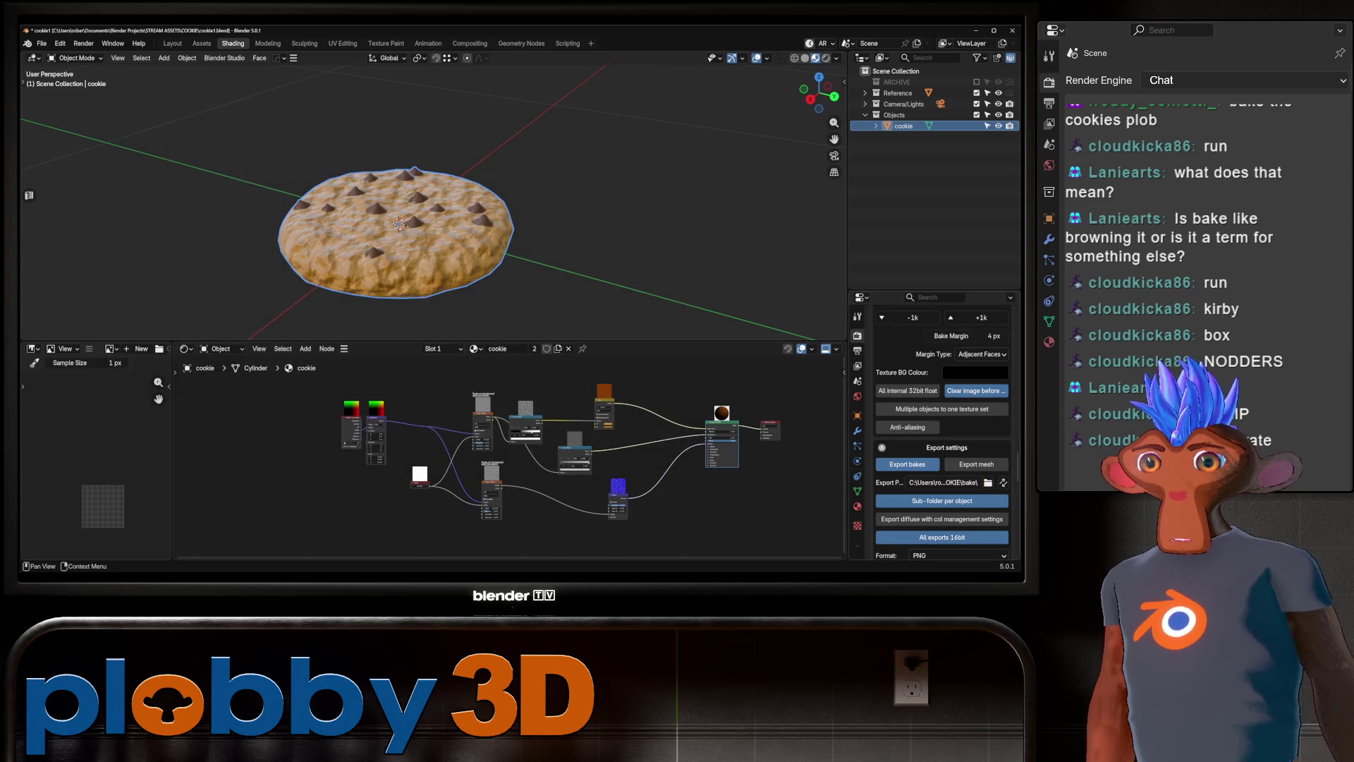
Save the .blend file and run the SimpleBake bake to produce cookie_Baked.
{"action": "key", "text": "ctrl+s"}
{"action": "scroll", "coordinate": [942, 433], "scroll_direction": "down", "scroll_amount": 5}
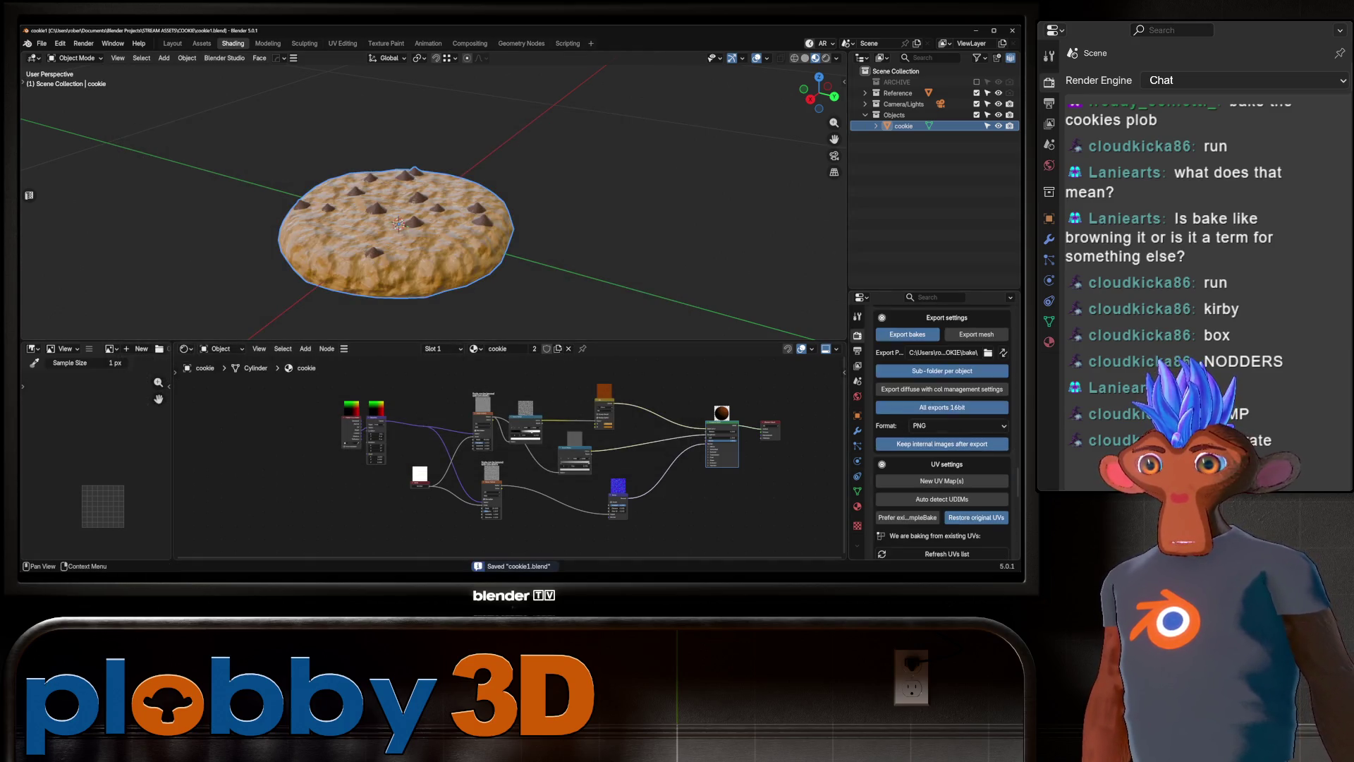
{"action": "scroll", "coordinate": [942, 433], "scroll_direction": "down", "scroll_amount": 4}
{"action": "scroll", "coordinate": [942, 433], "scroll_direction": "down", "scroll_amount": 8}
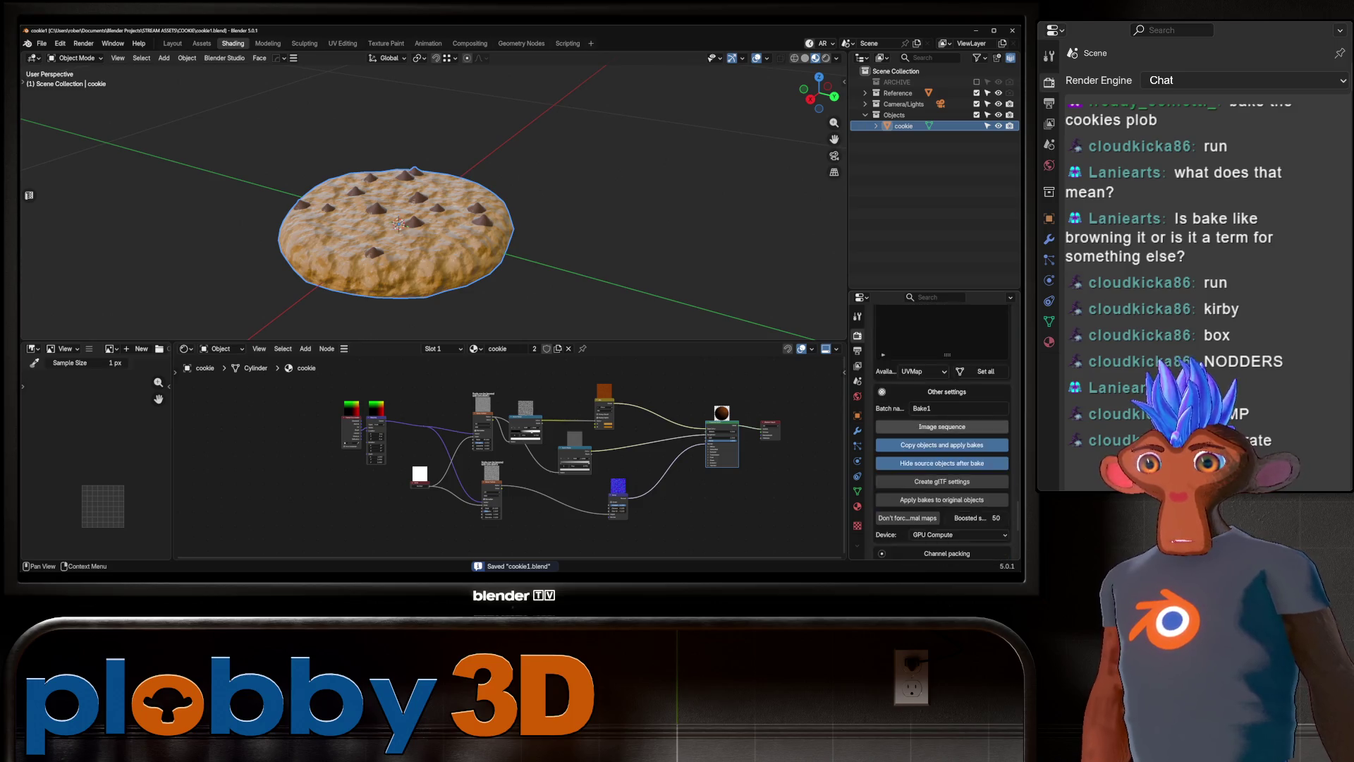
{"action": "left_click", "coordinate": [947, 433]}
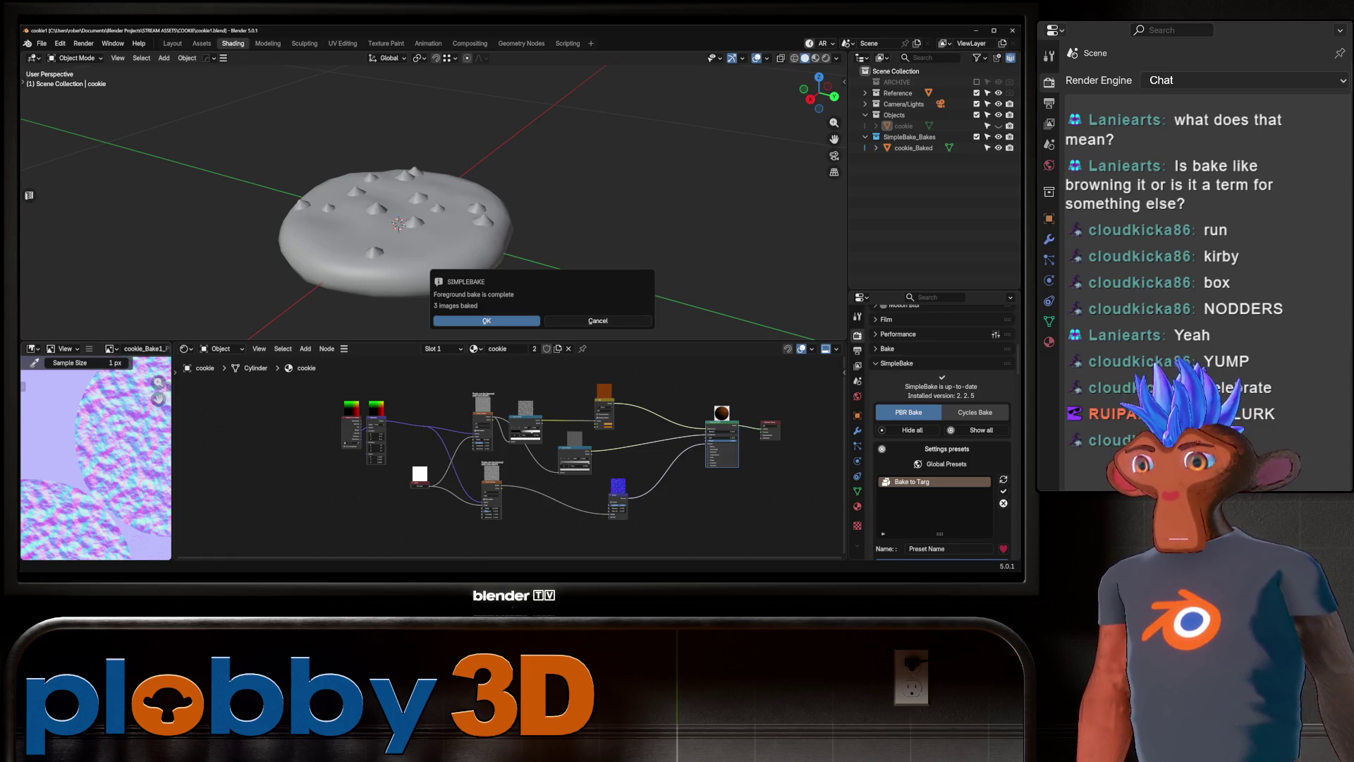
{"action": "left_click", "coordinate": [487, 320]}
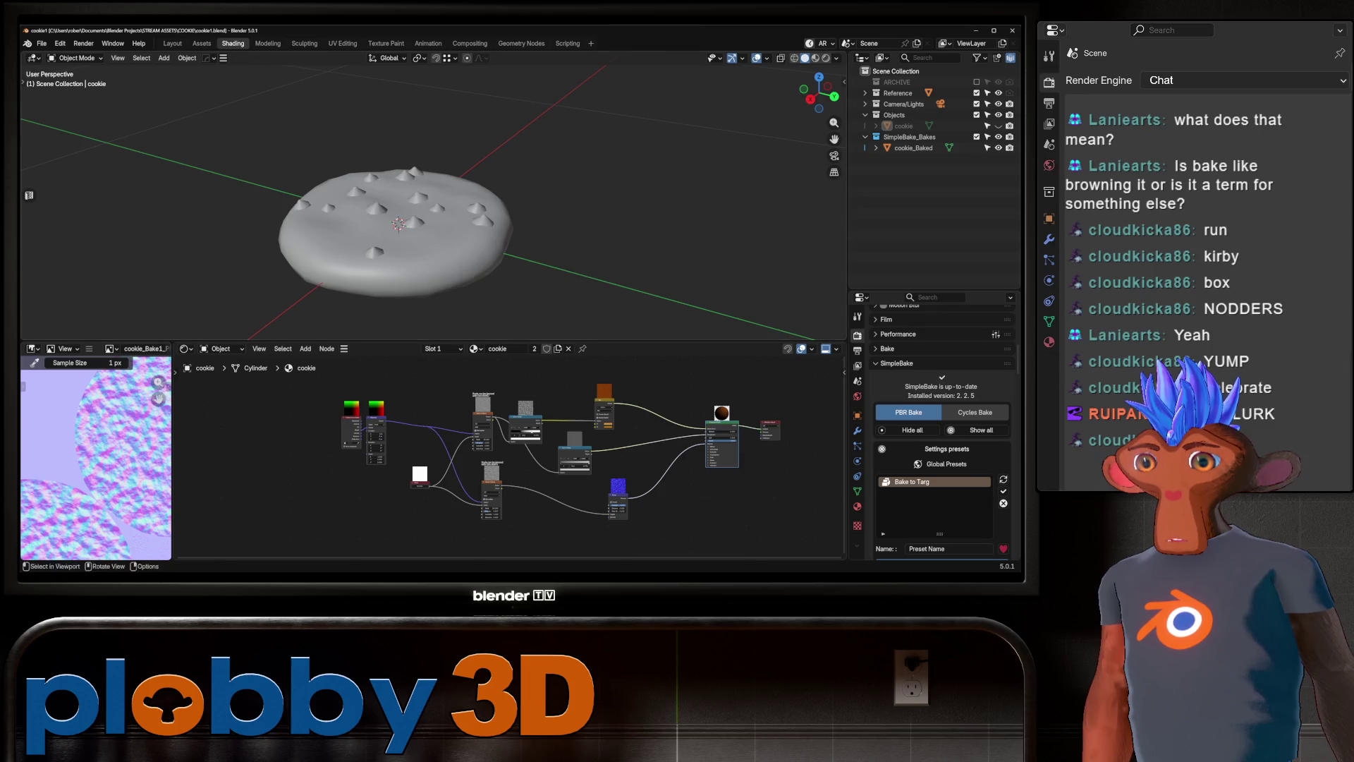
Select cookie_Baked and view it with Material Preview shading.
{"action": "scroll", "coordinate": [106, 458], "scroll_direction": "down", "scroll_amount": 4}
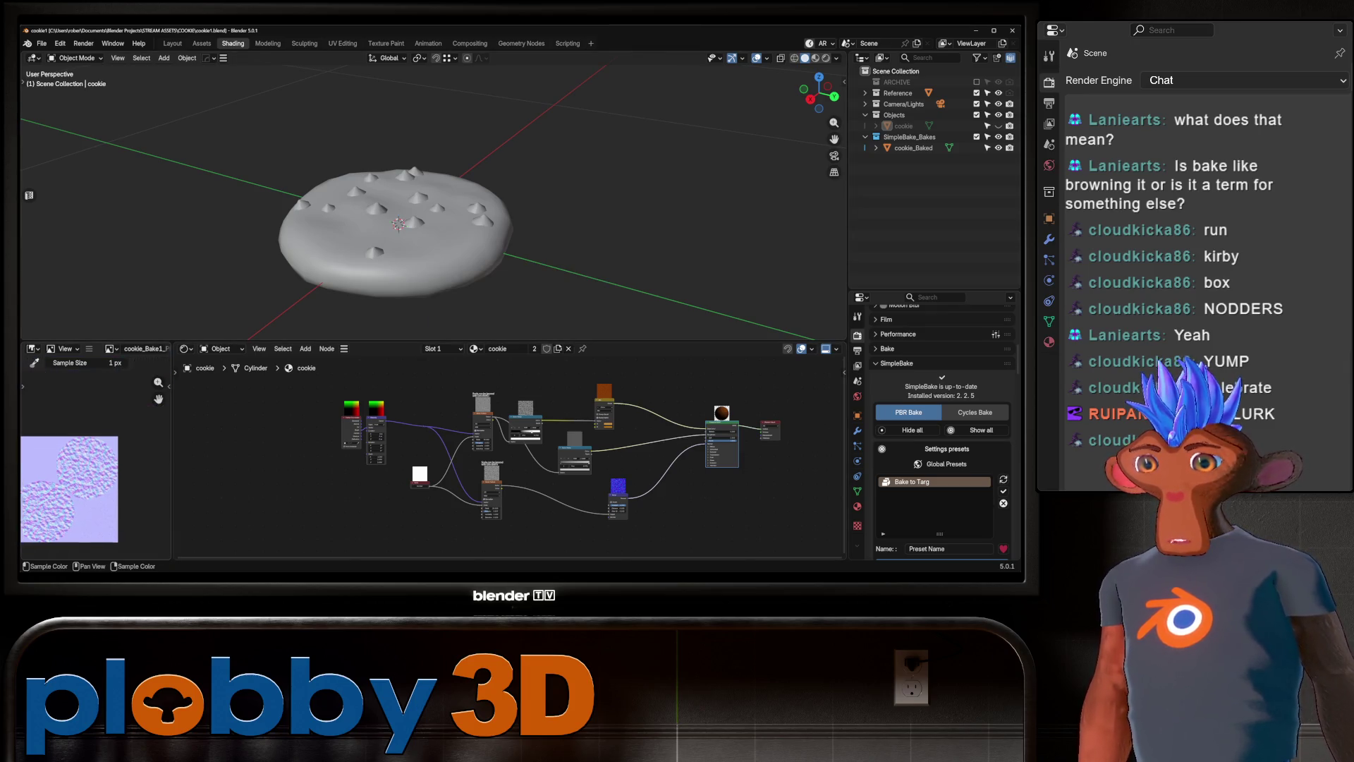
{"action": "scroll", "coordinate": [85, 465], "scroll_direction": "up", "scroll_amount": 4}
{"action": "scroll", "coordinate": [85, 451], "scroll_direction": "down", "scroll_amount": 3}
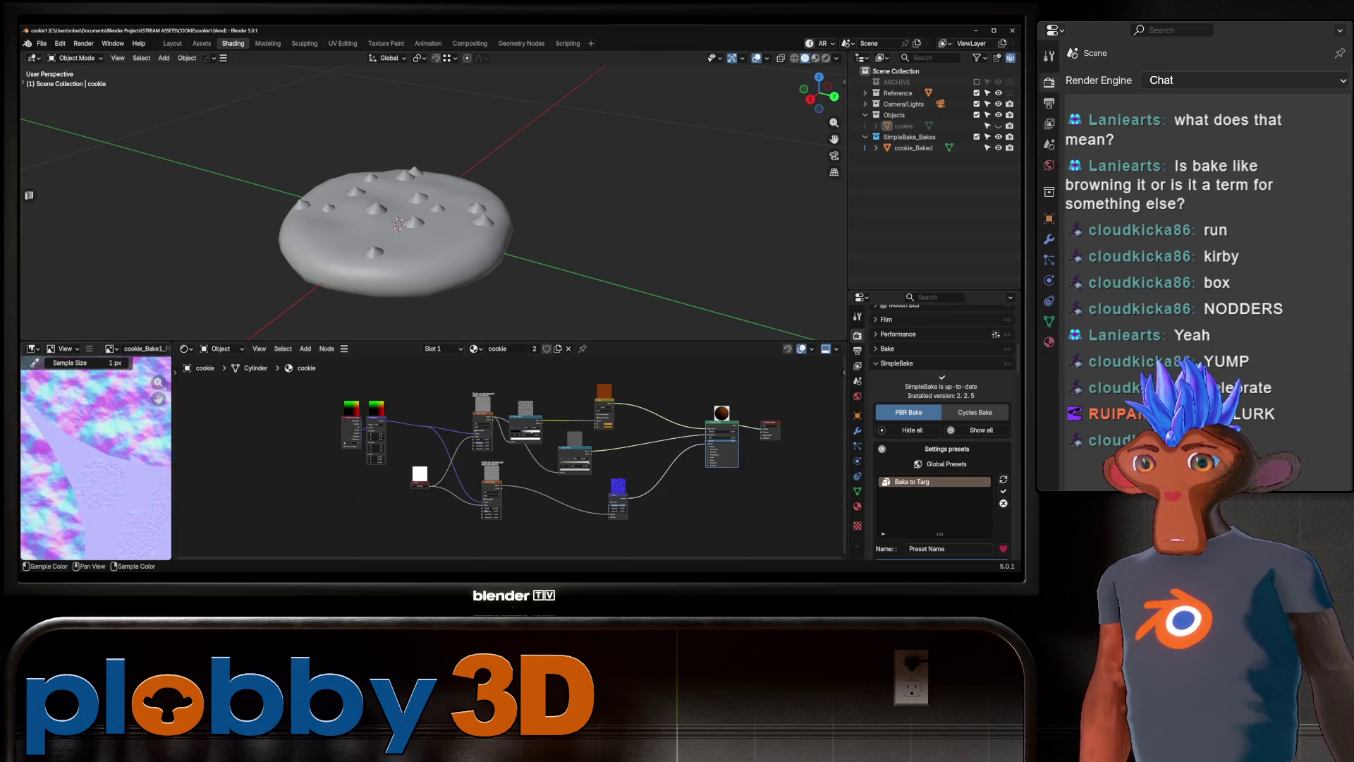
{"action": "scroll", "coordinate": [95, 459], "scroll_direction": "up", "scroll_amount": 4}
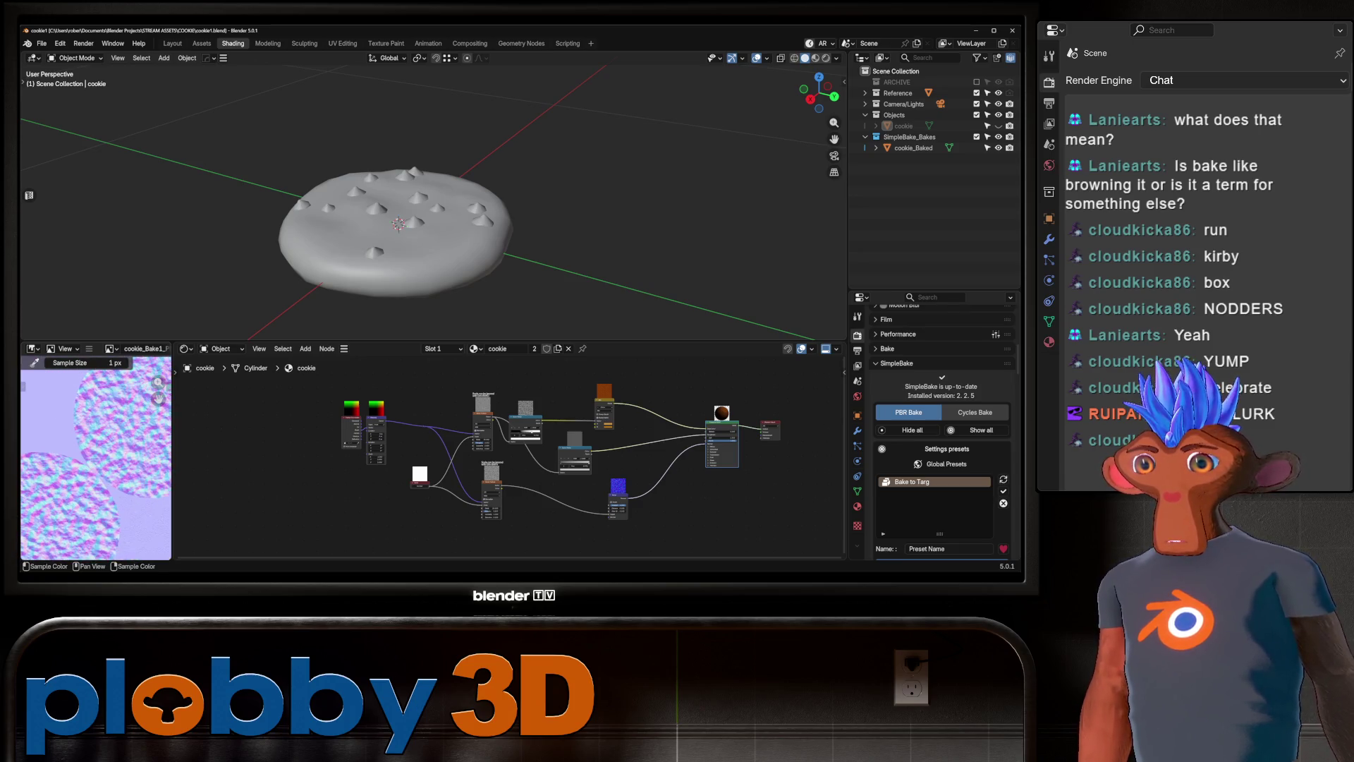
{"action": "left_click", "coordinate": [913, 147]}
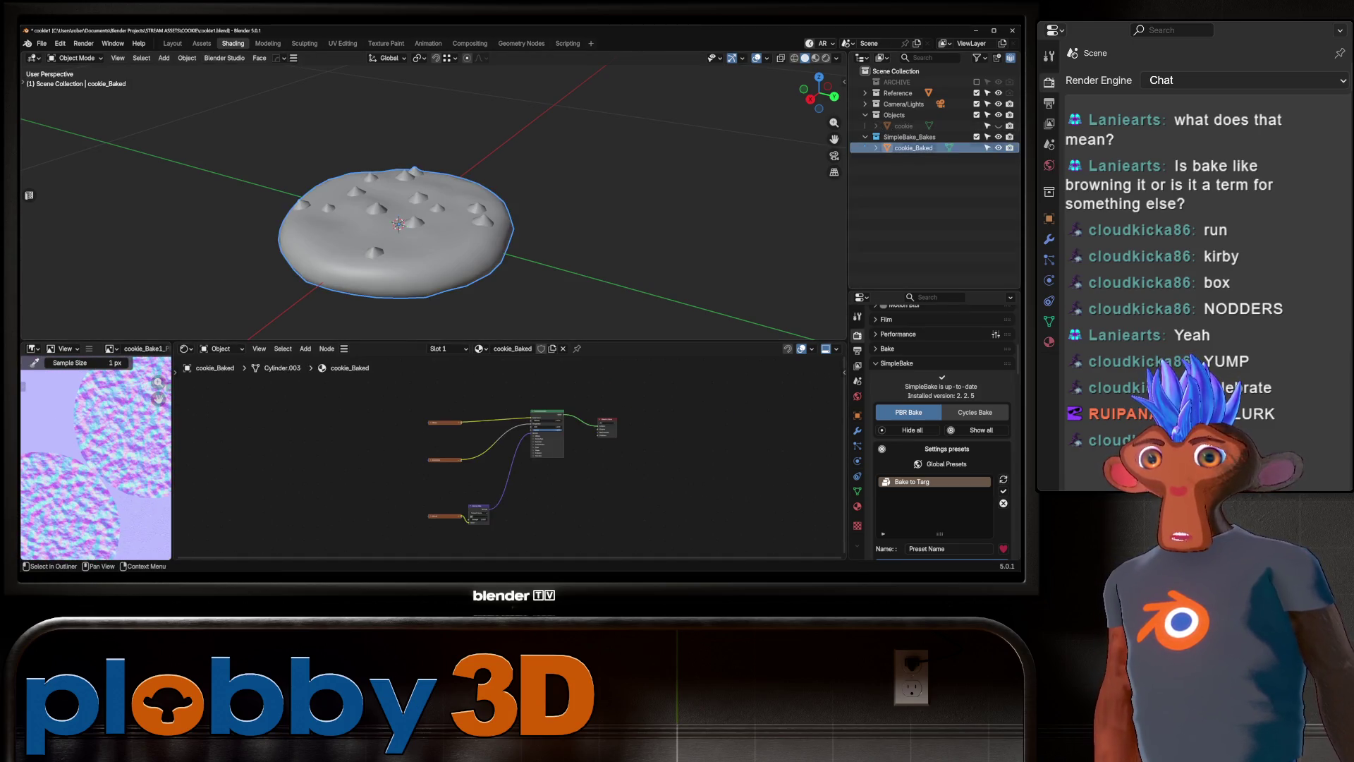
{"action": "left_click", "coordinate": [826, 58]}
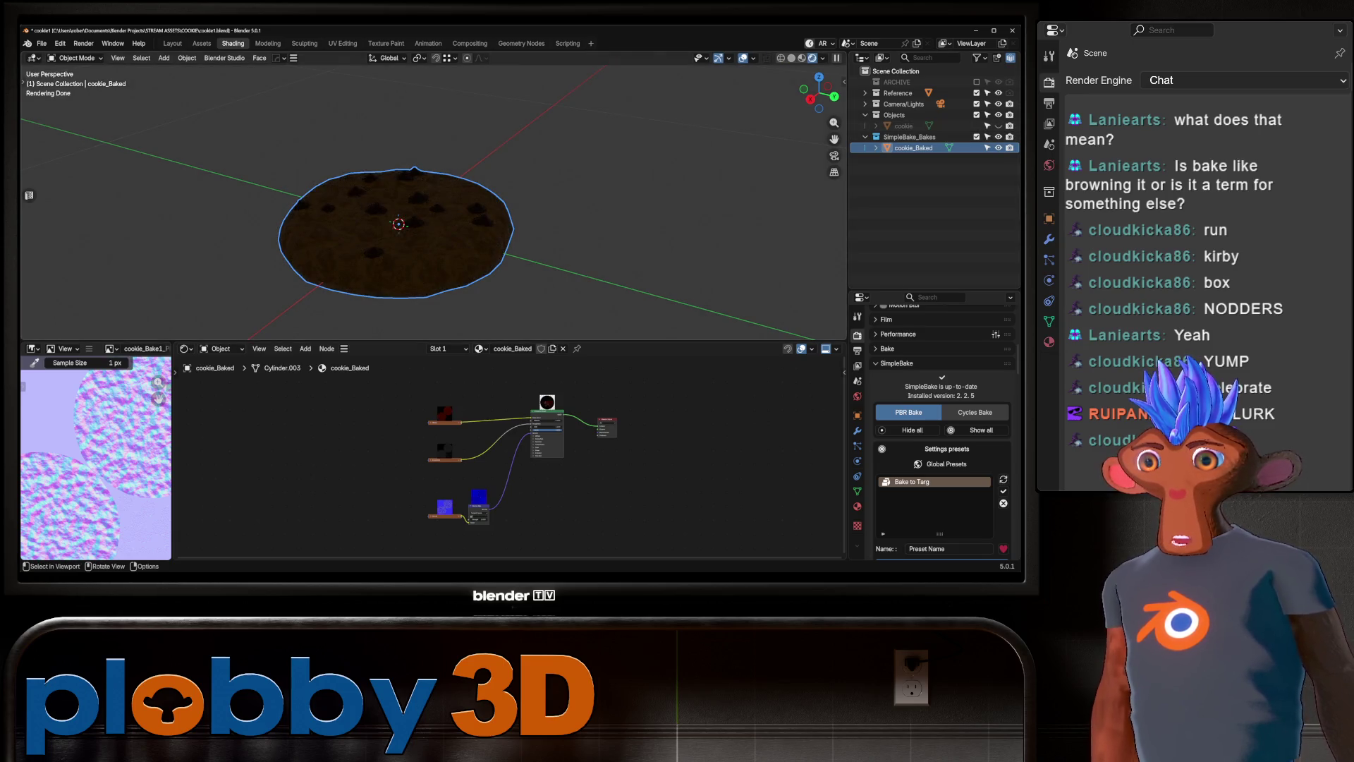
{"action": "left_click", "coordinate": [802, 58]}
{"action": "scroll", "coordinate": [423, 212], "scroll_direction": "up", "scroll_amount": 3}
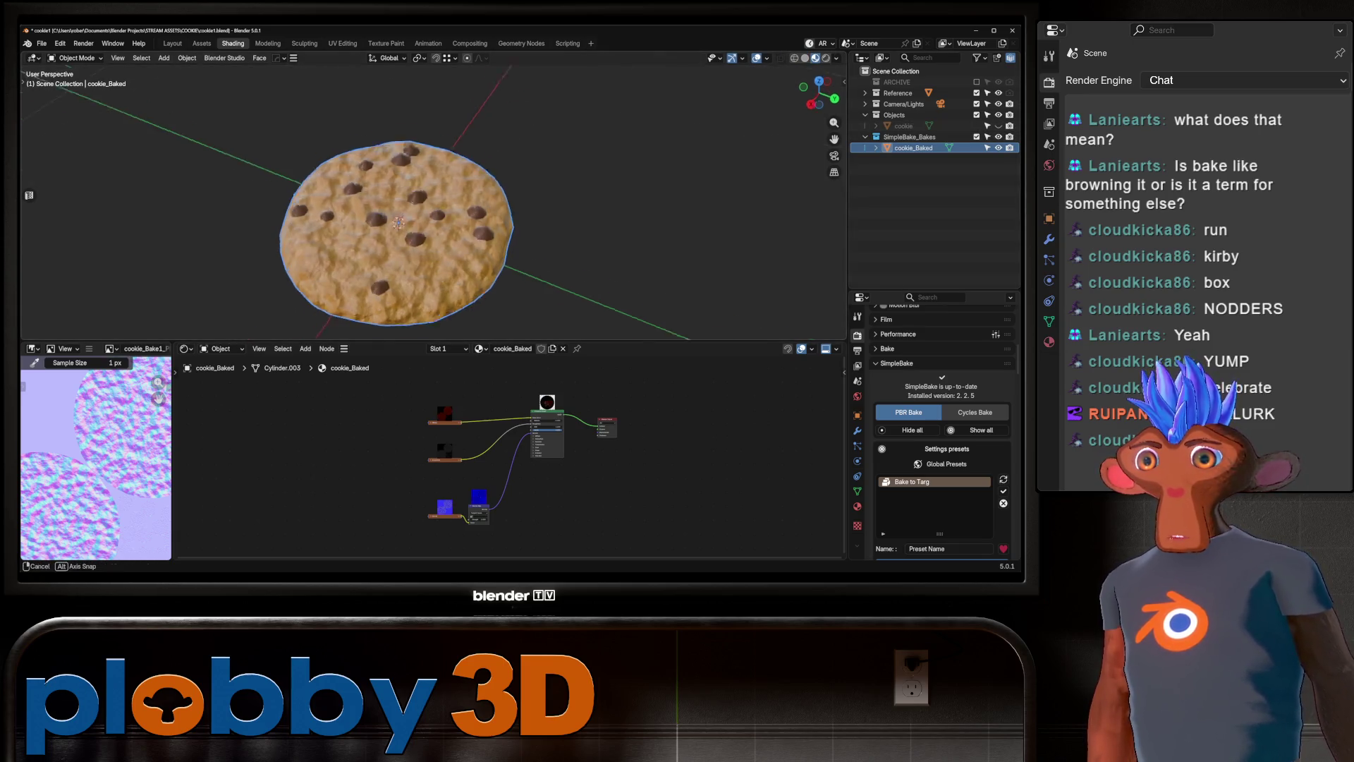
Box-select the baked texture nodes and move them up and to the left.
{"action": "mouse_move", "coordinate": [423, 211]}
{"action": "middle_mouse_down"}
{"action": "mouse_move", "coordinate": [451, 197]}
{"action": "mouse_move", "coordinate": [452, 254]}
{"action": "mouse_move", "coordinate": [451, 162]}
{"action": "mouse_move", "coordinate": [455, 190]}
{"action": "middle_mouse_up"}
{"action": "scroll", "coordinate": [448, 432], "scroll_direction": "up", "scroll_amount": 5}
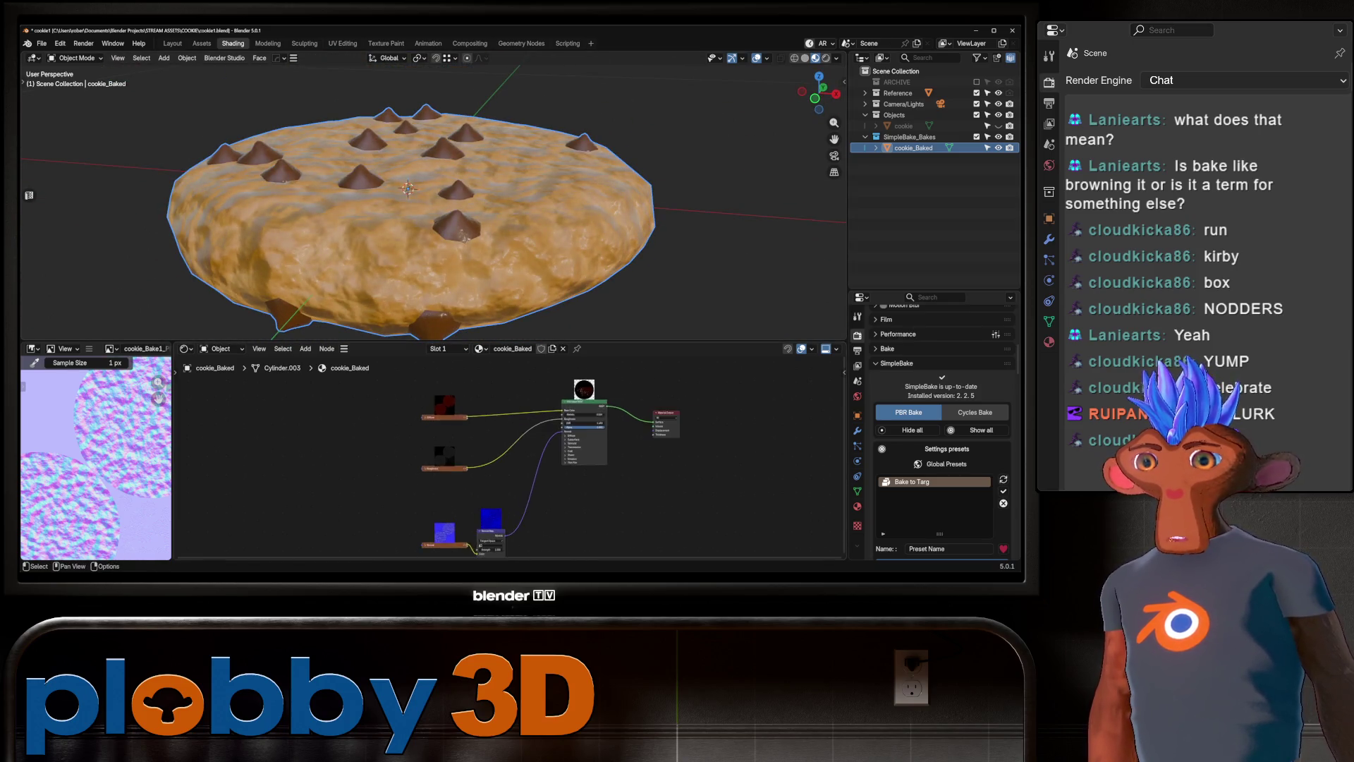
{"action": "middle_click_drag", "start_coordinate": [423, 183], "coordinate": [438, 233]}
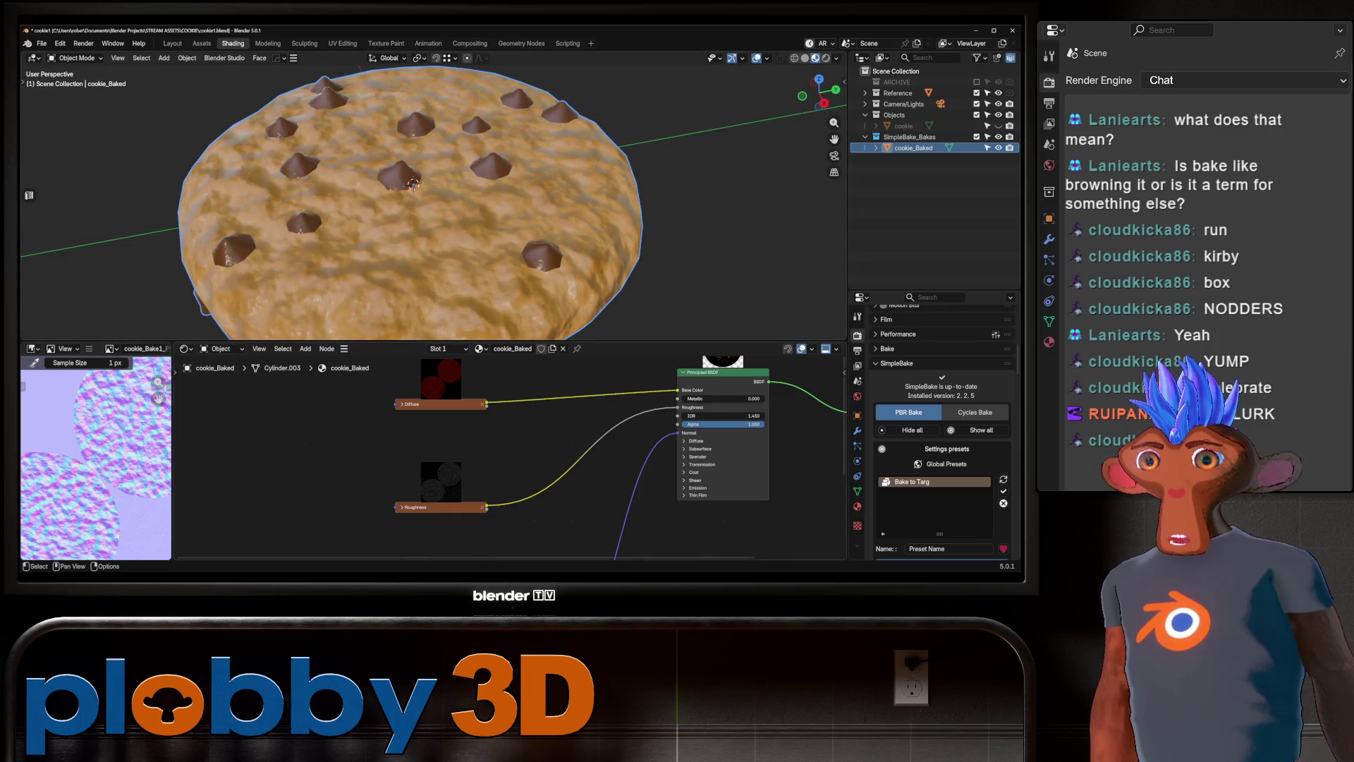
{"action": "scroll", "coordinate": [476, 468], "scroll_direction": "down", "scroll_amount": 4}
{"action": "left_click_drag", "start_coordinate": [431, 422], "coordinate": [622, 560]}
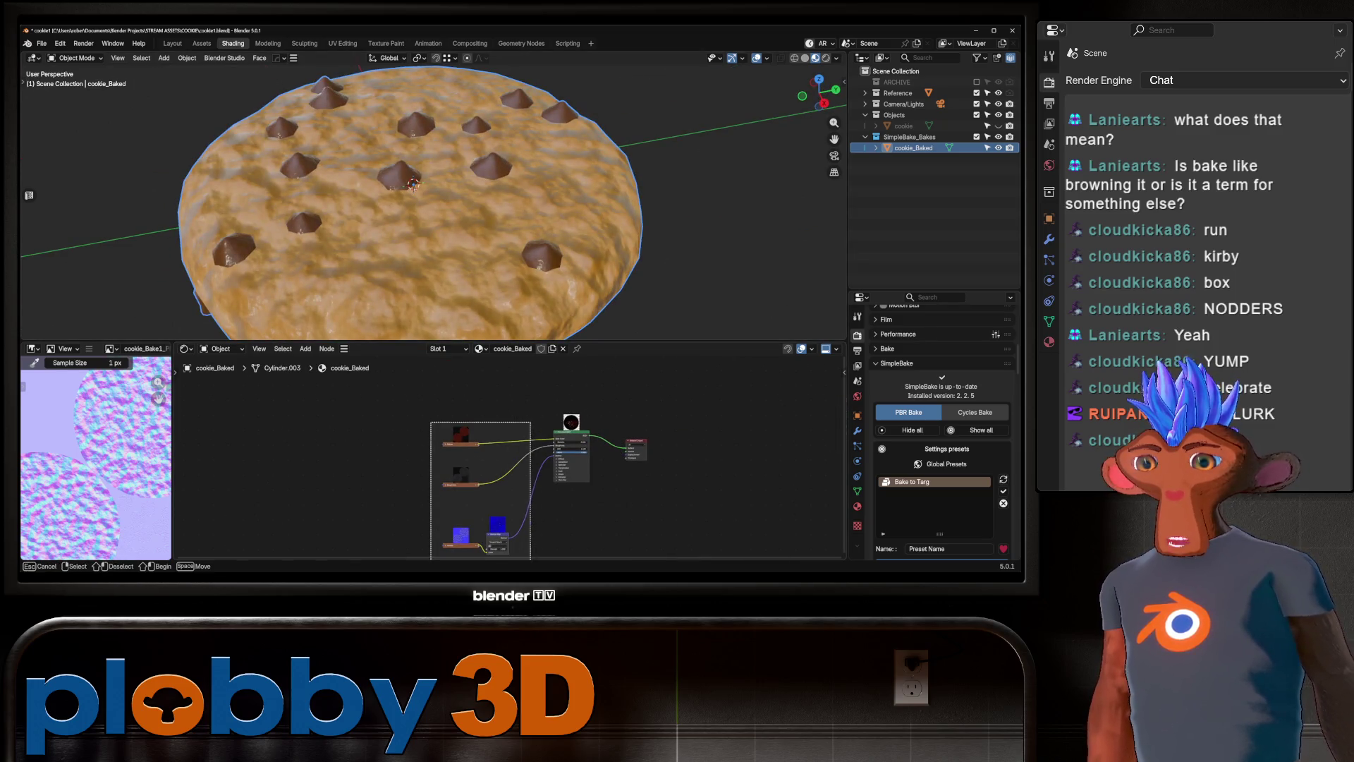
{"action": "key", "text": "g"}
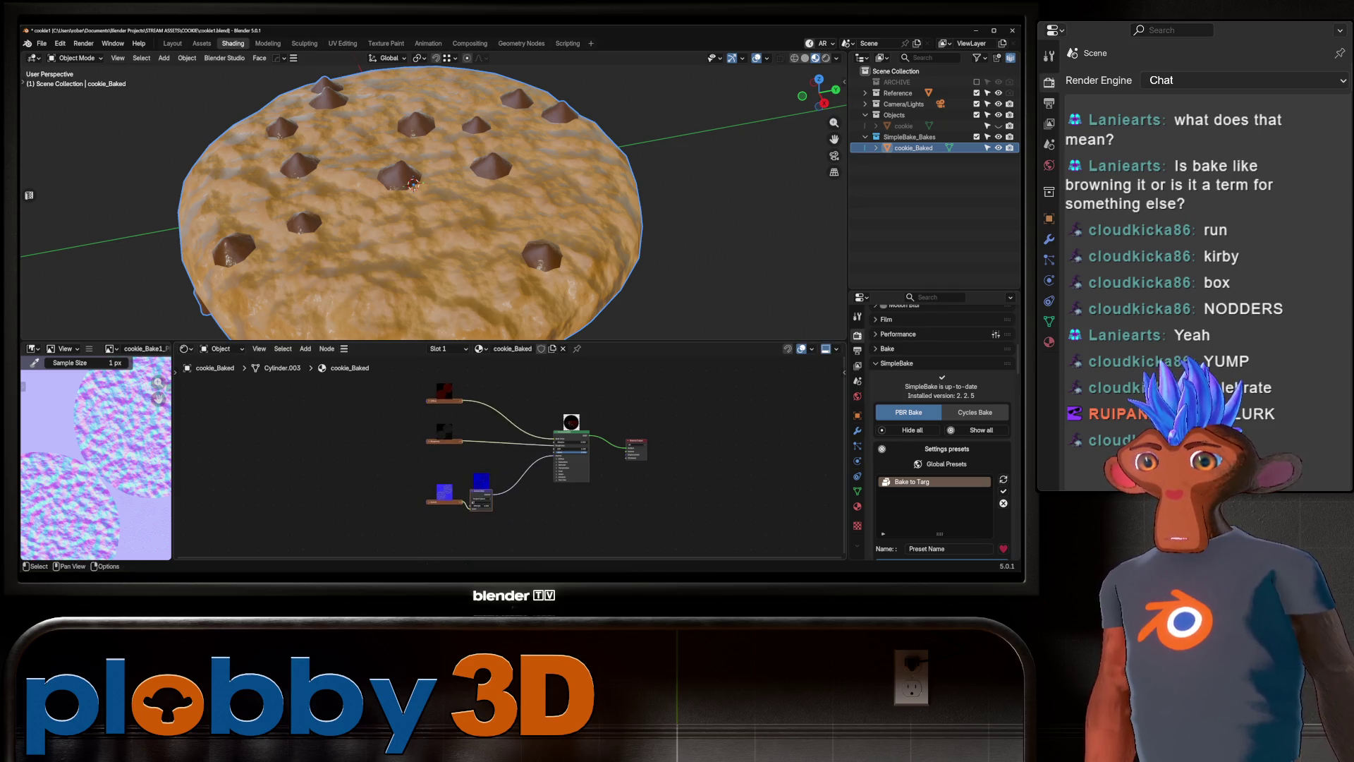
{"action": "scroll", "coordinate": [565, 459], "scroll_direction": "up", "scroll_amount": 2}
Preview the roughness and normal map bakes on the cookie, then restore the full baked material.
{"action": "middle_click_drag", "start_coordinate": [423, 212], "coordinate": [424, 155]}
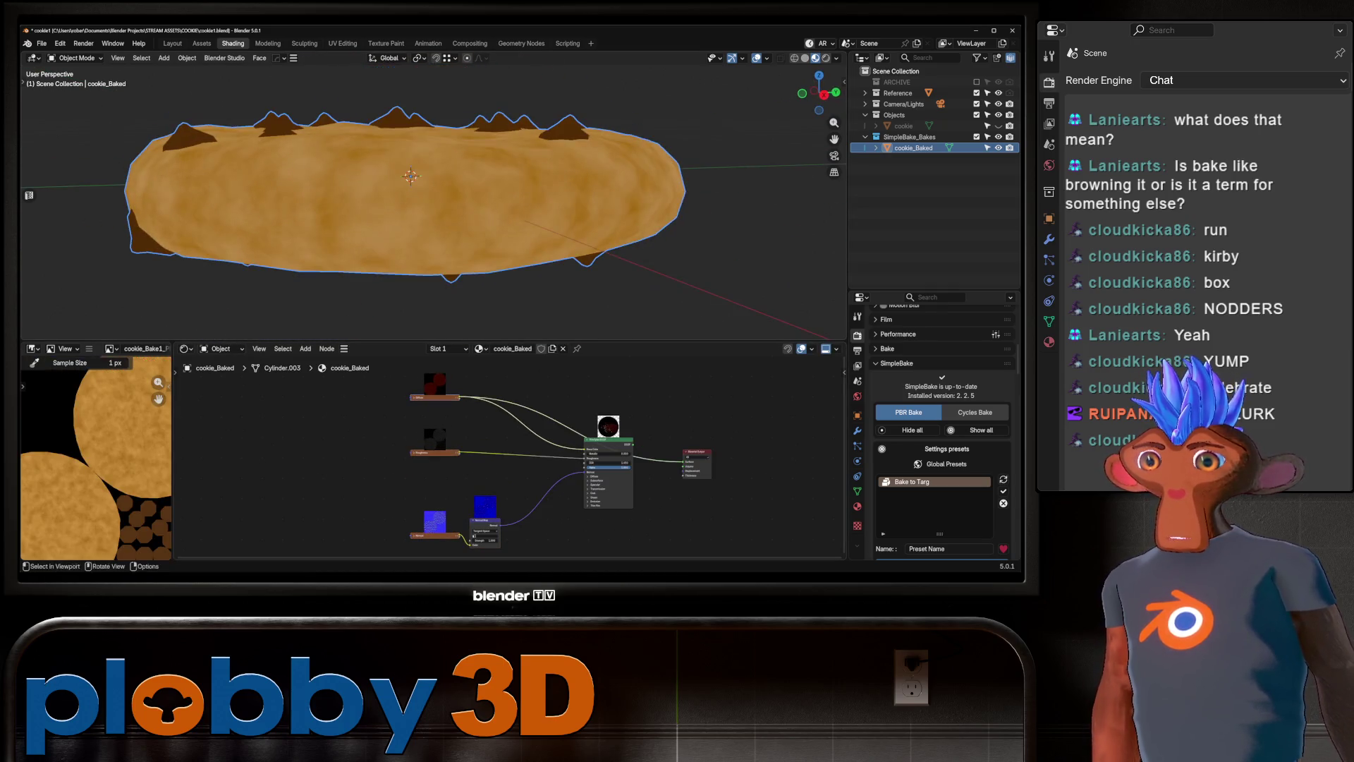
{"action": "left_click", "coordinate": [435, 441]}
{"action": "mouse_move", "coordinate": [423, 212]}
{"action": "middle_mouse_down"}
{"action": "mouse_move", "coordinate": [423, 268]}
{"action": "mouse_move", "coordinate": [424, 204]}
{"action": "mouse_move", "coordinate": [480, 211]}
{"action": "mouse_move", "coordinate": [493, 240]}
{"action": "middle_mouse_up"}
{"action": "left_click", "coordinate": [435, 522], "text": "ctrl+shift"}
{"action": "left_click", "coordinate": [608, 472], "text": "ctrl+shift"}
{"action": "middle_click_drag", "start_coordinate": [424, 212], "coordinate": [486, 233]}
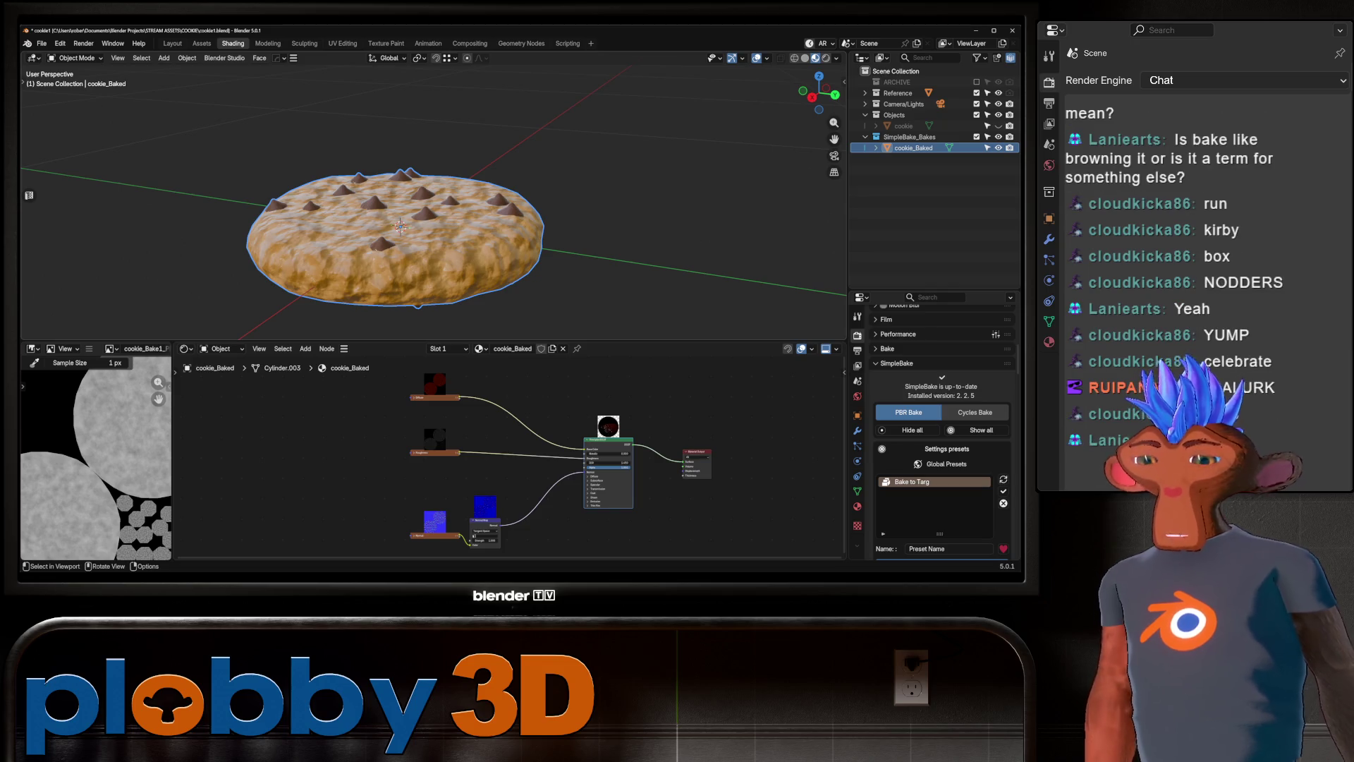
{"action": "scroll", "coordinate": [95, 459], "scroll_direction": "down", "scroll_amount": 2}
{"action": "scroll", "coordinate": [95, 458], "scroll_direction": "up", "scroll_amount": 4}
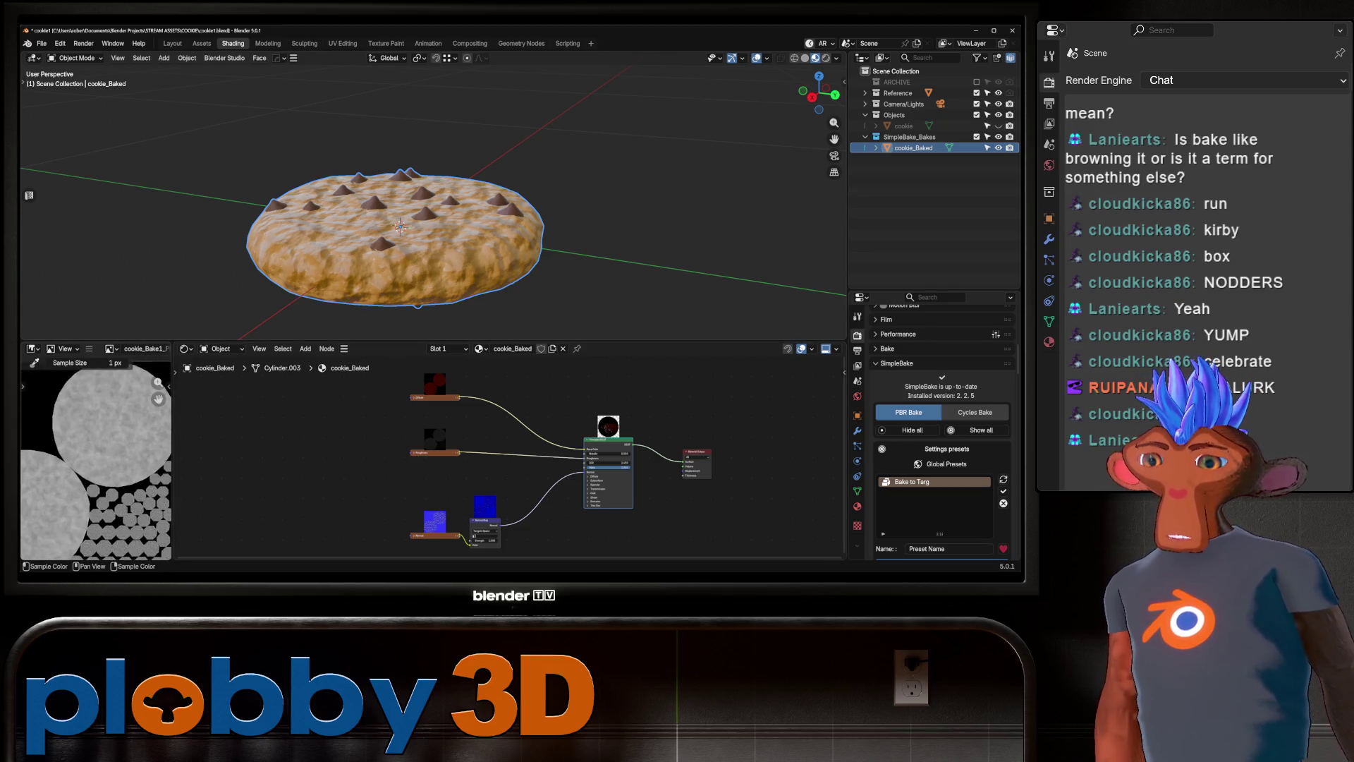
{"action": "scroll", "coordinate": [95, 458], "scroll_direction": "down", "scroll_amount": 2}
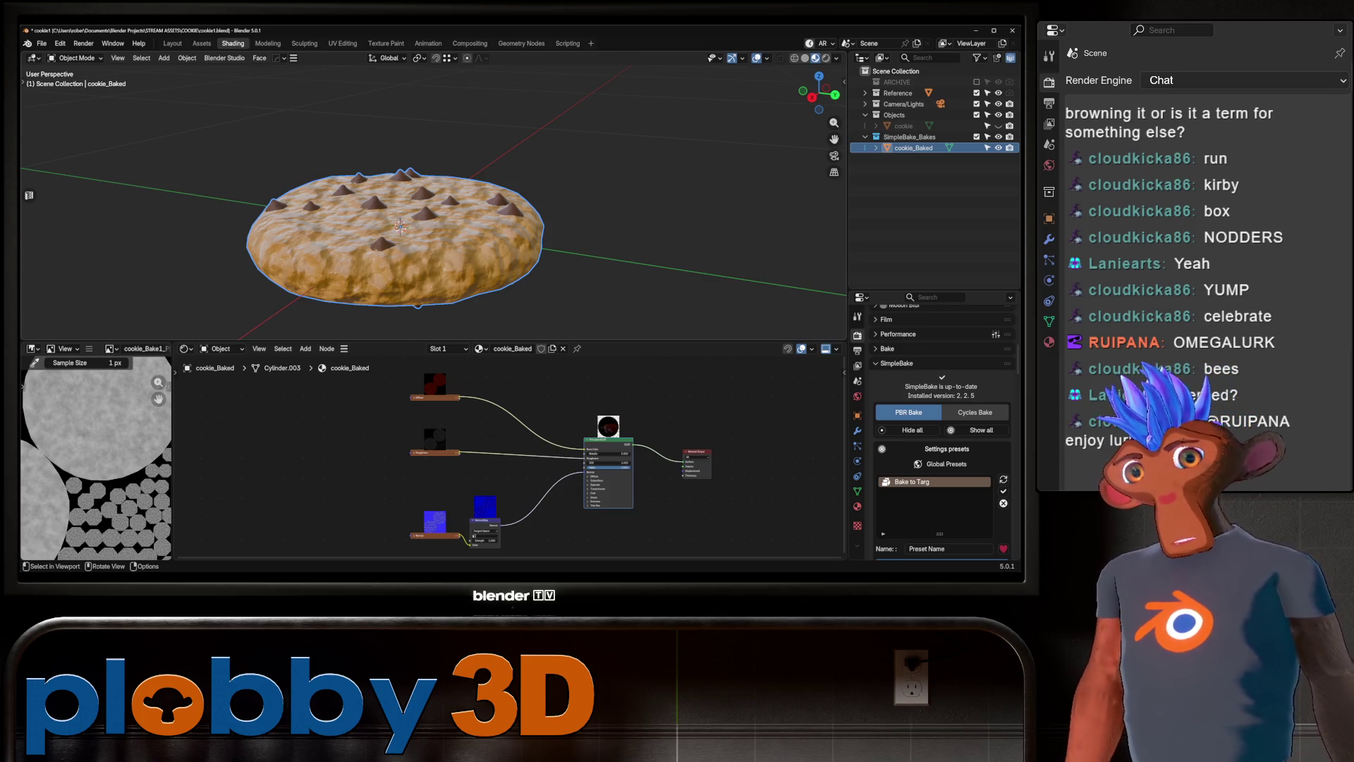
{"action": "mouse_move", "coordinate": [423, 212]}
{"action": "middle_mouse_down"}
{"action": "mouse_move", "coordinate": [444, 275]}
{"action": "mouse_move", "coordinate": [444, 232]}
{"action": "mouse_move", "coordinate": [445, 282]}
{"action": "mouse_move", "coordinate": [445, 268]}
{"action": "middle_mouse_up"}
{"action": "scroll", "coordinate": [423, 197], "scroll_direction": "up", "scroll_amount": 5}
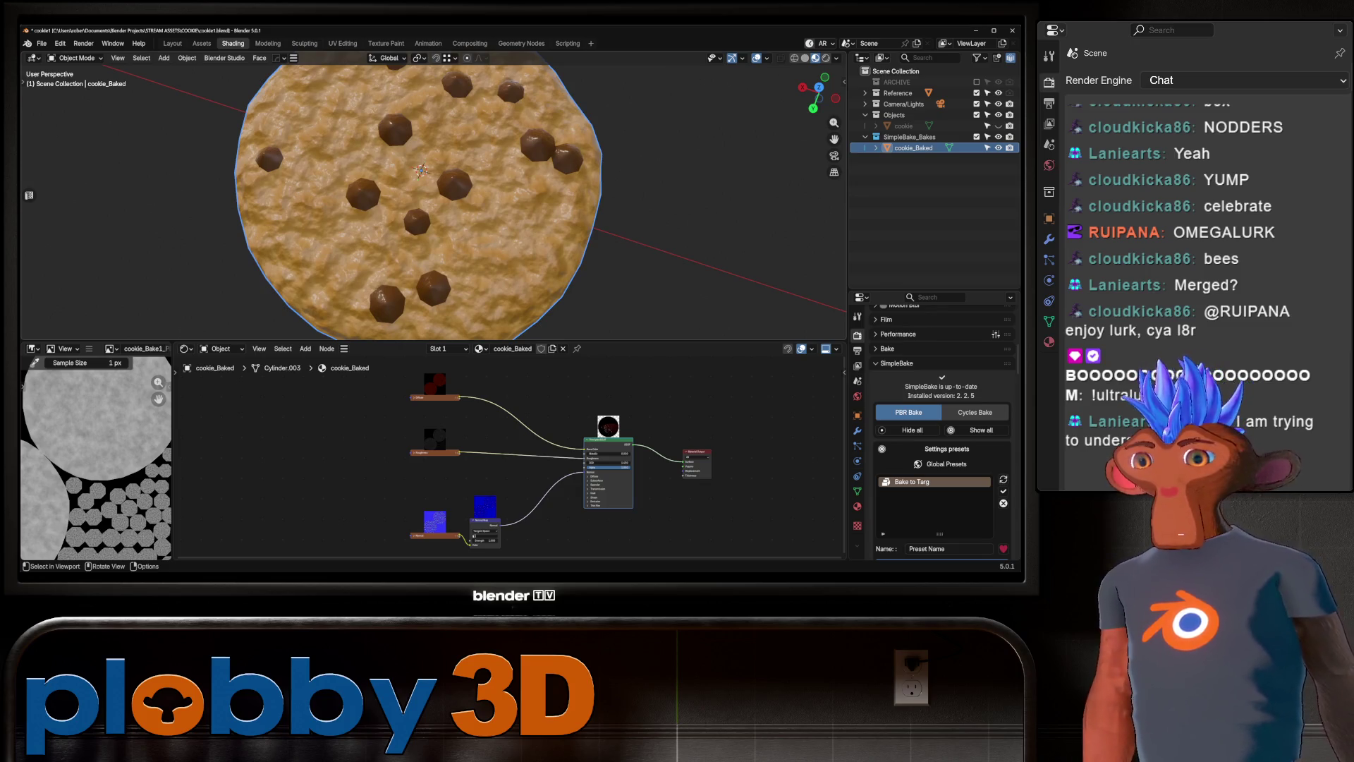
{"action": "scroll", "coordinate": [423, 197], "scroll_direction": "down", "scroll_amount": 4}
{"action": "middle_click_drag", "start_coordinate": [423, 197], "coordinate": [423, 120]}
{"action": "scroll", "coordinate": [424, 198], "scroll_direction": "up", "scroll_amount": 5}
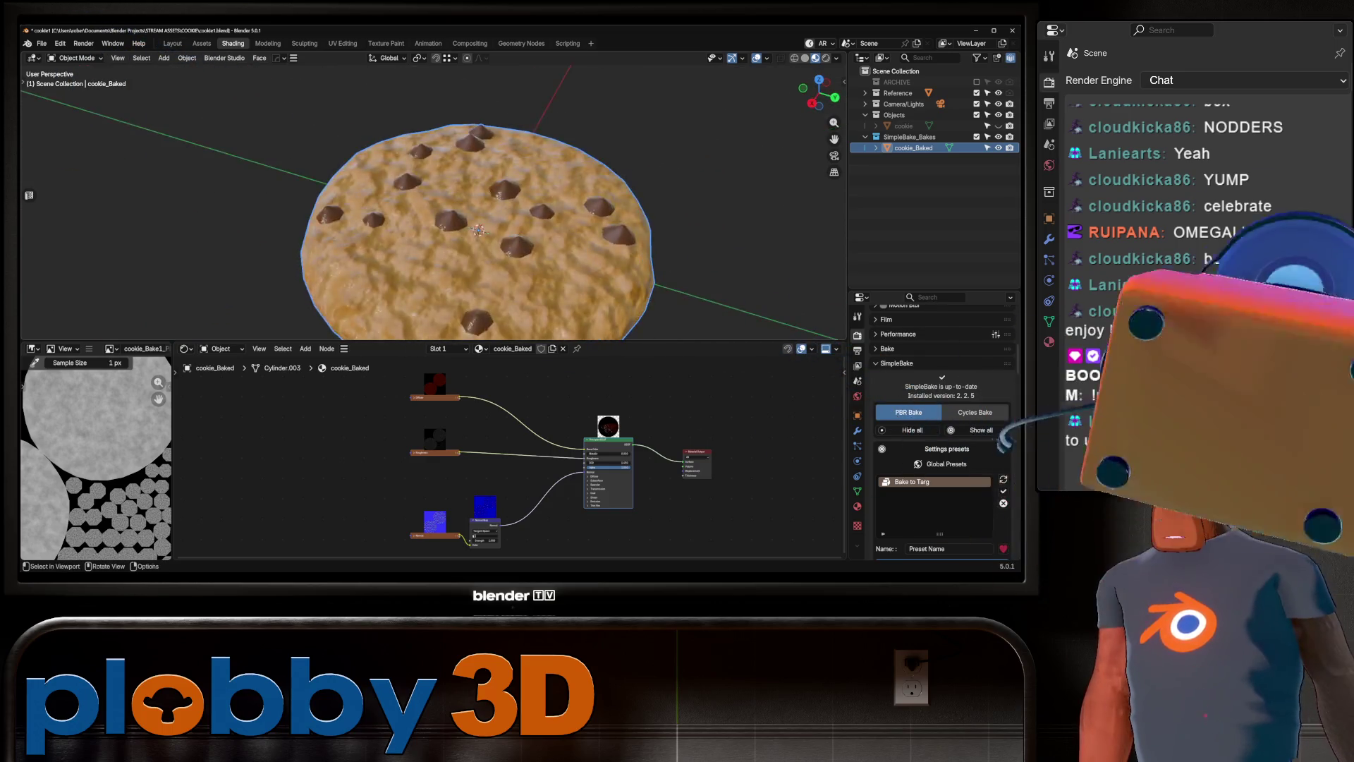
{"action": "scroll", "coordinate": [423, 197], "scroll_direction": "down", "scroll_amount": 3}
{"action": "middle_click_drag", "start_coordinate": [424, 198], "coordinate": [423, 233]}
{"action": "scroll", "coordinate": [424, 198], "scroll_direction": "up", "scroll_amount": 4}
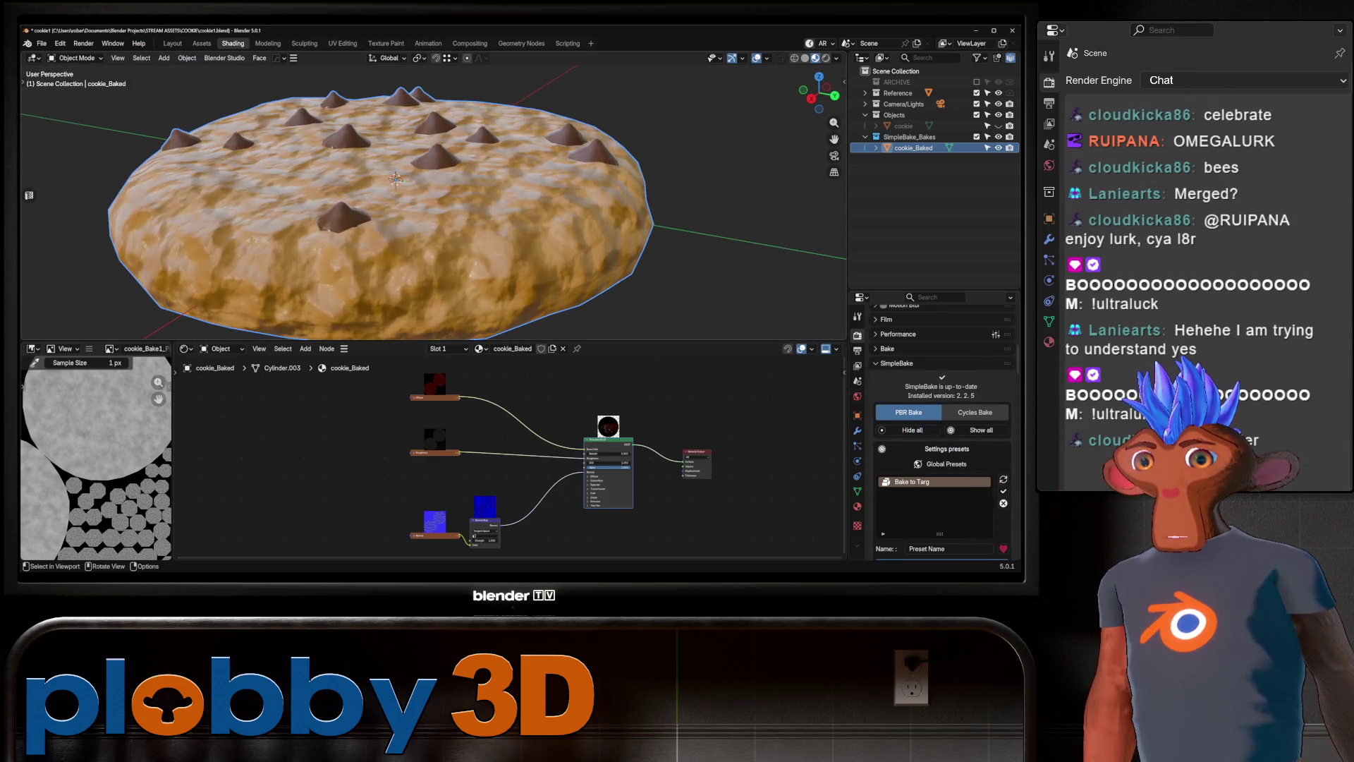
{"action": "scroll", "coordinate": [95, 459], "scroll_direction": "up", "scroll_amount": 4}
{"action": "scroll", "coordinate": [211, 452], "scroll_direction": "up", "scroll_amount": 1}
{"action": "scroll", "coordinate": [96, 459], "scroll_direction": "up", "scroll_amount": 1}
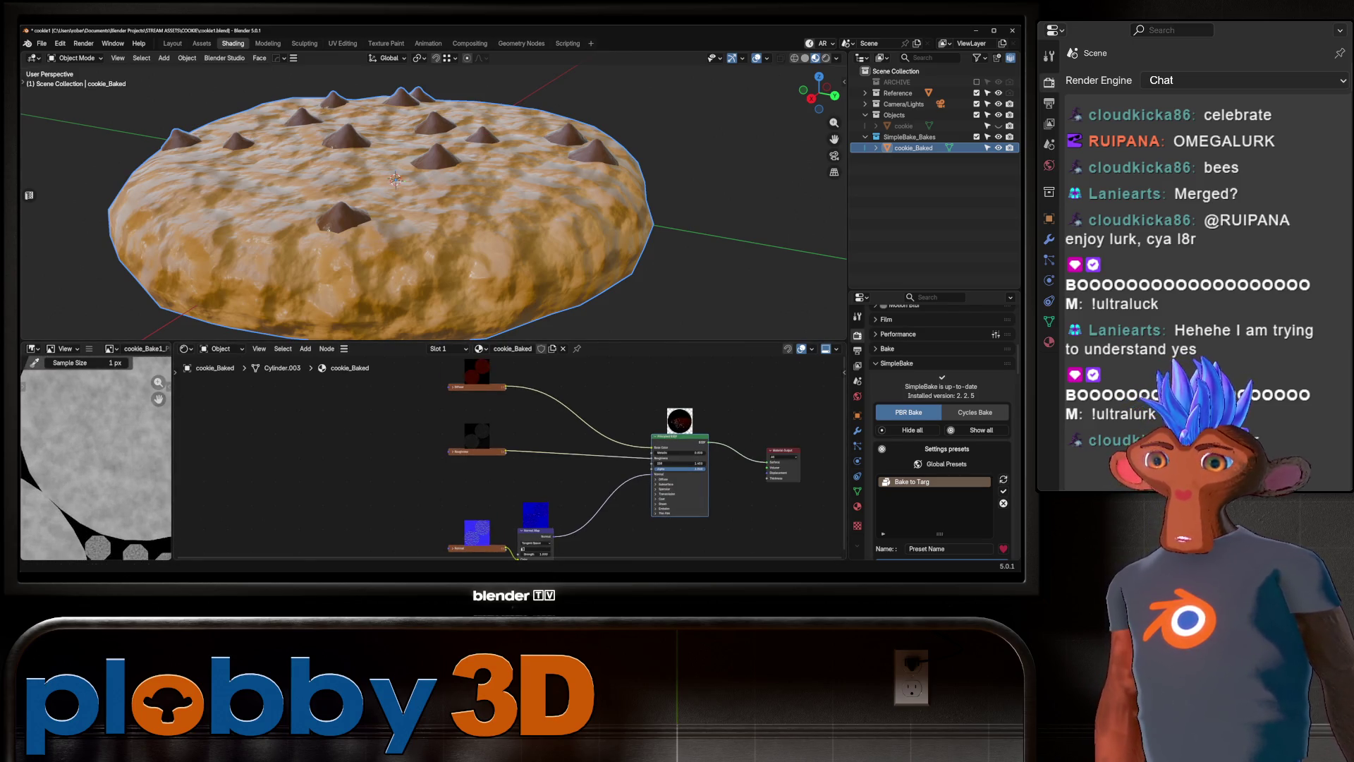
{"action": "scroll", "coordinate": [95, 459], "scroll_direction": "down", "scroll_amount": 4}
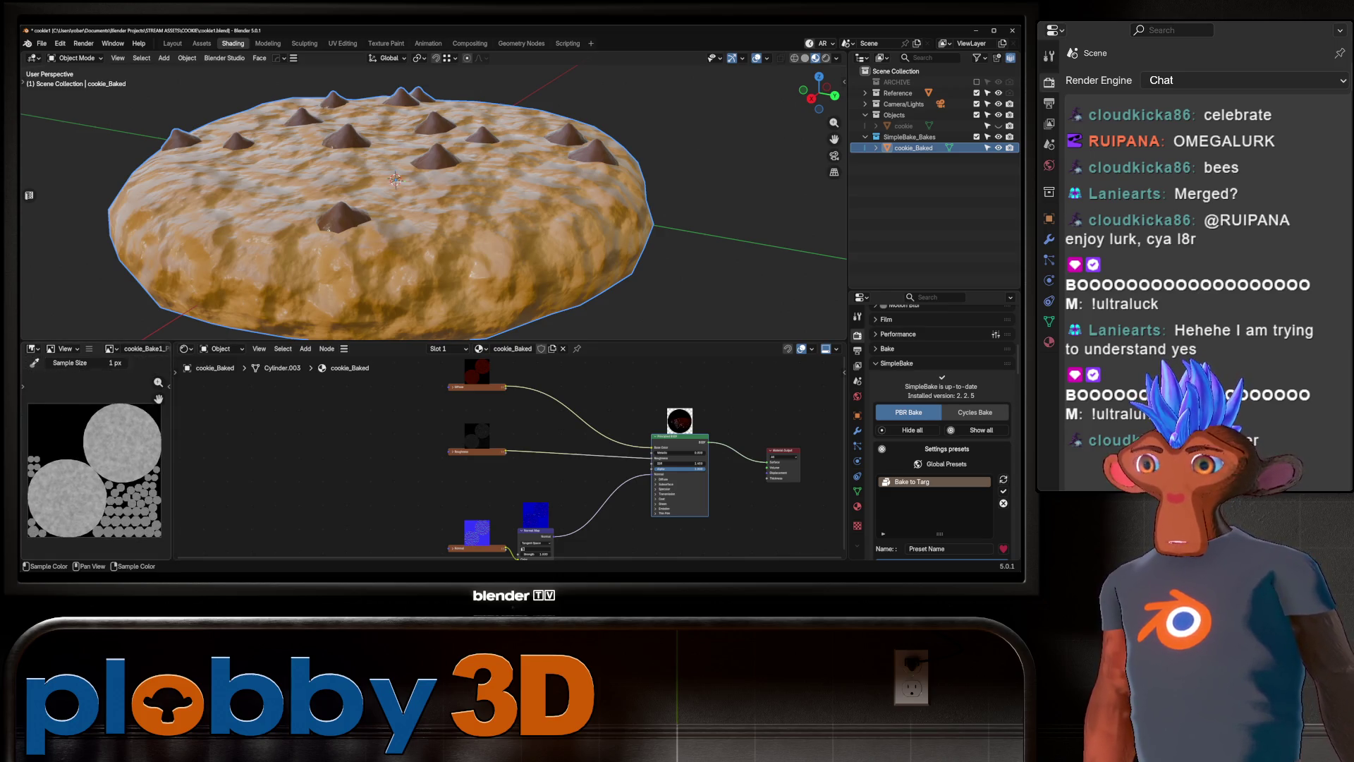
{"action": "mouse_move", "coordinate": [423, 211]}
{"action": "middle_mouse_down"}
{"action": "mouse_move", "coordinate": [423, 261]}
{"action": "mouse_move", "coordinate": [423, 197]}
{"action": "mouse_move", "coordinate": [423, 268]}
{"action": "mouse_move", "coordinate": [416, 212]}
{"action": "mouse_move", "coordinate": [409, 268]}
{"action": "mouse_move", "coordinate": [409, 176]}
{"action": "mouse_move", "coordinate": [413, 268]}
{"action": "middle_mouse_up"}
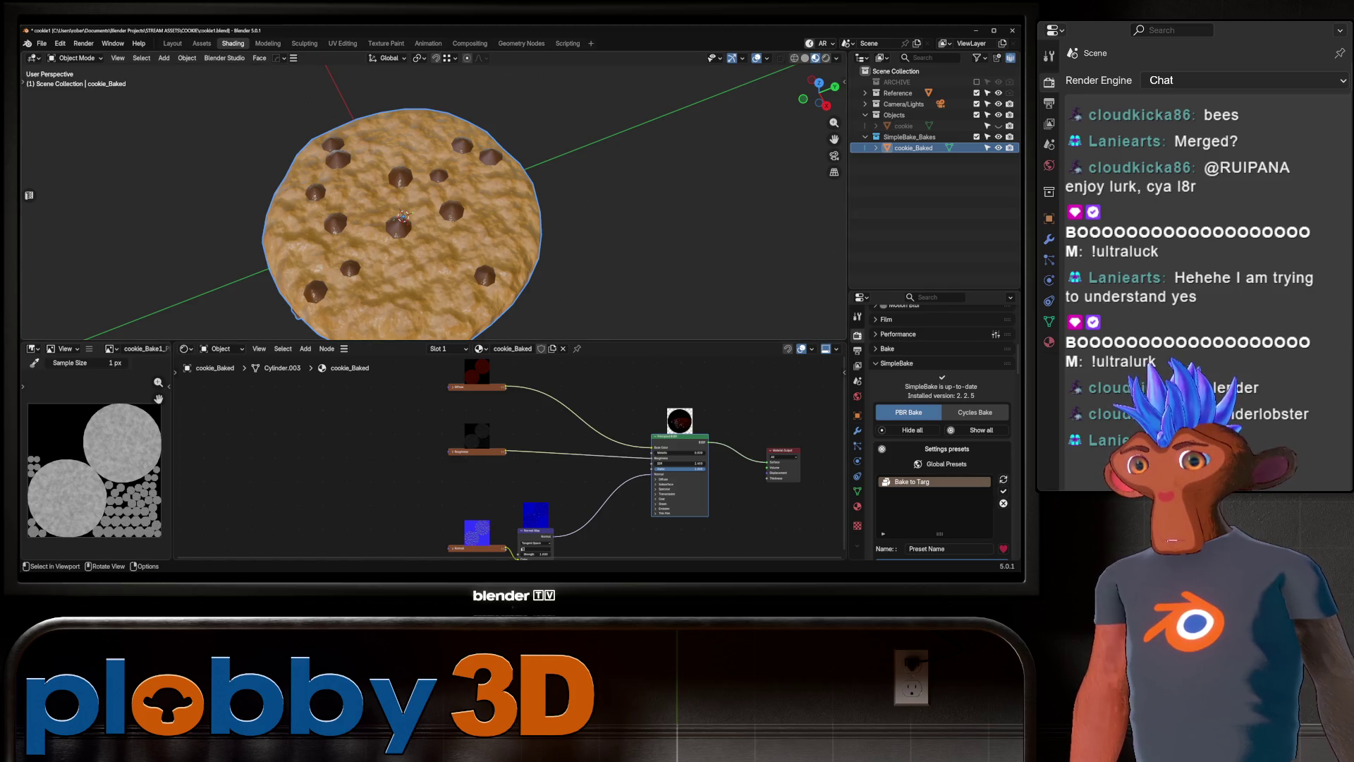
{"action": "scroll", "coordinate": [423, 212], "scroll_direction": "down", "scroll_amount": 3}
{"action": "mouse_move", "coordinate": [423, 212]}
{"action": "middle_mouse_down"}
{"action": "mouse_move", "coordinate": [423, 177]}
{"action": "mouse_move", "coordinate": [423, 268]}
{"action": "mouse_move", "coordinate": [423, 215]}
{"action": "mouse_move", "coordinate": [423, 240]}
{"action": "mouse_move", "coordinate": [451, 268]}
{"action": "mouse_move", "coordinate": [518, 205]}
{"action": "middle_mouse_up"}
{"action": "scroll", "coordinate": [423, 211], "scroll_direction": "up", "scroll_amount": 3}
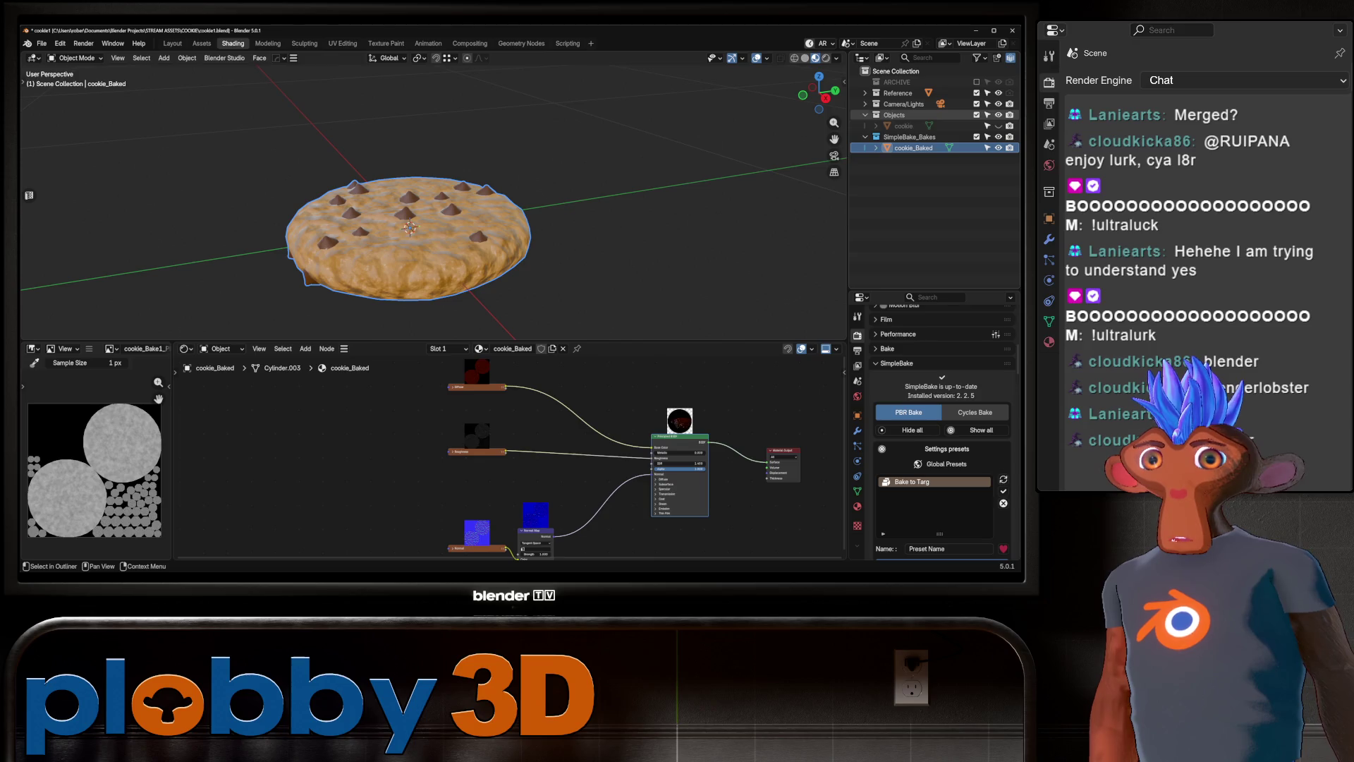
Rename the original cookie object to cookie_source.
{"action": "left_click", "coordinate": [903, 126]}
{"action": "double_click", "coordinate": [904, 126]}
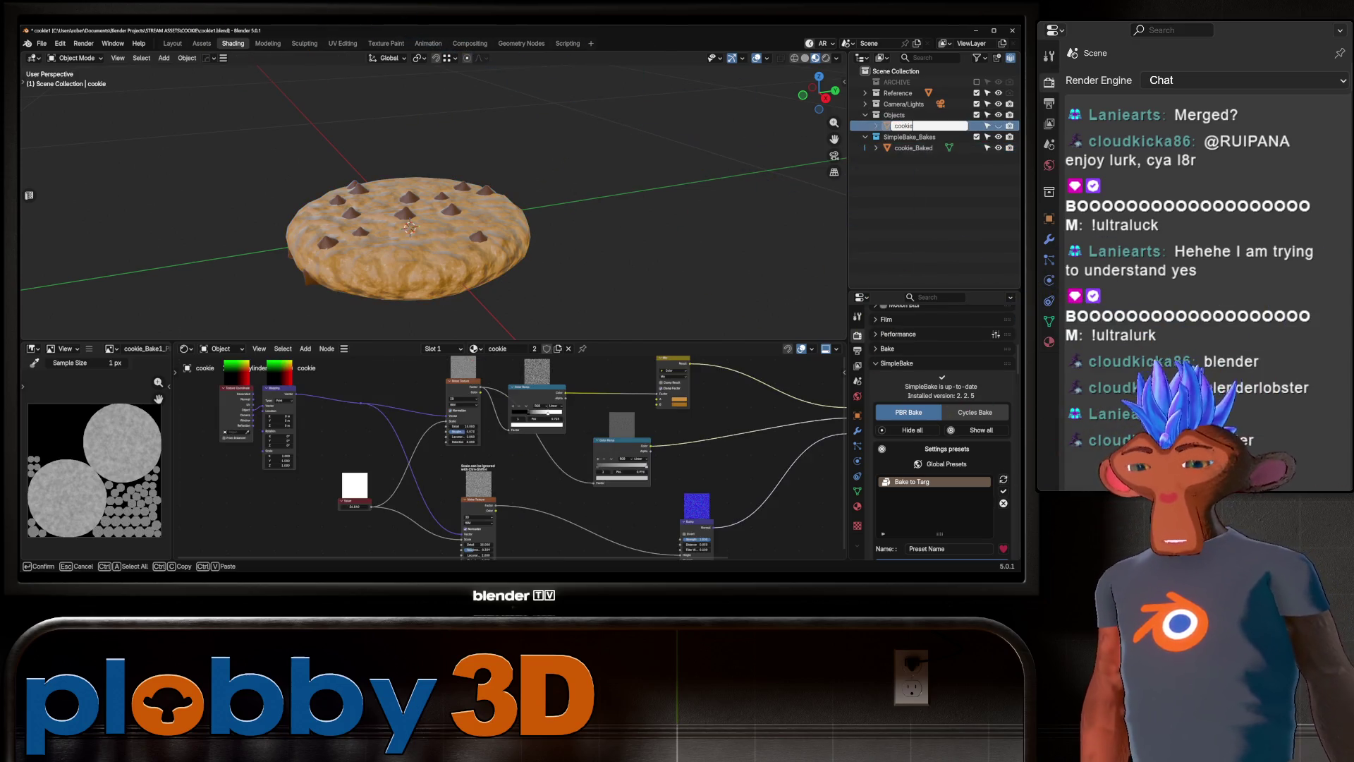
{"action": "type", "text": "_source"}
{"action": "key", "text": "Return"}
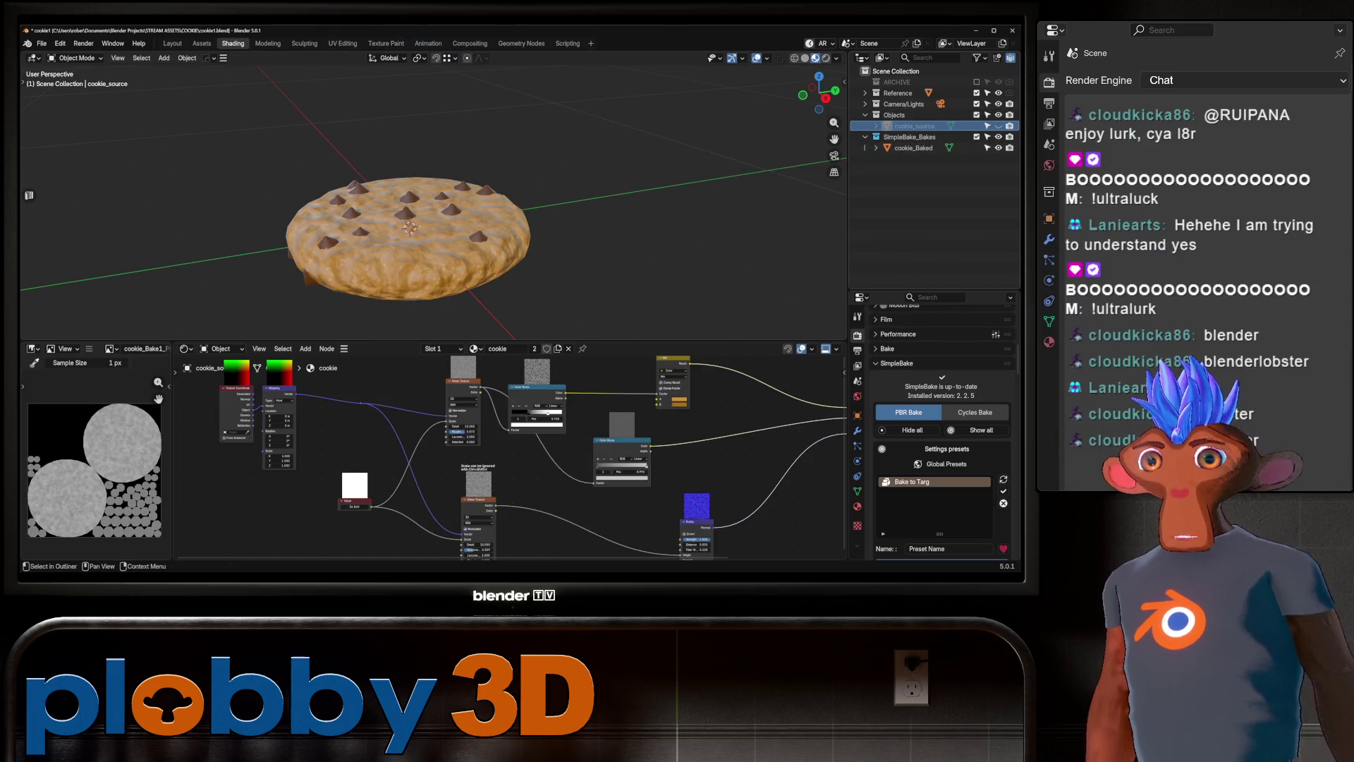
Rename cookie_Baked to cookie.
{"action": "left_click", "coordinate": [865, 115]}
{"action": "left_click", "coordinate": [913, 137]}
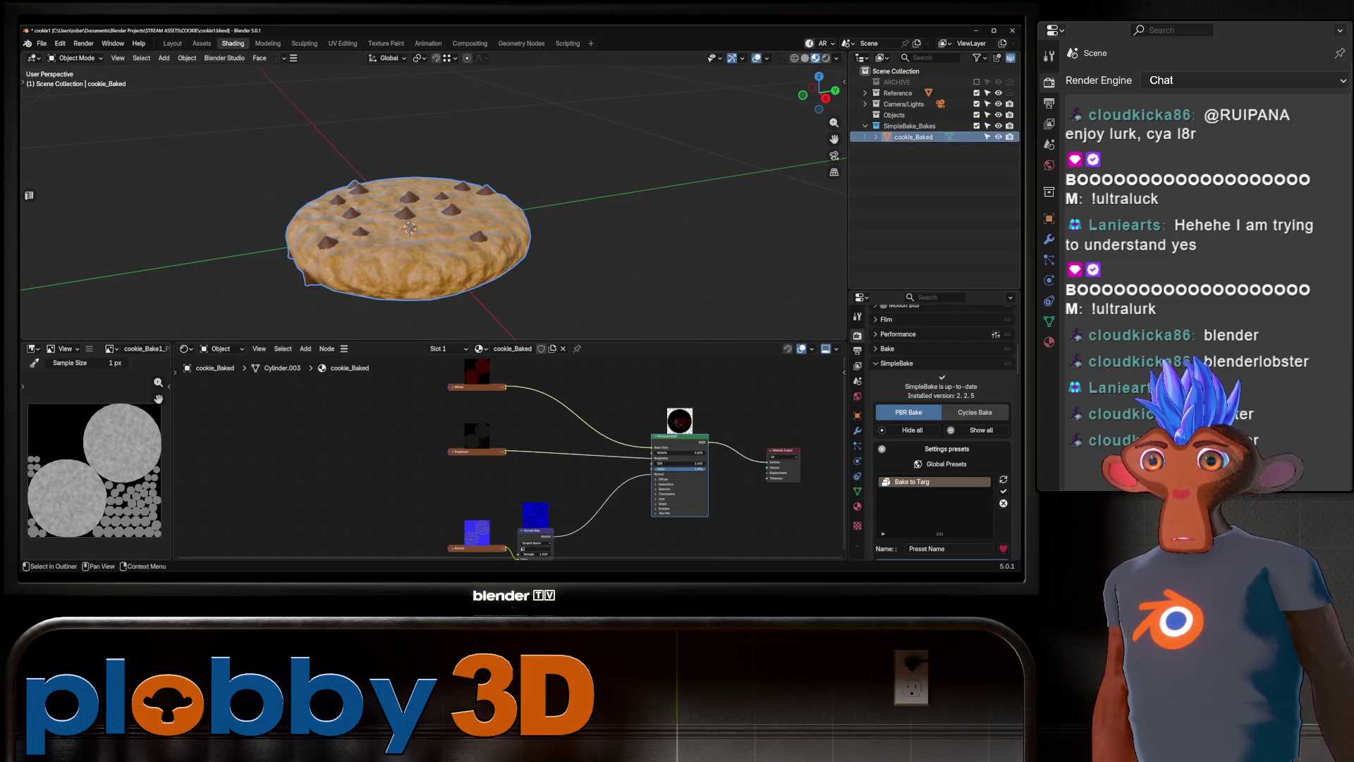
{"action": "double_click", "coordinate": [913, 137]}
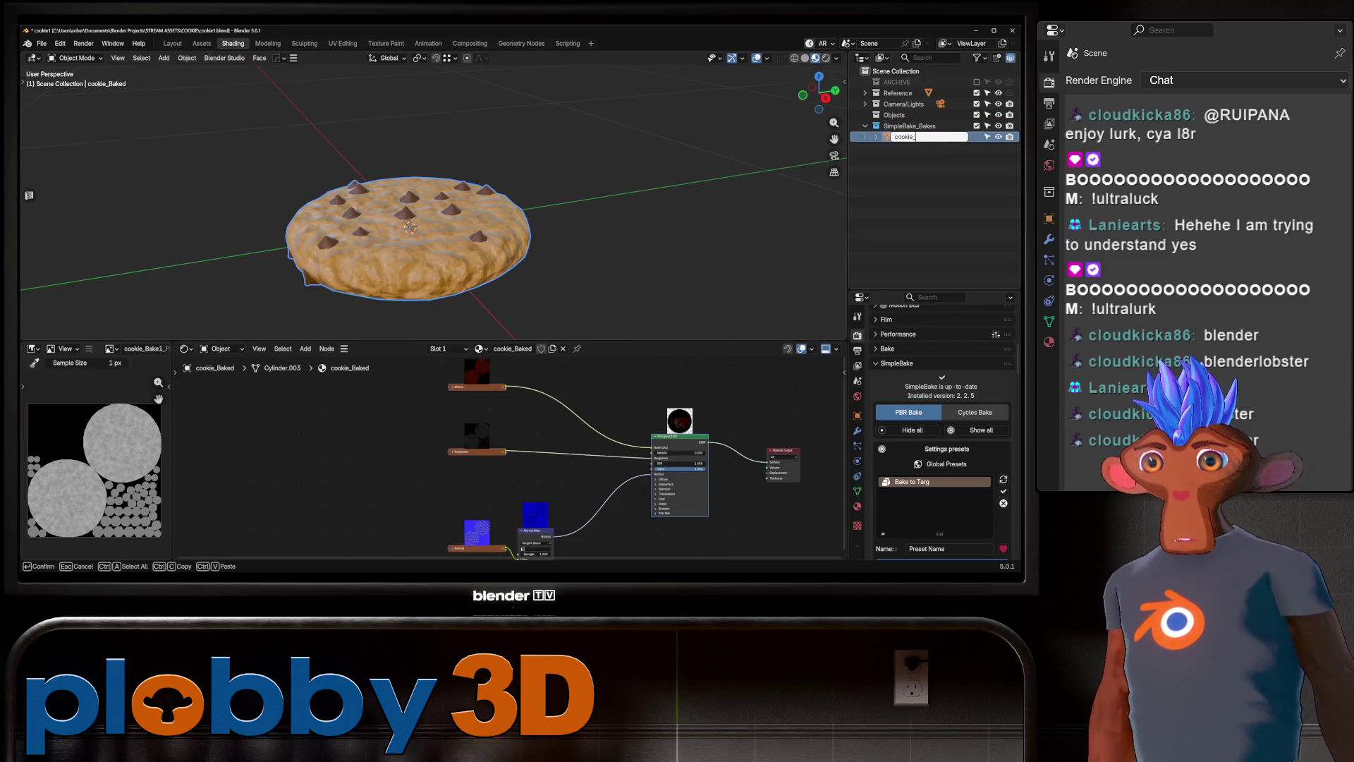
{"action": "key", "text": "BackSpace"}
{"action": "key", "text": "Return"}
Save incrementally as cookie2.blend and move the baked cookie out of SimpleBake_Bakes into Objects.
{"action": "key", "text": "ctrl+s"}
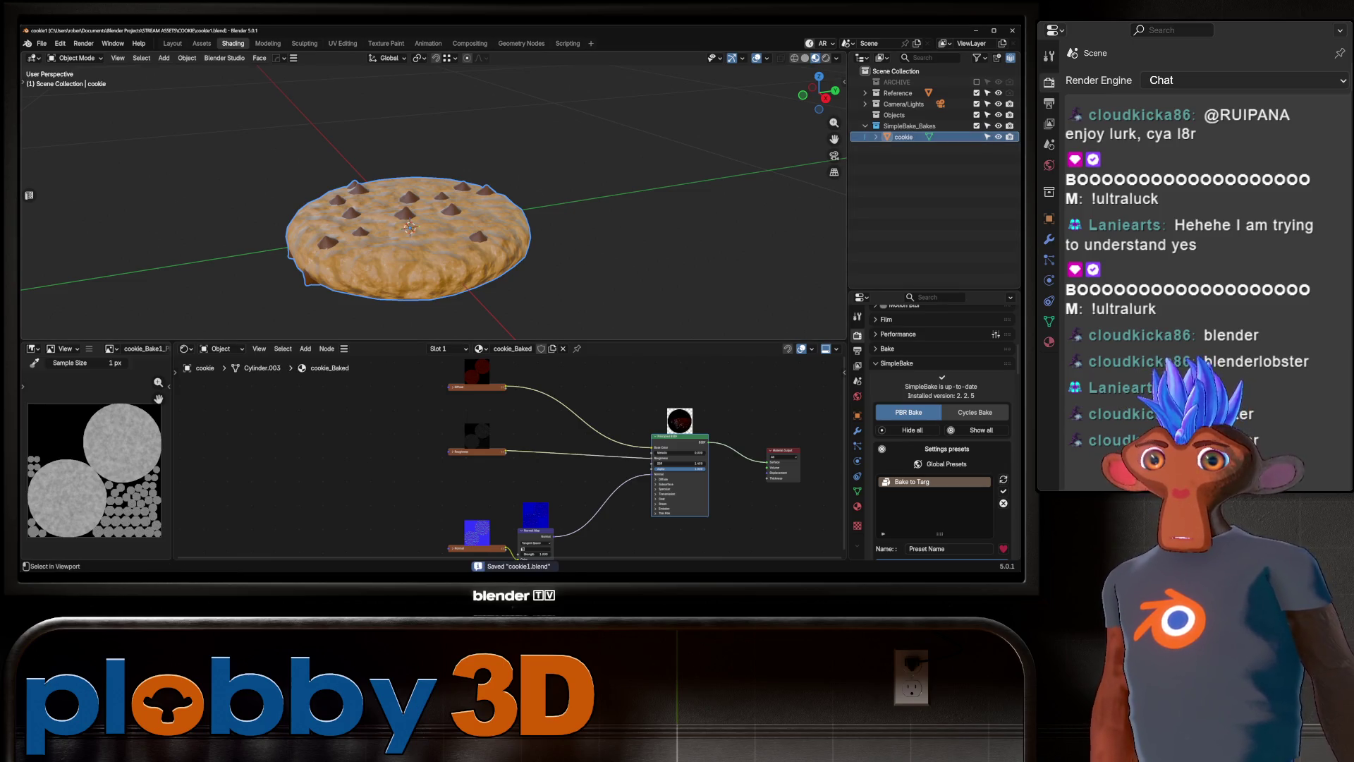
{"action": "key", "text": "ctrl+alt+s"}
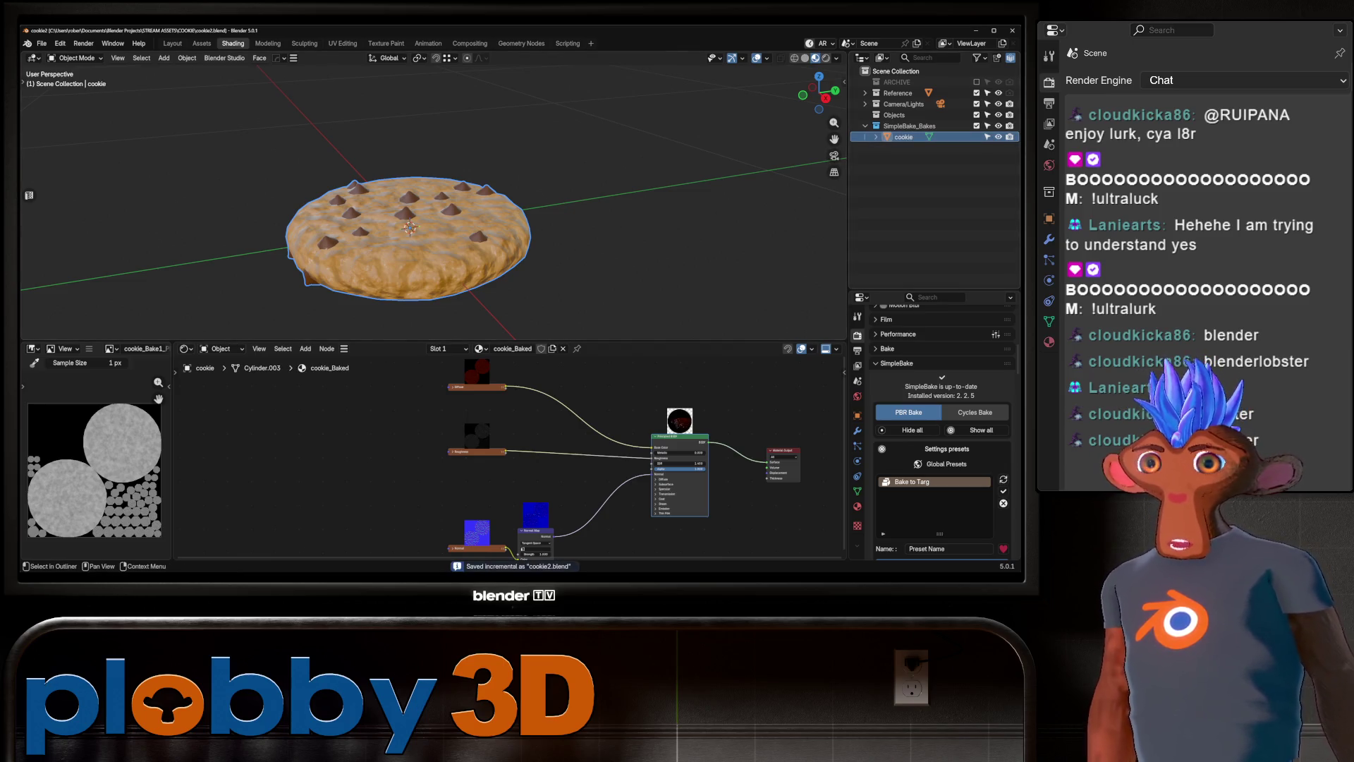
{"action": "left_click_drag", "start_coordinate": [910, 126], "coordinate": [895, 115]}
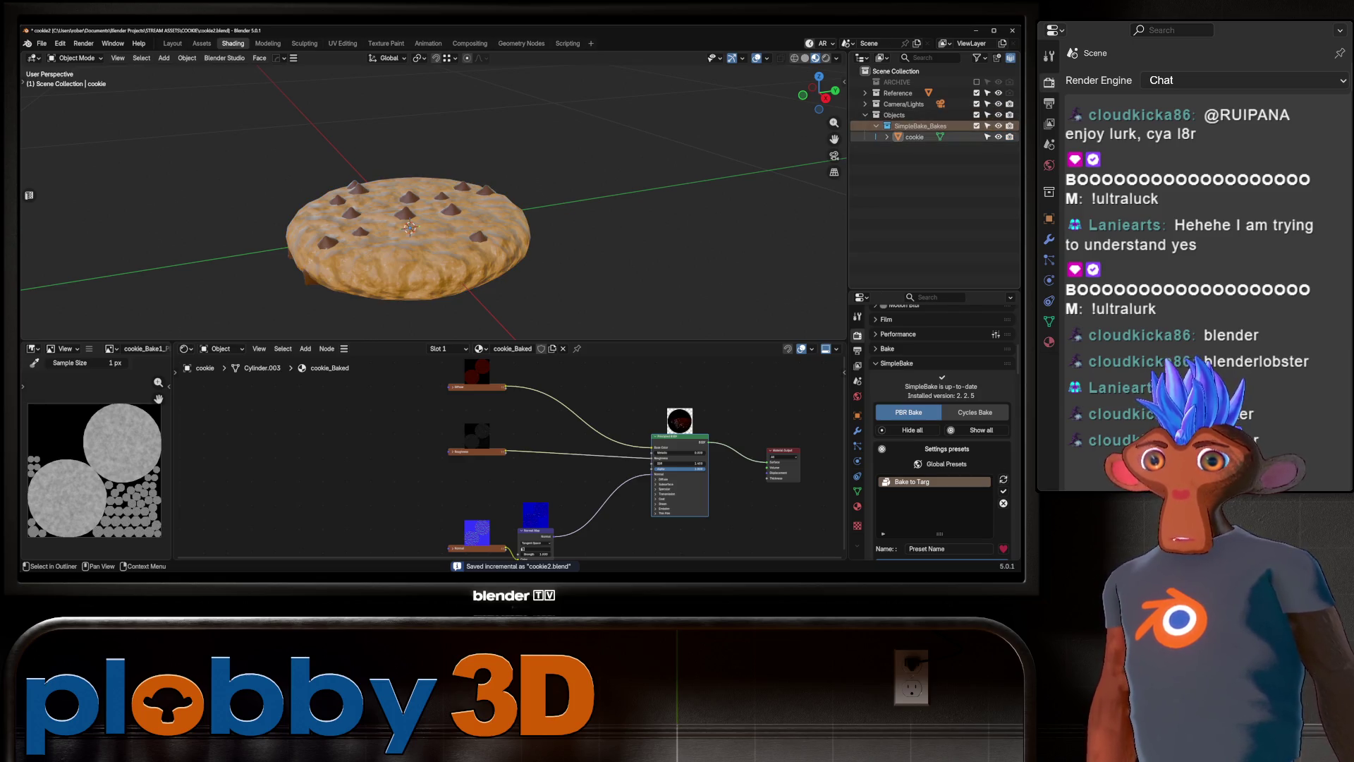
{"action": "key", "text": "ctrl+z"}
{"action": "key", "text": "ctrl+z"}
{"action": "key", "text": "ctrl+z"}
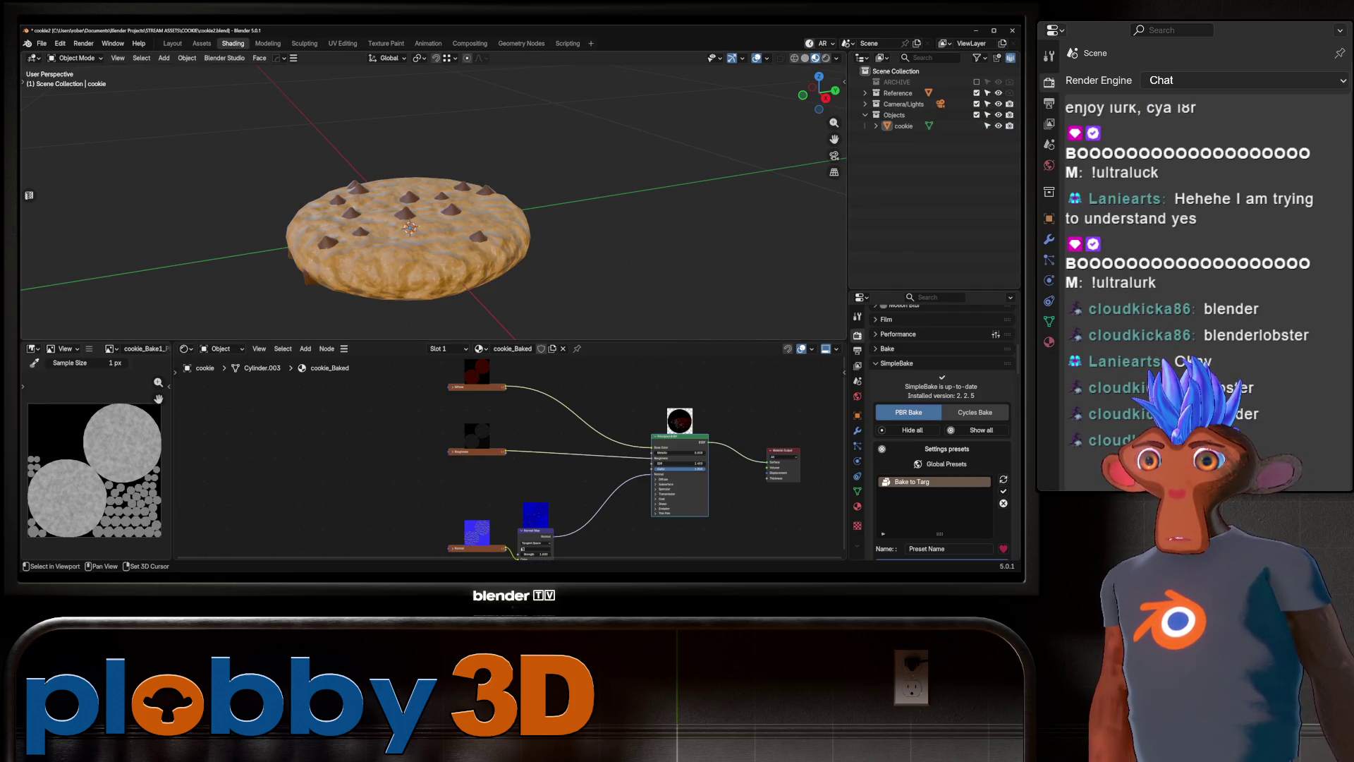
Duplicate the cookie in place as cookie.001.
{"action": "left_click", "coordinate": [904, 126]}
{"action": "key", "text": "shift+d"}
{"action": "key", "text": "Escape"}
{"action": "mouse_move", "coordinate": [424, 211]}
{"action": "middle_mouse_down"}
{"action": "mouse_move", "coordinate": [423, 296]}
{"action": "mouse_move", "coordinate": [423, 183]}
{"action": "mouse_move", "coordinate": [423, 268]}
{"action": "mouse_move", "coordinate": [430, 244]}
{"action": "middle_mouse_up"}
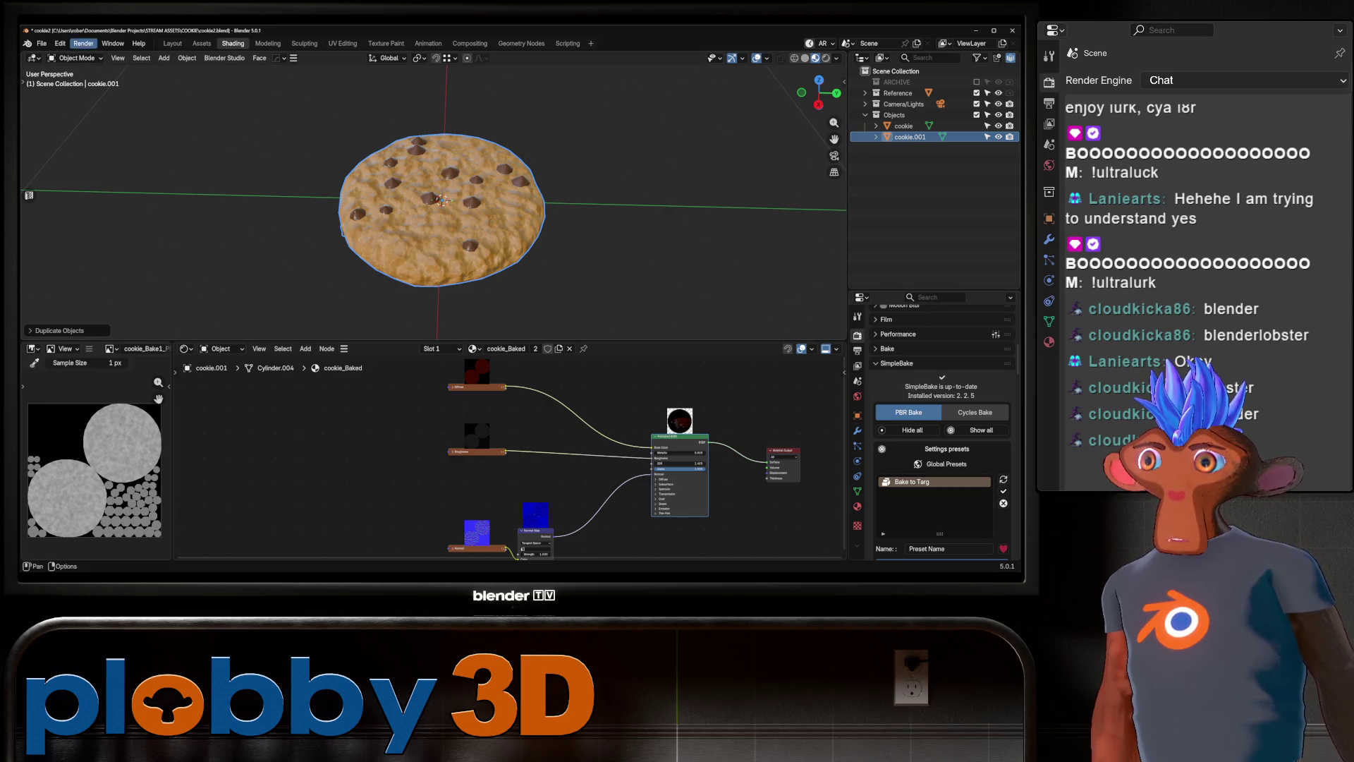
Rename the duplicate cookie.001 to cookie.fracture.
{"action": "left_click", "coordinate": [59, 43]}
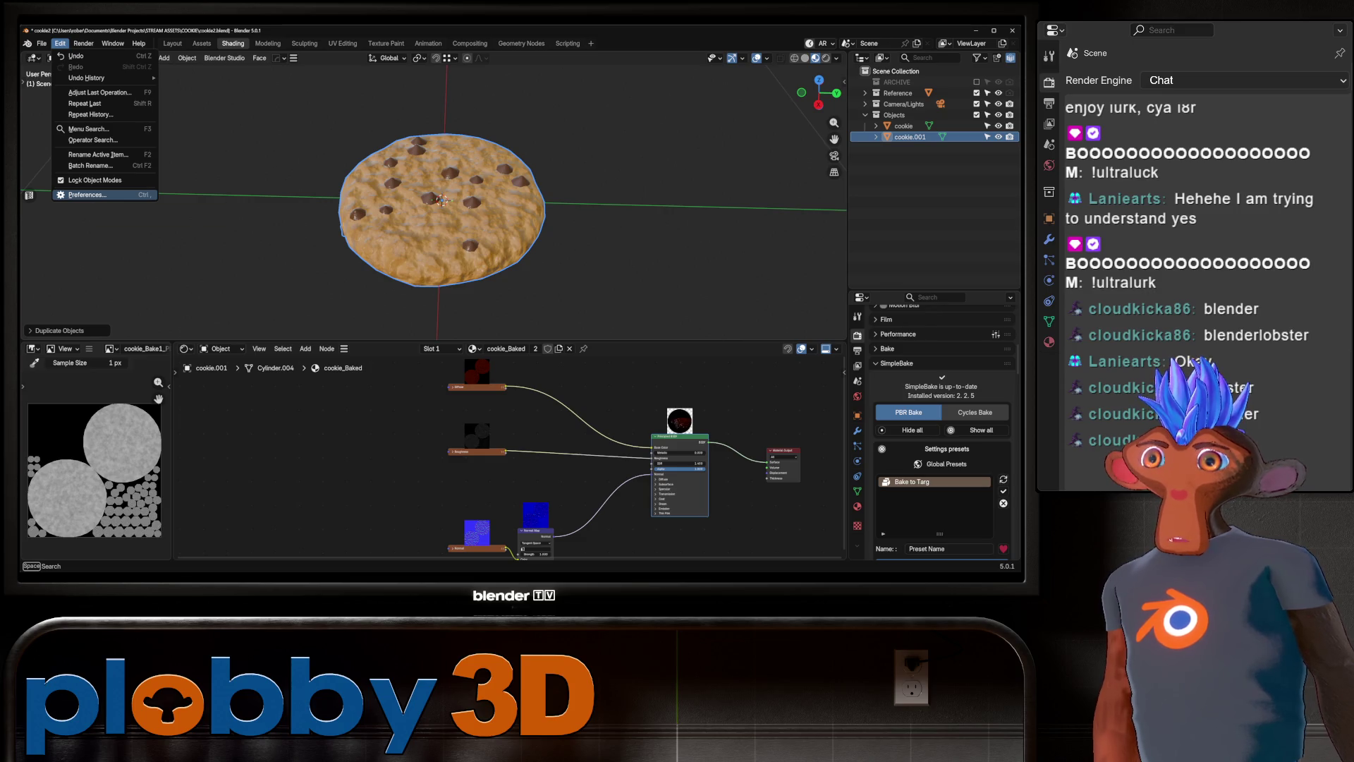
{"action": "mouse_move", "coordinate": [493, 212]}
{"action": "middle_mouse_down"}
{"action": "mouse_move", "coordinate": [455, 248]}
{"action": "mouse_move", "coordinate": [450, 222]}
{"action": "middle_mouse_up"}
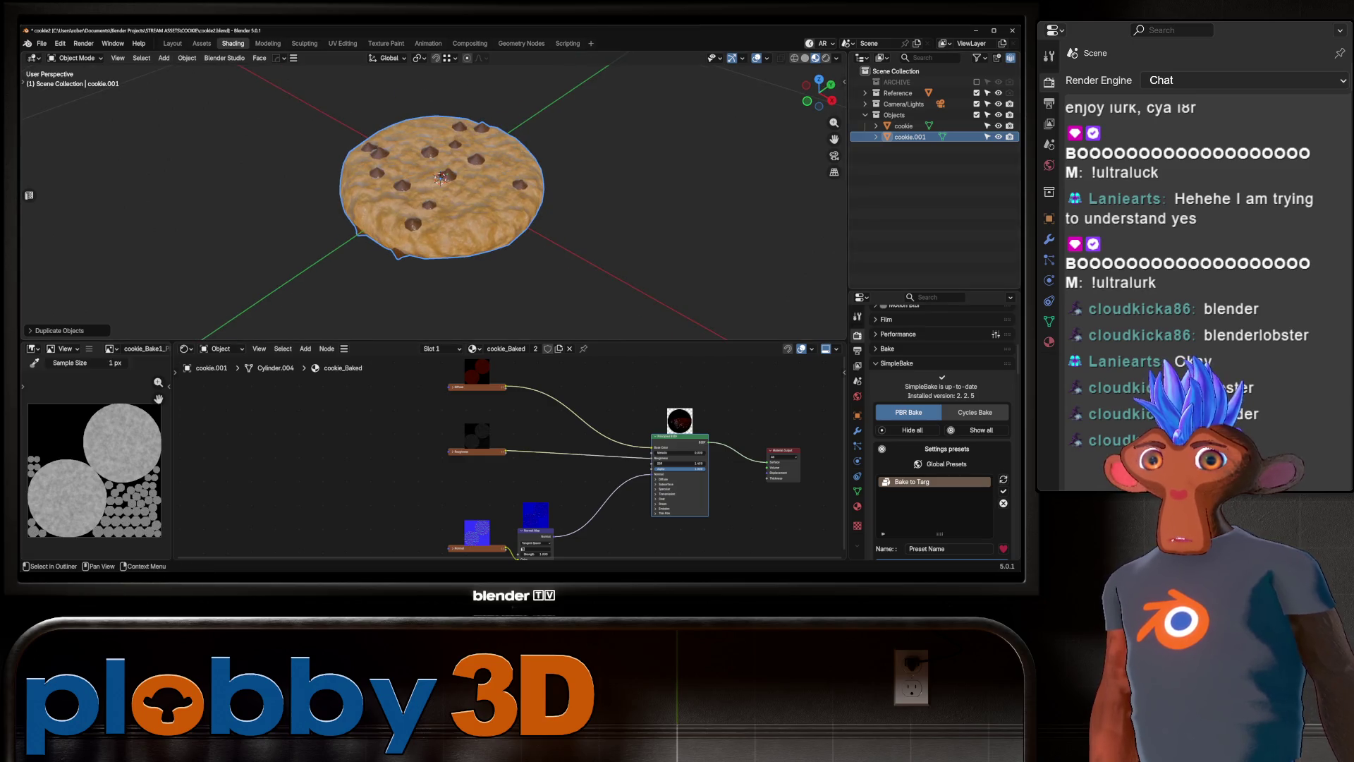
{"action": "key", "text": "F2"}
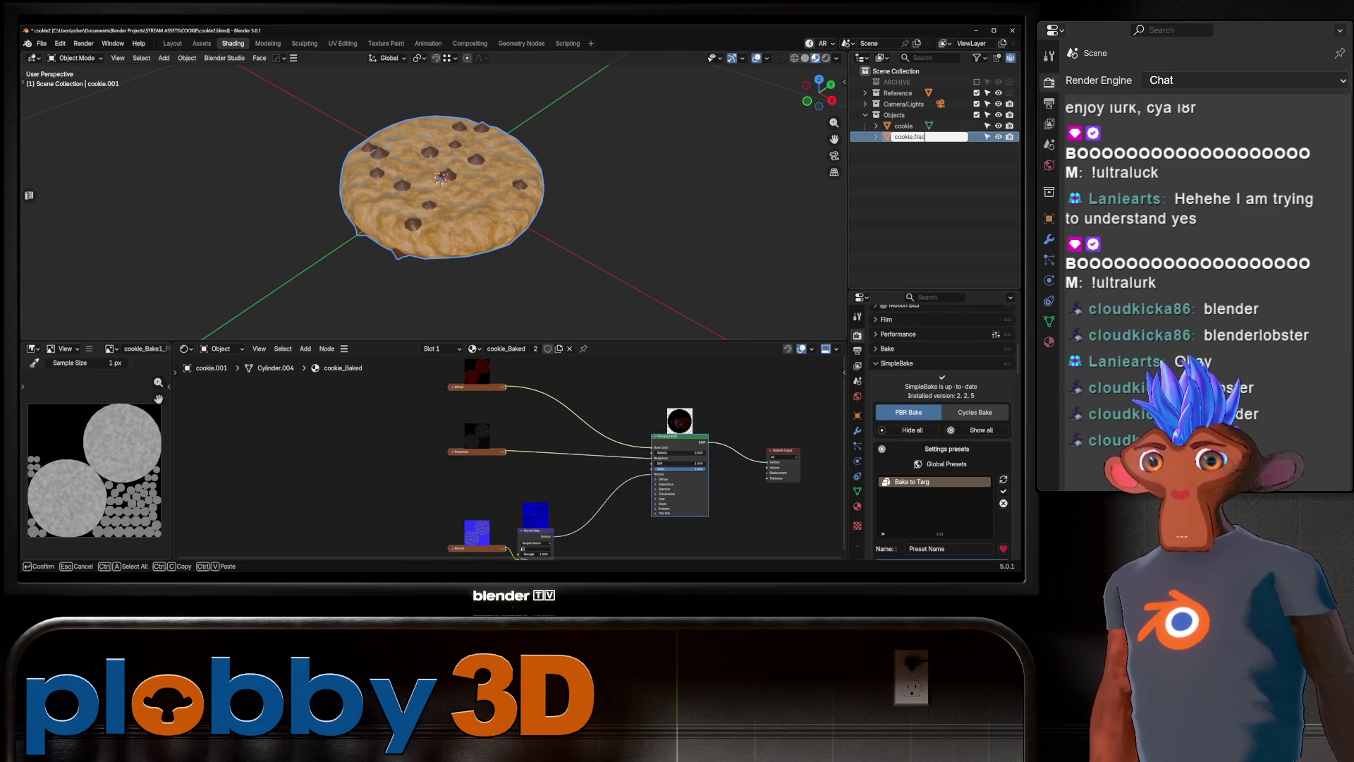
{"action": "key", "text": "Return"}
Move cookie.fracture into a new 'fracture' collection and hide the original cookie.
{"action": "key", "text": "m"}
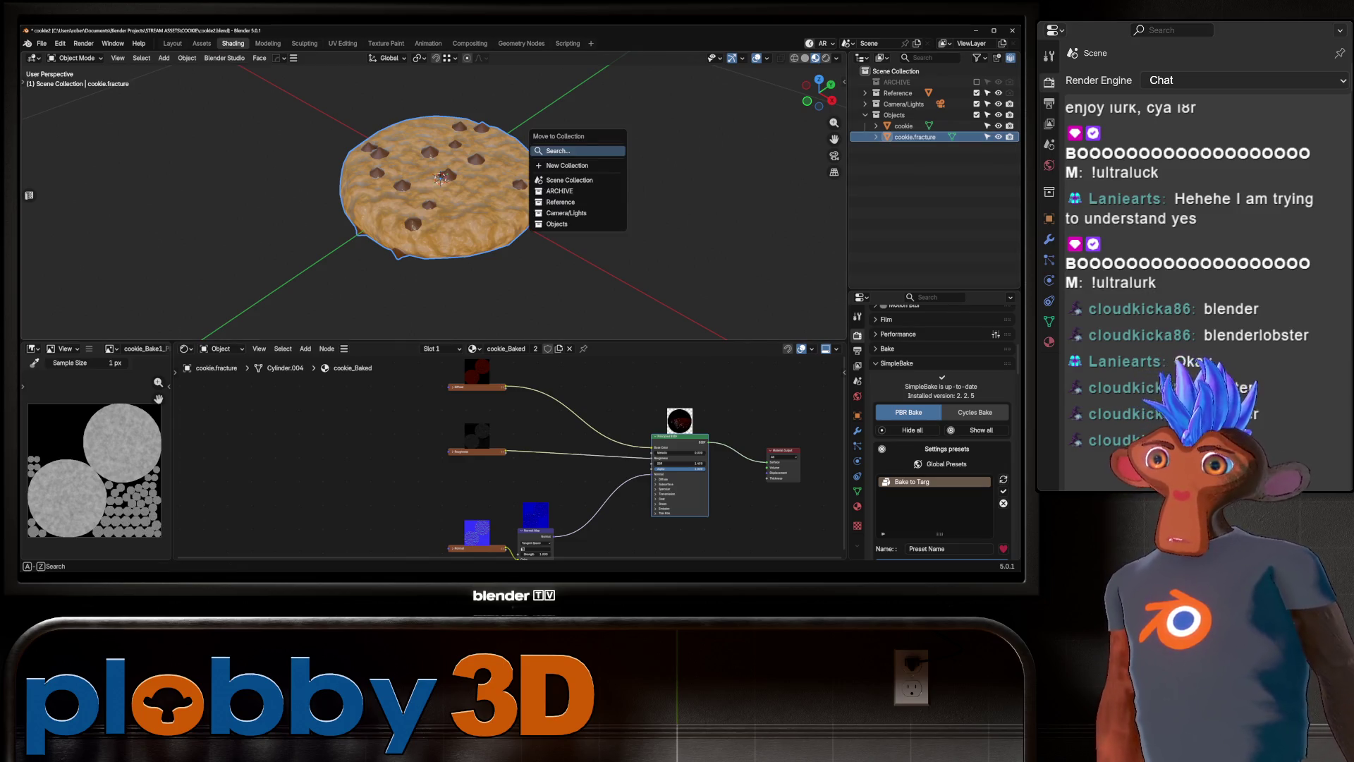
{"action": "key", "text": "Return"}
{"action": "type", "text": "fractur"}
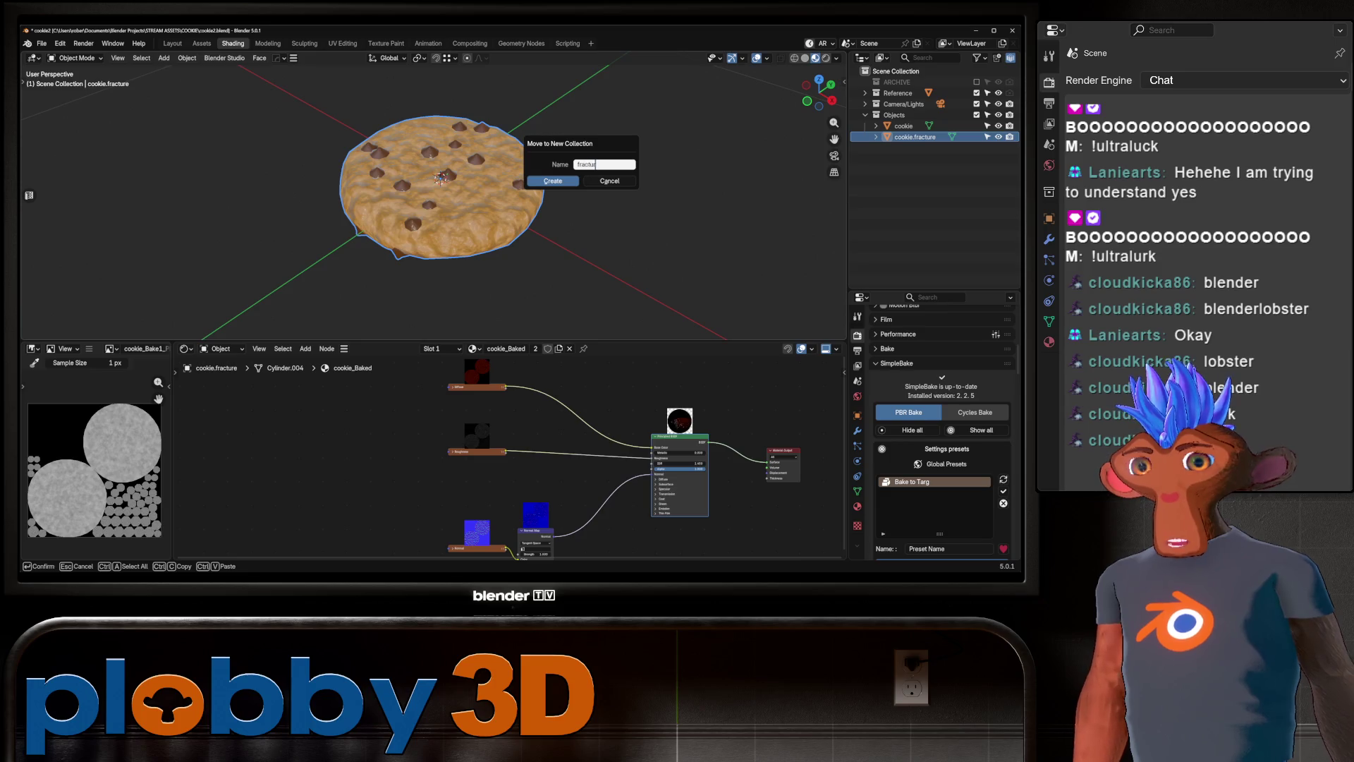
{"action": "type", "text": "e"}
{"action": "key", "text": "Return"}
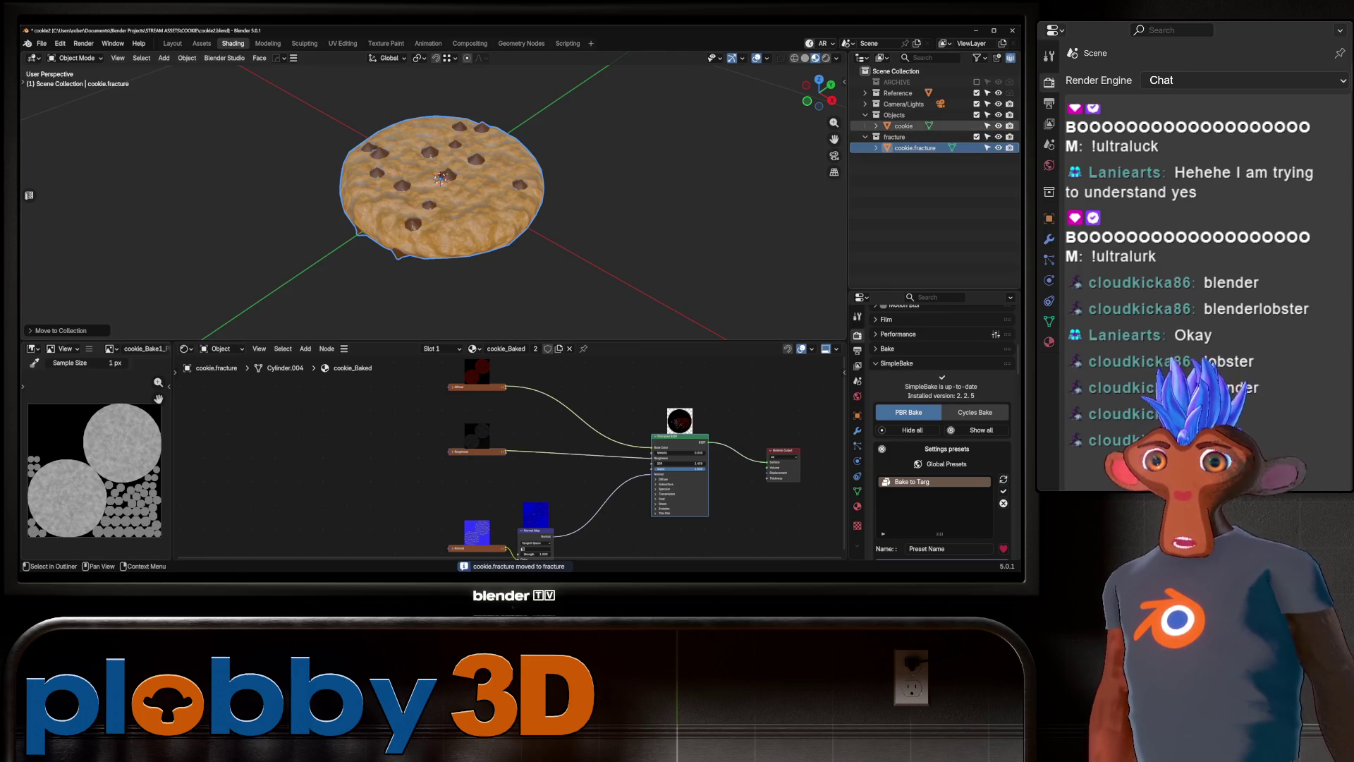
{"action": "left_click", "coordinate": [998, 126]}
{"action": "scroll", "coordinate": [437, 197], "scroll_direction": "up", "scroll_amount": 2}
Separate the whole cookie.fracture mesh by loose parts, then return to Object Mode.
{"action": "key", "text": "Tab"}
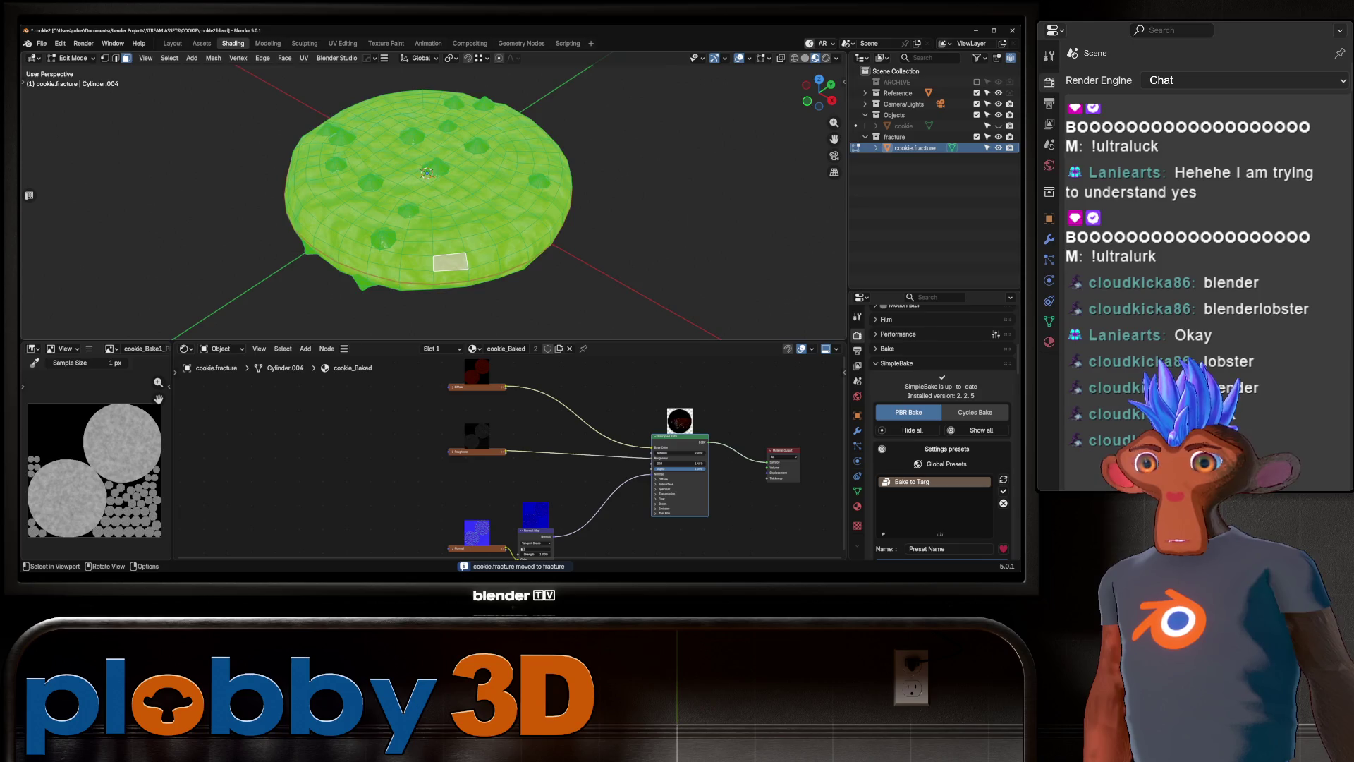
{"action": "mouse_move", "coordinate": [437, 197]}
{"action": "middle_mouse_down"}
{"action": "mouse_move", "coordinate": [438, 239]}
{"action": "mouse_move", "coordinate": [441, 215]}
{"action": "middle_mouse_up"}
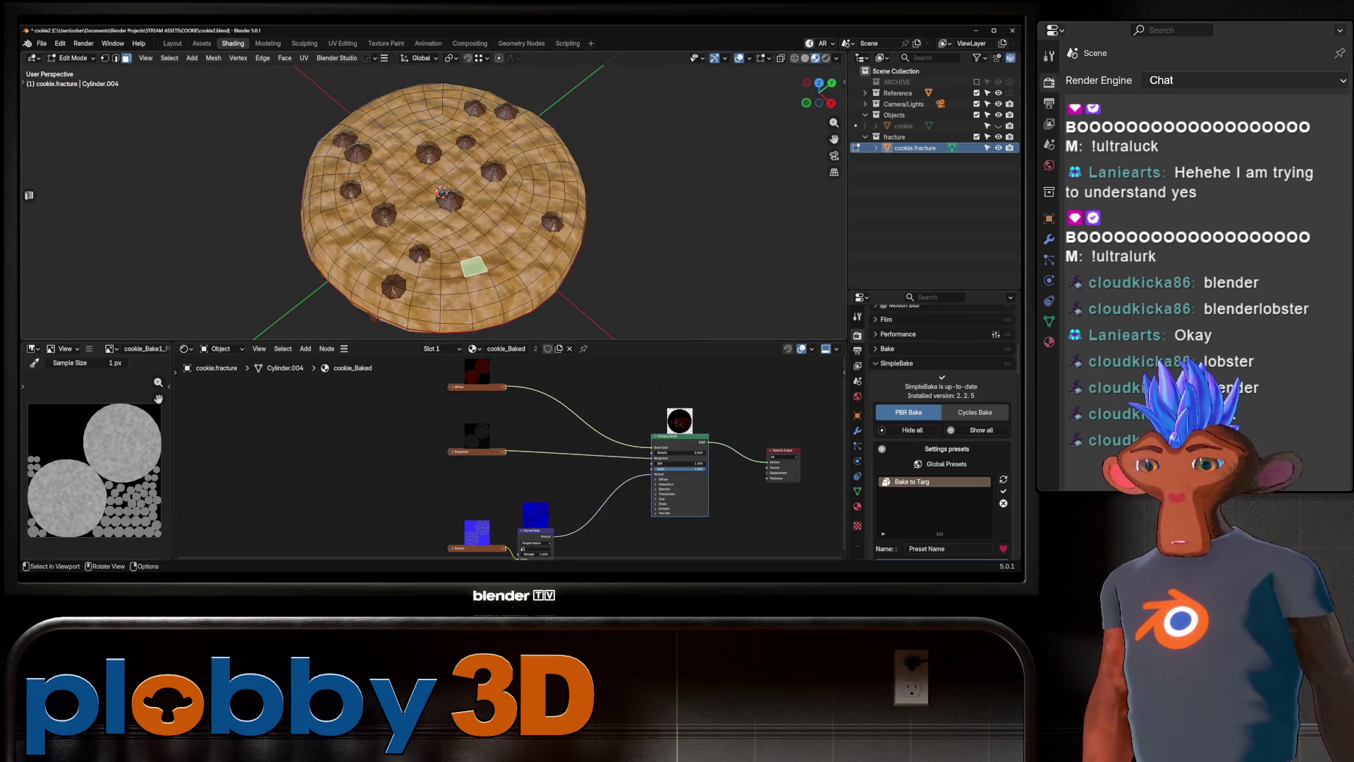
{"action": "key", "text": "a"}
{"action": "key", "text": "p"}
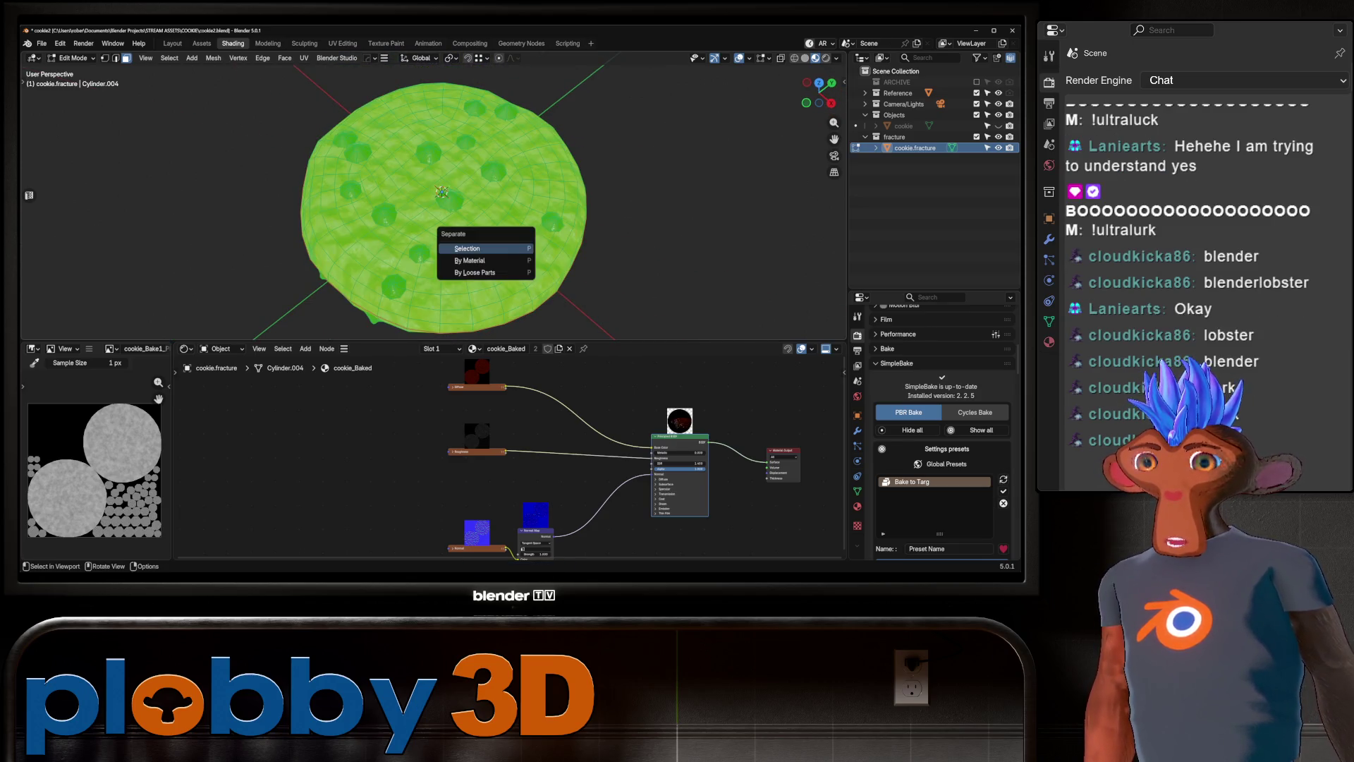
{"action": "key", "text": "Return"}
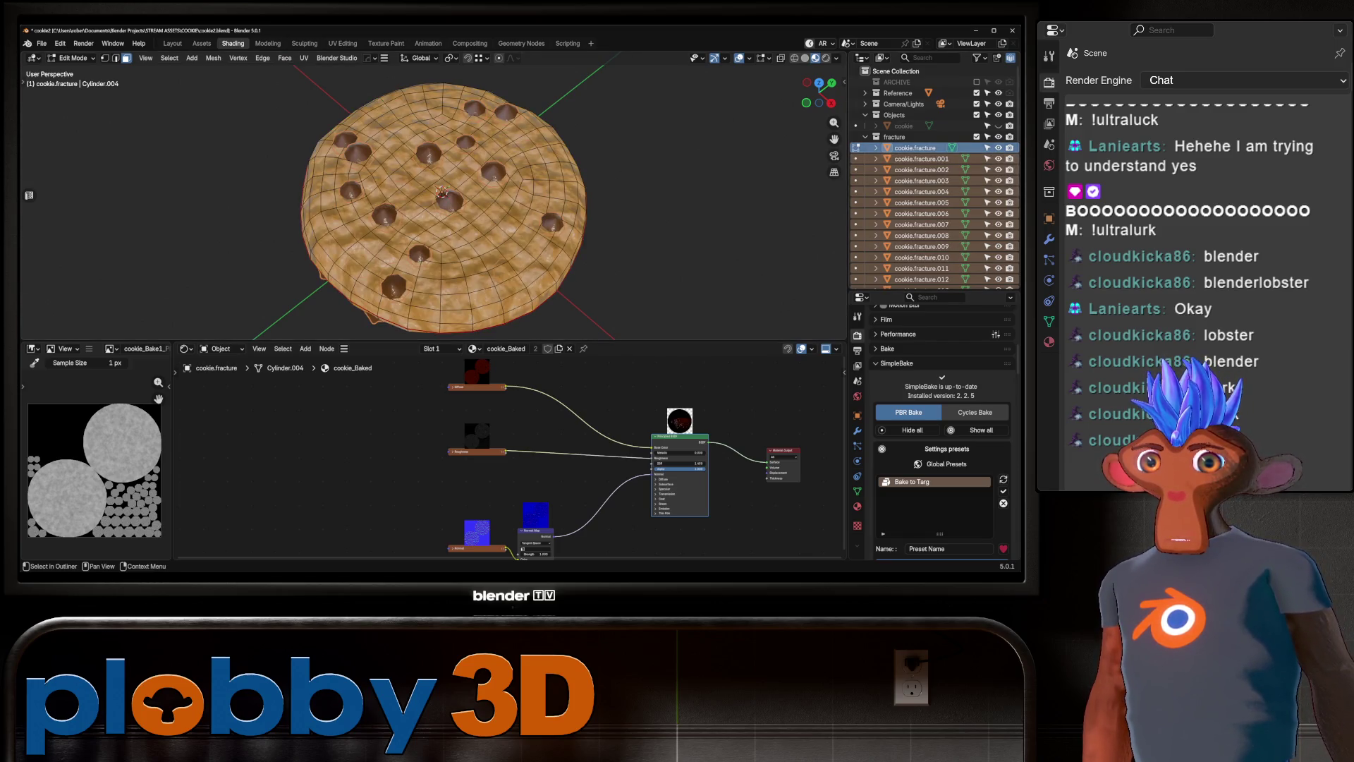
{"action": "key", "text": "Tab"}
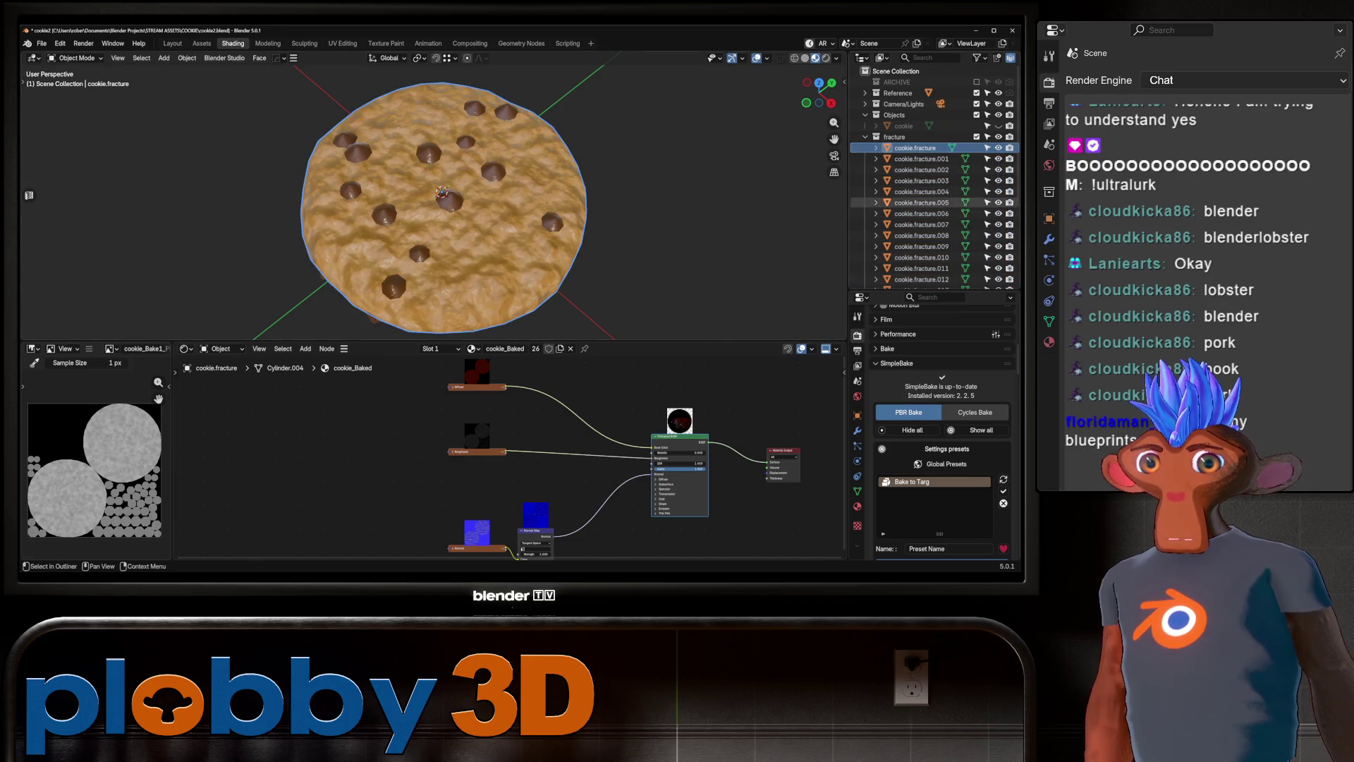
Select cookie.fracture.001 through cookie.fracture.024 in the Outliner.
{"action": "left_click", "coordinate": [917, 159]}
{"action": "scroll", "coordinate": [917, 212], "scroll_direction": "down", "scroll_amount": 5}
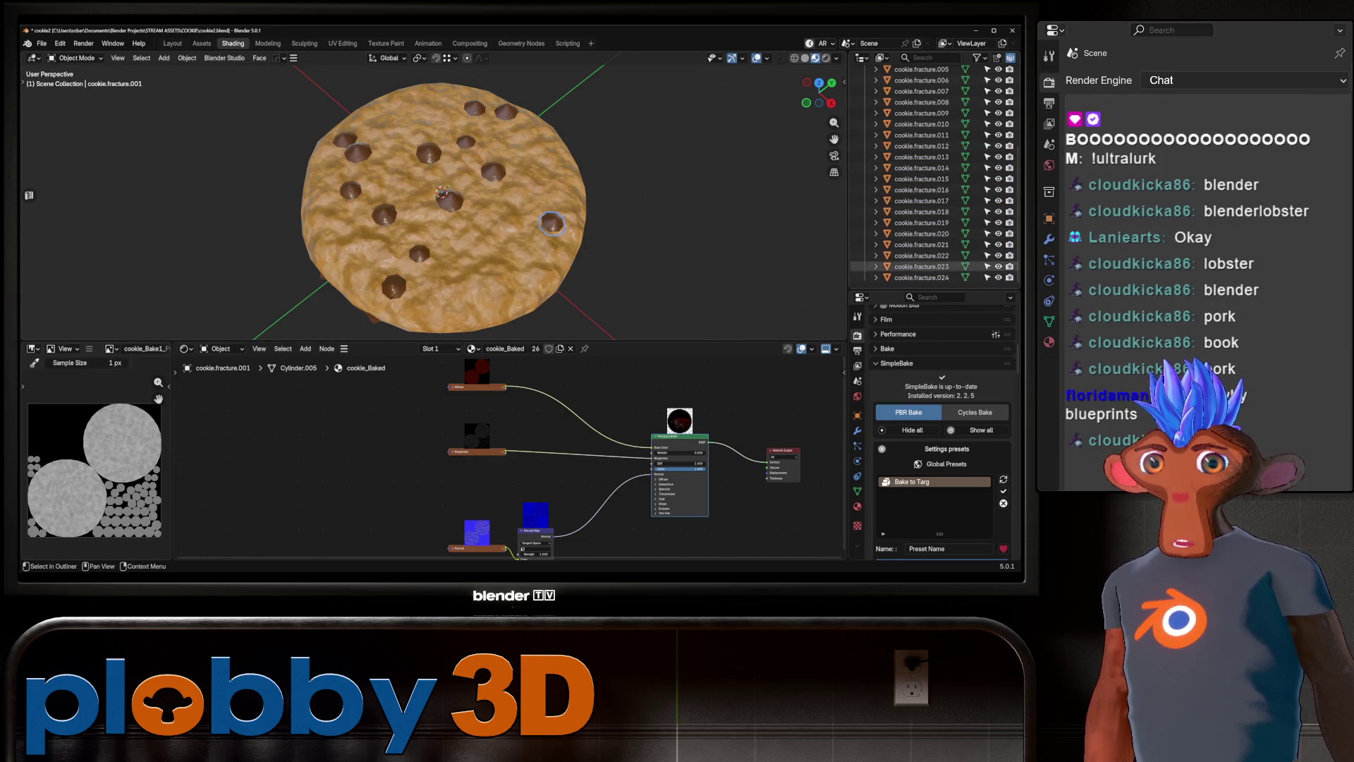
{"action": "left_click", "coordinate": [917, 277], "text": "shift"}
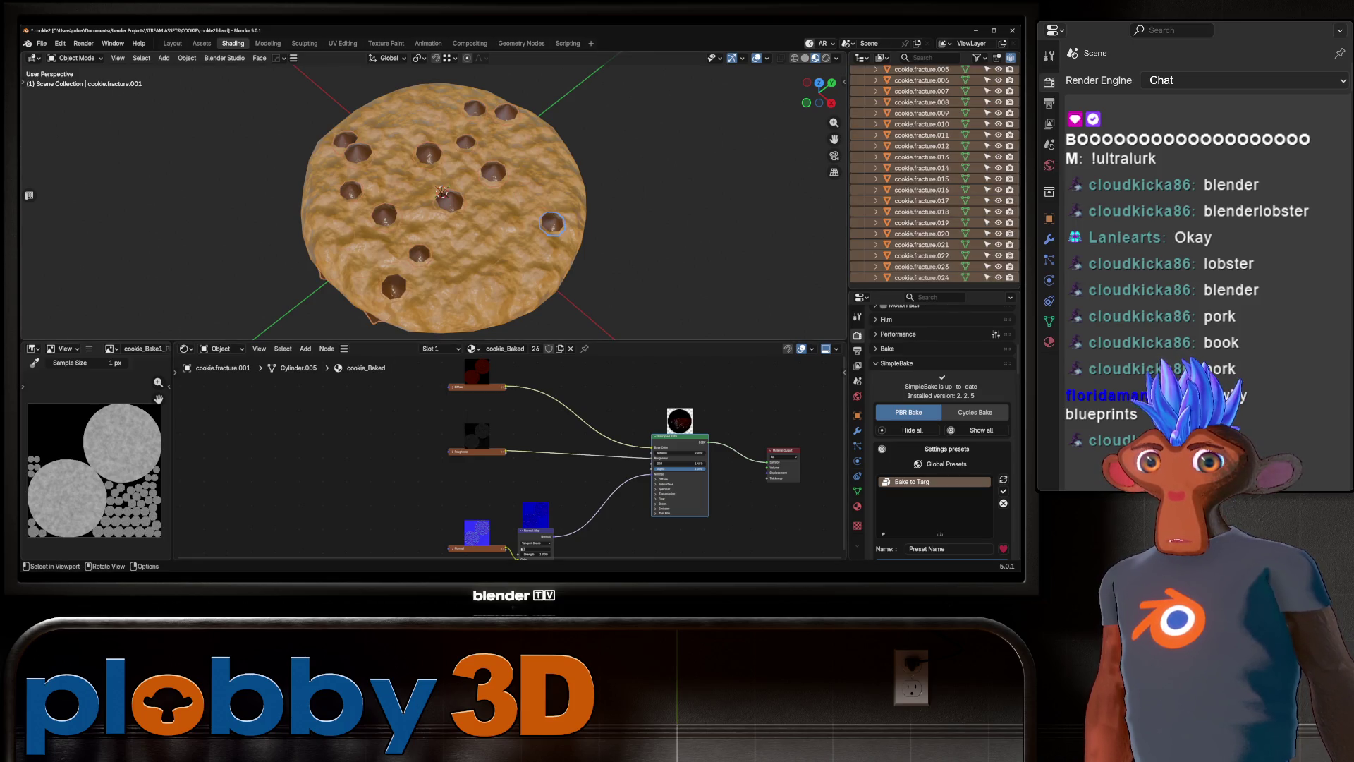
{"action": "scroll", "coordinate": [932, 177], "scroll_direction": "up", "scroll_amount": 5}
Batch-rename the selected pieces, finding 'cookie.fracture' and replacing it with the chocolate name.
{"action": "key", "text": "ctrl+F2"}
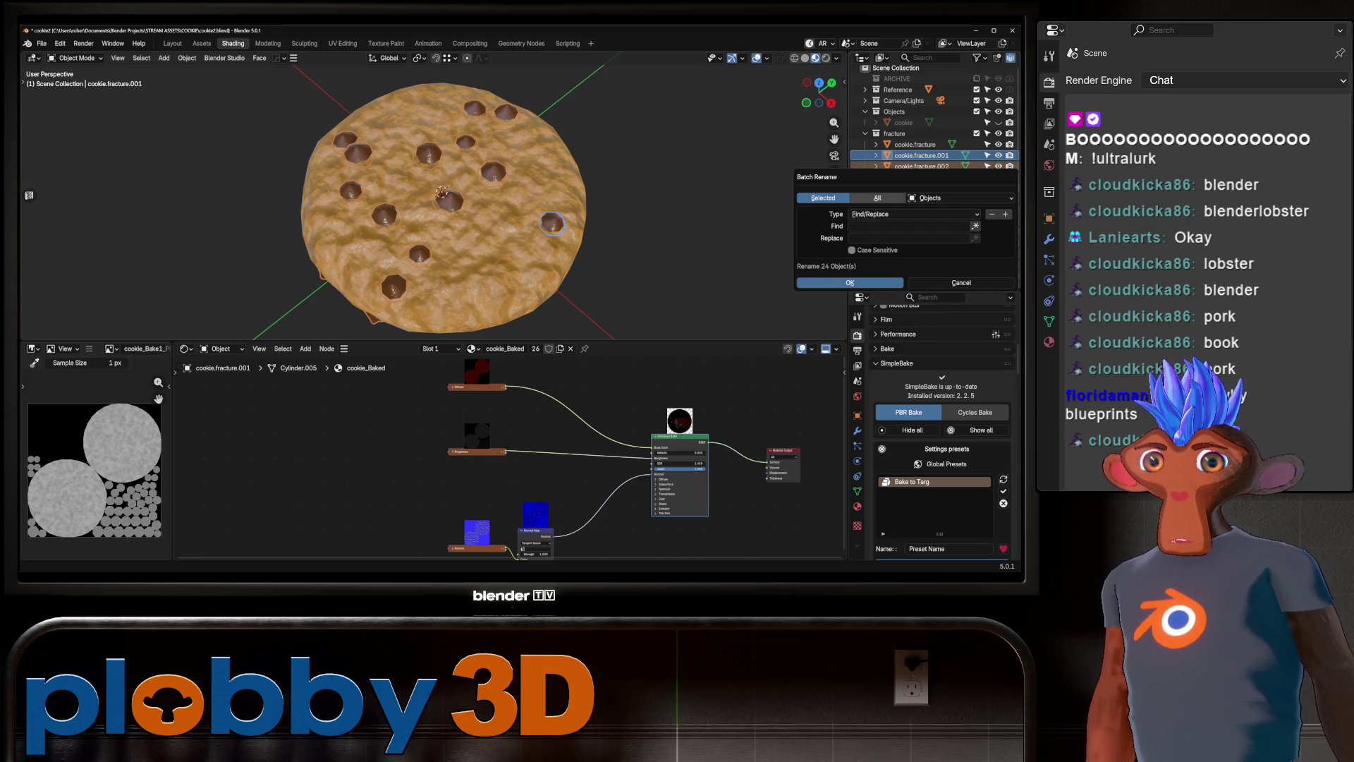
{"action": "left_click", "coordinate": [910, 226]}
{"action": "type", "text": "cookie.frac"}
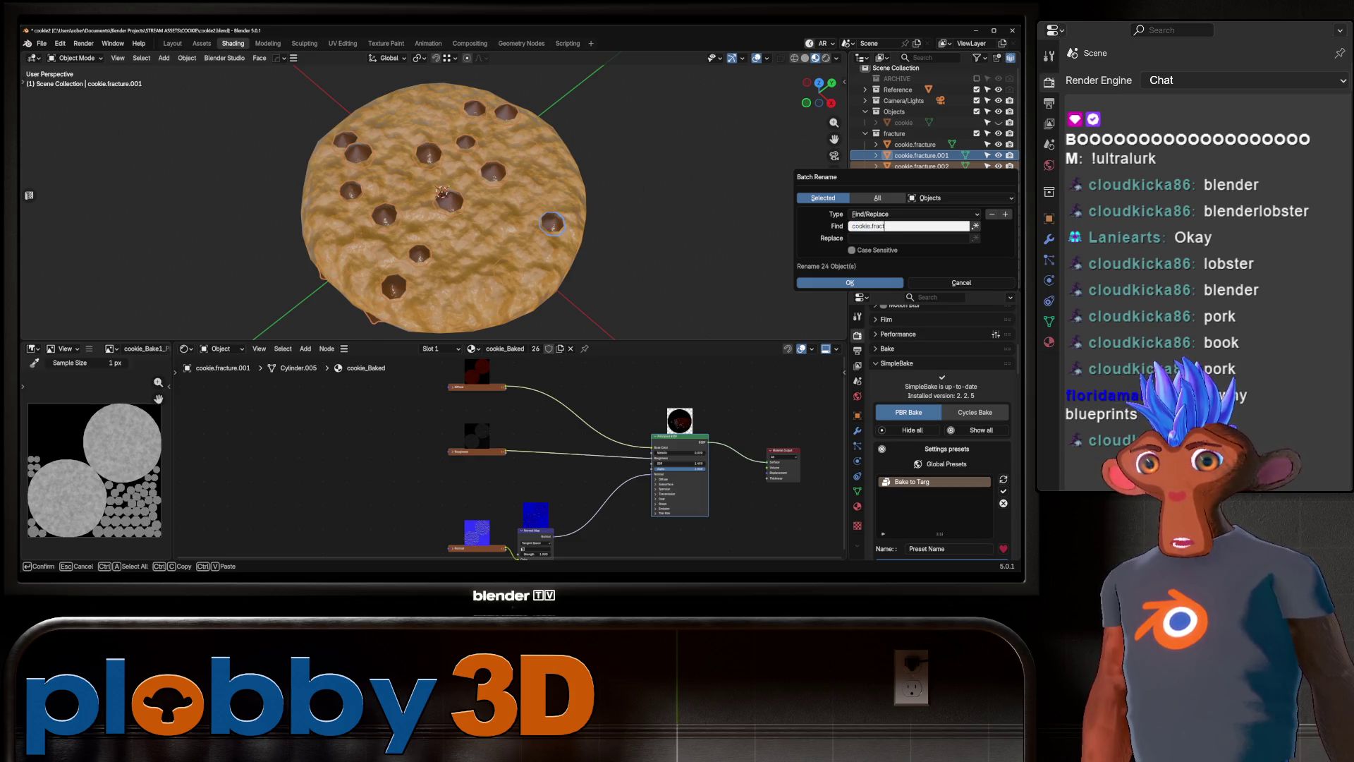
{"action": "type", "text": "ure"}
{"action": "key", "text": "Return"}
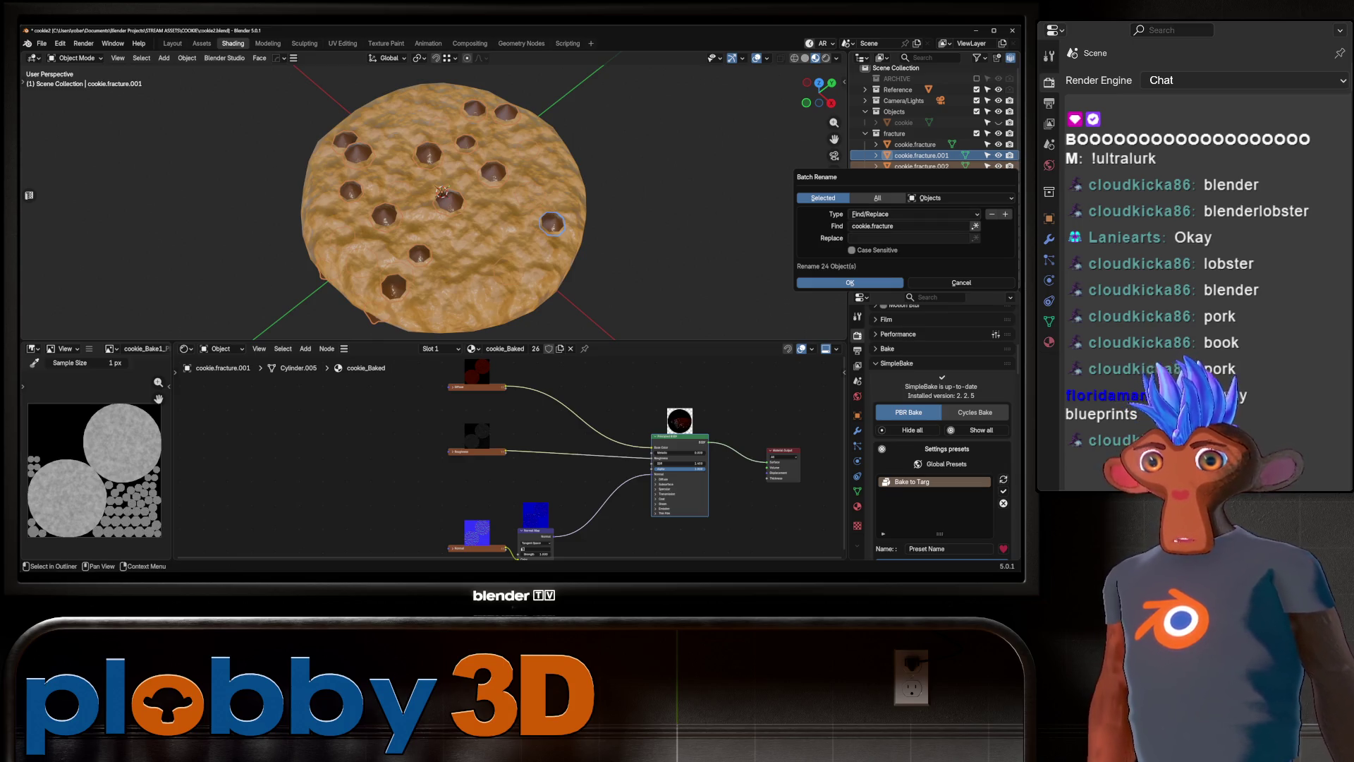
{"action": "left_click", "coordinate": [910, 238]}
{"action": "type", "text": "chocolate"}
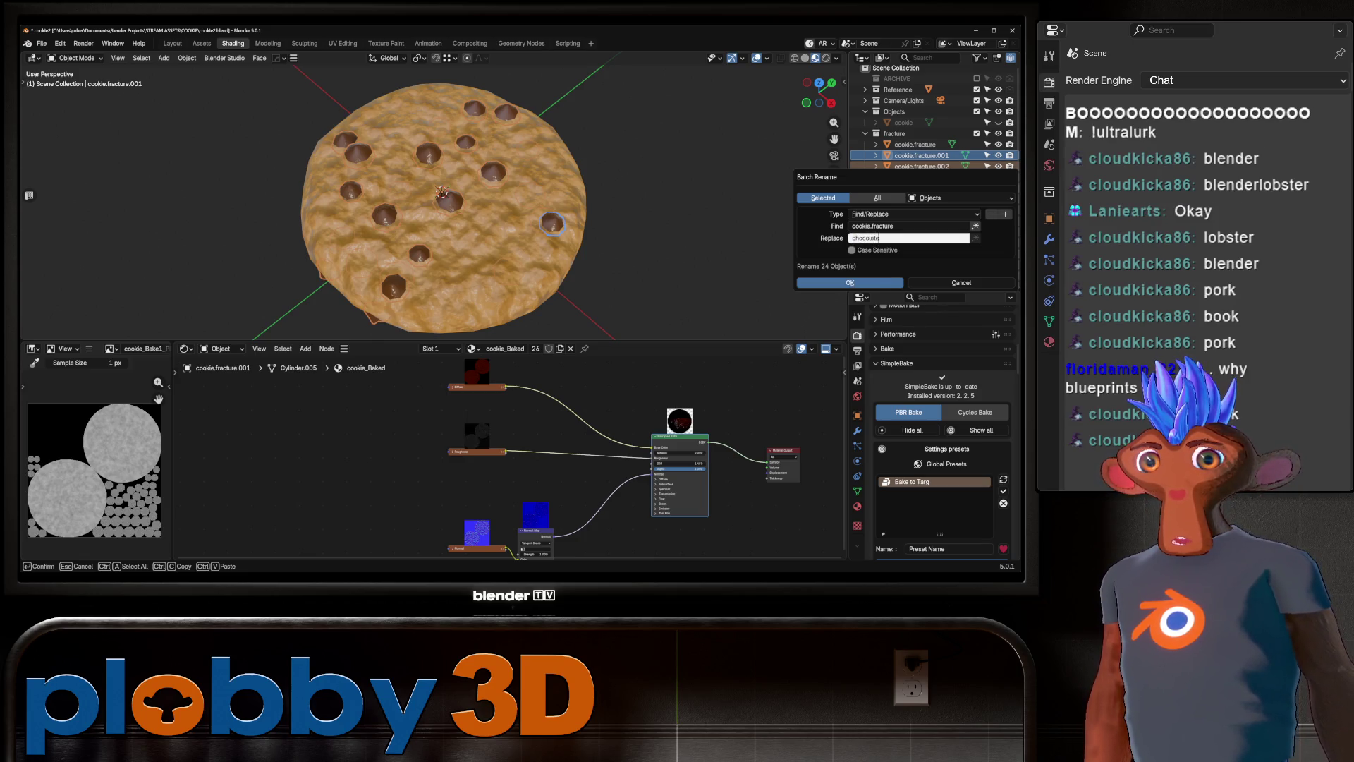
{"action": "key", "text": "Return"}
{"action": "key", "text": "Return"}
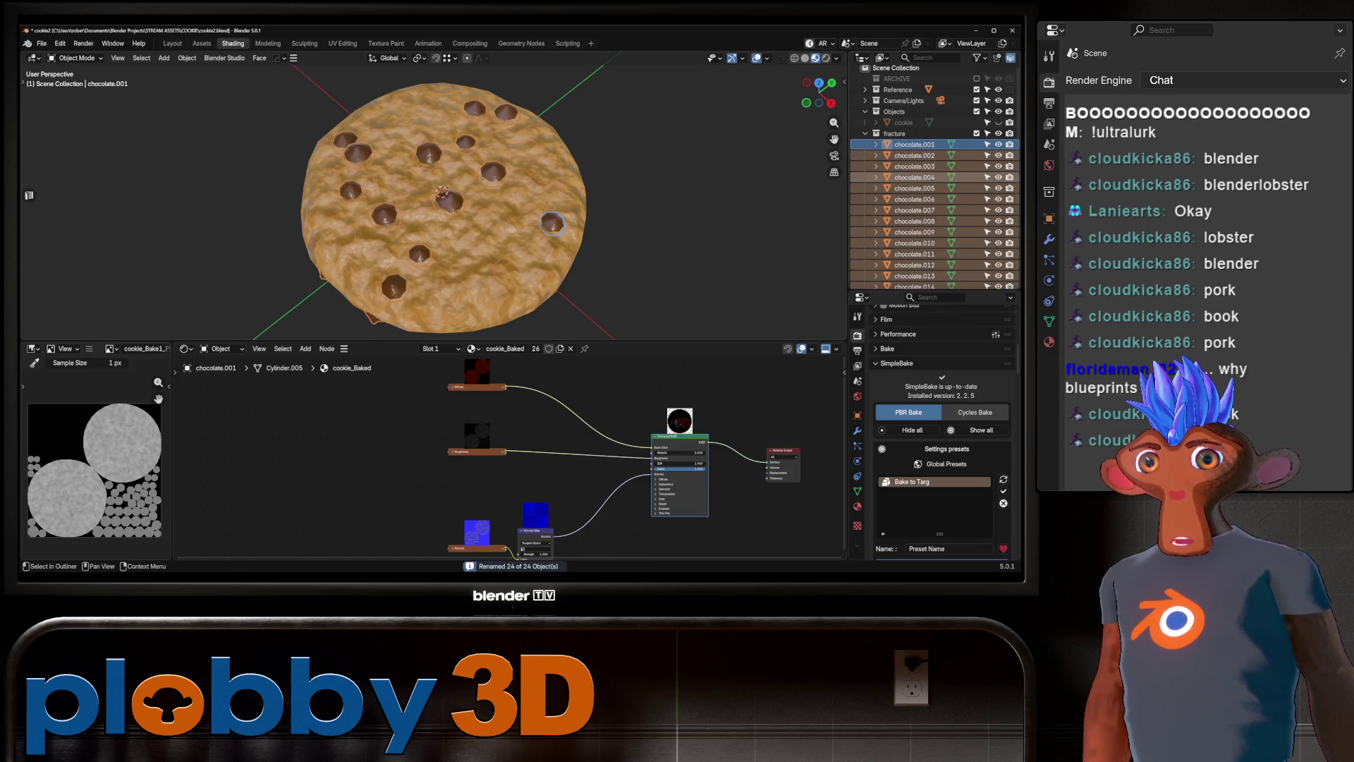
Select the cookie.fracture base and enlarge the node editor to frame its material nodes.
{"action": "scroll", "coordinate": [917, 243], "scroll_direction": "down", "scroll_amount": 6}
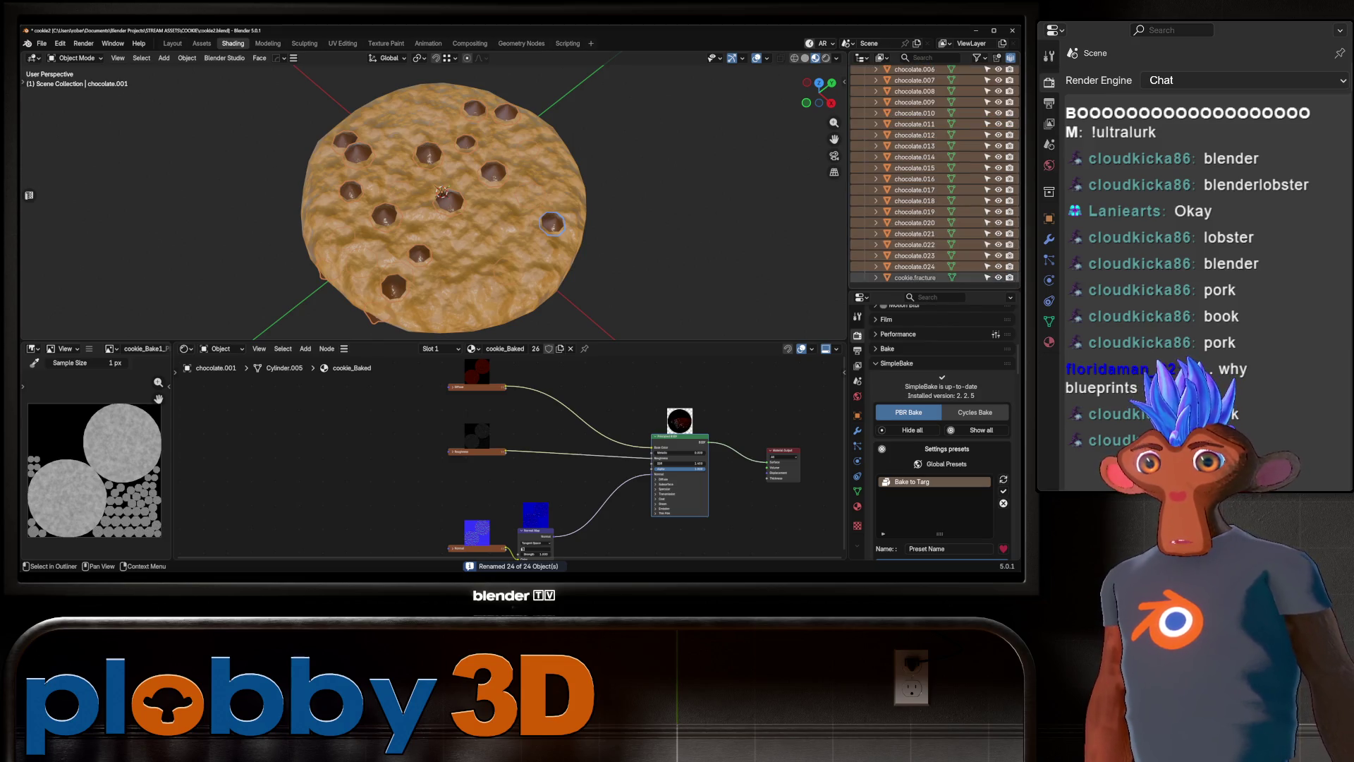
{"action": "left_click", "coordinate": [915, 277]}
{"action": "mouse_move", "coordinate": [451, 282]}
{"action": "middle_mouse_down"}
{"action": "mouse_move", "coordinate": [460, 166]}
{"action": "mouse_move", "coordinate": [445, 232]}
{"action": "middle_mouse_up"}
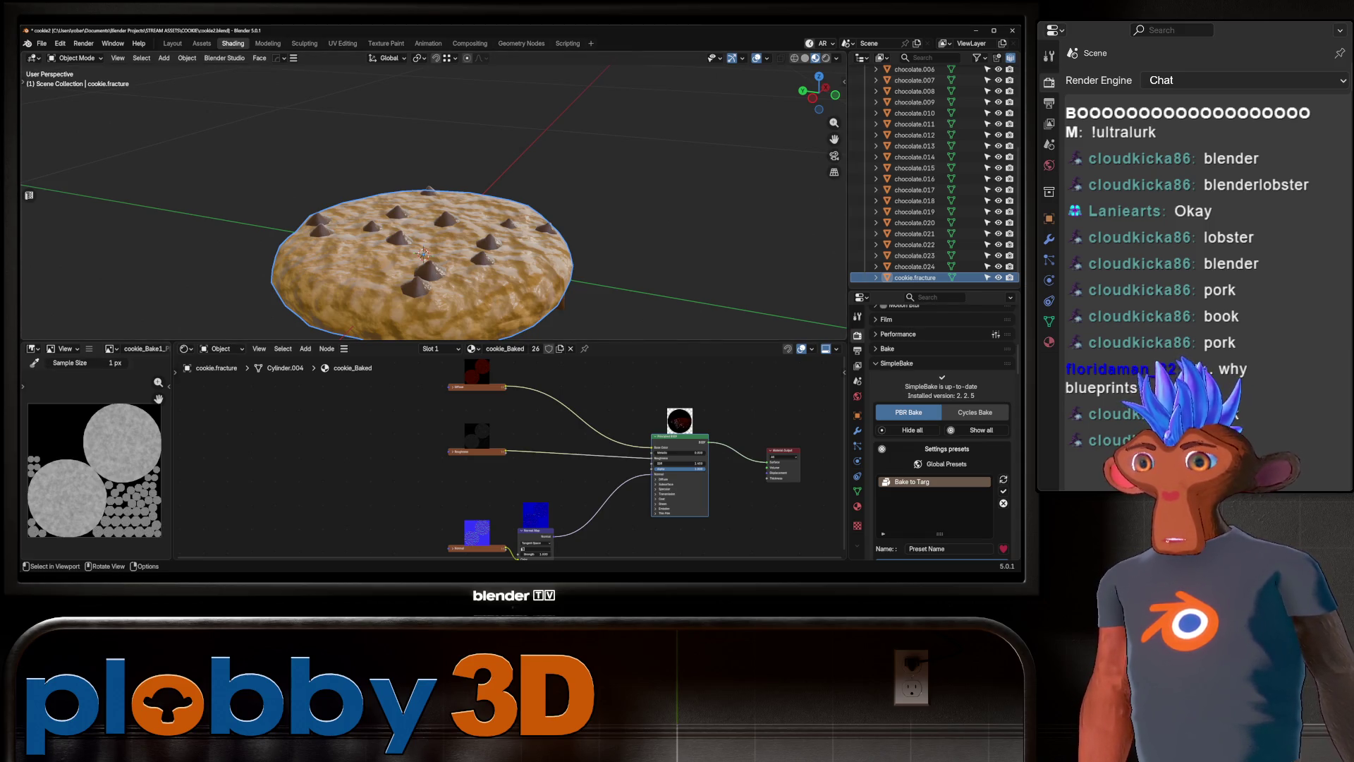
{"action": "mouse_move", "coordinate": [423, 341]}
{"action": "left_mouse_down"}
{"action": "mouse_move", "coordinate": [424, 212]}
{"action": "mouse_move", "coordinate": [423, 358]}
{"action": "mouse_move", "coordinate": [423, 281]}
{"action": "left_mouse_up"}
{"action": "scroll", "coordinate": [452, 424], "scroll_direction": "up", "scroll_amount": 3}
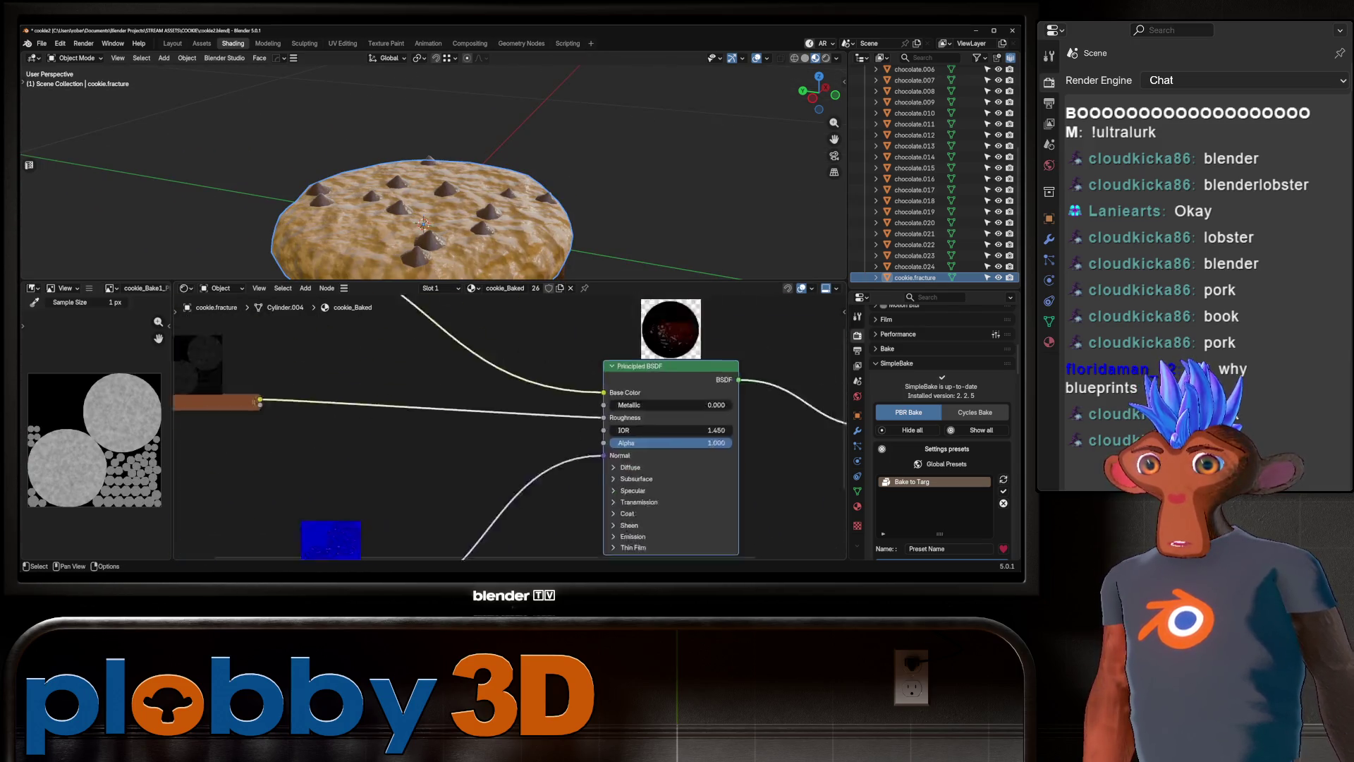
{"action": "mouse_move", "coordinate": [507, 424]}
{"action": "middle_mouse_down"}
{"action": "mouse_move", "coordinate": [541, 376]}
{"action": "mouse_move", "coordinate": [407, 371]}
{"action": "mouse_move", "coordinate": [400, 398]}
{"action": "middle_mouse_up"}
{"action": "key", "text": "Home"}
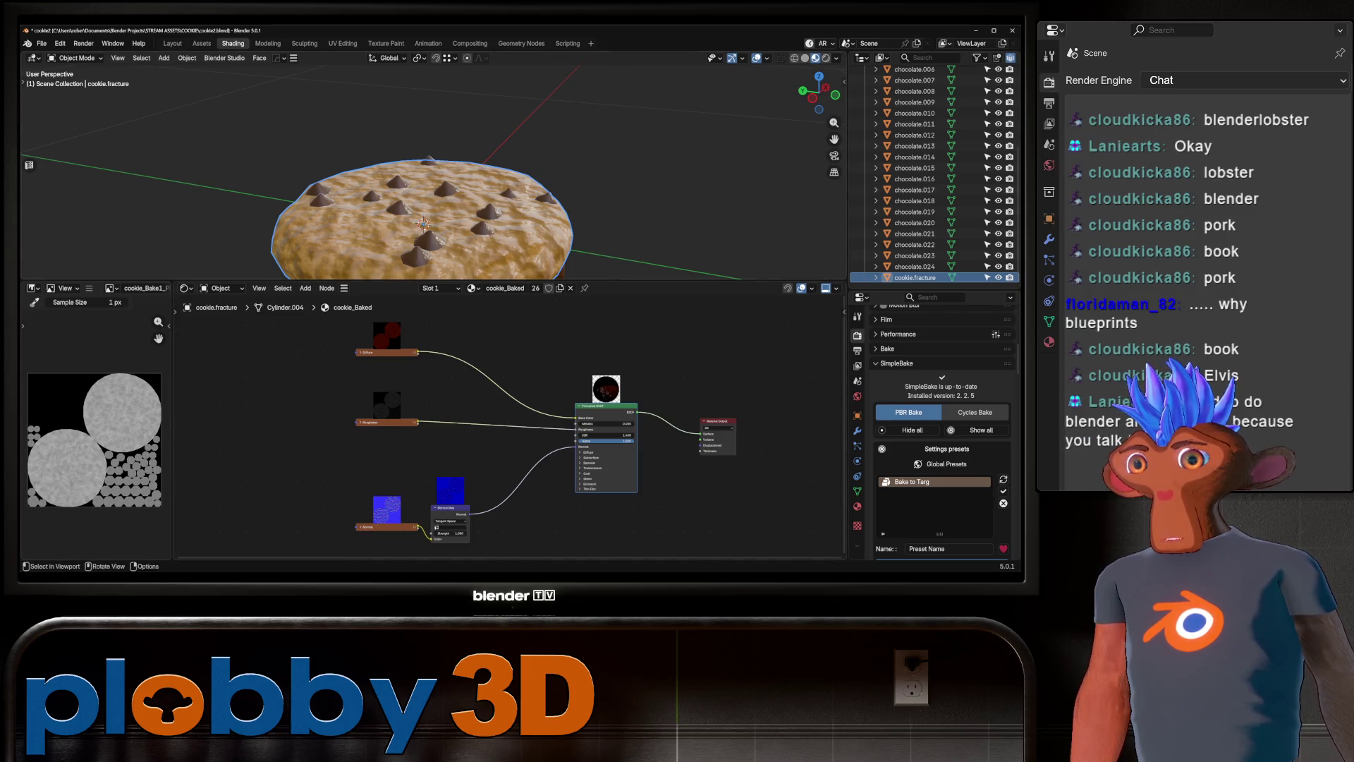
Enlarge the 3D viewport again and orbit to a perspective view of the cookie.
{"action": "left_click_drag", "start_coordinate": [95, 280], "coordinate": [95, 423]}
{"action": "mouse_move", "coordinate": [423, 297]}
{"action": "middle_mouse_down"}
{"action": "mouse_move", "coordinate": [437, 254]}
{"action": "mouse_move", "coordinate": [455, 286]}
{"action": "mouse_move", "coordinate": [423, 283]}
{"action": "mouse_move", "coordinate": [487, 278]}
{"action": "mouse_move", "coordinate": [512, 332]}
{"action": "middle_mouse_up"}
{"action": "scroll", "coordinate": [423, 282], "scroll_direction": "down", "scroll_amount": 4}
{"action": "scroll", "coordinate": [512, 332], "scroll_direction": "up", "scroll_amount": 2}
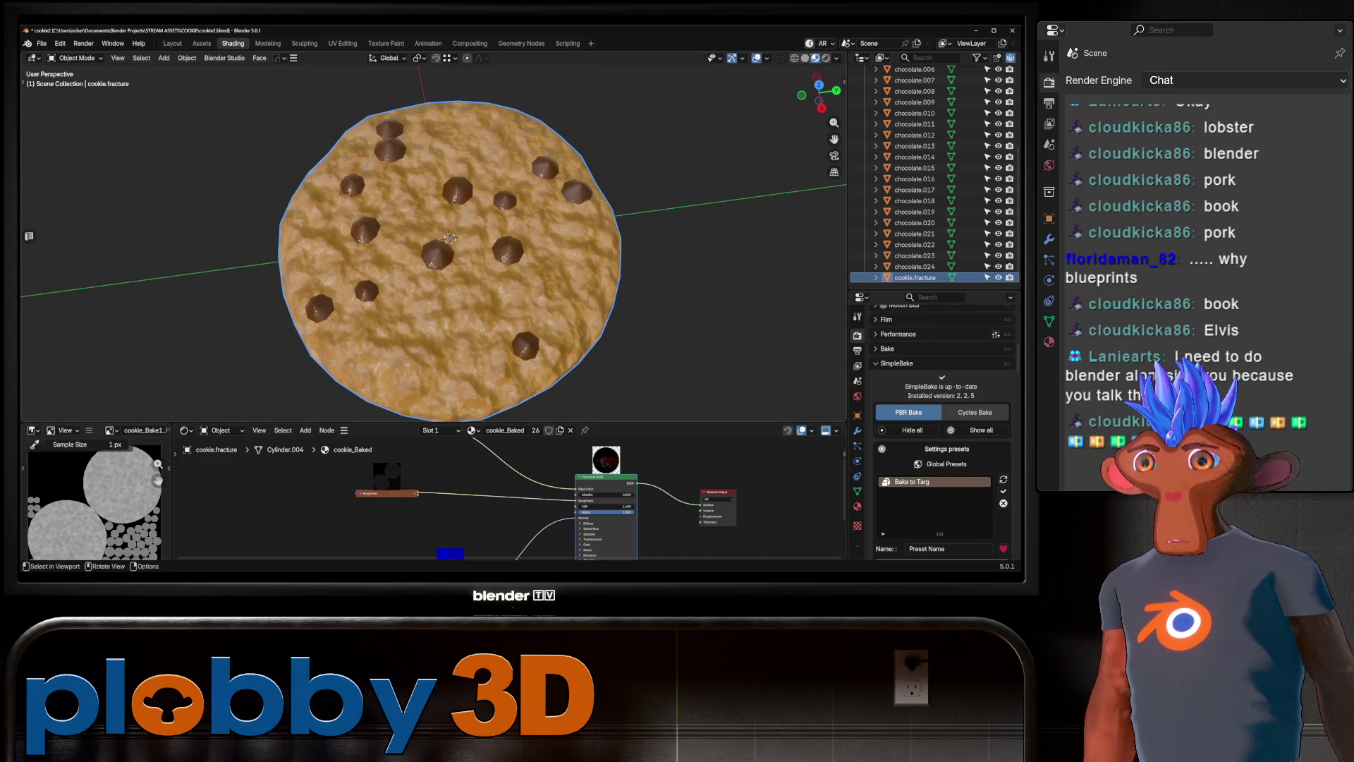
{"action": "scroll", "coordinate": [451, 261], "scroll_direction": "down", "scroll_amount": 1}
{"action": "mouse_move", "coordinate": [451, 261]}
{"action": "middle_mouse_down"}
{"action": "mouse_move", "coordinate": [459, 197]}
{"action": "mouse_move", "coordinate": [474, 228]}
{"action": "middle_mouse_up"}
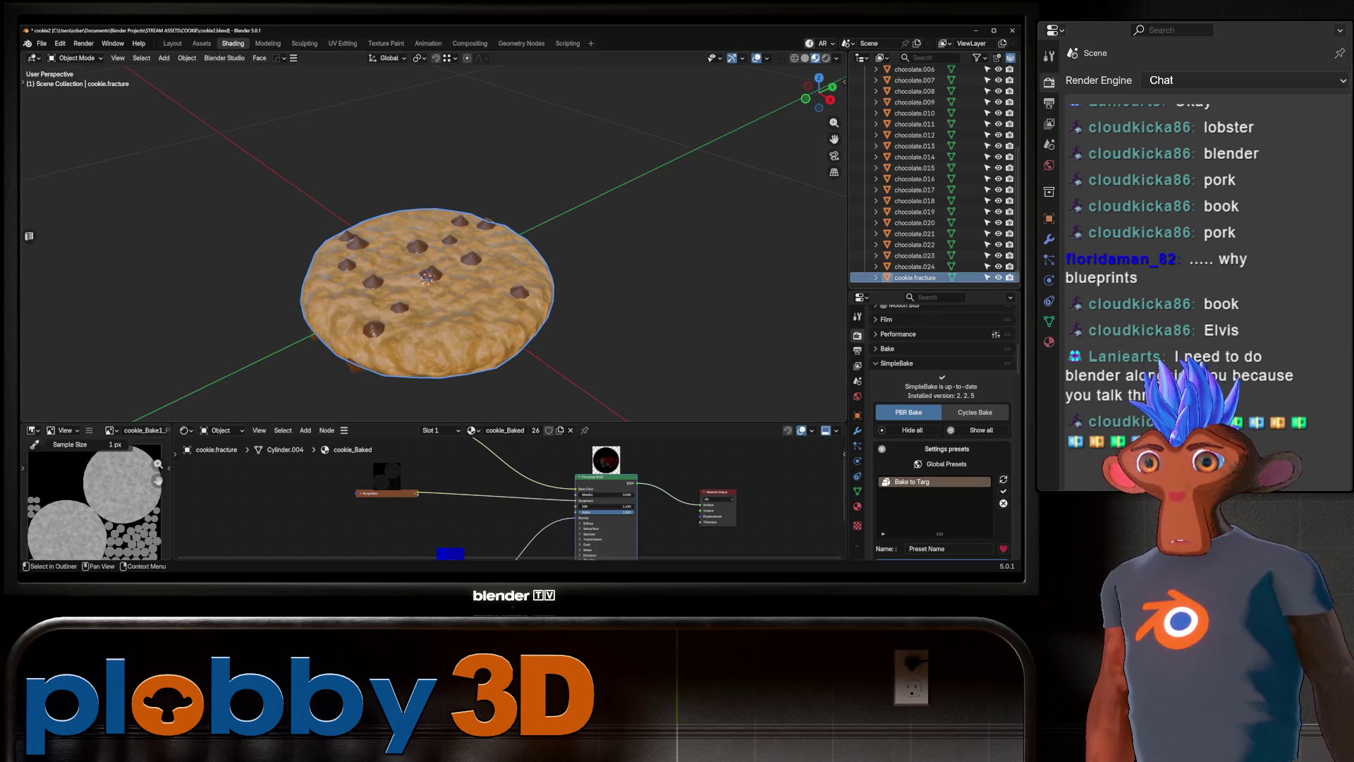
Move chocolate.001–chocolate.024 into a new 'chocolate' collection.
{"action": "left_click", "coordinate": [915, 267]}
{"action": "scroll", "coordinate": [931, 176], "scroll_direction": "up", "scroll_amount": 5}
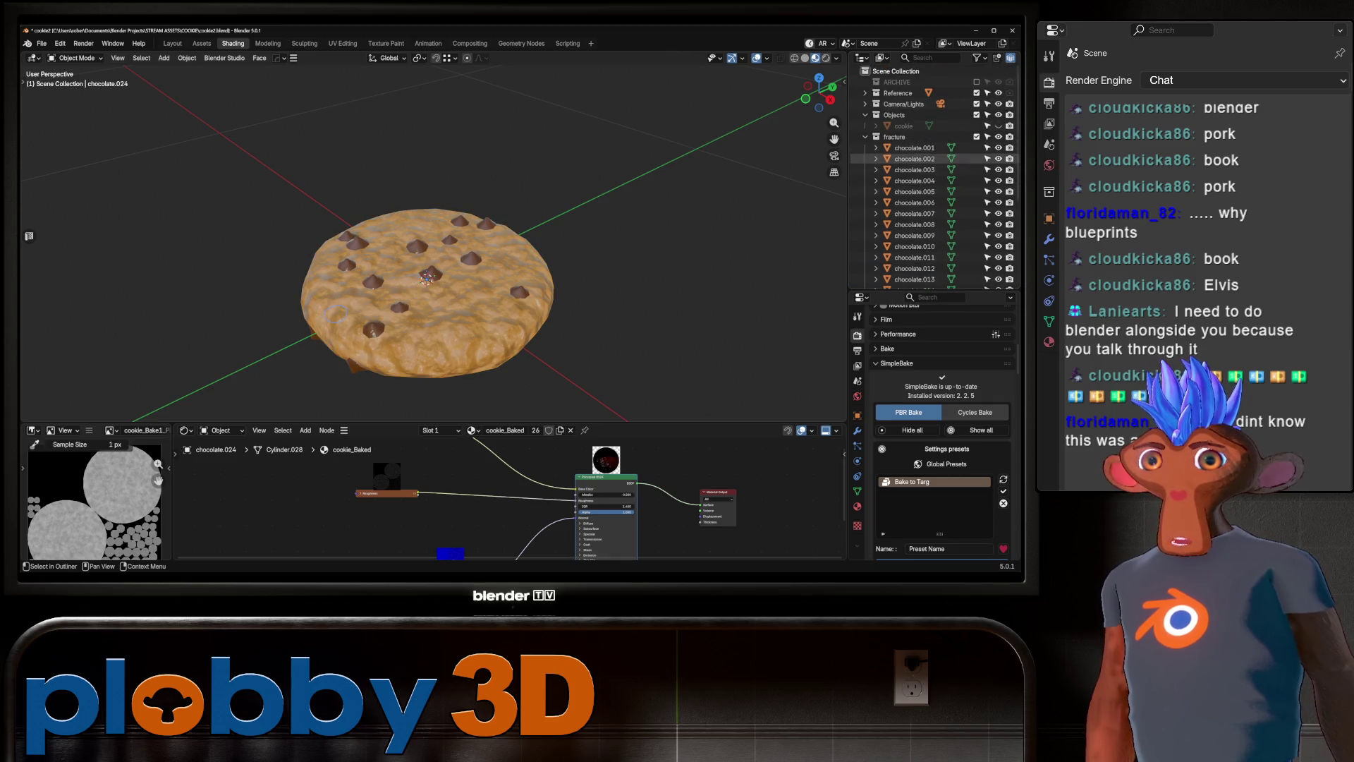
{"action": "left_click", "coordinate": [915, 147], "text": "shift"}
{"action": "key", "text": "m"}
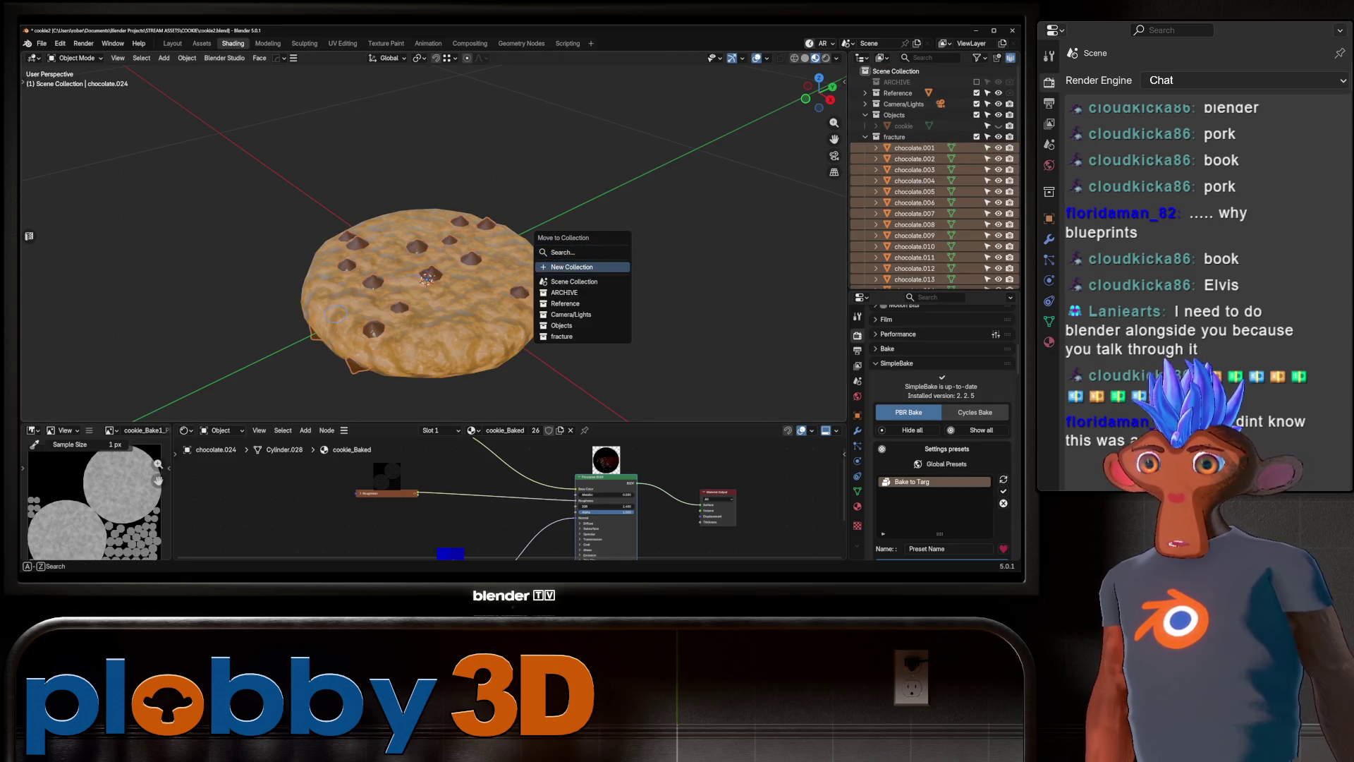
{"action": "left_click", "coordinate": [583, 265]}
{"action": "type", "text": "c"}
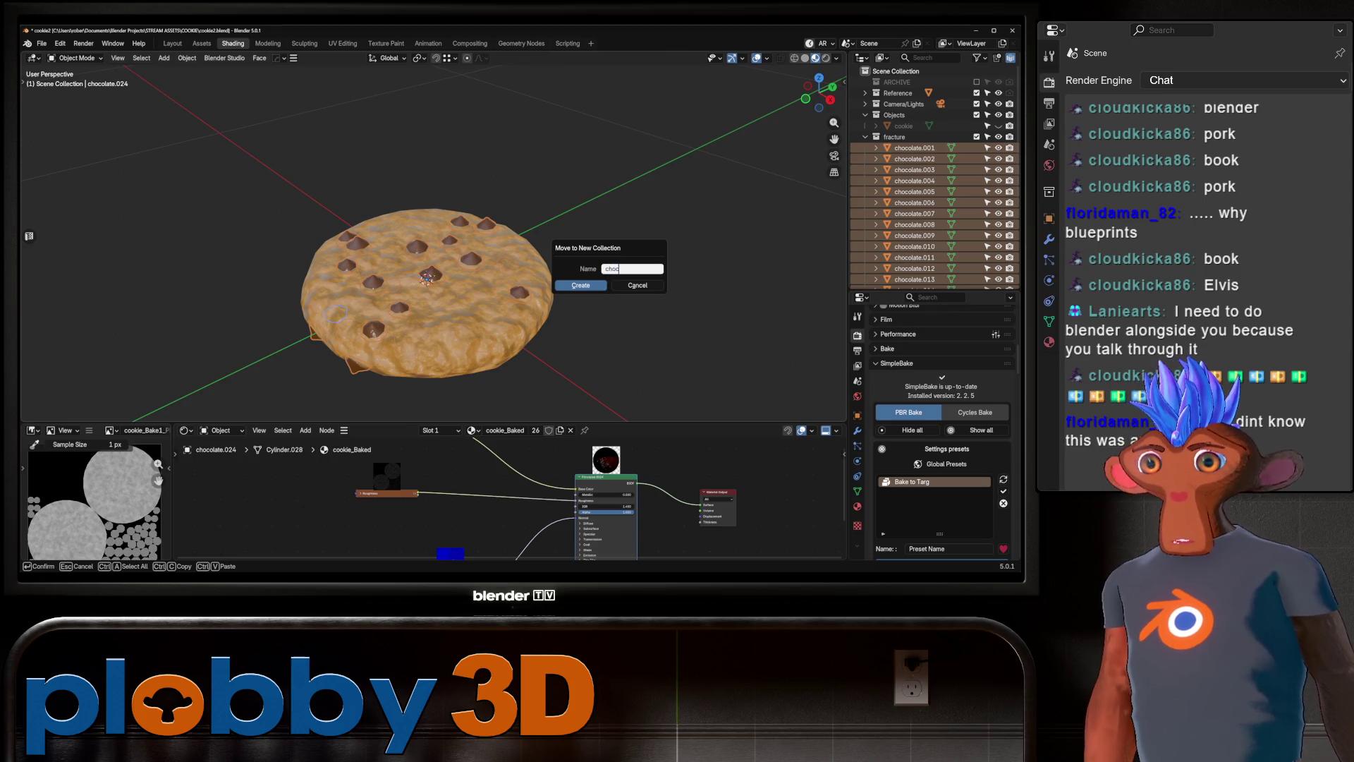
{"action": "type", "text": "olate"}
{"action": "key", "text": "Return"}
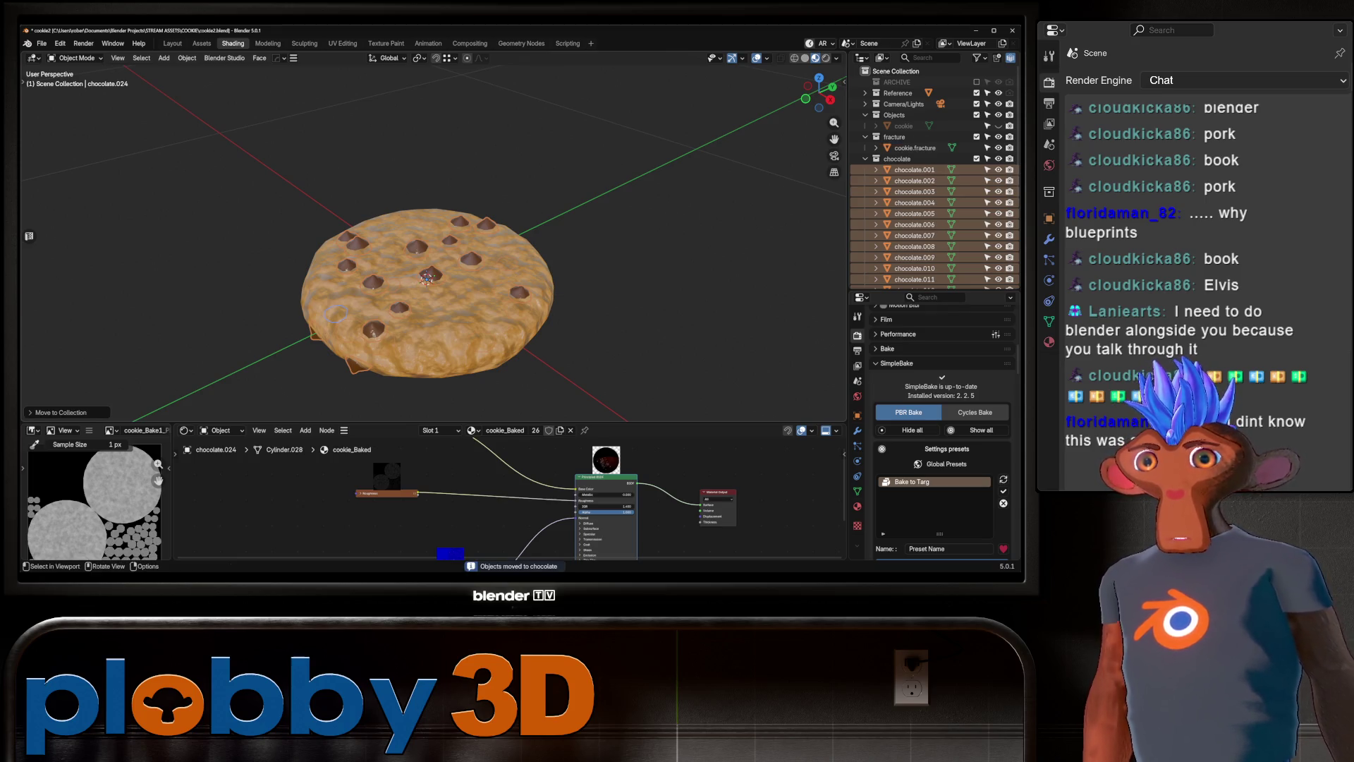
Hide the chocolate collection and nest it inside the fracture collection.
{"action": "scroll", "coordinate": [931, 212], "scroll_direction": "down", "scroll_amount": 2}
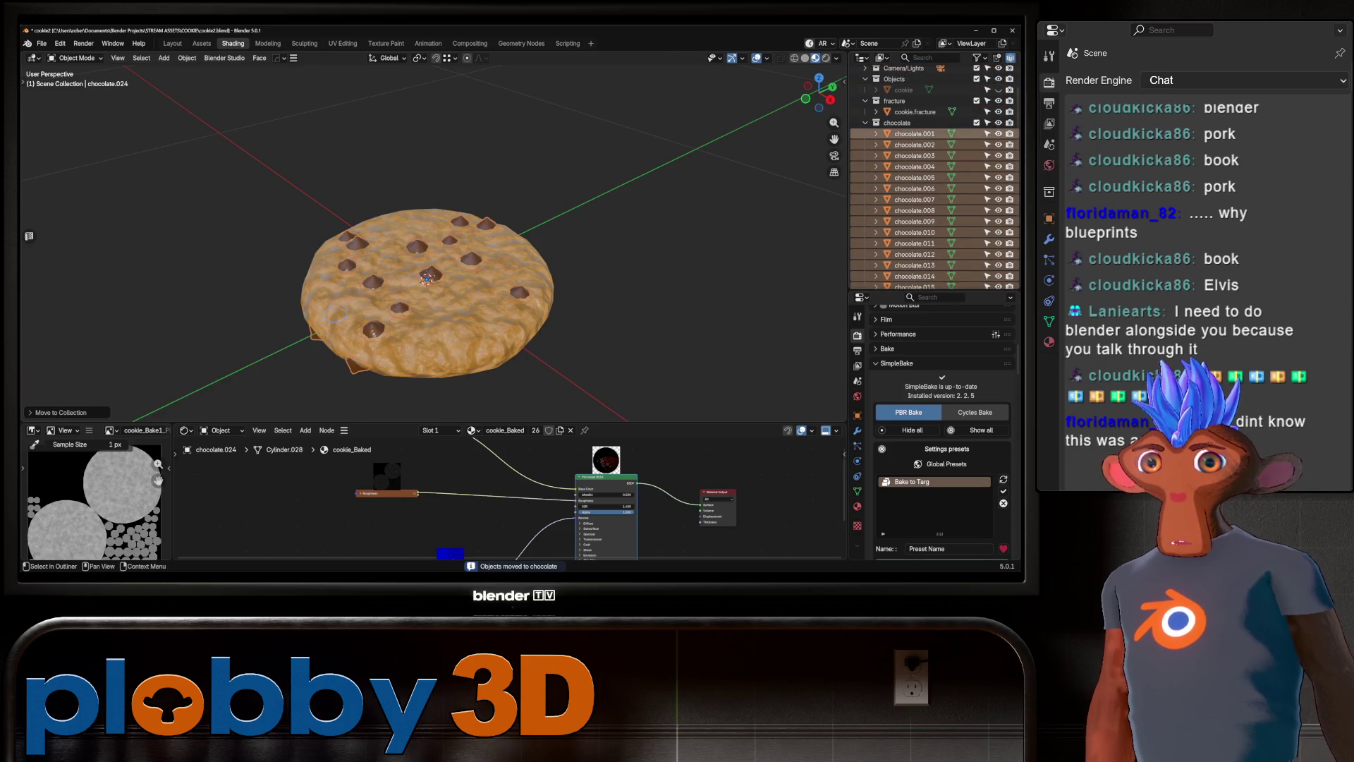
{"action": "left_click", "coordinate": [998, 122]}
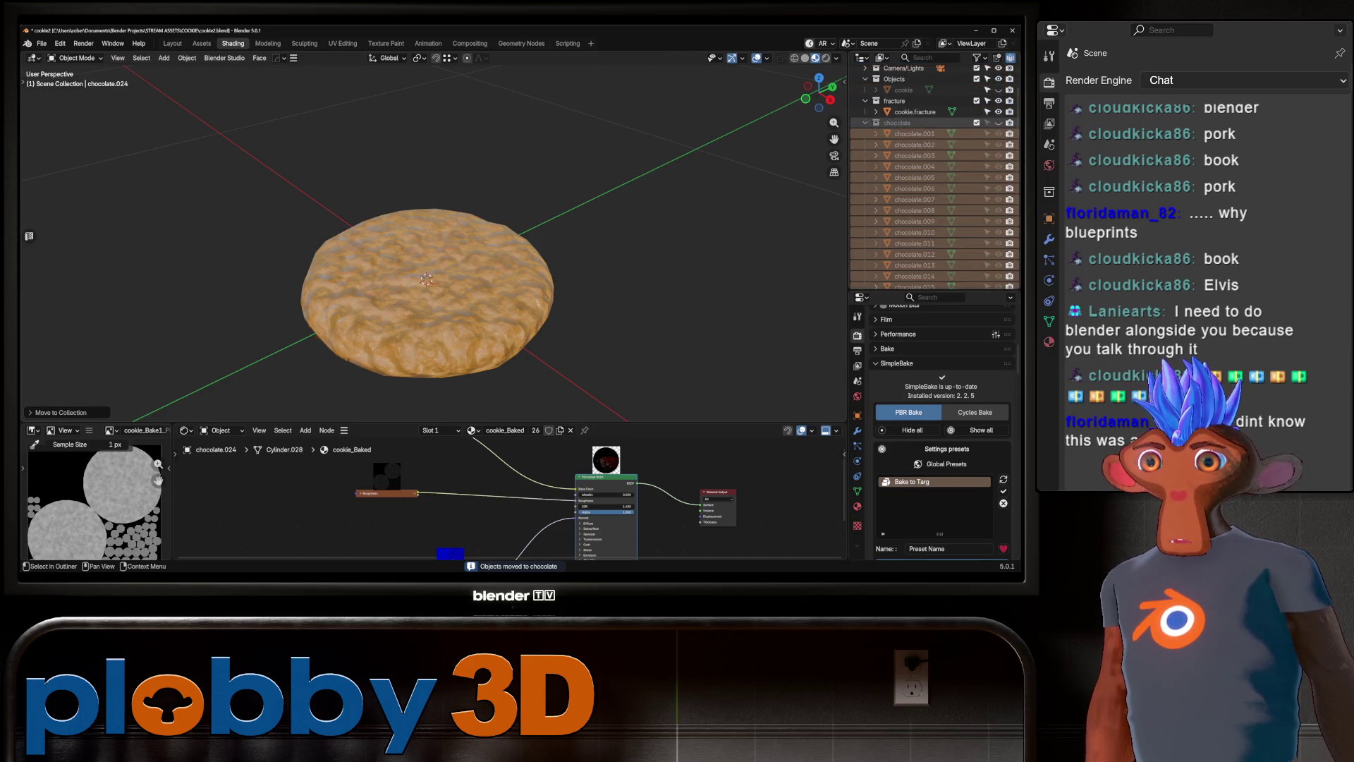
{"action": "left_click", "coordinate": [915, 112]}
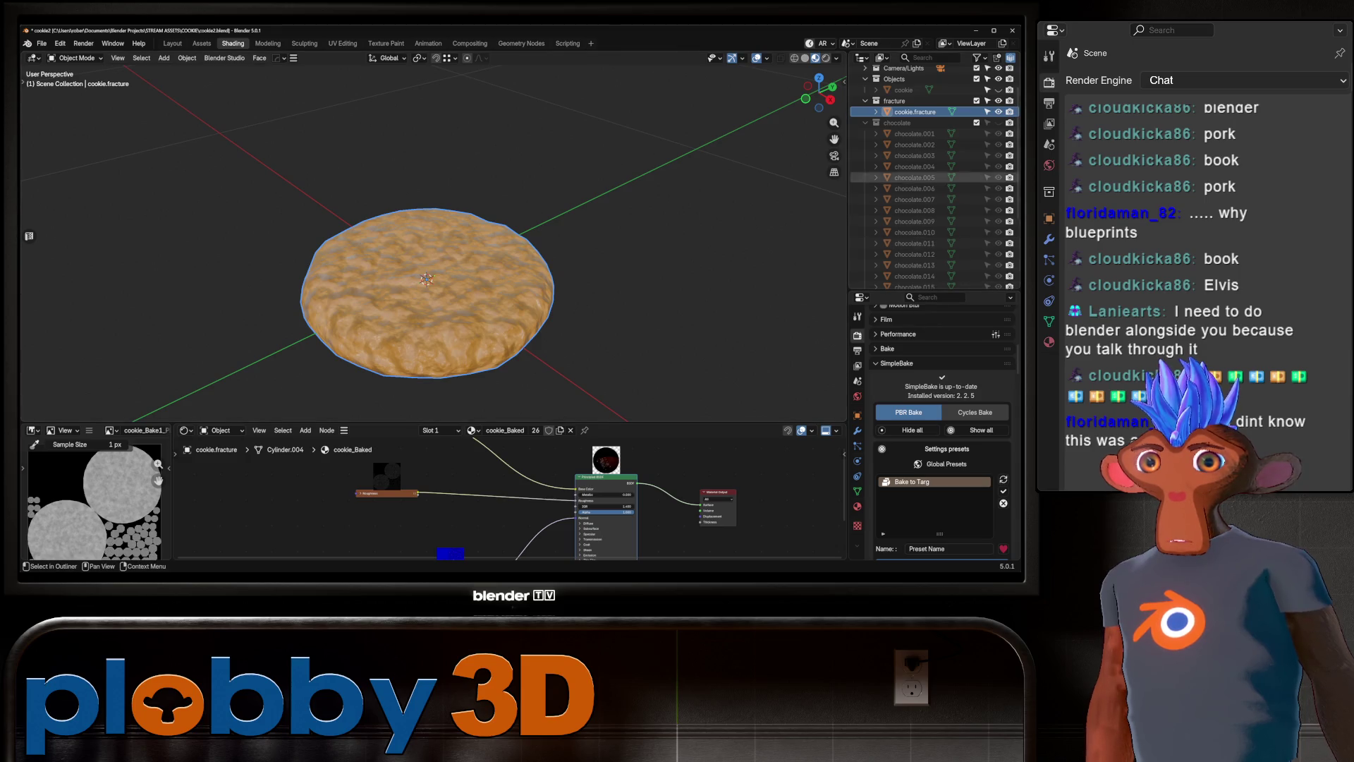
{"action": "scroll", "coordinate": [917, 122], "scroll_direction": "up", "scroll_amount": 2}
{"action": "right_click", "coordinate": [910, 159]}
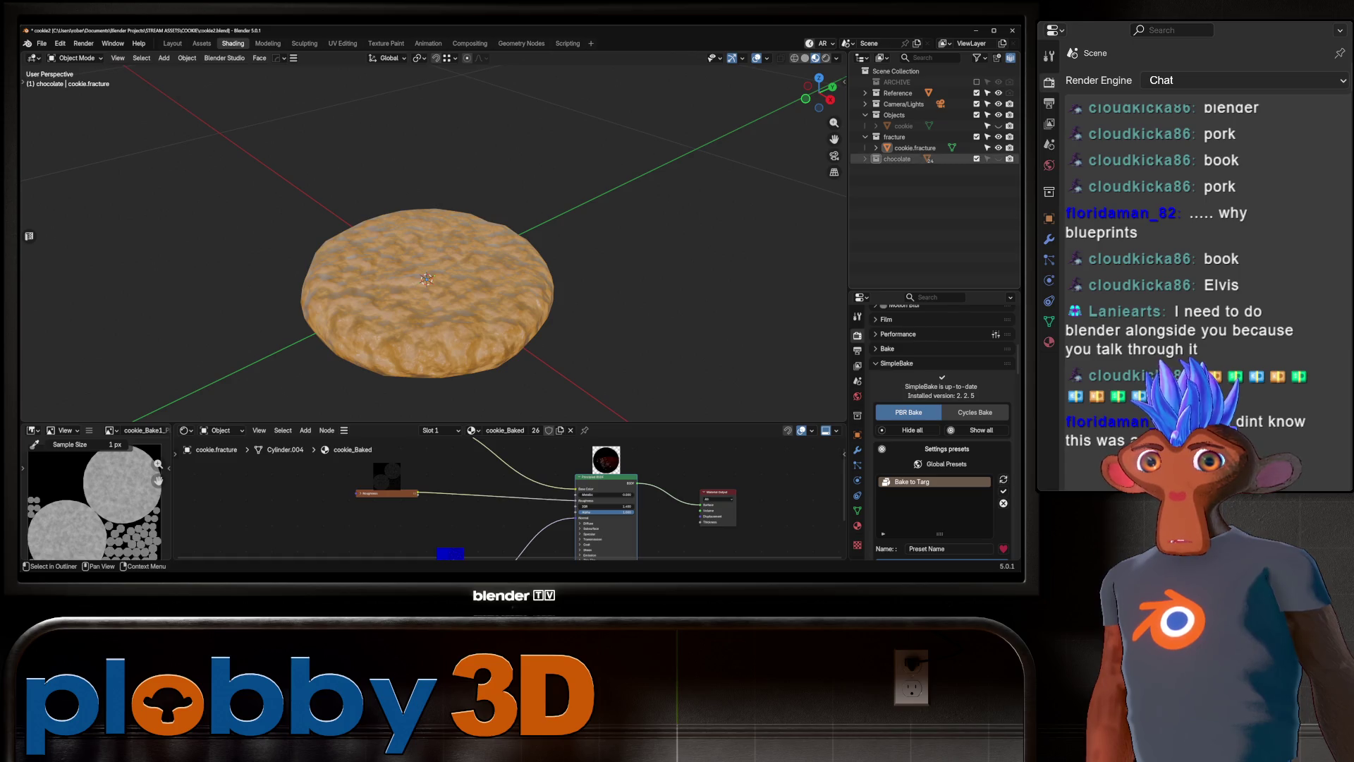
{"action": "left_click_drag", "start_coordinate": [897, 158], "coordinate": [894, 137]}
{"action": "left_click", "coordinate": [915, 159]}
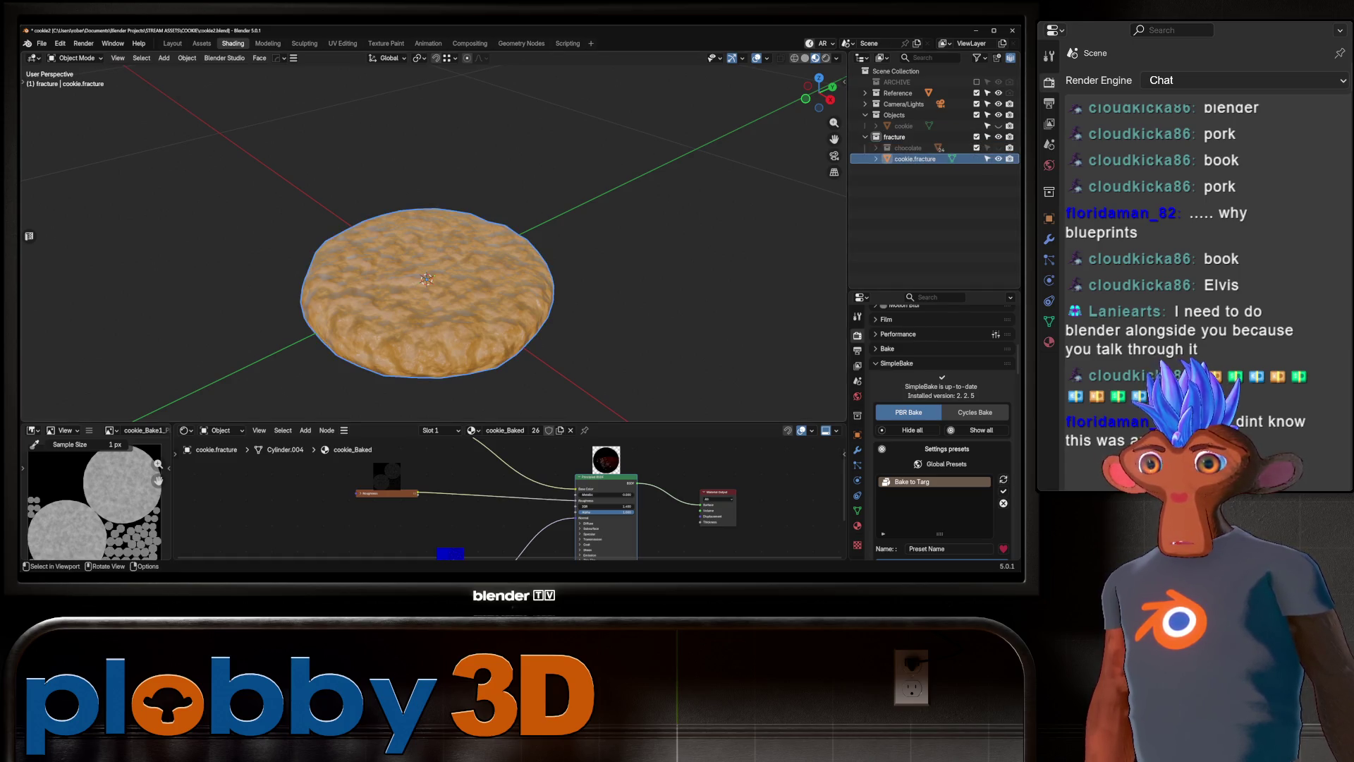
Save cookie2.blend, then enable the Cell Fracture add-on in Preferences.
{"action": "key", "text": "ctrl+s"}
{"action": "left_click", "coordinate": [60, 44]}
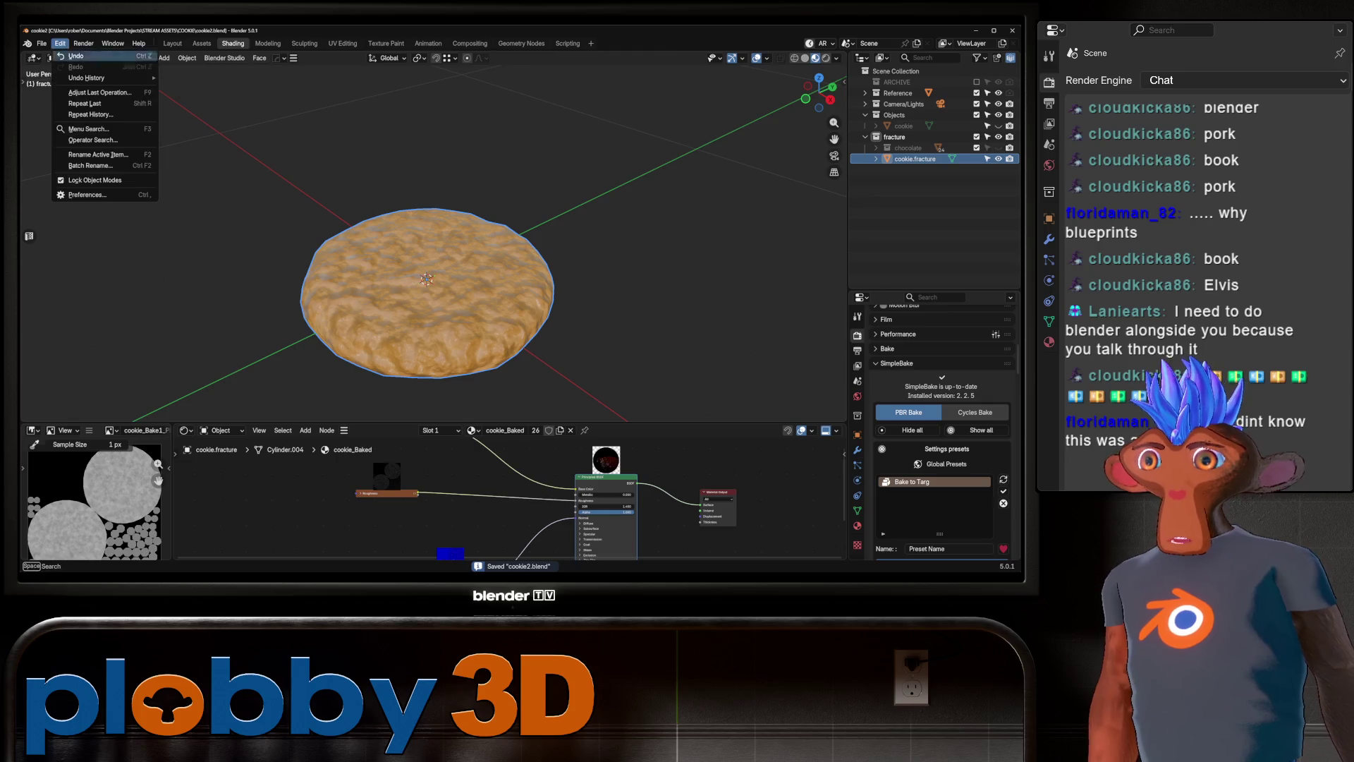
{"action": "left_click", "coordinate": [103, 195]}
{"action": "left_click", "coordinate": [268, 69]}
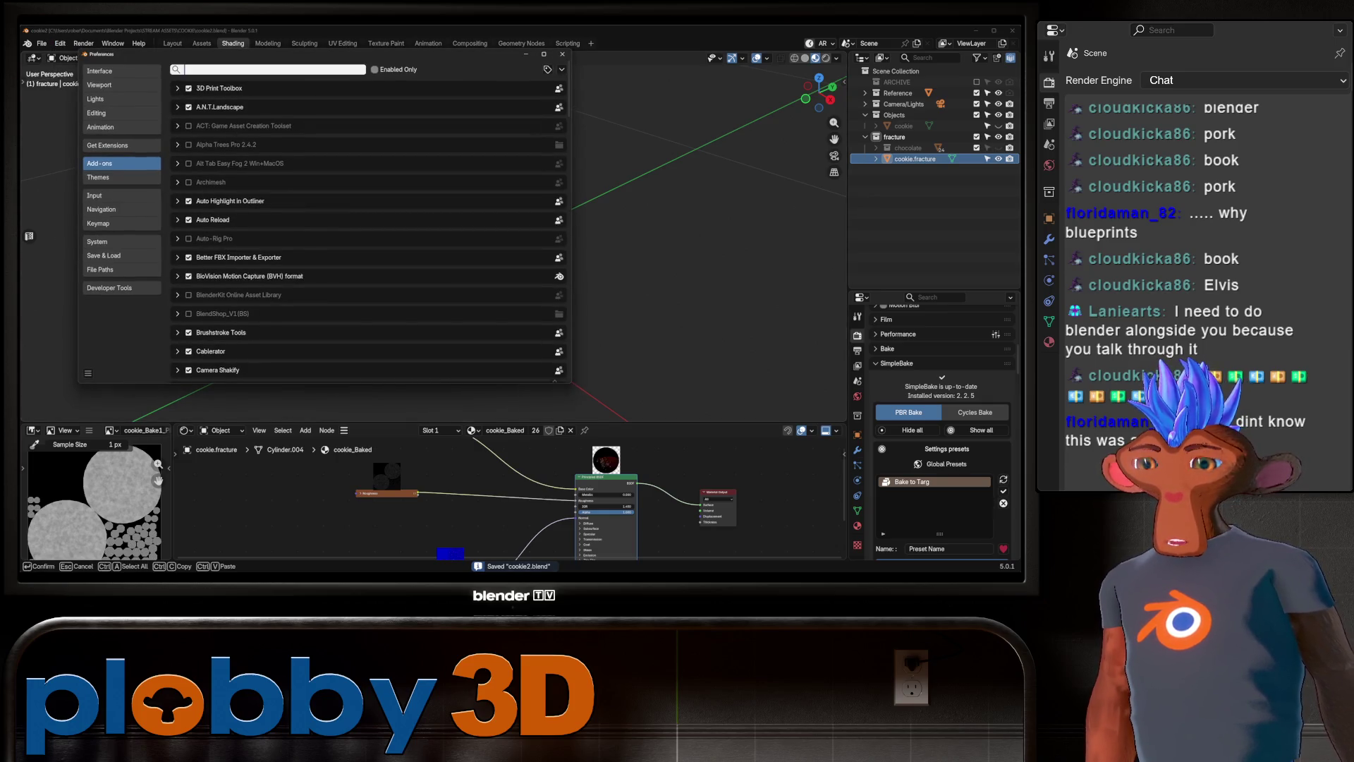
{"action": "type", "text": "ce"}
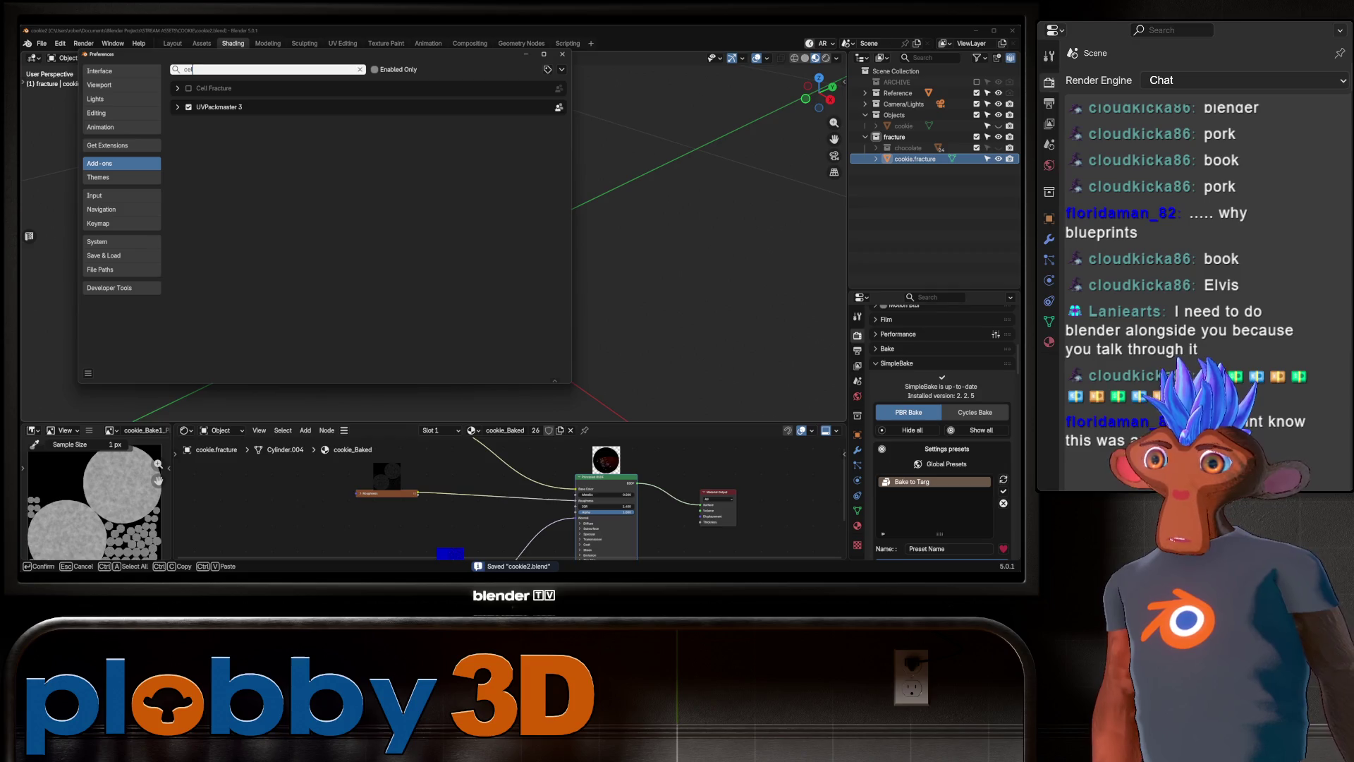
{"action": "type", "text": "l"}
{"action": "key", "text": "Return"}
{"action": "left_click", "coordinate": [189, 88]}
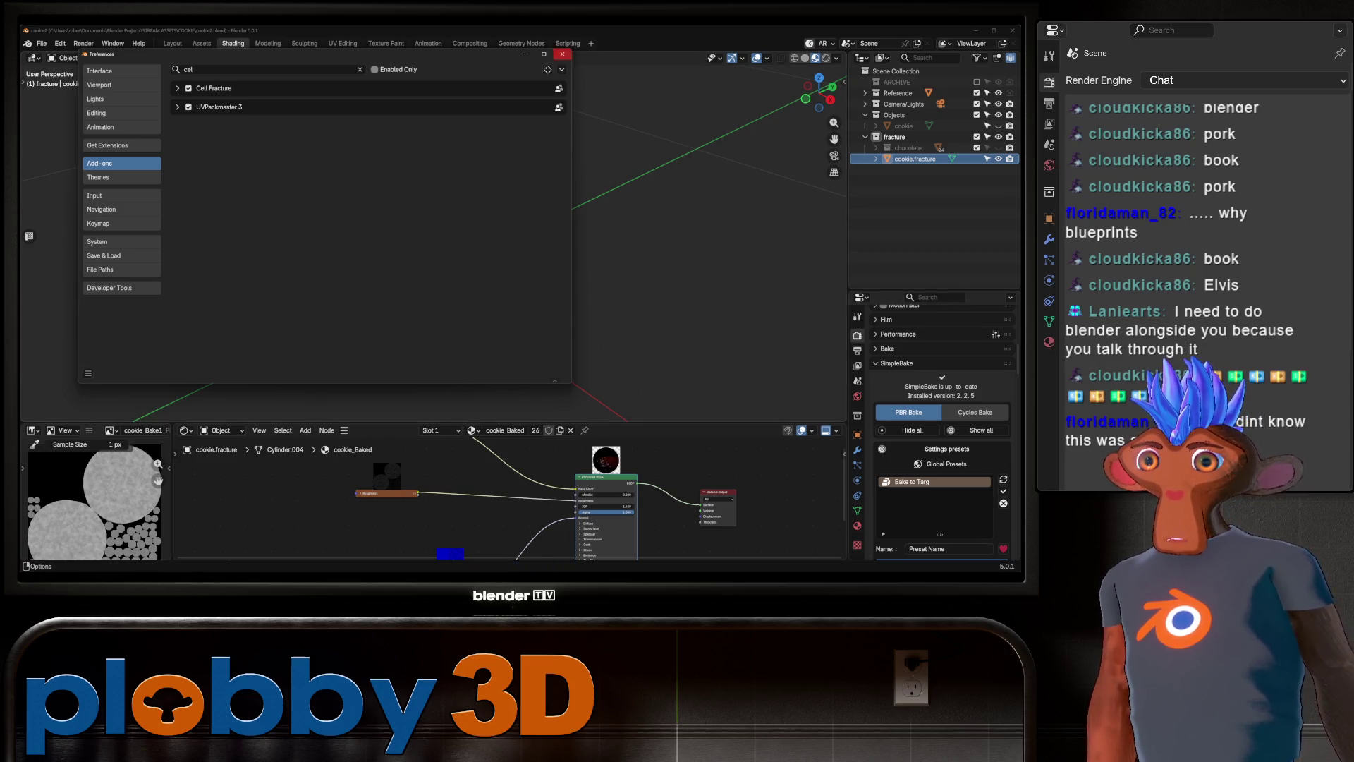
{"action": "key", "text": "KP_Decimal"}
{"action": "middle_click_drag", "start_coordinate": [458, 211], "coordinate": [459, 297]}
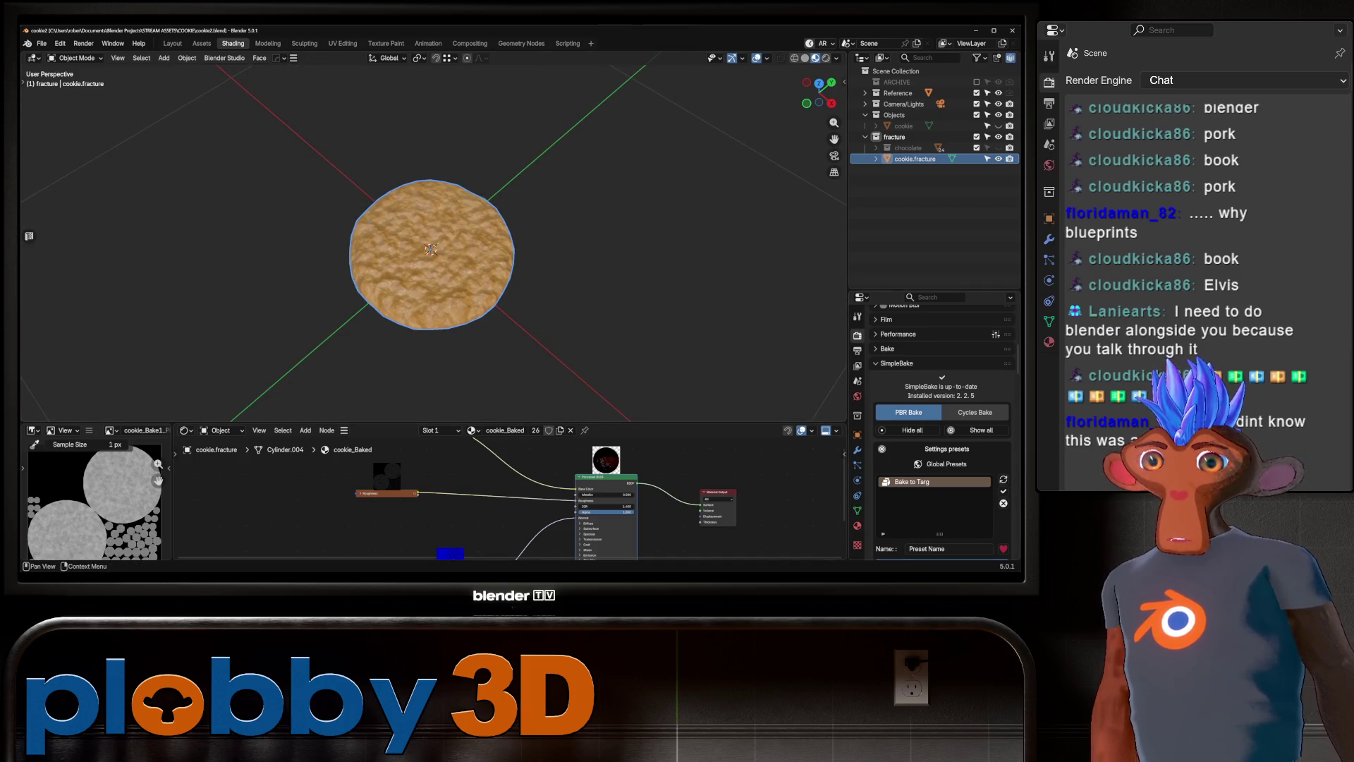
Add a second material slot holding a new material named cookie_interior.
{"action": "left_click", "coordinate": [857, 525]}
{"action": "scroll", "coordinate": [938, 451], "scroll_direction": "up", "scroll_amount": 15}
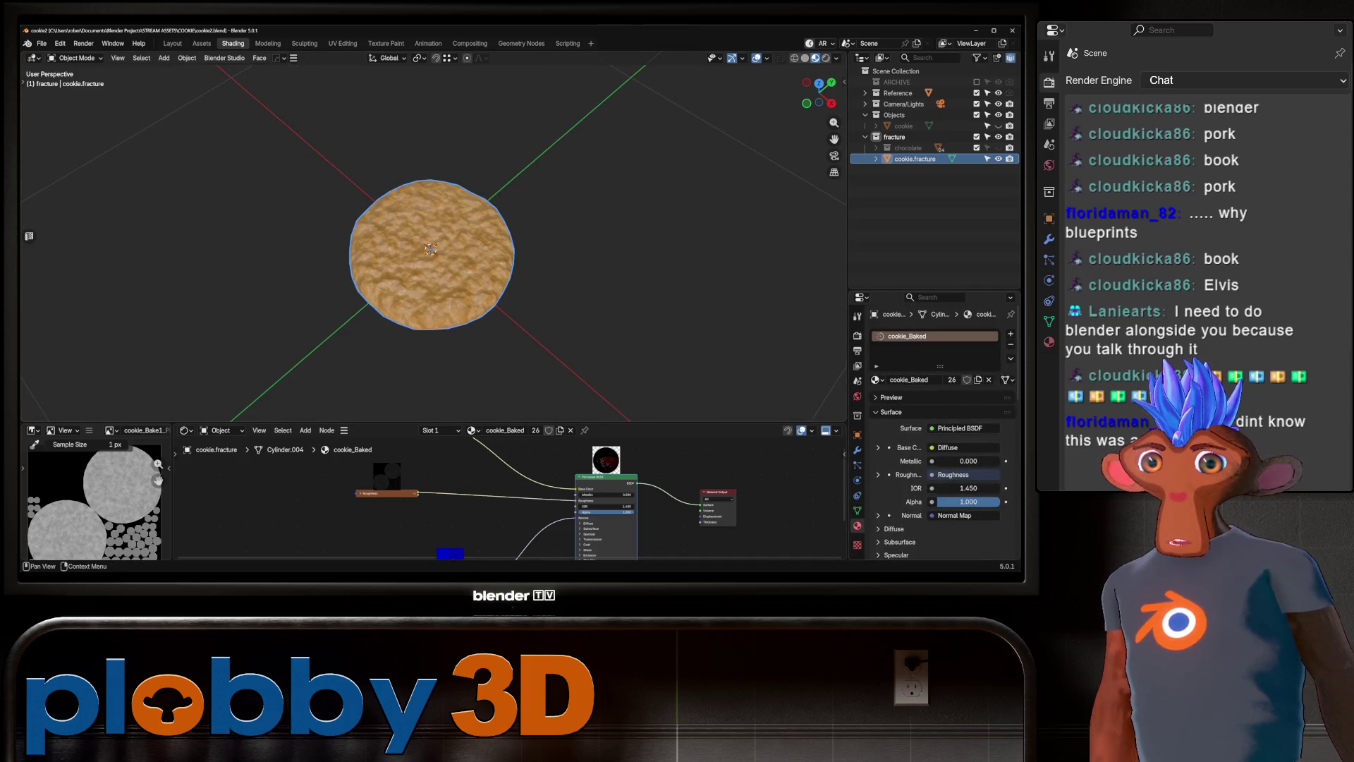
{"action": "left_click", "coordinate": [1011, 333]}
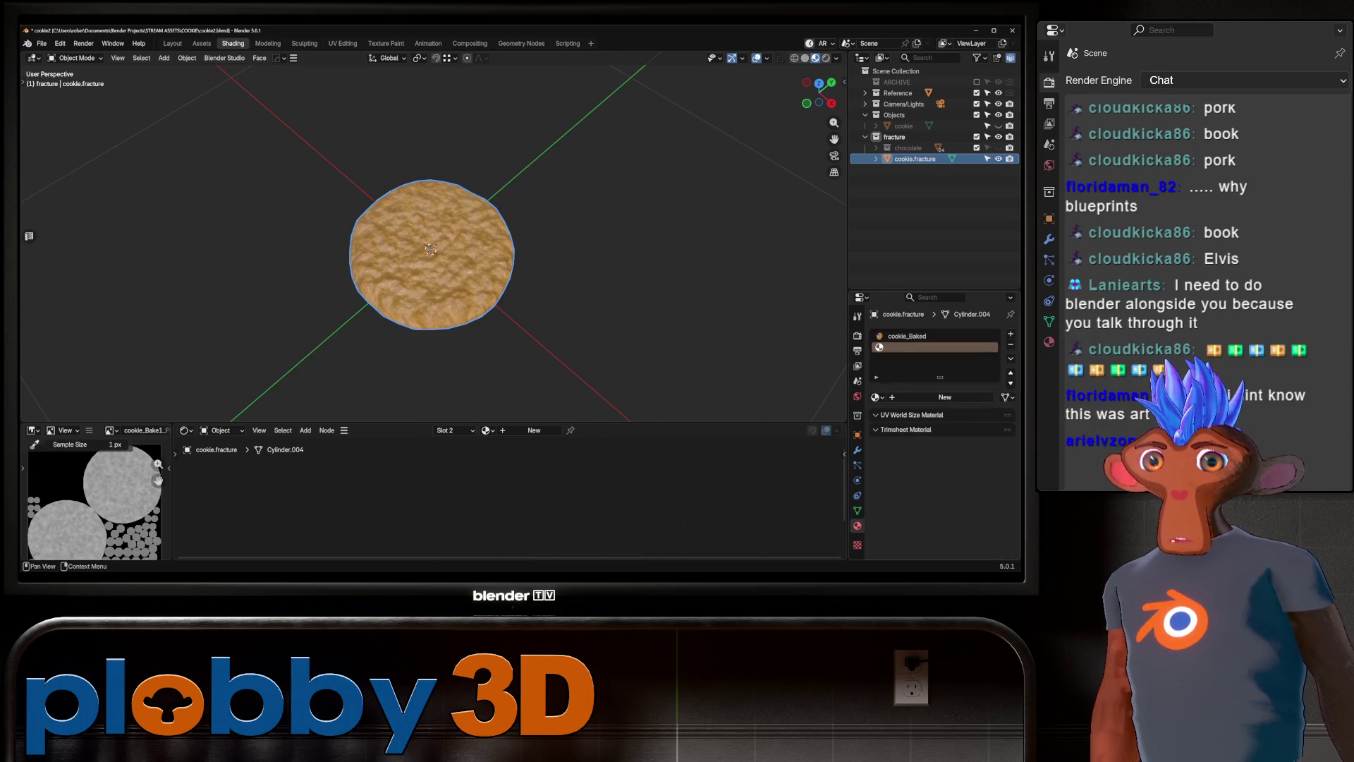
{"action": "left_click", "coordinate": [945, 397]}
{"action": "double_click", "coordinate": [910, 347]}
{"action": "type", "text": "cookie_interior"}
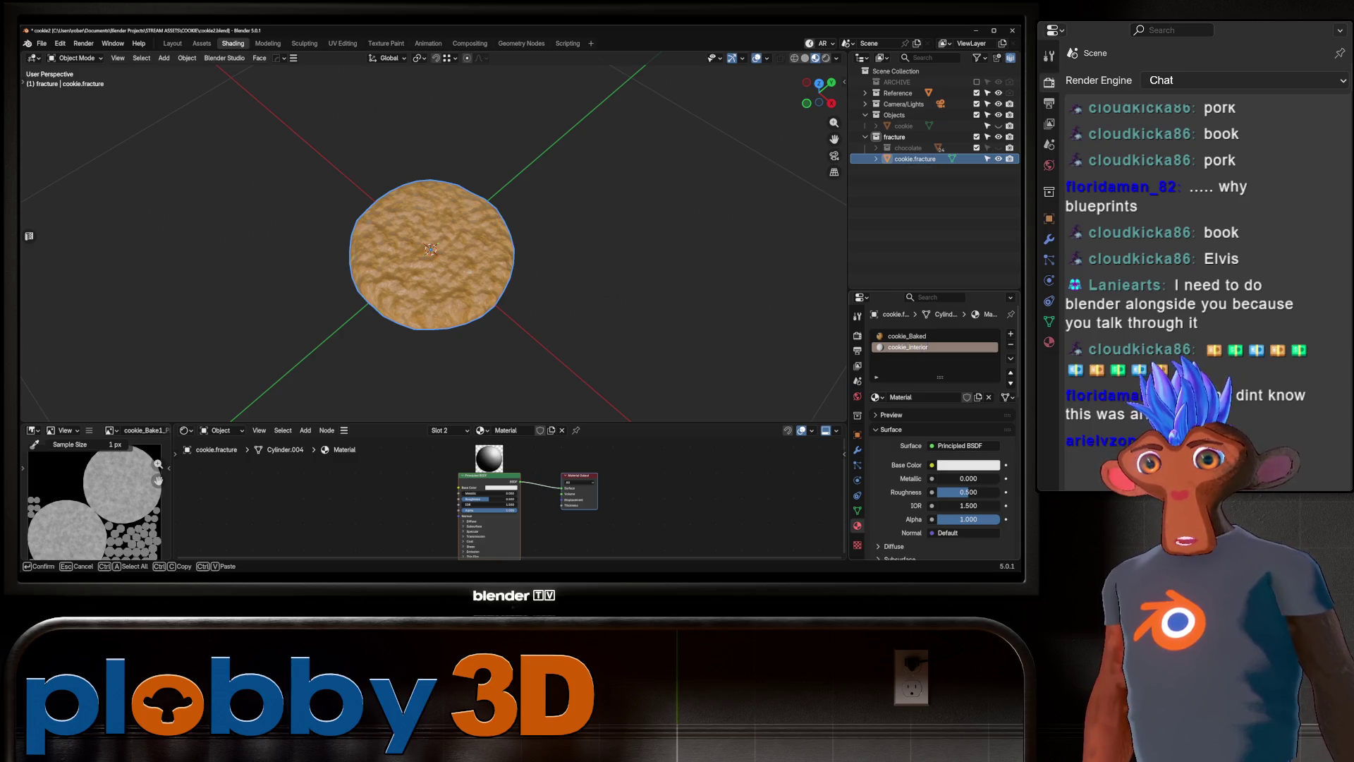
{"action": "key", "text": "Return"}
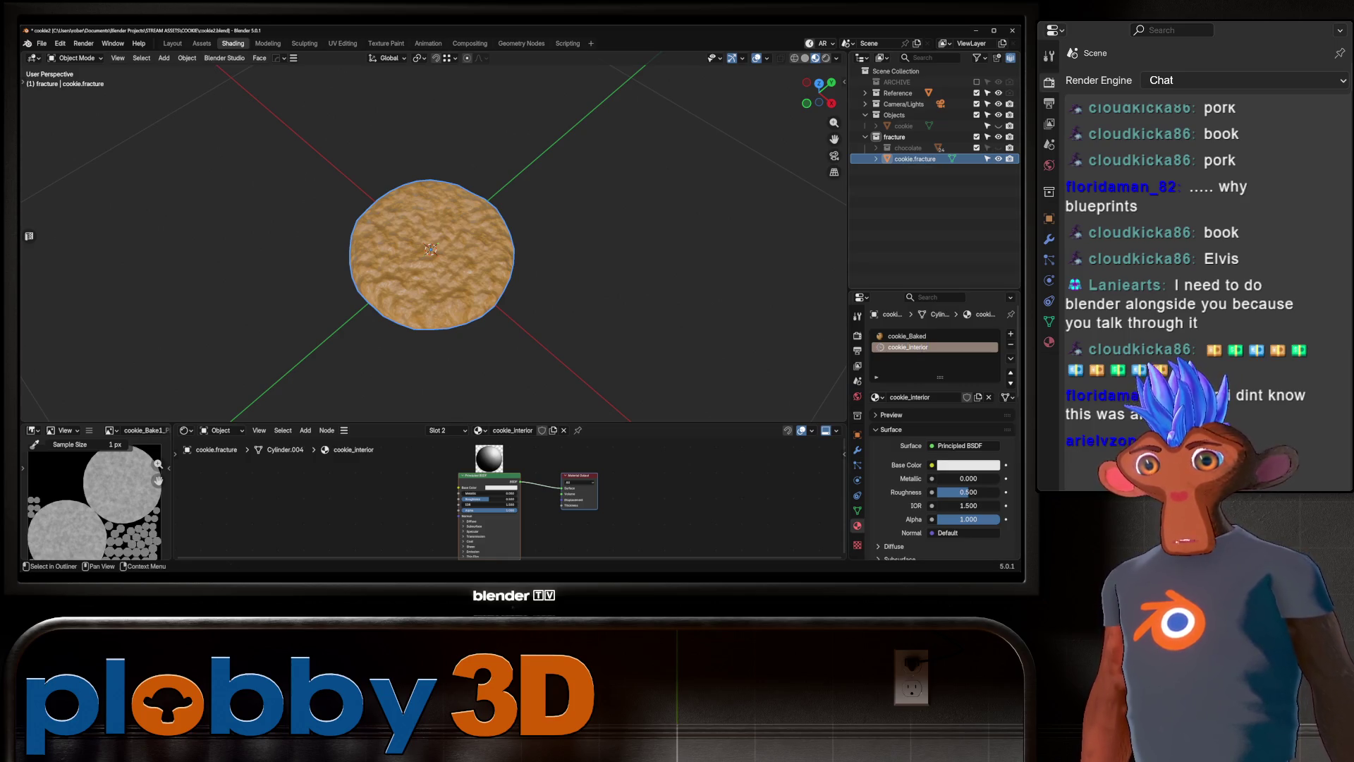
Give cookie_interior the cookie's golden-brown base colour and roughness 0.645, then save.
{"action": "scroll", "coordinate": [430, 247], "scroll_direction": "up", "scroll_amount": 5}
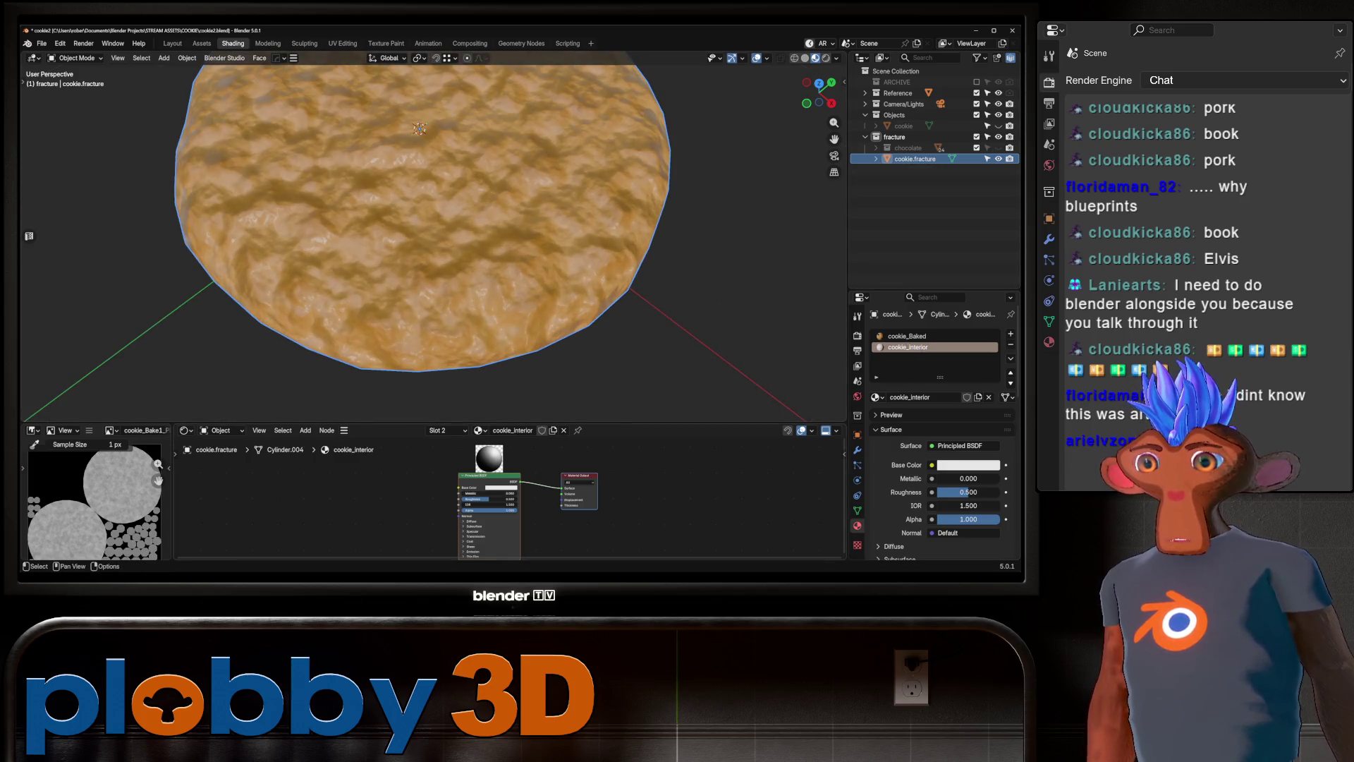
{"action": "key", "text": "g"}
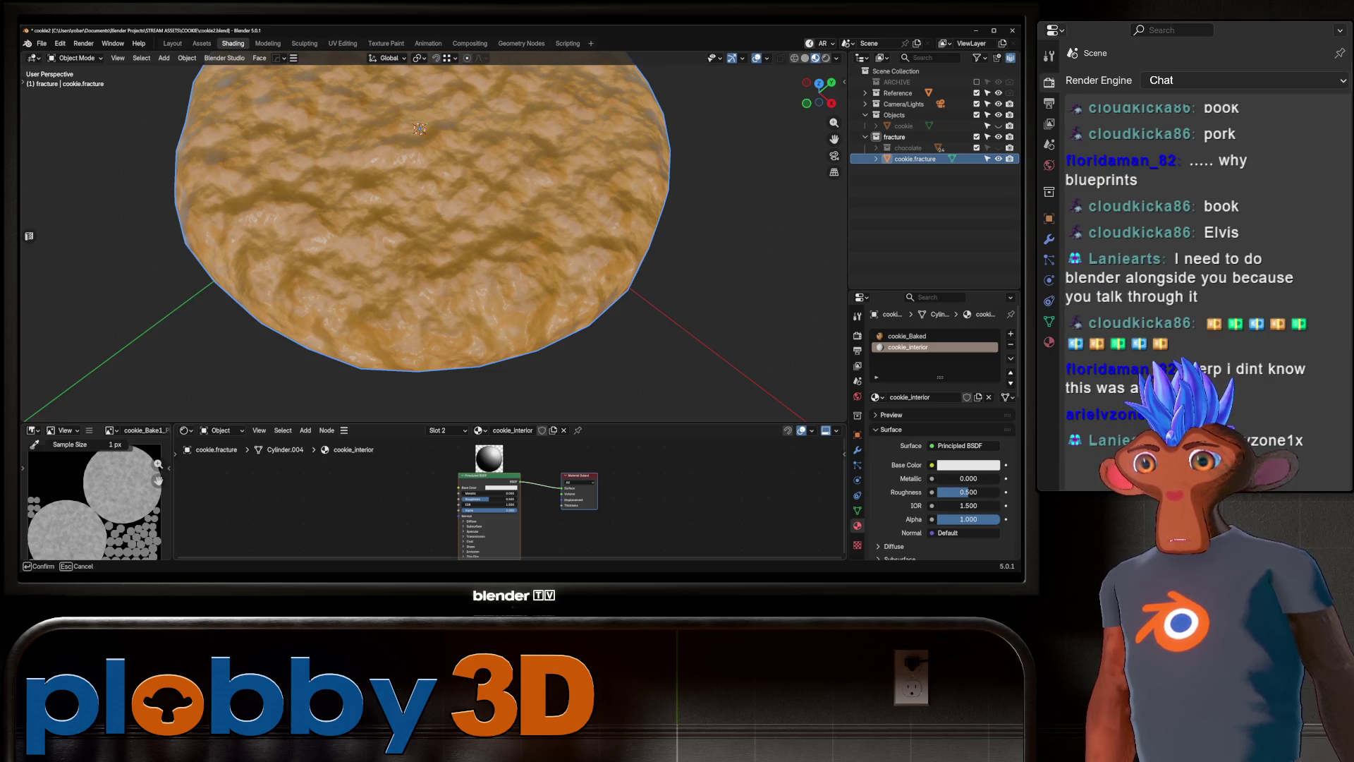
{"action": "key", "text": "Return"}
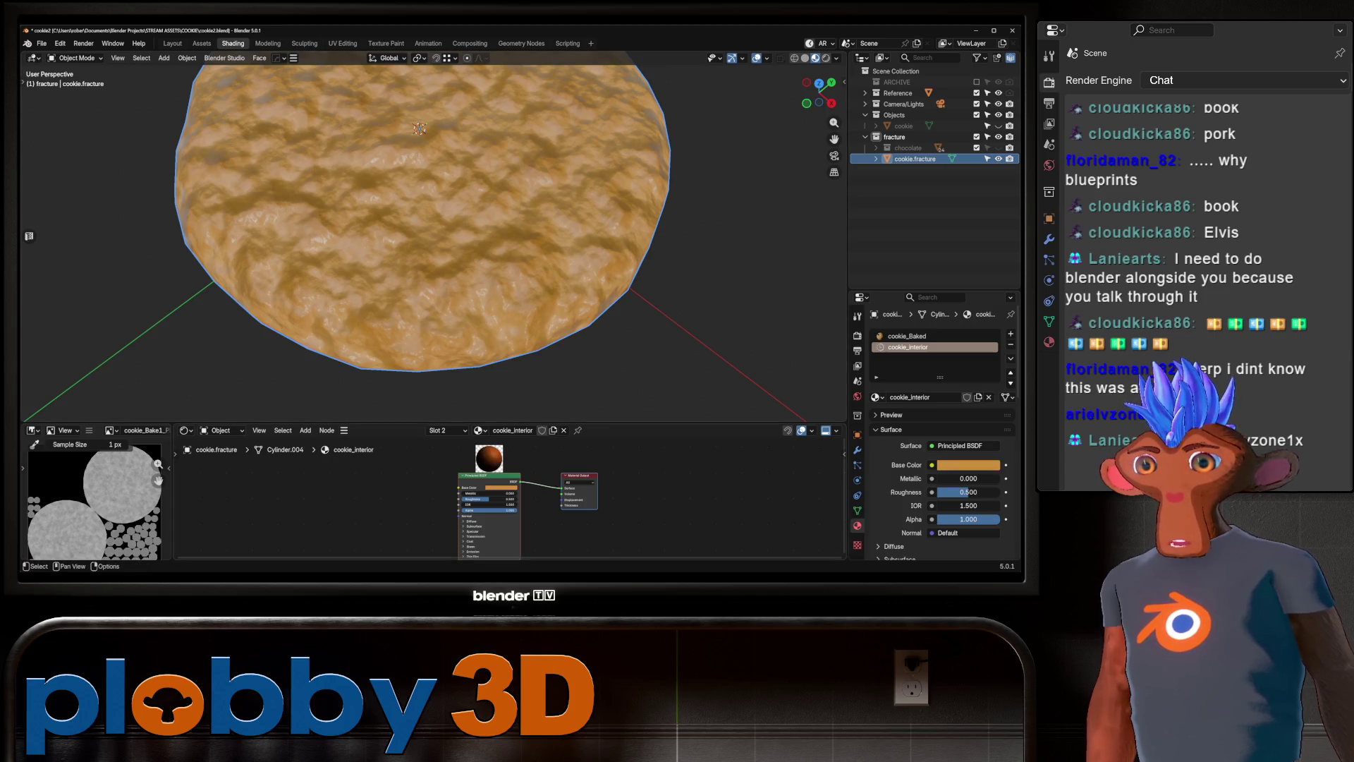
{"action": "left_click_drag", "start_coordinate": [490, 499], "coordinate": [498, 499]}
{"action": "scroll", "coordinate": [423, 247], "scroll_direction": "down", "scroll_amount": 4}
{"action": "mouse_move", "coordinate": [423, 247]}
{"action": "middle_mouse_down"}
{"action": "mouse_move", "coordinate": [465, 233]}
{"action": "mouse_move", "coordinate": [437, 296]}
{"action": "mouse_move", "coordinate": [452, 311]}
{"action": "mouse_move", "coordinate": [451, 240]}
{"action": "middle_mouse_up"}
{"action": "key", "text": "ctrl+s"}
Reselect the cookie_Baked material slot.
{"action": "left_click", "coordinate": [907, 336]}
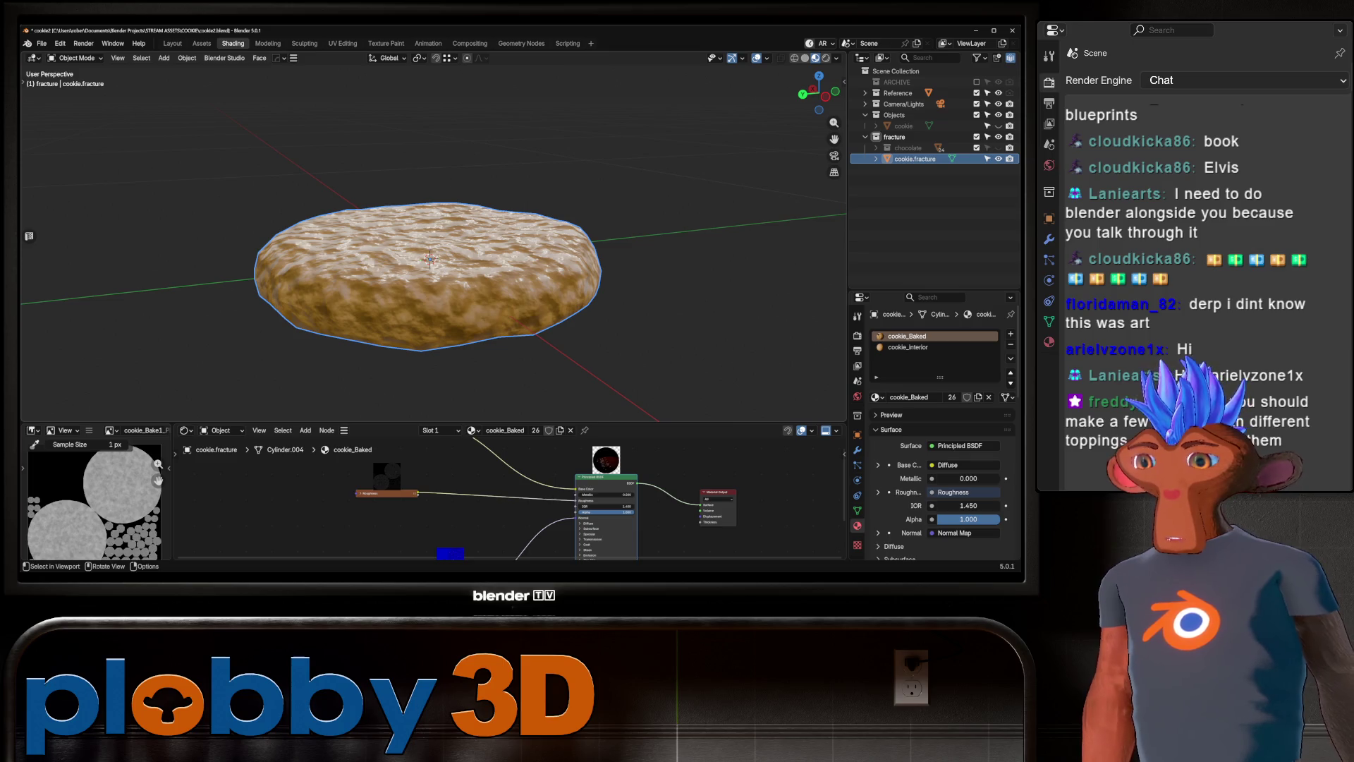
{"action": "middle_click_drag", "start_coordinate": [494, 212], "coordinate": [458, 283]}
{"action": "left_click", "coordinate": [187, 57]}
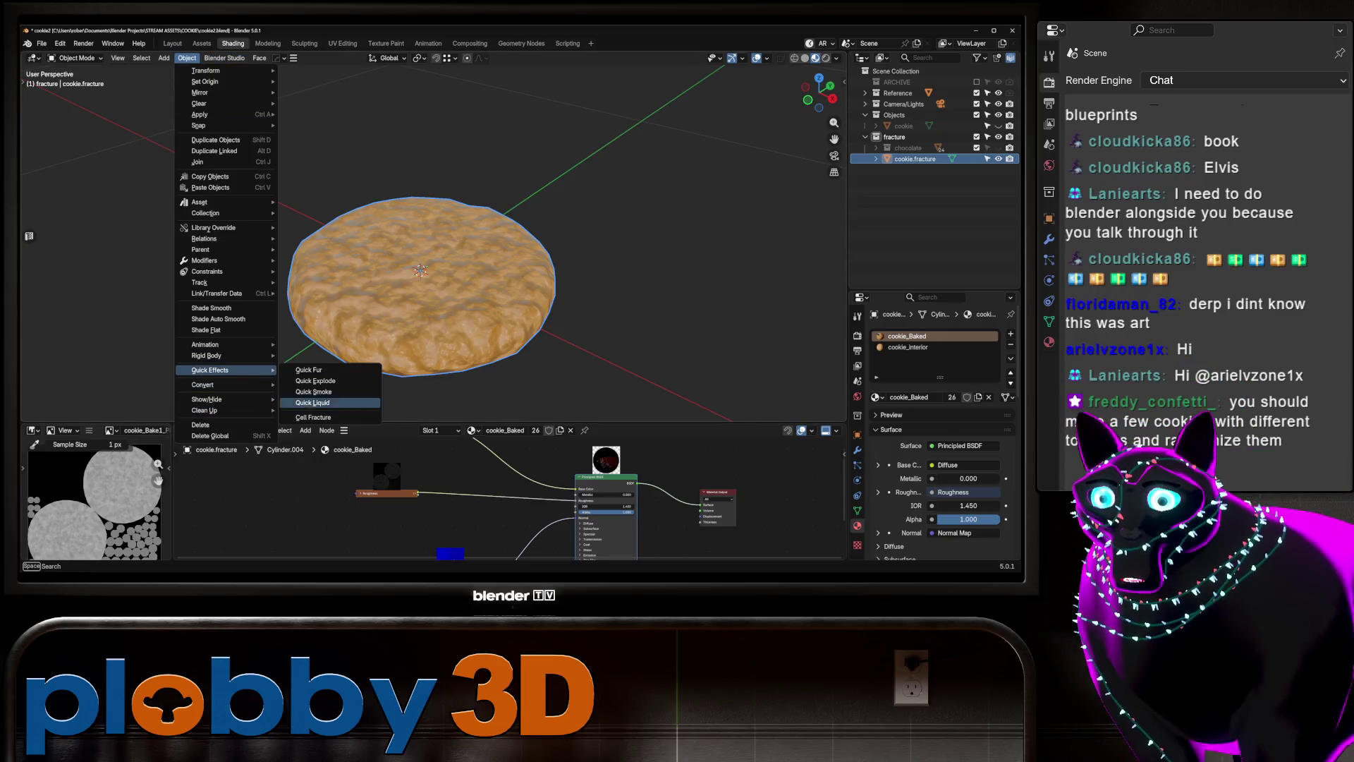
Run Cell Fracture on the cookie with Source Limit 35 and Noise 0.65.
{"action": "left_click", "coordinate": [317, 417]}
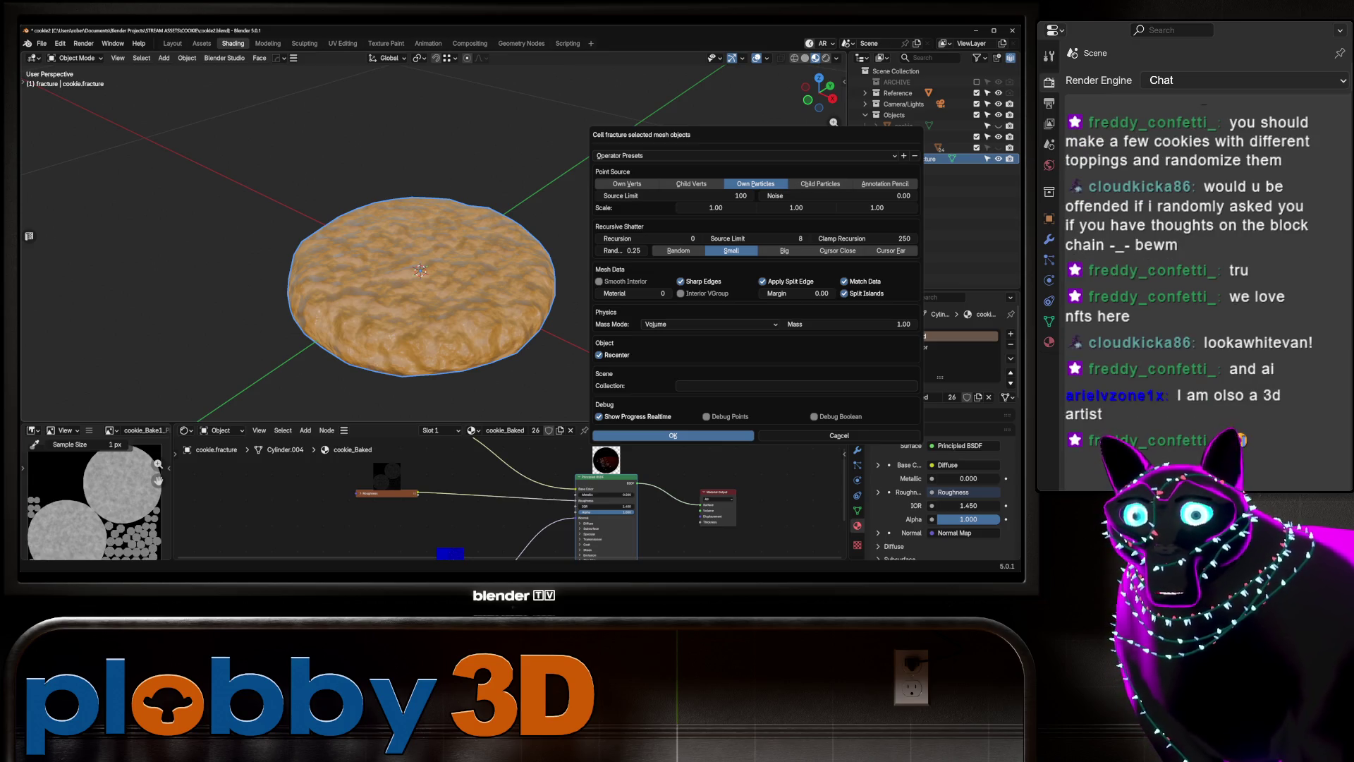
{"action": "mouse_move", "coordinate": [840, 195]}
{"action": "left_mouse_down"}
{"action": "mouse_move", "coordinate": [881, 196]}
{"action": "mouse_move", "coordinate": [846, 195]}
{"action": "left_mouse_up"}
{"action": "mouse_move", "coordinate": [675, 195]}
{"action": "left_mouse_down"}
{"action": "mouse_move", "coordinate": [719, 195]}
{"action": "mouse_move", "coordinate": [692, 196]}
{"action": "left_mouse_up"}
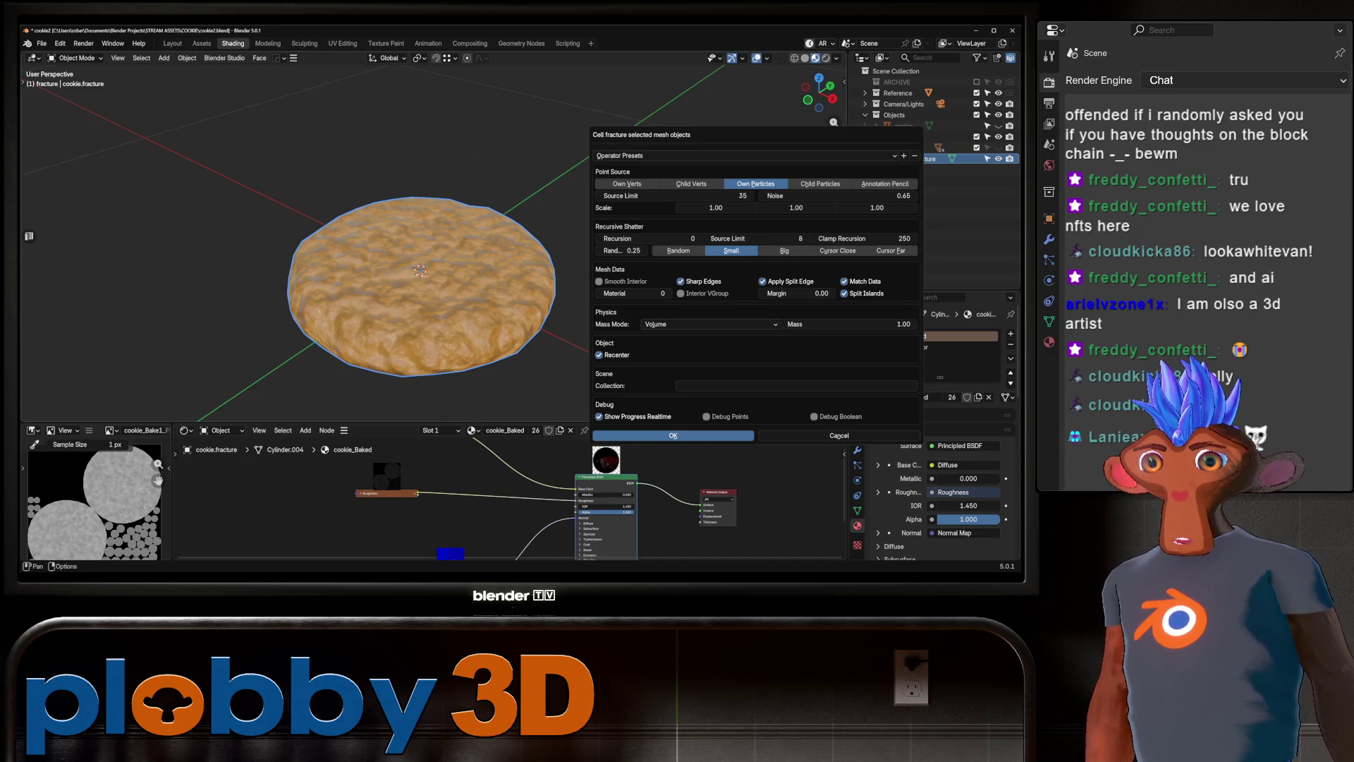
{"action": "key", "text": "Return"}
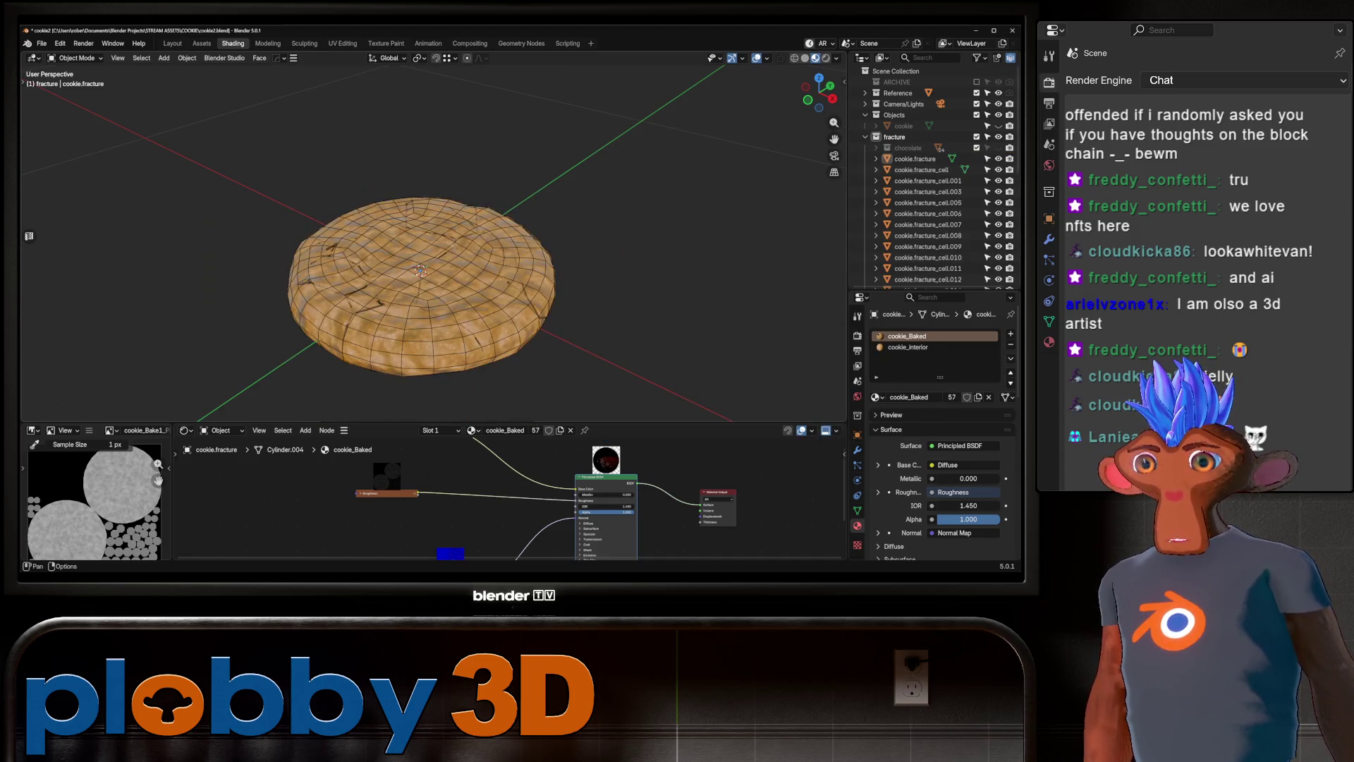
Select cookie.fracture and try a vertical move, cancelling it.
{"action": "mouse_move", "coordinate": [423, 247]}
{"action": "middle_mouse_down"}
{"action": "mouse_move", "coordinate": [423, 296]}
{"action": "mouse_move", "coordinate": [423, 212]}
{"action": "mouse_move", "coordinate": [423, 296]}
{"action": "mouse_move", "coordinate": [445, 268]}
{"action": "mouse_move", "coordinate": [434, 304]}
{"action": "middle_mouse_up"}
{"action": "left_click", "coordinate": [915, 159]}
{"action": "key", "text": "g"}
{"action": "key", "text": "z"}
{"action": "key", "text": "Escape"}
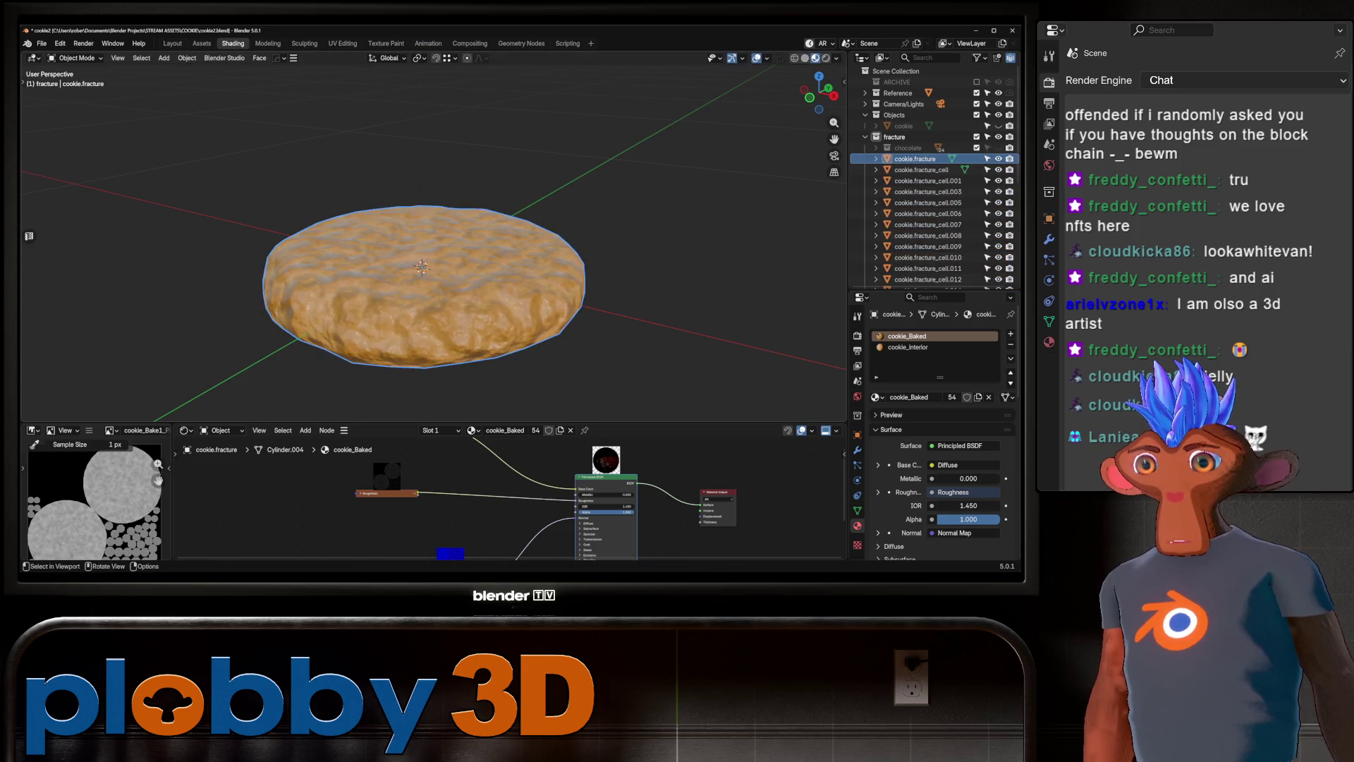
Hide cookie.fracture and test-lift chunk cookie.fracture_cell.031, then cancel.
{"action": "left_click", "coordinate": [998, 159]}
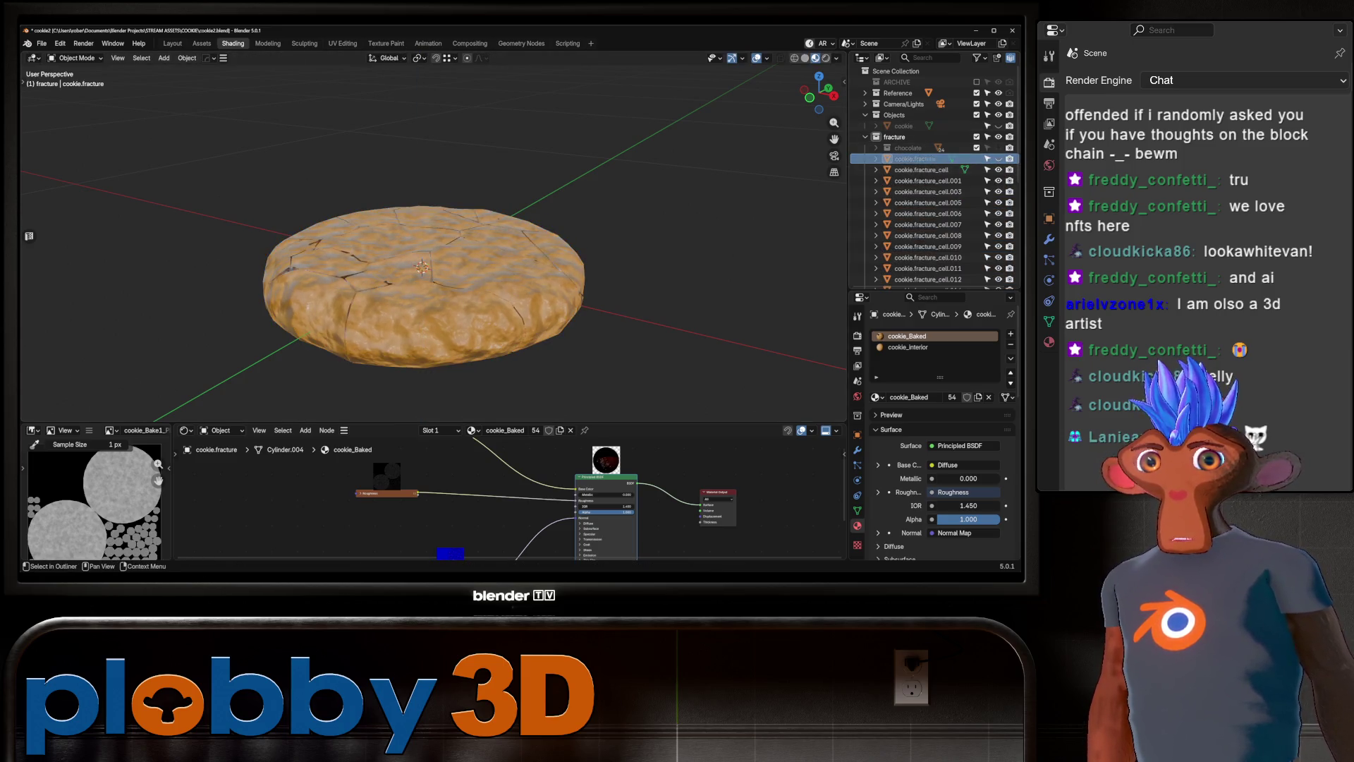
{"action": "middle_click_drag", "start_coordinate": [494, 282], "coordinate": [494, 233]}
{"action": "left_click", "coordinate": [395, 243]}
{"action": "middle_click_drag", "start_coordinate": [395, 244], "coordinate": [395, 205]}
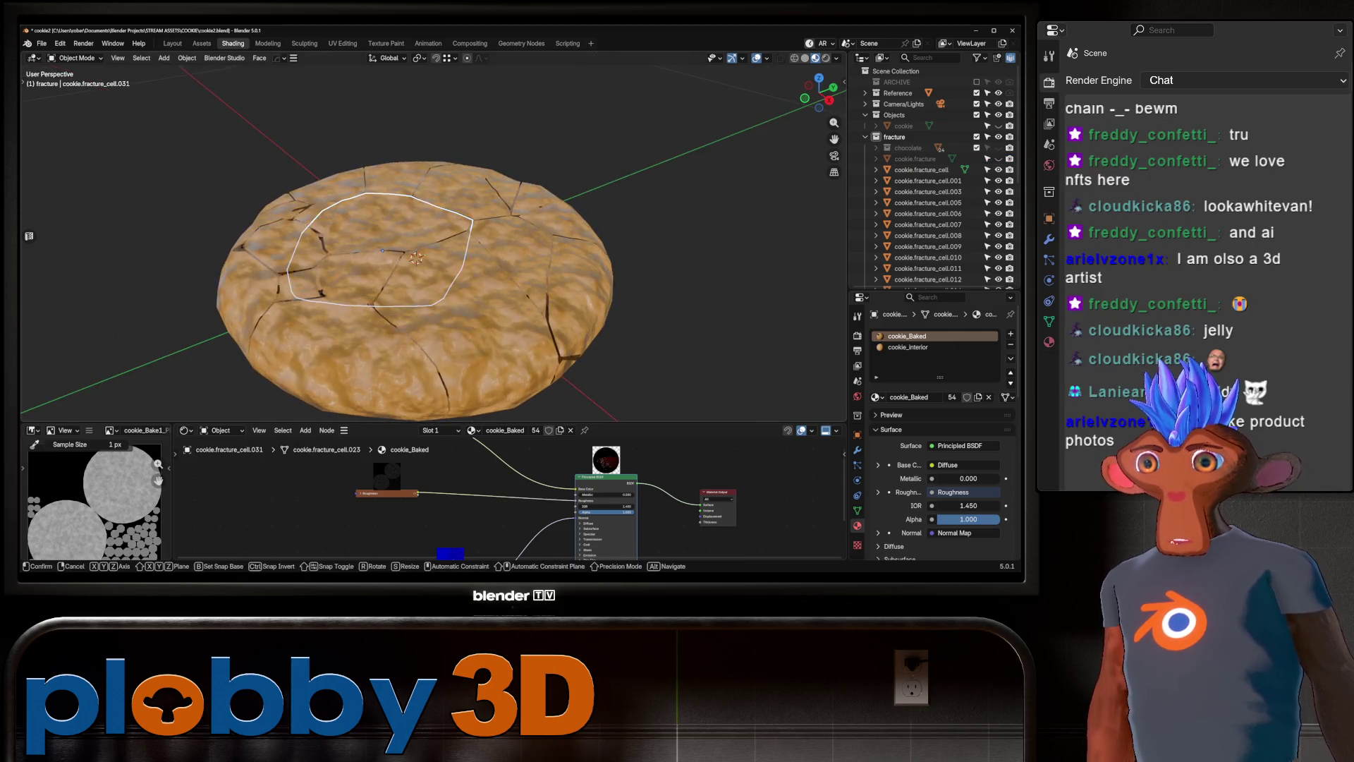
{"action": "key", "text": "g"}
{"action": "key", "text": "z"}
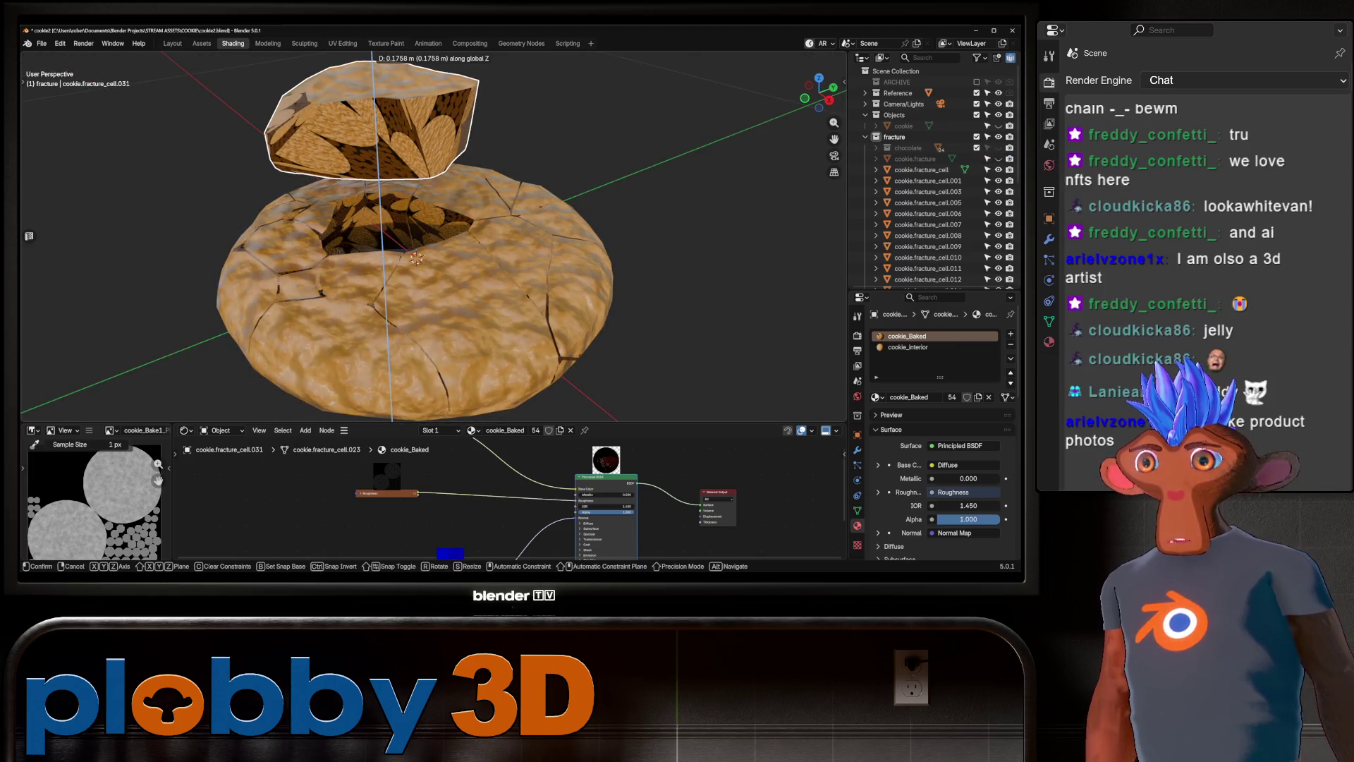
{"action": "key", "text": "Escape"}
Bring the whole cookie back and delete all the fracture cell objects.
{"action": "key", "text": "ctrl+z"}
{"action": "key", "text": "ctrl+z"}
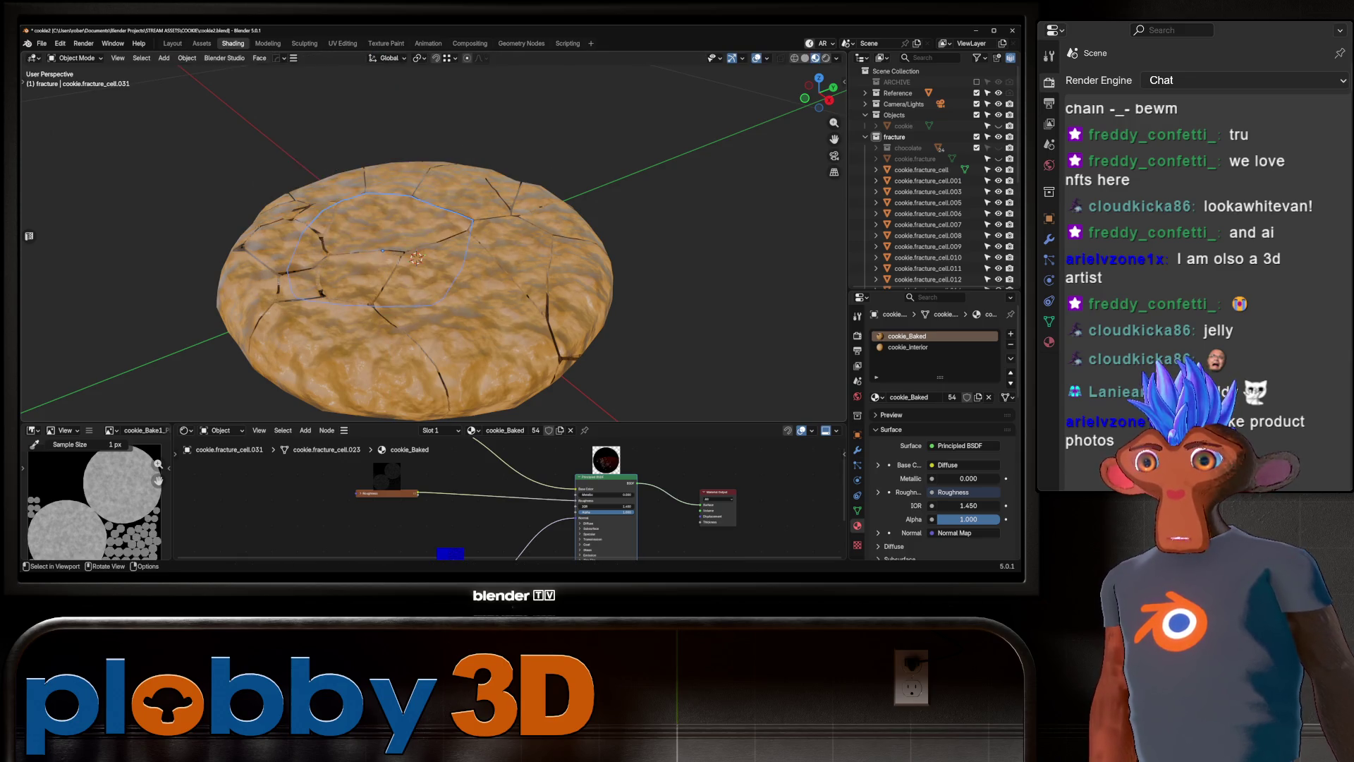
{"action": "key", "text": "ctrl+z"}
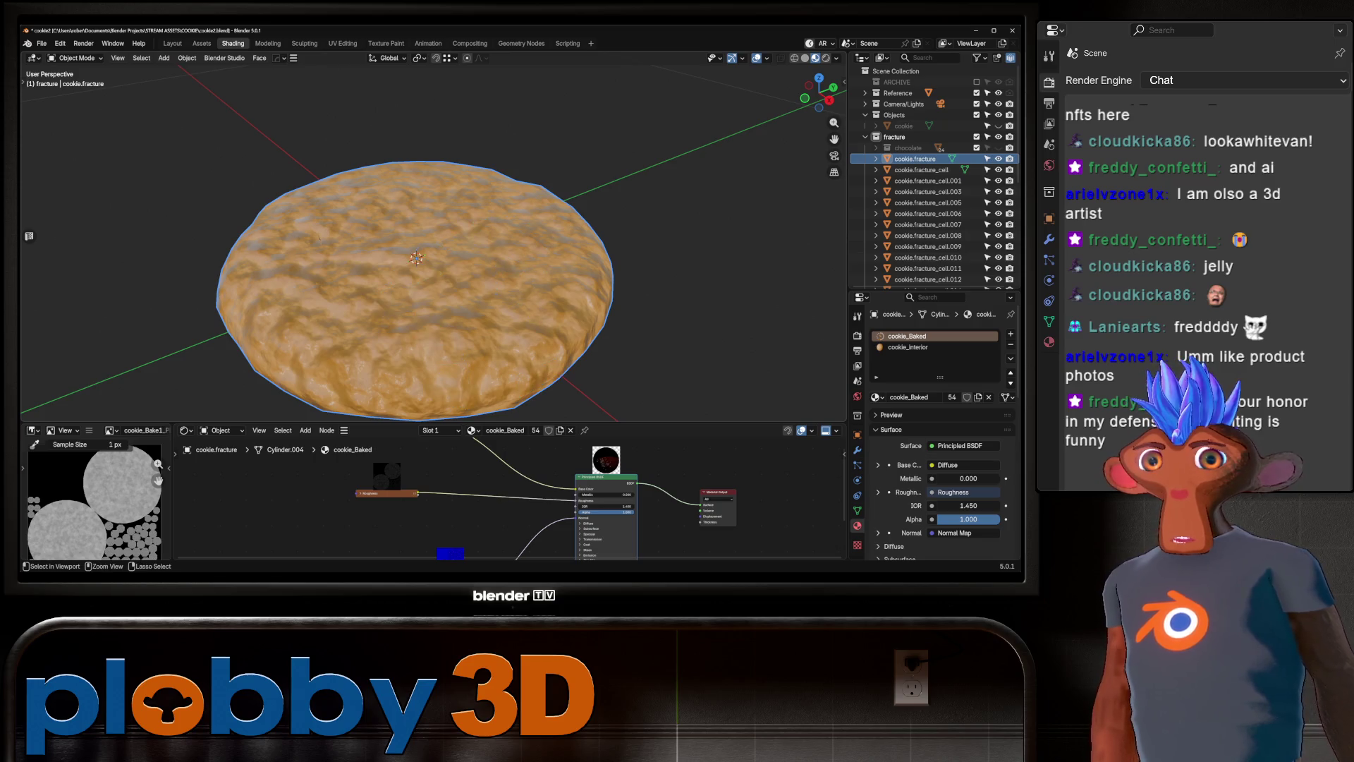
{"action": "key", "text": "ctrl+z"}
{"action": "key", "text": "ctrl+z"}
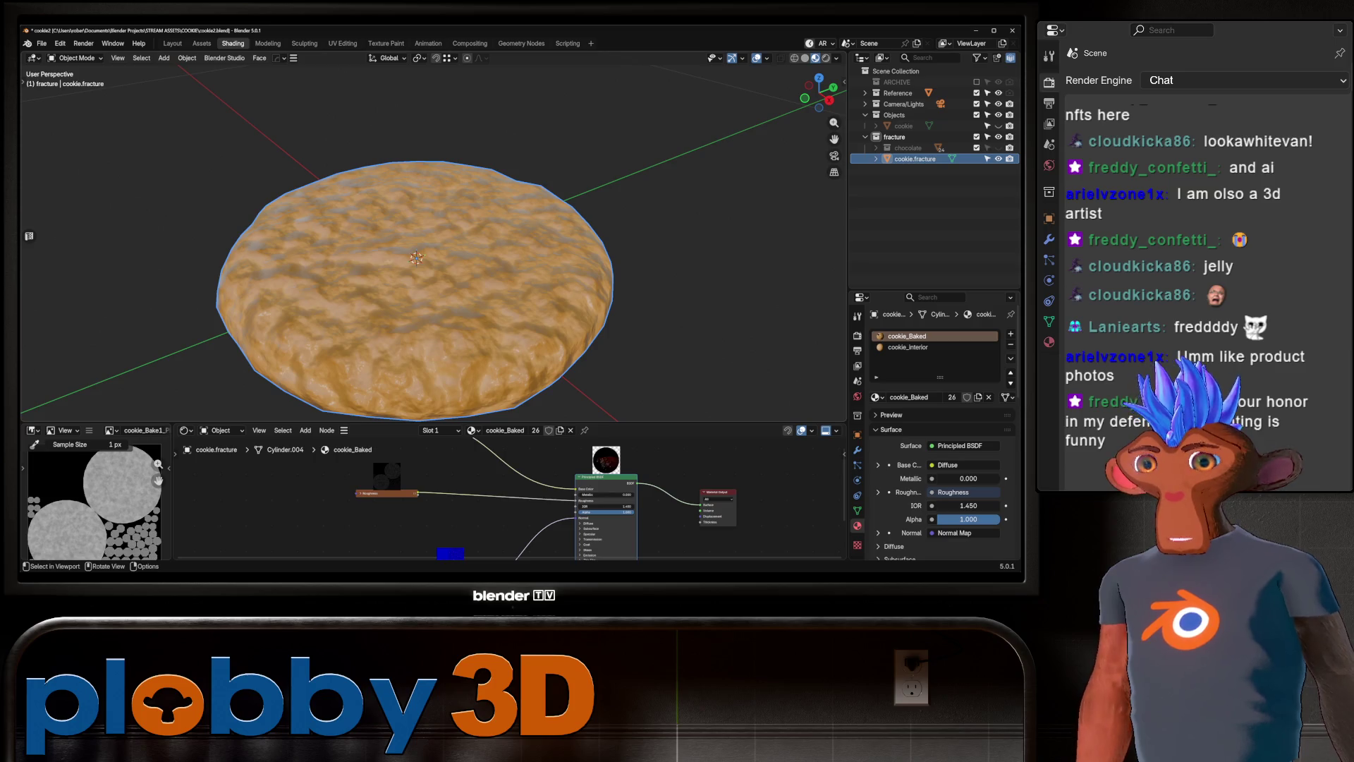
{"action": "left_click", "coordinate": [187, 57]}
Cell-fracture the cookie with the interior Material index set to 1.
{"action": "mouse_move", "coordinate": [212, 410]}
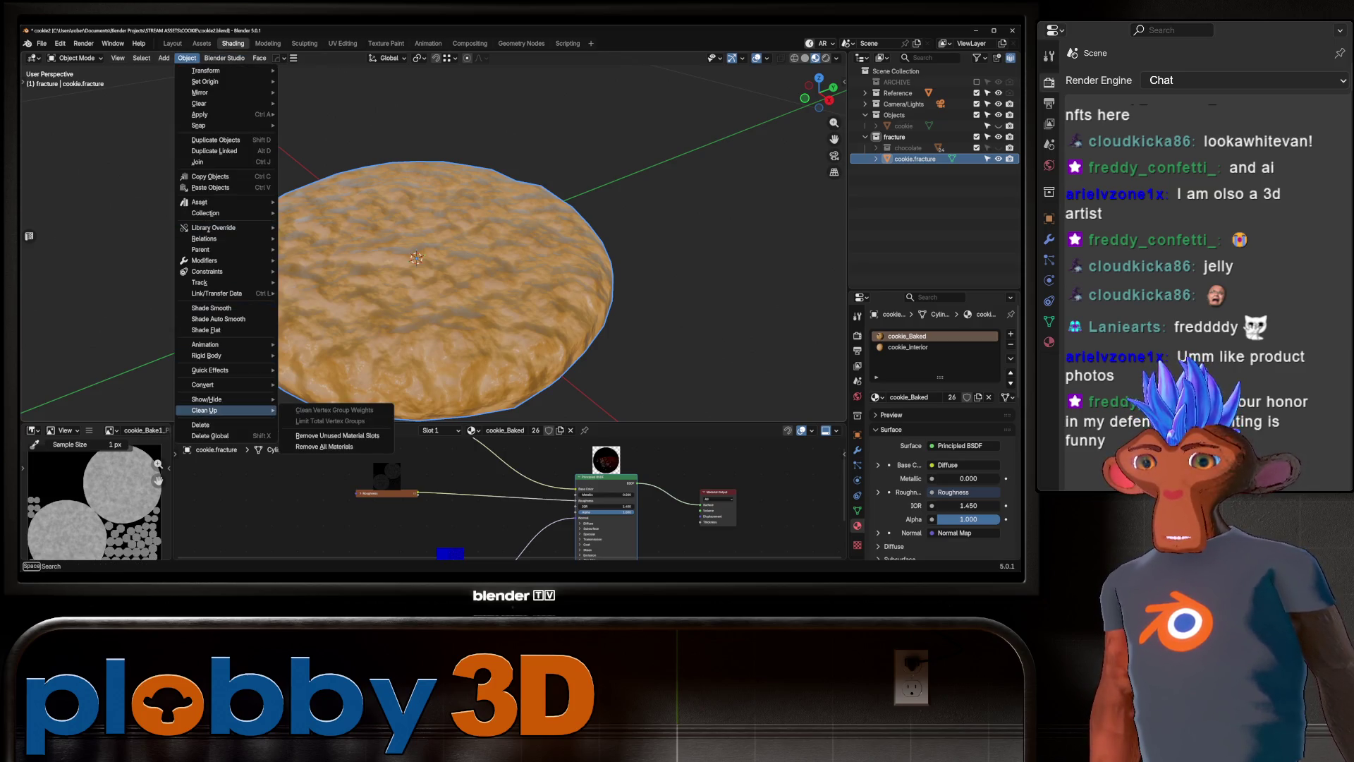
{"action": "mouse_move", "coordinate": [211, 370]}
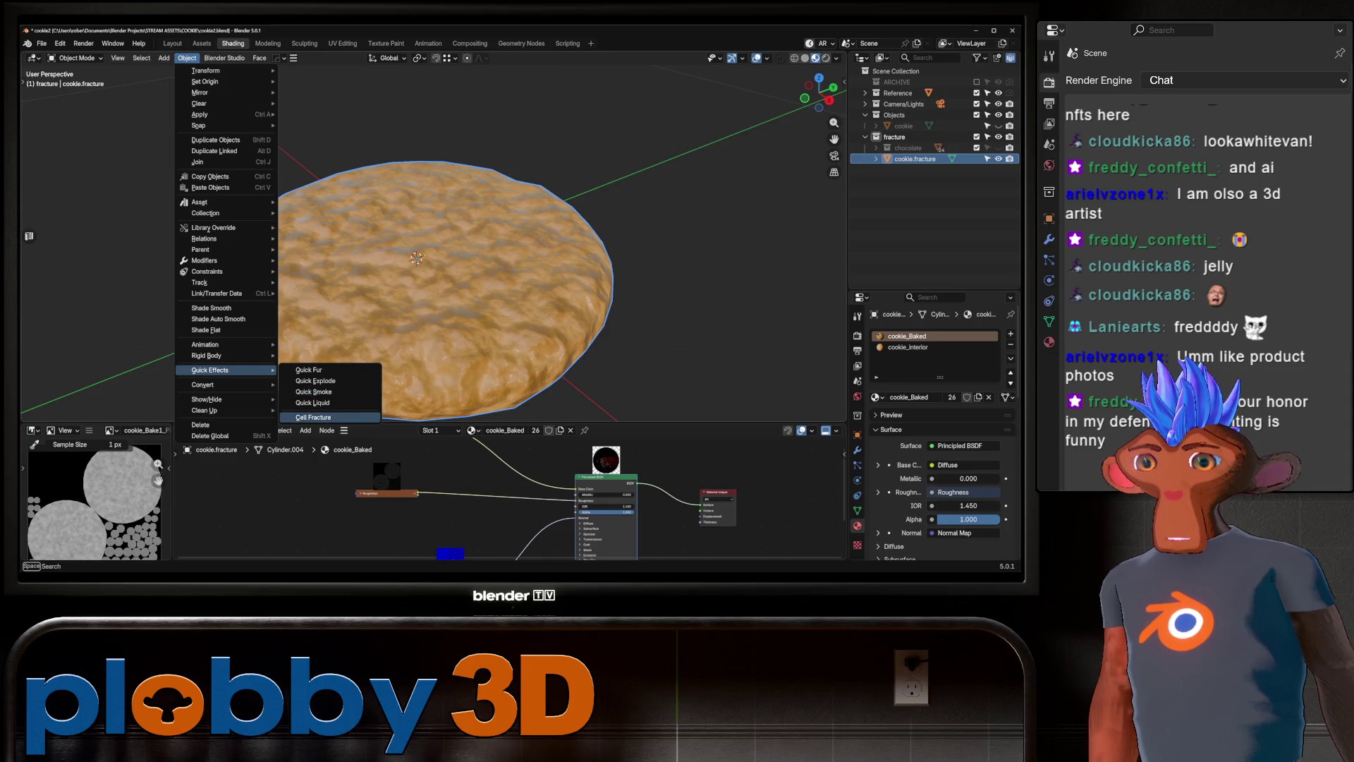
{"action": "left_click", "coordinate": [314, 417]}
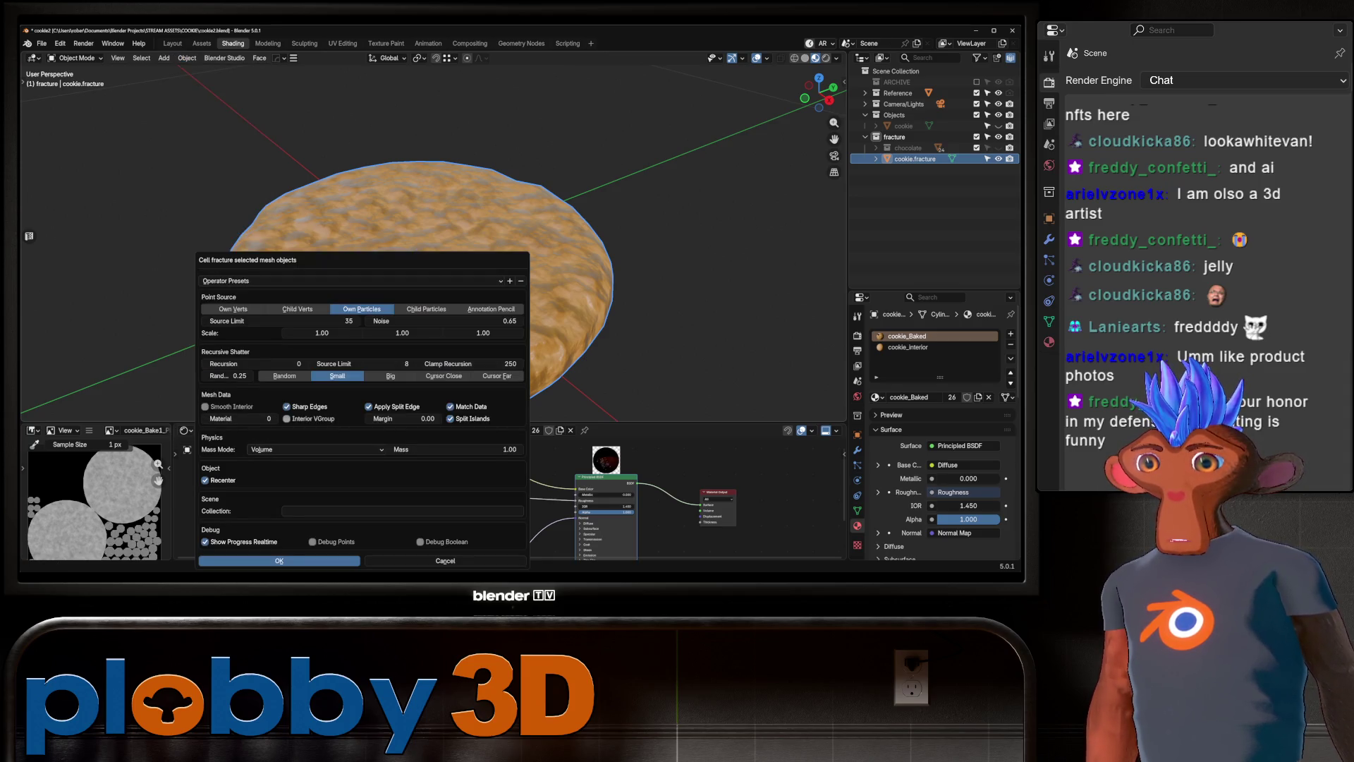
{"action": "left_click", "coordinate": [273, 418]}
{"action": "left_click", "coordinate": [280, 560]}
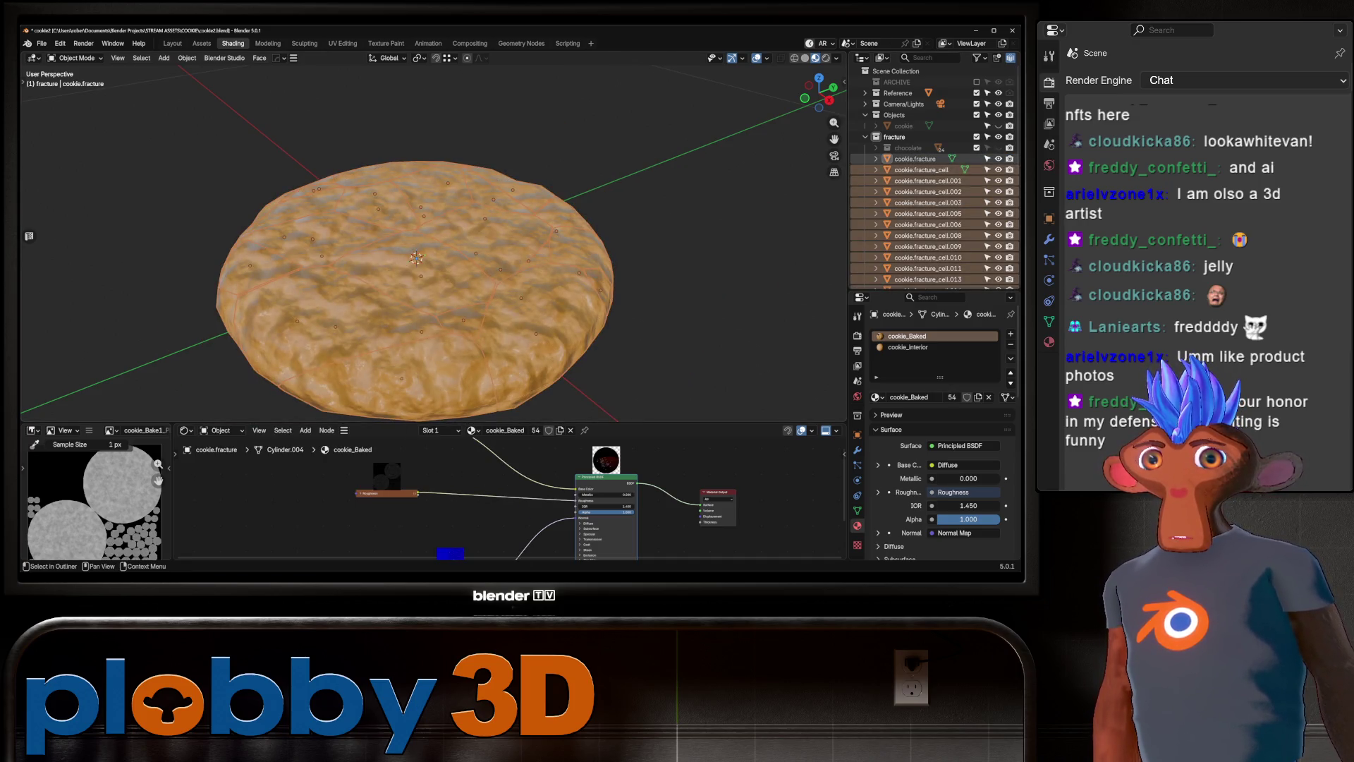
Hide the original cookie, test-lift chunk cookie.fracture_cell.005, then undo the fracture.
{"action": "left_click", "coordinate": [998, 159]}
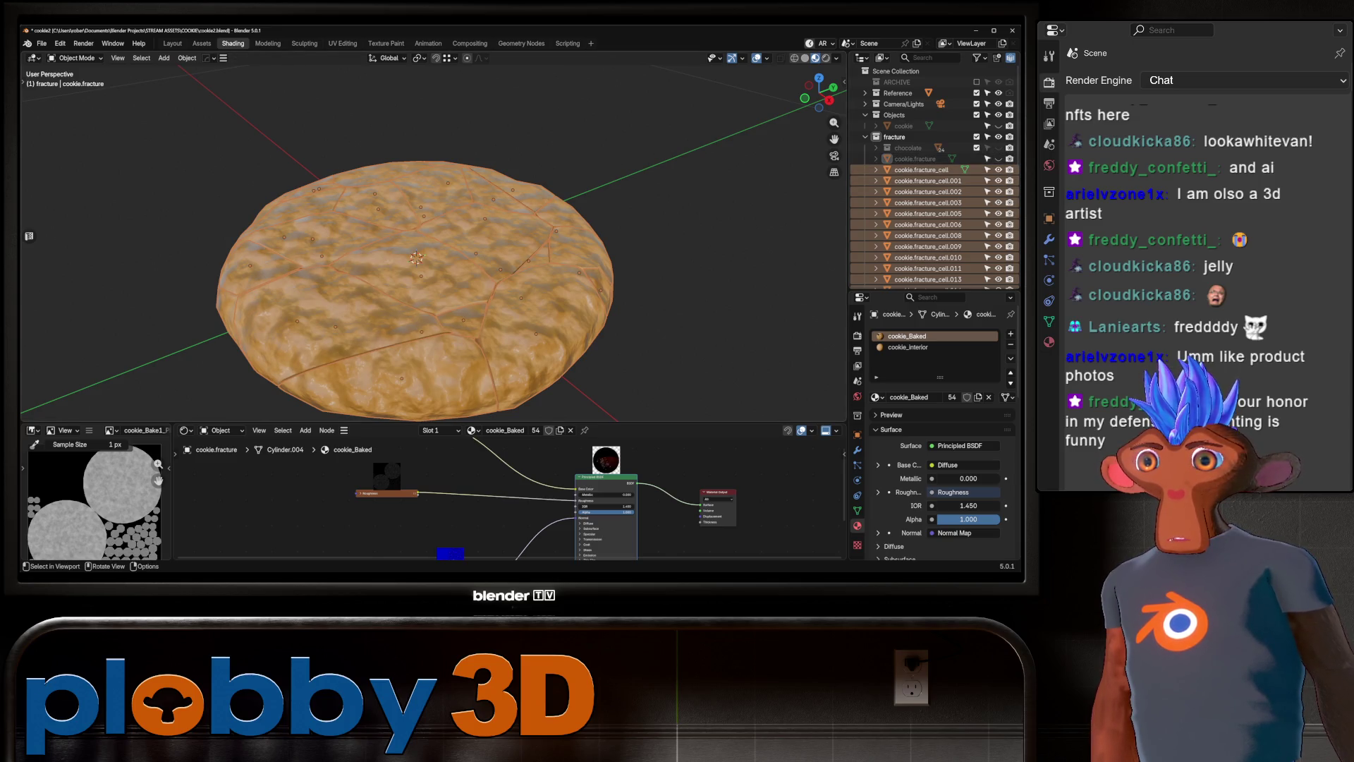
{"action": "left_click", "coordinate": [412, 226]}
{"action": "key", "text": "g"}
{"action": "key", "text": "z"}
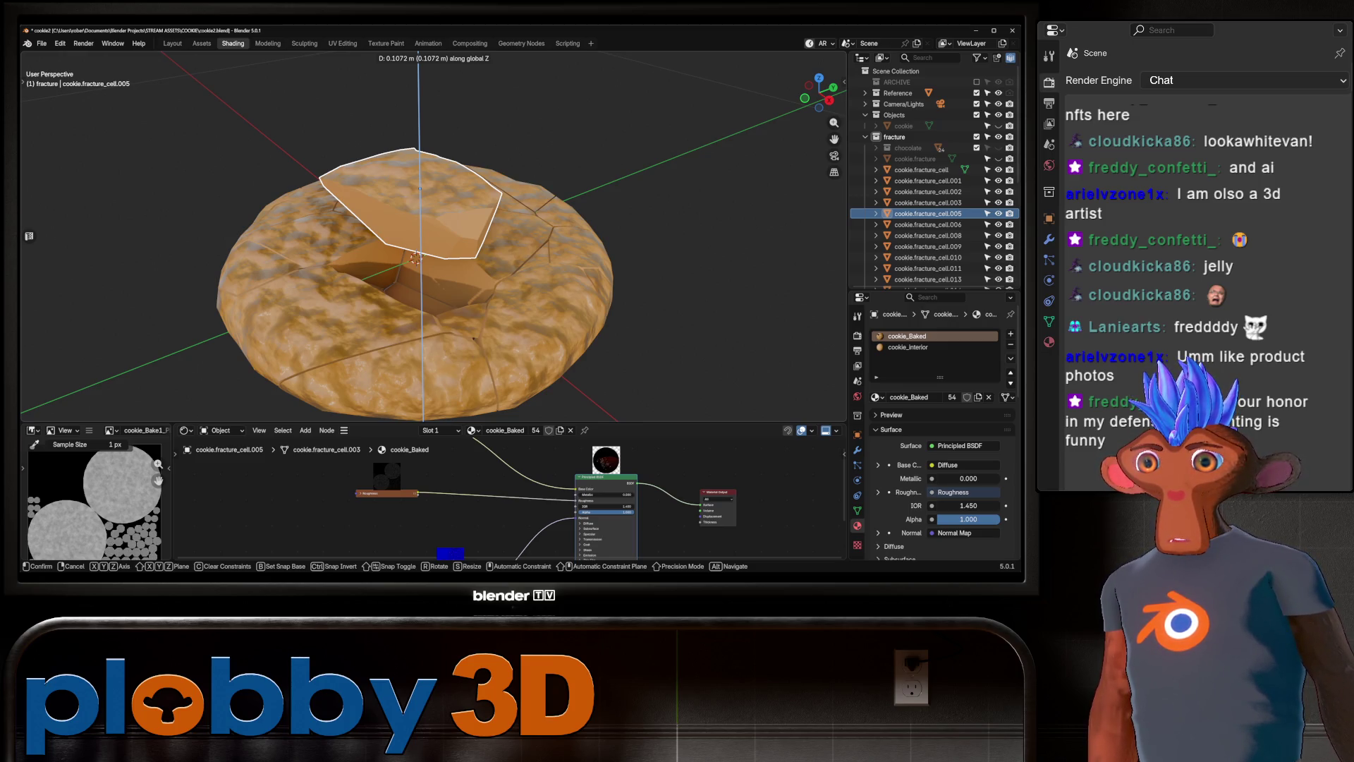
{"action": "key", "text": "Escape"}
{"action": "key", "text": "ctrl+z"}
{"action": "key", "text": "ctrl+z"}
{"action": "key", "text": "ctrl+z"}
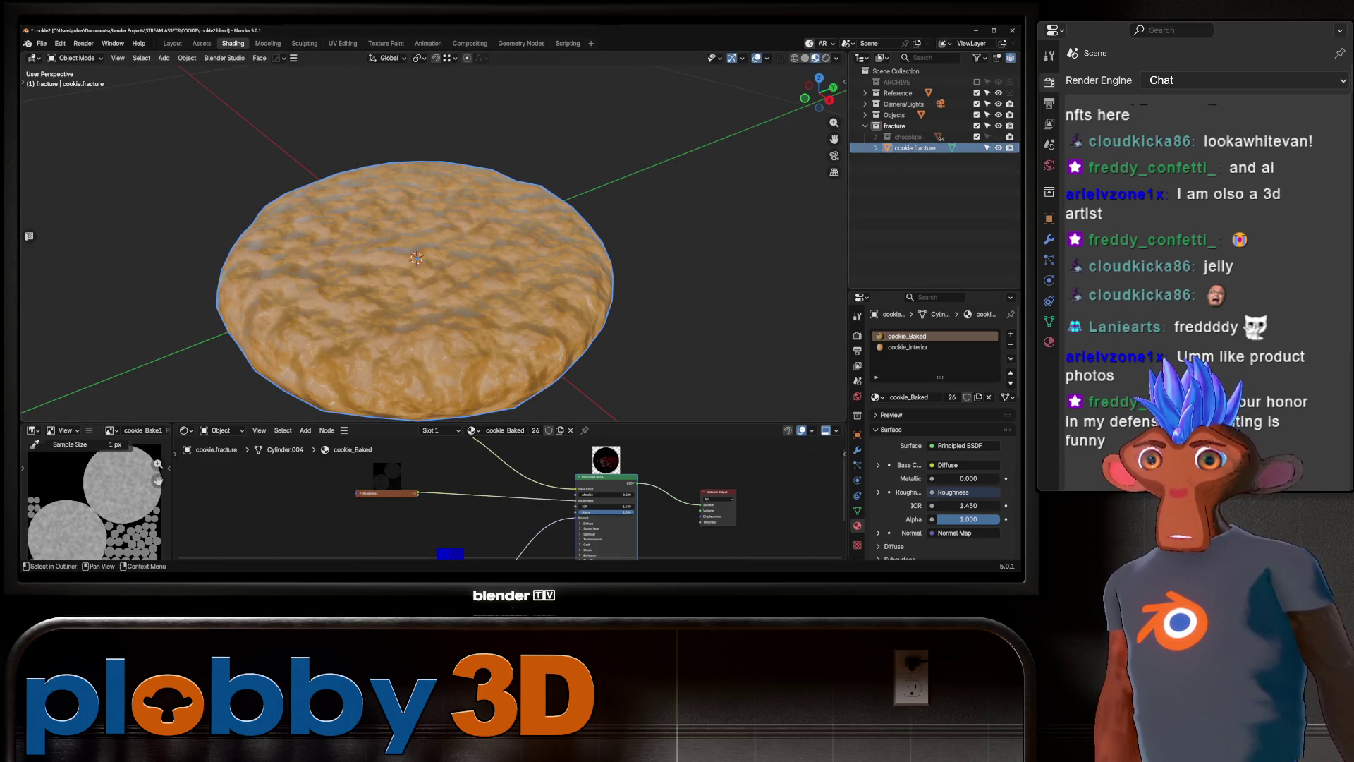
Re-run Cell Fracture on the cookie with the interior Material index at 0.
{"action": "left_click", "coordinate": [187, 58]}
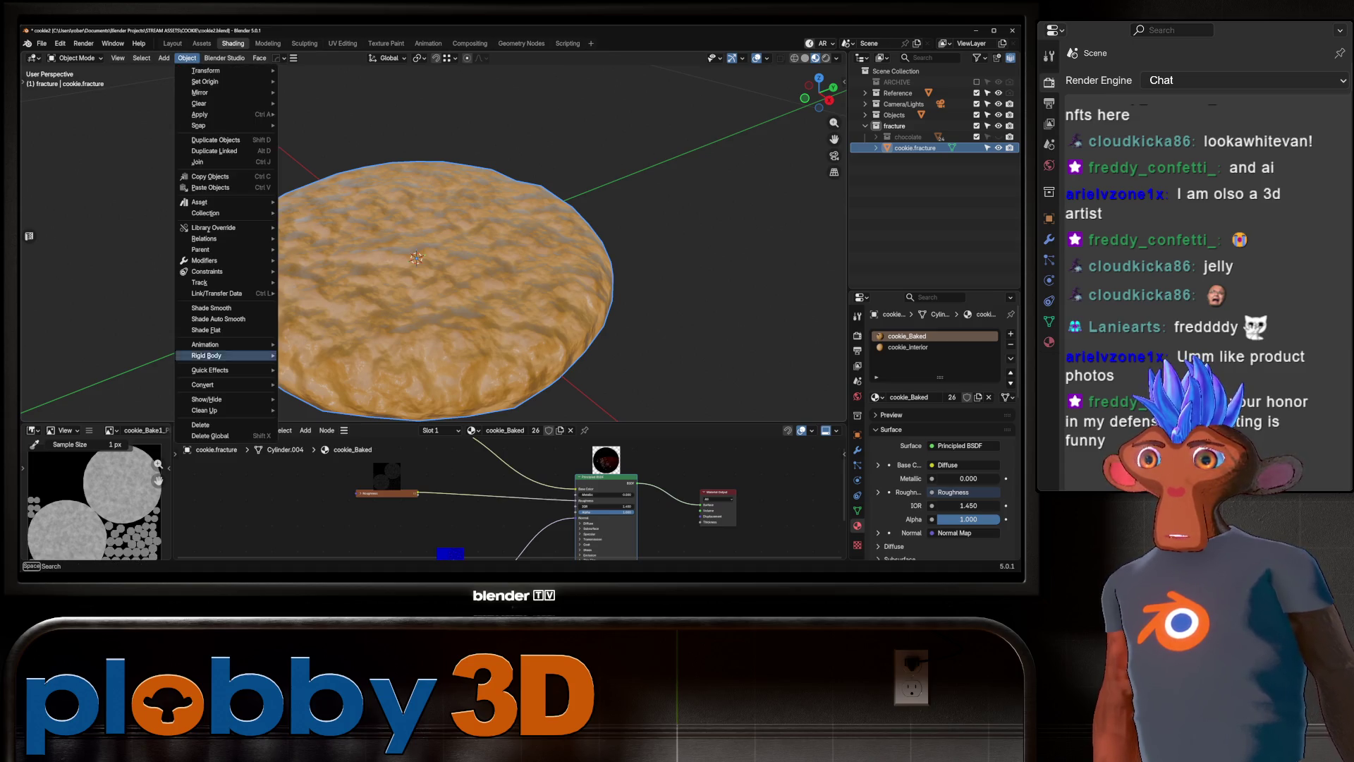
{"action": "mouse_move", "coordinate": [212, 369]}
{"action": "left_click", "coordinate": [312, 417]}
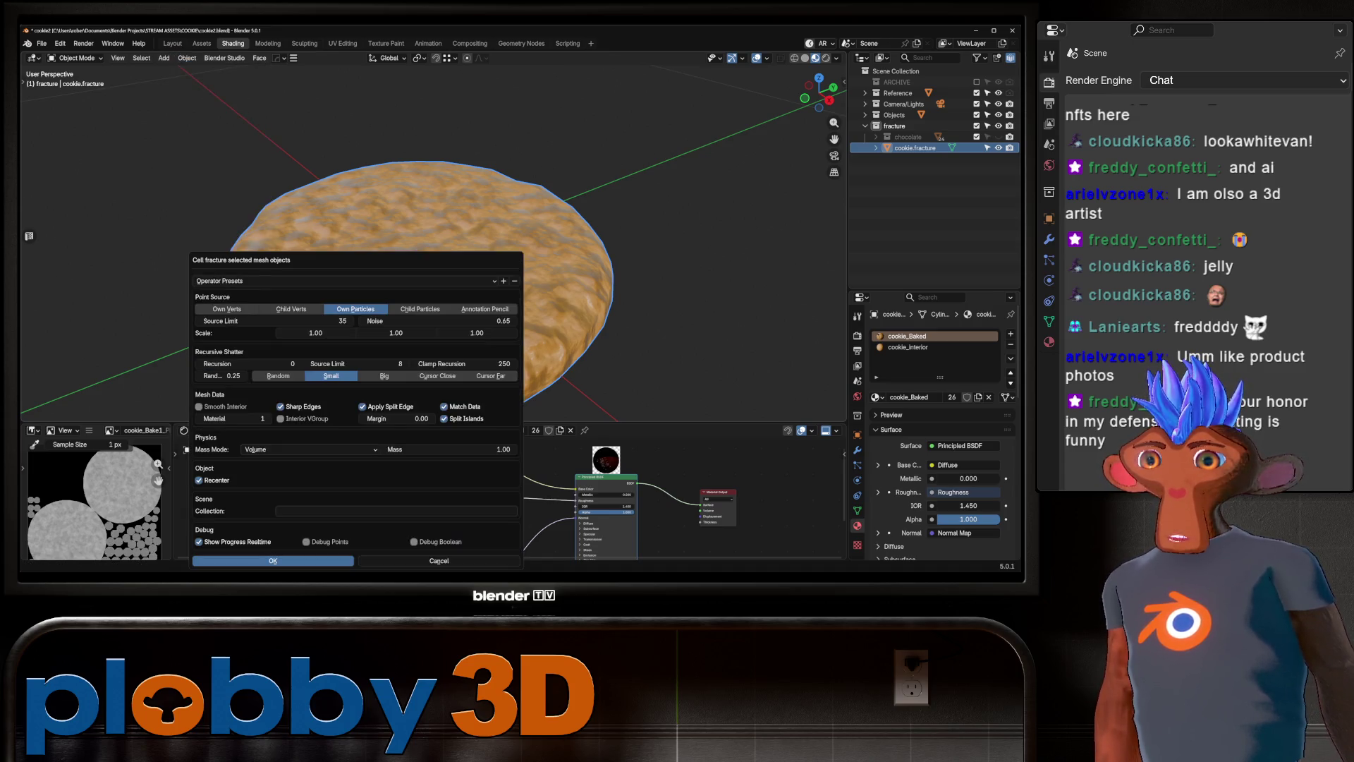
{"action": "left_click", "coordinate": [203, 418]}
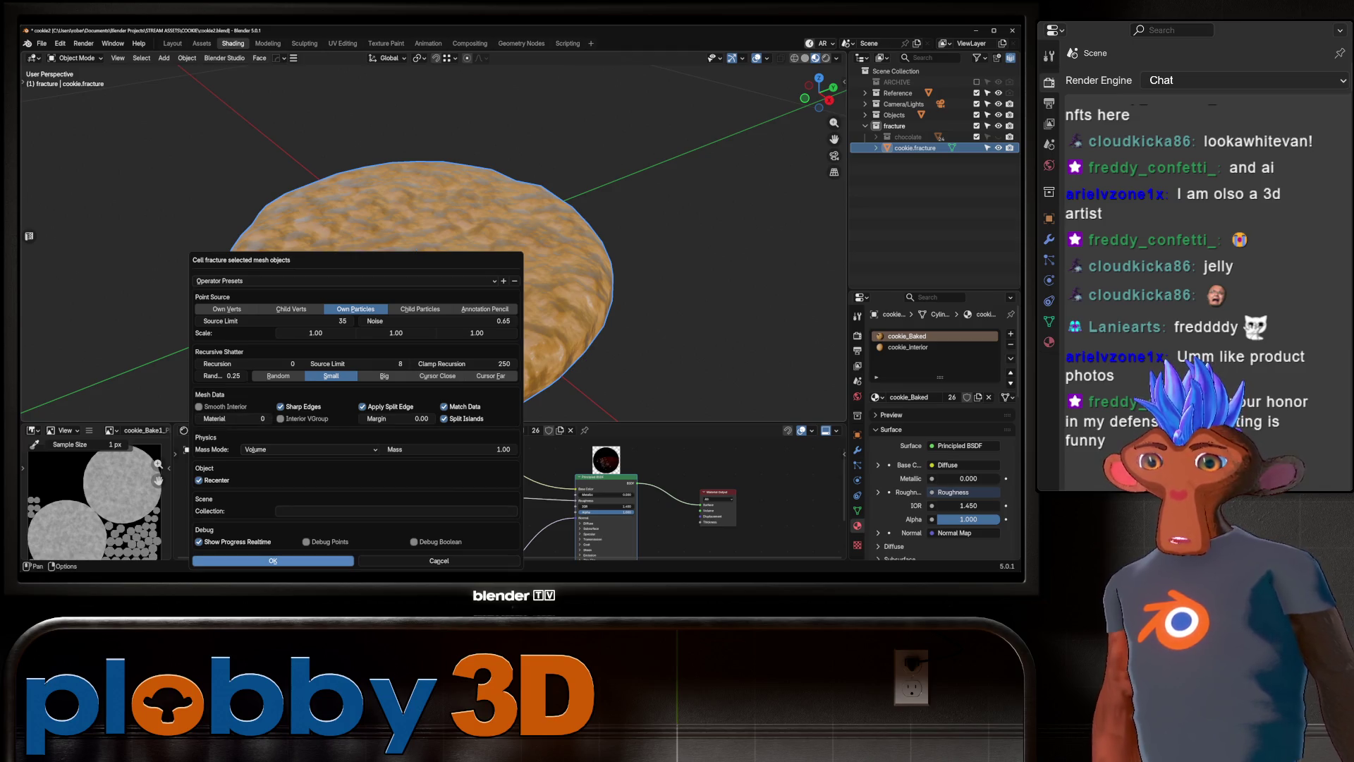
{"action": "left_click", "coordinate": [273, 560]}
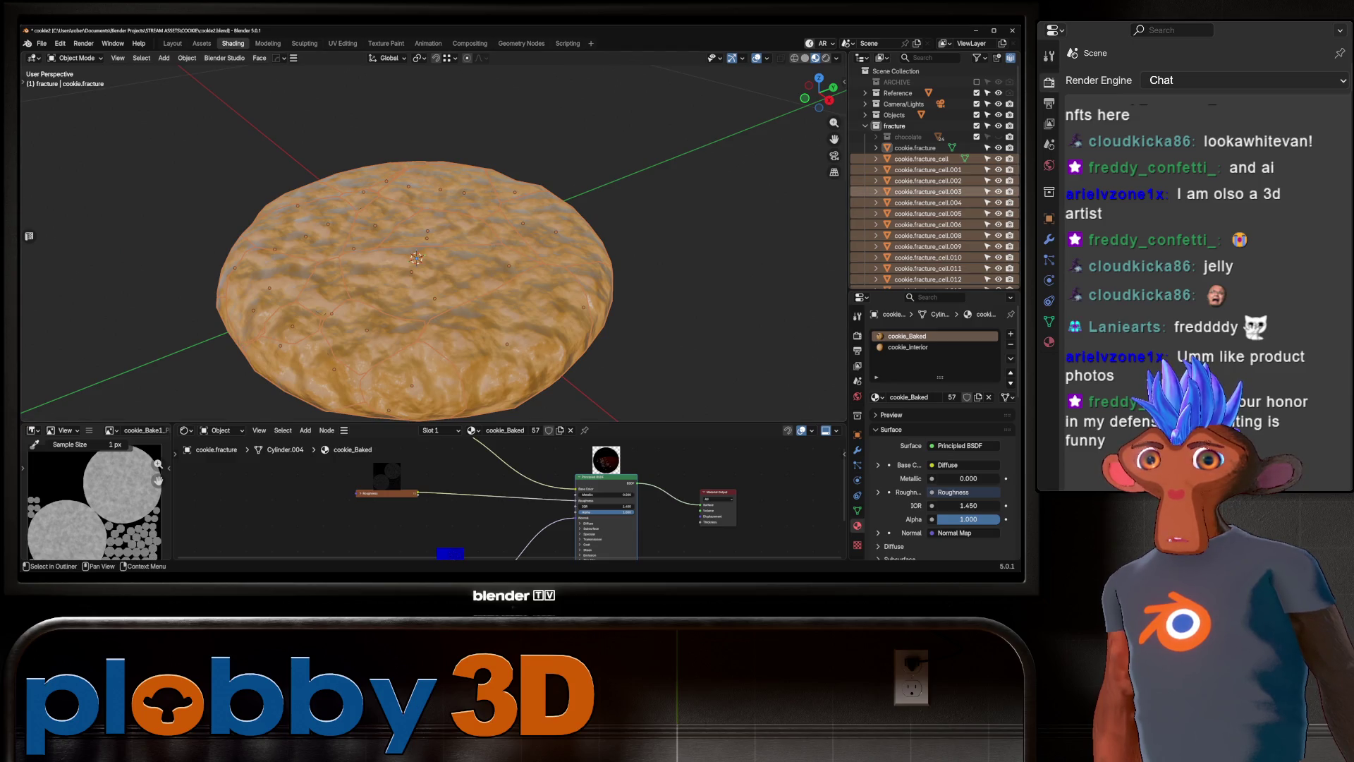
Inspect the new chunks' faces and cookie_interior material in isolated local view.
{"action": "key", "text": "KP_Divide"}
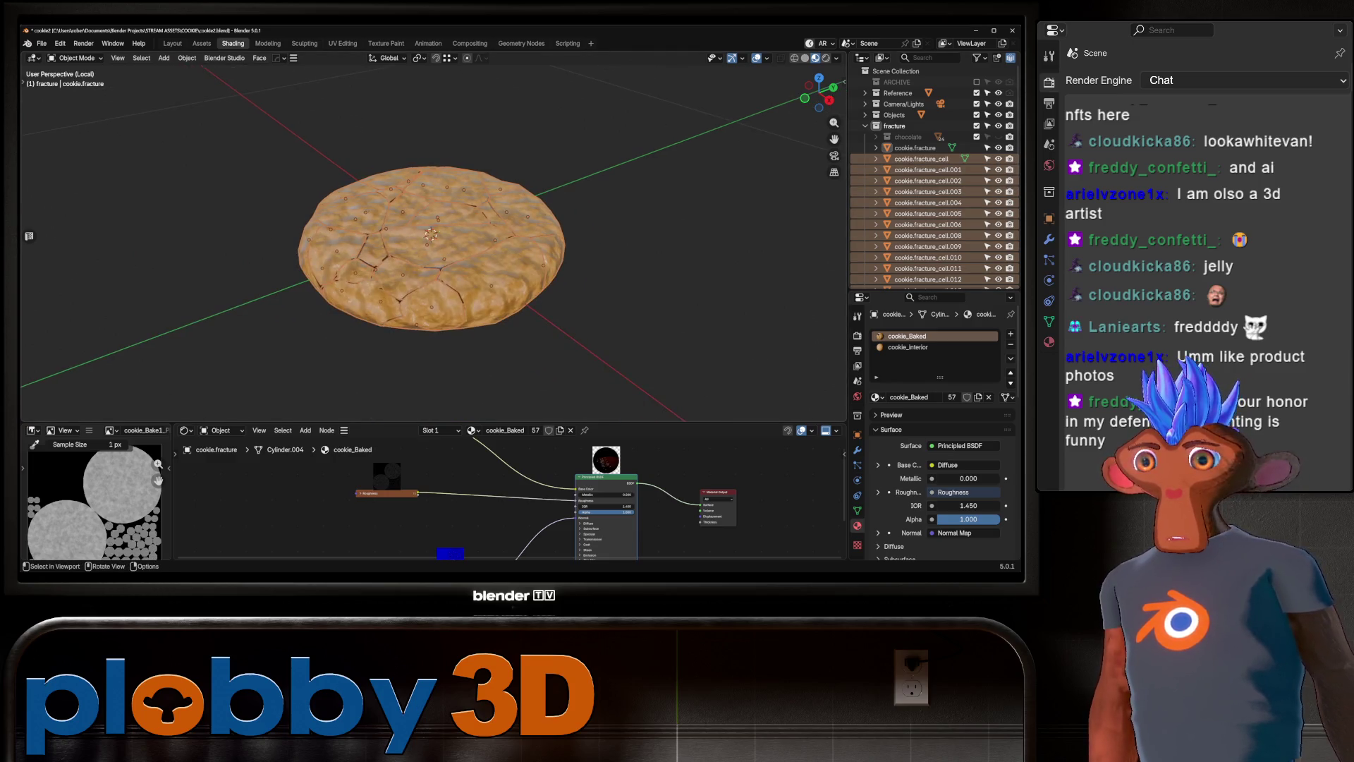
{"action": "key", "text": "Tab"}
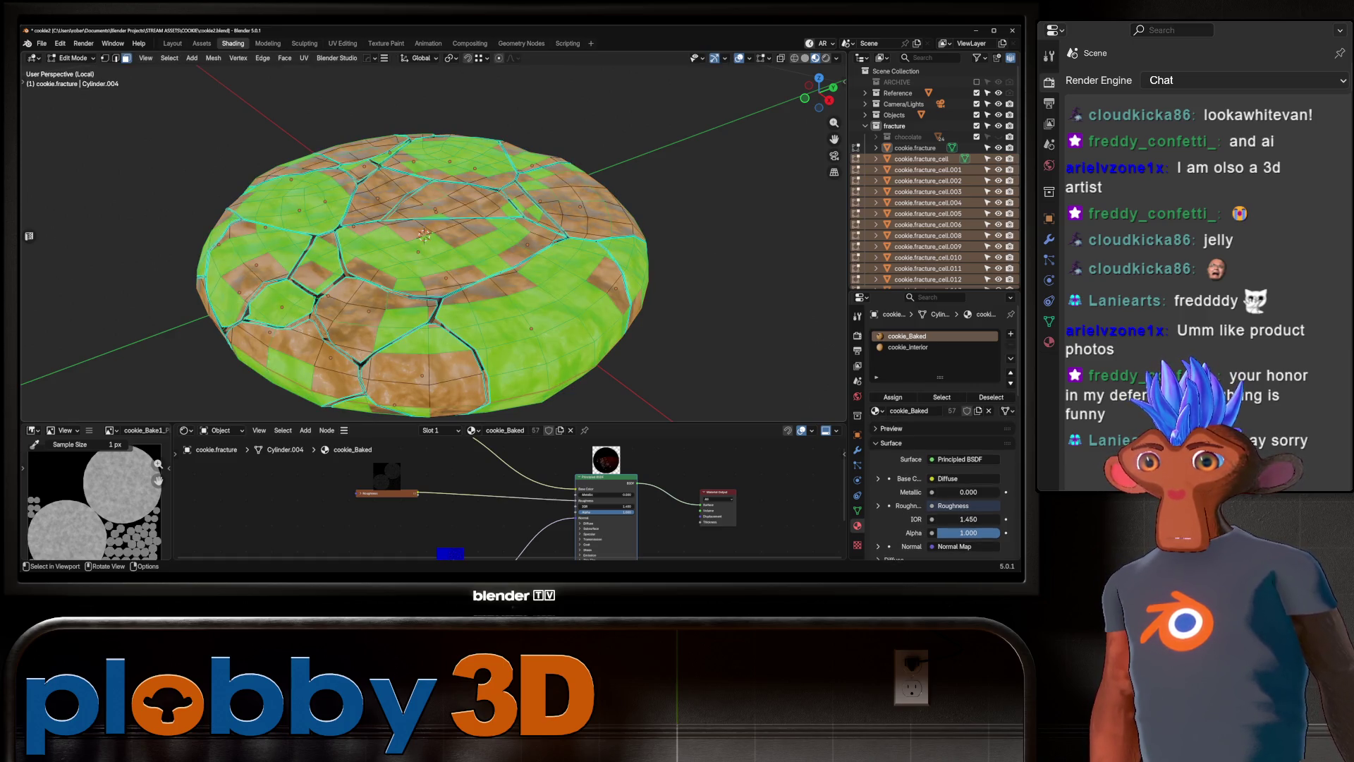
{"action": "key", "text": "a"}
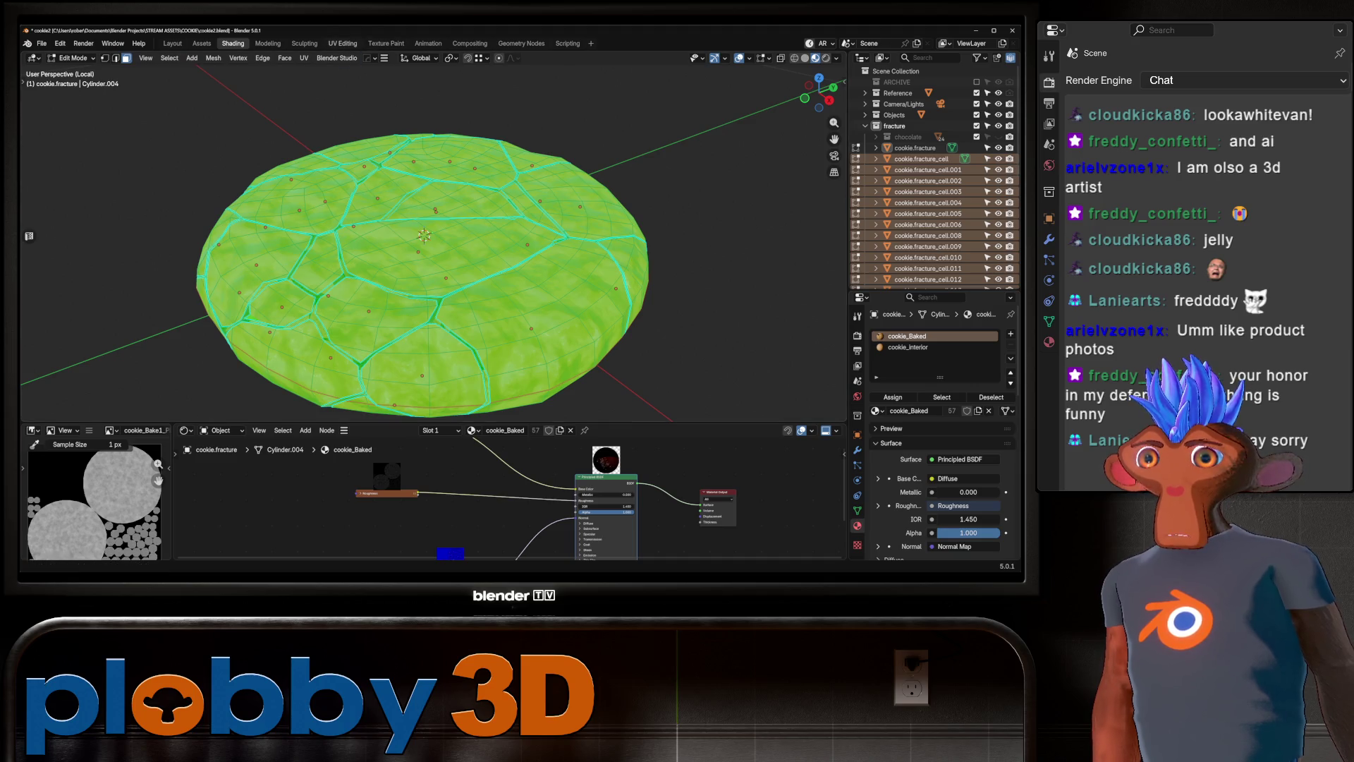
{"action": "left_click", "coordinate": [496, 309]}
{"action": "mouse_move", "coordinate": [496, 309]}
{"action": "middle_mouse_down"}
{"action": "mouse_move", "coordinate": [496, 268]}
{"action": "mouse_move", "coordinate": [496, 290]}
{"action": "middle_mouse_up"}
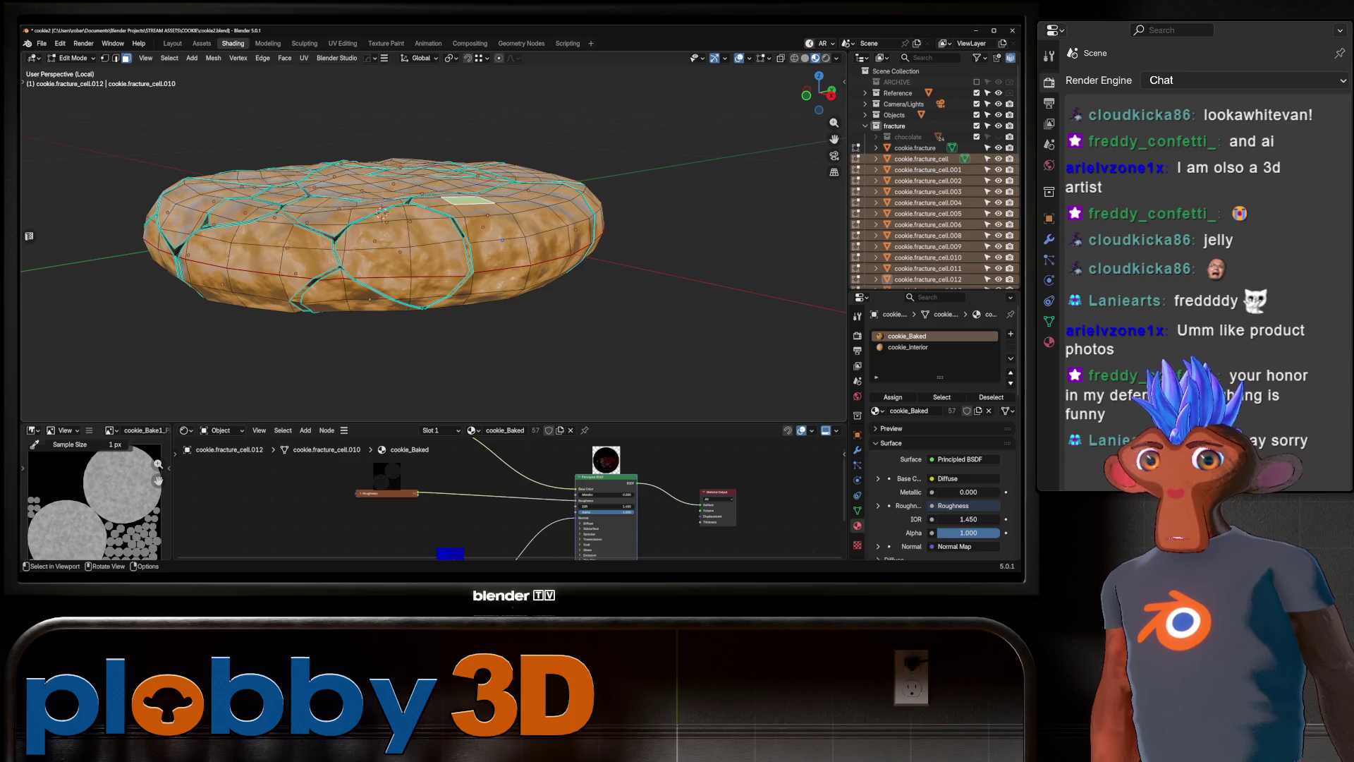
{"action": "key", "text": "Tab"}
{"action": "key", "text": "Tab"}
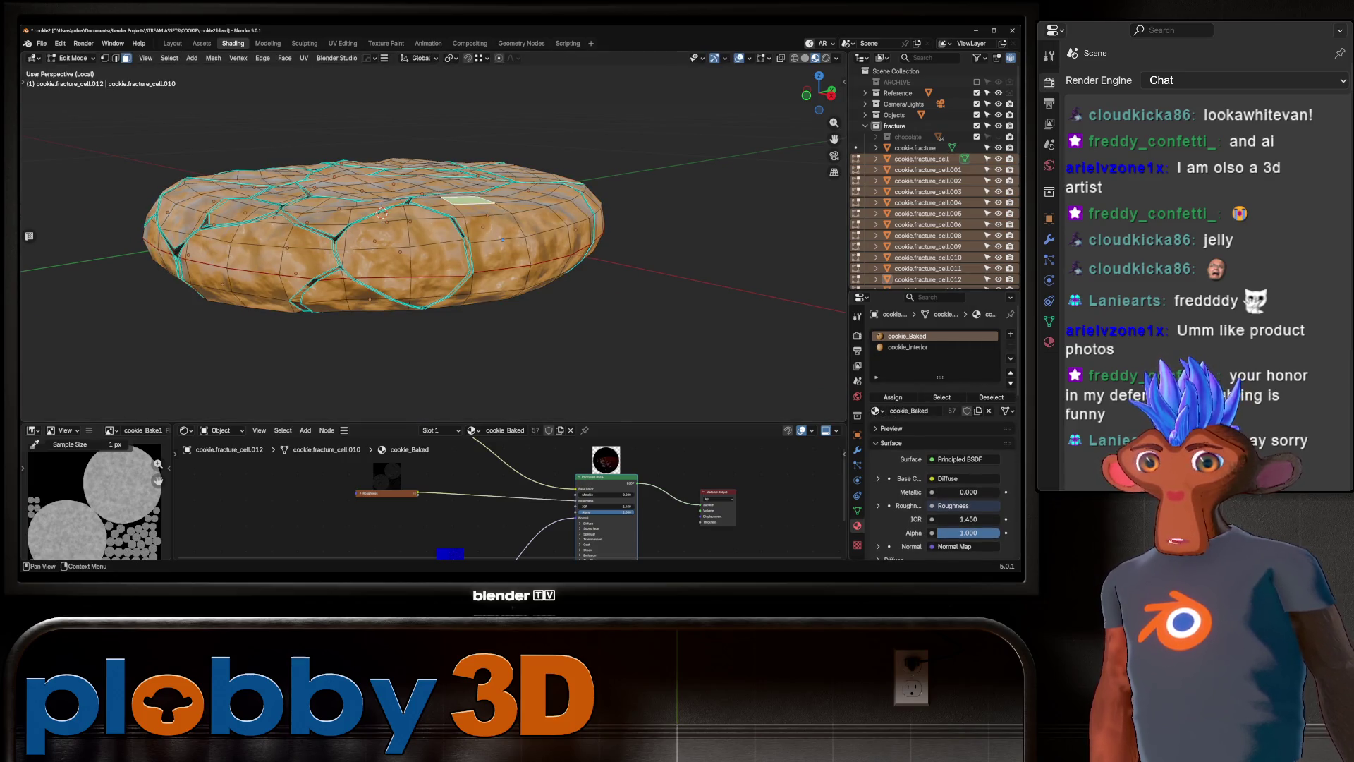
{"action": "left_click", "coordinate": [467, 201]}
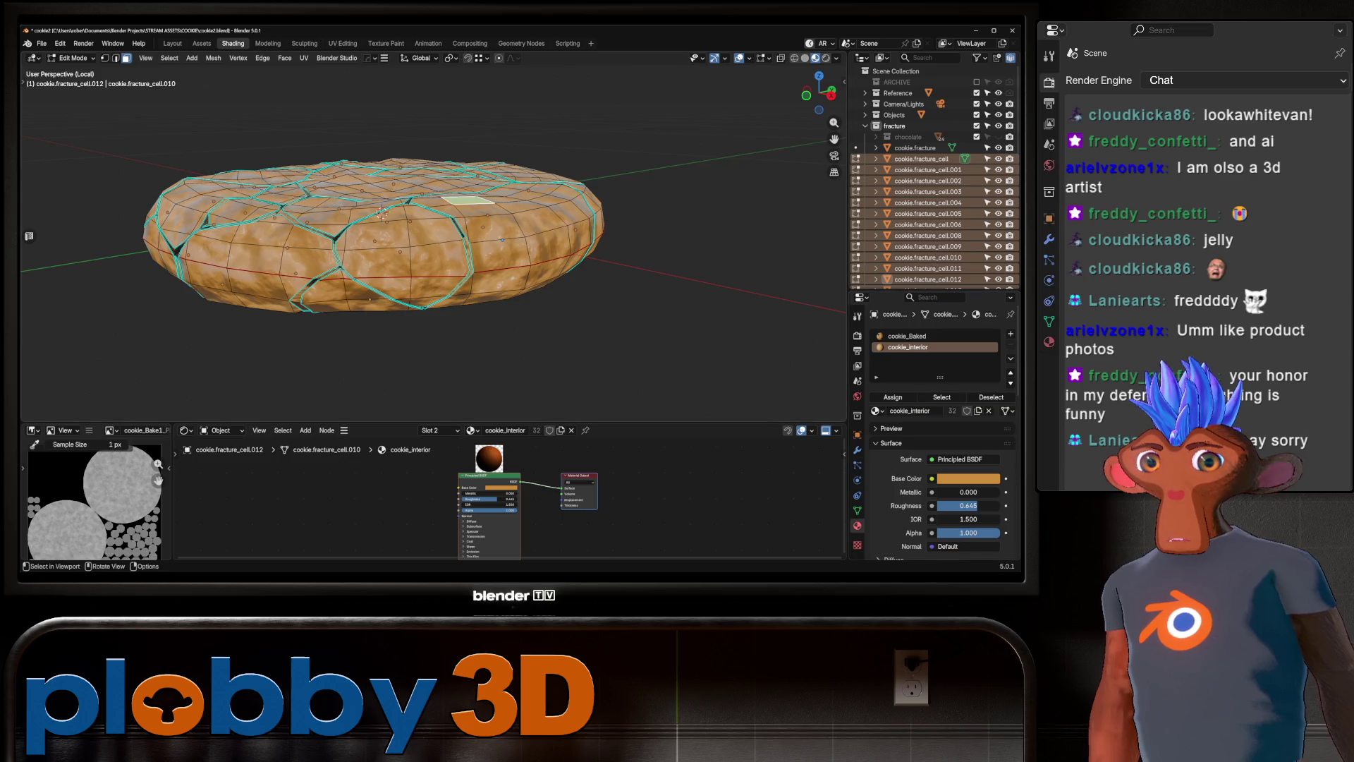
{"action": "middle_click_drag", "start_coordinate": [433, 233], "coordinate": [419, 201]}
{"action": "middle_click_drag", "start_coordinate": [509, 203], "coordinate": [520, 286]}
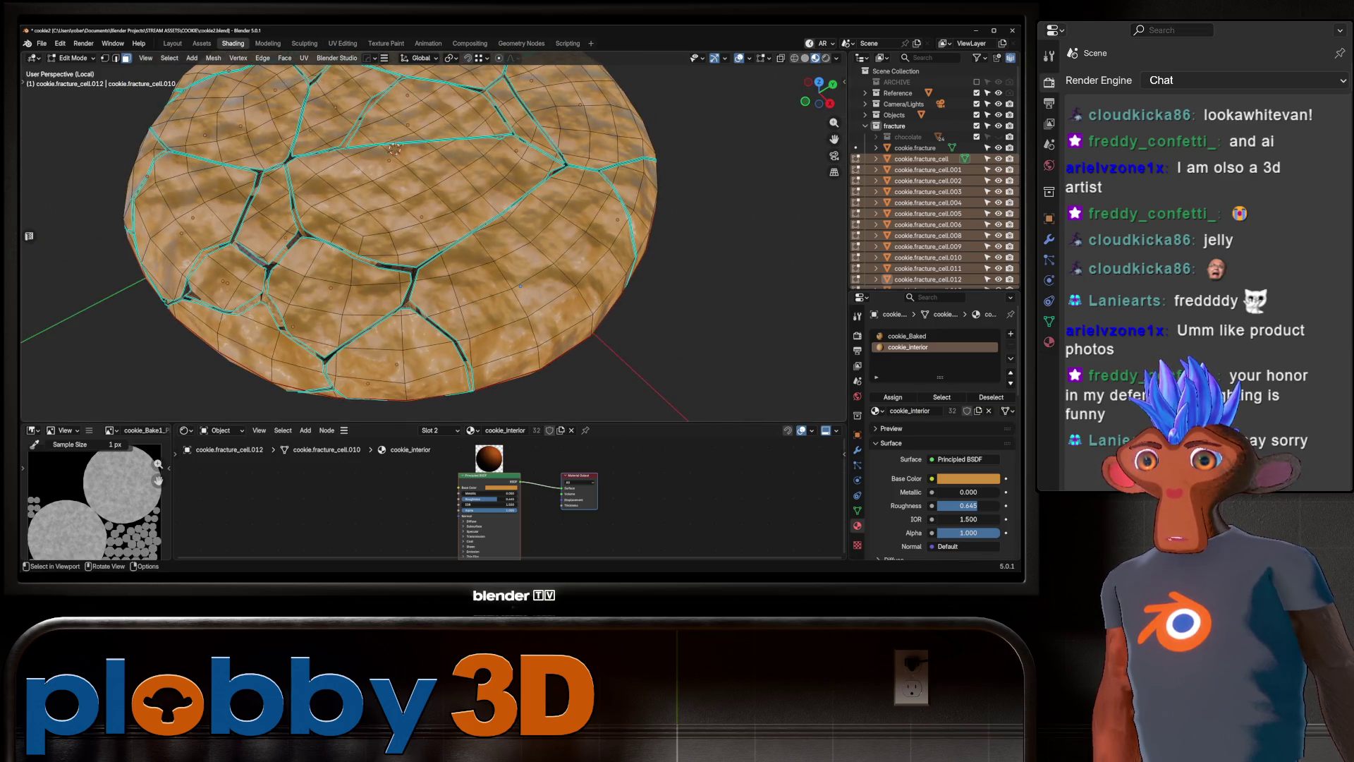
{"action": "key", "text": "KP_Divide"}
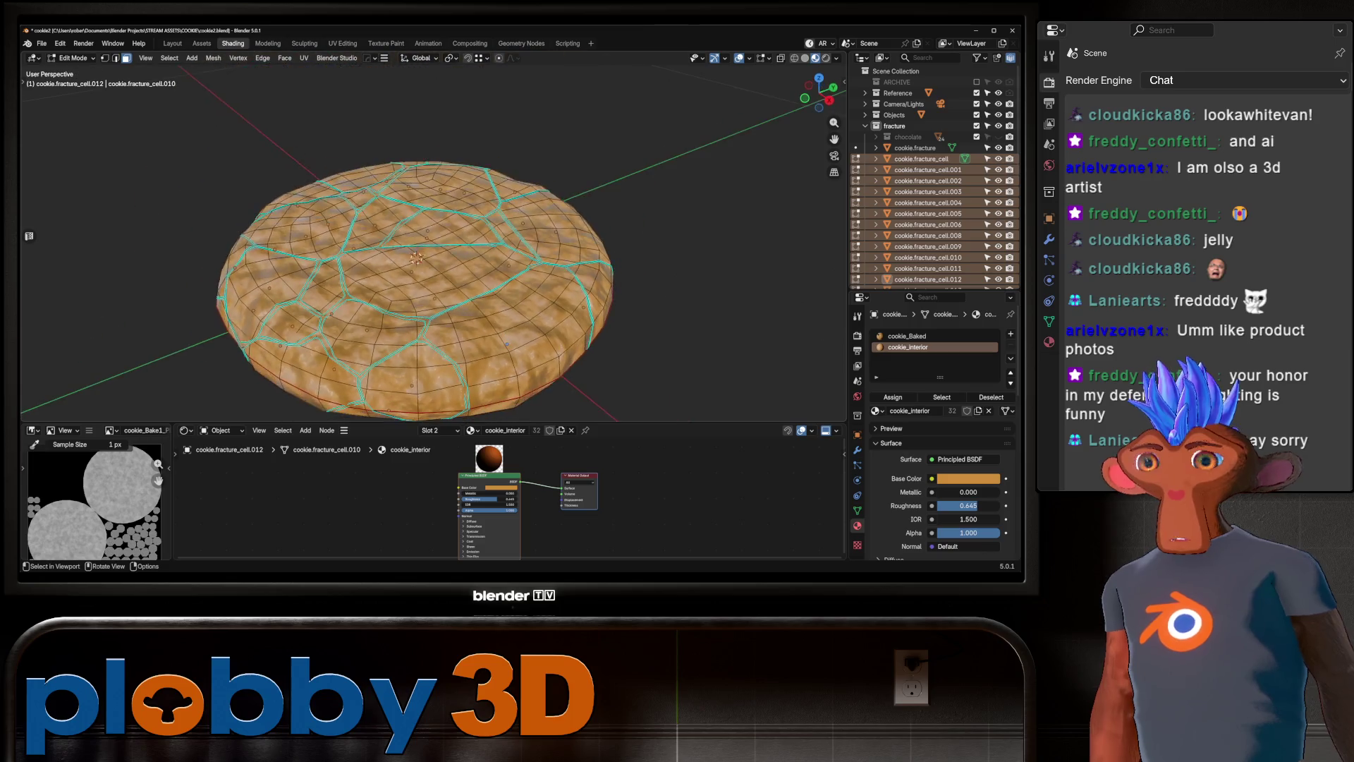
{"action": "key", "text": "Tab"}
Hide the original cookie.fracture and lift chunk cookie.fracture_cell.024 straight up along Z.
{"action": "left_click", "coordinate": [915, 147]}
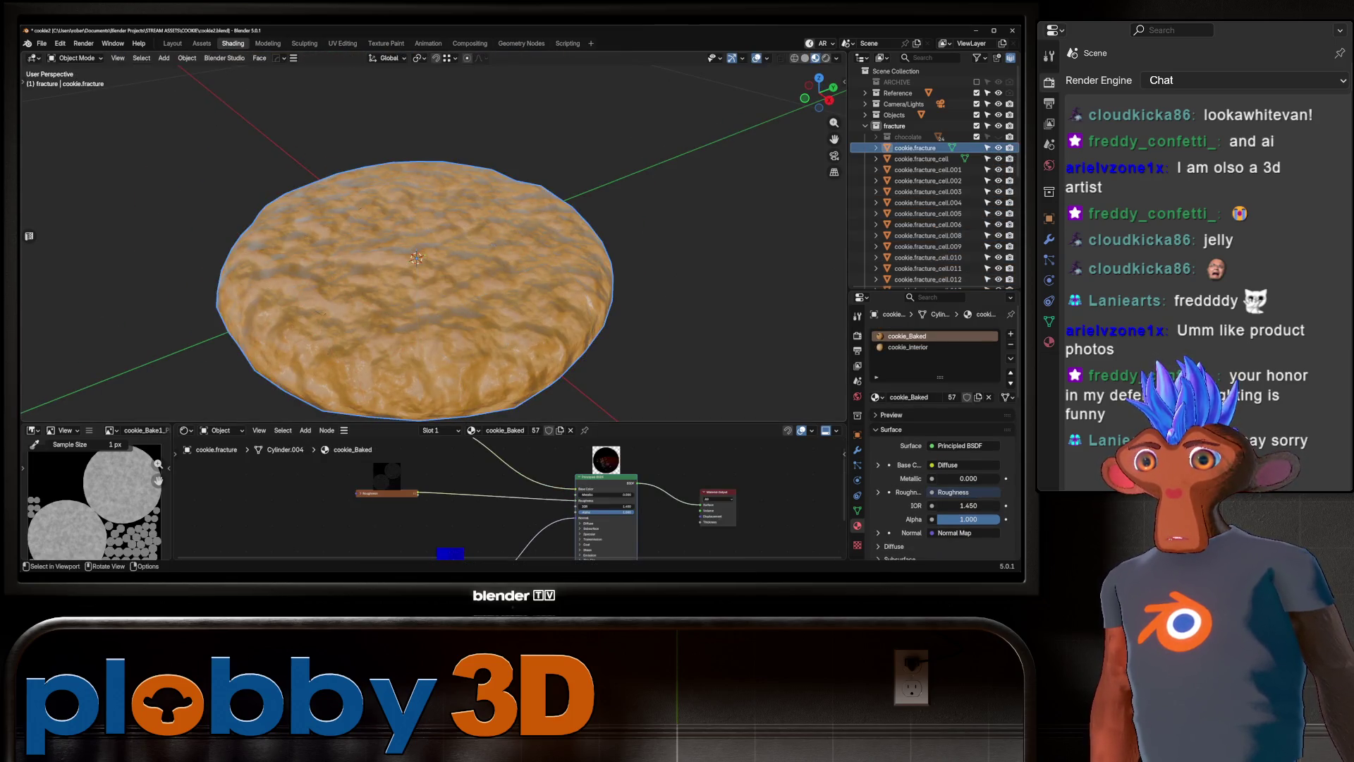
{"action": "left_click", "coordinate": [998, 148]}
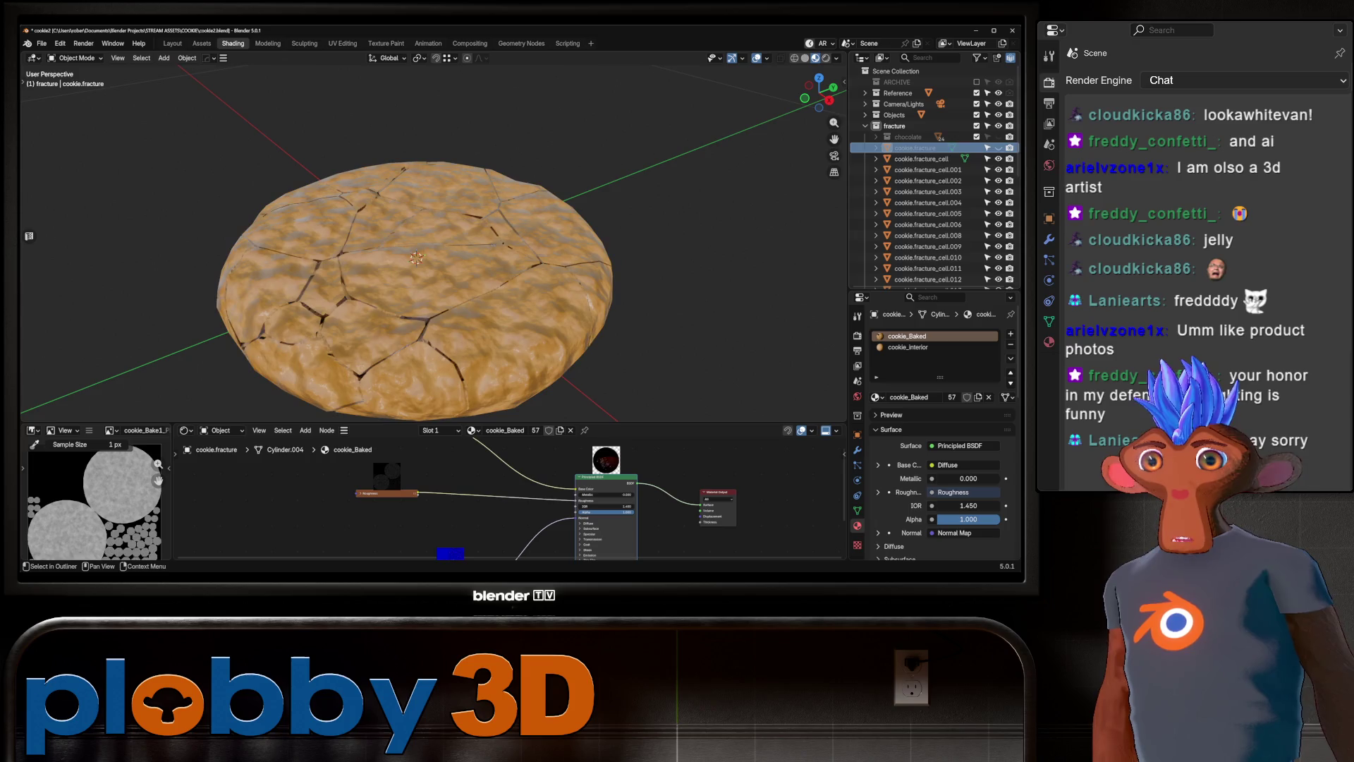
{"action": "left_click", "coordinate": [438, 318]}
{"action": "key", "text": "g"}
{"action": "key", "text": "z"}
{"action": "key", "text": "Return"}
{"action": "key", "text": "Tab"}
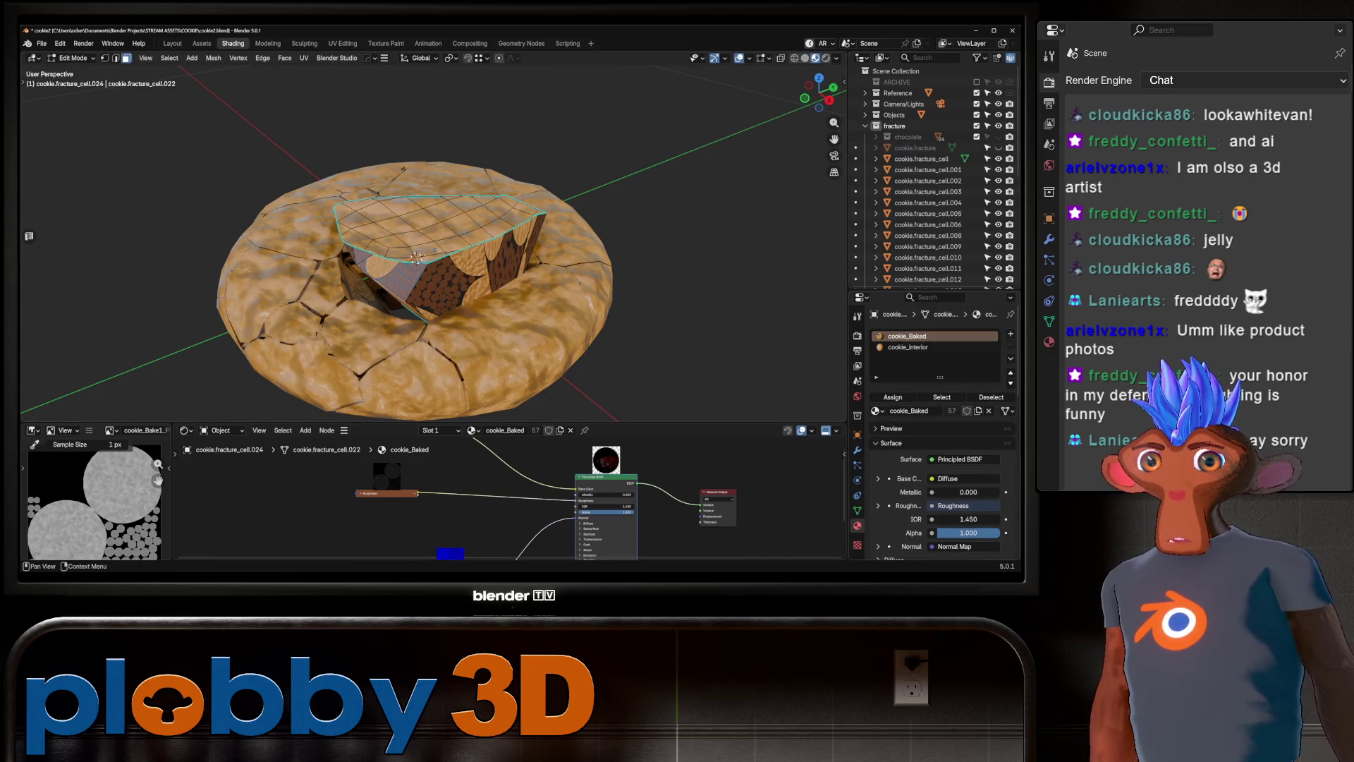
Check the lifted chunk's cookie_interior and cookie_Baked material slots and its linked faces.
{"action": "left_click", "coordinate": [910, 347]}
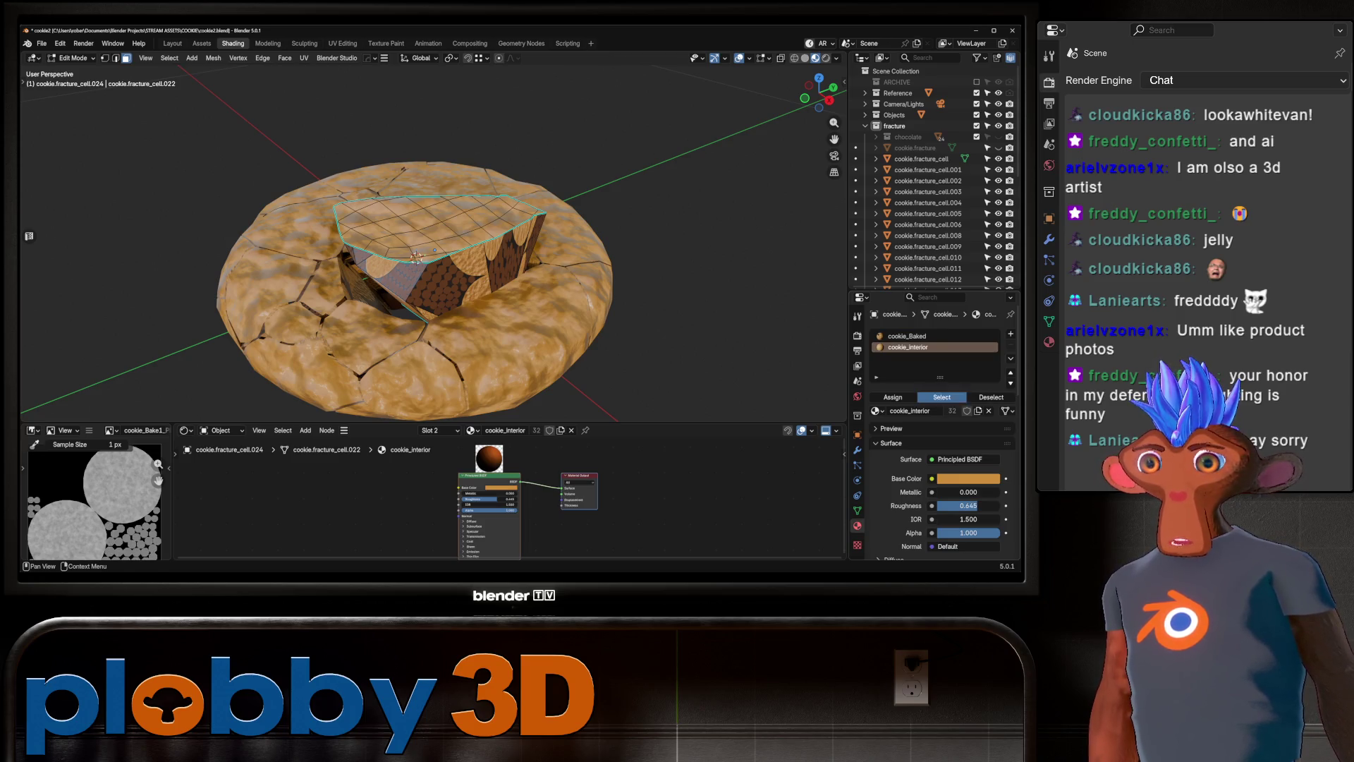
{"action": "left_click", "coordinate": [907, 335]}
{"action": "key", "text": "l"}
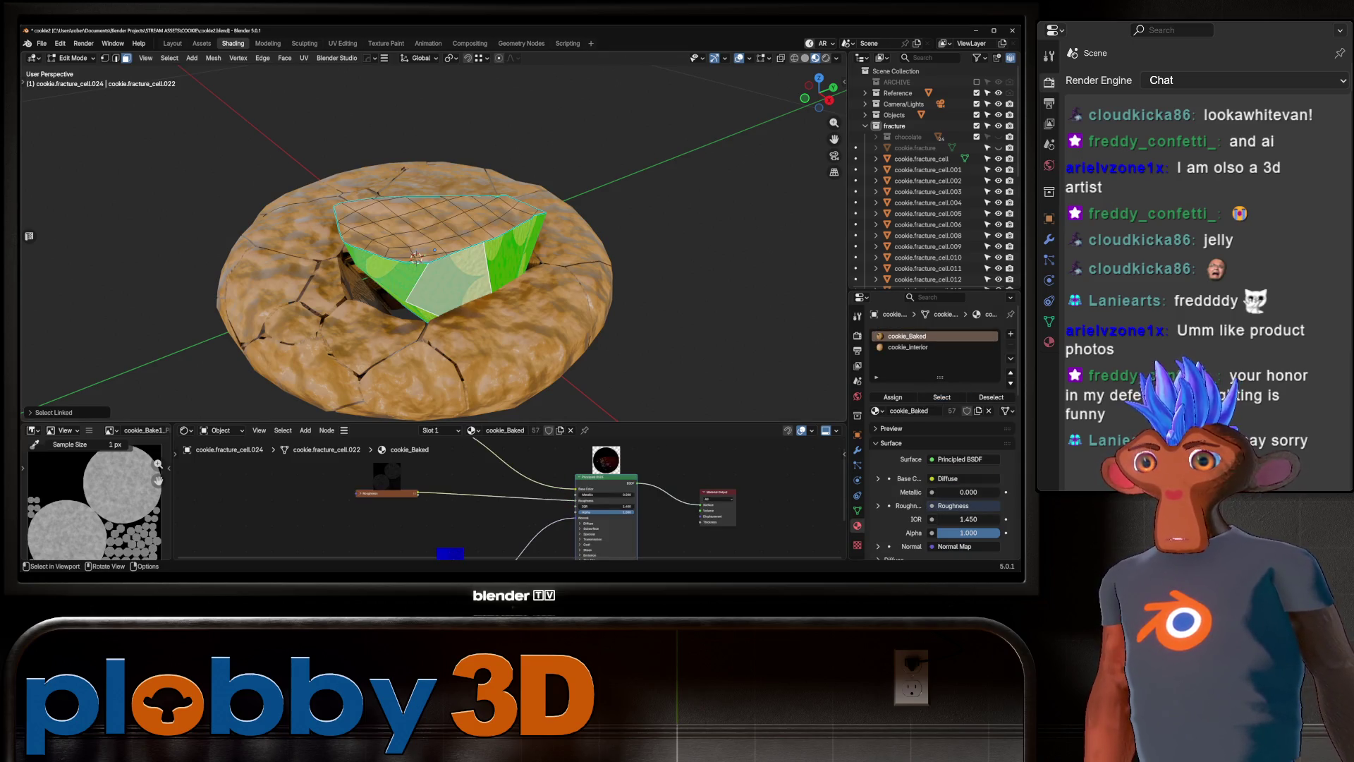
{"action": "mouse_move", "coordinate": [434, 250]}
{"action": "middle_mouse_down"}
{"action": "mouse_move", "coordinate": [437, 304]}
{"action": "mouse_move", "coordinate": [445, 233]}
{"action": "mouse_move", "coordinate": [434, 250]}
{"action": "middle_mouse_up"}
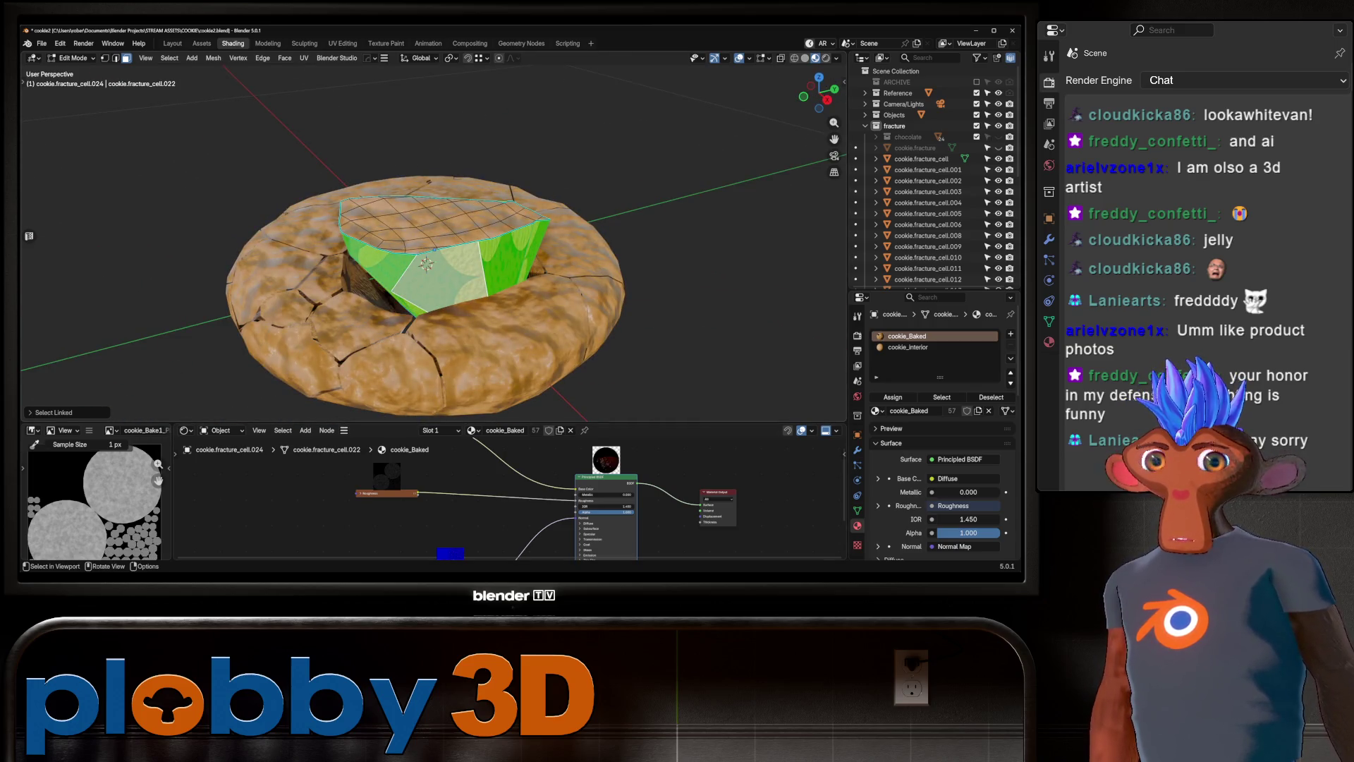
Clear the face selection, return to Object Mode and undo the chunk's lift.
{"action": "key", "text": "alt+a"}
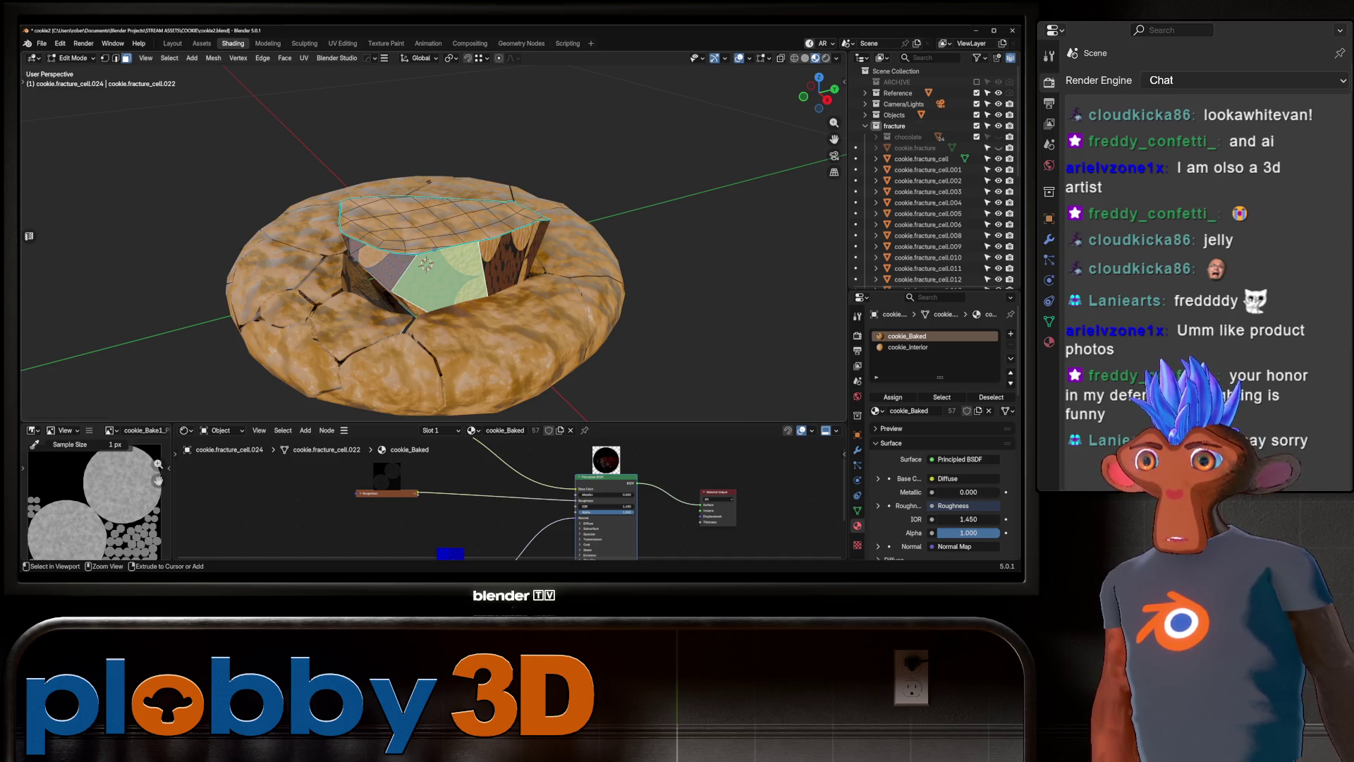
{"action": "key", "text": "Tab"}
{"action": "key", "text": "ctrl+z"}
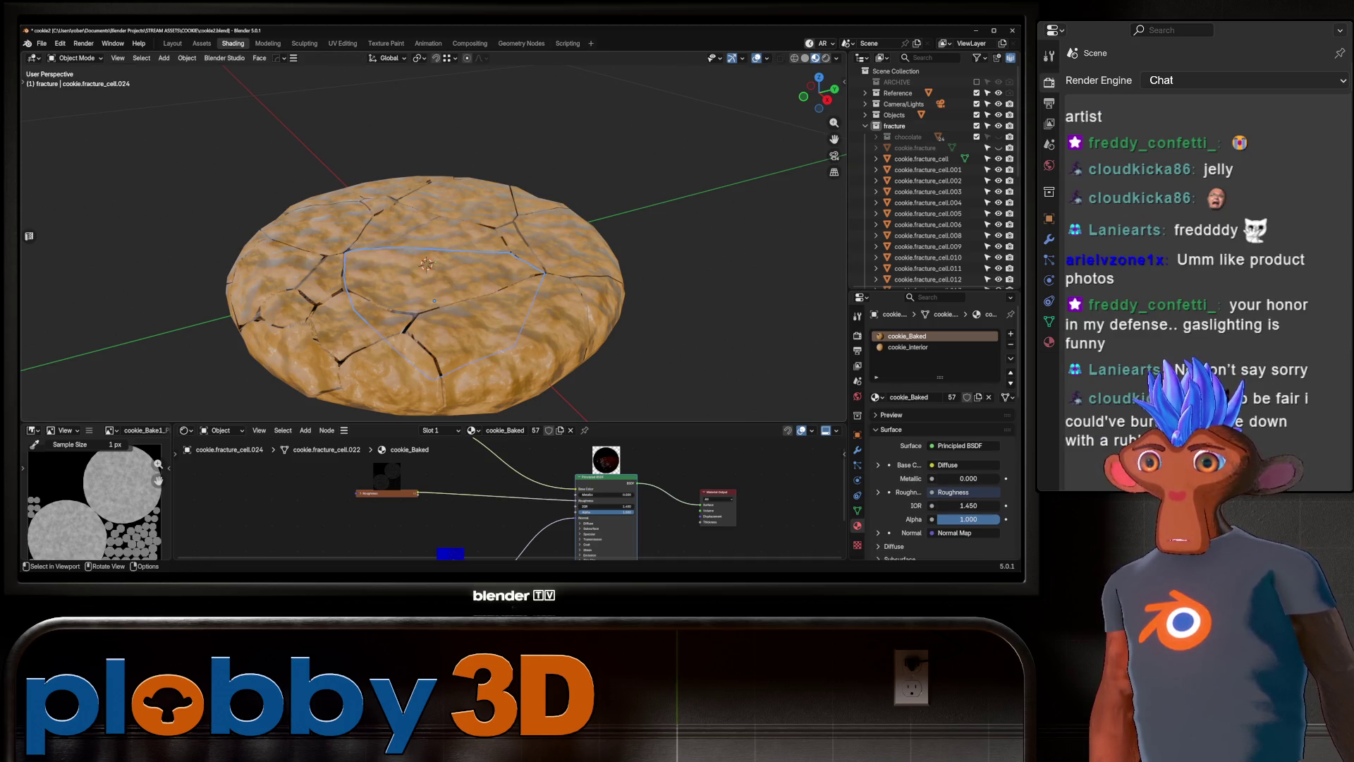
{"action": "scroll", "coordinate": [423, 254], "scroll_direction": "down", "scroll_amount": 3}
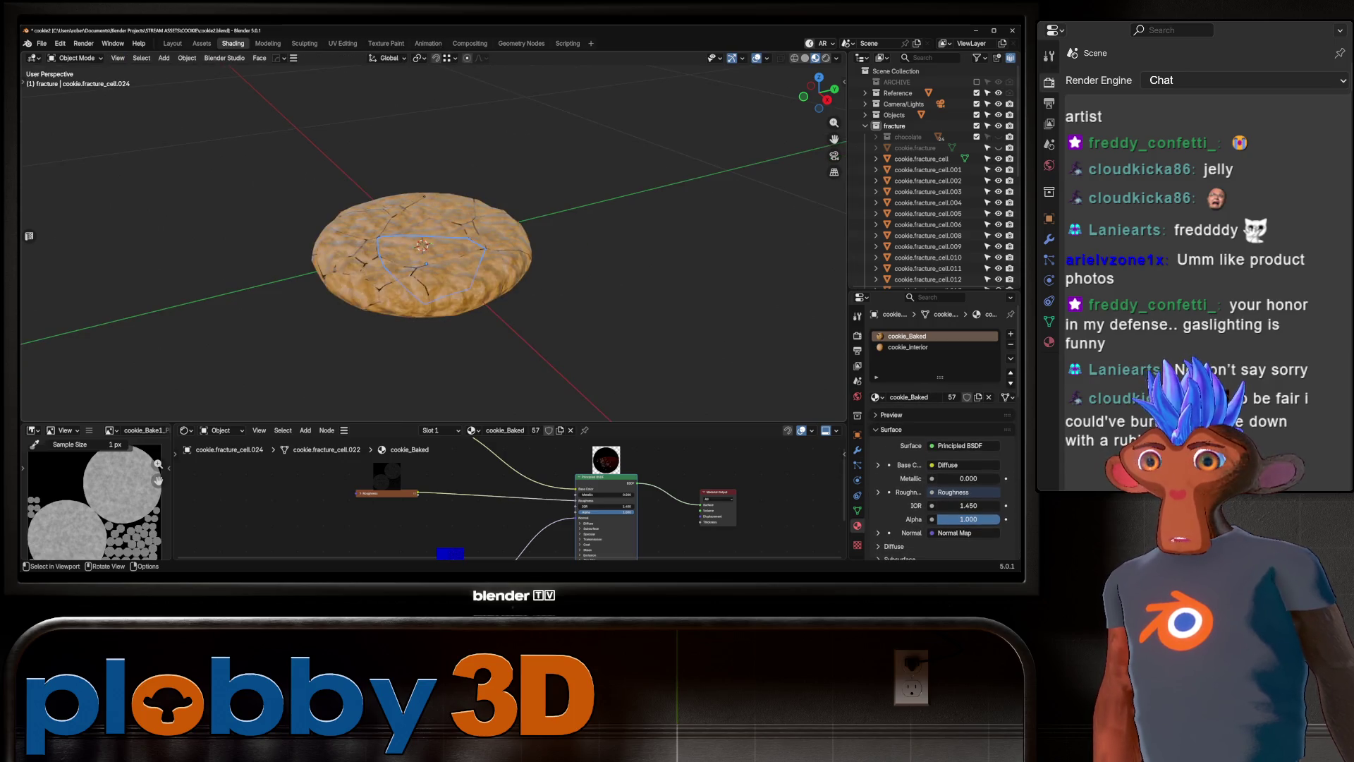
Box-select all the cookie's fracture cells and enter Edit Mode on their meshes.
{"action": "left_click_drag", "start_coordinate": [255, 96], "coordinate": [566, 362]}
{"action": "key", "text": "Tab"}
{"action": "scroll", "coordinate": [423, 254], "scroll_direction": "up", "scroll_amount": 5}
{"action": "middle_click_drag", "start_coordinate": [423, 254], "coordinate": [452, 205]}
{"action": "scroll", "coordinate": [424, 254], "scroll_direction": "down", "scroll_amount": 3}
{"action": "middle_click_drag", "start_coordinate": [423, 254], "coordinate": [444, 290]}
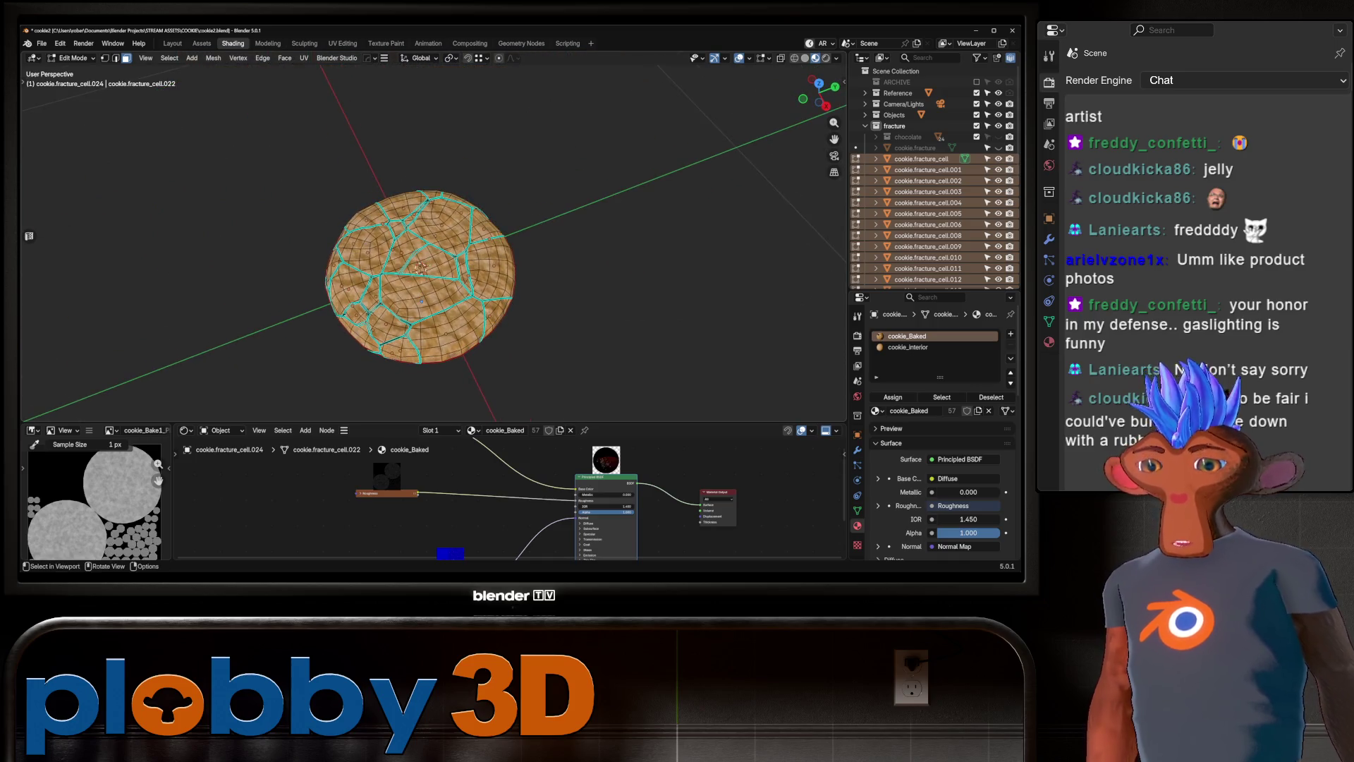
Select-linked the outer baked-surface pieces across the top and left side of the cookie.
{"action": "key", "text": "l"}
{"action": "key", "text": "l"}
{"action": "key", "text": "l"}
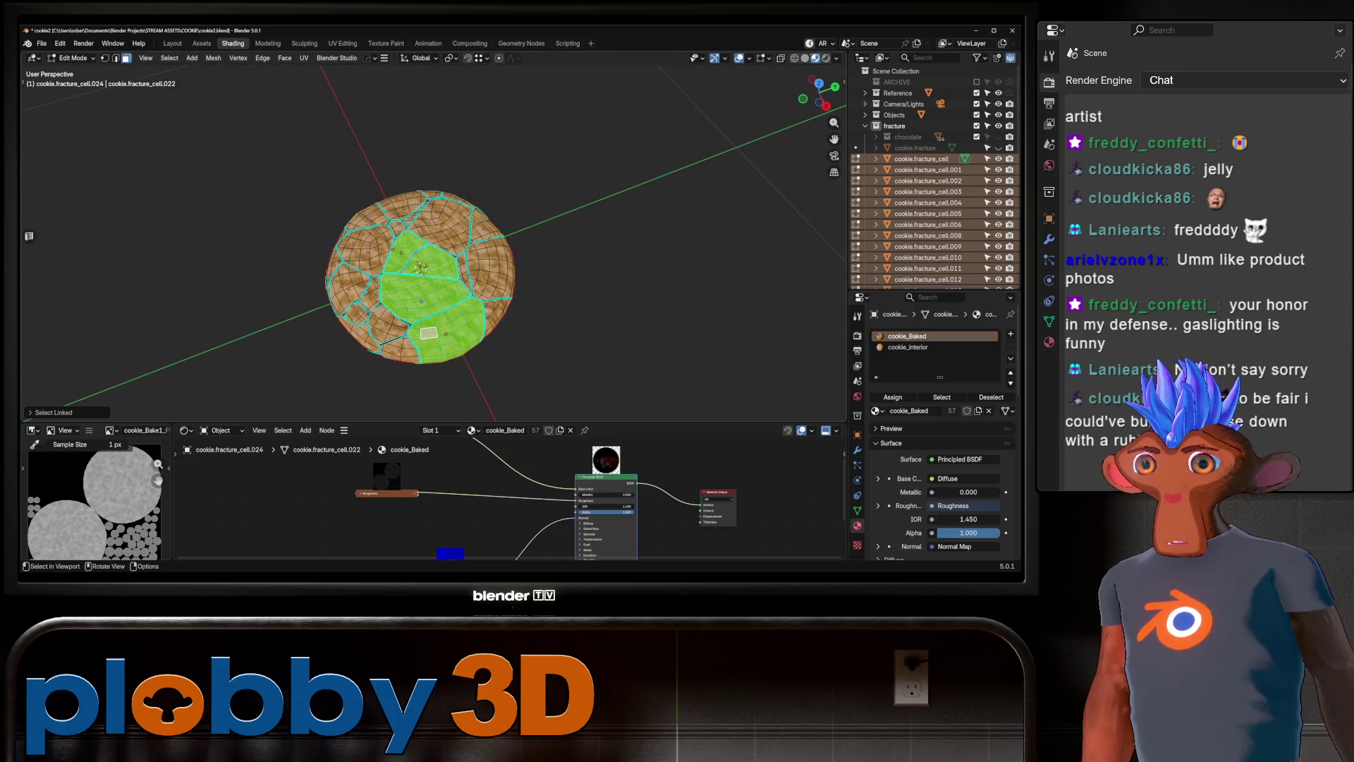
{"action": "key", "text": "l"}
{"action": "key", "text": "l"}
{"action": "key", "text": "l"}
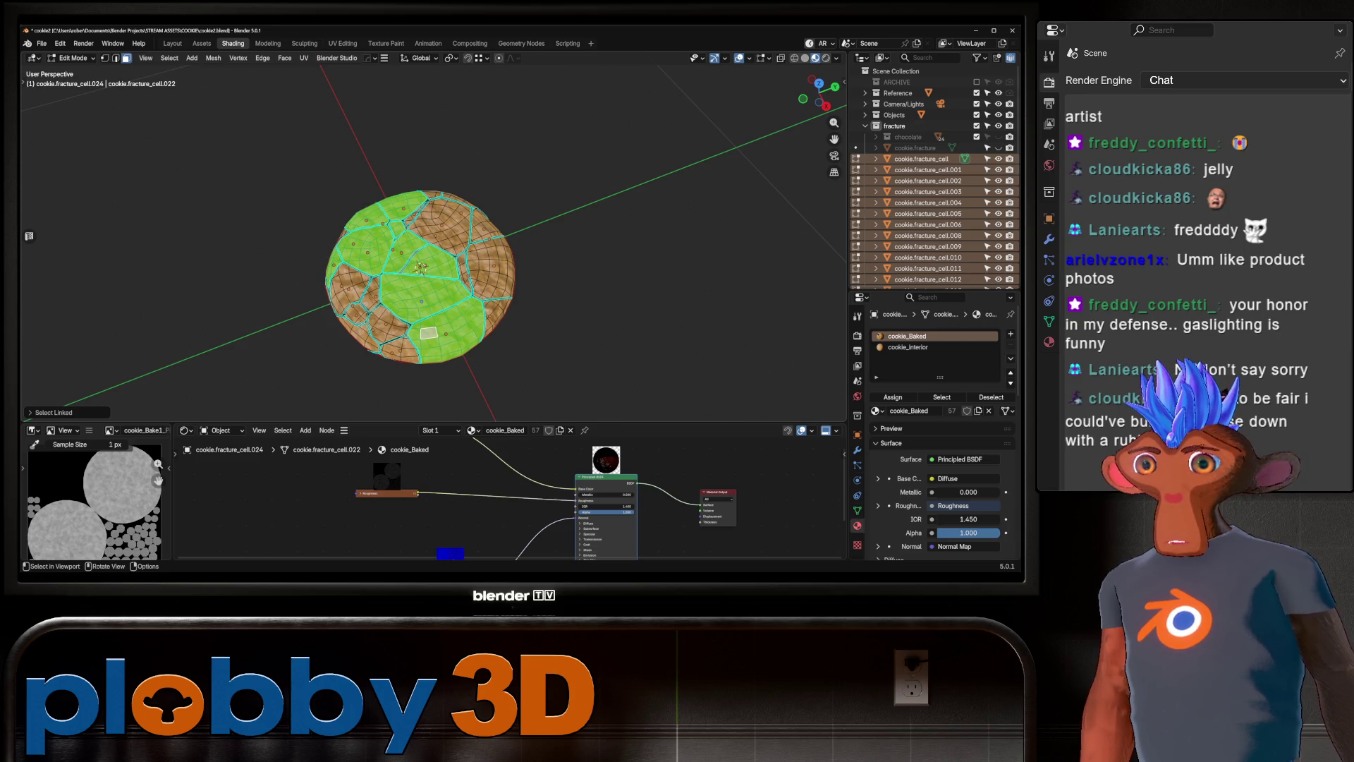
{"action": "key", "text": "l"}
{"action": "key", "text": "l"}
{"action": "key", "text": "l"}
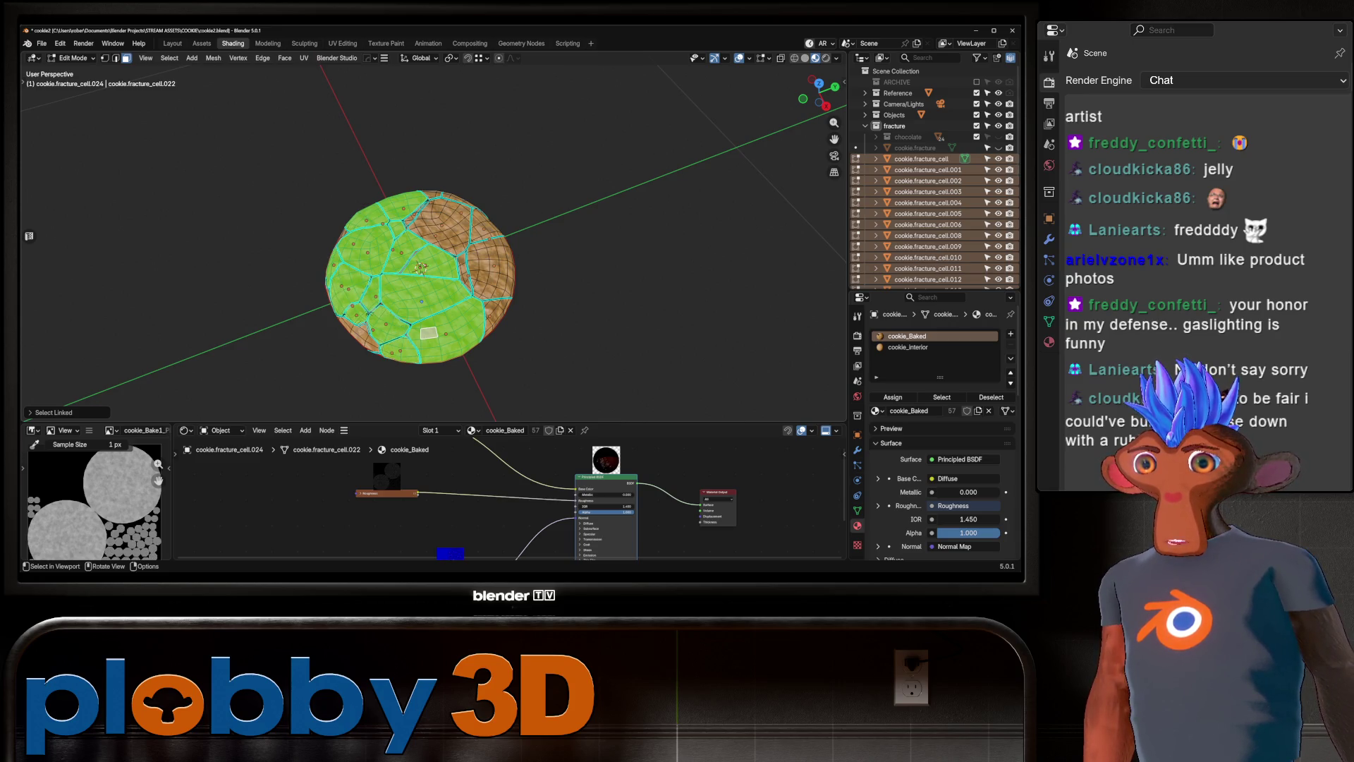
{"action": "mouse_move", "coordinate": [400, 339]}
{"action": "middle_mouse_down"}
{"action": "mouse_move", "coordinate": [399, 240]}
{"action": "mouse_move", "coordinate": [400, 395]}
{"action": "middle_mouse_up"}
{"action": "key", "text": "l"}
{"action": "key", "text": "l"}
{"action": "key", "text": "l"}
{"action": "key", "text": "l"}
{"action": "key", "text": "l"}
{"action": "key", "text": "l"}
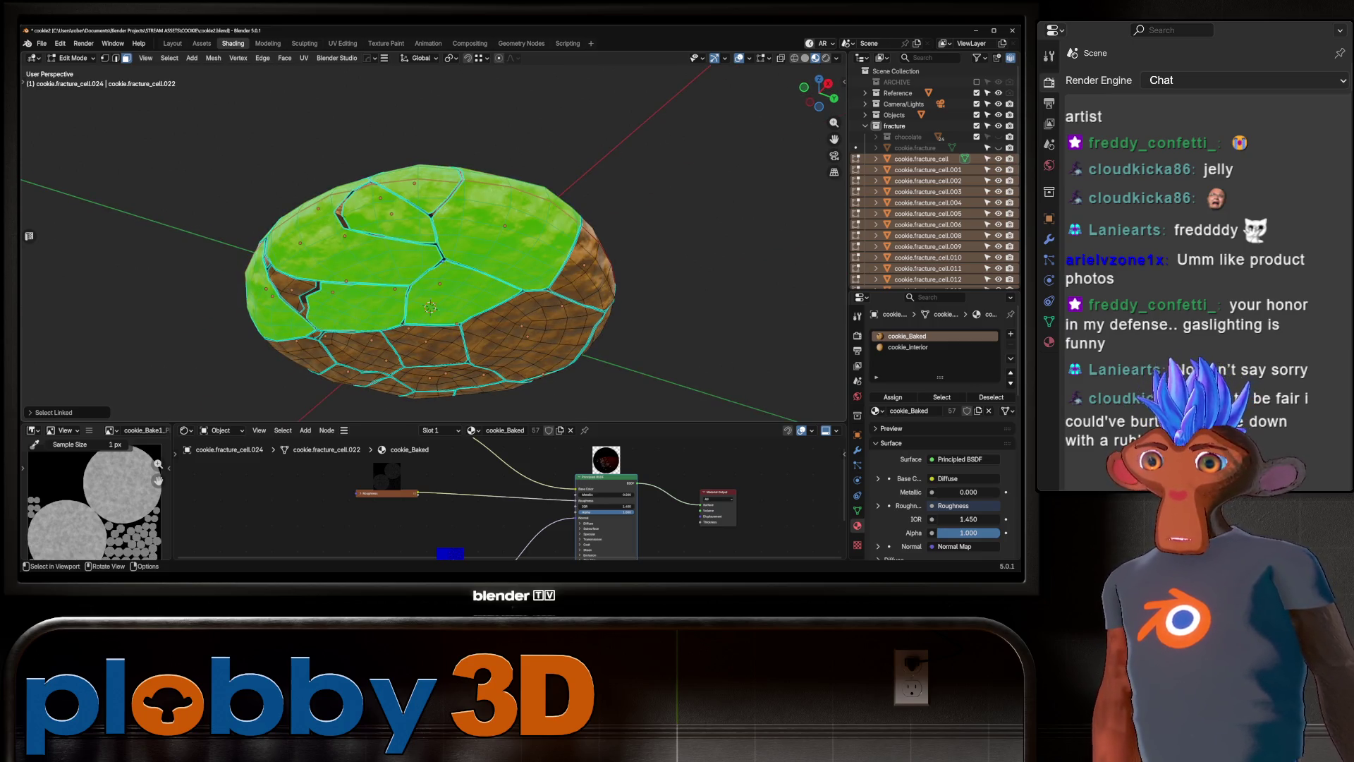
{"action": "key", "text": "l"}
{"action": "key", "text": "l"}
{"action": "key", "text": "l"}
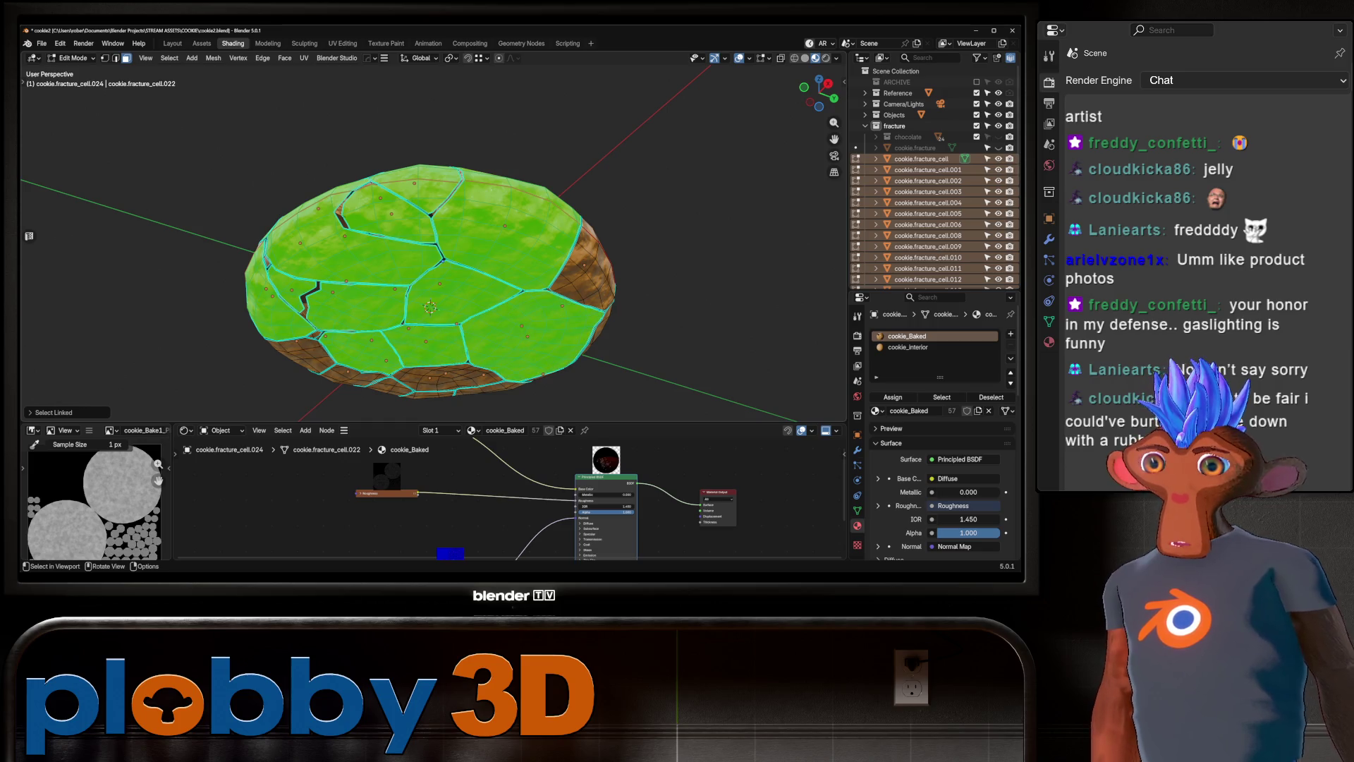
{"action": "middle_click_drag", "start_coordinate": [578, 282], "coordinate": [578, 339]}
{"action": "scroll", "coordinate": [381, 310], "scroll_direction": "down", "scroll_amount": 4}
{"action": "key", "text": "l"}
{"action": "key", "text": "l"}
{"action": "key", "text": "l"}
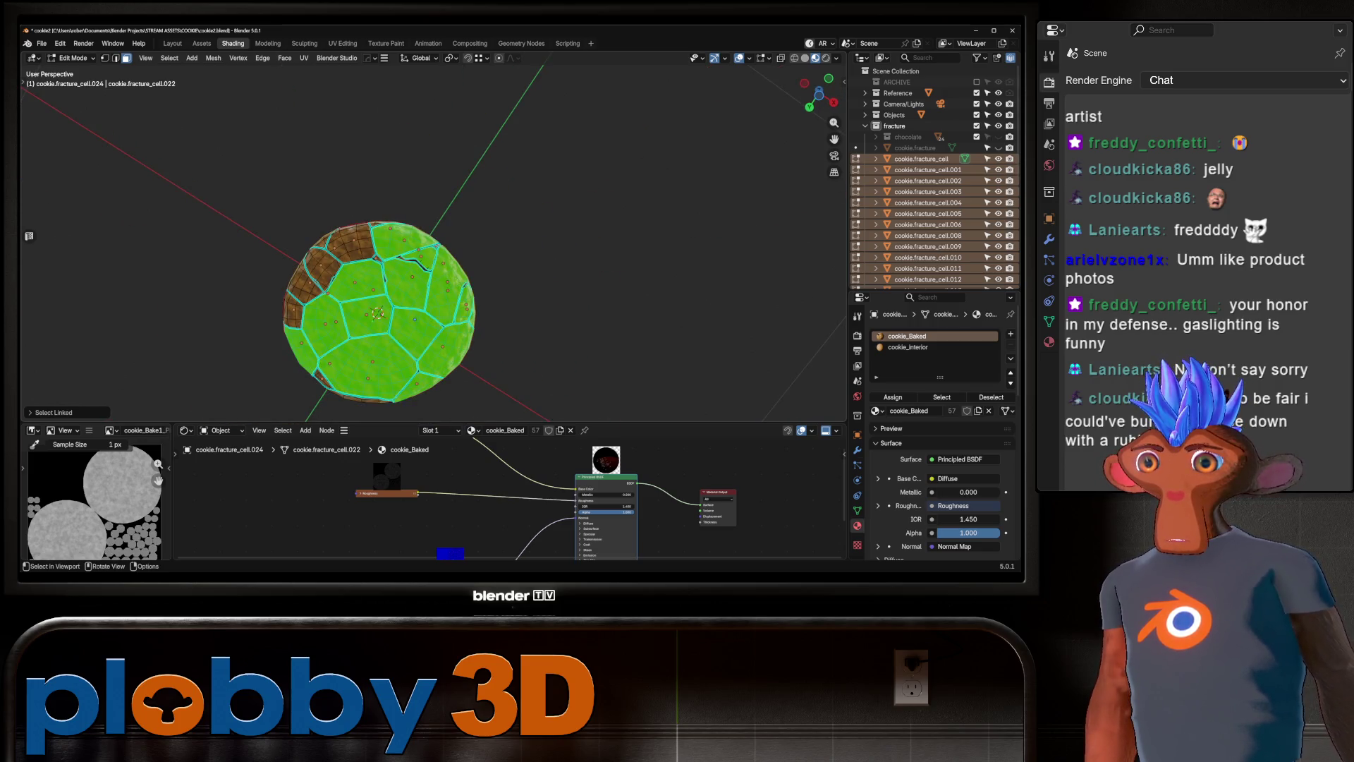
{"action": "key", "text": "k"}
{"action": "mouse_move", "coordinate": [351, 244]}
{"action": "middle_mouse_down"}
{"action": "mouse_move", "coordinate": [372, 304]}
{"action": "mouse_move", "coordinate": [376, 279]}
{"action": "middle_mouse_up"}
{"action": "key", "text": "Escape"}
Select-linked the remaining outer pieces along the rim and in the centre.
{"action": "key", "text": "l"}
{"action": "key", "text": "l"}
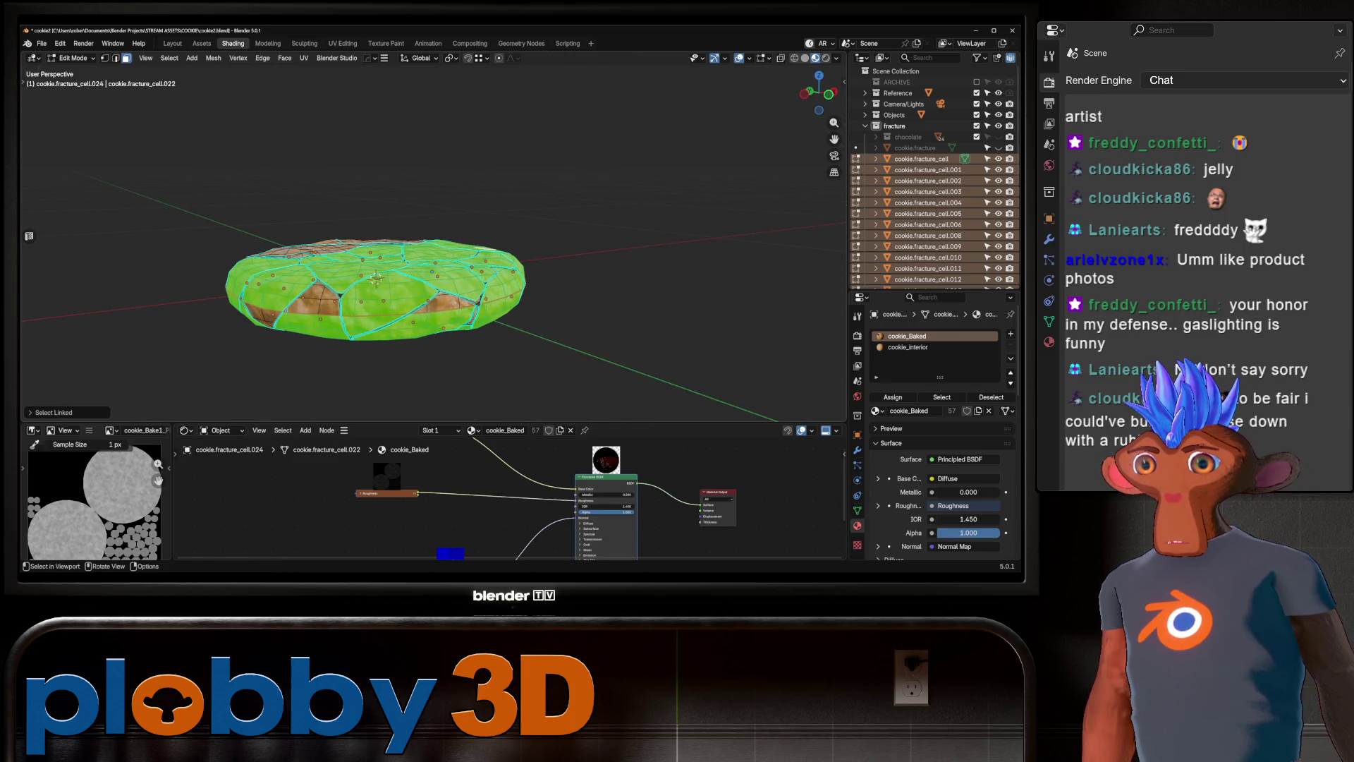
{"action": "key", "text": "l"}
{"action": "key", "text": "l"}
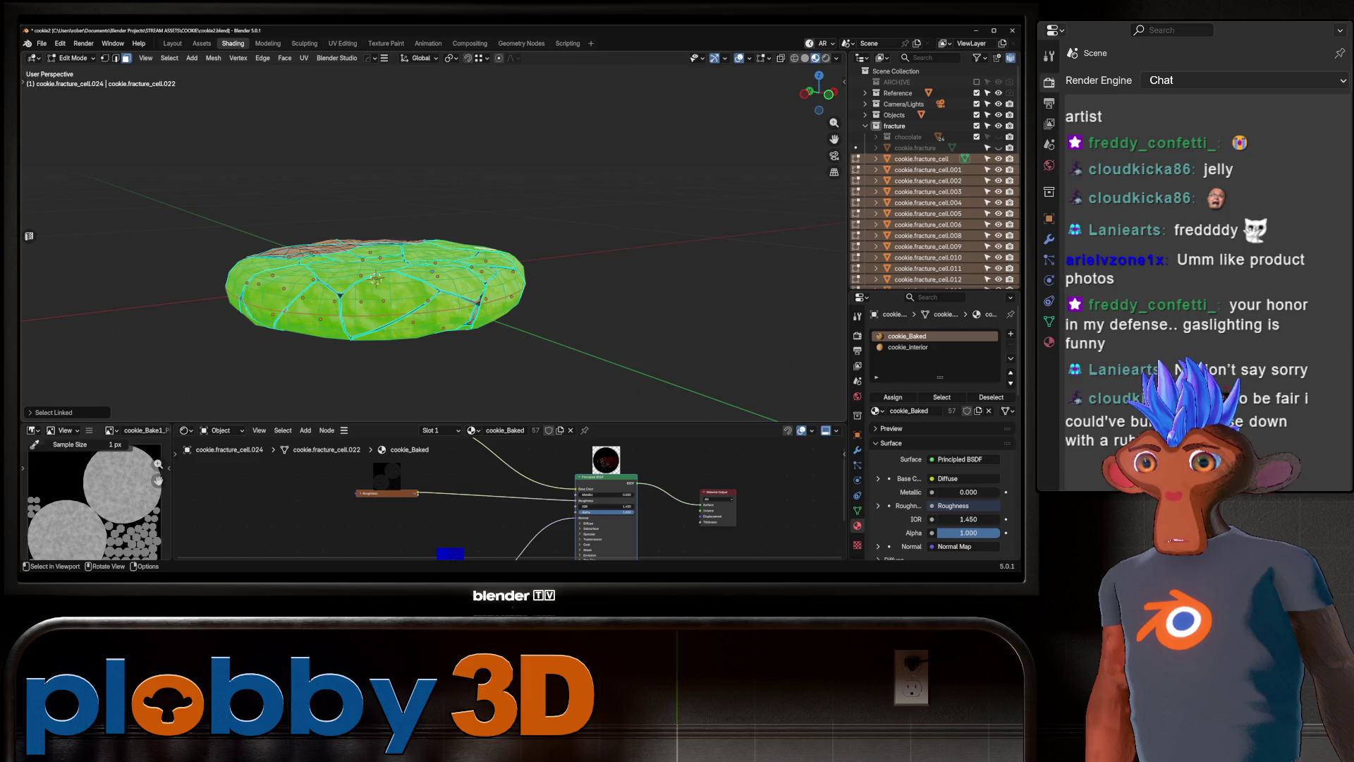
{"action": "middle_click_drag", "start_coordinate": [263, 316], "coordinate": [395, 282]}
{"action": "key", "text": "l"}
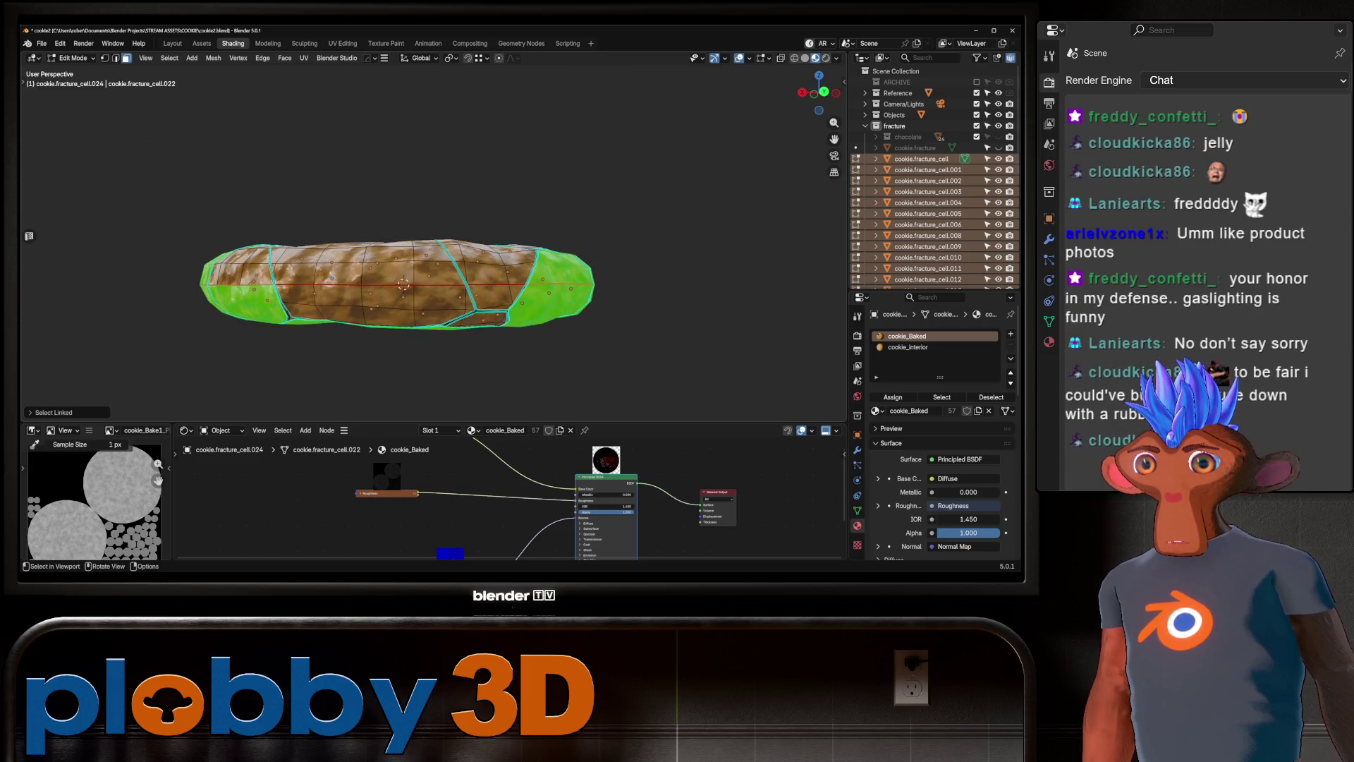
{"action": "key", "text": "l"}
{"action": "key", "text": "l"}
{"action": "key", "text": "l"}
{"action": "key", "text": "l"}
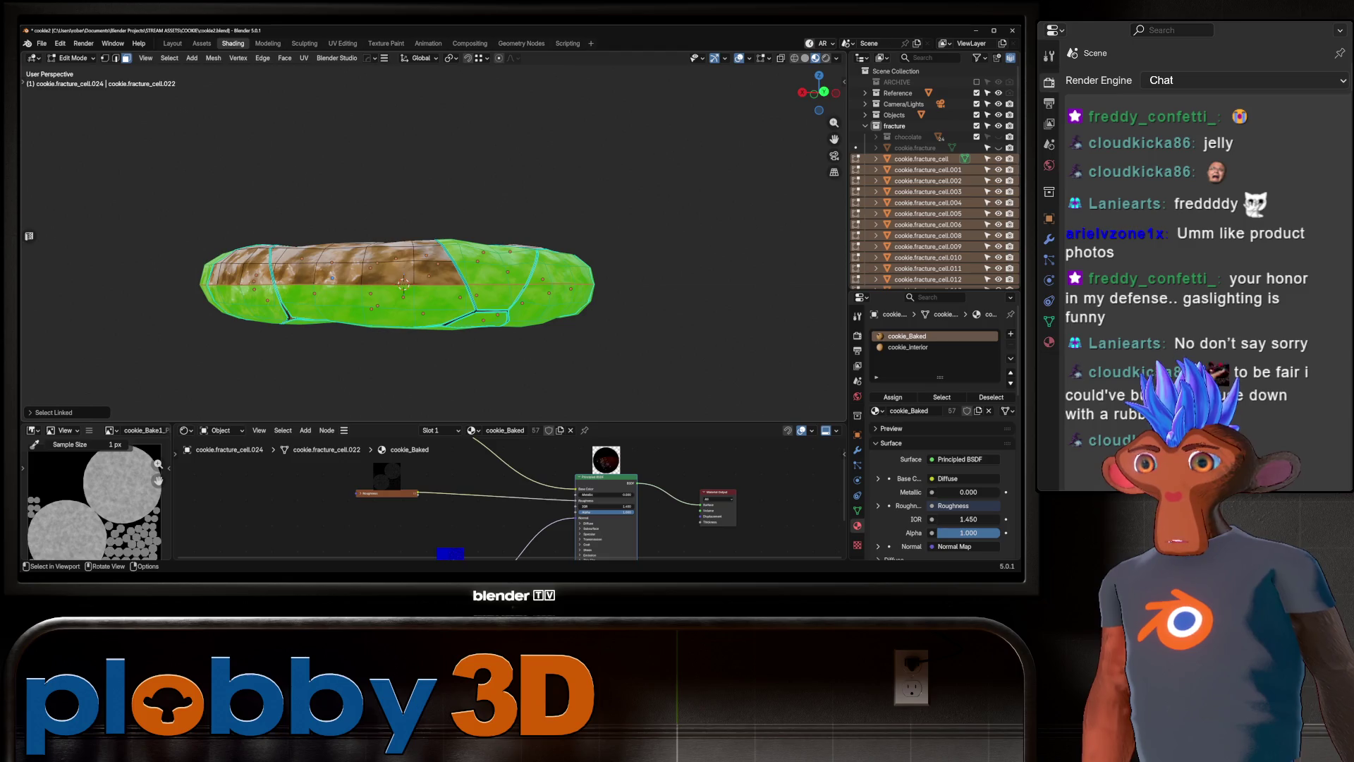
{"action": "key", "text": "l"}
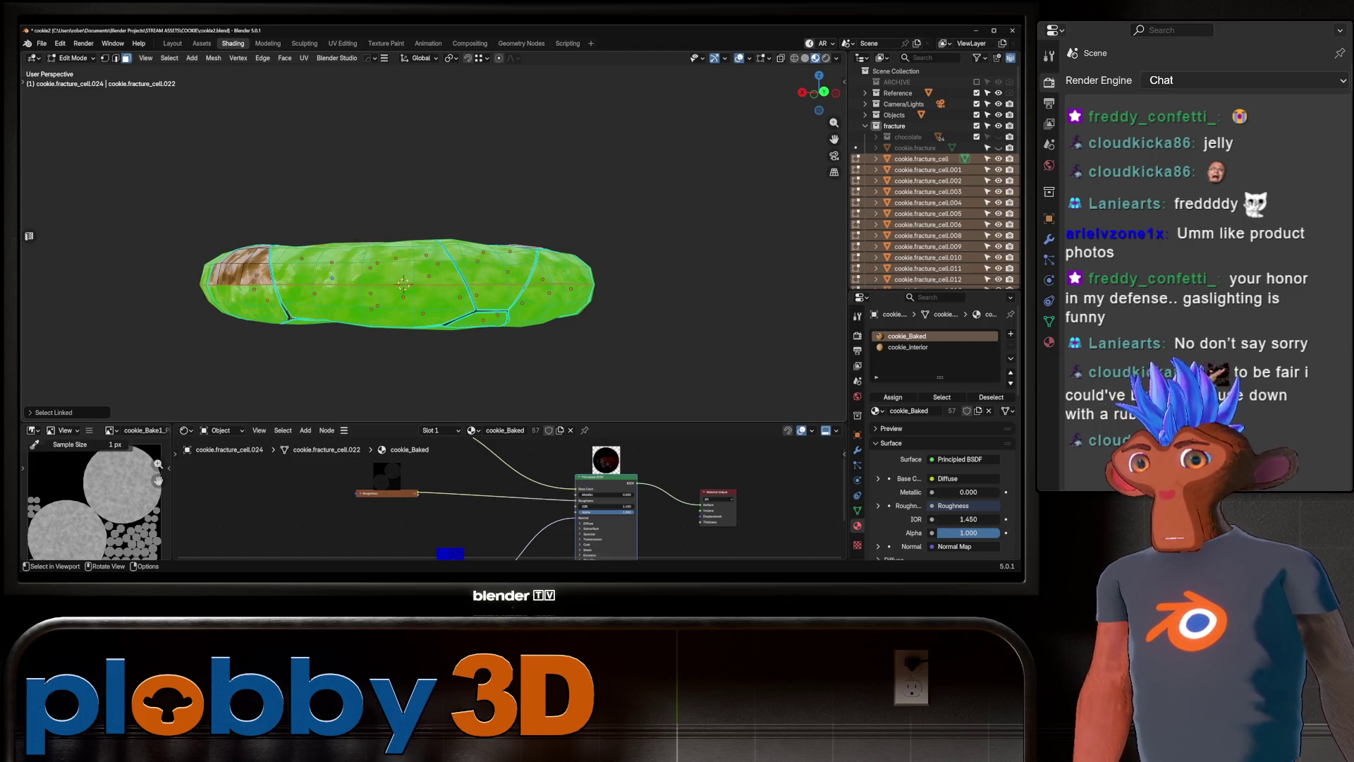
{"action": "middle_click_drag", "start_coordinate": [395, 283], "coordinate": [402, 240]}
{"action": "key", "text": "l"}
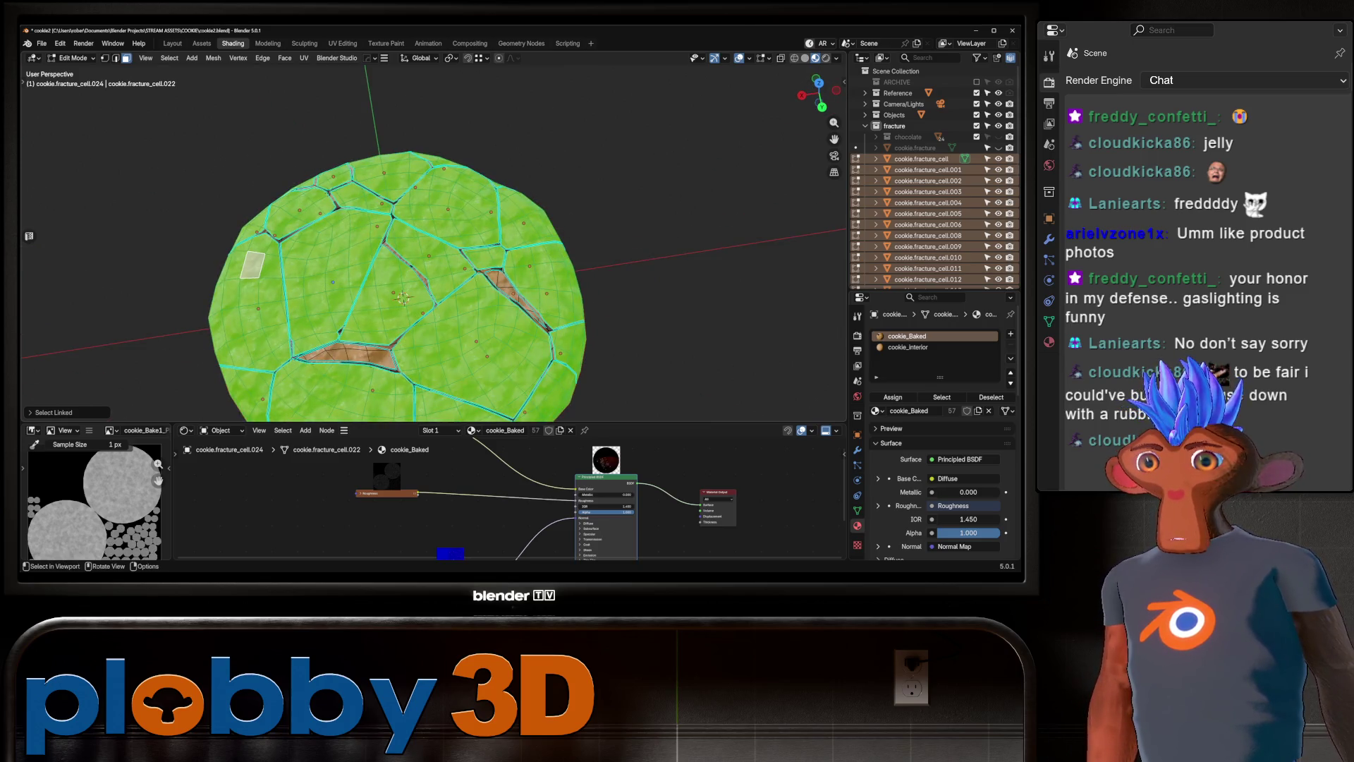
{"action": "key", "text": "l"}
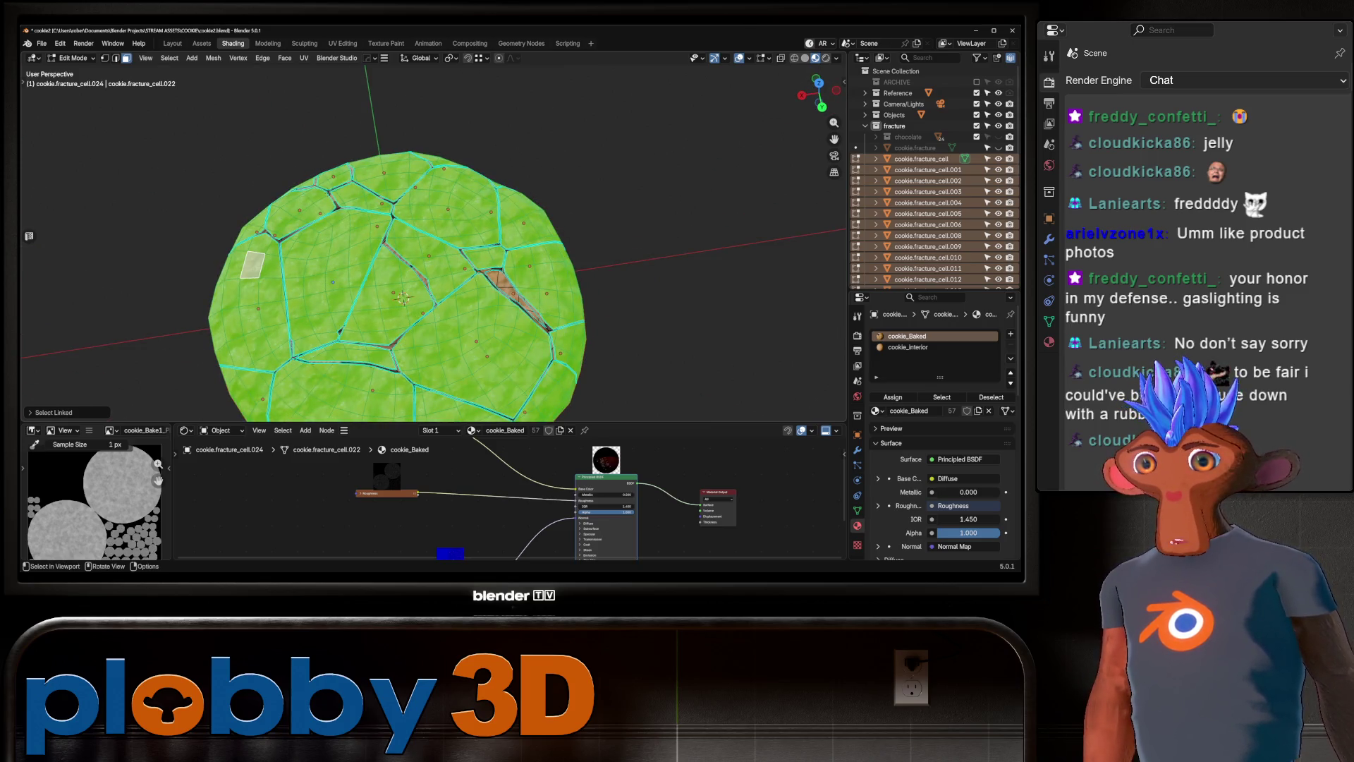
{"action": "key", "text": "l"}
Confirm every outer piece is selected, invert to the crack faces, and switch to UV Editing.
{"action": "scroll", "coordinate": [514, 296], "scroll_direction": "up", "scroll_amount": 4}
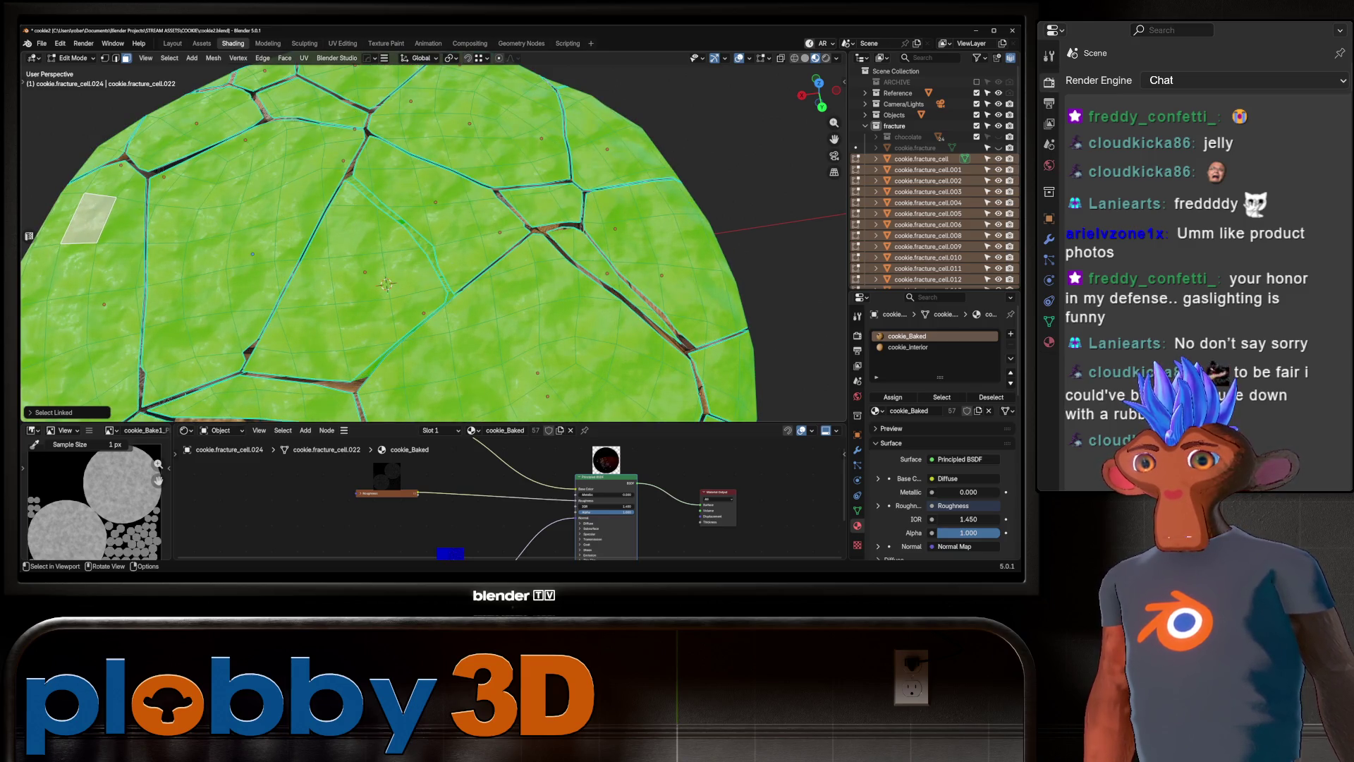
{"action": "scroll", "coordinate": [409, 275], "scroll_direction": "down", "scroll_amount": 5}
{"action": "middle_click_drag", "start_coordinate": [423, 283], "coordinate": [423, 211]}
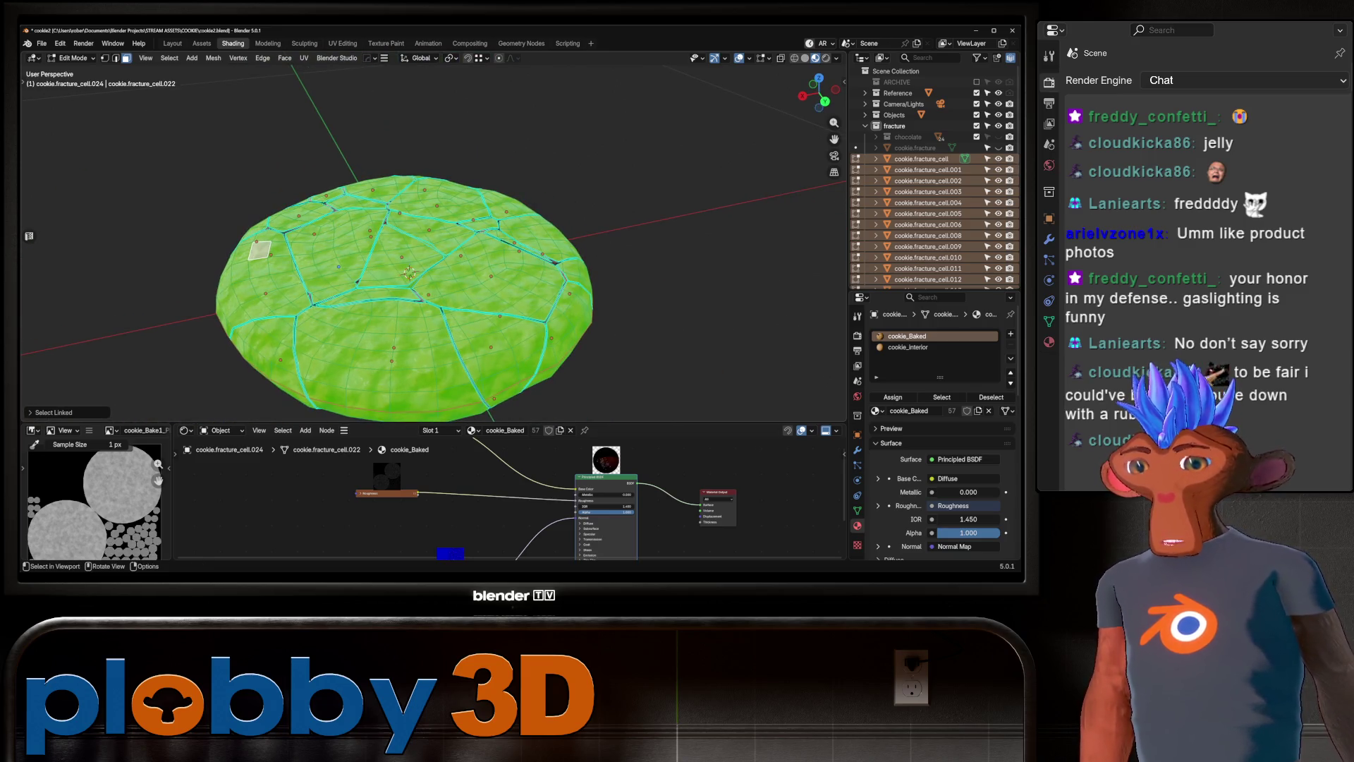
{"action": "middle_click_drag", "start_coordinate": [423, 282], "coordinate": [423, 198]}
{"action": "mouse_move", "coordinate": [423, 247]}
{"action": "middle_mouse_down"}
{"action": "mouse_move", "coordinate": [423, 296]}
{"action": "mouse_move", "coordinate": [424, 232]}
{"action": "mouse_move", "coordinate": [444, 233]}
{"action": "middle_mouse_up"}
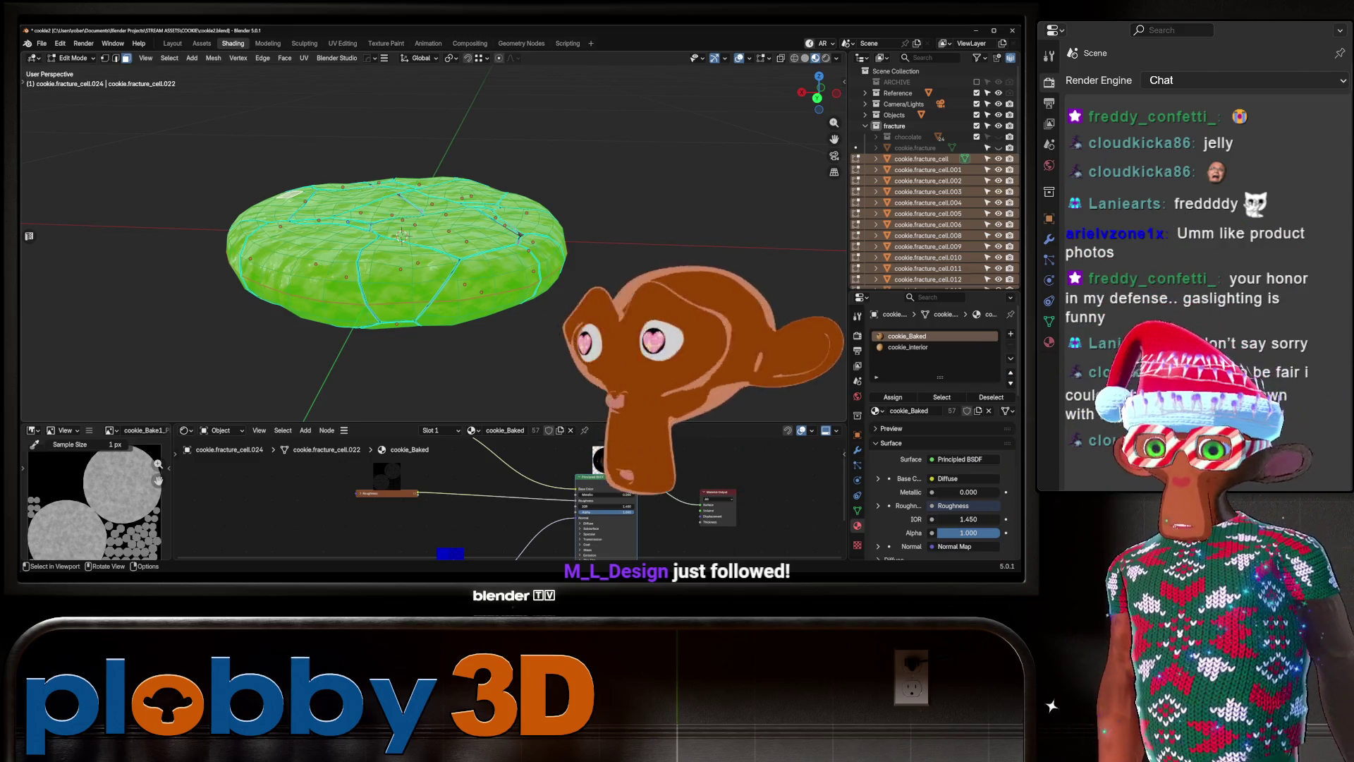
{"action": "mouse_move", "coordinate": [444, 232]}
{"action": "middle_mouse_down"}
{"action": "mouse_move", "coordinate": [465, 240]}
{"action": "mouse_move", "coordinate": [465, 212]}
{"action": "mouse_move", "coordinate": [410, 240]}
{"action": "mouse_move", "coordinate": [409, 261]}
{"action": "middle_mouse_up"}
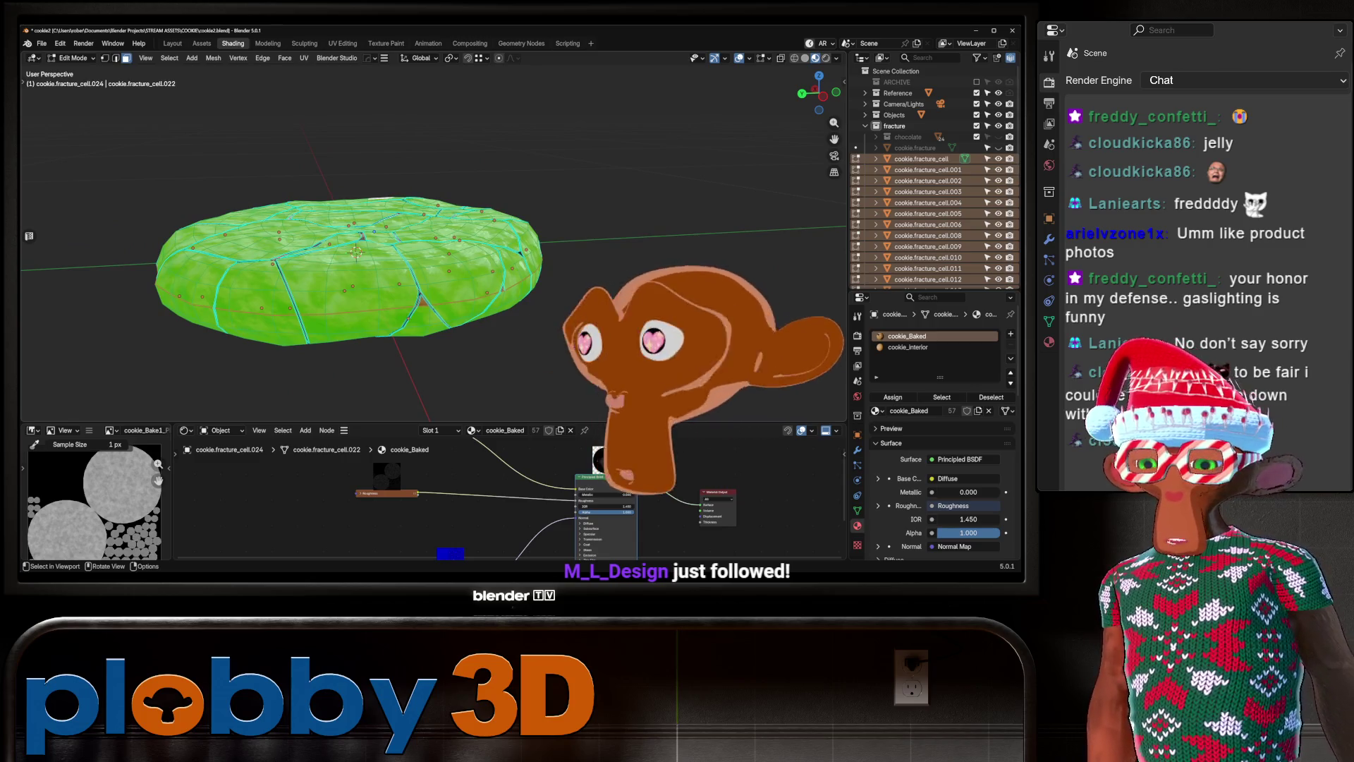
{"action": "scroll", "coordinate": [434, 233], "scroll_direction": "up", "scroll_amount": 4}
{"action": "scroll", "coordinate": [434, 232], "scroll_direction": "down", "scroll_amount": 3}
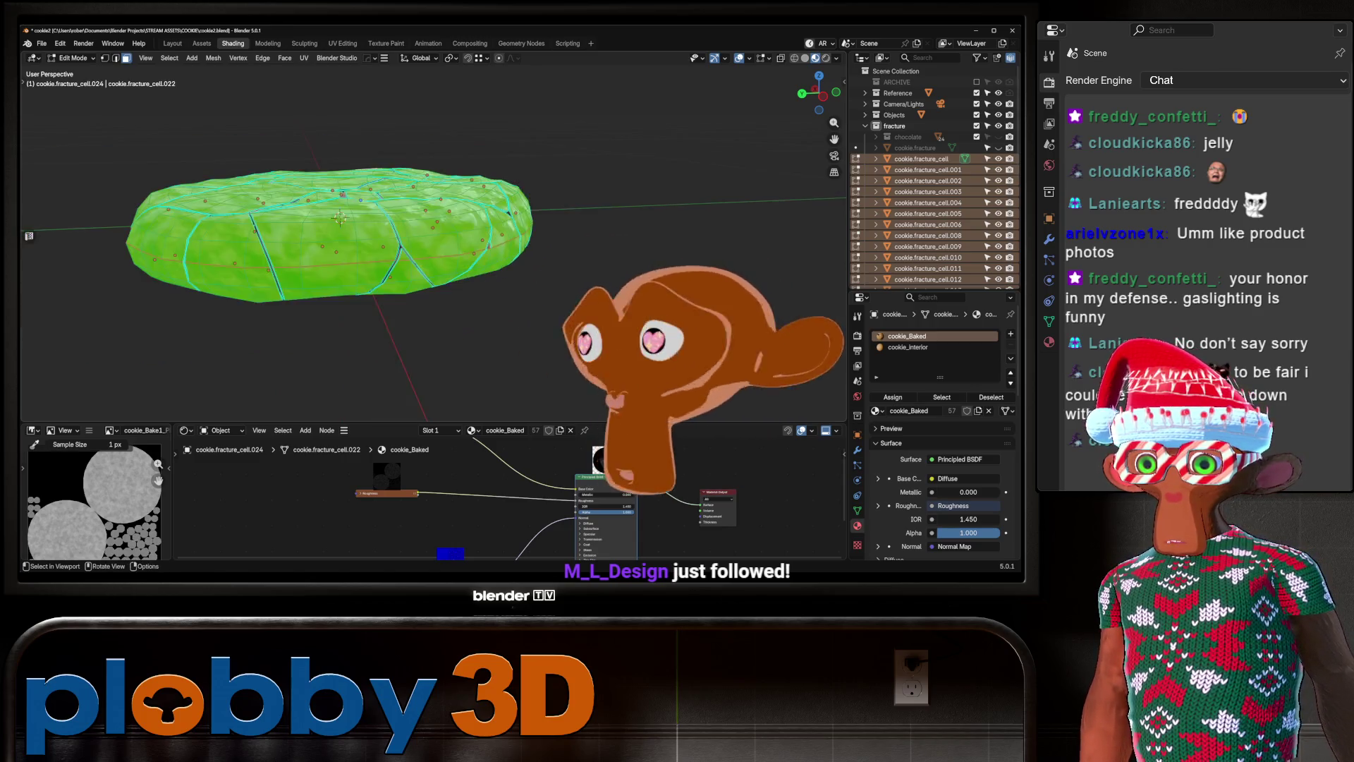
{"action": "mouse_move", "coordinate": [434, 233]}
{"action": "middle_mouse_down"}
{"action": "mouse_move", "coordinate": [433, 282]}
{"action": "mouse_move", "coordinate": [434, 268]}
{"action": "middle_mouse_up"}
{"action": "scroll", "coordinate": [434, 240], "scroll_direction": "up", "scroll_amount": 5}
{"action": "scroll", "coordinate": [434, 240], "scroll_direction": "down", "scroll_amount": 5}
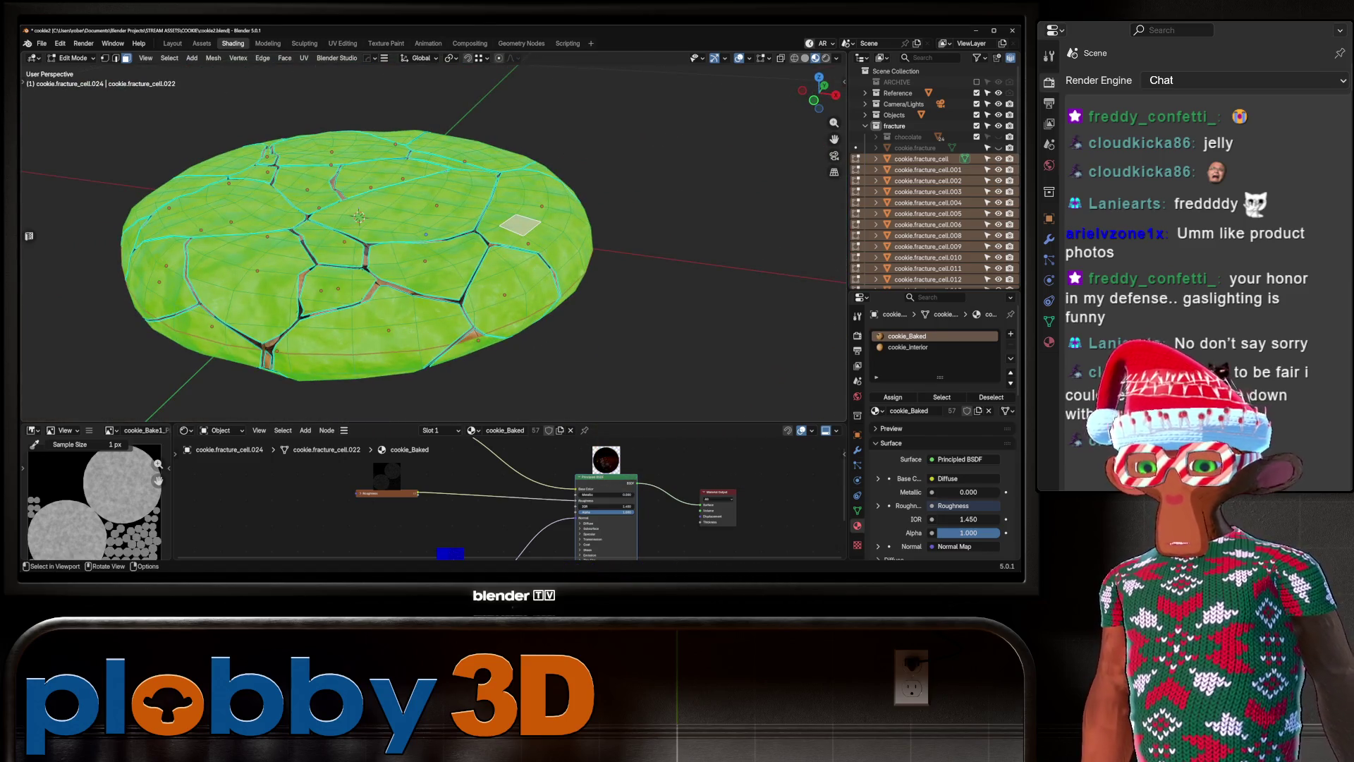
{"action": "key", "text": "ctrl+i"}
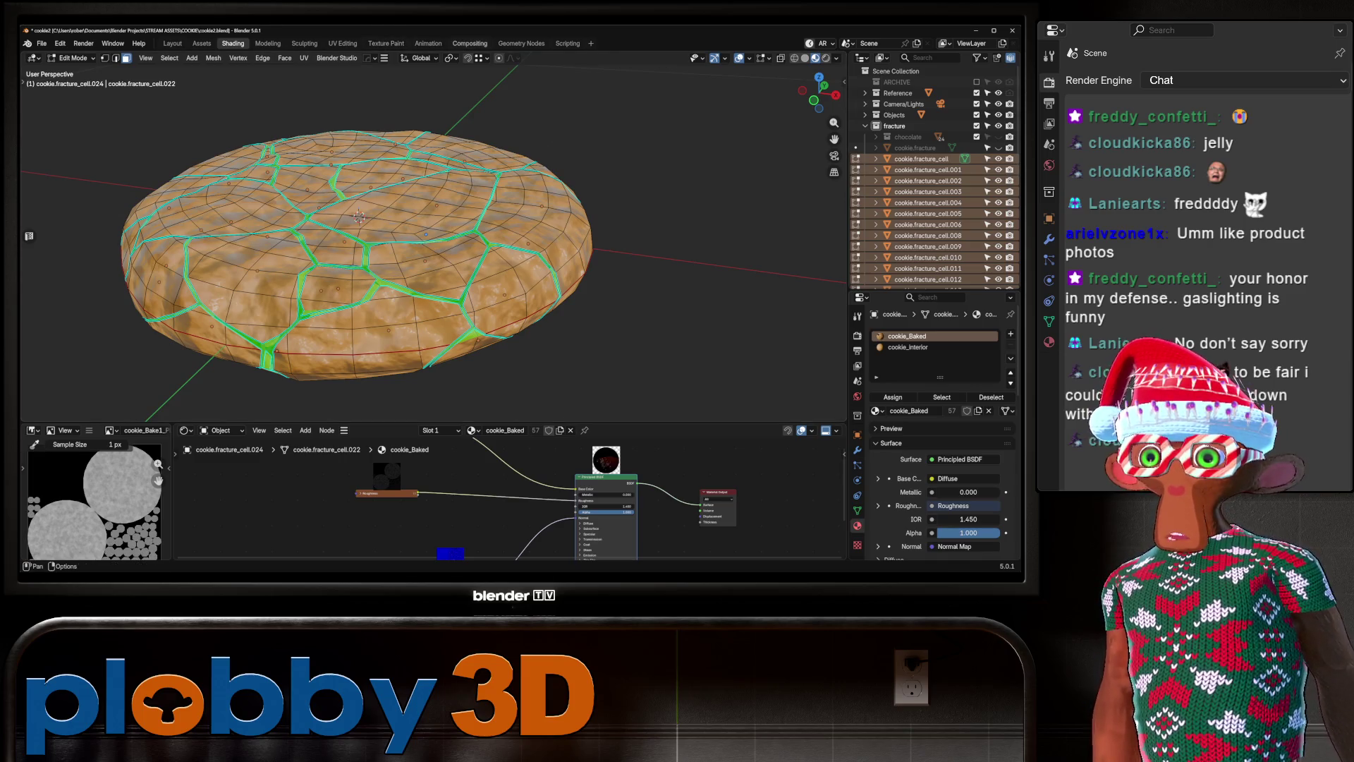
{"action": "key", "text": "ctrl+Page_Down"}
{"action": "key", "text": "ctrl+Page_Down"}
{"action": "key", "text": "ctrl+Page_Down"}
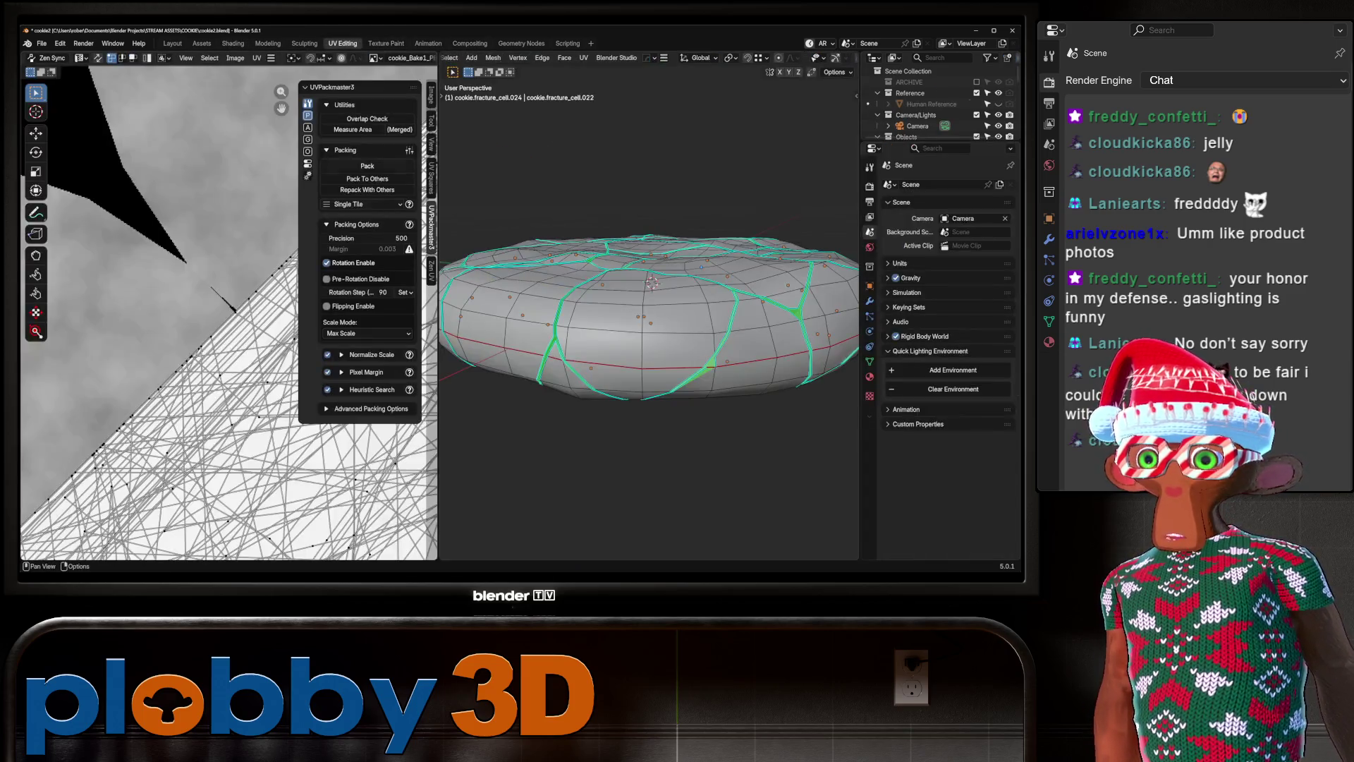
Scale the interior faces' UV triangle down and move it into the texture's upper-right circle.
{"action": "mouse_move", "coordinate": [212, 282]}
{"action": "middle_mouse_down"}
{"action": "mouse_move", "coordinate": [89, 366]}
{"action": "mouse_move", "coordinate": [140, 385]}
{"action": "middle_mouse_up"}
{"action": "key", "text": "a"}
{"action": "key", "text": "s"}
{"action": "key", "text": "Return"}
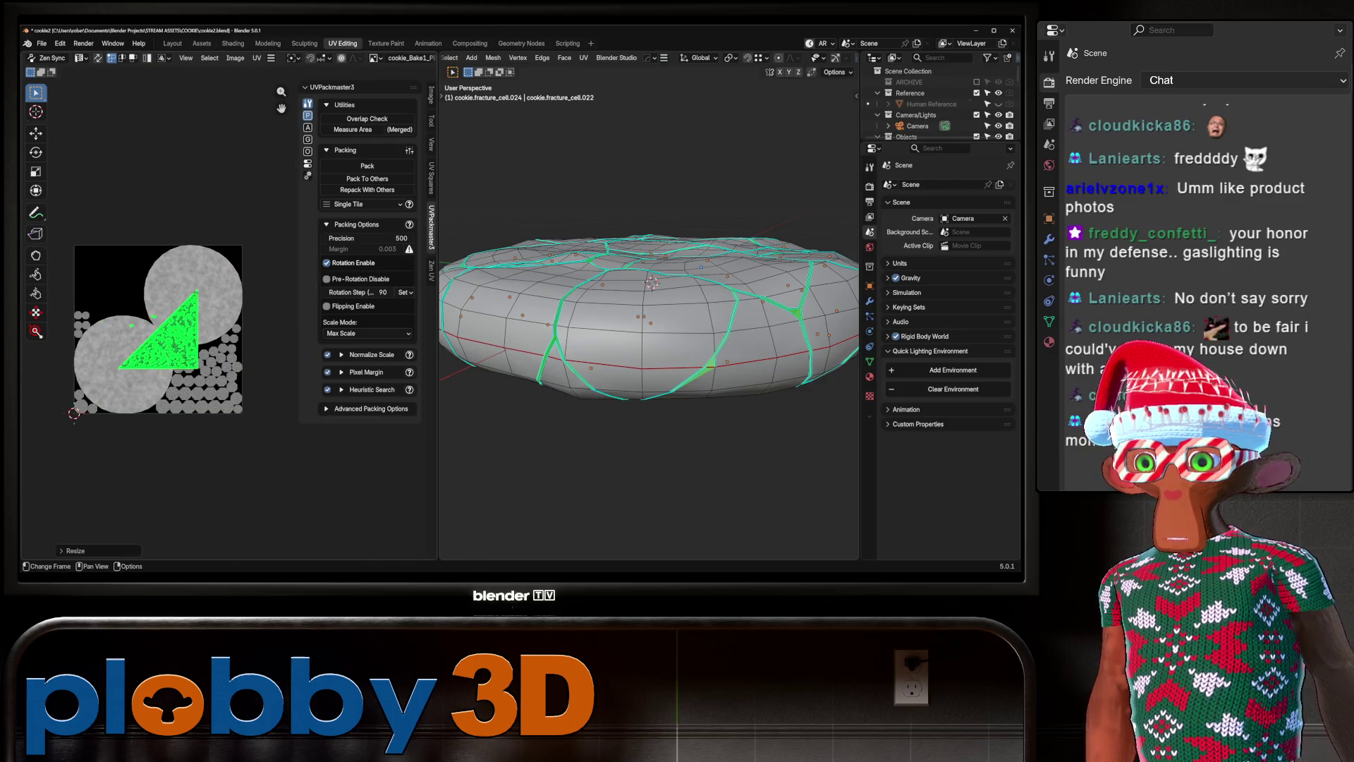
{"action": "key", "text": "g"}
{"action": "key", "text": "Return"}
{"action": "key", "text": "s"}
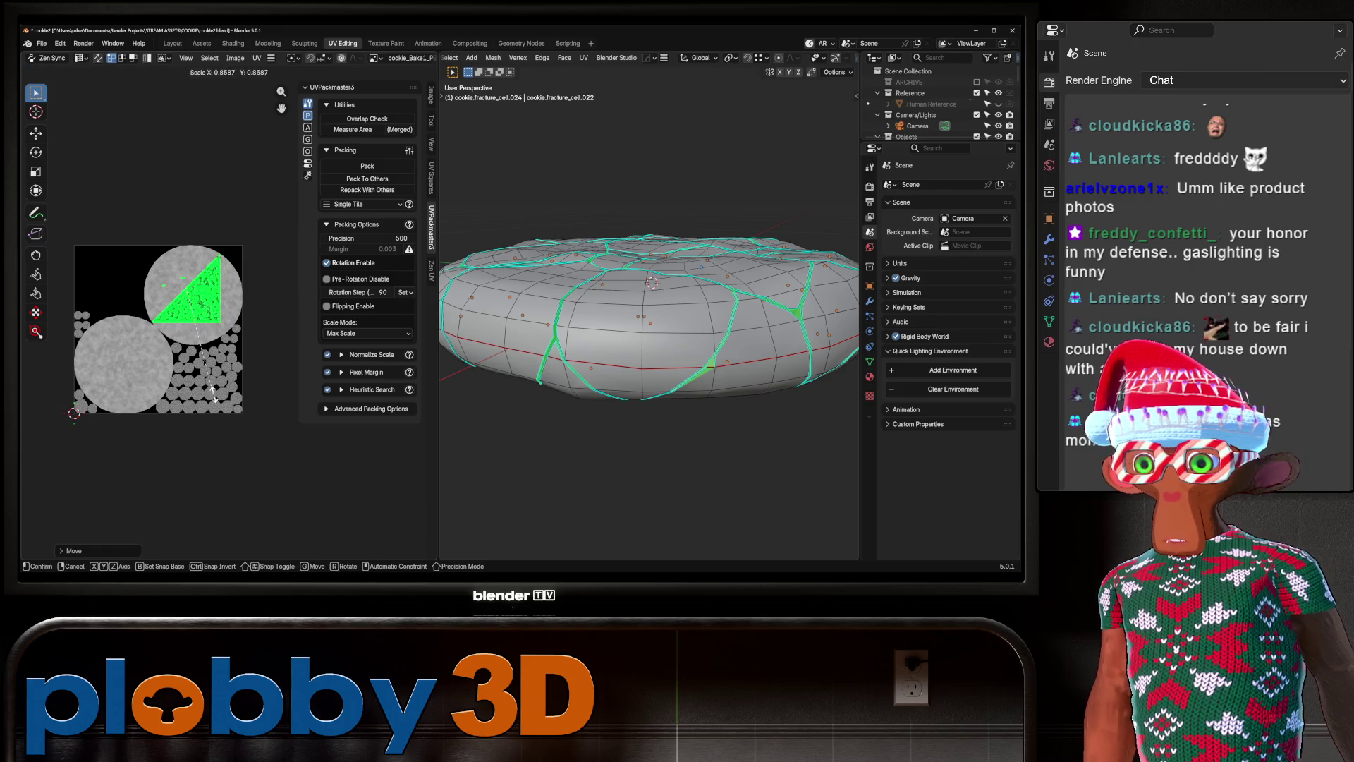
{"action": "key", "text": "Return"}
{"action": "scroll", "coordinate": [192, 309], "scroll_direction": "up", "scroll_amount": 4}
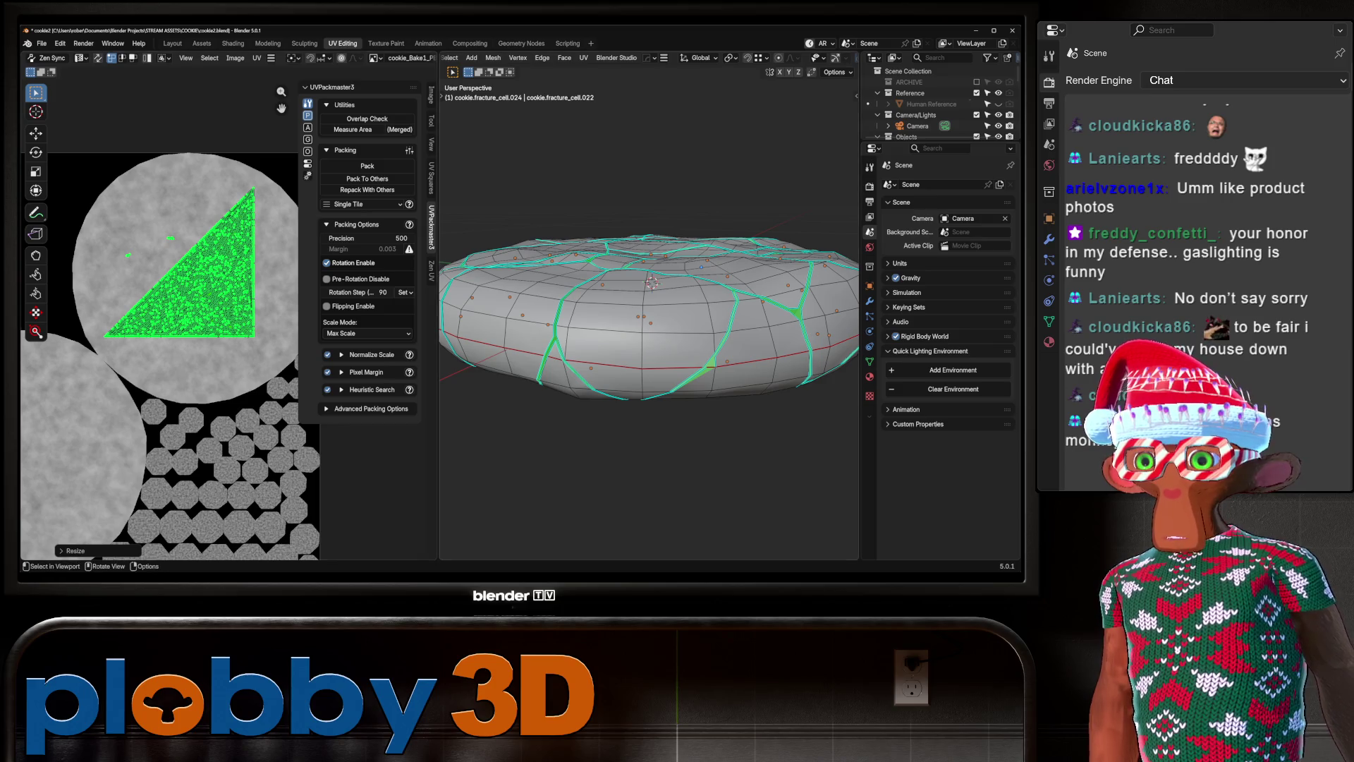
Leave Edit Mode, check the textured cookie in Material Preview, and return to Layout.
{"action": "key", "text": "Tab"}
{"action": "left_click", "coordinate": [829, 57]}
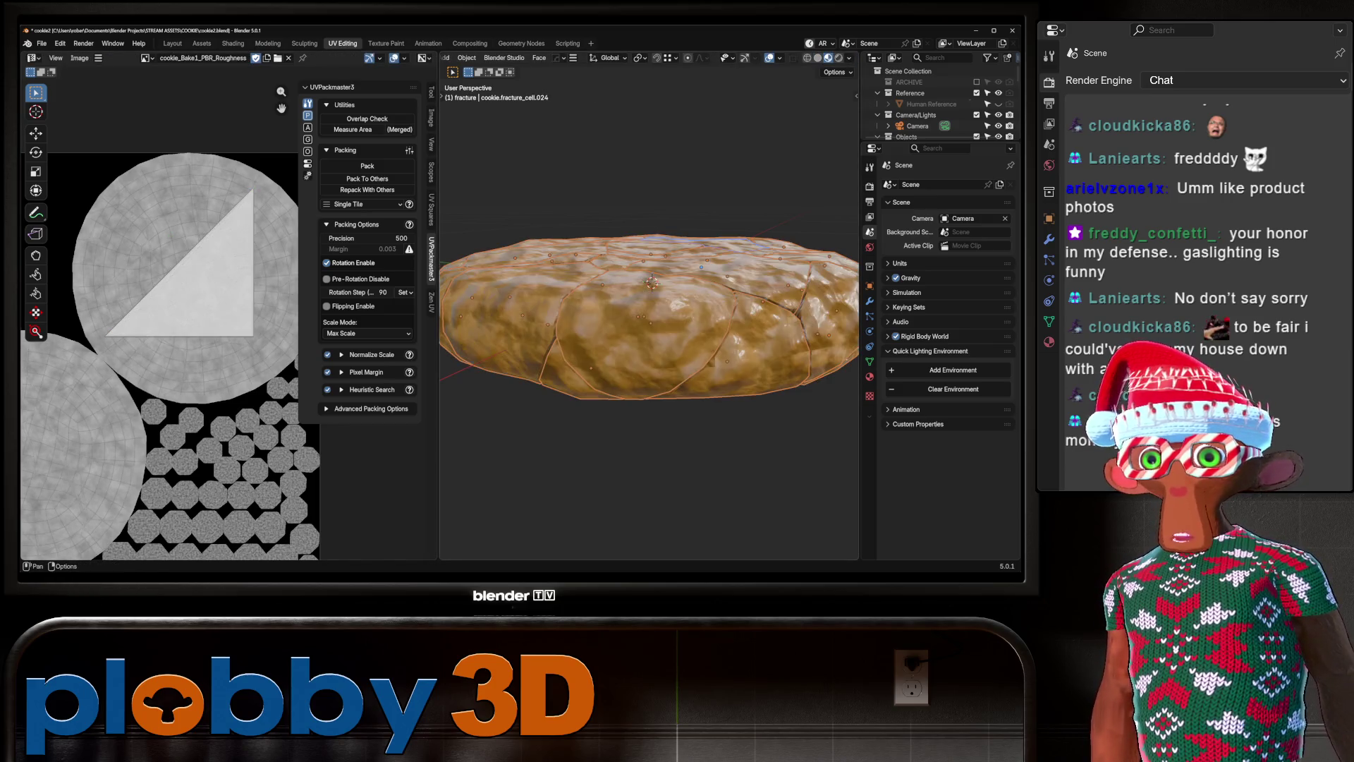
{"action": "left_click", "coordinate": [635, 339]}
{"action": "middle_click_drag", "start_coordinate": [649, 317], "coordinate": [719, 304]}
{"action": "scroll", "coordinate": [649, 318], "scroll_direction": "down", "scroll_amount": 4}
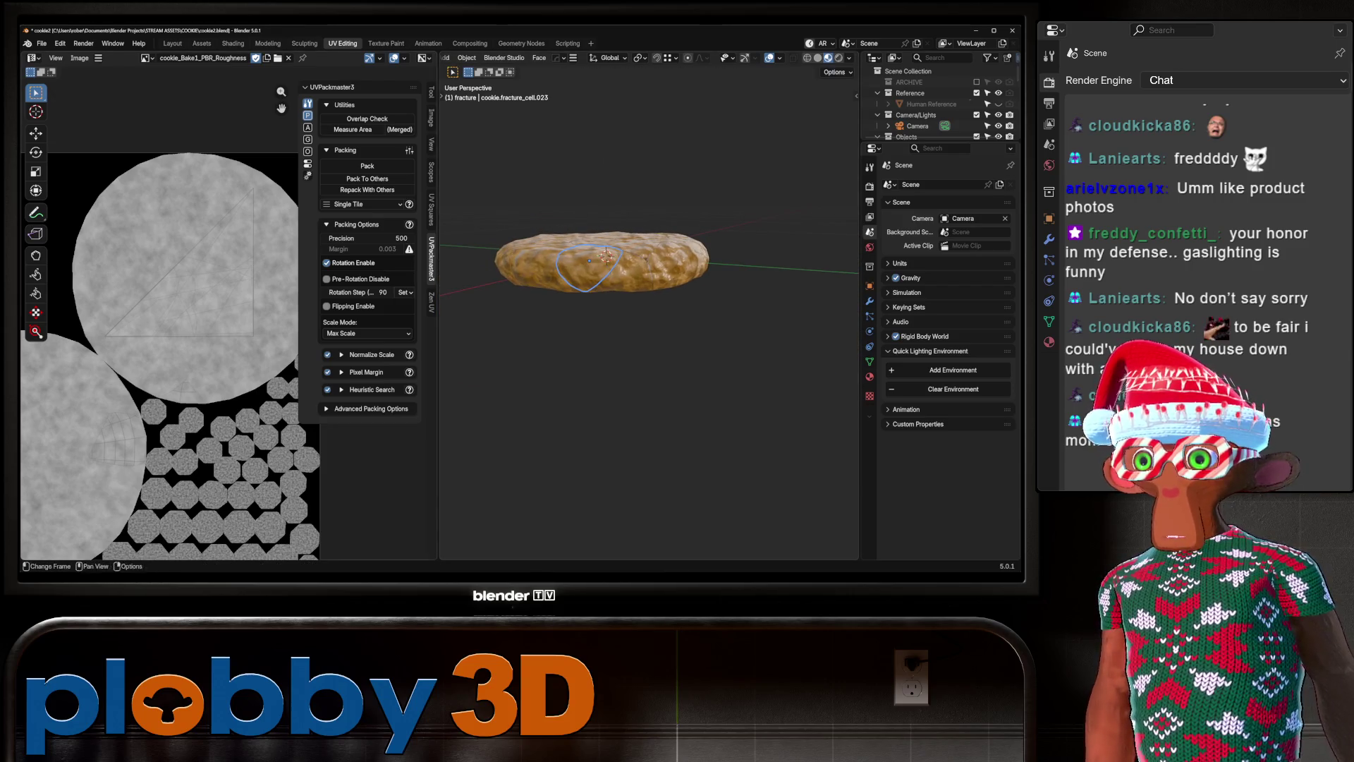
{"action": "left_click", "coordinate": [173, 43]}
{"action": "middle_click_drag", "start_coordinate": [423, 282], "coordinate": [423, 367]}
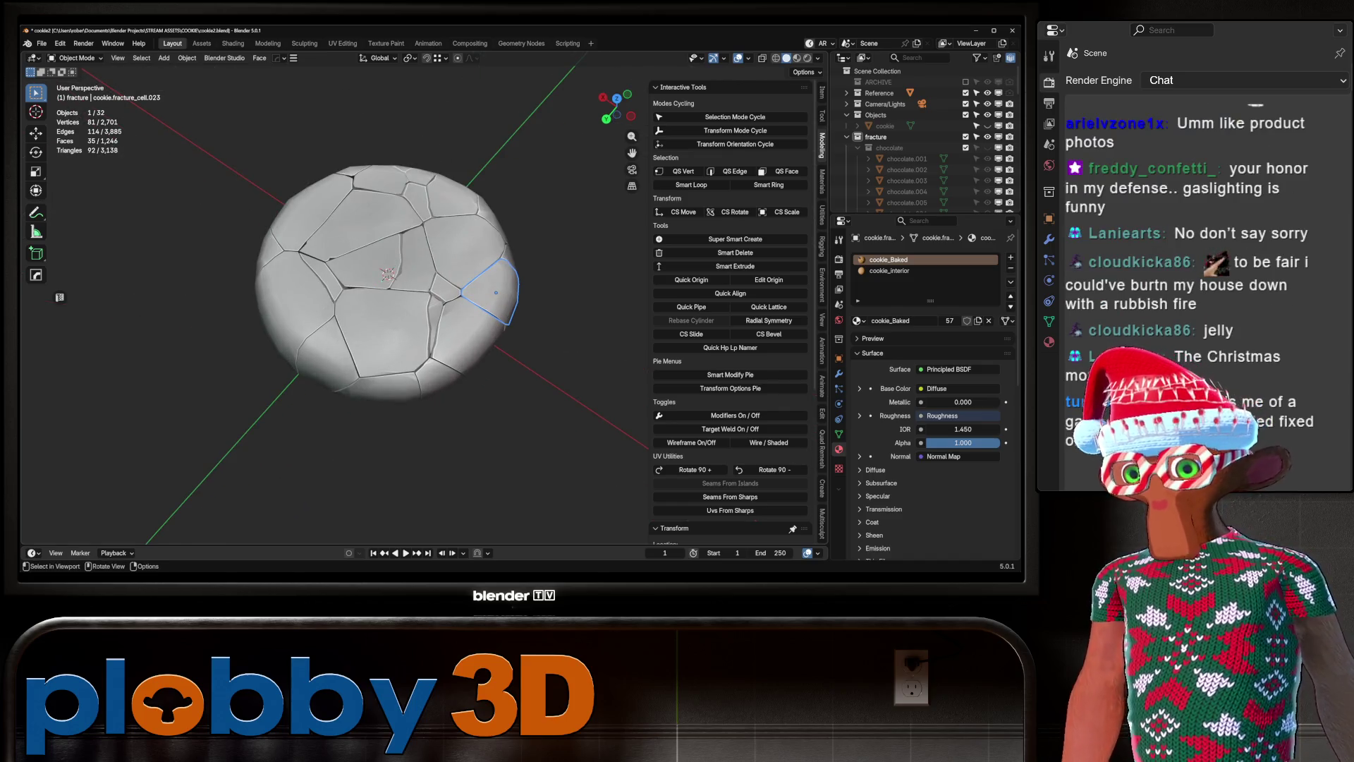
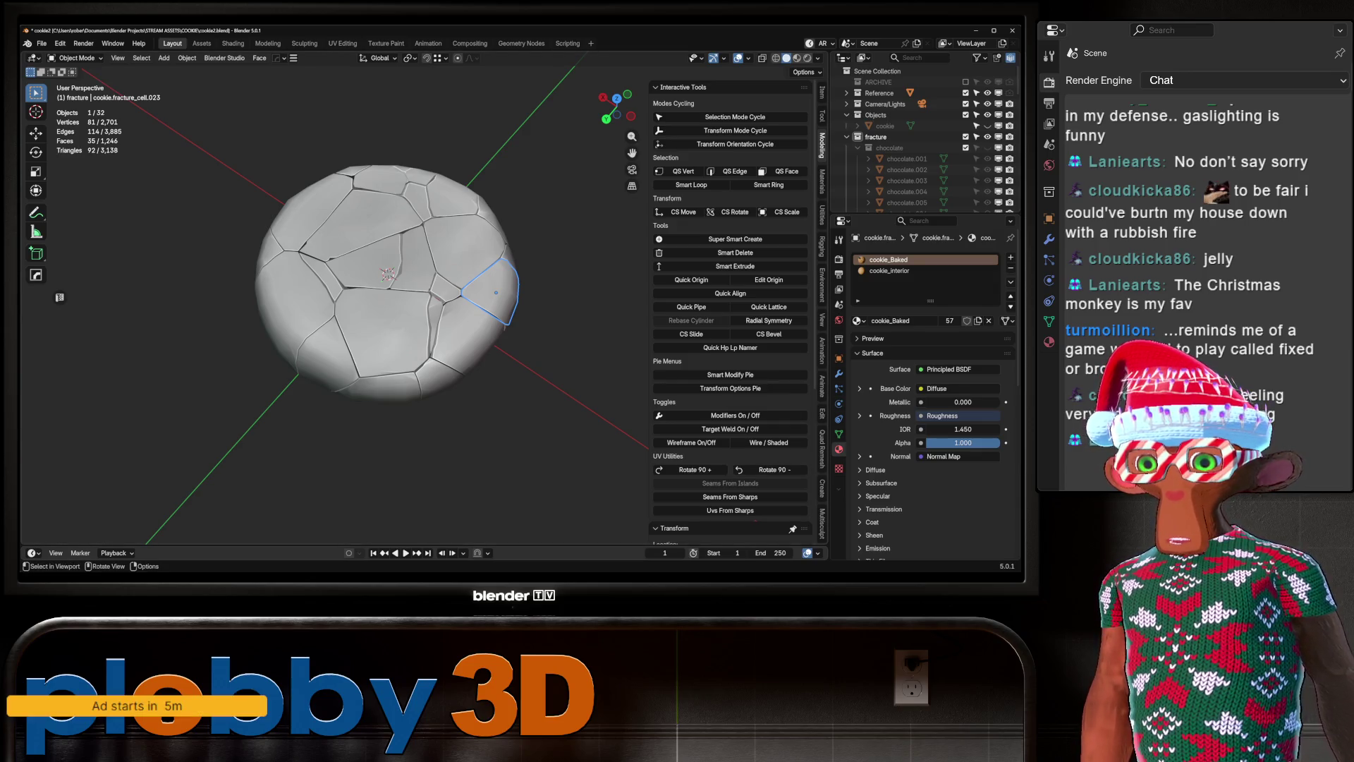
Unhide the chocolate collection in the Outliner so the chips appear on the cookie.
{"action": "mouse_move", "coordinate": [424, 317]}
{"action": "middle_mouse_down"}
{"action": "mouse_move", "coordinate": [430, 261]}
{"action": "mouse_move", "coordinate": [437, 282]}
{"action": "middle_mouse_up"}
{"action": "mouse_move", "coordinate": [424, 366]}
{"action": "middle_mouse_down"}
{"action": "mouse_move", "coordinate": [396, 372]}
{"action": "mouse_move", "coordinate": [438, 282]}
{"action": "mouse_move", "coordinate": [423, 296]}
{"action": "mouse_move", "coordinate": [423, 233]}
{"action": "middle_mouse_up"}
{"action": "scroll", "coordinate": [397, 373], "scroll_direction": "up", "scroll_amount": 4}
{"action": "scroll", "coordinate": [423, 332], "scroll_direction": "down", "scroll_amount": 4}
{"action": "scroll", "coordinate": [423, 331], "scroll_direction": "up", "scroll_amount": 3}
{"action": "scroll", "coordinate": [439, 307], "scroll_direction": "down", "scroll_amount": 3}
{"action": "scroll", "coordinate": [439, 306], "scroll_direction": "up", "scroll_amount": 3}
{"action": "left_click", "coordinate": [988, 148]}
Shift-select the loose chocolate chip cones that sit apart from the dough.
{"action": "scroll", "coordinate": [423, 296], "scroll_direction": "up", "scroll_amount": 4}
{"action": "scroll", "coordinate": [424, 296], "scroll_direction": "down", "scroll_amount": 5}
{"action": "scroll", "coordinate": [423, 282], "scroll_direction": "up", "scroll_amount": 3}
{"action": "scroll", "coordinate": [424, 282], "scroll_direction": "down", "scroll_amount": 3}
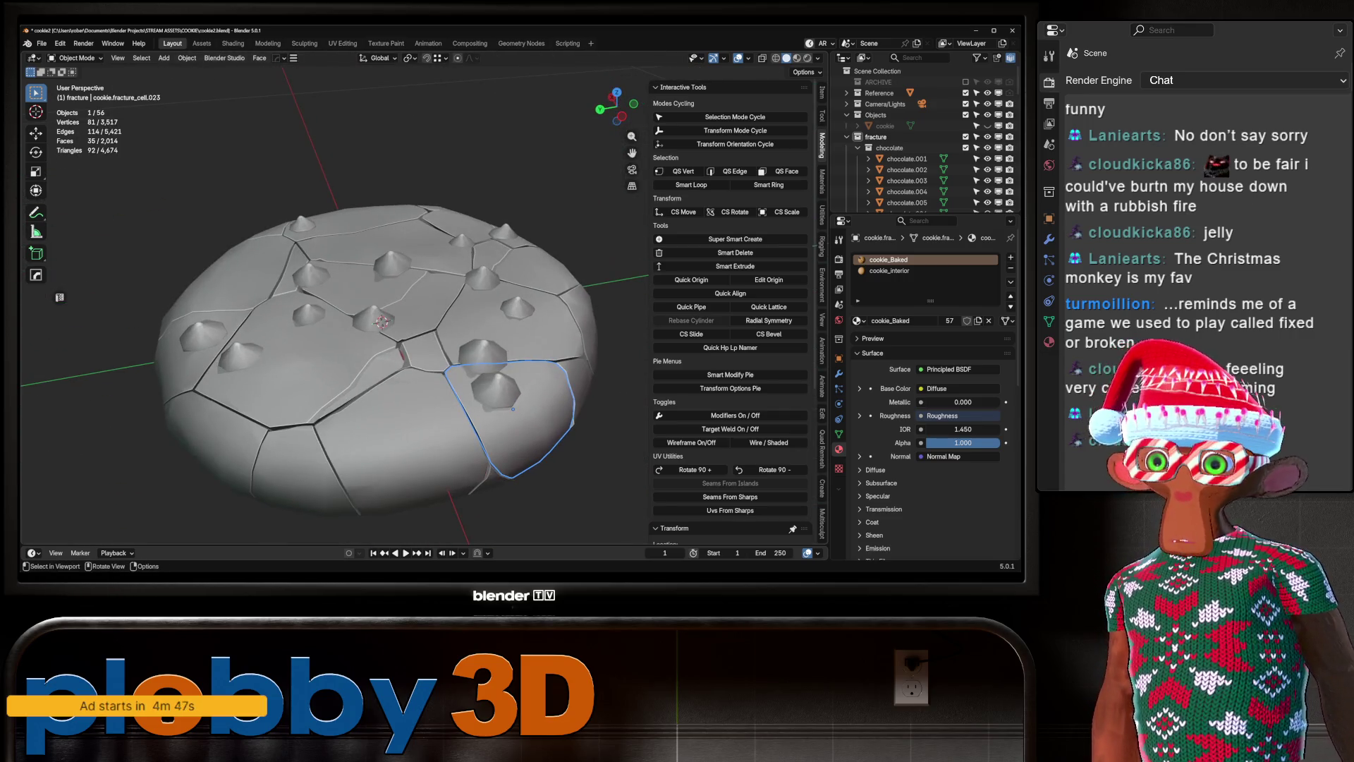
{"action": "left_click", "coordinate": [370, 319]}
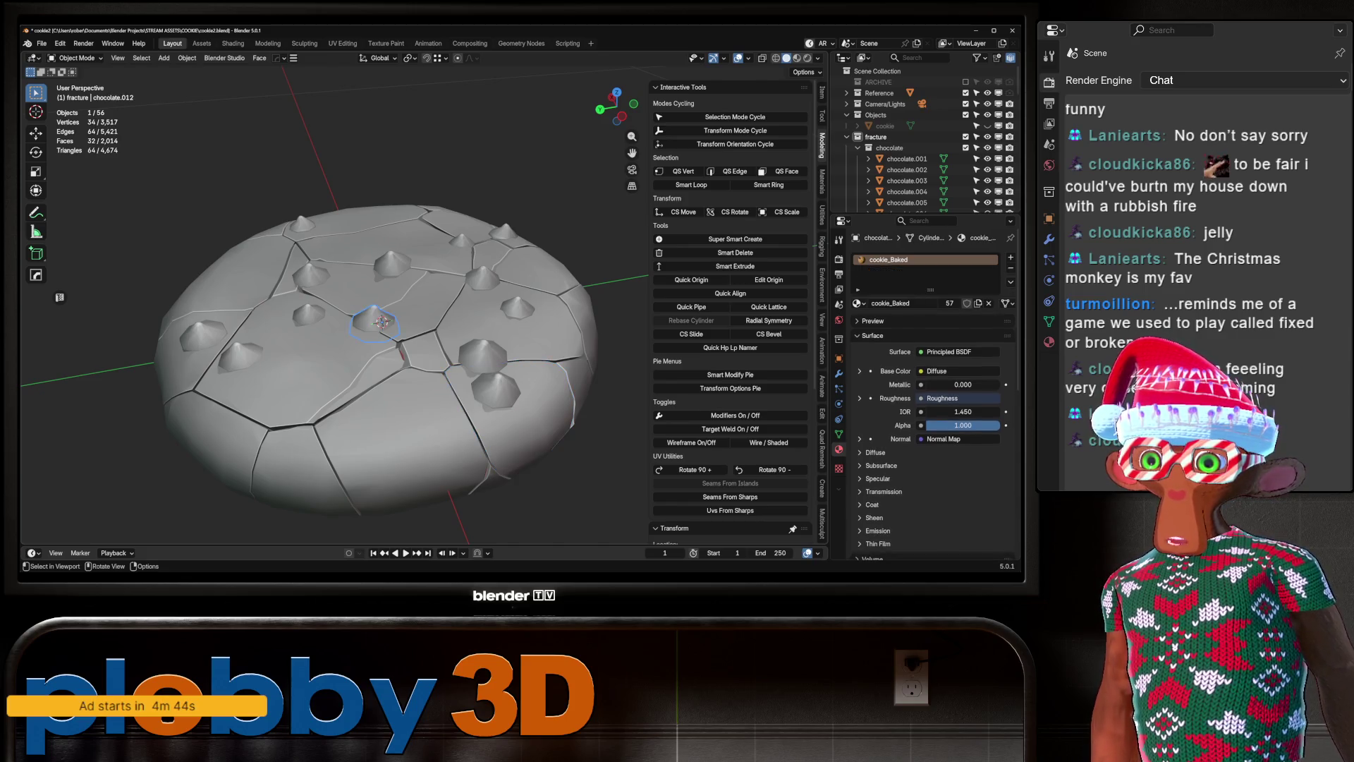
{"action": "mouse_move", "coordinate": [371, 318]}
{"action": "middle_mouse_down"}
{"action": "mouse_move", "coordinate": [451, 388]}
{"action": "mouse_move", "coordinate": [451, 451]}
{"action": "mouse_move", "coordinate": [469, 487]}
{"action": "middle_mouse_up"}
{"action": "left_click", "coordinate": [451, 388], "text": "shift"}
{"action": "scroll", "coordinate": [406, 317], "scroll_direction": "up", "scroll_amount": 2}
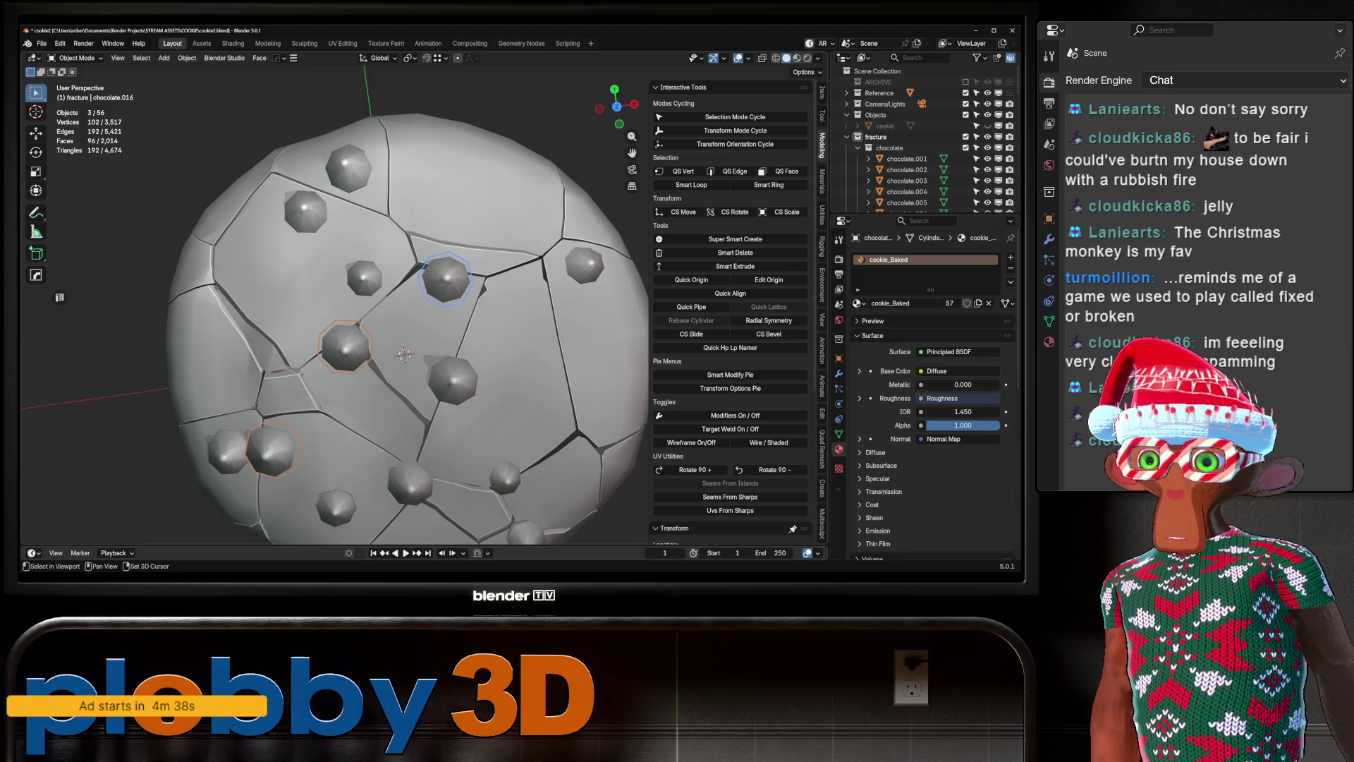
{"action": "middle_click_drag", "start_coordinate": [405, 353], "coordinate": [413, 275]}
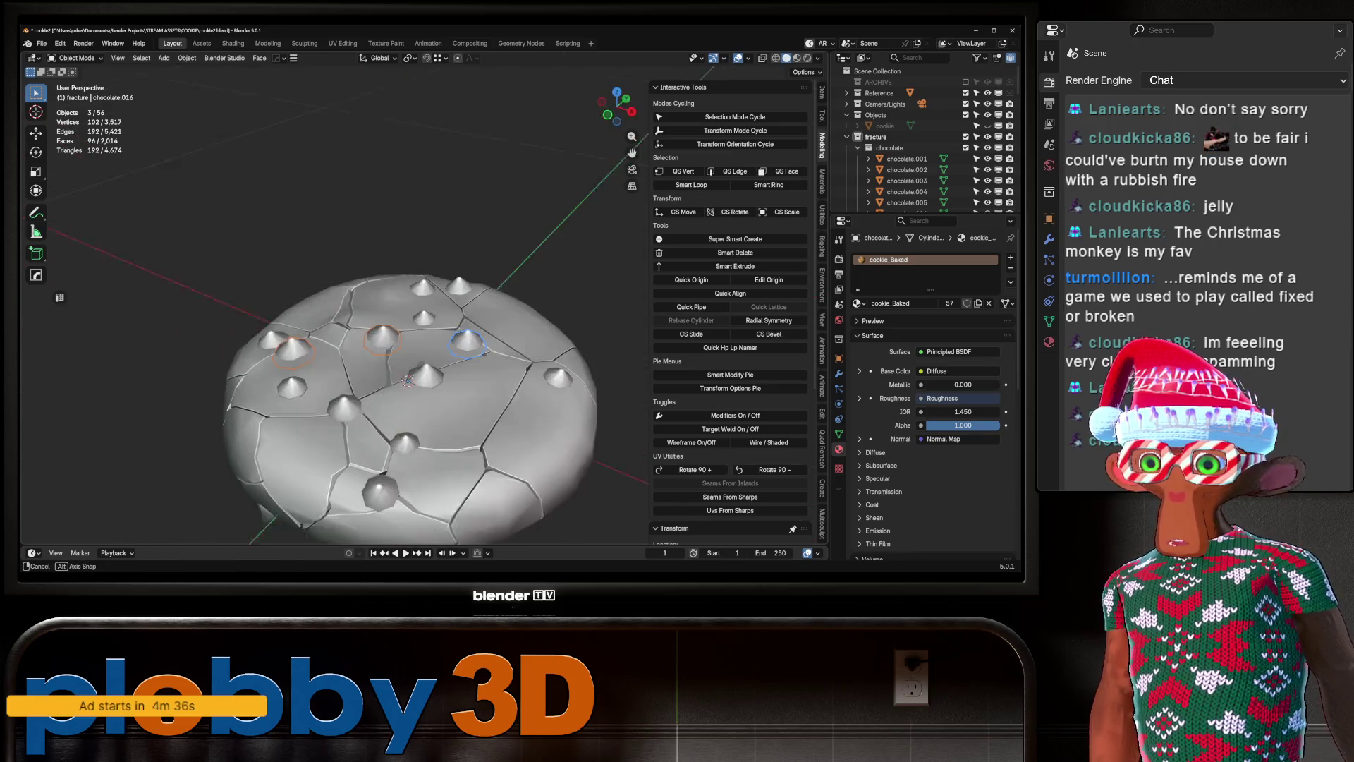
{"action": "left_click", "coordinate": [424, 367], "text": "shift"}
{"action": "mouse_move", "coordinate": [424, 366]}
{"action": "middle_mouse_down"}
{"action": "mouse_move", "coordinate": [480, 437]}
{"action": "mouse_move", "coordinate": [488, 385]}
{"action": "middle_mouse_up"}
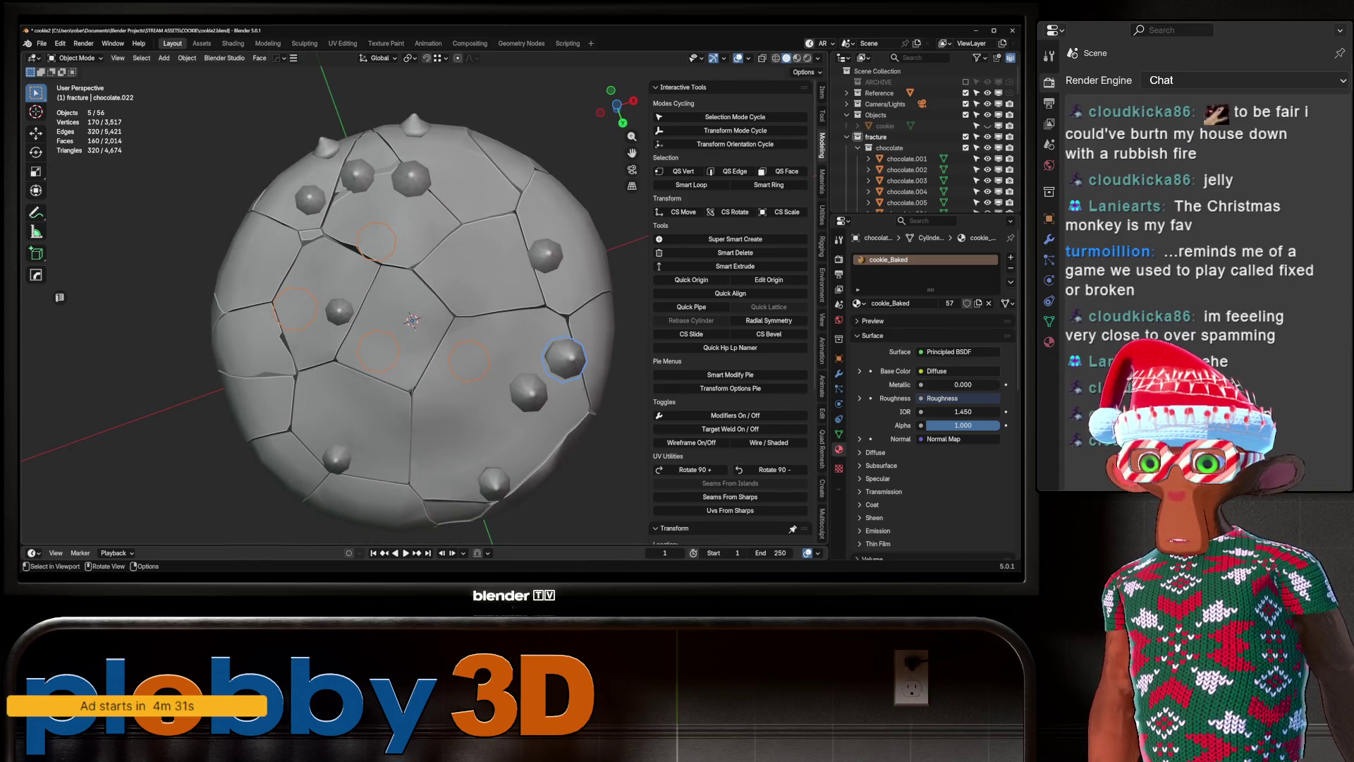
{"action": "middle_click_drag", "start_coordinate": [412, 331], "coordinate": [416, 282]}
Move the selected loose chips into a new LOOSECHIPS collection, then hide them.
{"action": "key", "text": "m"}
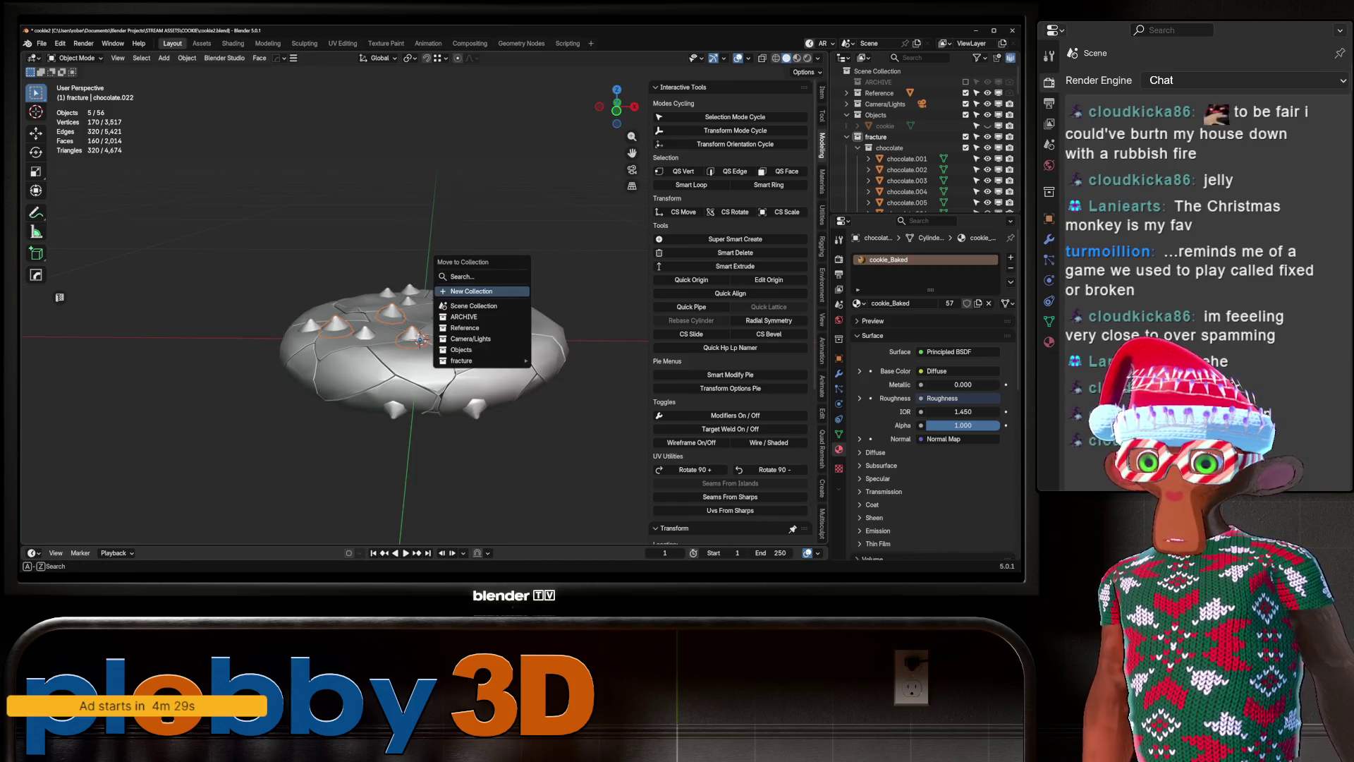
{"action": "left_click", "coordinate": [483, 277]}
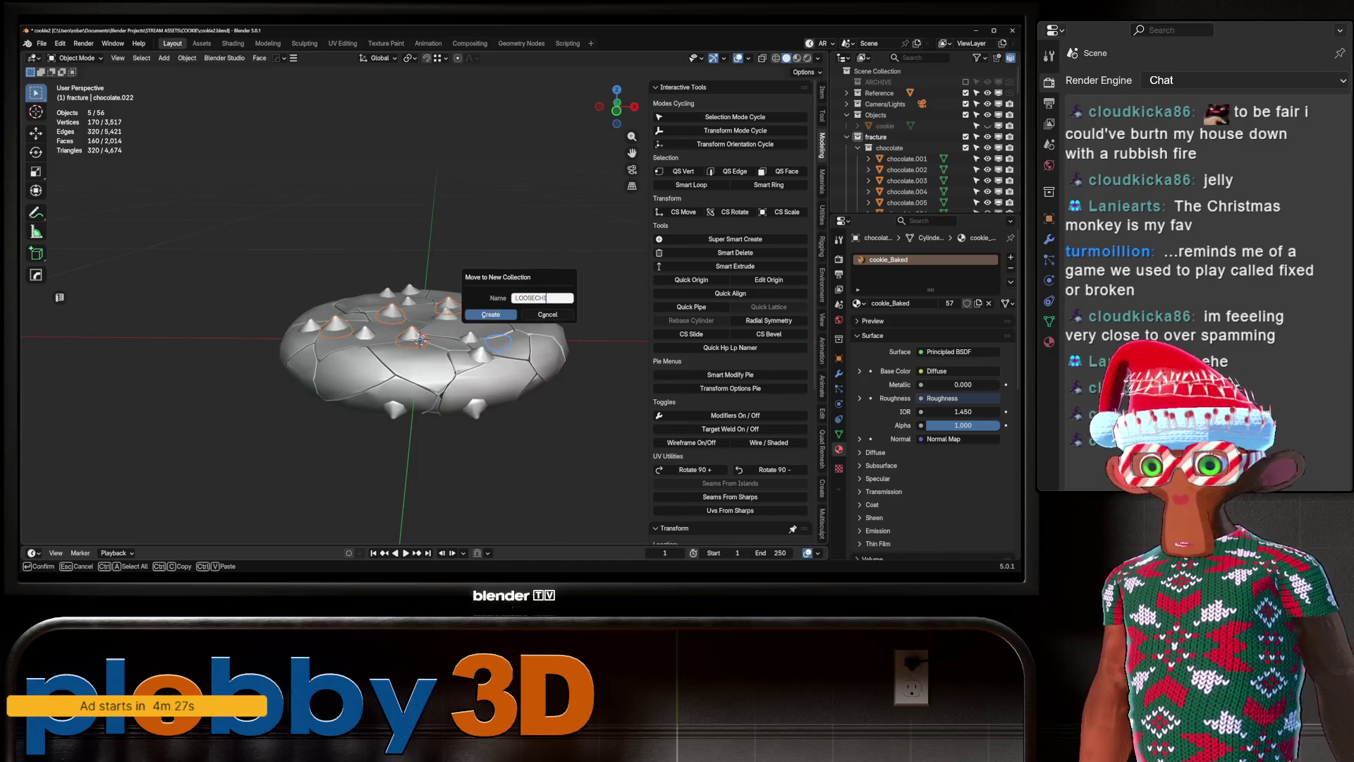
{"action": "type", "text": "PS"}
{"action": "key", "text": "Return"}
{"action": "scroll", "coordinate": [924, 141], "scroll_direction": "down", "scroll_amount": 15}
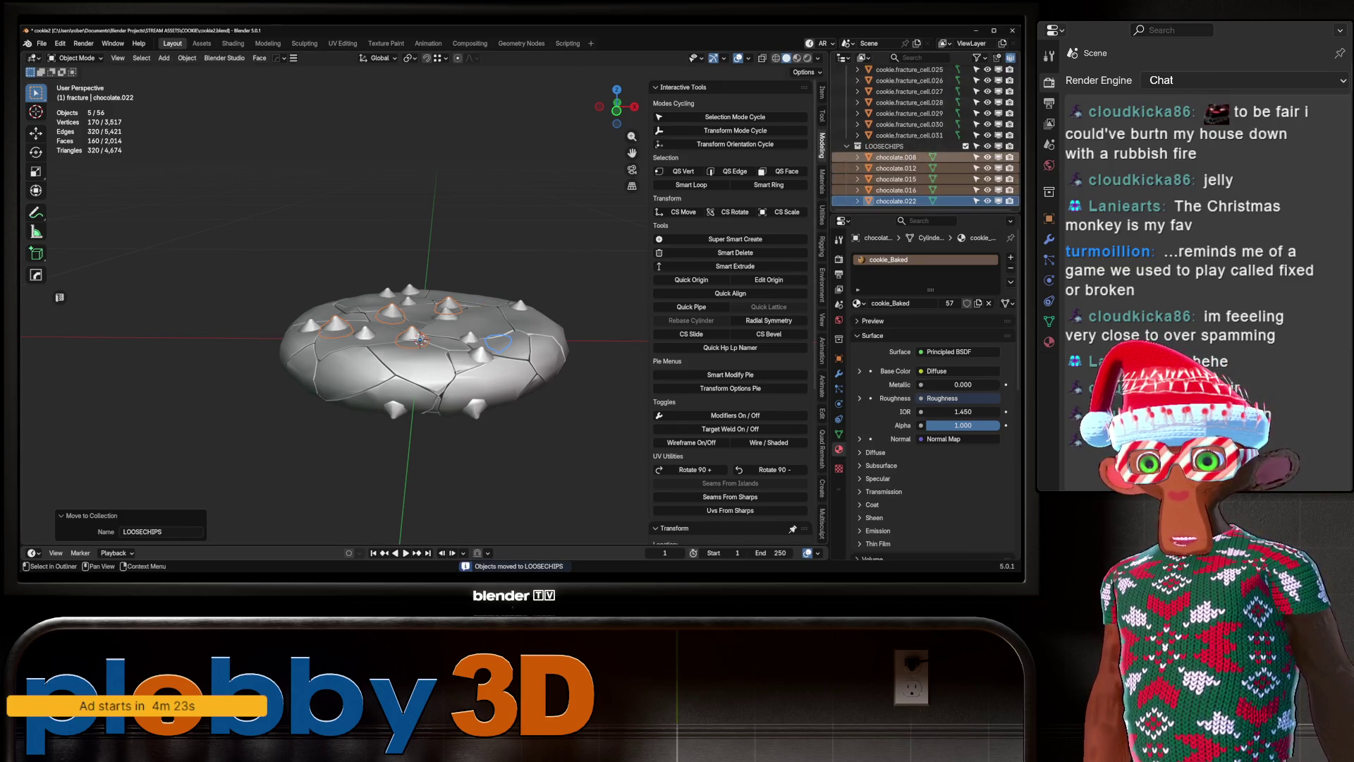
{"action": "key", "text": "h"}
{"action": "middle_click_drag", "start_coordinate": [438, 297], "coordinate": [465, 395]}
{"action": "scroll", "coordinate": [444, 318], "scroll_direction": "up", "scroll_amount": 5}
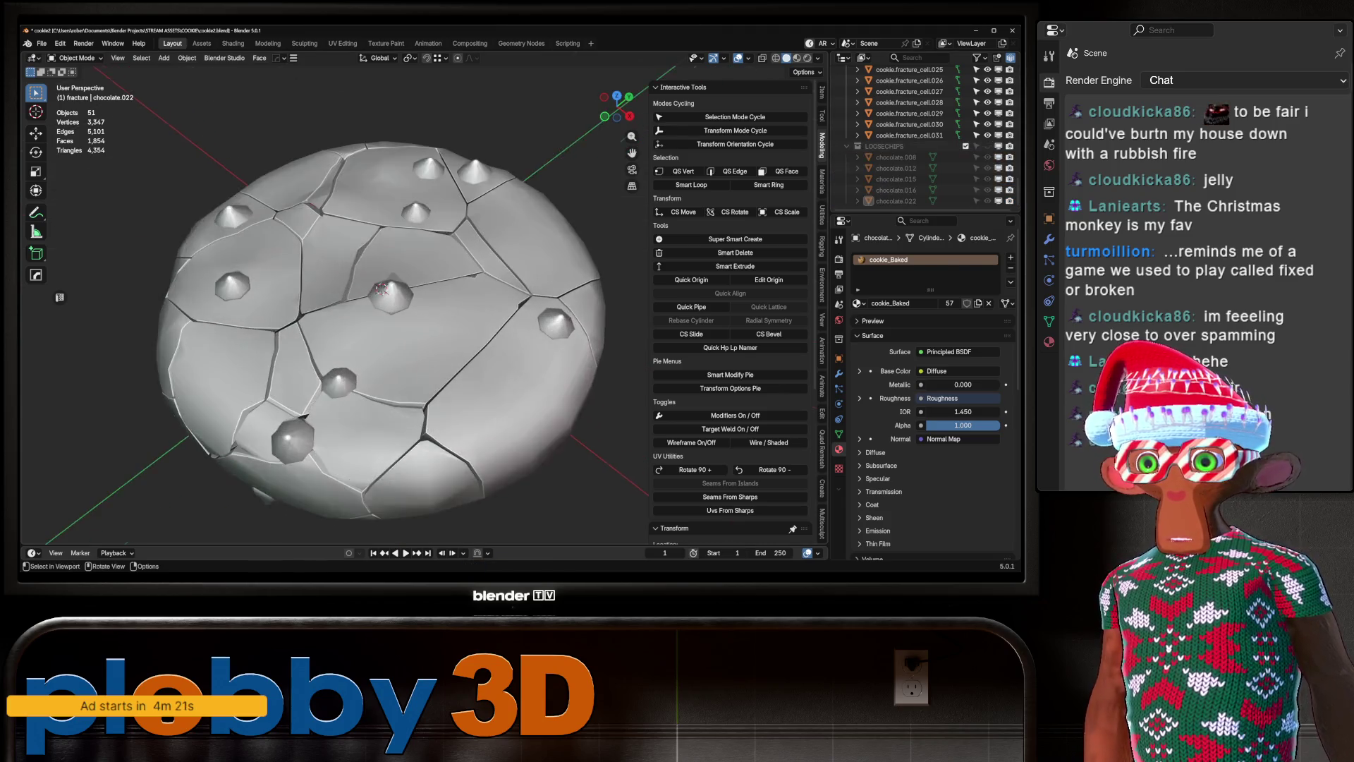
Move chip chocolate.017 into the LOOSECHIPS collection.
{"action": "mouse_move", "coordinate": [444, 318]}
{"action": "middle_mouse_down"}
{"action": "mouse_move", "coordinate": [458, 303]}
{"action": "mouse_move", "coordinate": [473, 321]}
{"action": "middle_mouse_up"}
{"action": "left_click", "coordinate": [419, 288]}
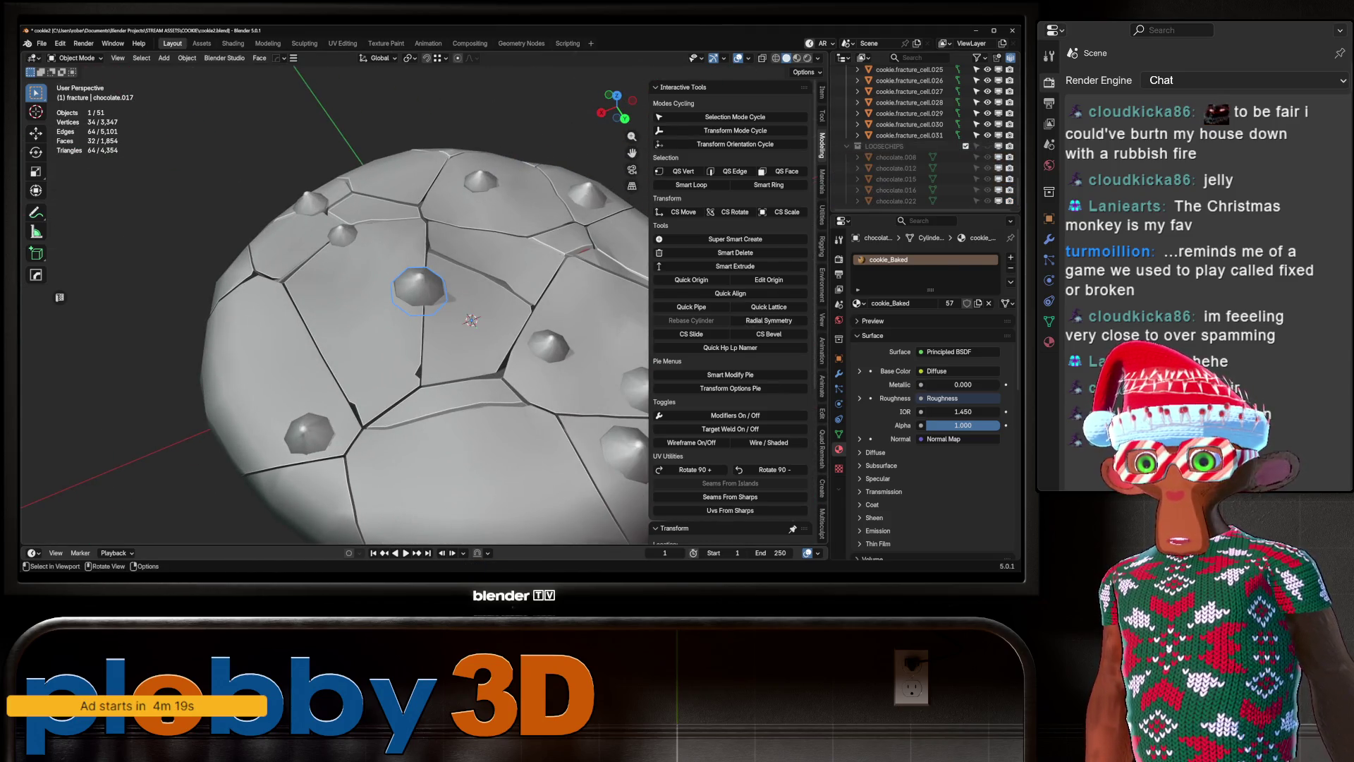
{"action": "key", "text": "m"}
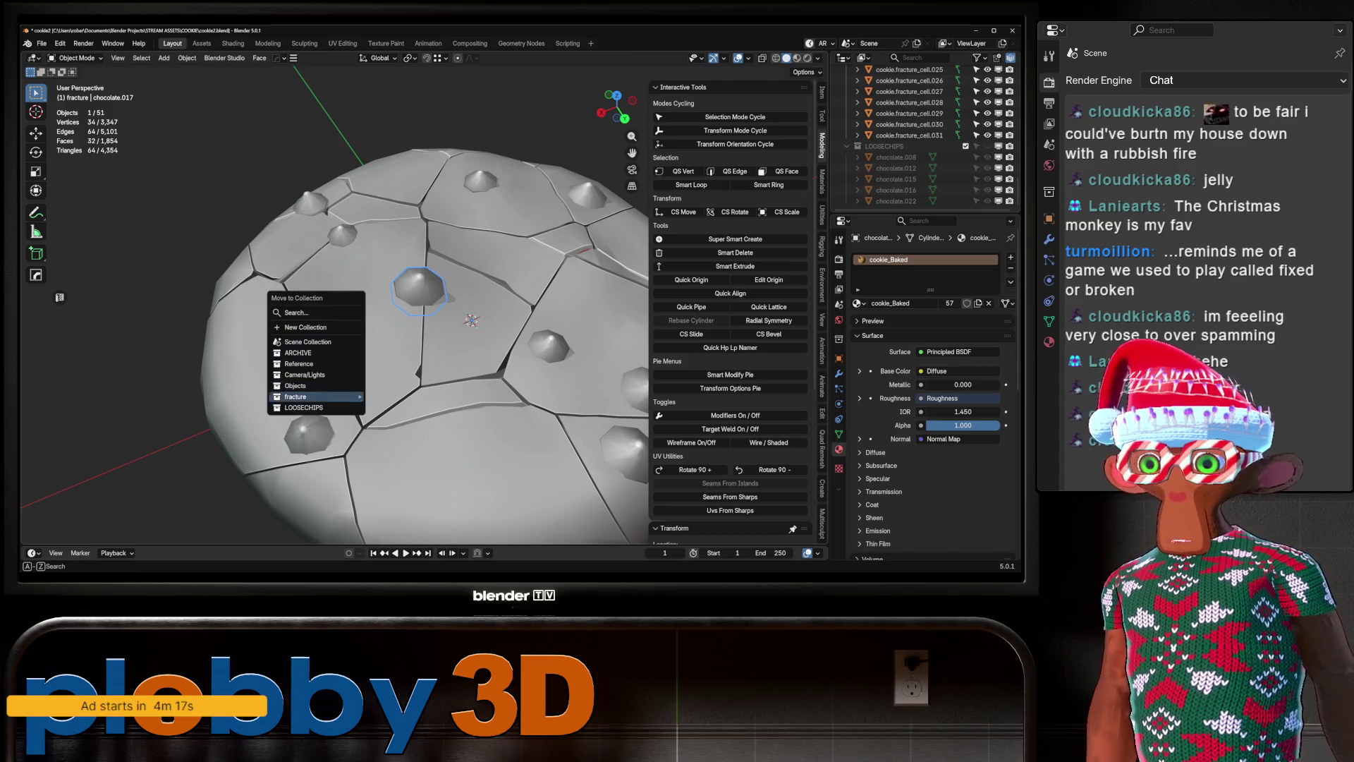
{"action": "left_click", "coordinate": [303, 407]}
{"action": "scroll", "coordinate": [466, 318], "scroll_direction": "down", "scroll_amount": 3}
{"action": "scroll", "coordinate": [465, 318], "scroll_direction": "up", "scroll_amount": 3}
Inspect fracture cells 024, 013, 031 and chip chocolate.014, toggling the textured preview.
{"action": "middle_click_drag", "start_coordinate": [465, 317], "coordinate": [469, 366]}
{"action": "left_click", "coordinate": [391, 339]}
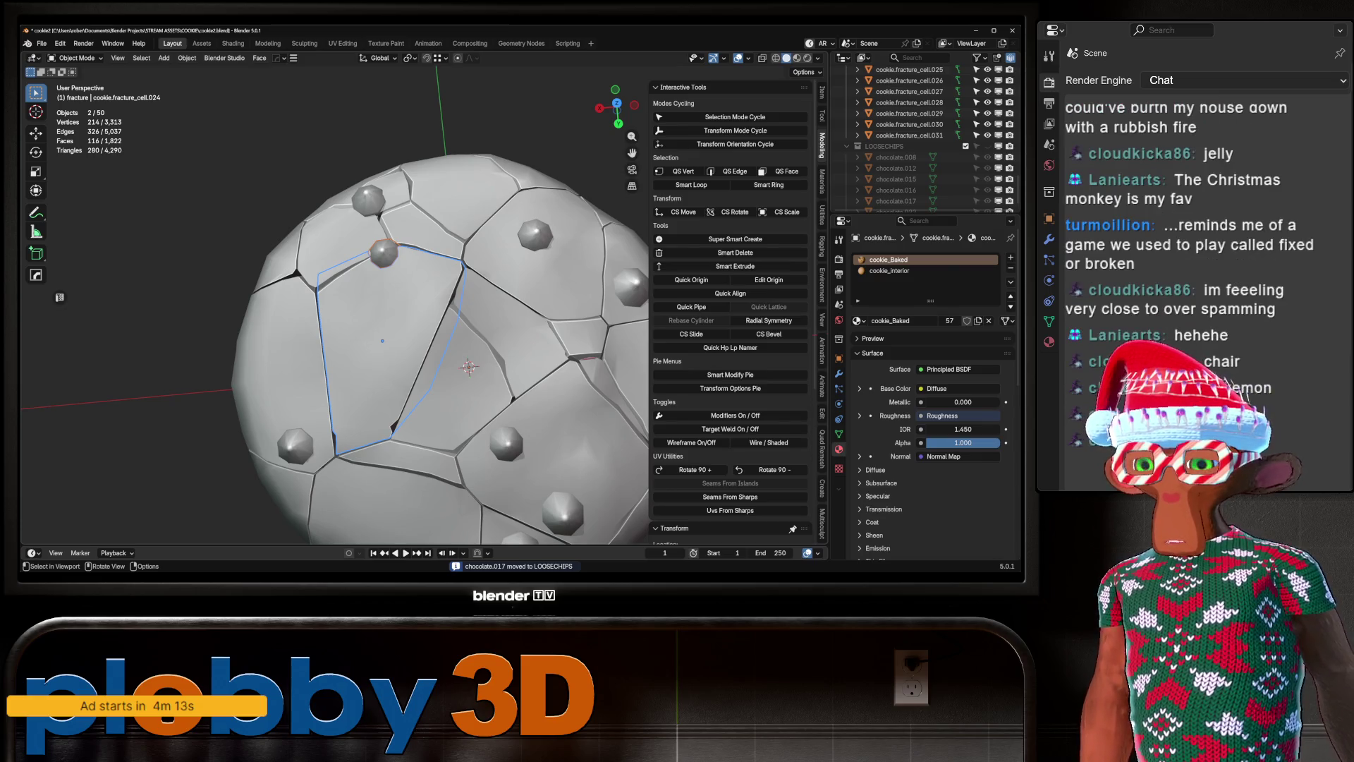
{"action": "key", "text": "z"}
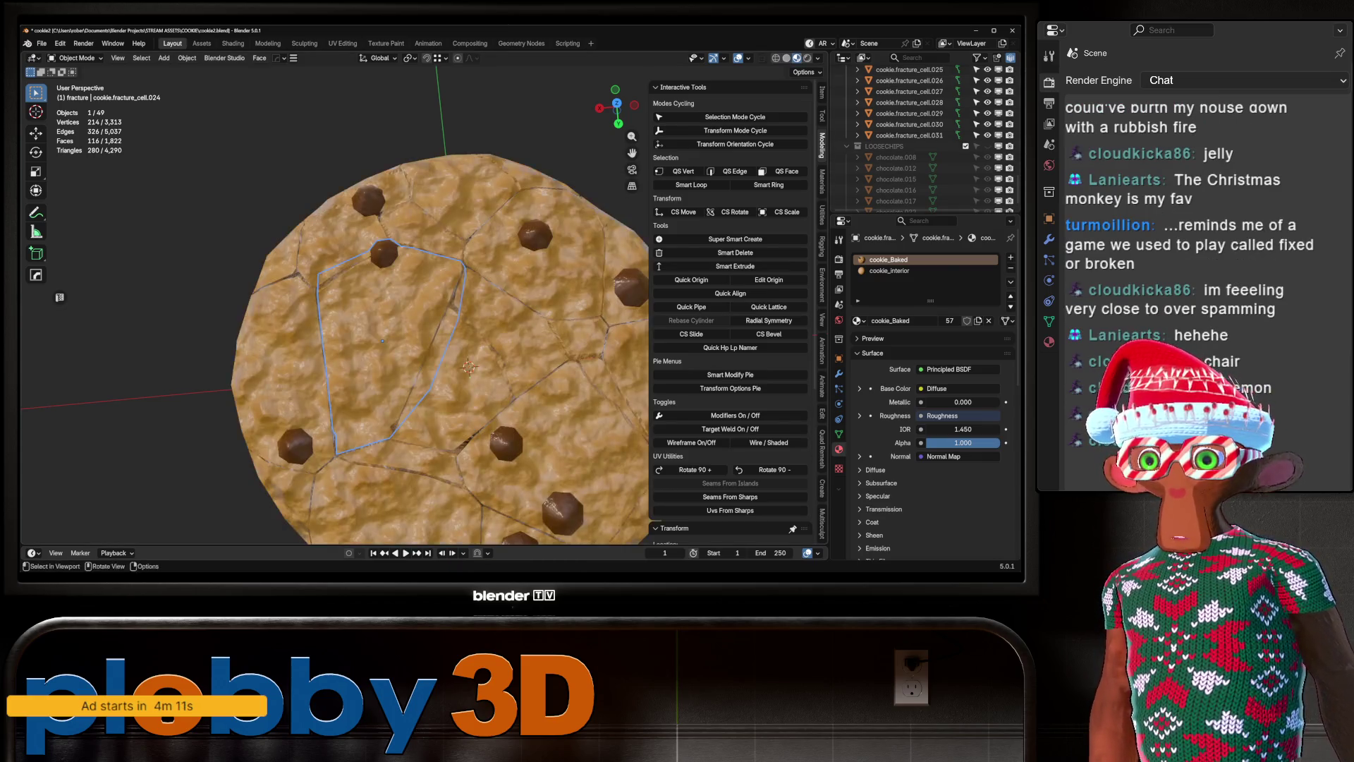
{"action": "mouse_move", "coordinate": [466, 353]}
{"action": "middle_mouse_down"}
{"action": "mouse_move", "coordinate": [451, 282]}
{"action": "mouse_move", "coordinate": [367, 337]}
{"action": "mouse_move", "coordinate": [346, 303]}
{"action": "middle_mouse_up"}
{"action": "left_click", "coordinate": [365, 337]}
{"action": "left_click", "coordinate": [365, 337]}
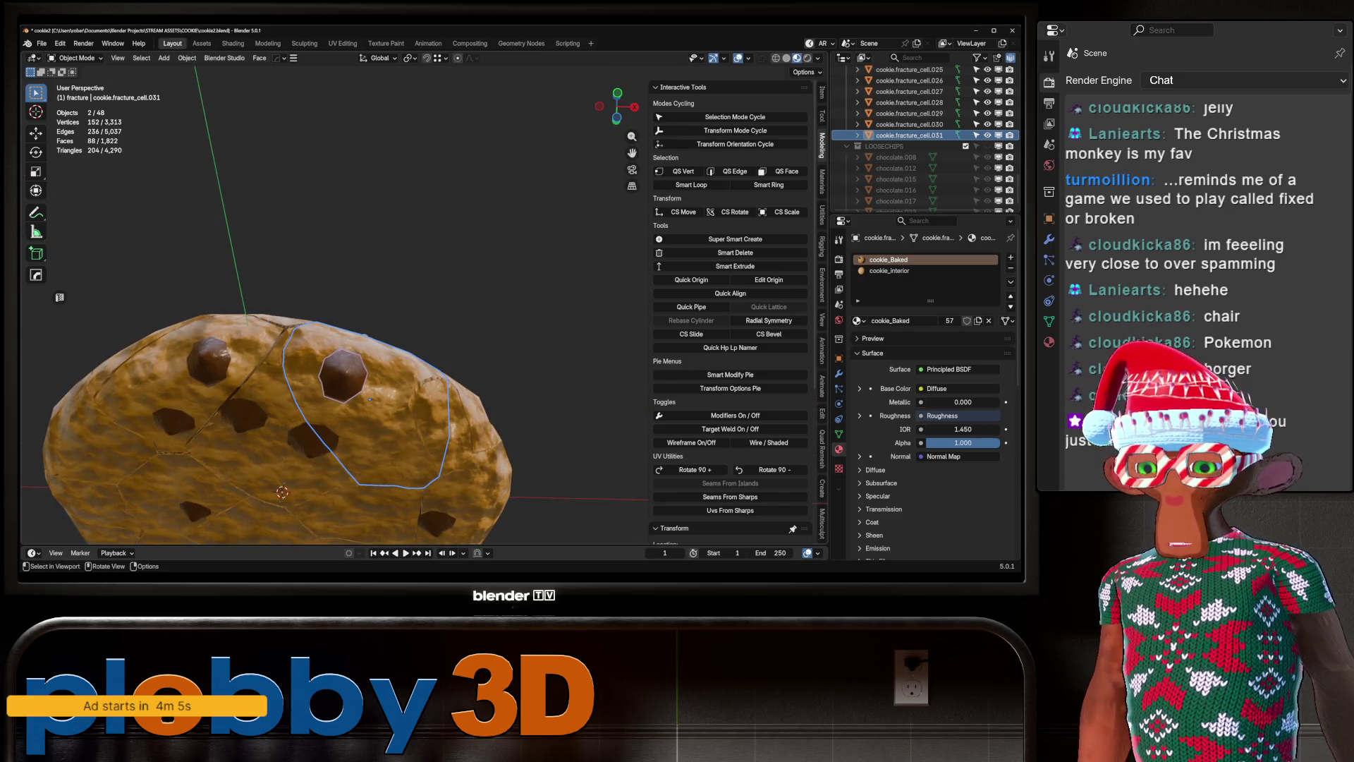
{"action": "middle_click_drag", "start_coordinate": [370, 399], "coordinate": [360, 367]}
{"action": "left_click", "coordinate": [356, 356]}
{"action": "scroll", "coordinate": [353, 346], "scroll_direction": "up", "scroll_amount": 3}
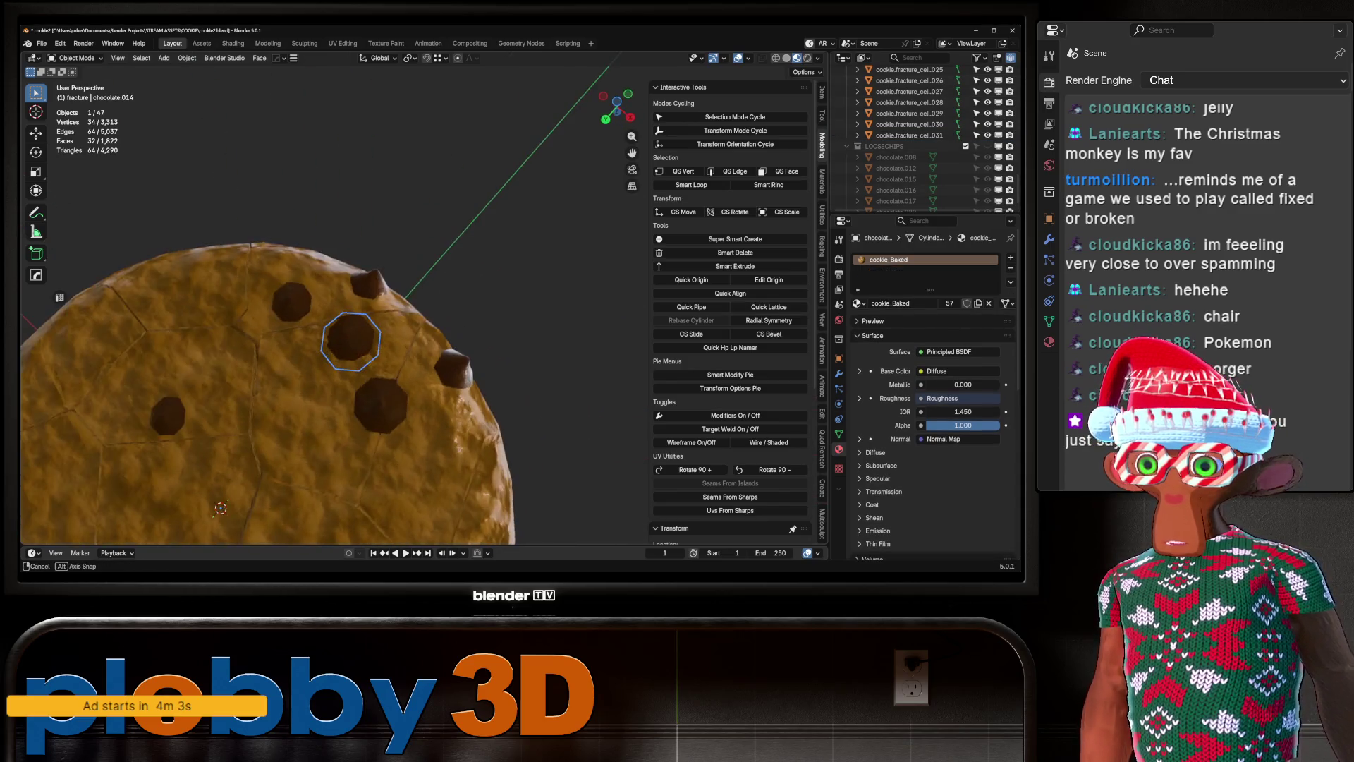
{"action": "key", "text": "z"}
{"action": "middle_click_drag", "start_coordinate": [338, 317], "coordinate": [296, 297]}
Join chips chocolate.013 and chocolate.023 with their surrounding fracture cells using Ctrl+J.
{"action": "left_click", "coordinate": [472, 272], "text": "shift"}
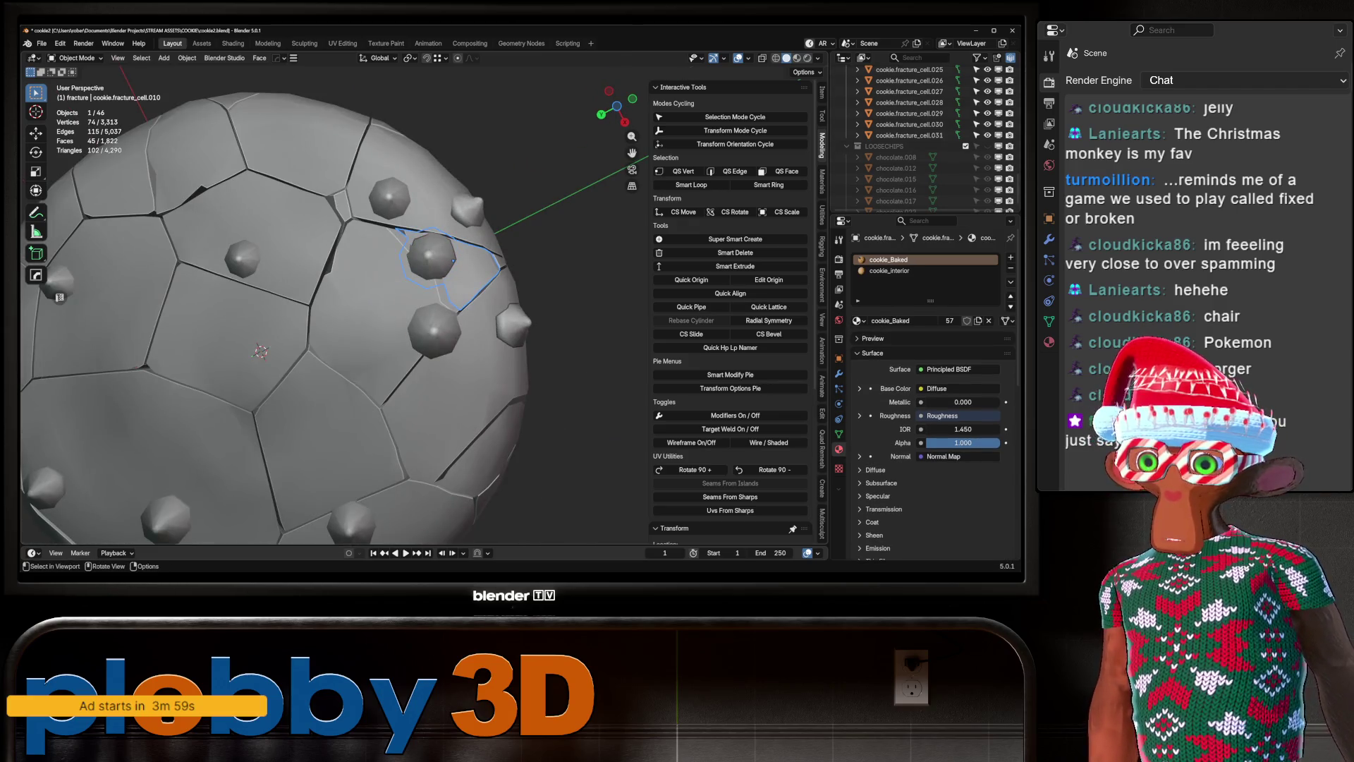
{"action": "left_click", "coordinate": [395, 311]}
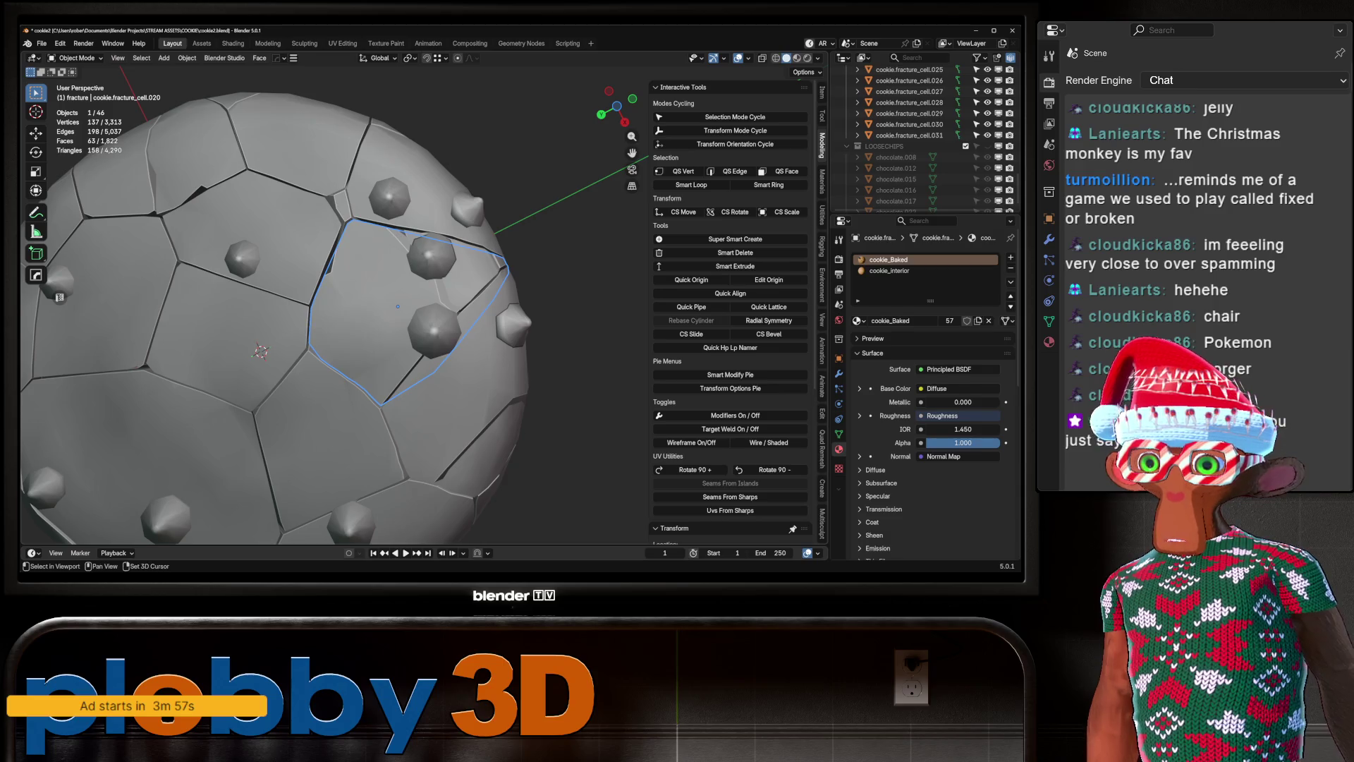
{"action": "left_click", "coordinate": [395, 311]}
{"action": "mouse_move", "coordinate": [395, 310]}
{"action": "middle_mouse_down"}
{"action": "mouse_move", "coordinate": [353, 250]}
{"action": "mouse_move", "coordinate": [374, 225]}
{"action": "mouse_move", "coordinate": [326, 227]}
{"action": "middle_mouse_up"}
{"action": "left_click", "coordinate": [384, 212], "text": "shift"}
{"action": "left_click", "coordinate": [339, 250]}
{"action": "key", "text": "b"}
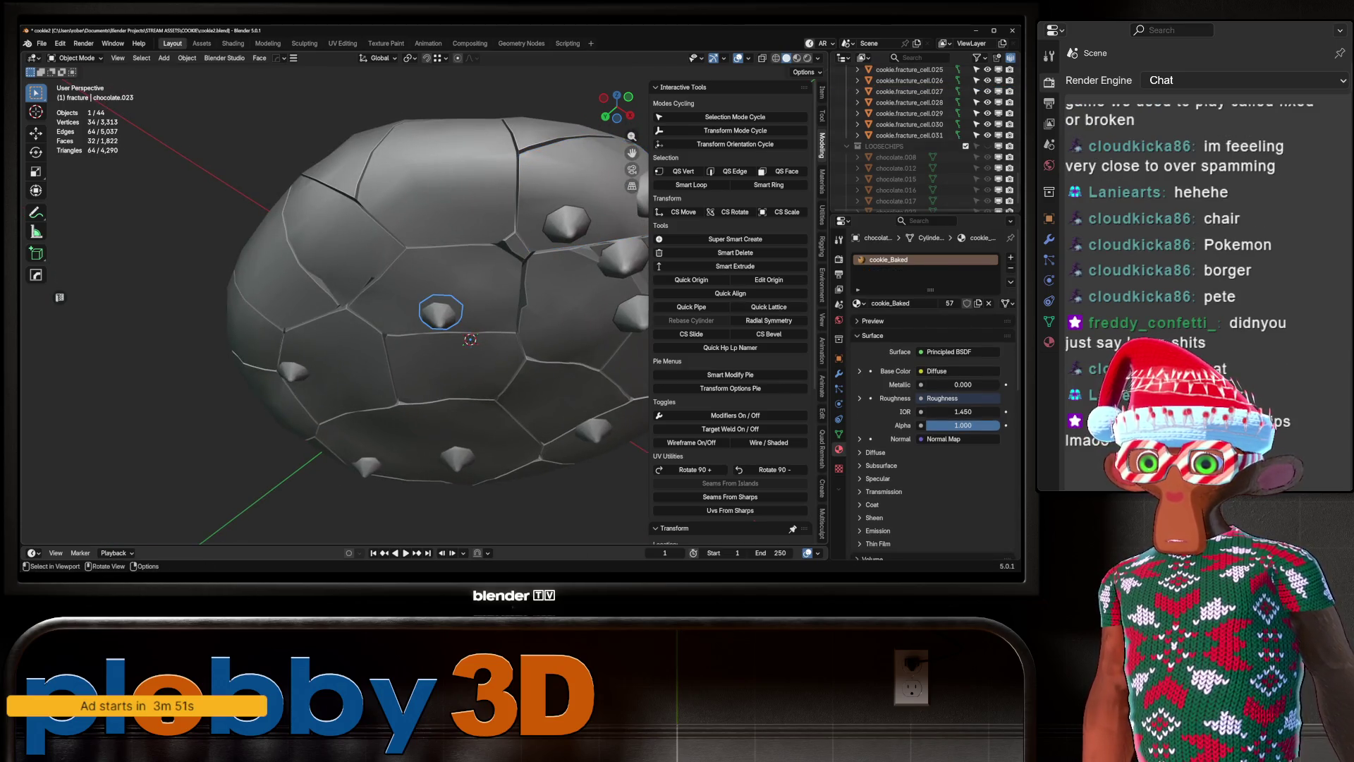
{"action": "left_click_drag", "start_coordinate": [419, 268], "coordinate": [472, 324]}
{"action": "key", "text": "ctrl+j"}
{"action": "middle_click_drag", "start_coordinate": [423, 317], "coordinate": [395, 300]}
{"action": "key", "text": "ctrl+j"}
{"action": "scroll", "coordinate": [395, 332], "scroll_direction": "down", "scroll_amount": 4}
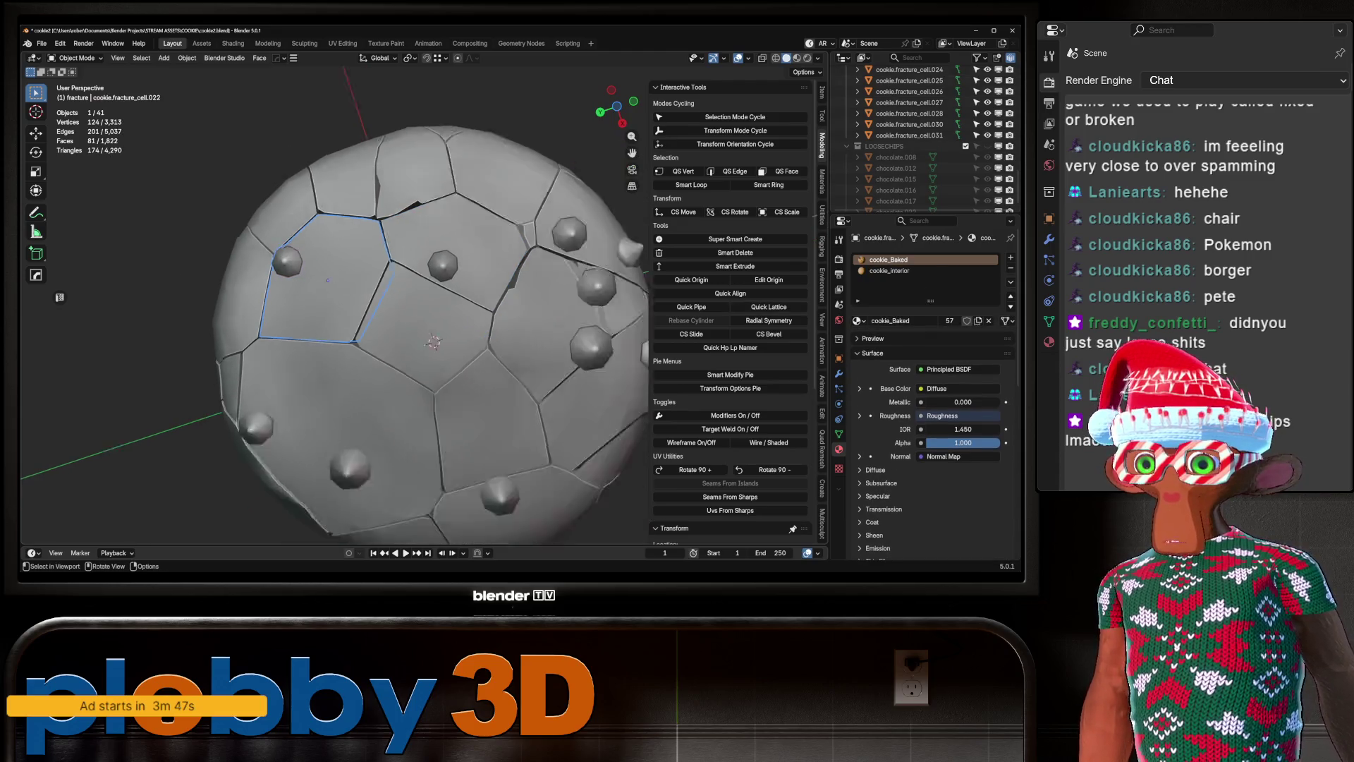
Join chip chocolate.021 with its surrounding fracture cell.
{"action": "left_click", "coordinate": [270, 391]}
{"action": "left_click", "coordinate": [335, 421], "text": "shift"}
{"action": "left_click", "coordinate": [304, 440], "text": "shift"}
{"action": "key", "text": "ctrl+j"}
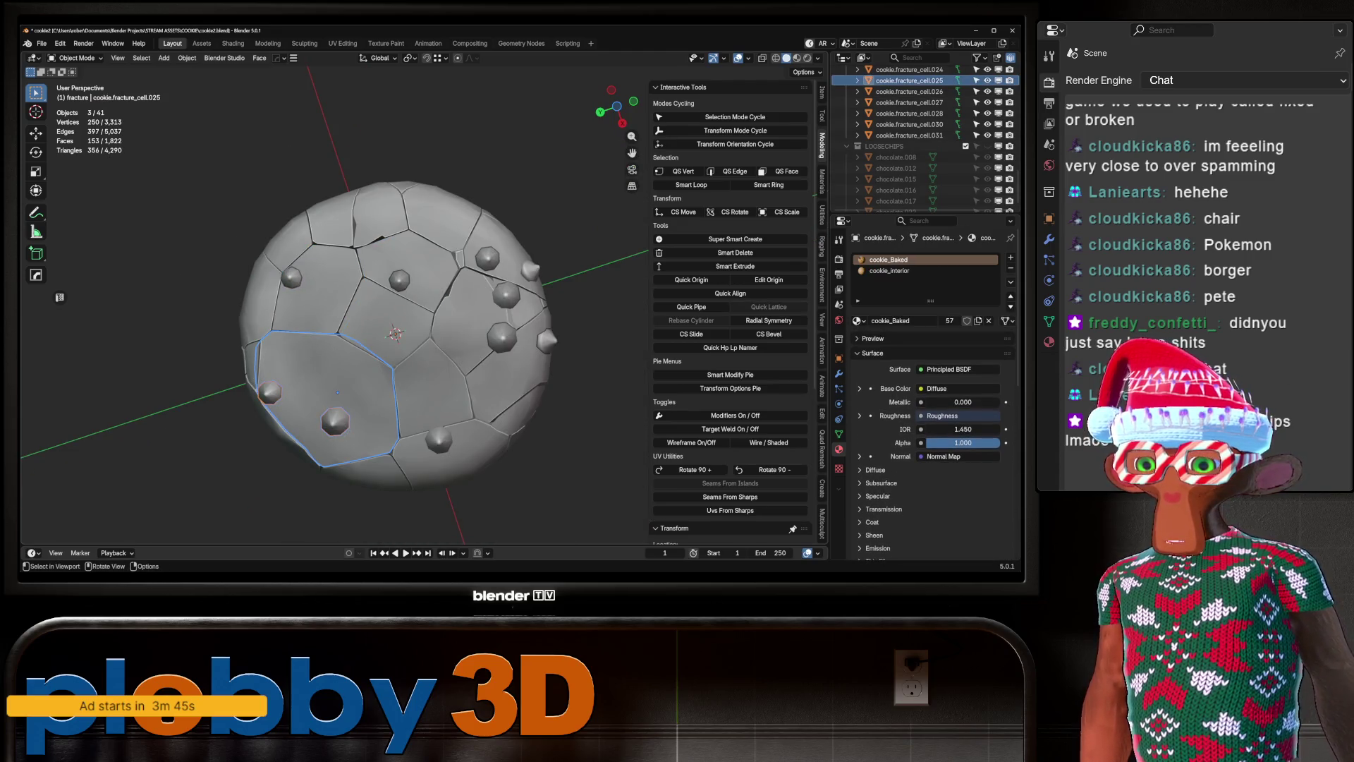
{"action": "middle_click_drag", "start_coordinate": [353, 423], "coordinate": [381, 416]}
{"action": "mouse_move", "coordinate": [409, 363]}
{"action": "middle_mouse_down"}
{"action": "mouse_move", "coordinate": [409, 332]}
{"action": "mouse_move", "coordinate": [472, 275]}
{"action": "middle_mouse_up"}
{"action": "key", "text": "ctrl+j"}
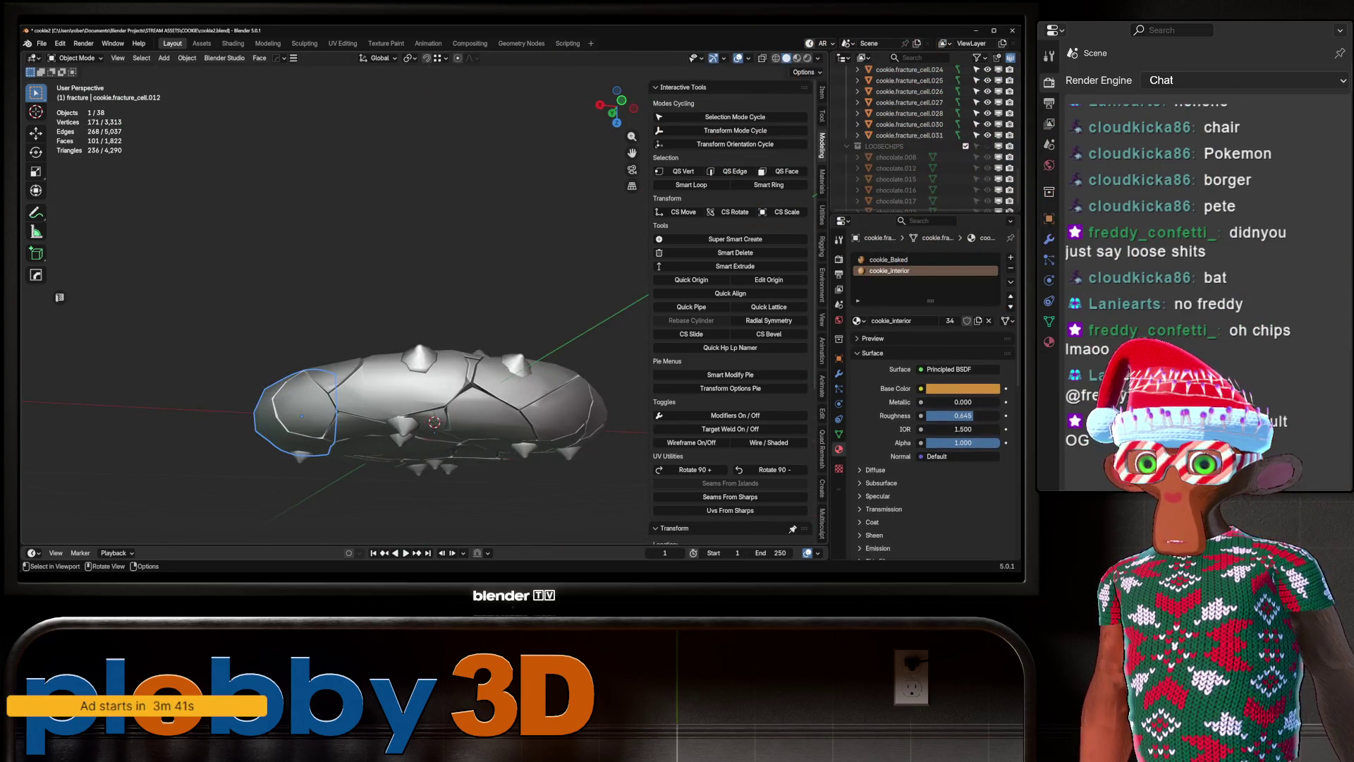
Join the chip piece cell_027 with the larger fracture cell_003.
{"action": "left_click", "coordinate": [493, 480]}
{"action": "middle_click_drag", "start_coordinate": [494, 479], "coordinate": [486, 451]}
{"action": "middle_click_drag", "start_coordinate": [389, 388], "coordinate": [438, 391]}
{"action": "left_click", "coordinate": [459, 395]}
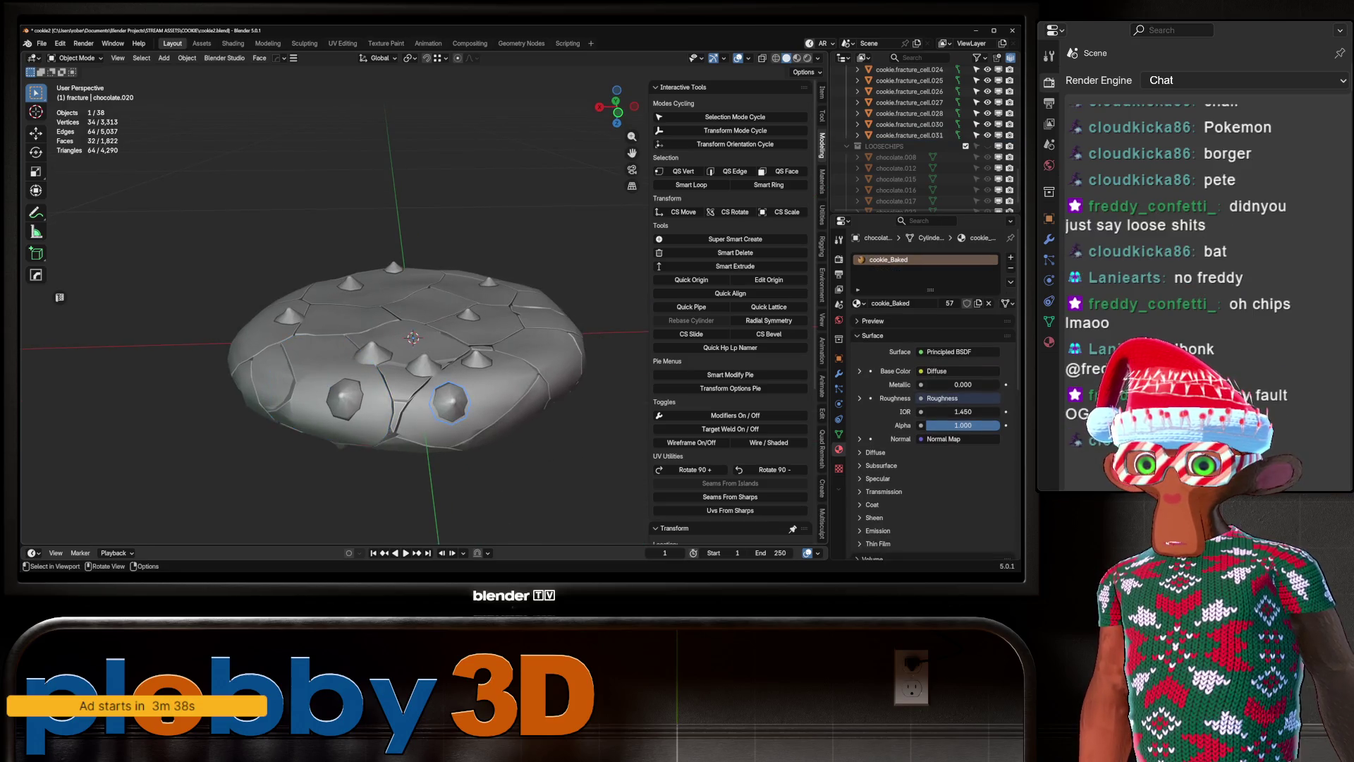
{"action": "left_click", "coordinate": [479, 394]}
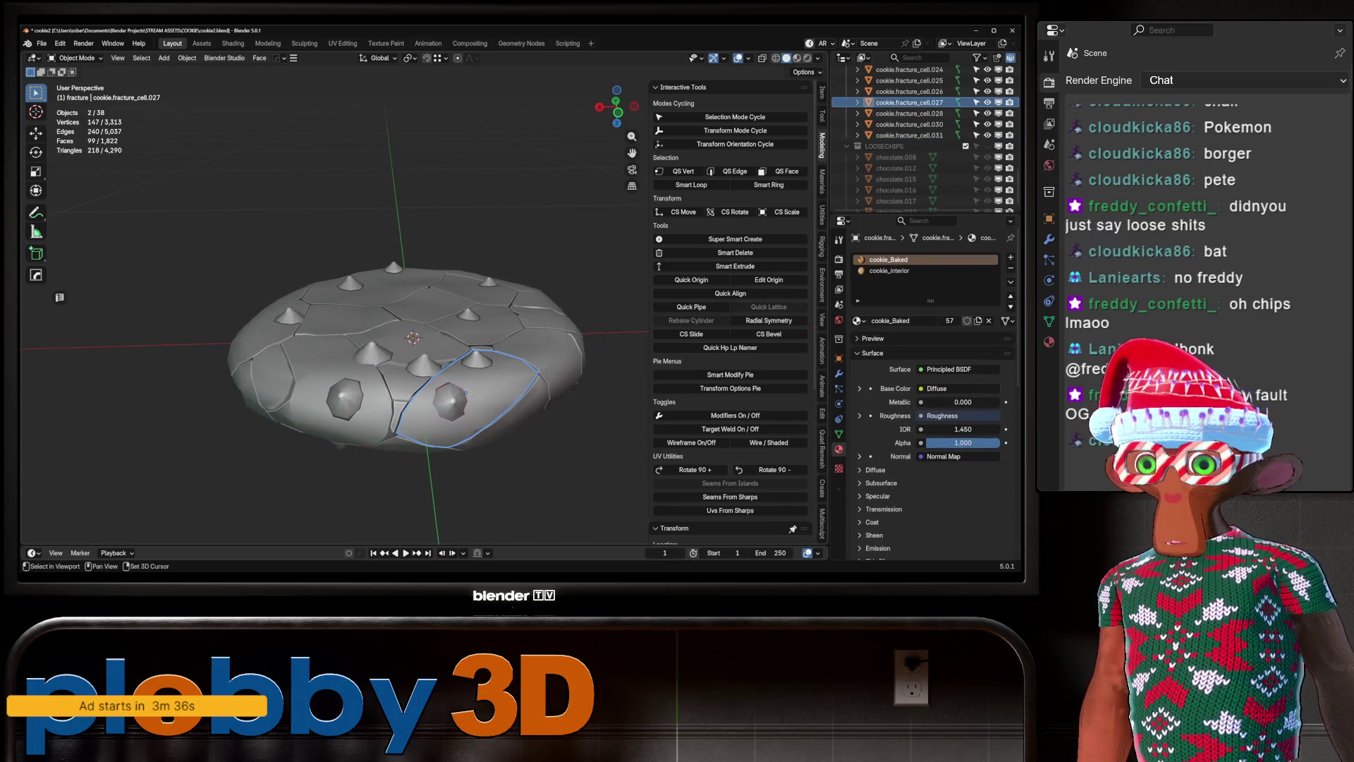
{"action": "middle_click_drag", "start_coordinate": [451, 317], "coordinate": [451, 296]}
{"action": "scroll", "coordinate": [452, 297], "scroll_direction": "up", "scroll_amount": 4}
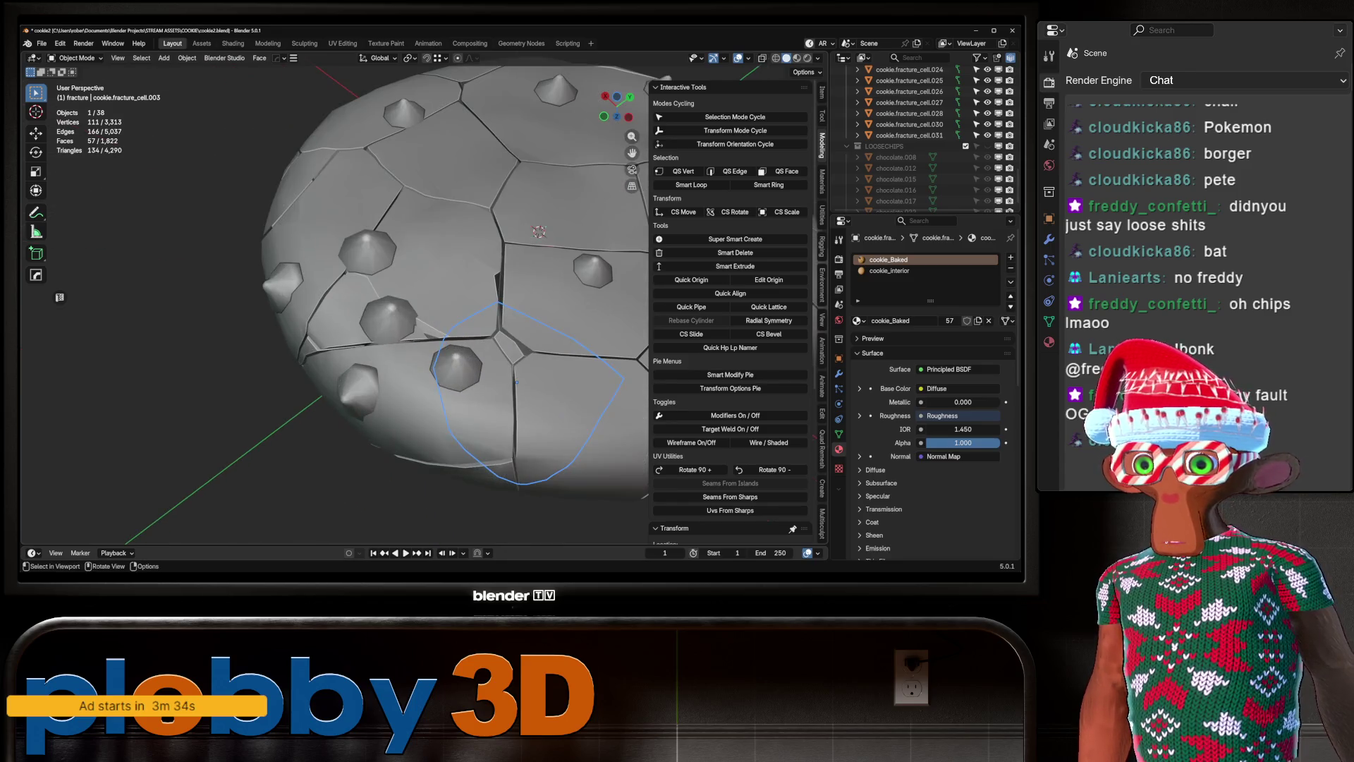
{"action": "left_click", "coordinate": [423, 409]}
{"action": "key", "text": "ctrl+j"}
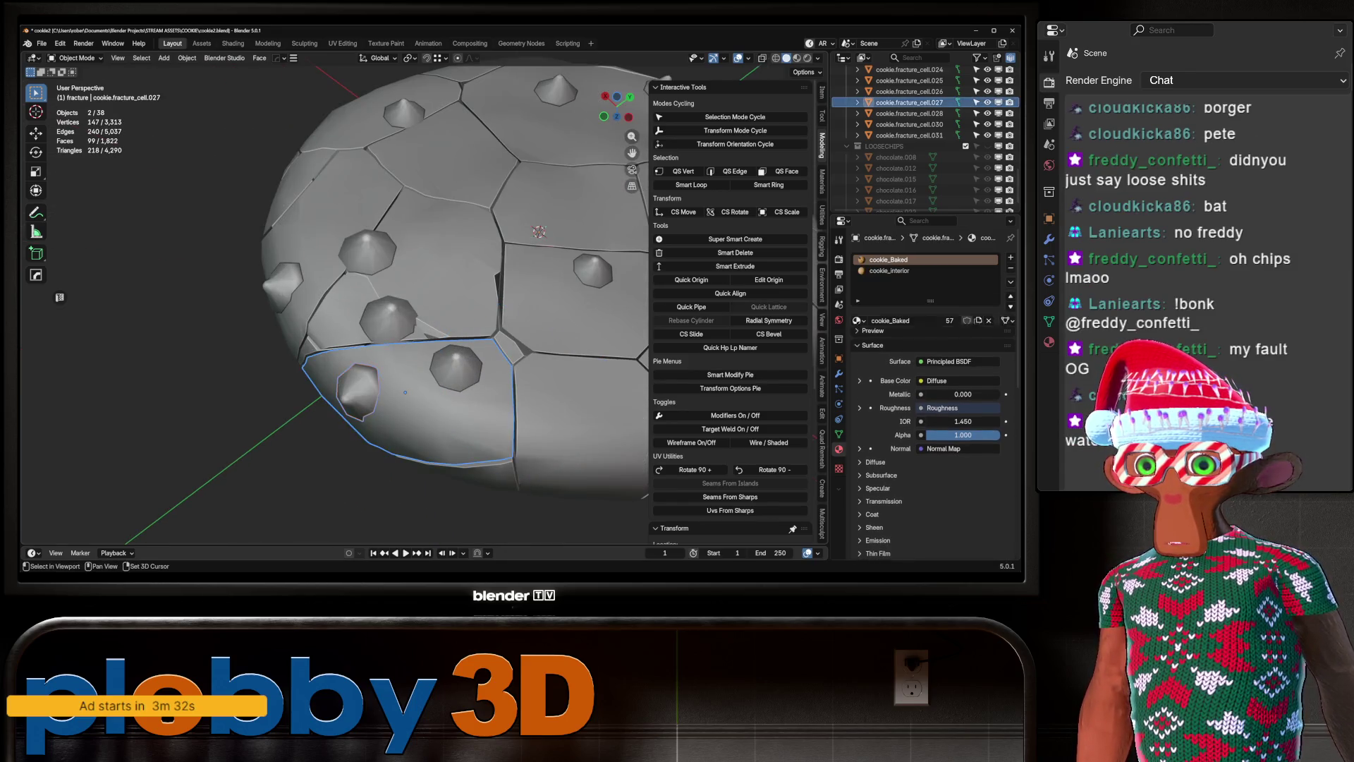
Select cookie.fracture_cell.012 on the cookie's right edge and zoom in on it.
{"action": "mouse_move", "coordinate": [452, 282]}
{"action": "middle_mouse_down"}
{"action": "mouse_move", "coordinate": [451, 381]}
{"action": "mouse_move", "coordinate": [451, 332]}
{"action": "middle_mouse_up"}
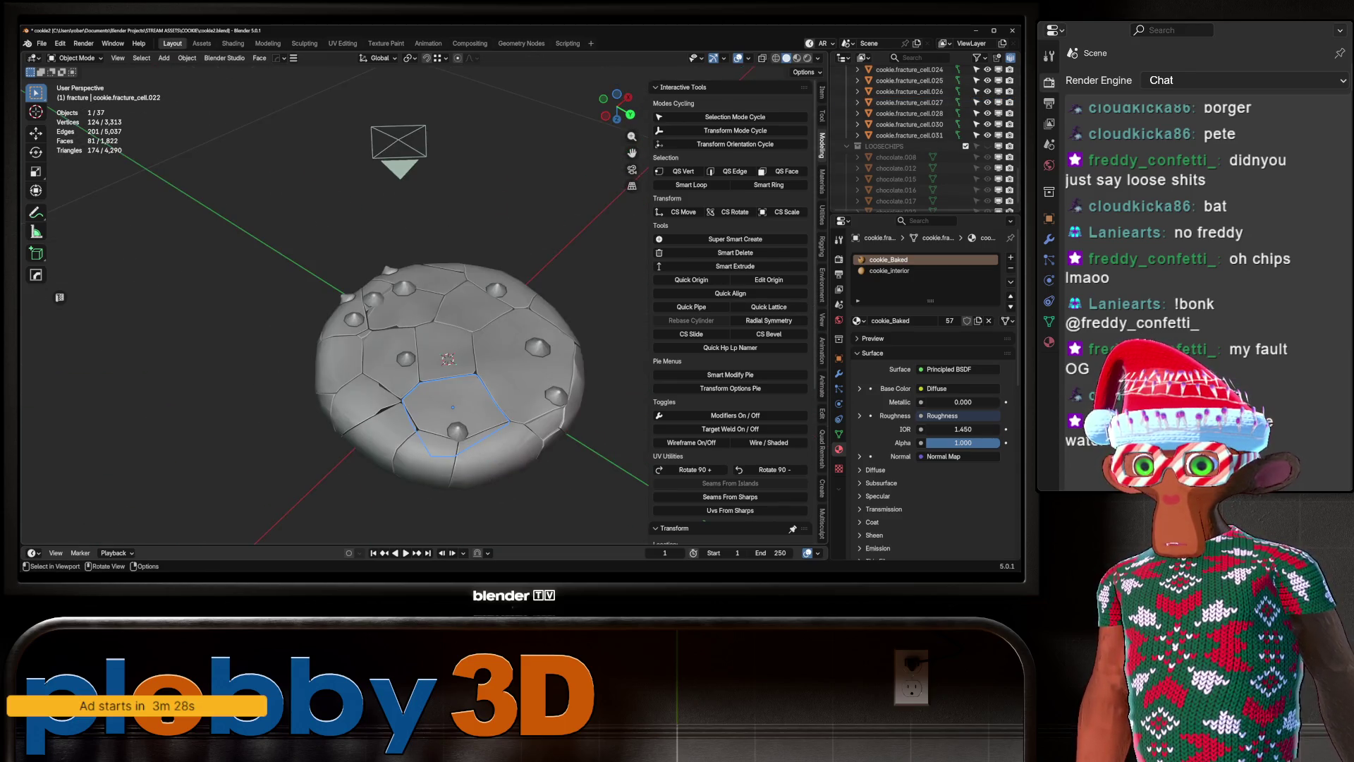
{"action": "left_click", "coordinate": [529, 370]}
{"action": "mouse_move", "coordinate": [529, 370]}
{"action": "middle_mouse_down"}
{"action": "mouse_move", "coordinate": [544, 434]}
{"action": "mouse_move", "coordinate": [557, 402]}
{"action": "middle_mouse_up"}
{"action": "left_click", "coordinate": [557, 402]}
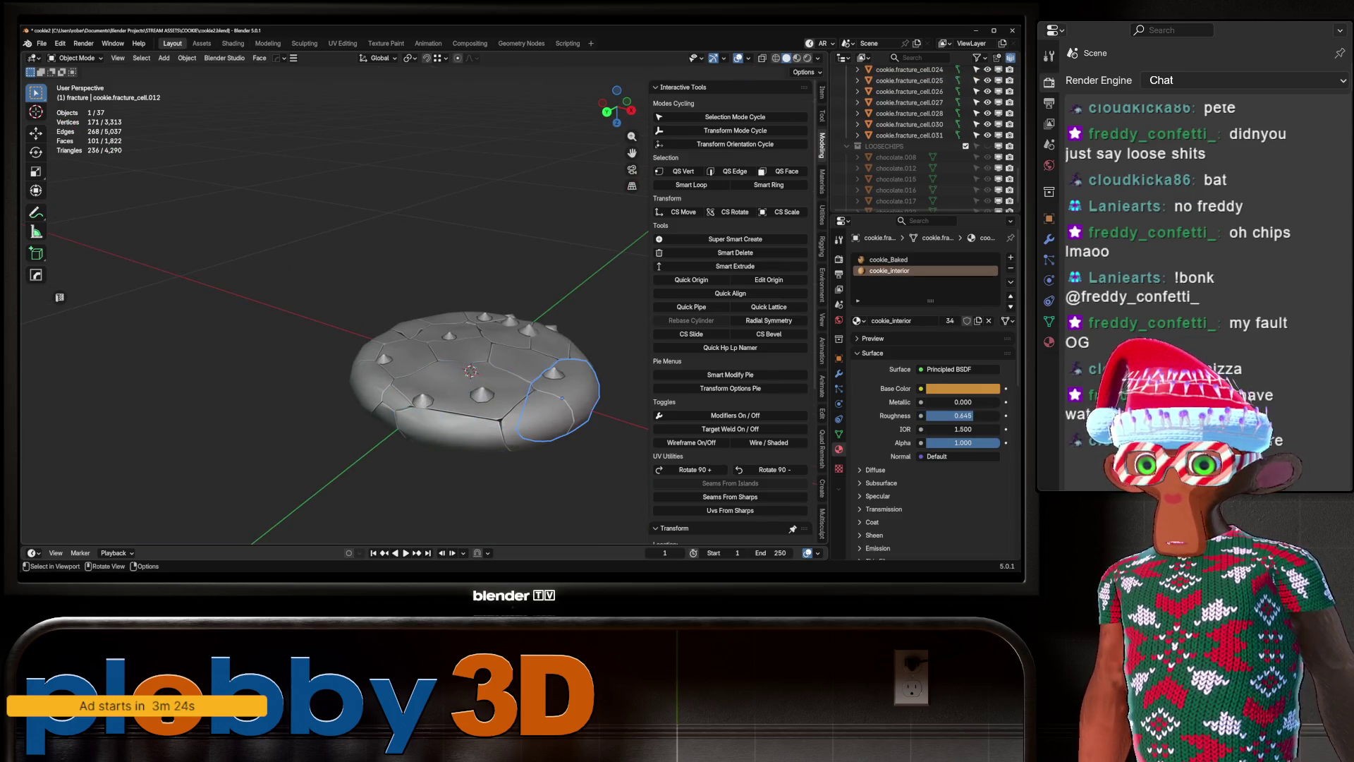
{"action": "scroll", "coordinate": [471, 372], "scroll_direction": "up", "scroll_amount": 3}
{"action": "mouse_move", "coordinate": [471, 372]}
{"action": "middle_mouse_down"}
{"action": "mouse_move", "coordinate": [479, 339]}
{"action": "mouse_move", "coordinate": [487, 367]}
{"action": "mouse_move", "coordinate": [494, 312]}
{"action": "middle_mouse_up"}
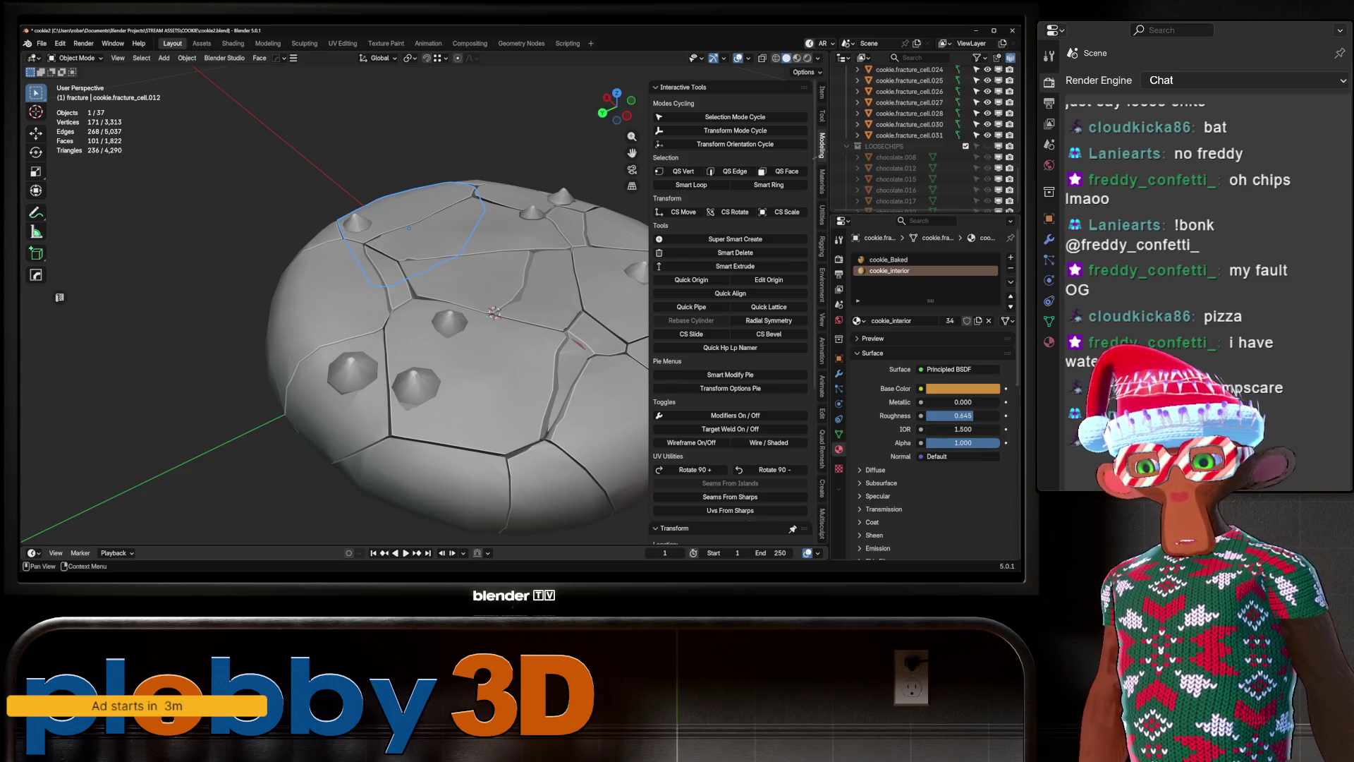
{"action": "scroll", "coordinate": [335, 311], "scroll_direction": "down", "scroll_amount": 5}
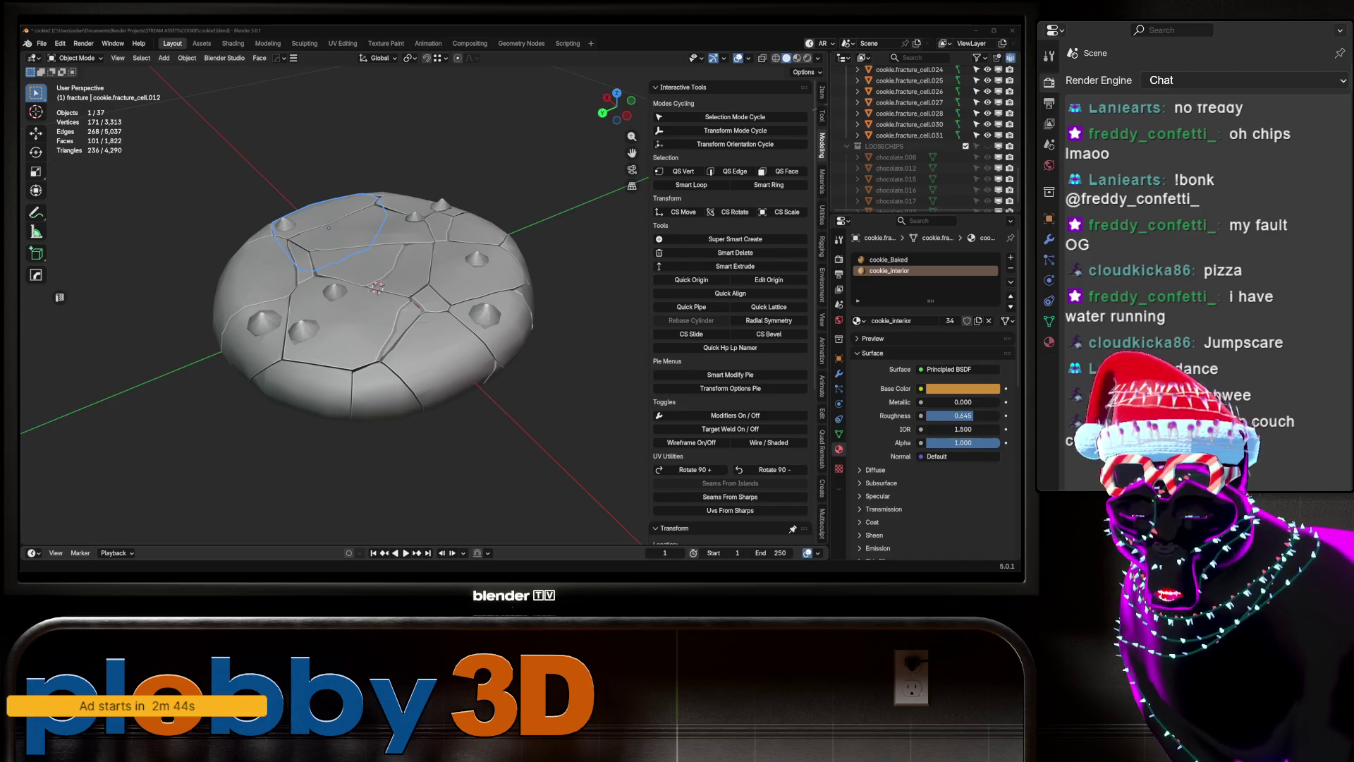
Click through fracture pieces and chocolate chips on the cookie to inspect them.
{"action": "left_click", "coordinate": [289, 331], "text": "shift"}
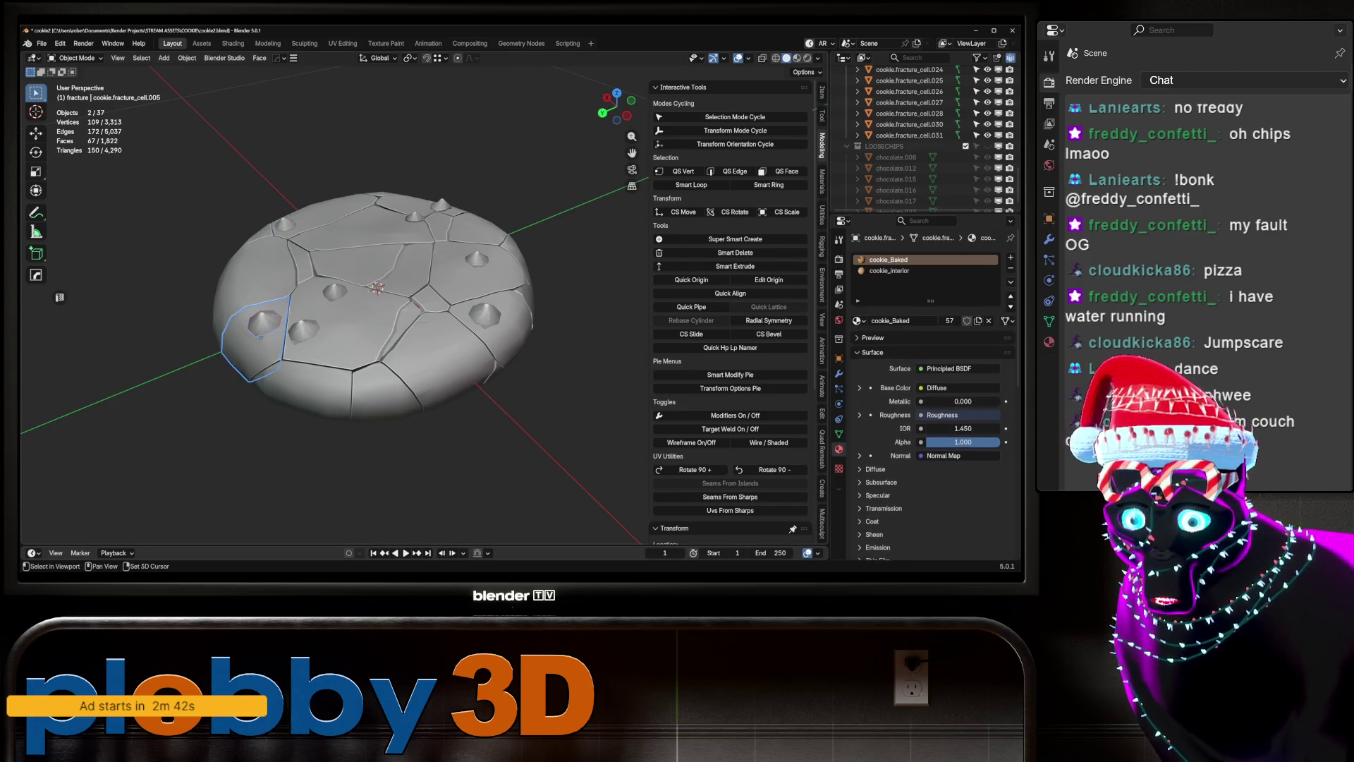
{"action": "middle_click_drag", "start_coordinate": [325, 317], "coordinate": [304, 254]}
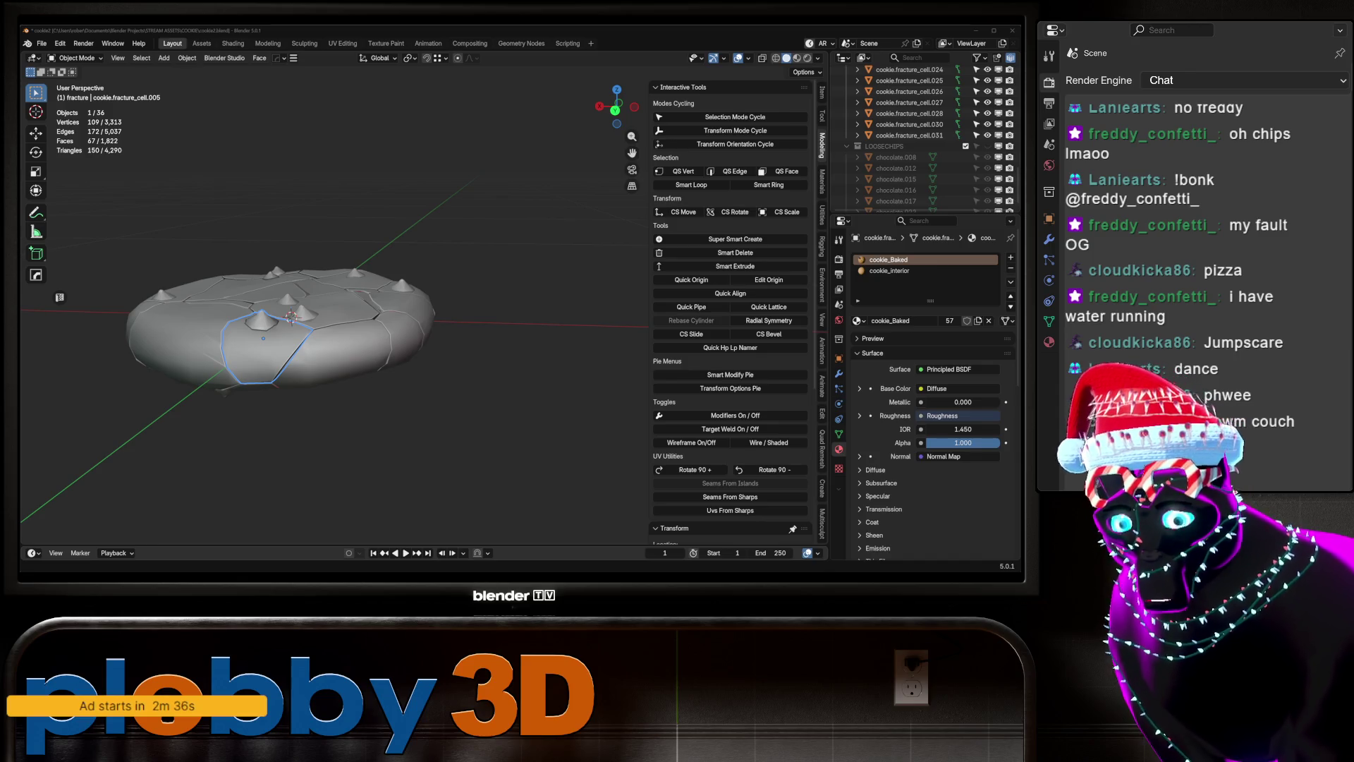
{"action": "middle_click_drag", "start_coordinate": [303, 254], "coordinate": [332, 247]}
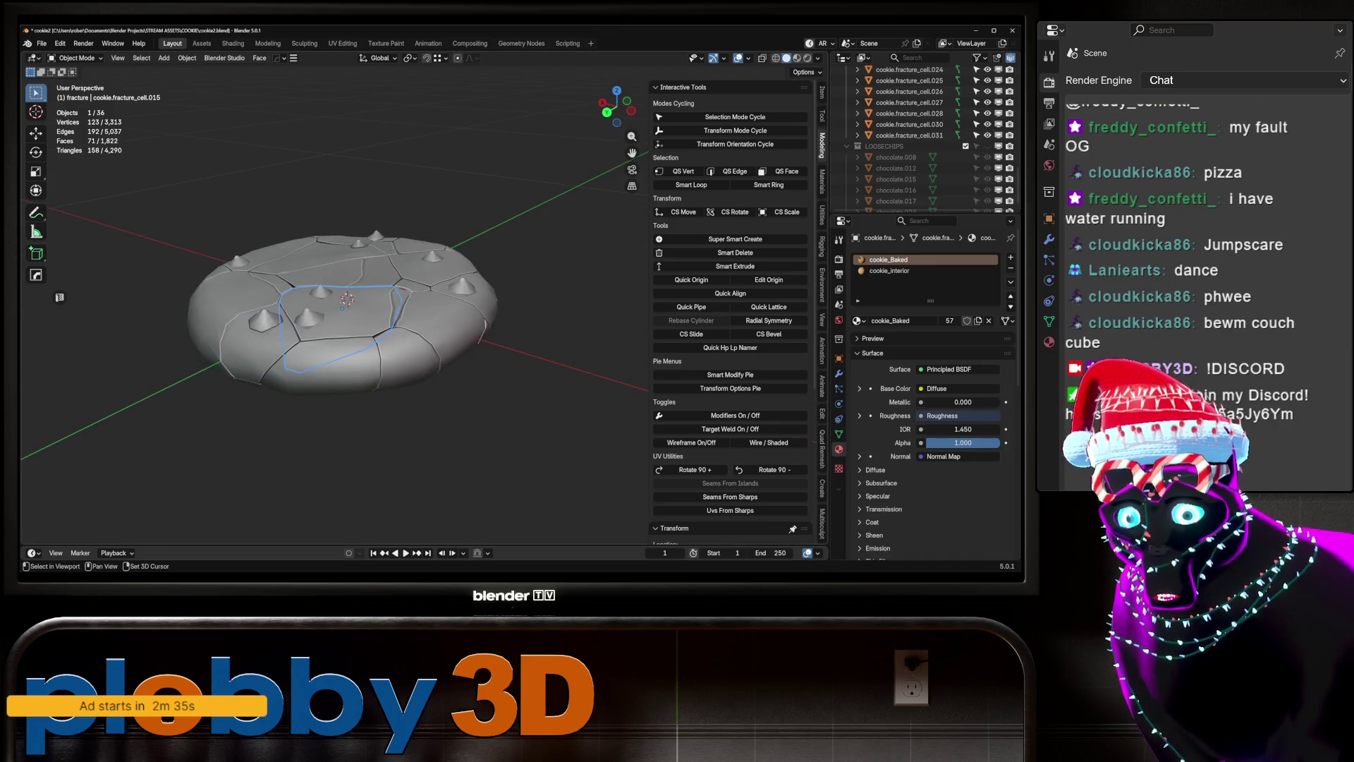
{"action": "left_click", "coordinate": [321, 291], "text": "shift"}
{"action": "left_click", "coordinate": [309, 317], "text": "shift"}
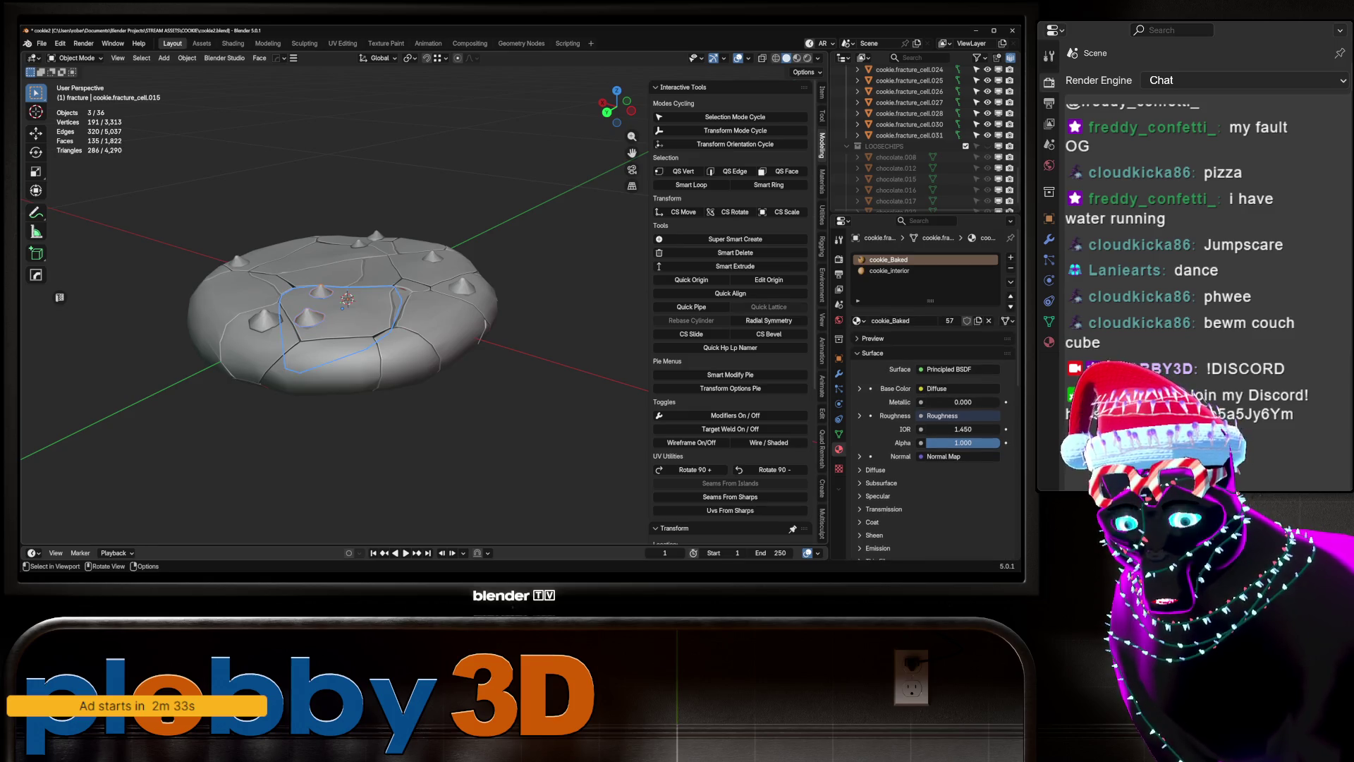
{"action": "mouse_move", "coordinate": [339, 297]}
{"action": "middle_mouse_down"}
{"action": "mouse_move", "coordinate": [367, 304]}
{"action": "mouse_move", "coordinate": [430, 282]}
{"action": "mouse_move", "coordinate": [445, 261]}
{"action": "mouse_move", "coordinate": [395, 275]}
{"action": "mouse_move", "coordinate": [317, 240]}
{"action": "mouse_move", "coordinate": [299, 289]}
{"action": "middle_mouse_up"}
{"action": "left_click", "coordinate": [289, 314]}
{"action": "left_click", "coordinate": [393, 272]}
Inspect chip chocolate.006 with cookie.fracture_cell.003 and cookie.fracture_cell.023.
{"action": "left_click", "coordinate": [295, 293]}
{"action": "left_click", "coordinate": [318, 268], "text": "shift"}
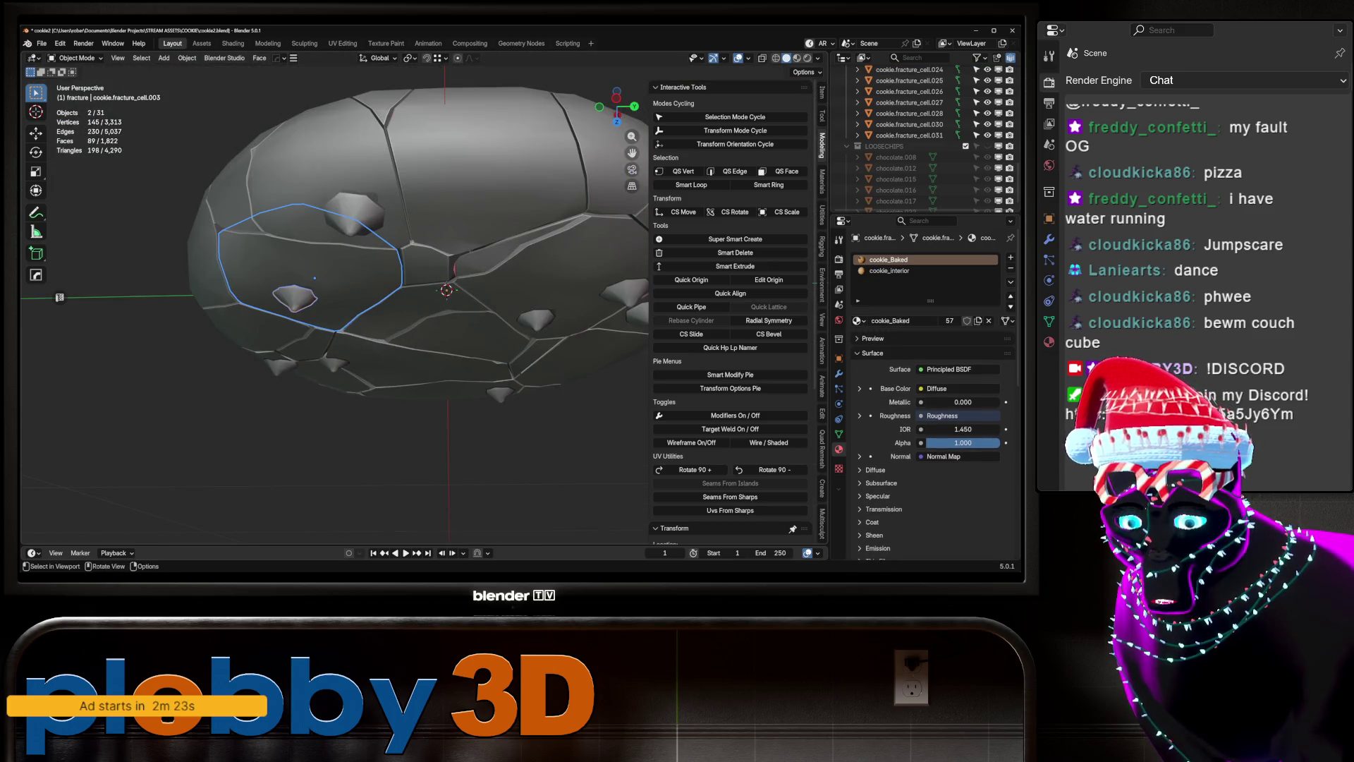
{"action": "left_click", "coordinate": [352, 212]}
{"action": "left_click", "coordinate": [333, 185], "text": "shift"}
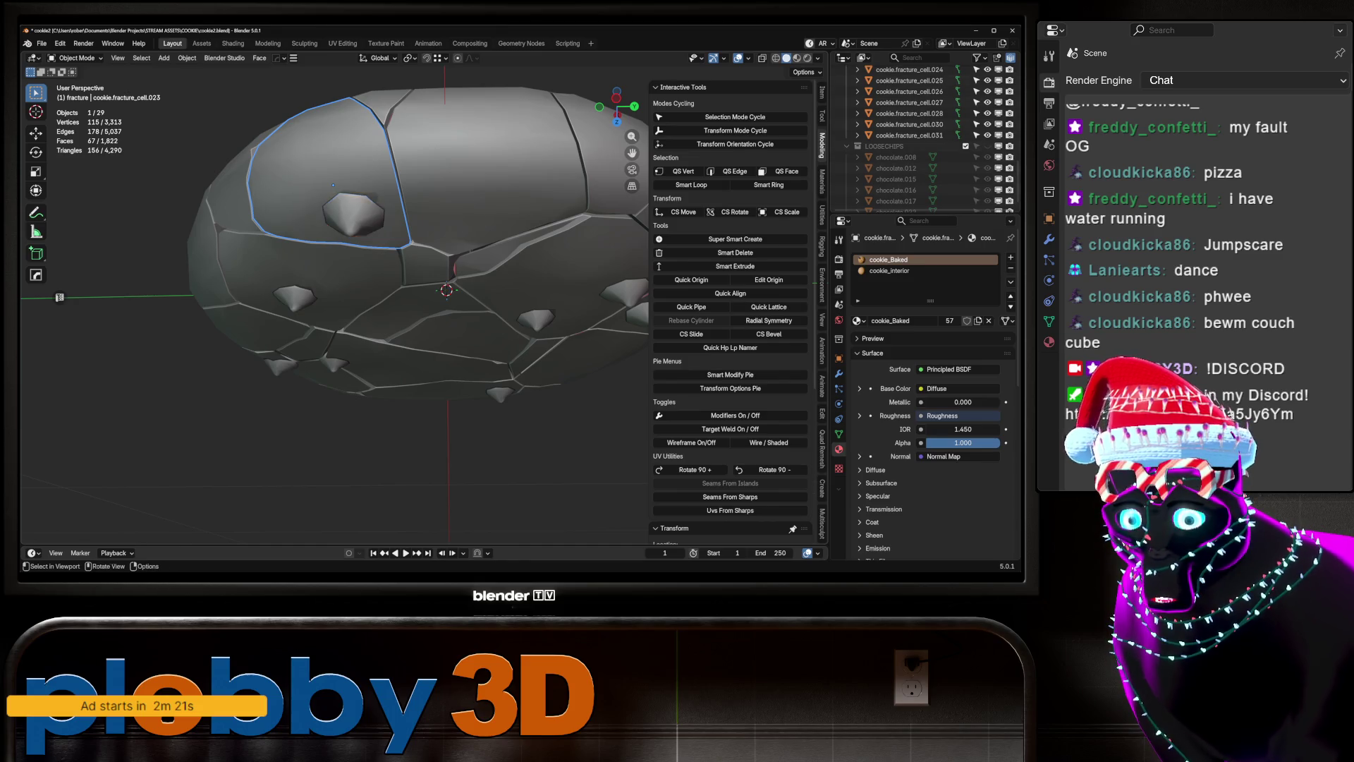
{"action": "middle_click_drag", "start_coordinate": [317, 240], "coordinate": [303, 317]}
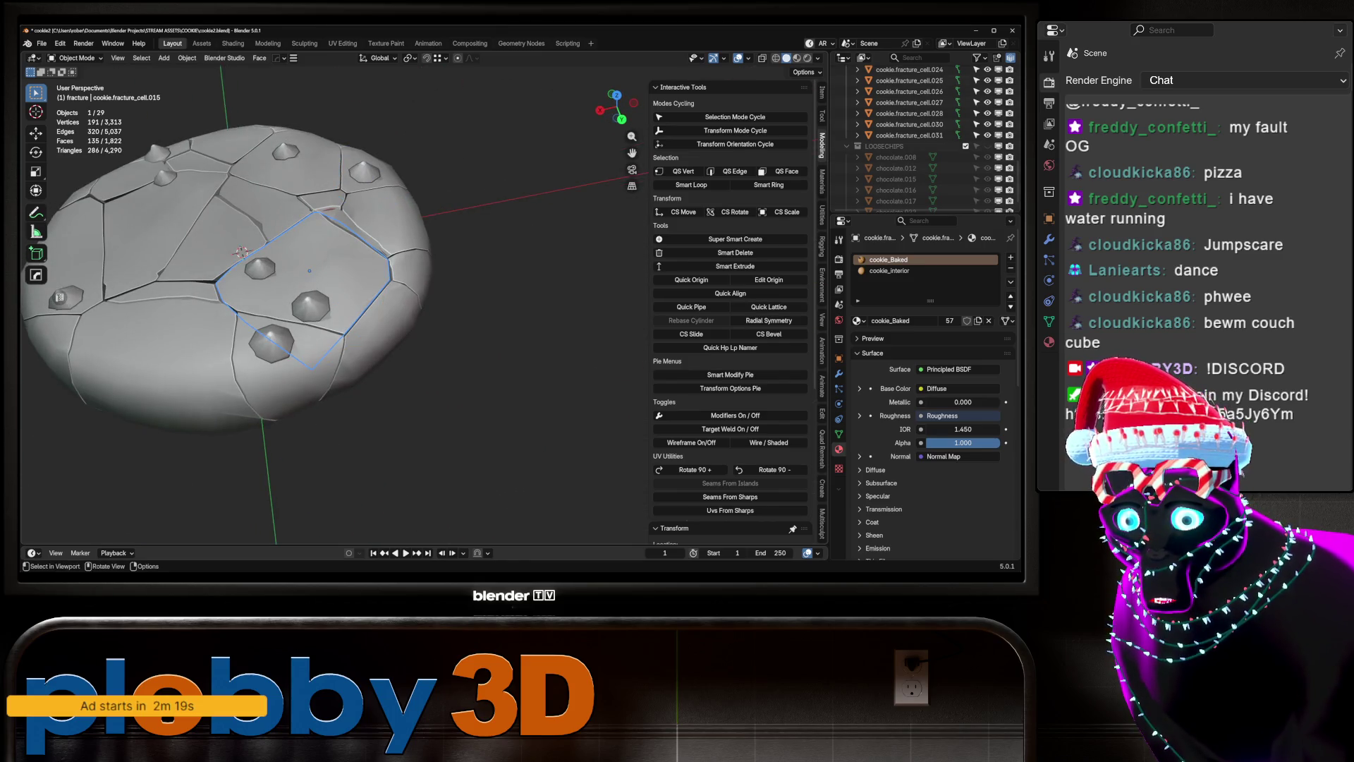
{"action": "middle_click_drag", "start_coordinate": [303, 317], "coordinate": [367, 310]}
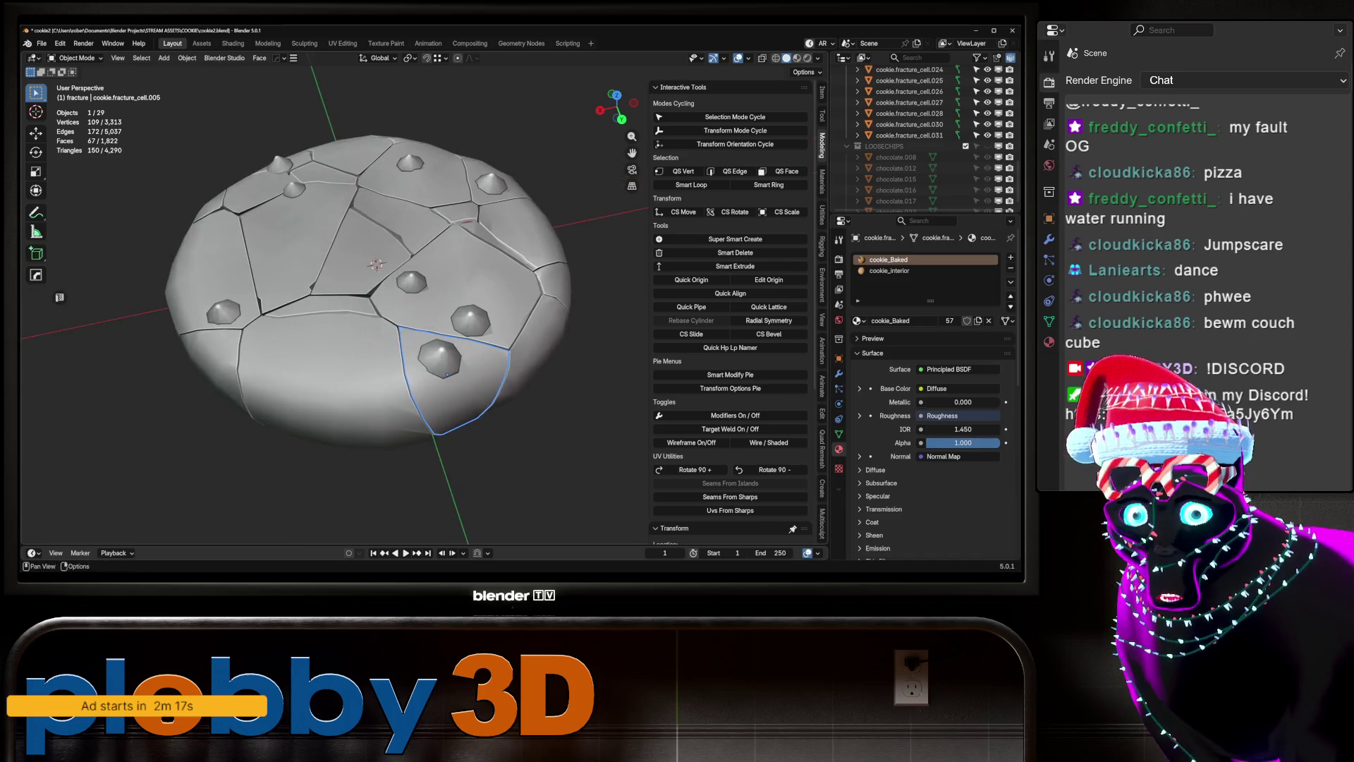
{"action": "scroll", "coordinate": [910, 134], "scroll_direction": "up", "scroll_amount": 5}
{"action": "scroll", "coordinate": [910, 134], "scroll_direction": "up", "scroll_amount": 4}
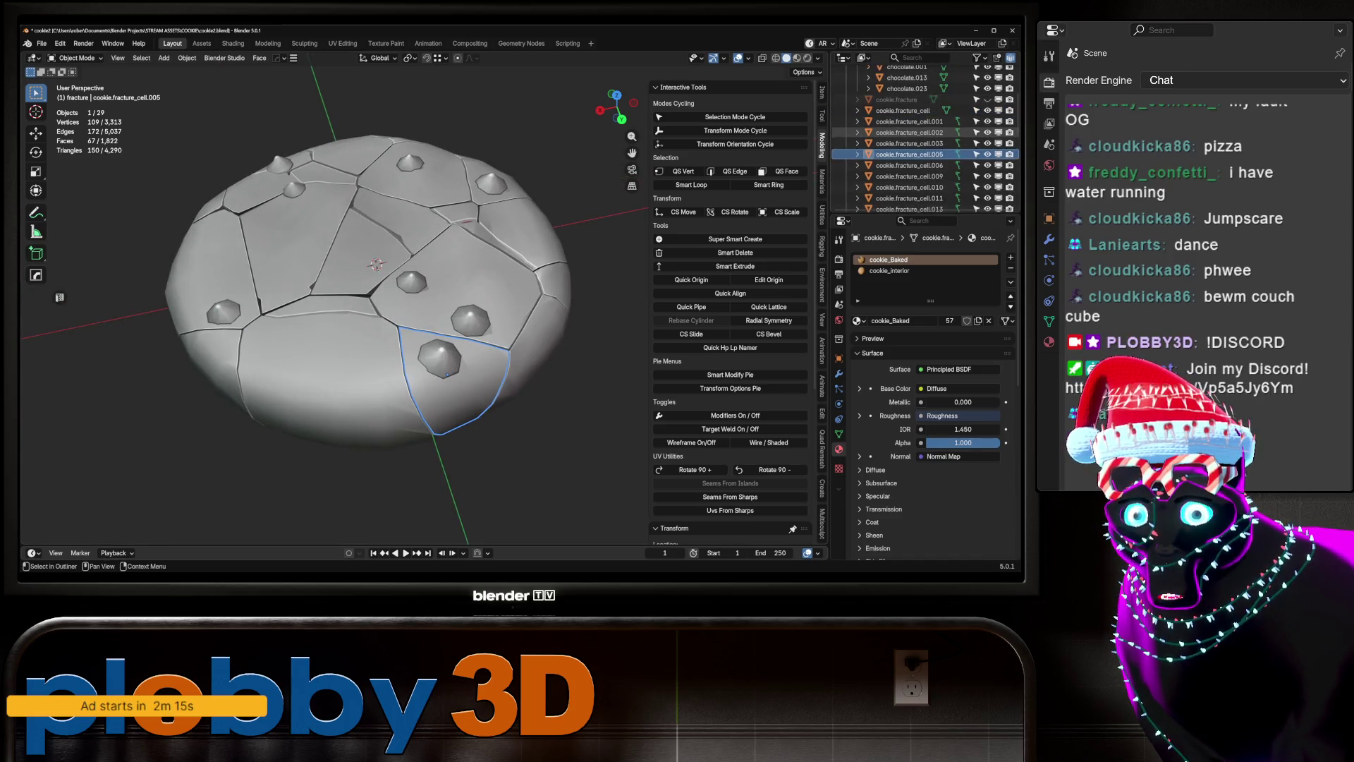
Test-grab chips chocolate.023 and chocolate.013, cancelling each move.
{"action": "left_click", "coordinate": [907, 110]}
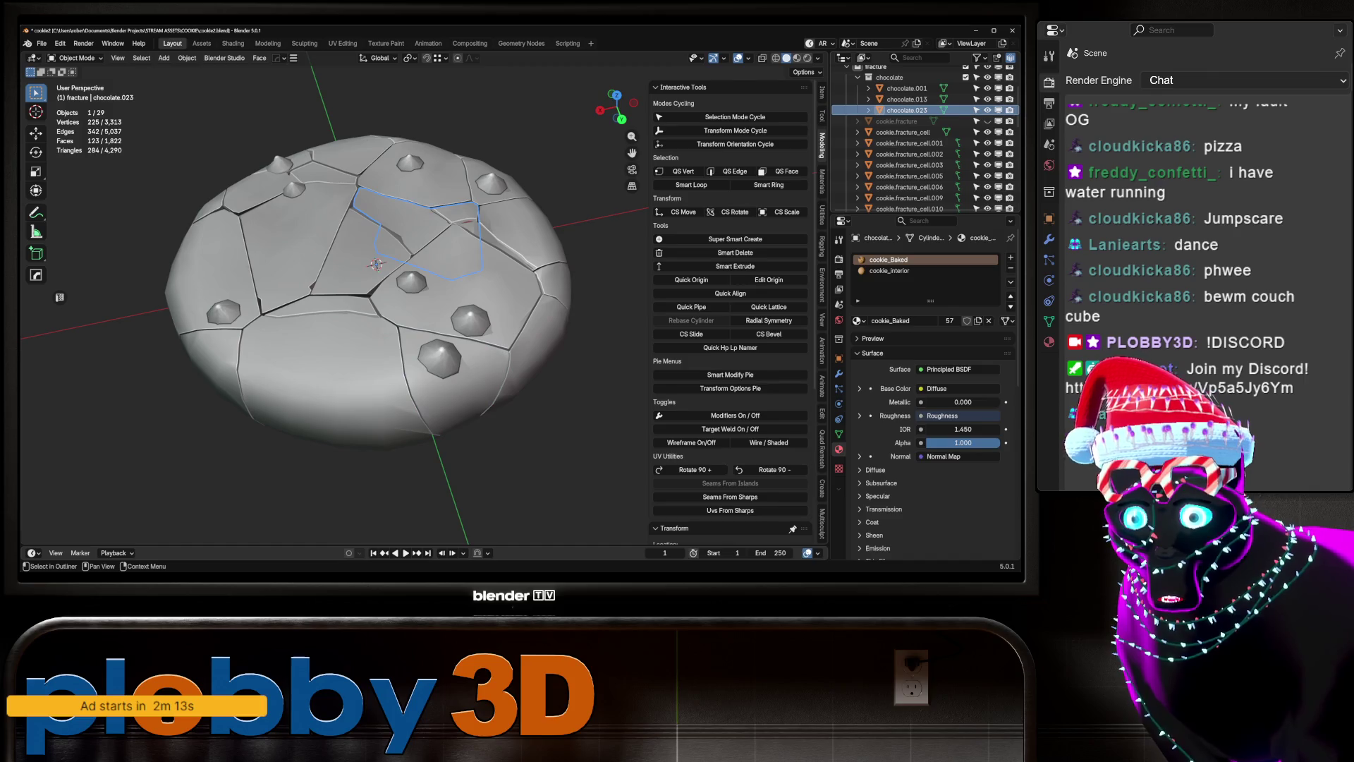
{"action": "key", "text": "g"}
{"action": "key", "text": "Escape"}
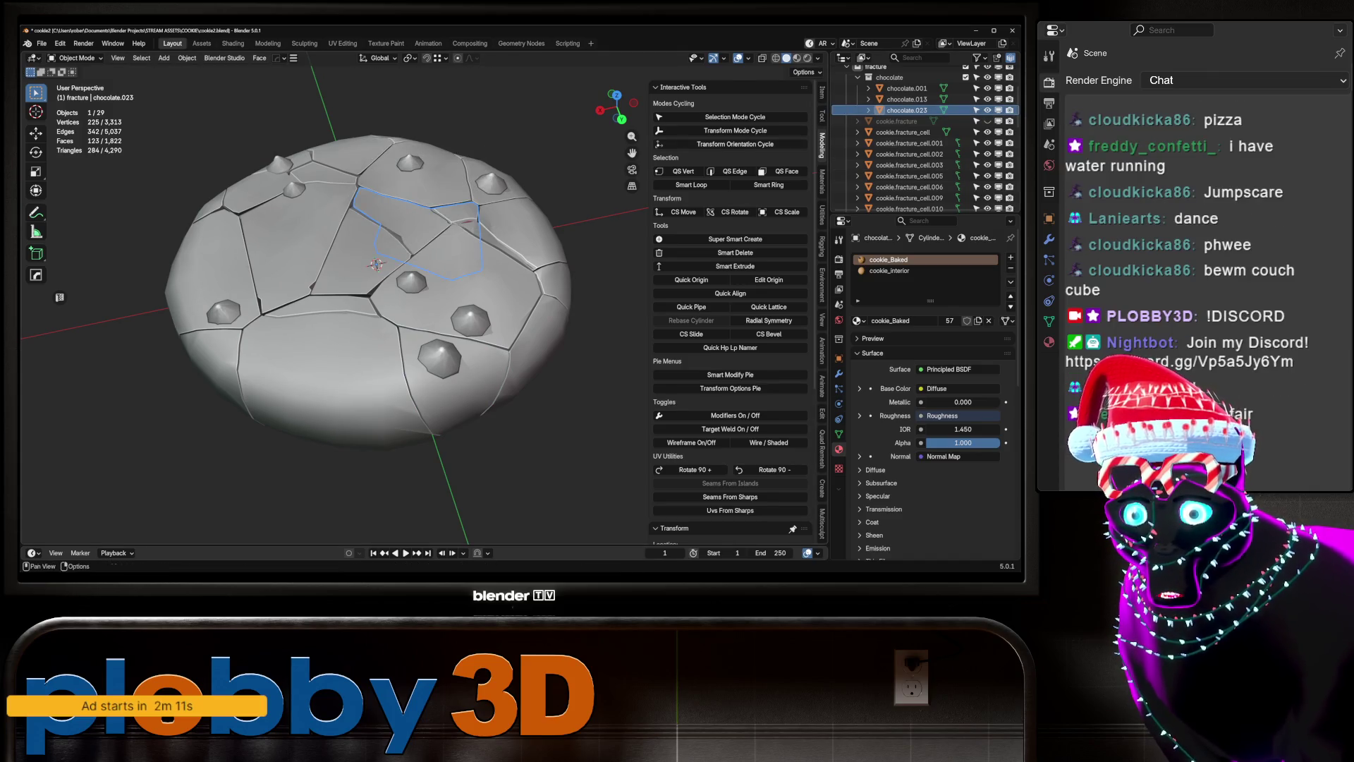
{"action": "left_click", "coordinate": [908, 98]}
{"action": "key", "text": "g"}
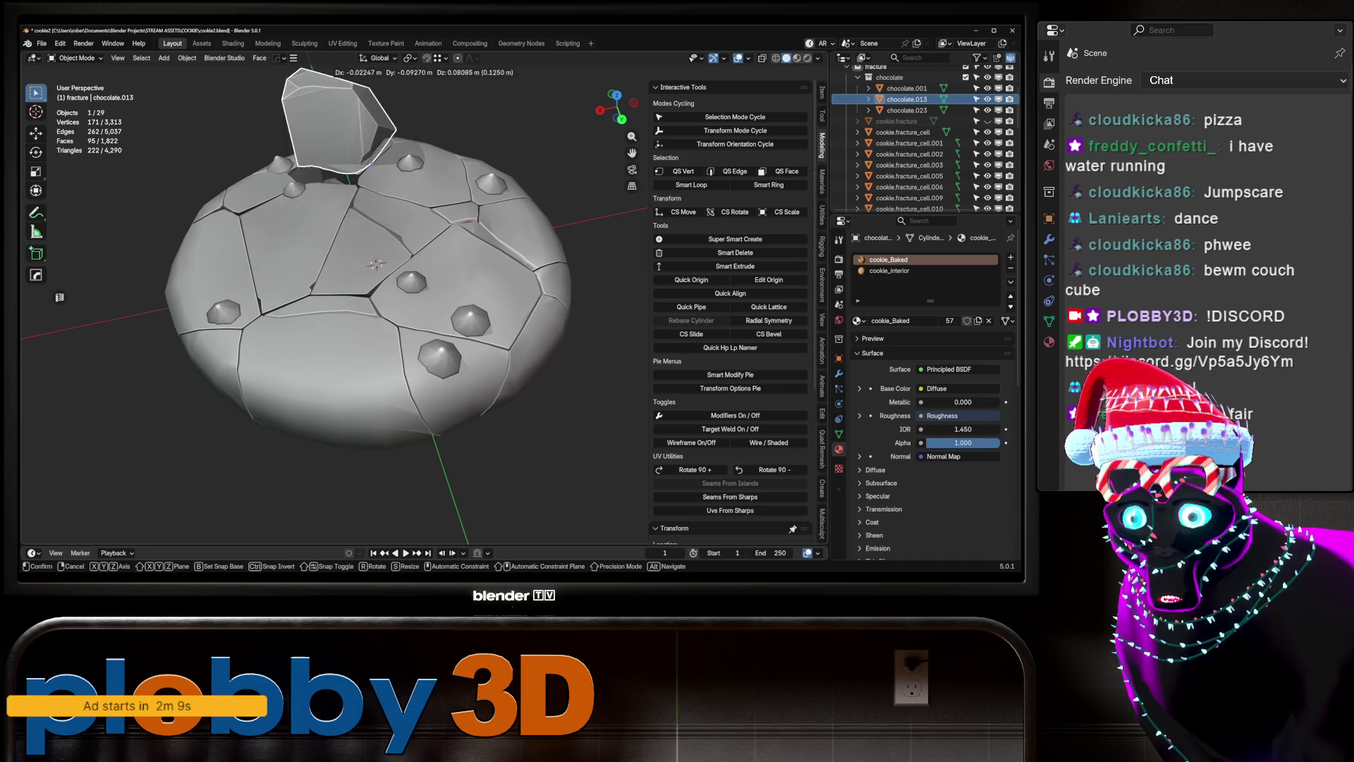
{"action": "key", "text": "Escape"}
Switch the viewport to Material Preview to see the baked cookie texture.
{"action": "mouse_move", "coordinate": [317, 282]}
{"action": "middle_mouse_down"}
{"action": "mouse_move", "coordinate": [282, 261]}
{"action": "mouse_move", "coordinate": [296, 282]}
{"action": "middle_mouse_up"}
{"action": "left_click", "coordinate": [797, 58]}
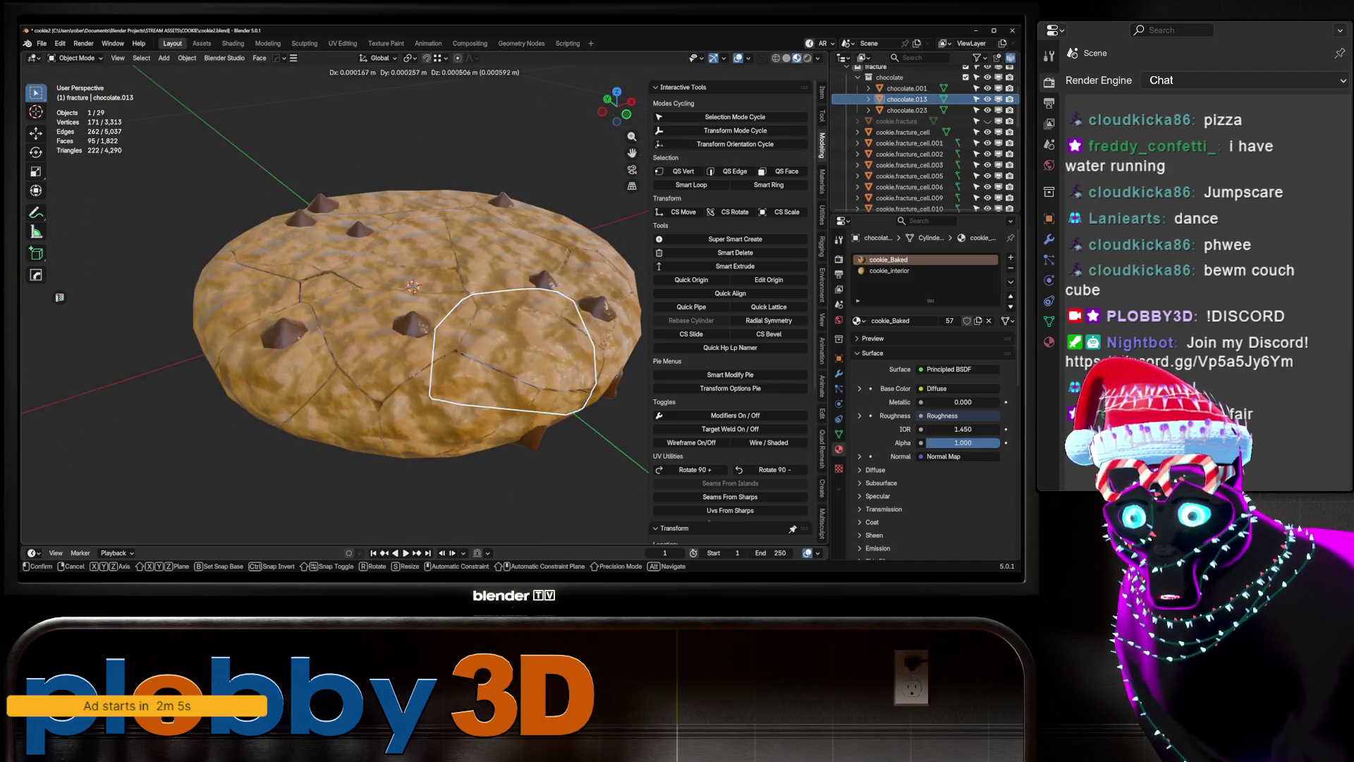
{"action": "mouse_move", "coordinate": [424, 317]}
{"action": "middle_mouse_down"}
{"action": "mouse_move", "coordinate": [384, 229]}
{"action": "mouse_move", "coordinate": [384, 310]}
{"action": "middle_mouse_up"}
{"action": "scroll", "coordinate": [924, 134], "scroll_direction": "down", "scroll_amount": 5}
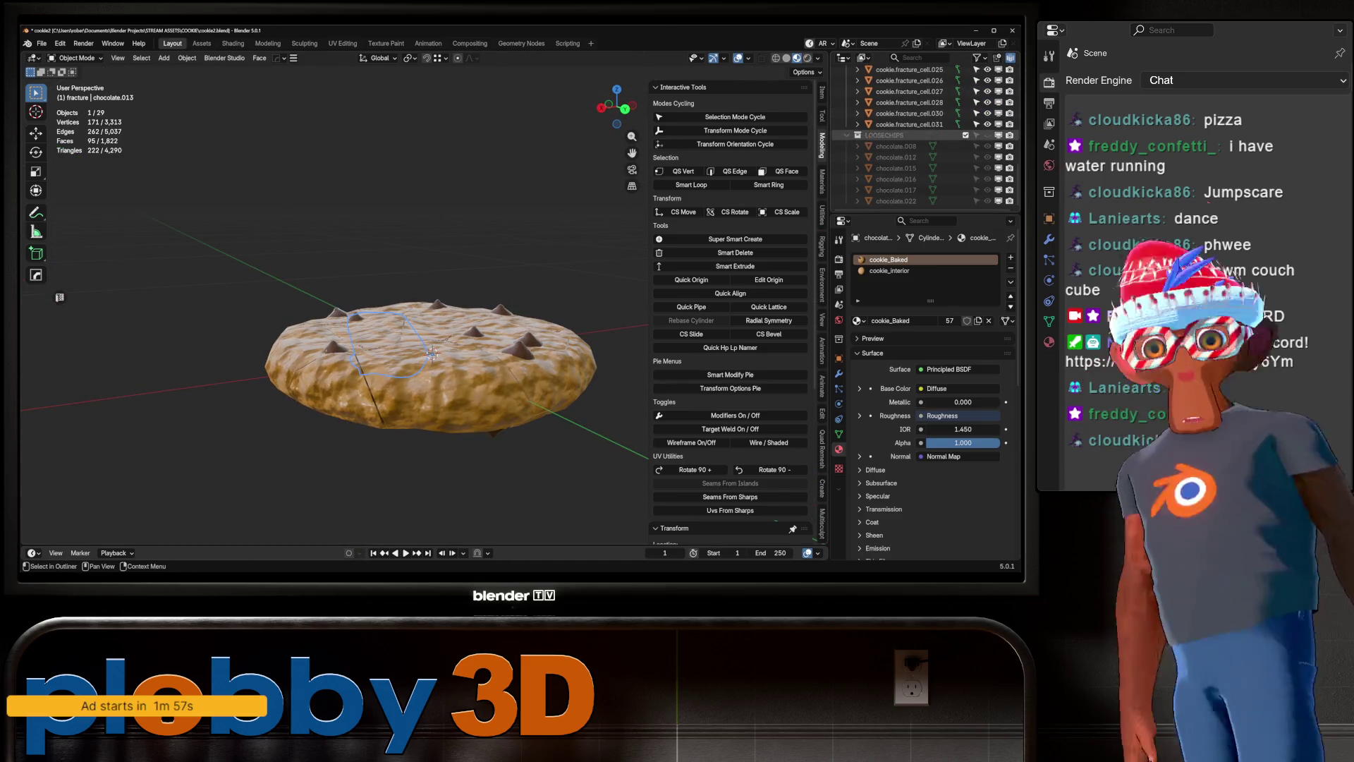
Show LOOSECHIPS and drag chips chocolate.008–022 into the fracture collection.
{"action": "left_click", "coordinate": [988, 135]}
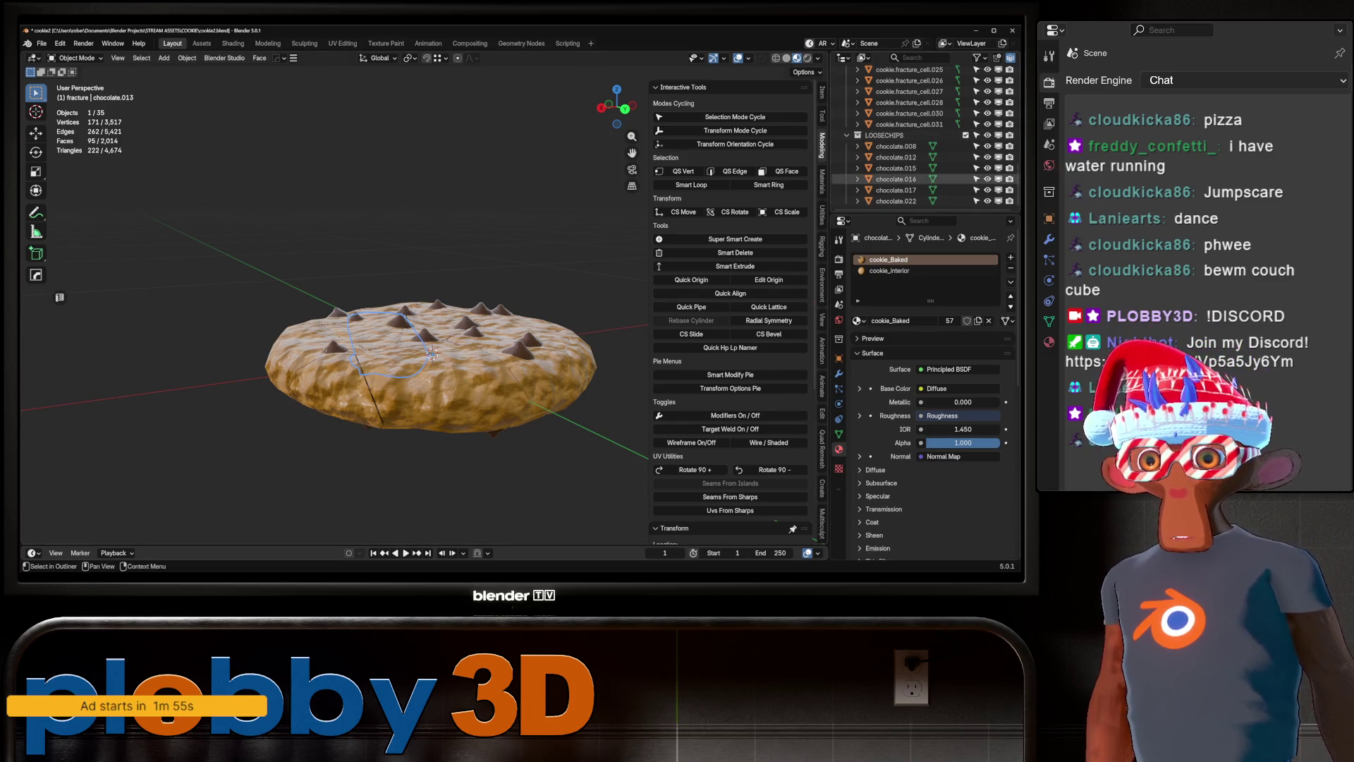
{"action": "left_click", "coordinate": [896, 146]}
{"action": "left_click", "coordinate": [896, 201], "text": "ctrl"}
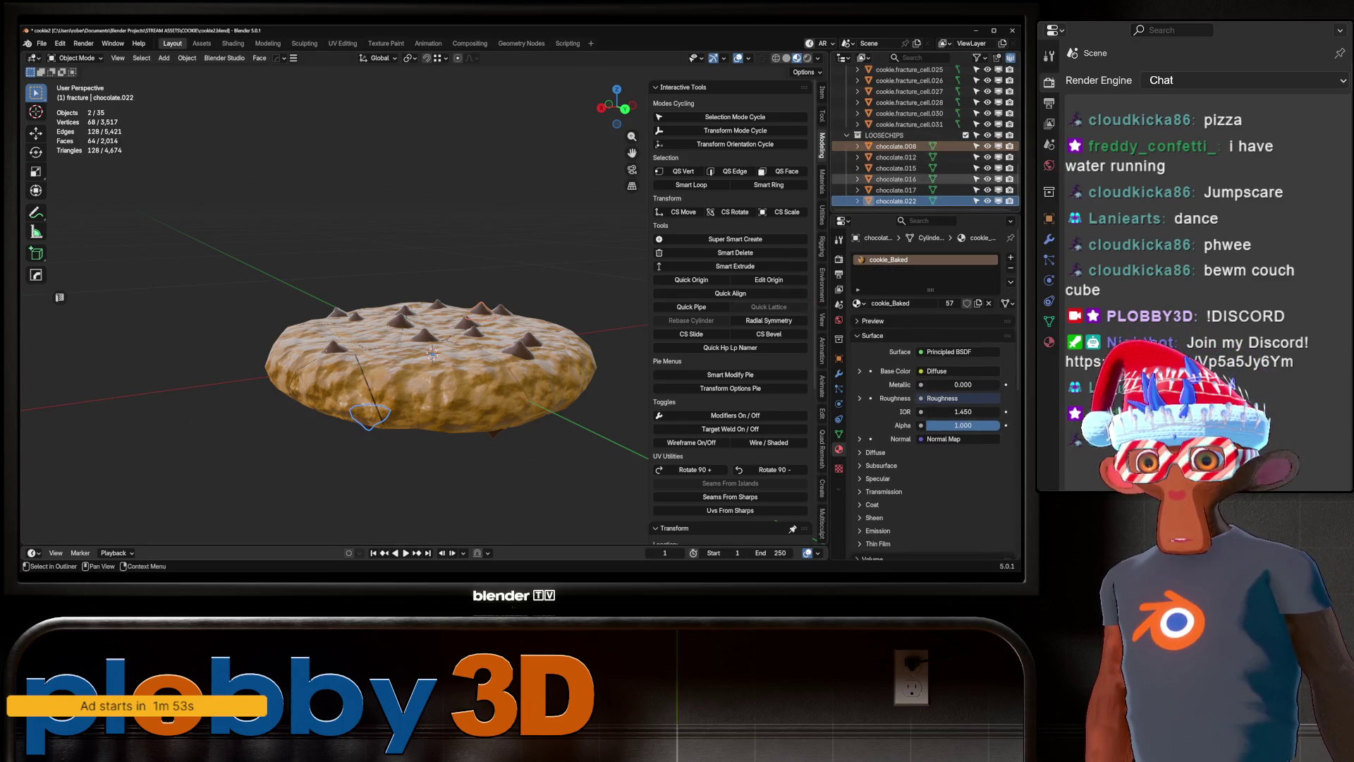
{"action": "left_click", "coordinate": [896, 146], "text": "shift"}
{"action": "mouse_move", "coordinate": [895, 146]}
{"action": "left_mouse_down"}
{"action": "mouse_move", "coordinate": [903, 70]}
{"action": "mouse_move", "coordinate": [913, 214]}
{"action": "mouse_move", "coordinate": [931, 67]}
{"action": "mouse_move", "coordinate": [935, 210]}
{"action": "mouse_move", "coordinate": [941, 65]}
{"action": "mouse_move", "coordinate": [931, 138]}
{"action": "mouse_move", "coordinate": [910, 85]}
{"action": "mouse_move", "coordinate": [913, 127]}
{"action": "mouse_move", "coordinate": [917, 85]}
{"action": "left_mouse_up"}
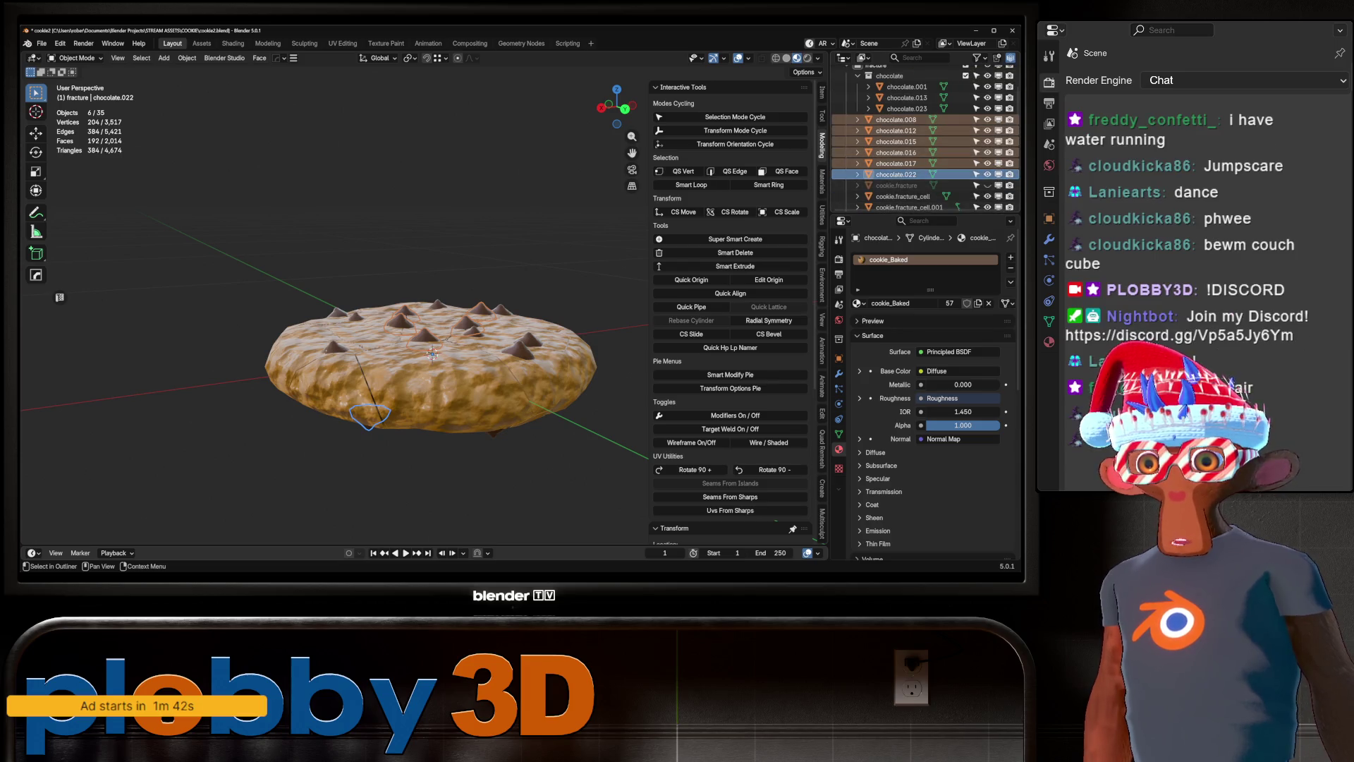
{"action": "left_click", "coordinate": [896, 185]}
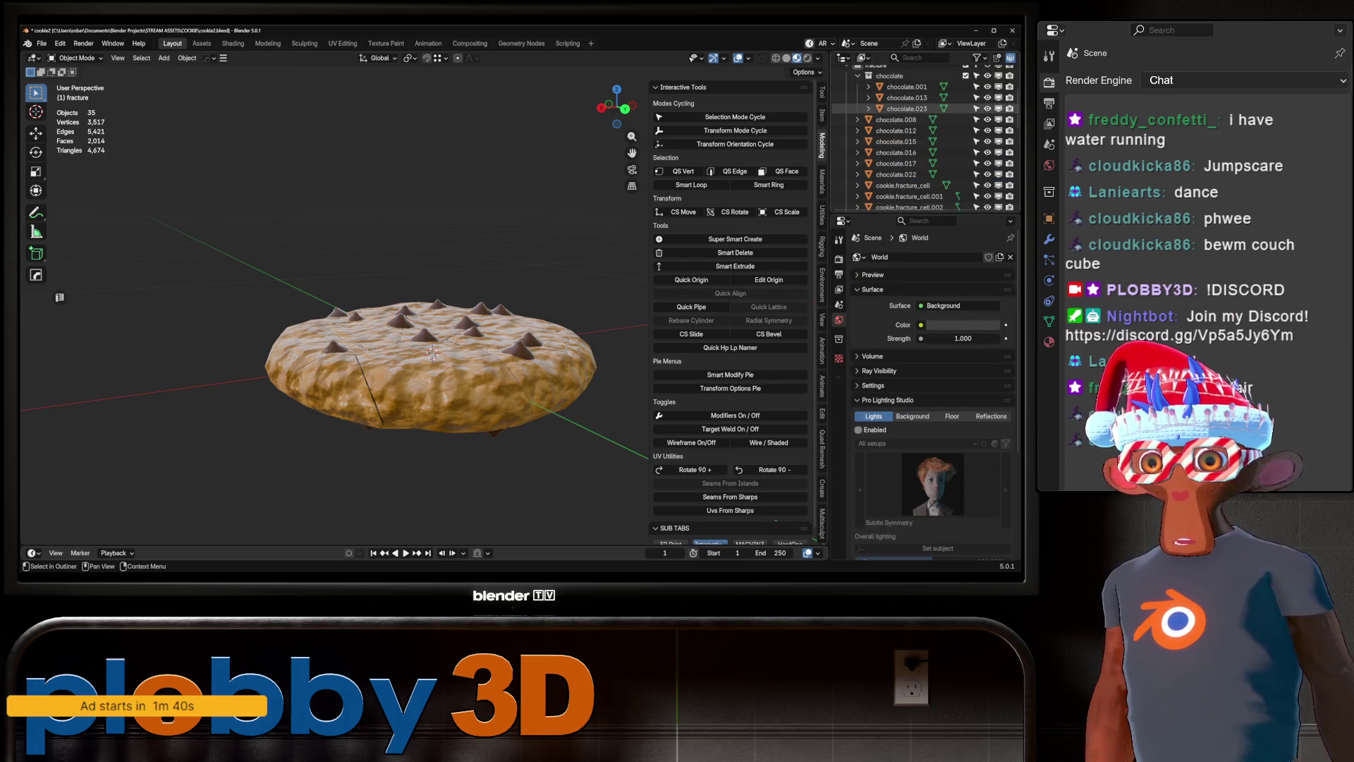
Test-grab chips chocolate.023, chocolate.013 and chocolate.001, cancelling each move.
{"action": "left_click", "coordinate": [907, 108]}
{"action": "key", "text": "g"}
{"action": "key", "text": "Escape"}
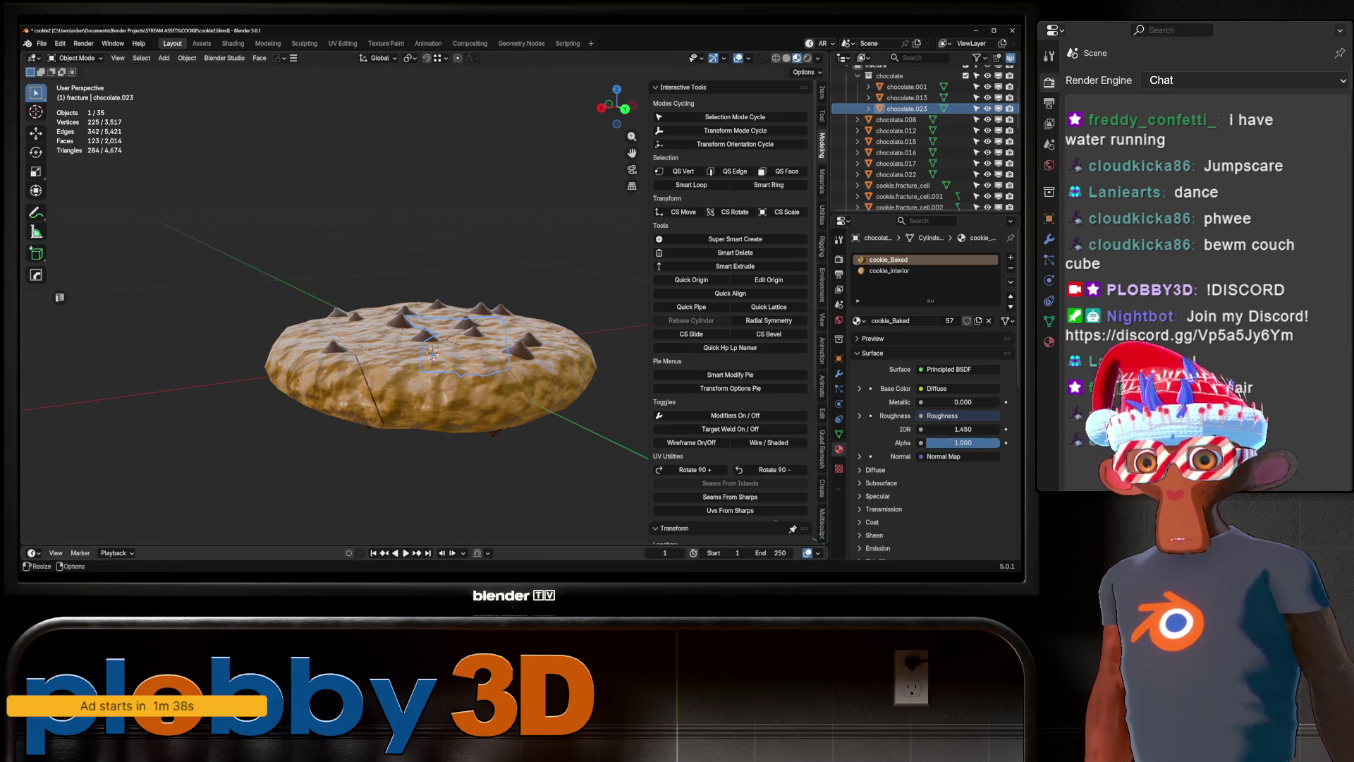
{"action": "key", "text": "g"}
{"action": "key", "text": "Escape"}
{"action": "left_click", "coordinate": [907, 97]}
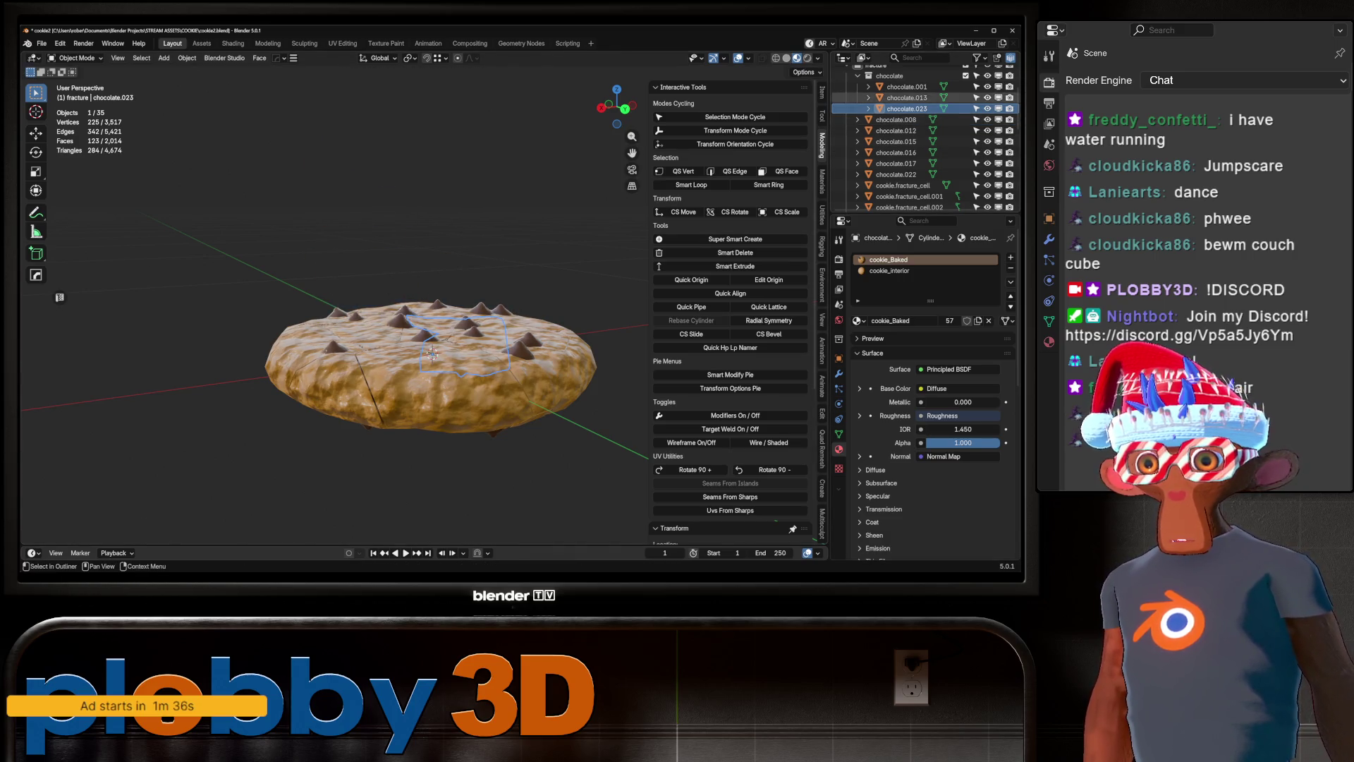
{"action": "key", "text": "g"}
{"action": "key", "text": "Escape"}
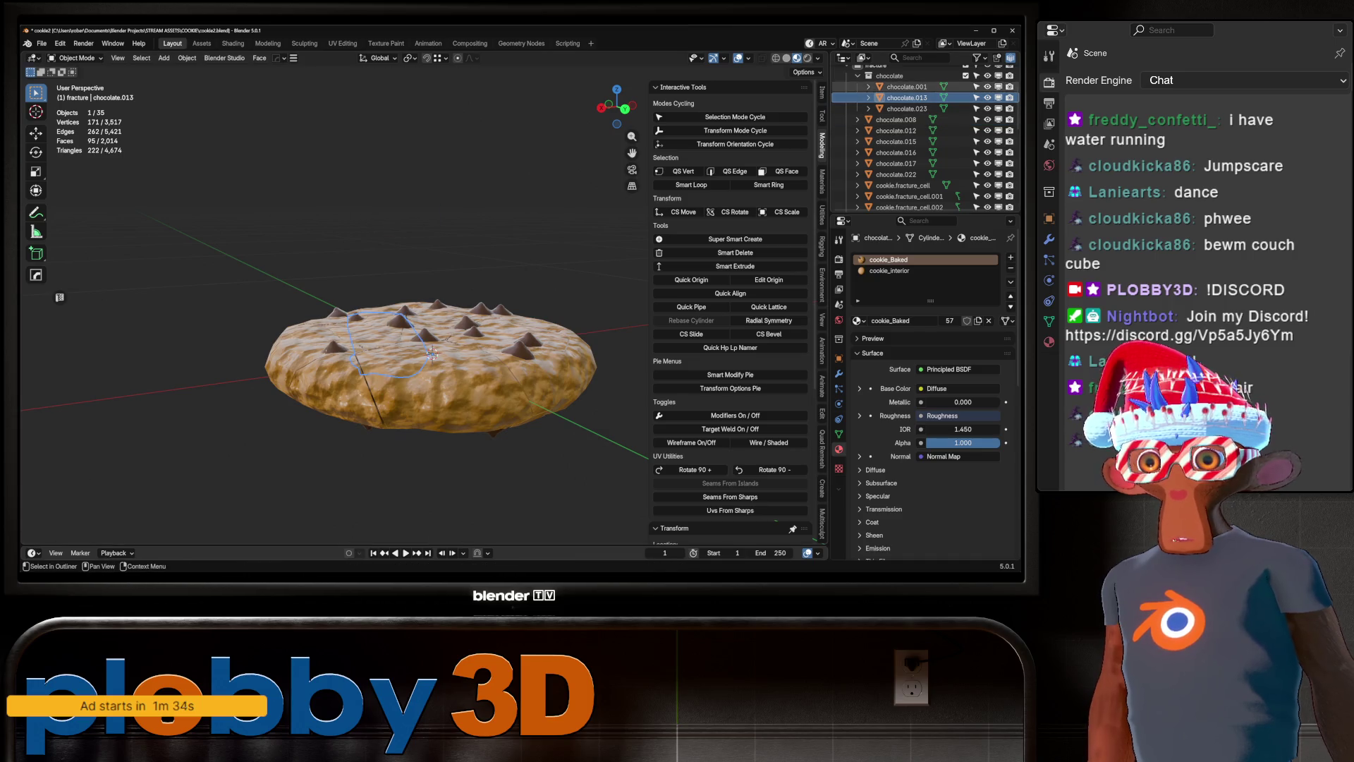
{"action": "left_click", "coordinate": [907, 86]}
{"action": "key", "text": "g"}
{"action": "key", "text": "Escape"}
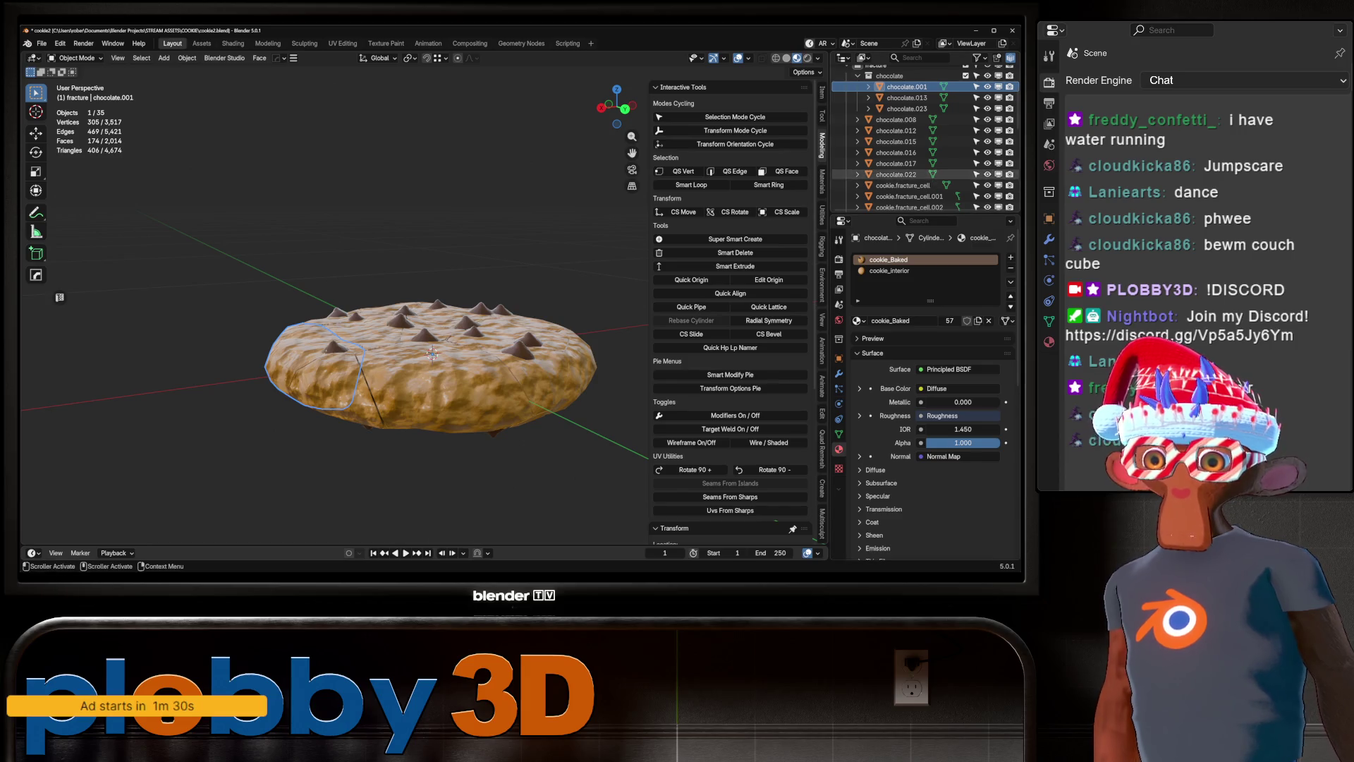
{"action": "double_click", "coordinate": [903, 185]}
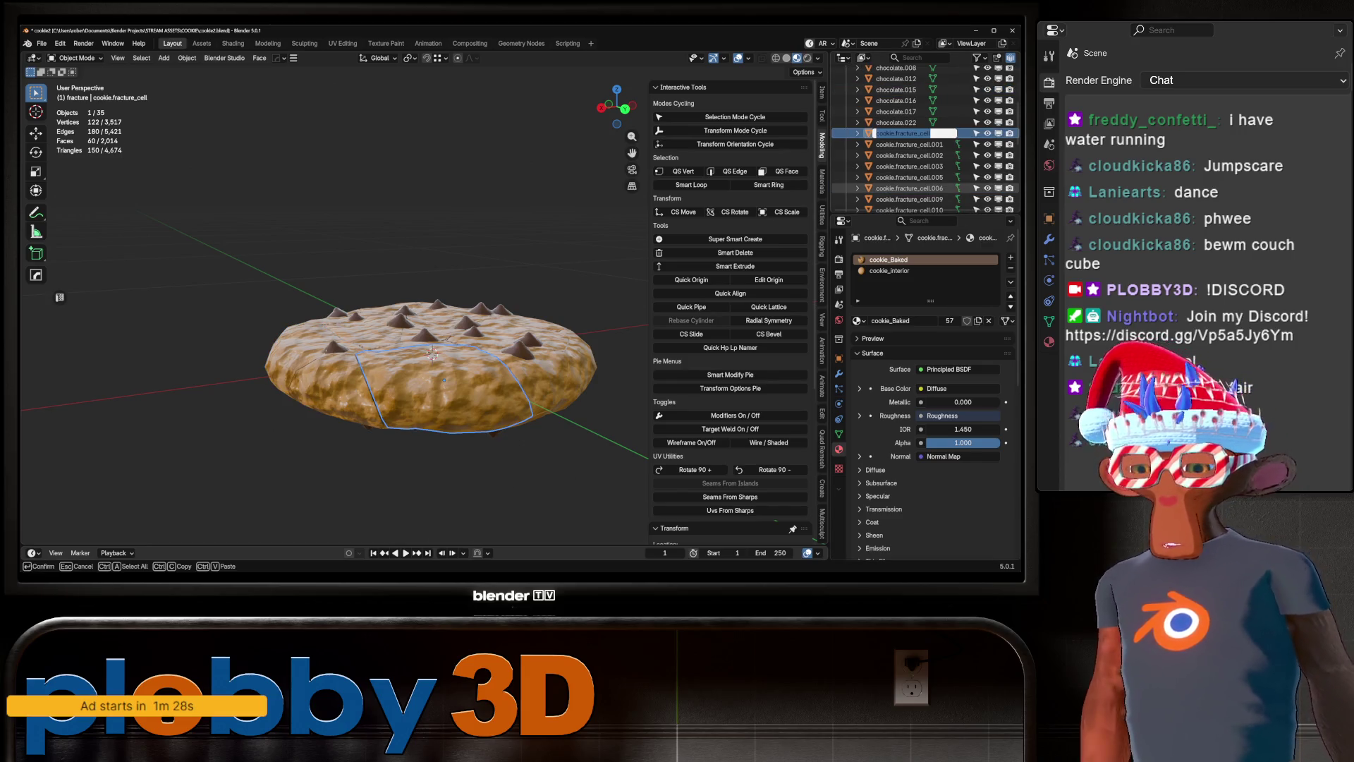
Rename chocolate.001, .013 and .023 to cookie.fracture_cell names, including .007 and .008.
{"action": "scroll", "coordinate": [910, 133], "scroll_direction": "up", "scroll_amount": 5}
{"action": "double_click", "coordinate": [907, 133]}
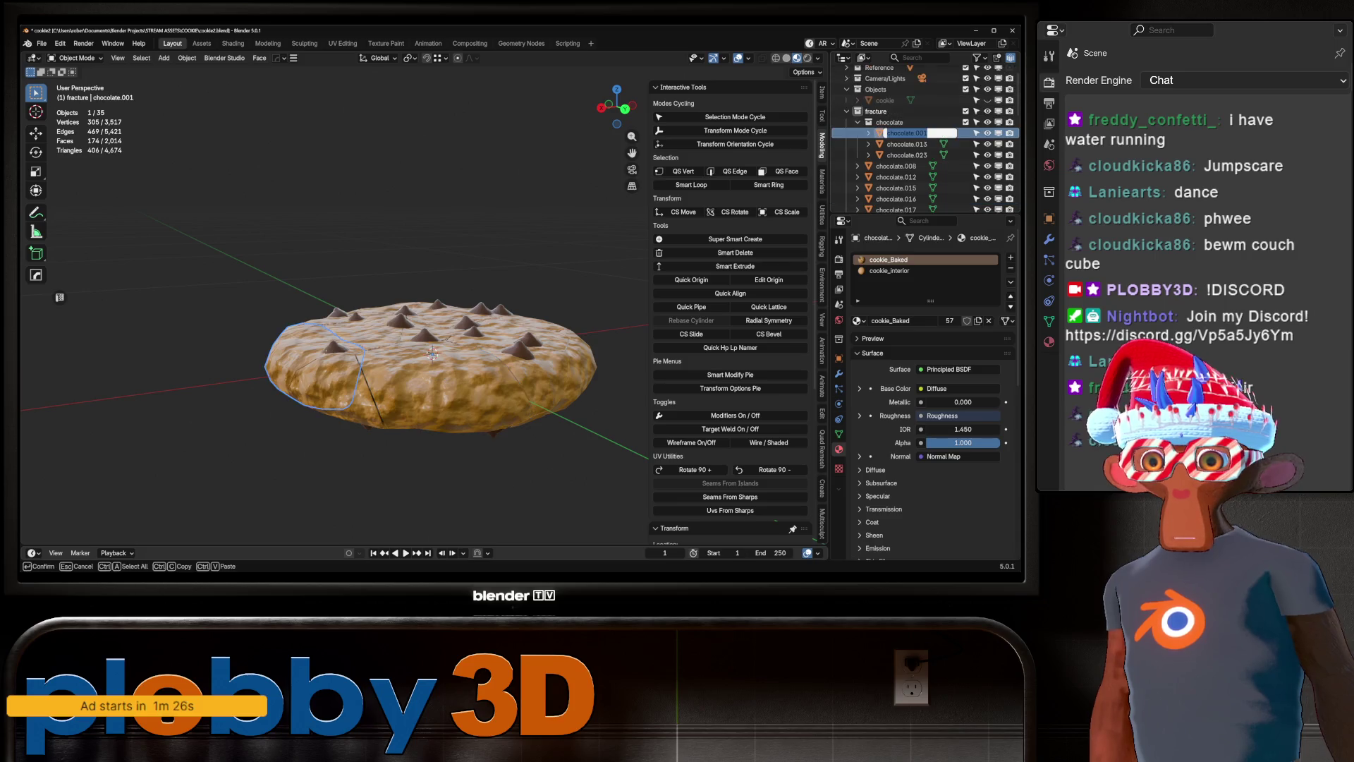
{"action": "key", "text": "Return"}
{"action": "double_click", "coordinate": [907, 133]}
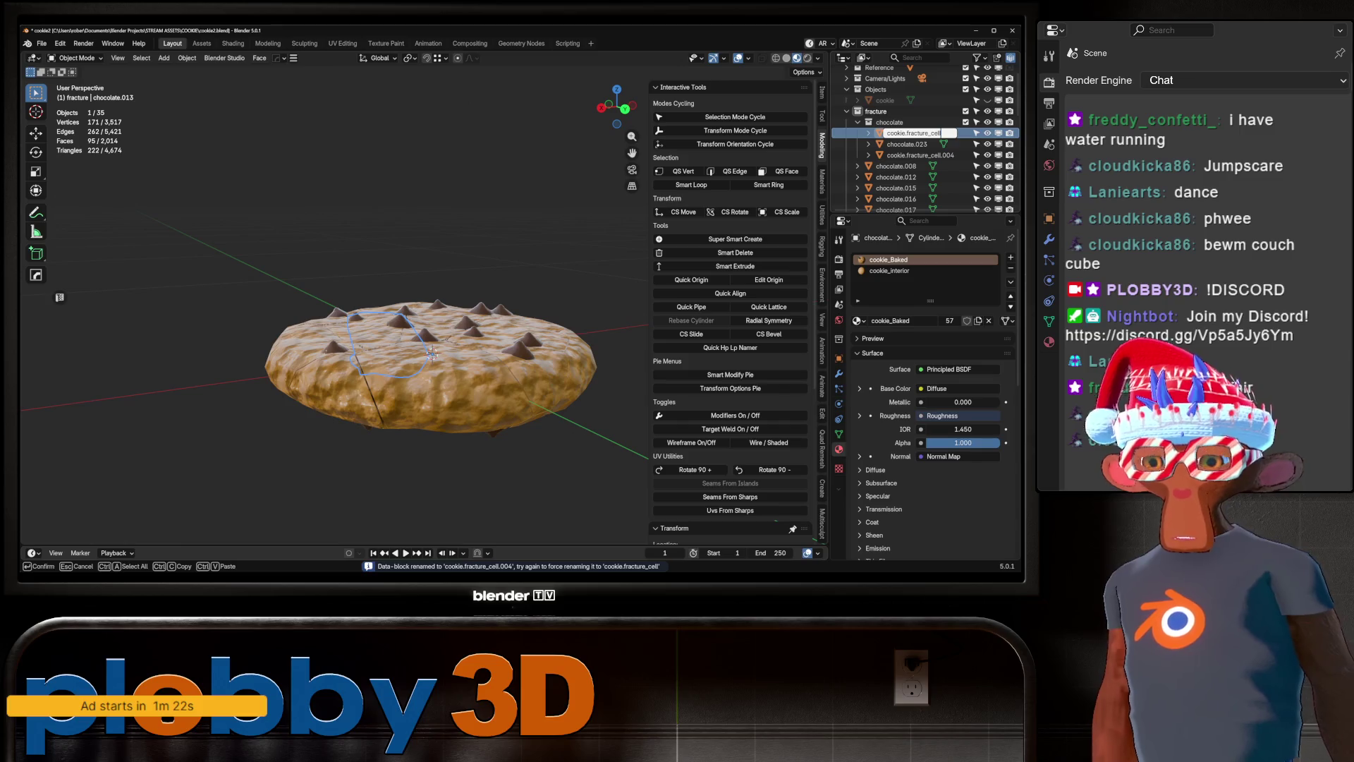
{"action": "key", "text": "Return"}
{"action": "double_click", "coordinate": [907, 132]}
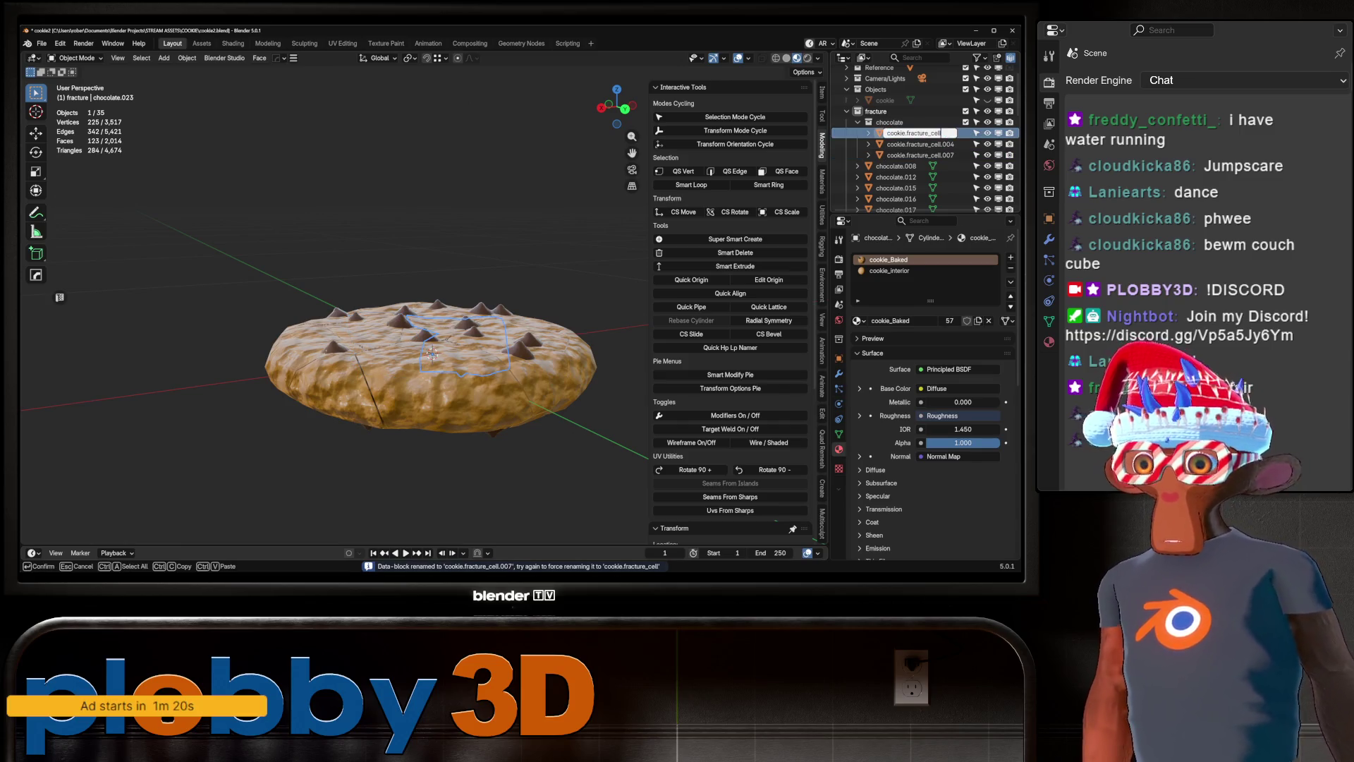
{"action": "key", "text": "Return"}
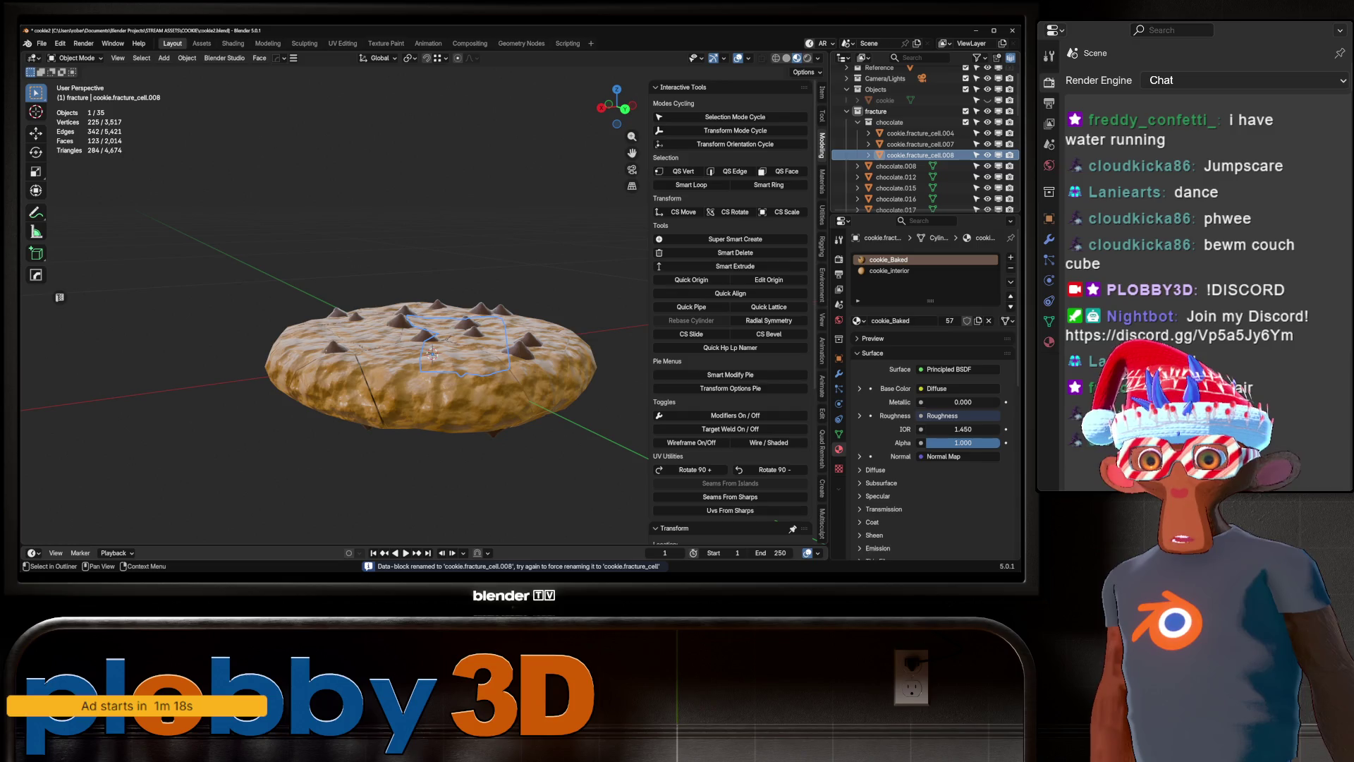
Move the three renamed cells into the fracture collection and delete the chocolate collection.
{"action": "left_click", "coordinate": [917, 132], "text": "shift"}
{"action": "left_click_drag", "start_coordinate": [917, 143], "coordinate": [878, 111]}
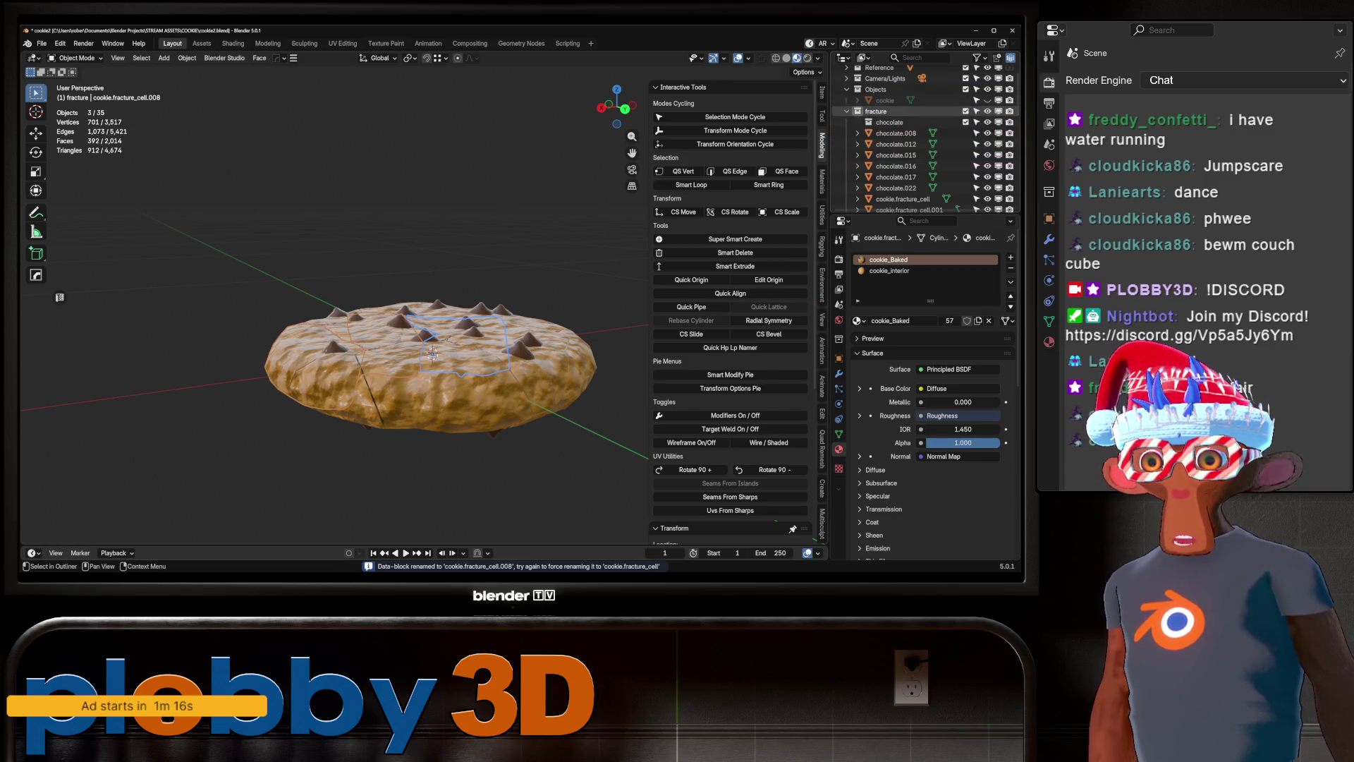
{"action": "key", "text": "x"}
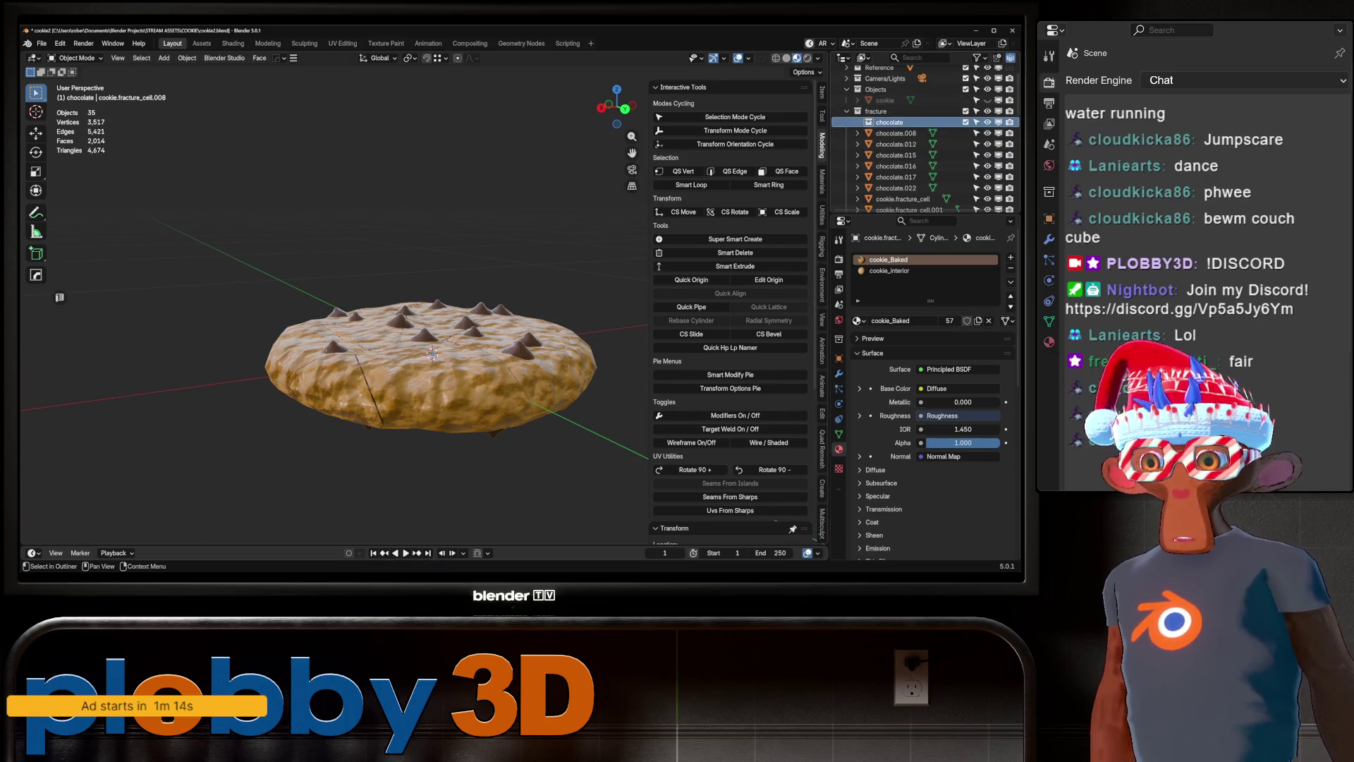
{"action": "scroll", "coordinate": [910, 141], "scroll_direction": "down", "scroll_amount": 10}
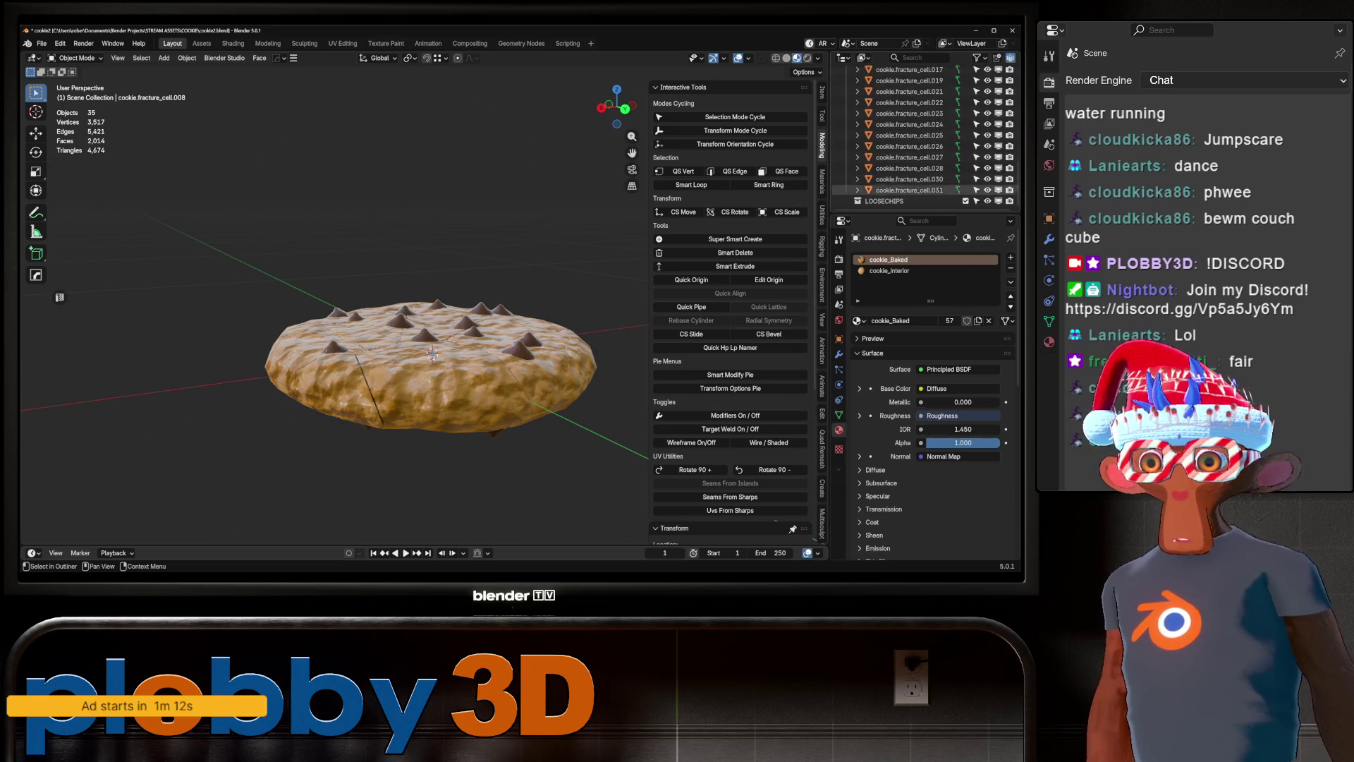
Inspect fracture pieces 031, 008, 015, 003, 030, 025 and 022 from several angles, then deselect.
{"action": "left_click", "coordinate": [910, 190]}
{"action": "mouse_move", "coordinate": [424, 317]}
{"action": "middle_mouse_down"}
{"action": "mouse_move", "coordinate": [458, 297]}
{"action": "mouse_move", "coordinate": [451, 325]}
{"action": "mouse_move", "coordinate": [473, 388]}
{"action": "middle_mouse_up"}
{"action": "left_click", "coordinate": [473, 388]}
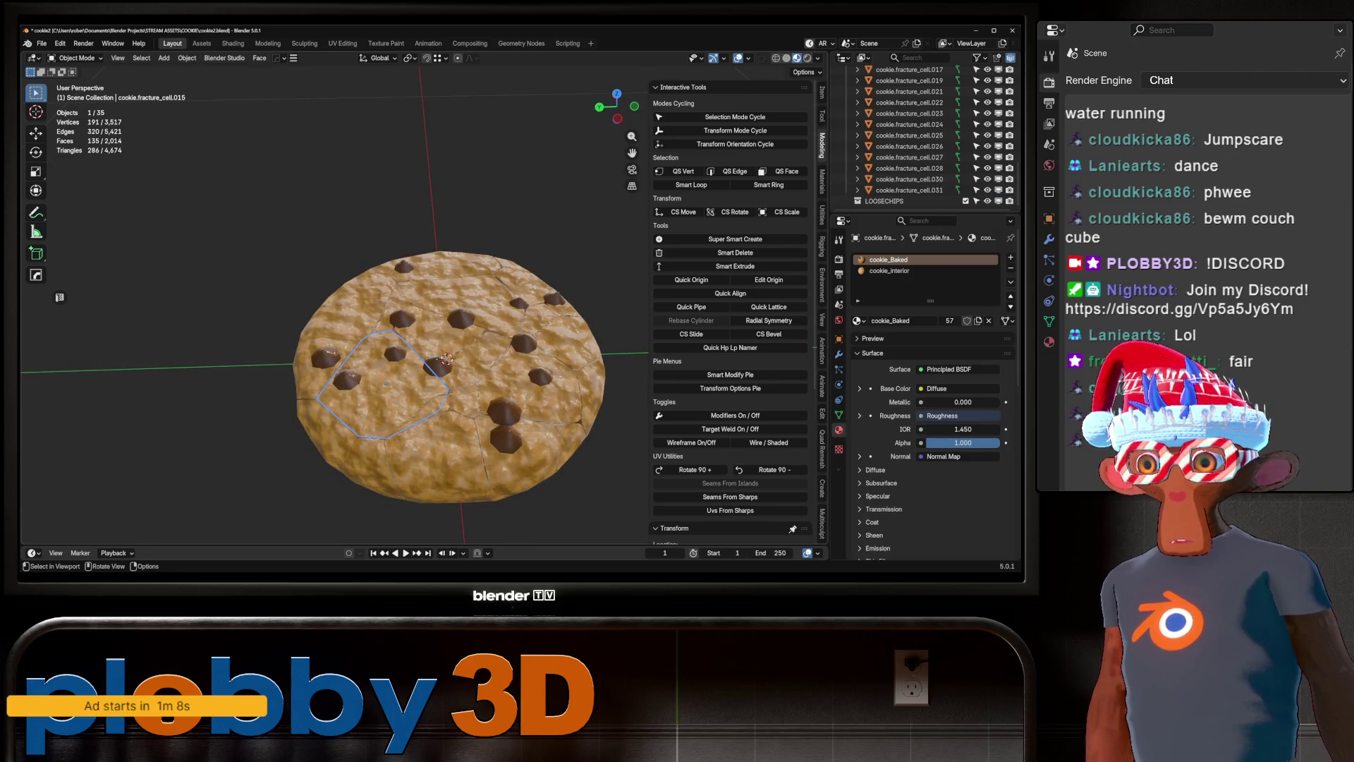
{"action": "left_click", "coordinate": [442, 477]}
{"action": "left_click", "coordinate": [522, 469]}
{"action": "left_click", "coordinate": [515, 466]}
{"action": "mouse_move", "coordinate": [515, 466]}
{"action": "middle_mouse_down"}
{"action": "mouse_move", "coordinate": [494, 423]}
{"action": "mouse_move", "coordinate": [508, 395]}
{"action": "mouse_move", "coordinate": [459, 331]}
{"action": "middle_mouse_up"}
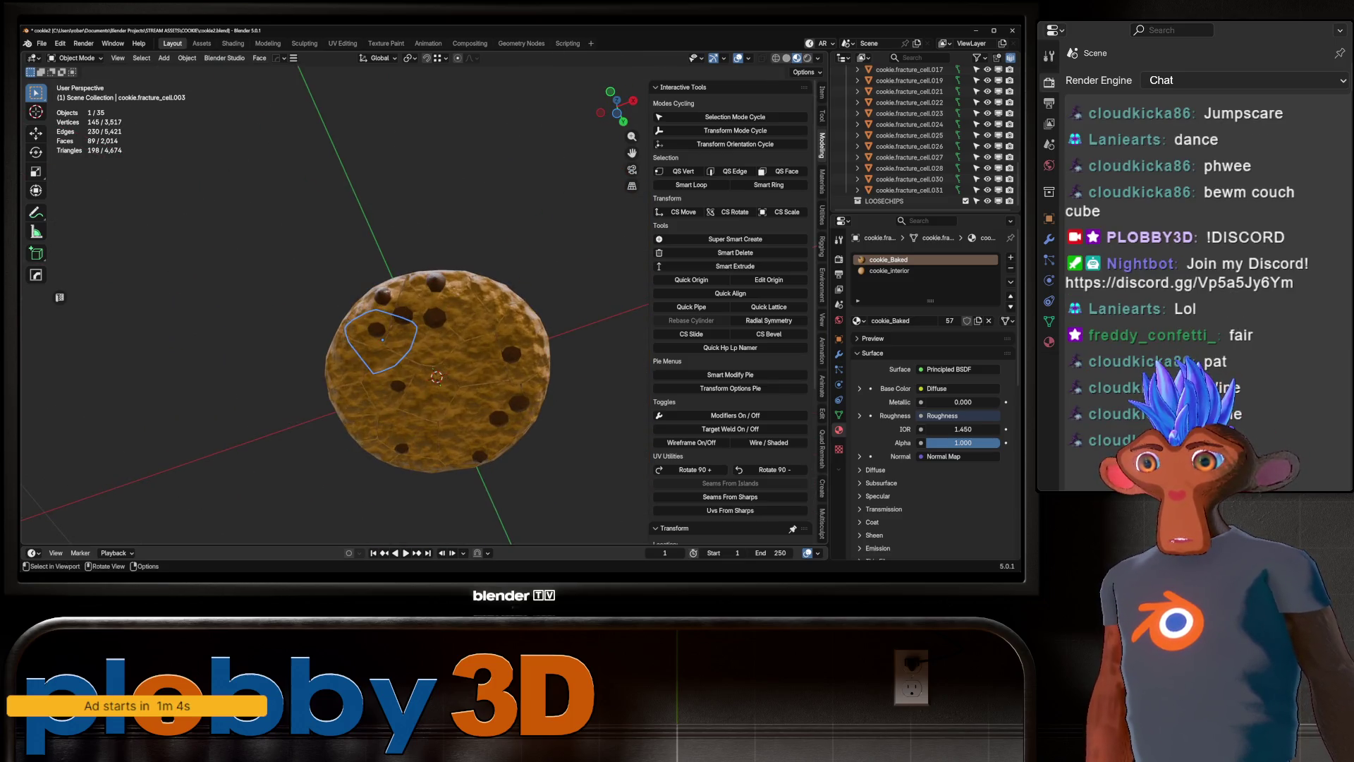
{"action": "left_click", "coordinate": [466, 423]}
{"action": "left_click", "coordinate": [454, 381]}
{"action": "left_click", "coordinate": [432, 423]}
{"action": "mouse_move", "coordinate": [432, 423]}
{"action": "middle_mouse_down"}
{"action": "mouse_move", "coordinate": [440, 346]}
{"action": "mouse_move", "coordinate": [419, 300]}
{"action": "middle_mouse_up"}
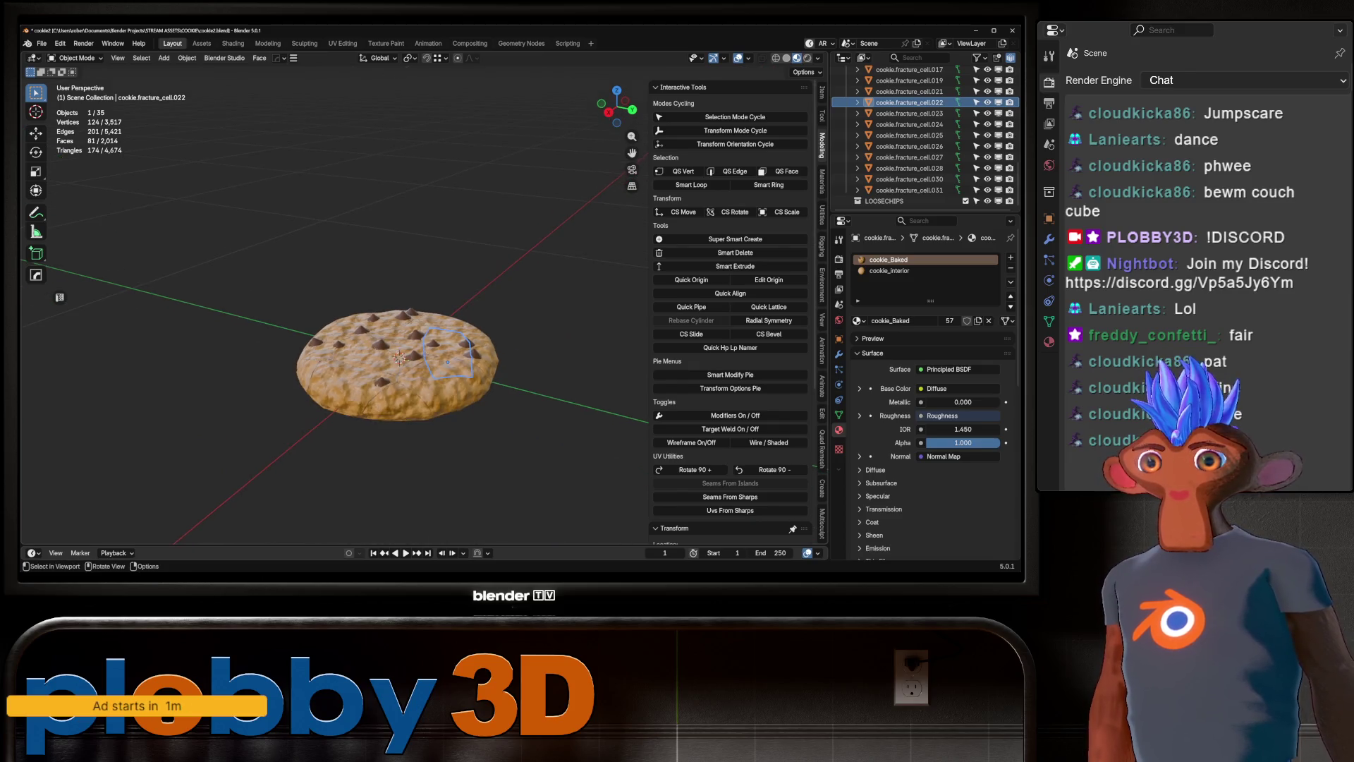
{"action": "left_click", "coordinate": [419, 301]}
Hide the whole Fracture collection so the viewport is empty.
{"action": "scroll", "coordinate": [419, 300], "scroll_direction": "up", "scroll_amount": 3}
{"action": "scroll", "coordinate": [910, 178], "scroll_direction": "up", "scroll_amount": 5}
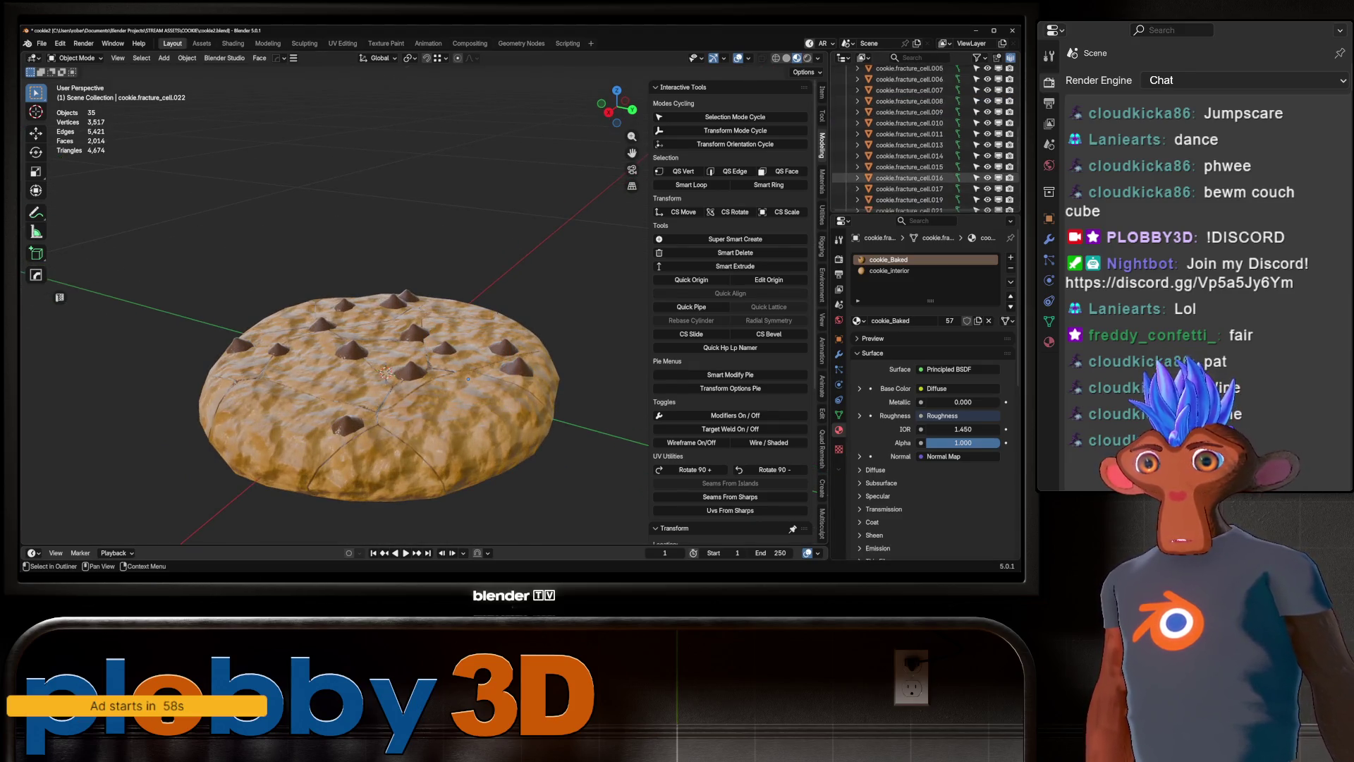
{"action": "scroll", "coordinate": [910, 178], "scroll_direction": "up", "scroll_amount": 8}
{"action": "left_click", "coordinate": [987, 137]}
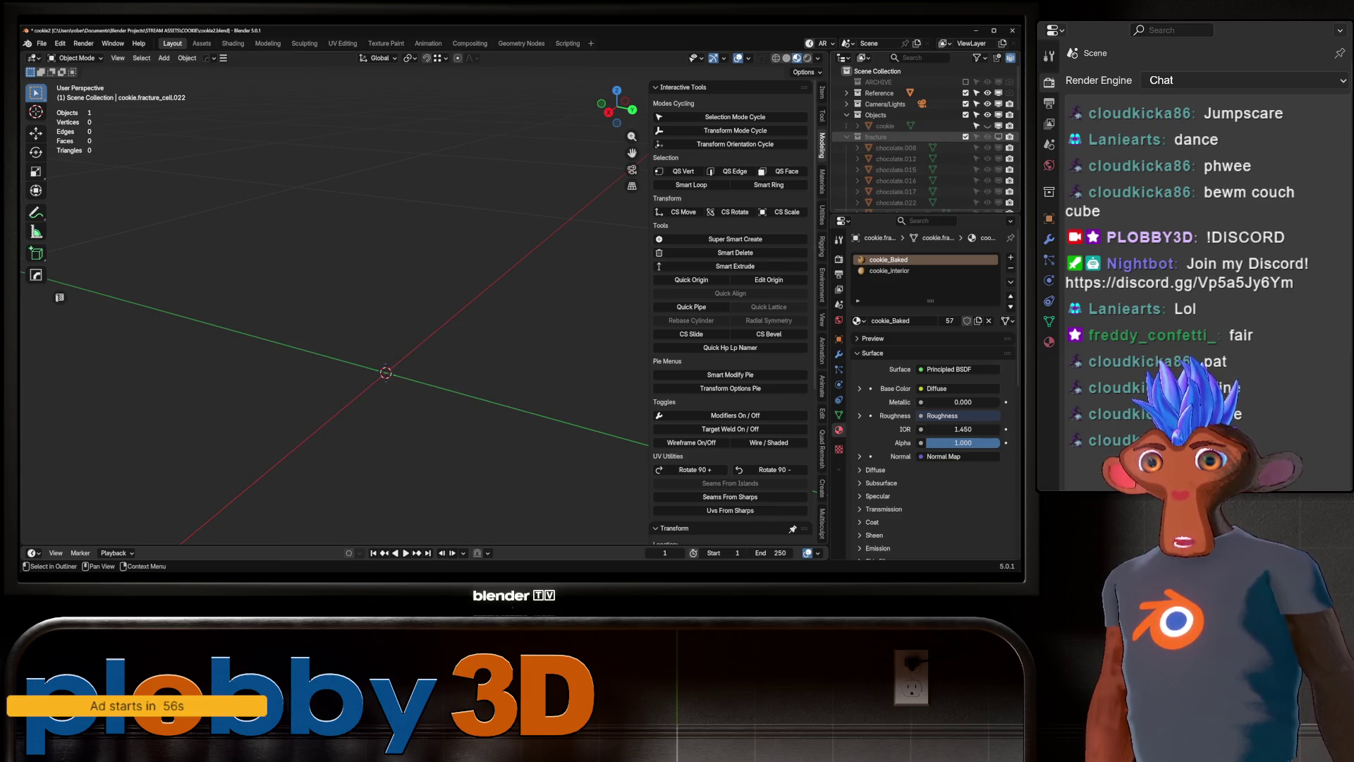
Unhide and select the intact cookie object and save the work as cookie2.blend.
{"action": "left_click", "coordinate": [988, 125]}
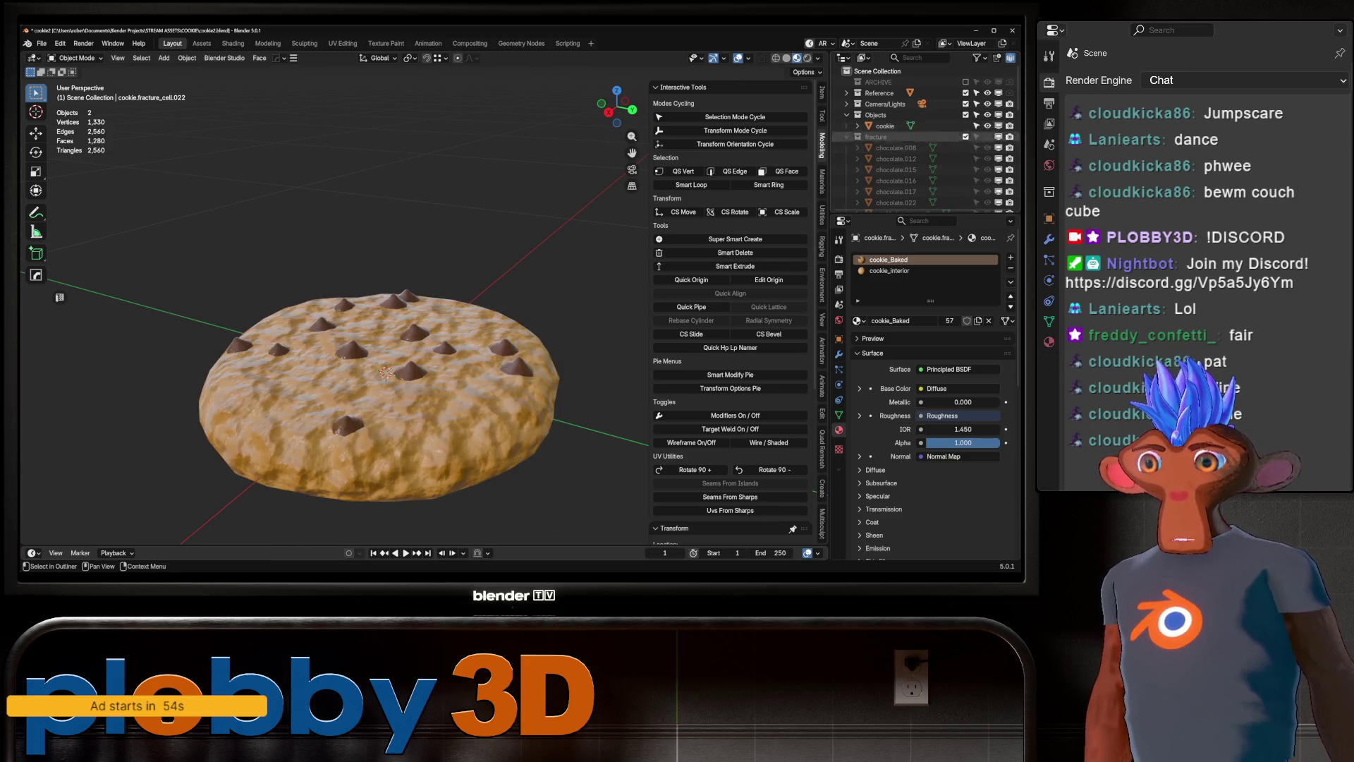
{"action": "left_click", "coordinate": [381, 374]}
{"action": "mouse_move", "coordinate": [381, 374]}
{"action": "middle_mouse_down"}
{"action": "mouse_move", "coordinate": [388, 437]}
{"action": "mouse_move", "coordinate": [405, 452]}
{"action": "mouse_move", "coordinate": [416, 386]}
{"action": "middle_mouse_up"}
{"action": "scroll", "coordinate": [391, 345], "scroll_direction": "down", "scroll_amount": 2}
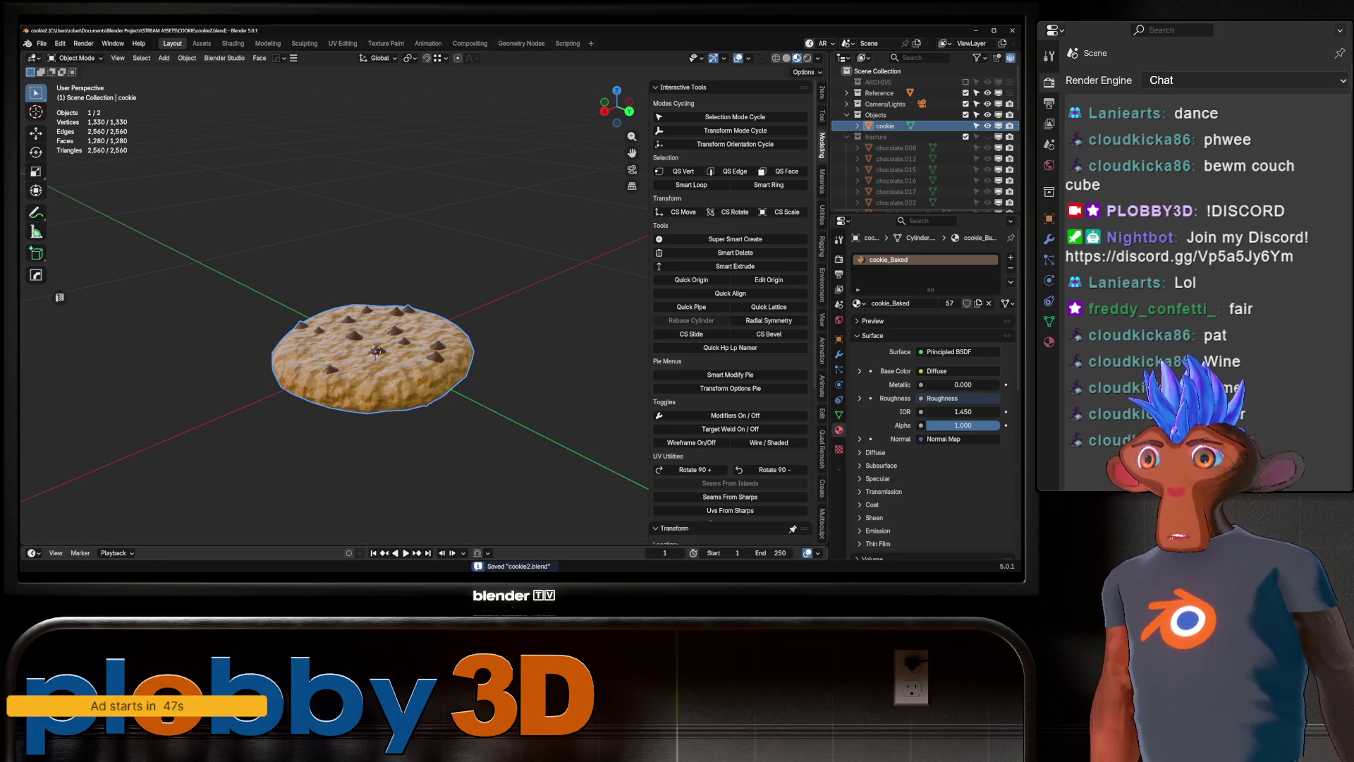
{"action": "left_click", "coordinate": [41, 43]}
{"action": "mouse_move", "coordinate": [78, 234]}
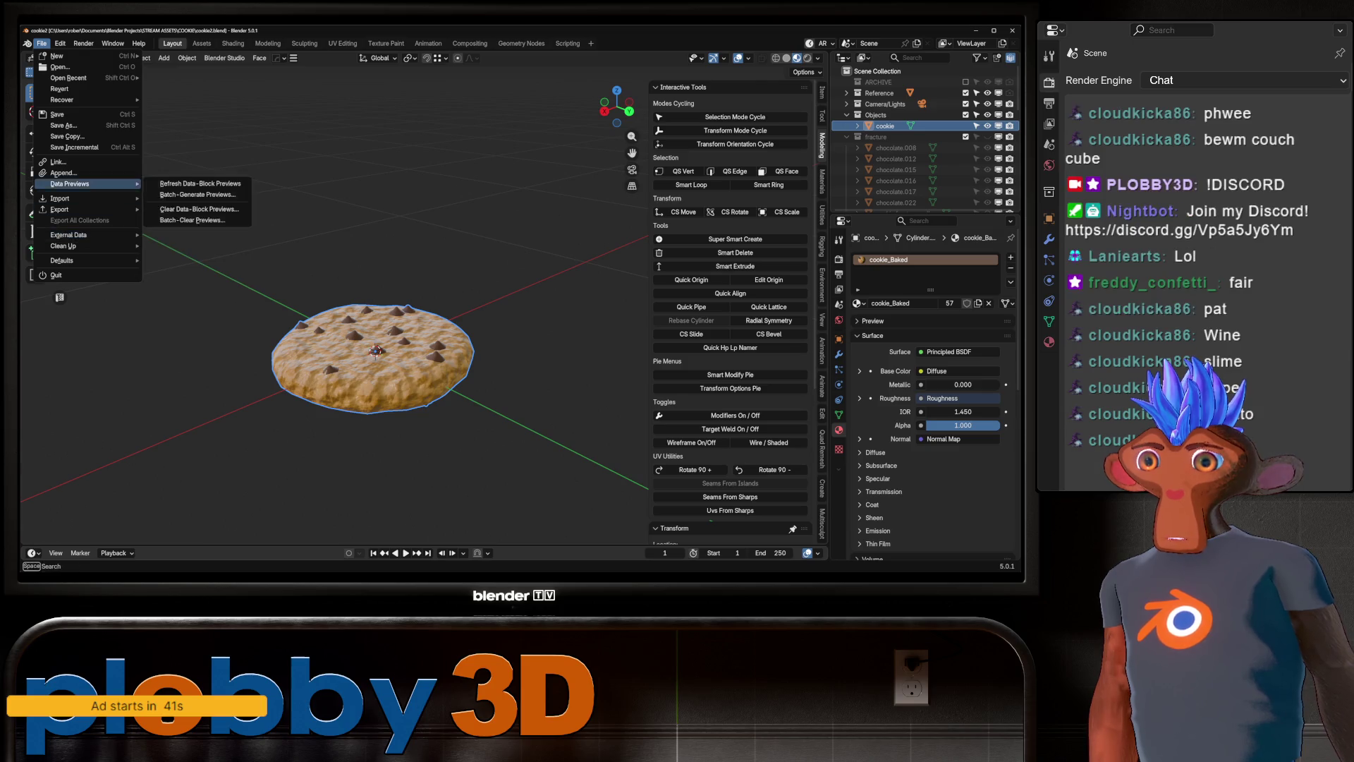
Export only the selected cookie to the Desktop as 'cookie' with Better FBX Exporter.
{"action": "mouse_move", "coordinate": [63, 210]}
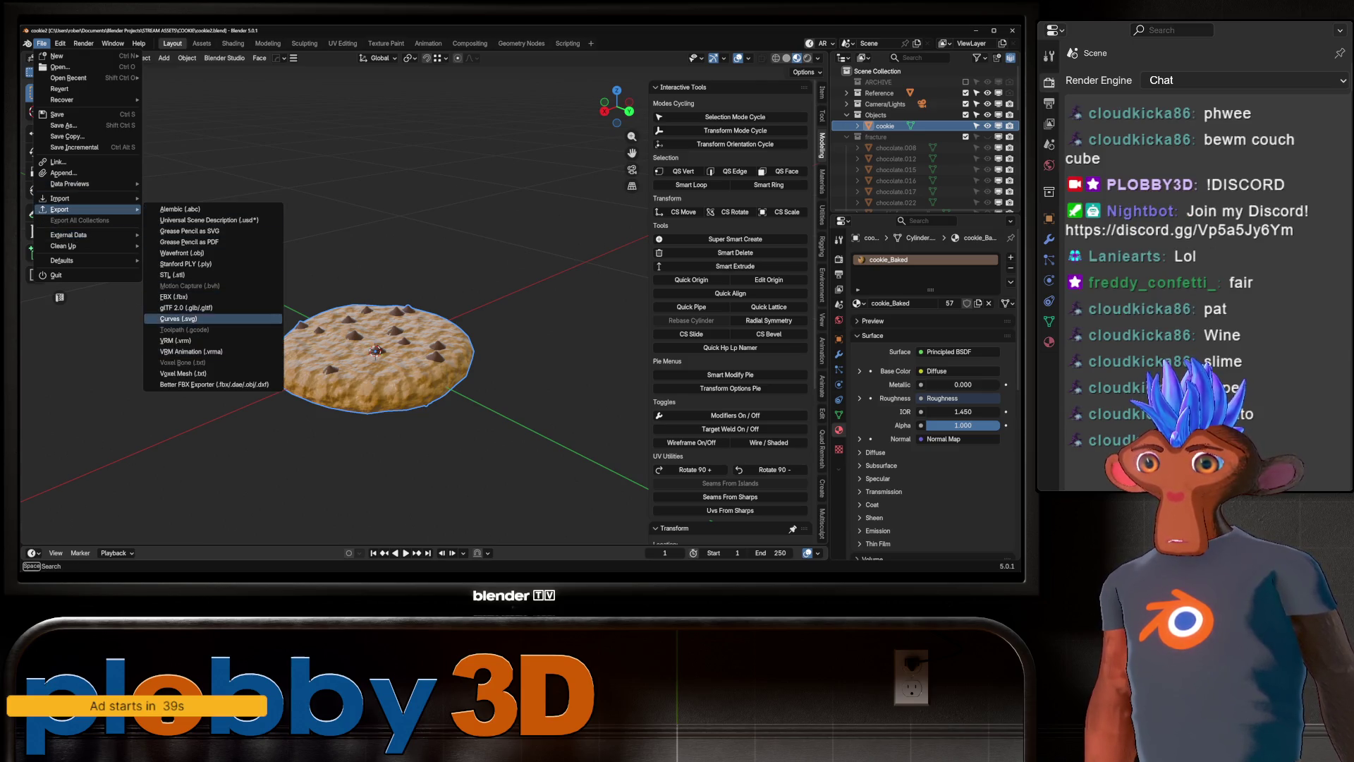
{"action": "left_click", "coordinate": [212, 384]}
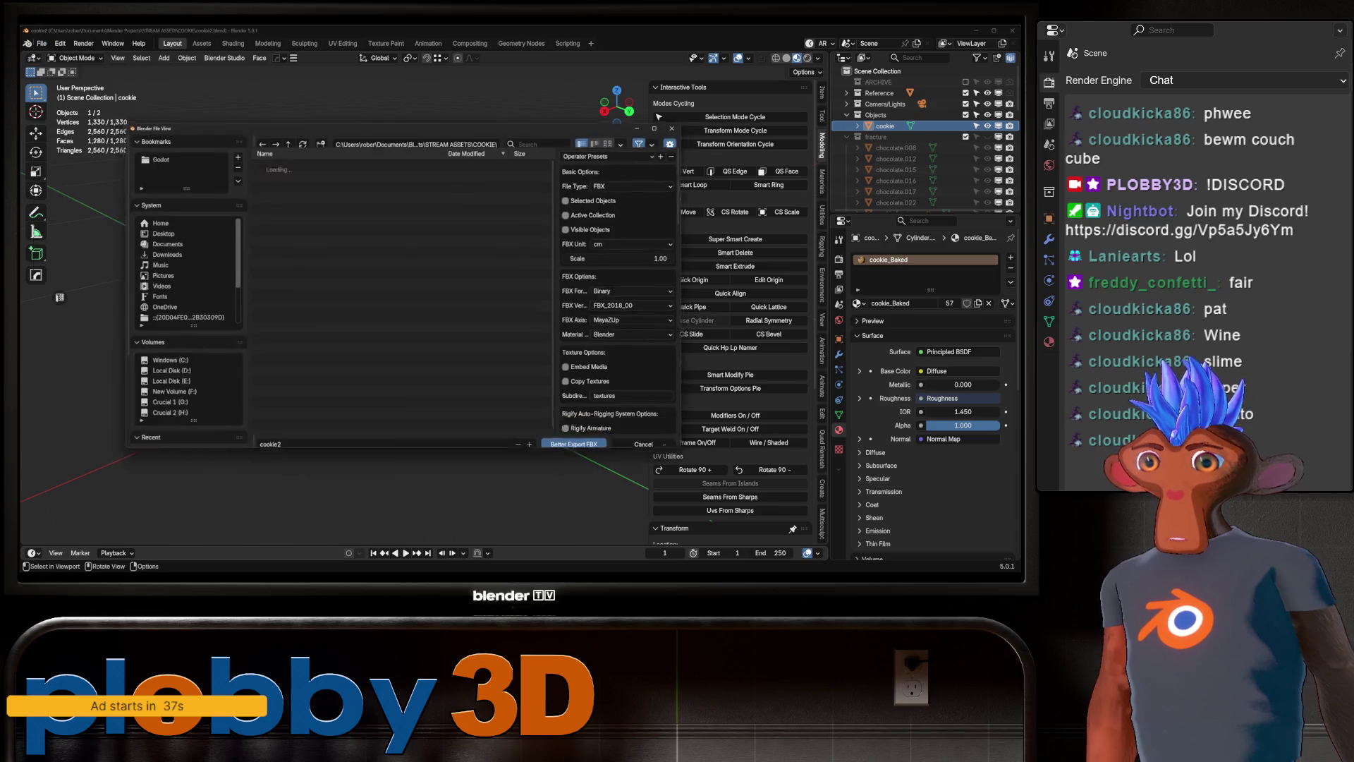
{"action": "left_click", "coordinate": [272, 443]}
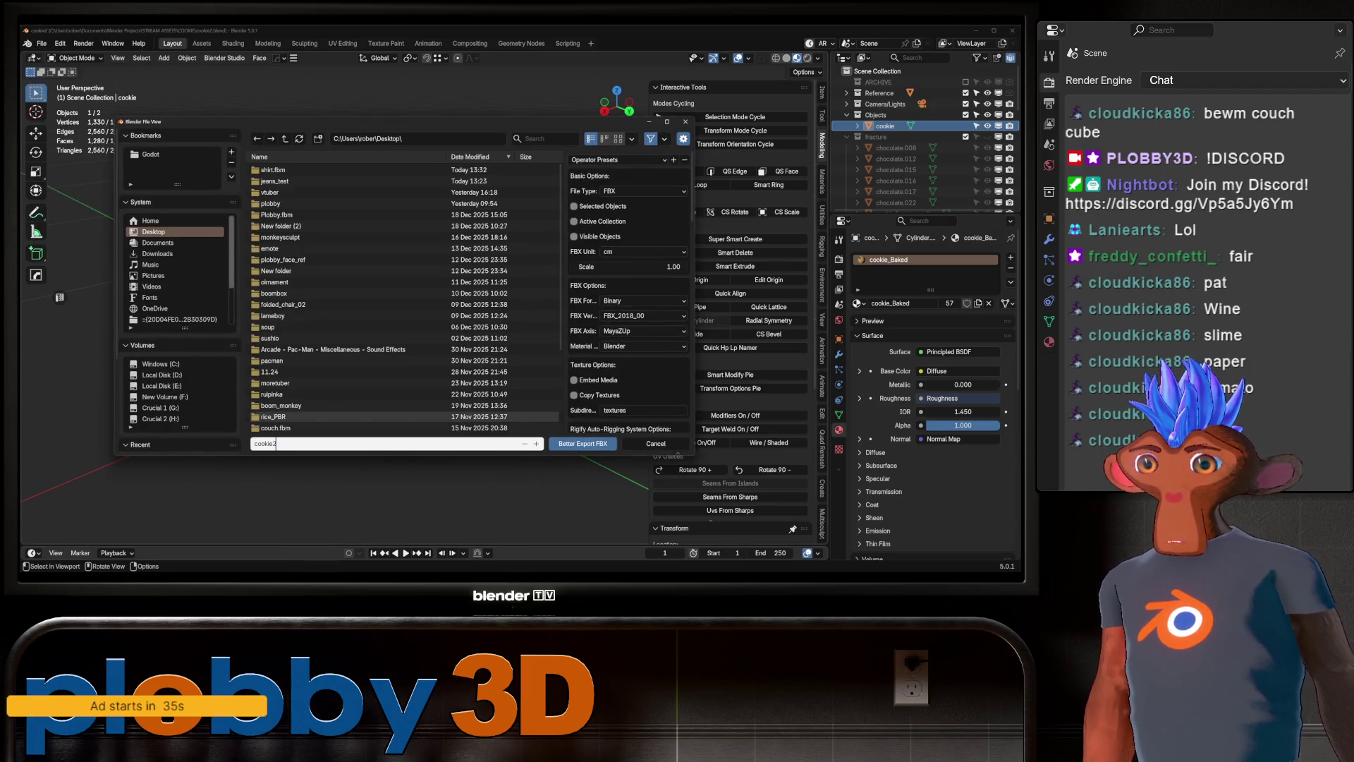
{"action": "key", "text": "BackSpace"}
{"action": "left_click", "coordinate": [575, 206]}
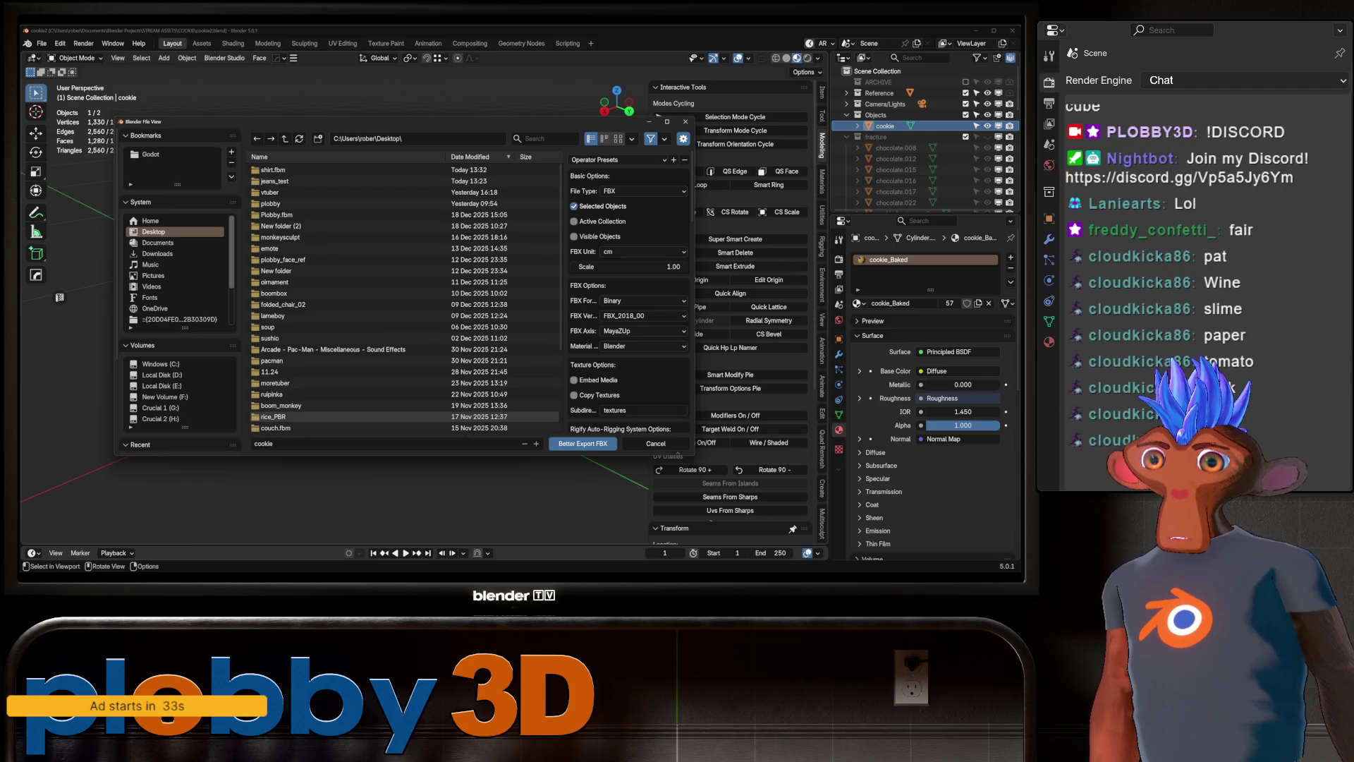
{"action": "left_click", "coordinate": [583, 443]}
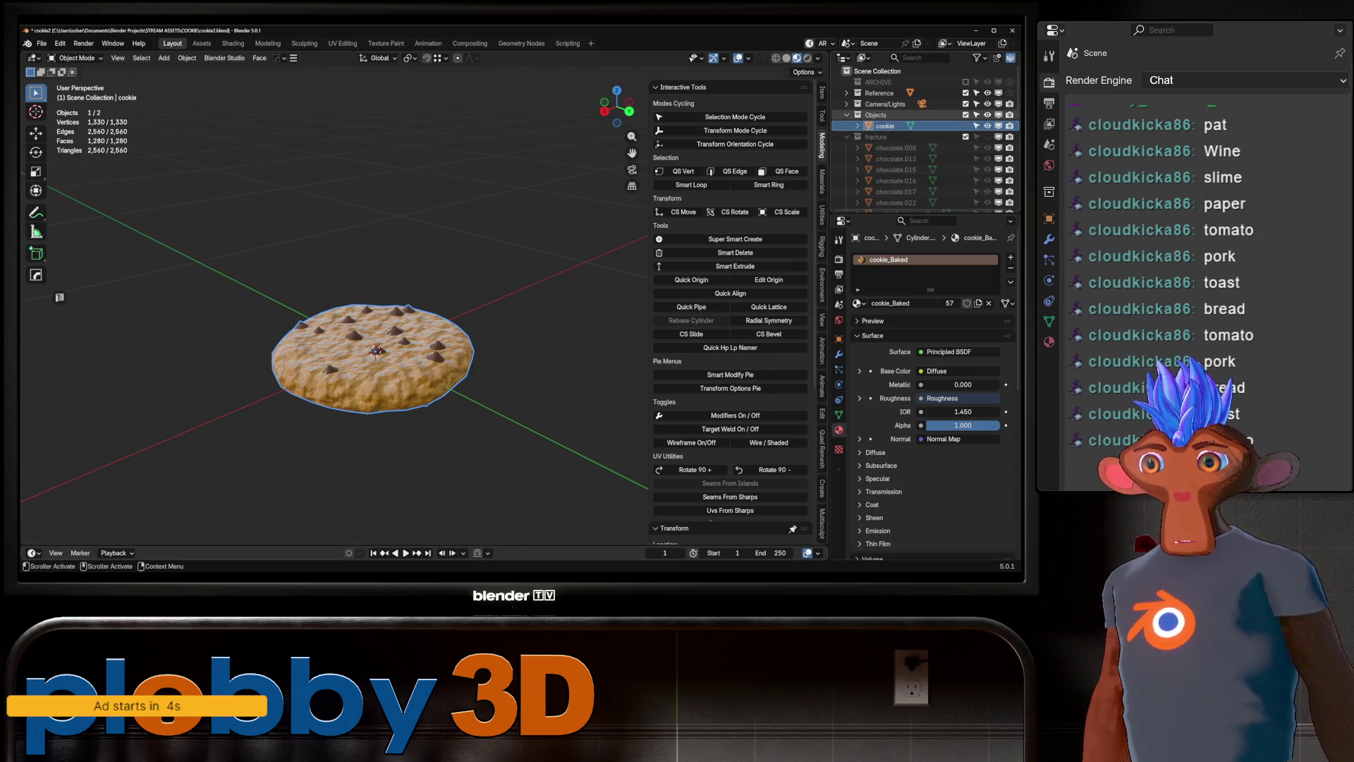
Hide the intact cookie, show the fracture collection and box-select all its pieces.
{"action": "left_click", "coordinate": [988, 126]}
{"action": "left_click", "coordinate": [987, 137]}
{"action": "left_click", "coordinate": [392, 385]}
{"action": "mouse_move", "coordinate": [211, 226]}
{"action": "left_mouse_down"}
{"action": "mouse_move", "coordinate": [242, 265]}
{"action": "mouse_move", "coordinate": [580, 506]}
{"action": "left_mouse_up"}
{"action": "scroll", "coordinate": [924, 141], "scroll_direction": "down", "scroll_amount": 8}
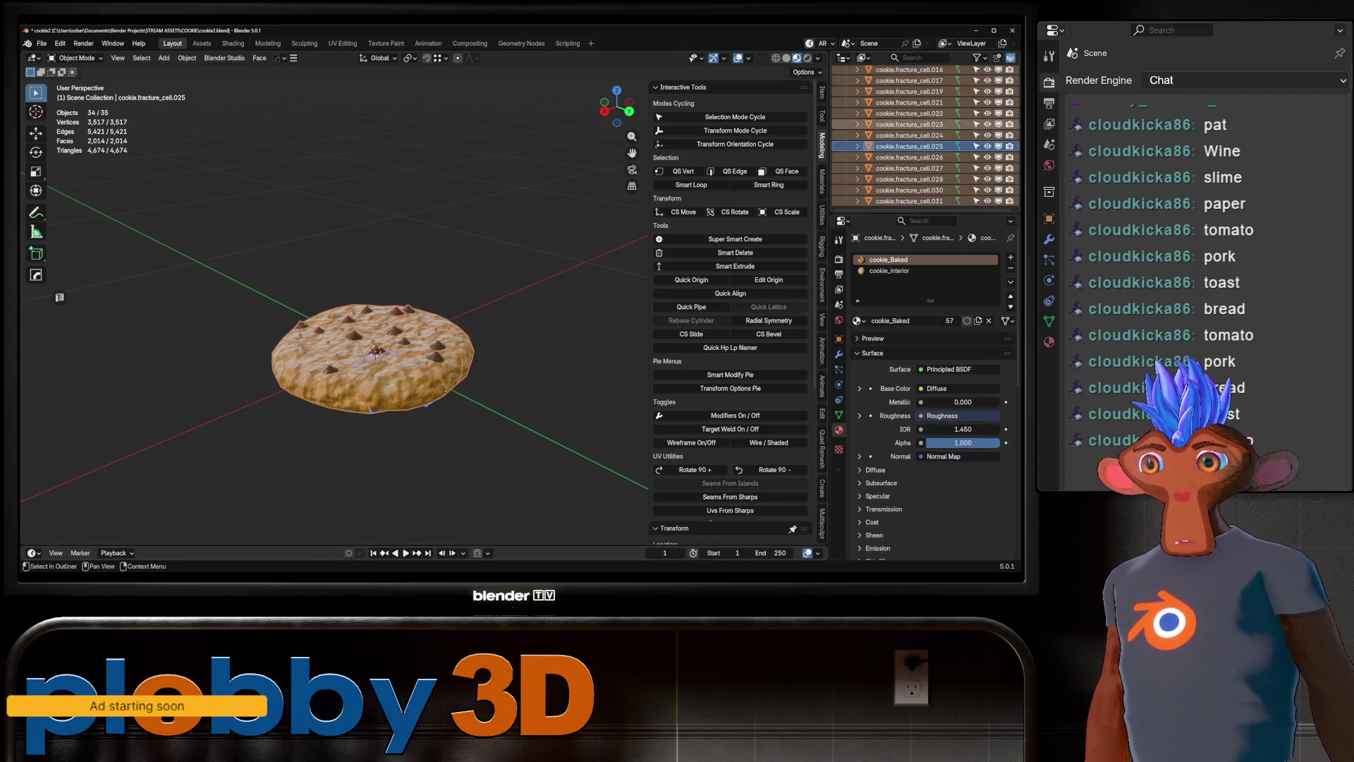
{"action": "mouse_move", "coordinate": [424, 282]}
{"action": "middle_mouse_down"}
{"action": "mouse_move", "coordinate": [437, 232]}
{"action": "mouse_move", "coordinate": [452, 268]}
{"action": "mouse_move", "coordinate": [455, 250]}
{"action": "middle_mouse_up"}
{"action": "mouse_move", "coordinate": [423, 318]}
{"action": "middle_mouse_down"}
{"action": "mouse_move", "coordinate": [434, 240]}
{"action": "mouse_move", "coordinate": [423, 352]}
{"action": "mouse_move", "coordinate": [423, 296]}
{"action": "middle_mouse_up"}
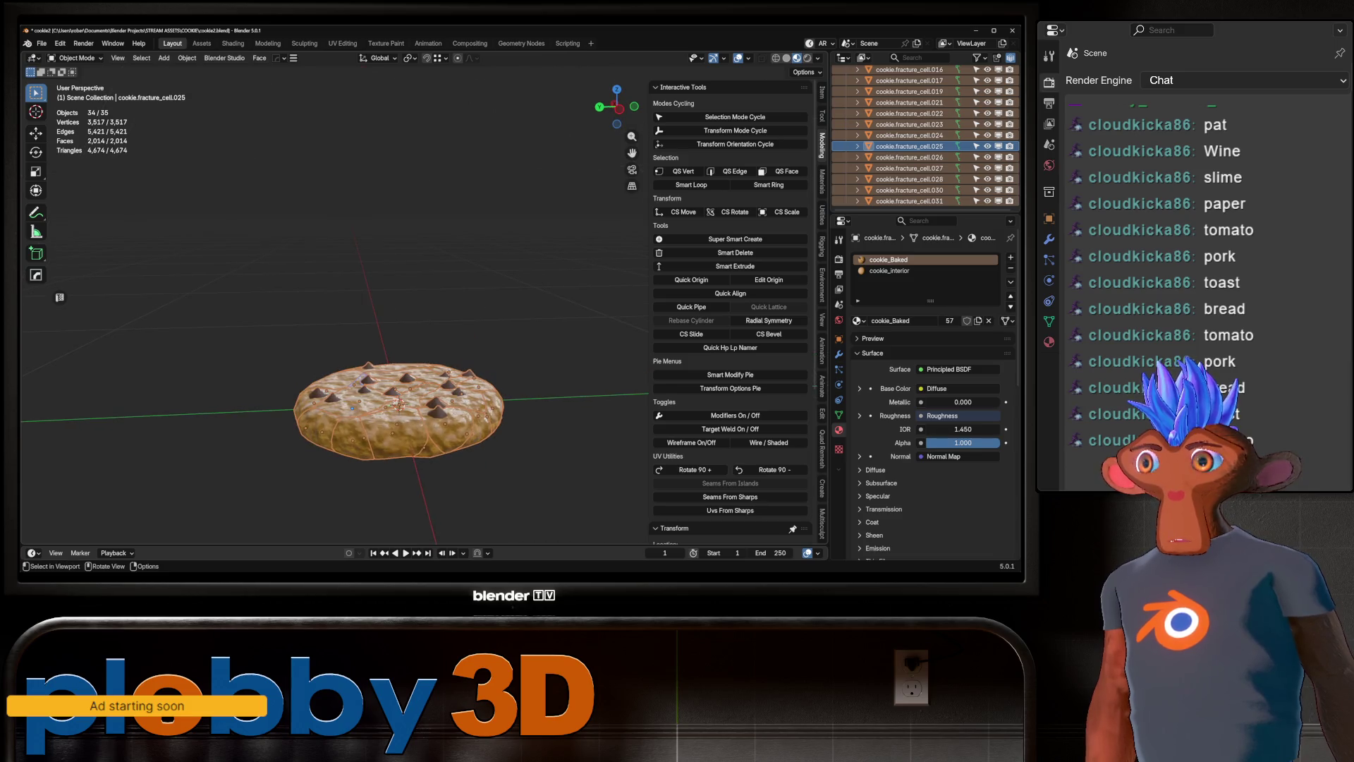
Export the selected fracture pieces with Better FBX Exporter as 'cookie_fracture'.
{"action": "left_click", "coordinate": [41, 43]}
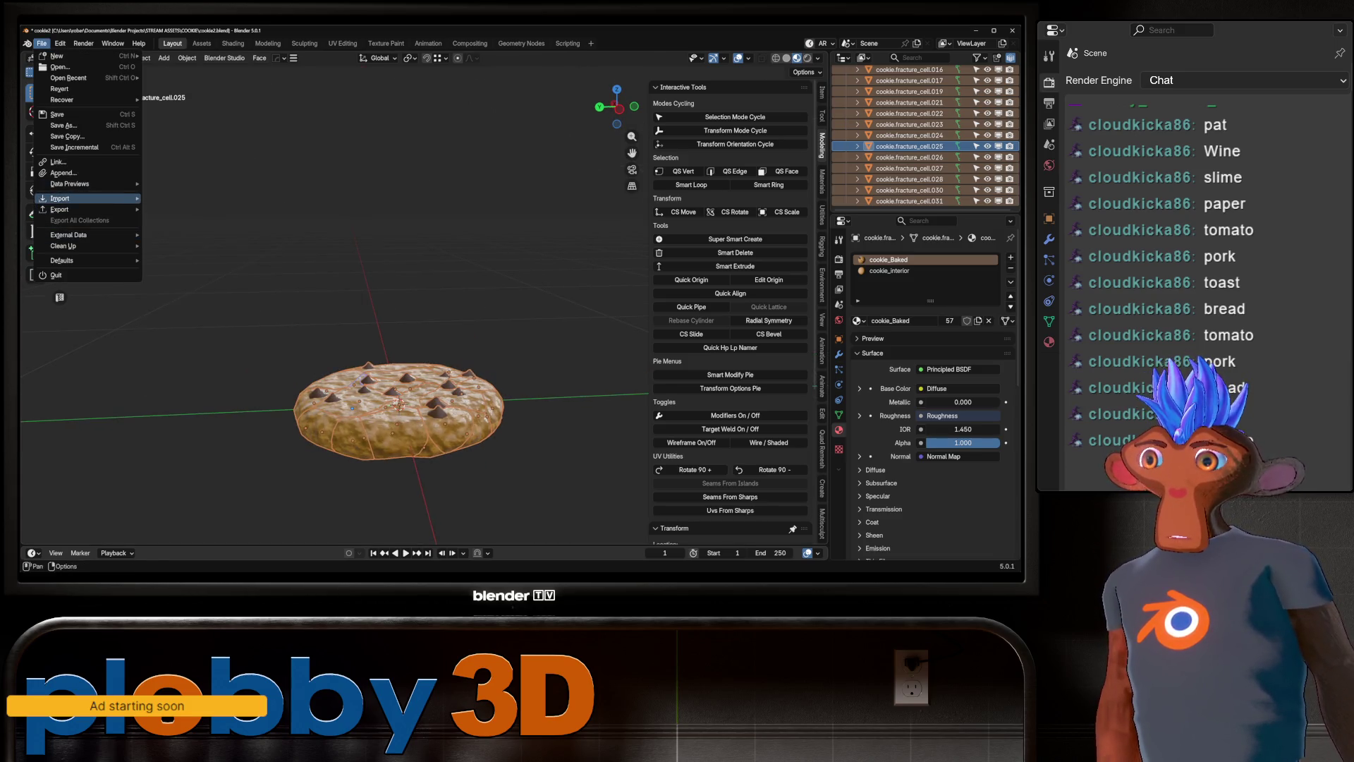
{"action": "mouse_move", "coordinate": [63, 209]}
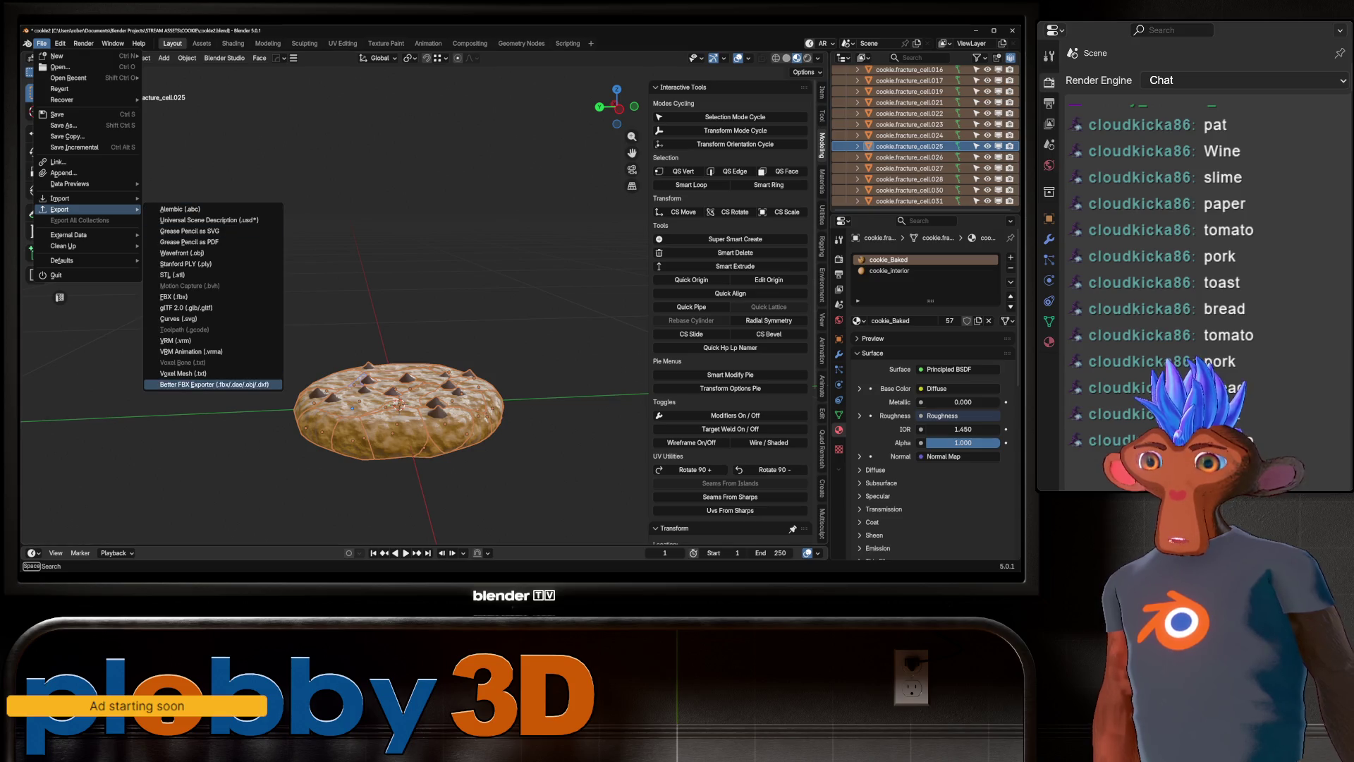
{"action": "left_click", "coordinate": [205, 383]}
{"action": "type", "text": "cookie_fractu"}
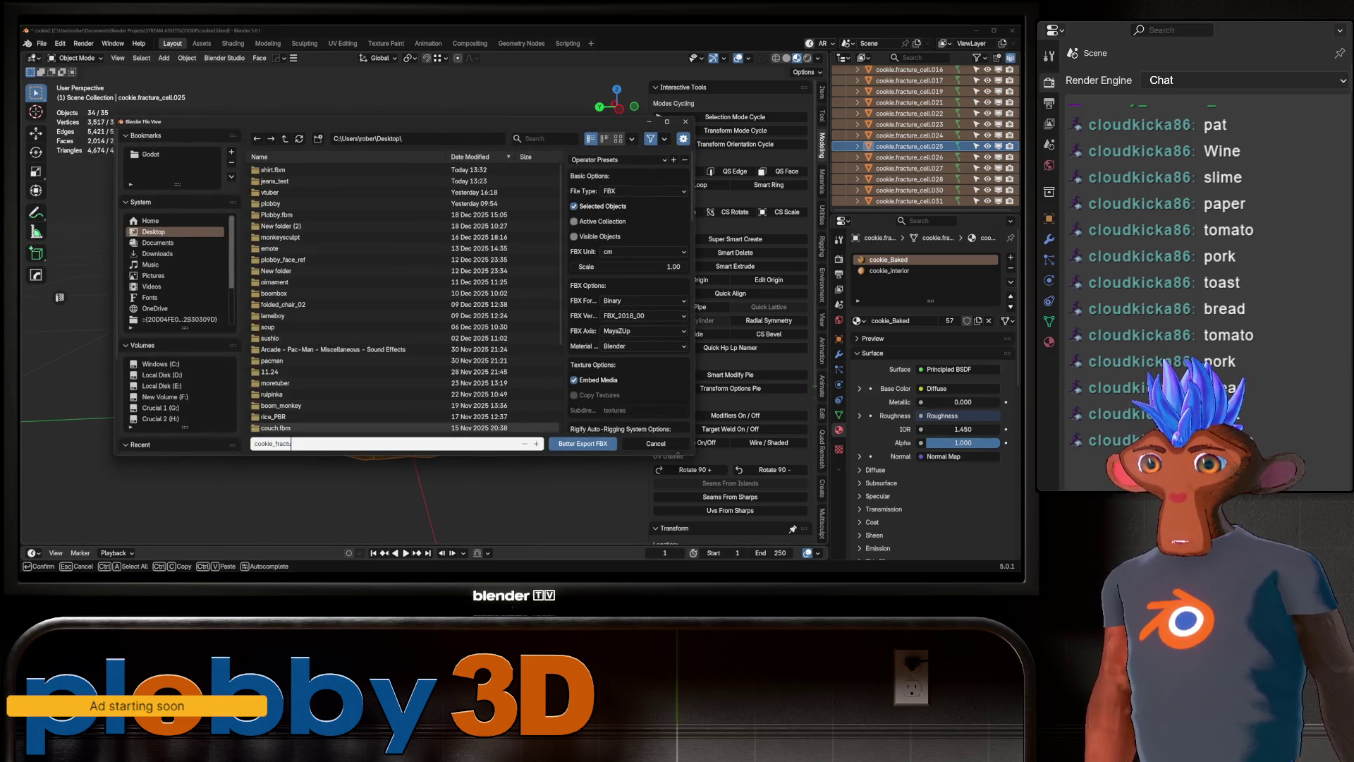
{"action": "type", "text": "re"}
{"action": "key", "text": "Return"}
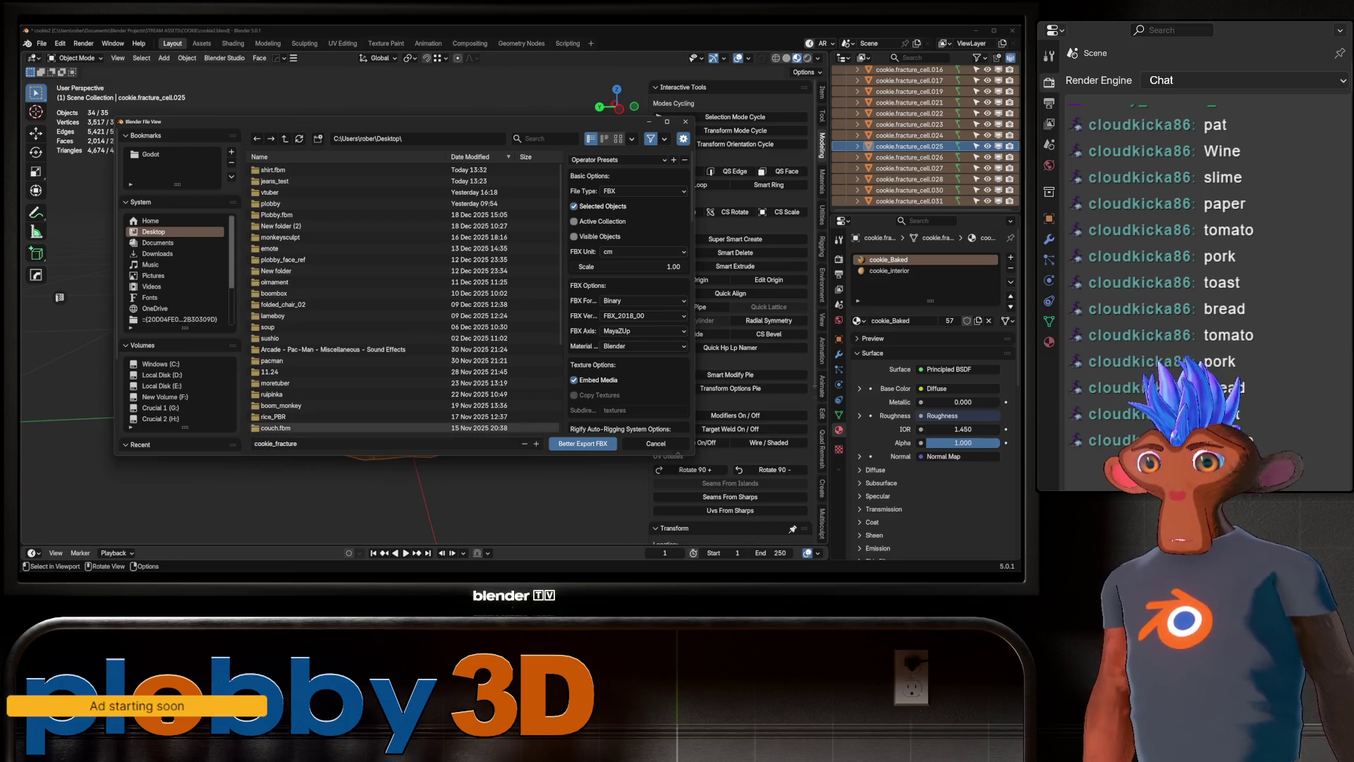
{"action": "key", "text": "Return"}
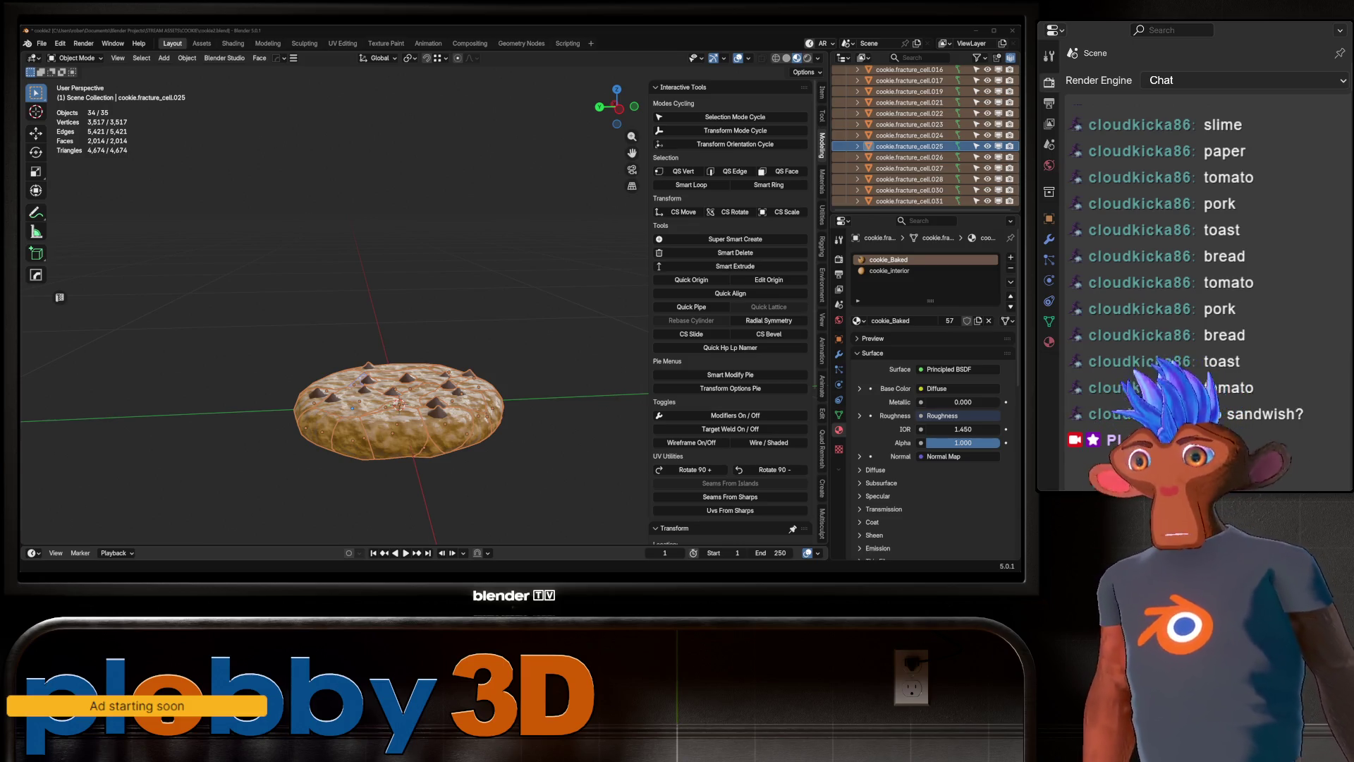
Orbit and zoom around the fractured cookie to view it from above.
{"action": "middle_click_drag", "start_coordinate": [395, 318], "coordinate": [437, 452]}
{"action": "middle_click_drag", "start_coordinate": [437, 353], "coordinate": [437, 381], "text": "ctrl"}
{"action": "scroll", "coordinate": [419, 360], "scroll_direction": "up", "scroll_amount": 3}
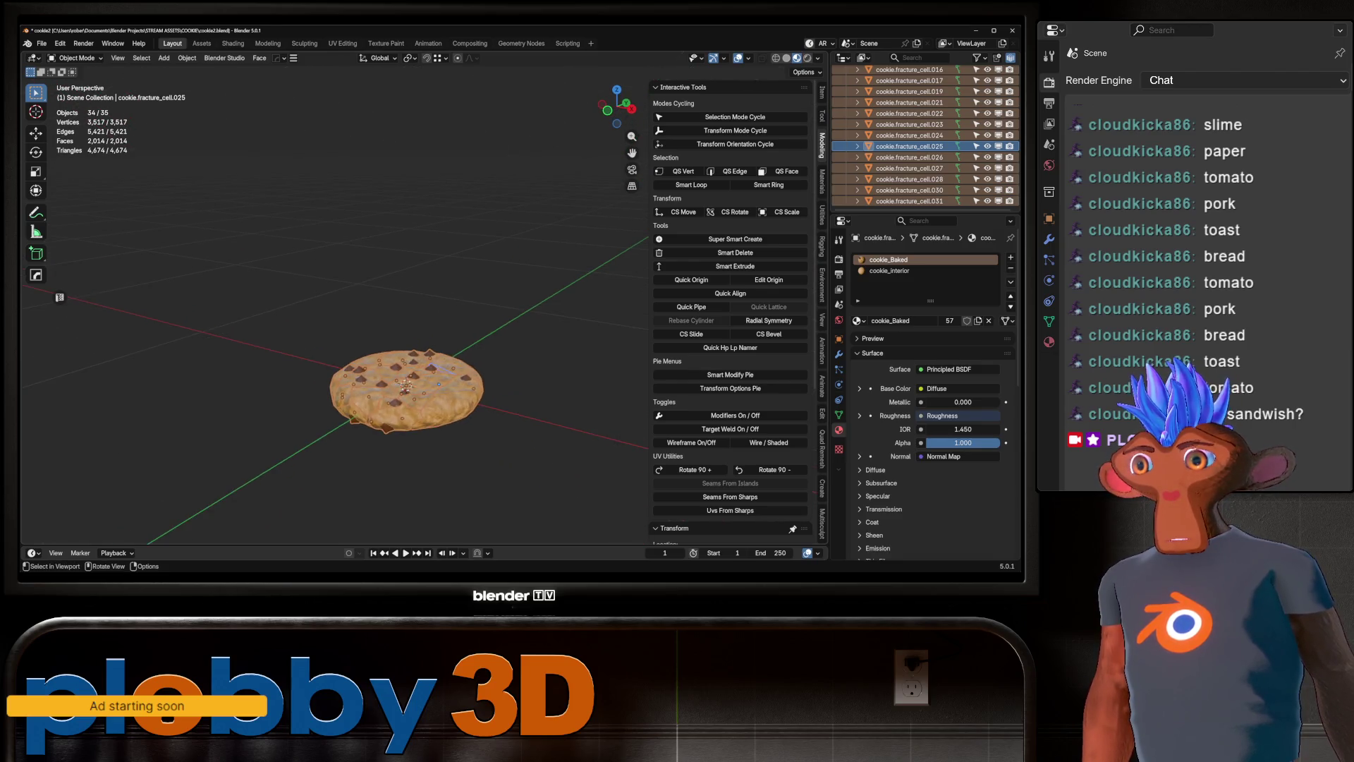
{"action": "middle_click_drag", "start_coordinate": [418, 360], "coordinate": [403, 310]}
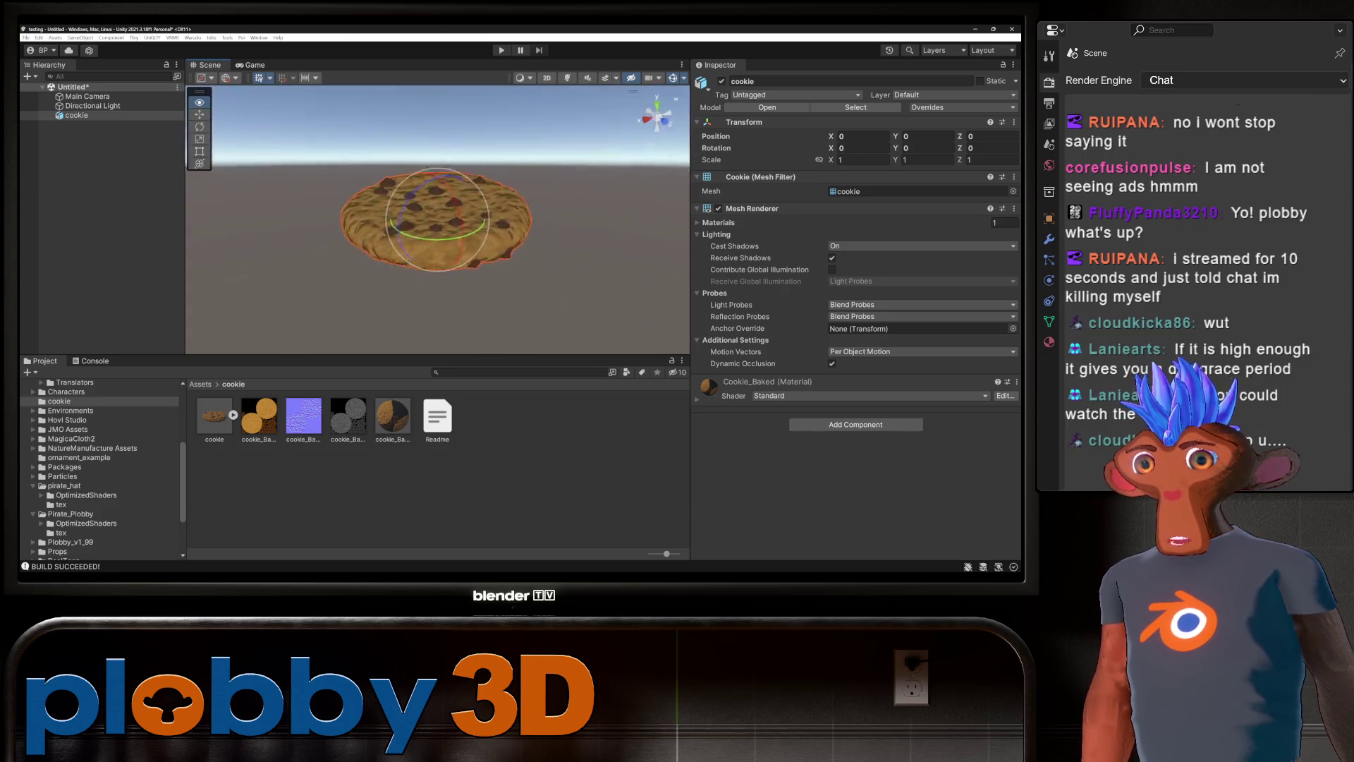
Add a Mesh Collider to the cookie and tick Convex.
{"action": "left_click_drag", "start_coordinate": [438, 211], "coordinate": [437, 254], "text": "alt"}
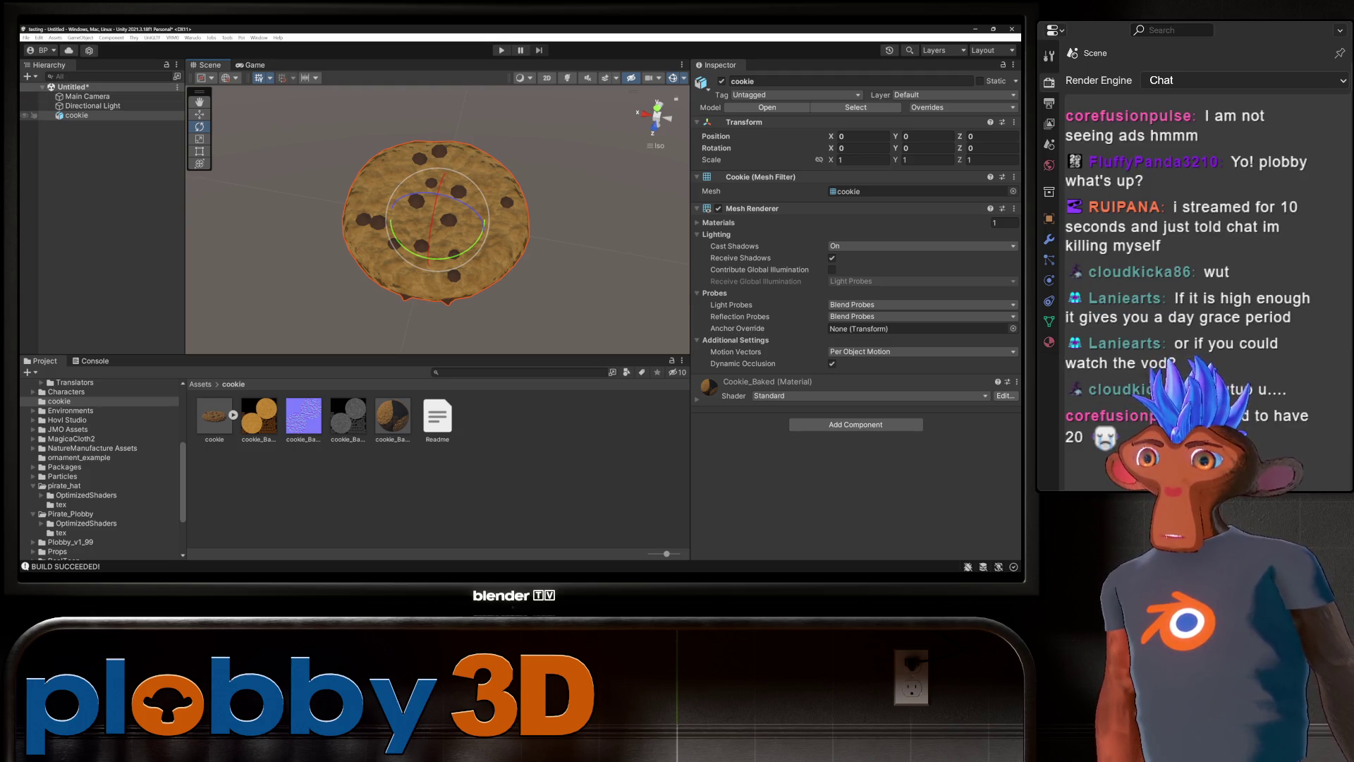
{"action": "left_click", "coordinate": [76, 115]}
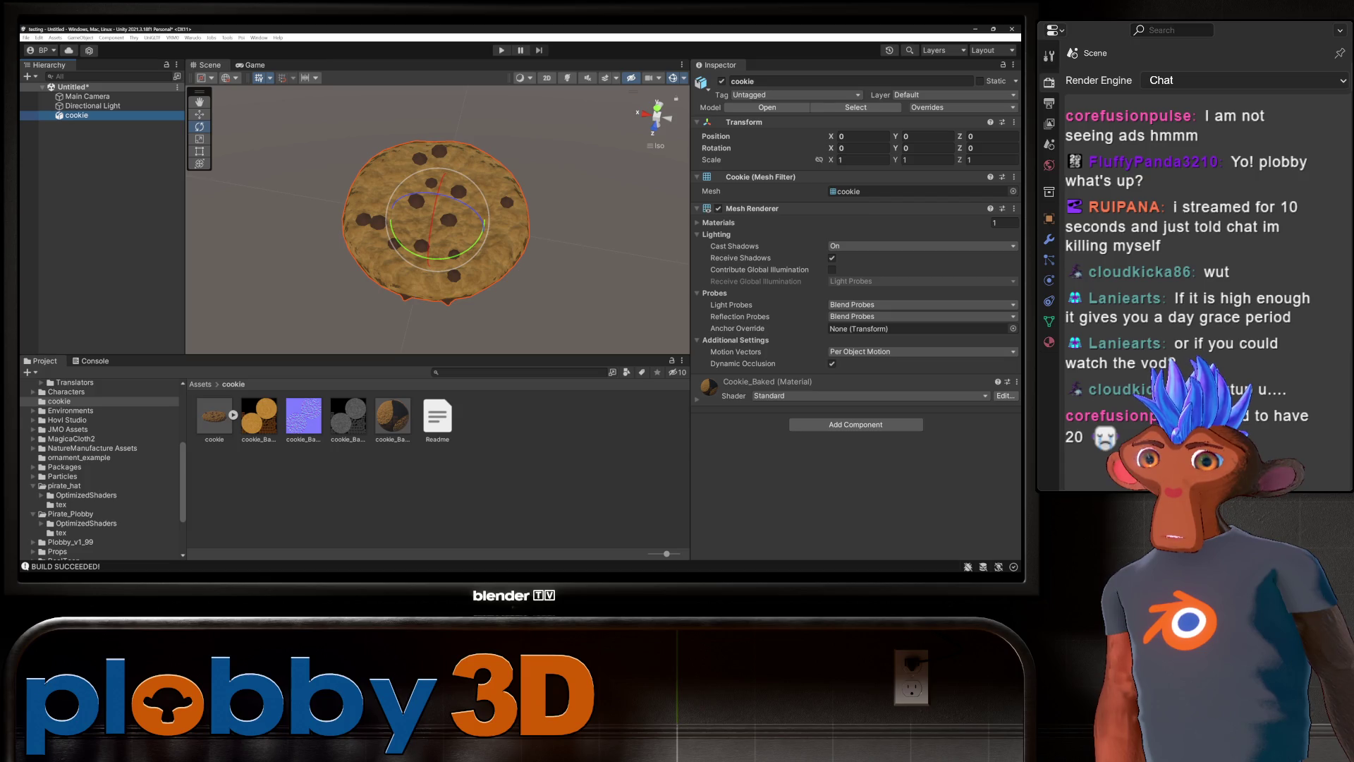
{"action": "left_click", "coordinate": [856, 424]}
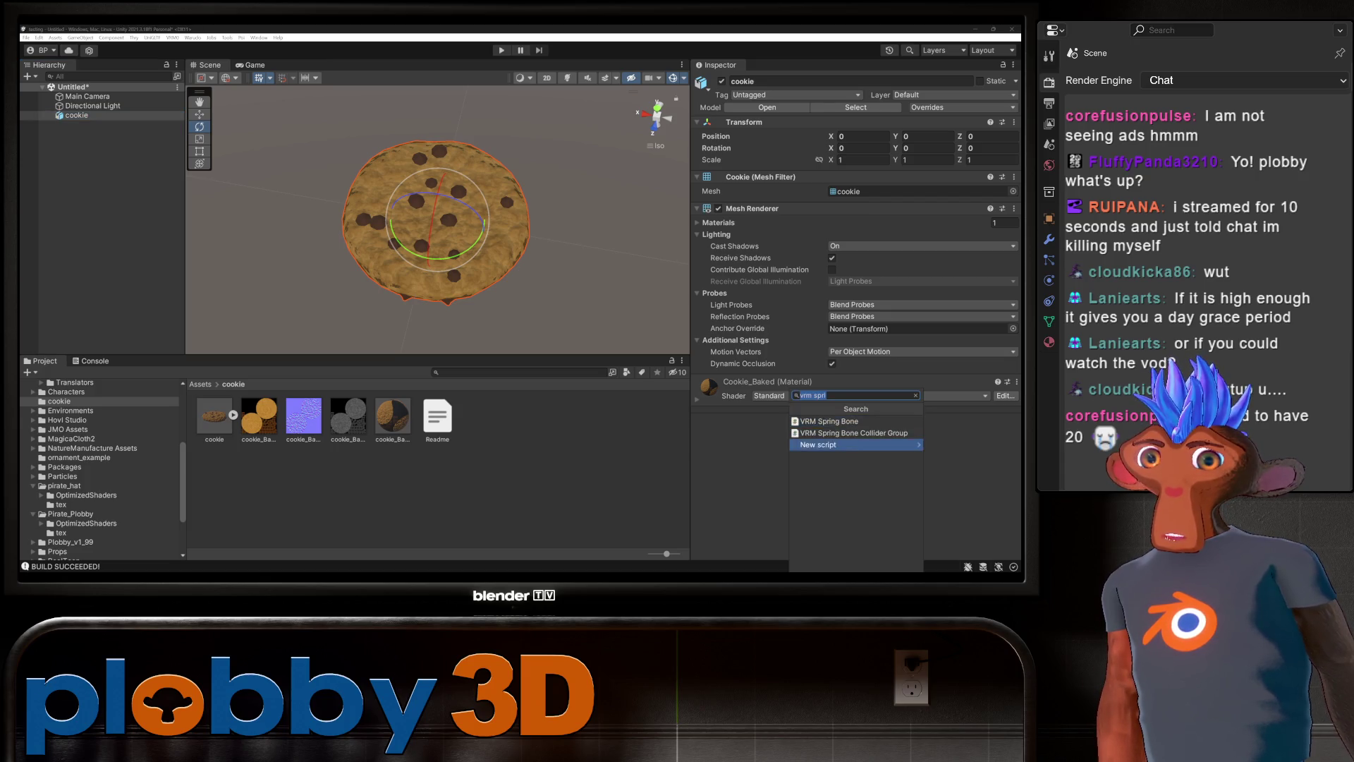
{"action": "type", "text": "coll"}
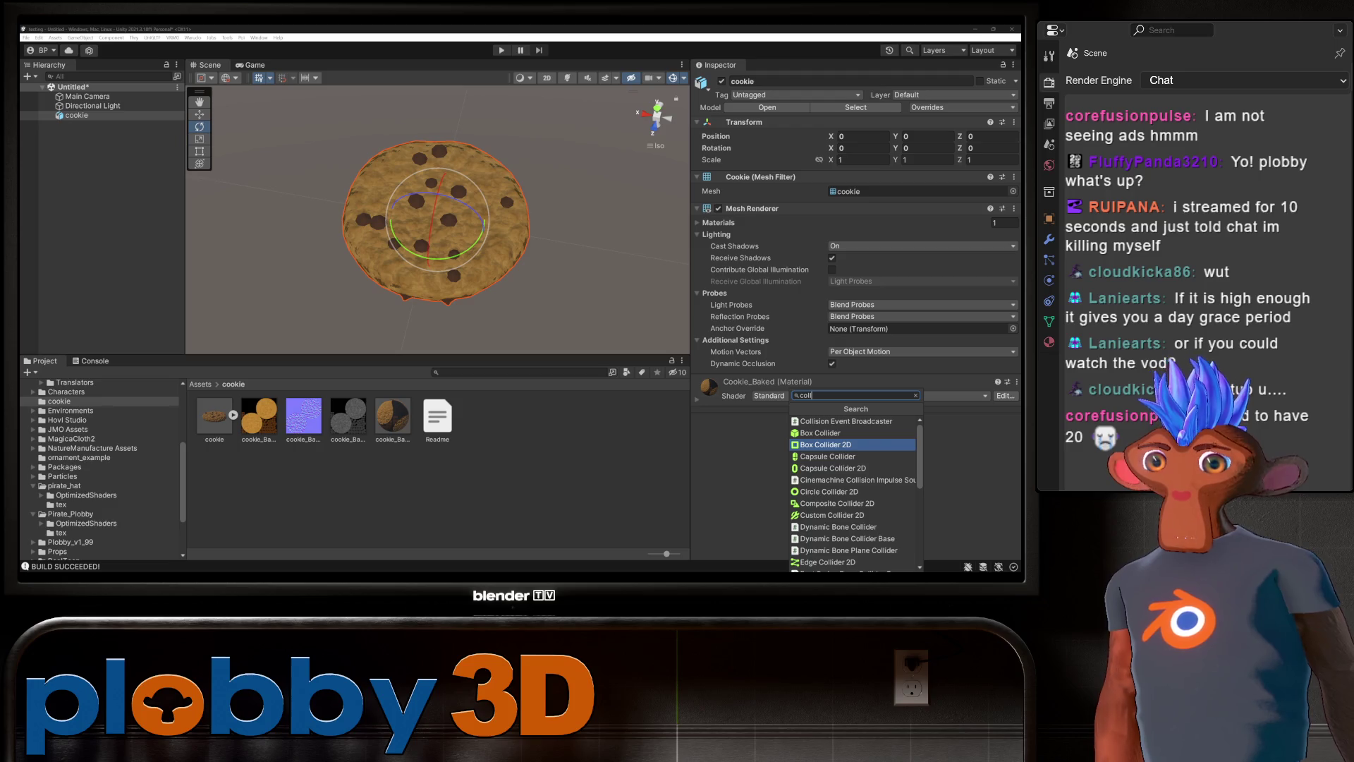
{"action": "type", "text": "ider"}
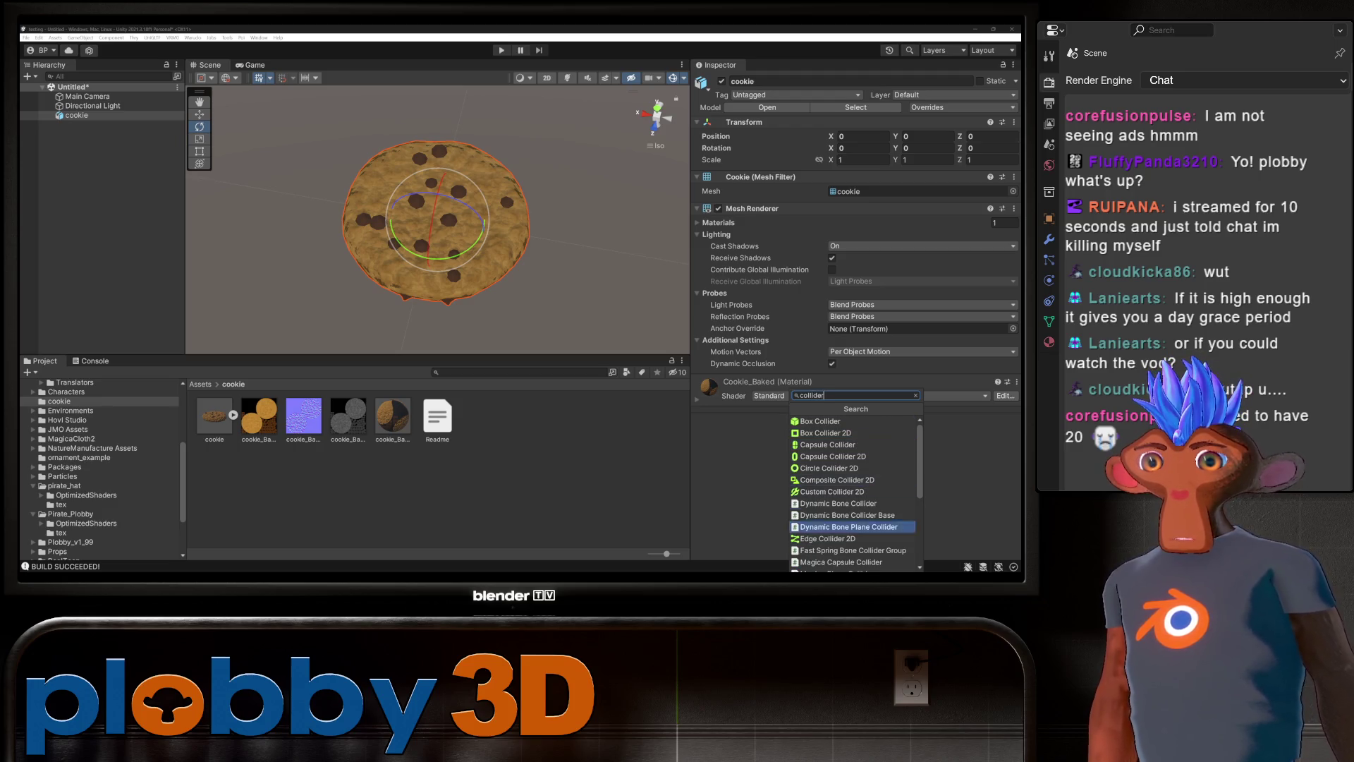
{"action": "scroll", "coordinate": [846, 484], "scroll_direction": "down", "scroll_amount": 5}
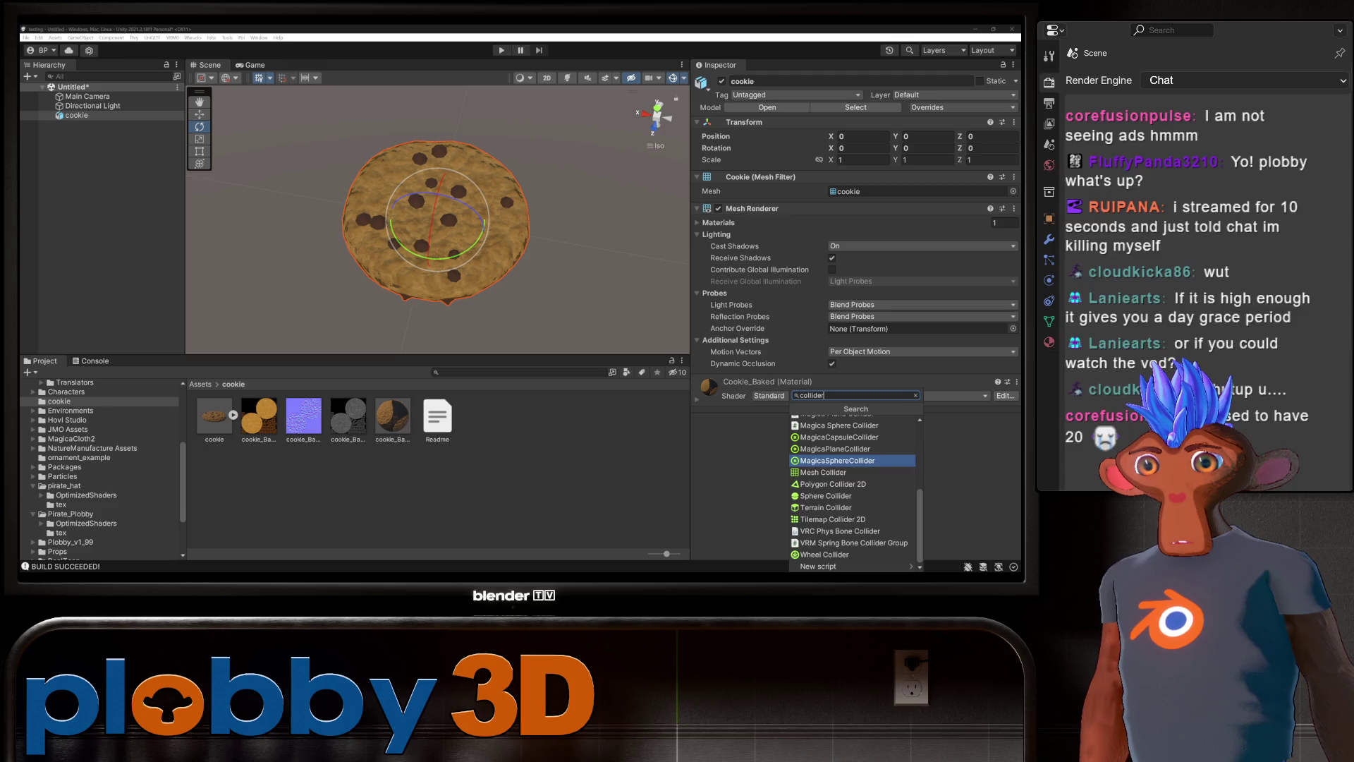
{"action": "left_click", "coordinate": [824, 472]}
{"action": "left_click", "coordinate": [832, 394]}
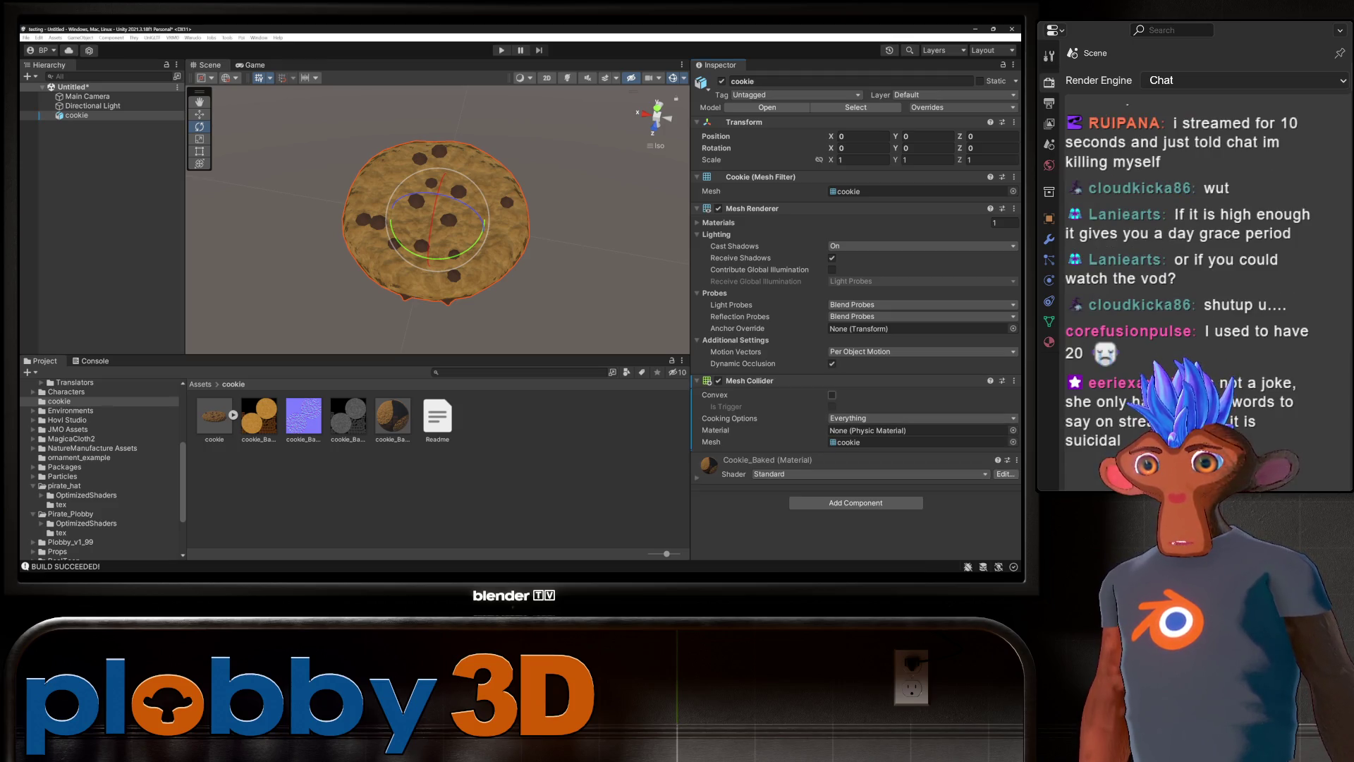
Orbit around the collided cookie from level and slightly above, then reselect it.
{"action": "mouse_move", "coordinate": [437, 282]}
{"action": "left_mouse_down", "text": "alt"}
{"action": "mouse_move", "coordinate": [437, 240]}
{"action": "mouse_move", "coordinate": [438, 286]}
{"action": "mouse_move", "coordinate": [438, 243]}
{"action": "mouse_move", "coordinate": [443, 254]}
{"action": "left_mouse_up", "text": "alt"}
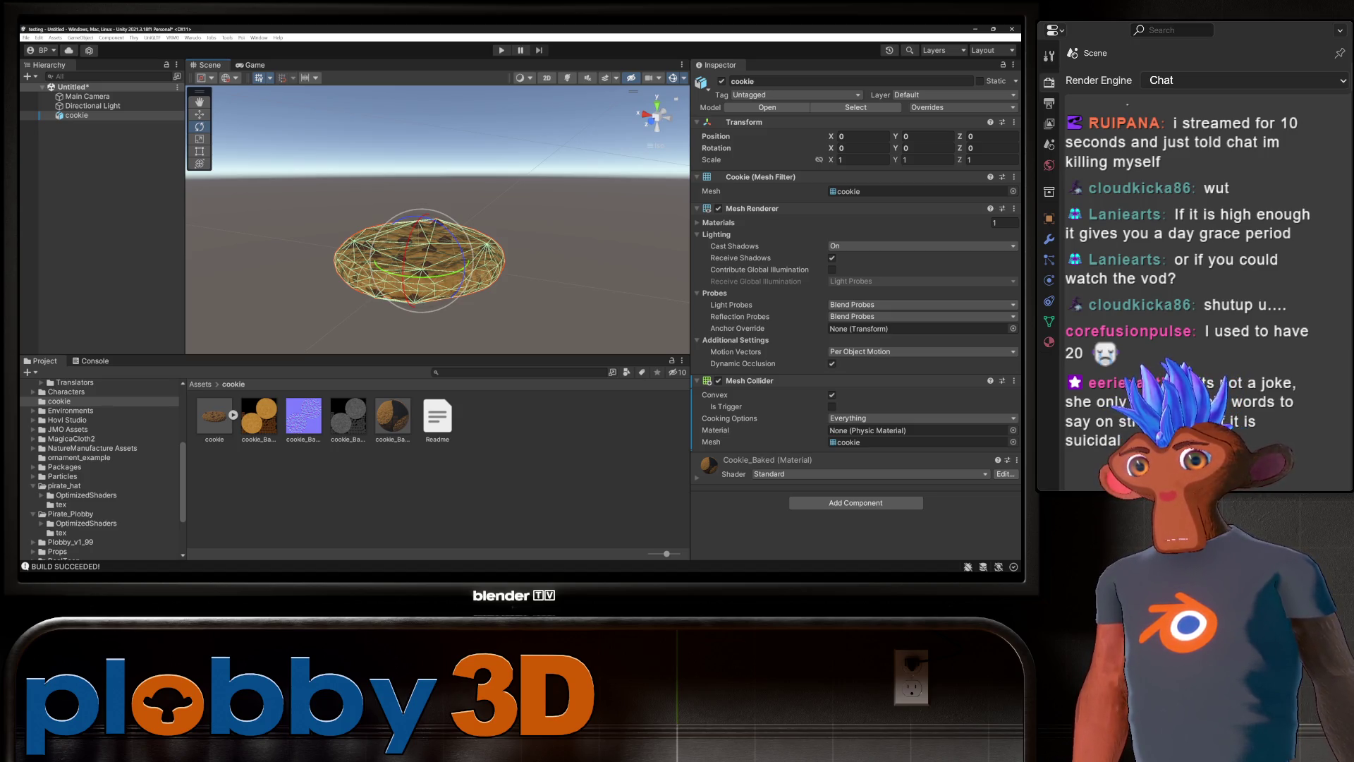
{"action": "left_click_drag", "start_coordinate": [438, 282], "coordinate": [473, 225], "text": "alt"}
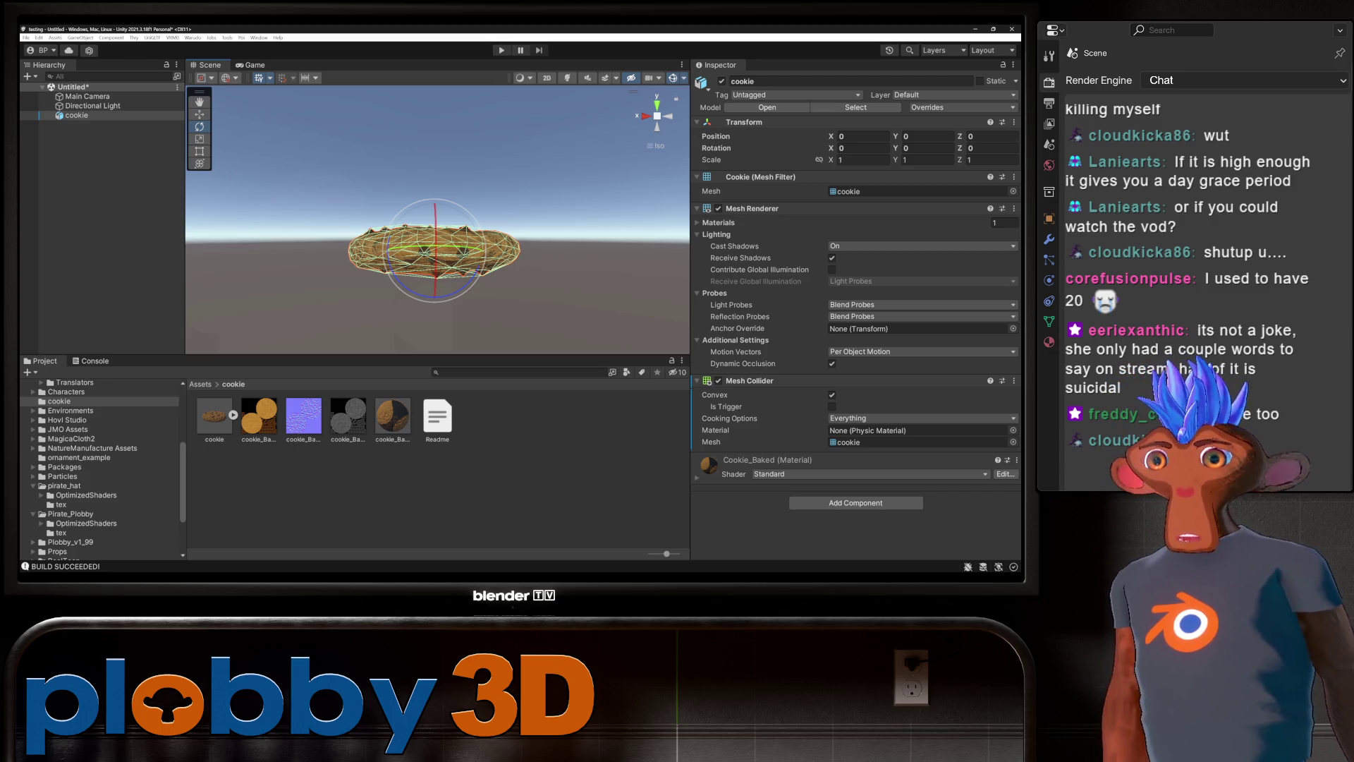
{"action": "left_click_drag", "start_coordinate": [437, 261], "coordinate": [441, 283], "text": "alt"}
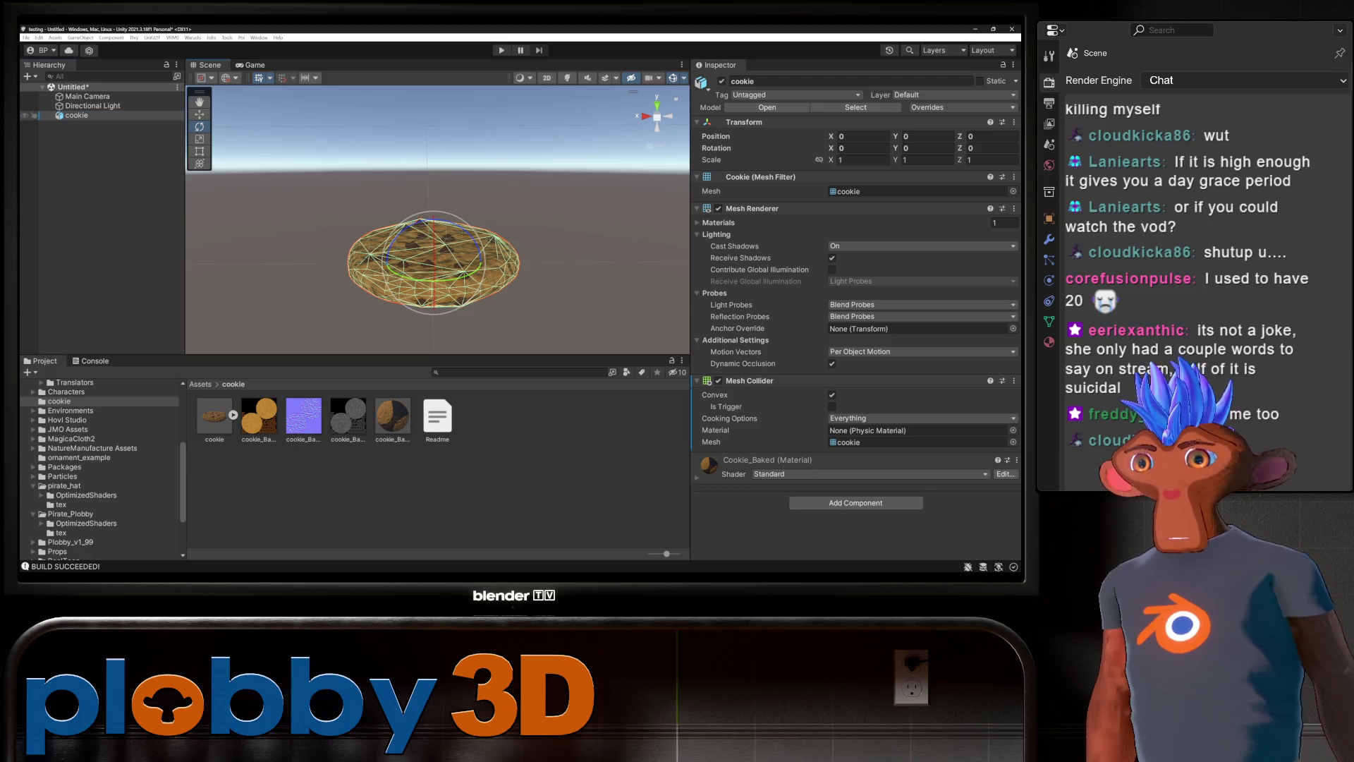
{"action": "left_click", "coordinate": [76, 115]}
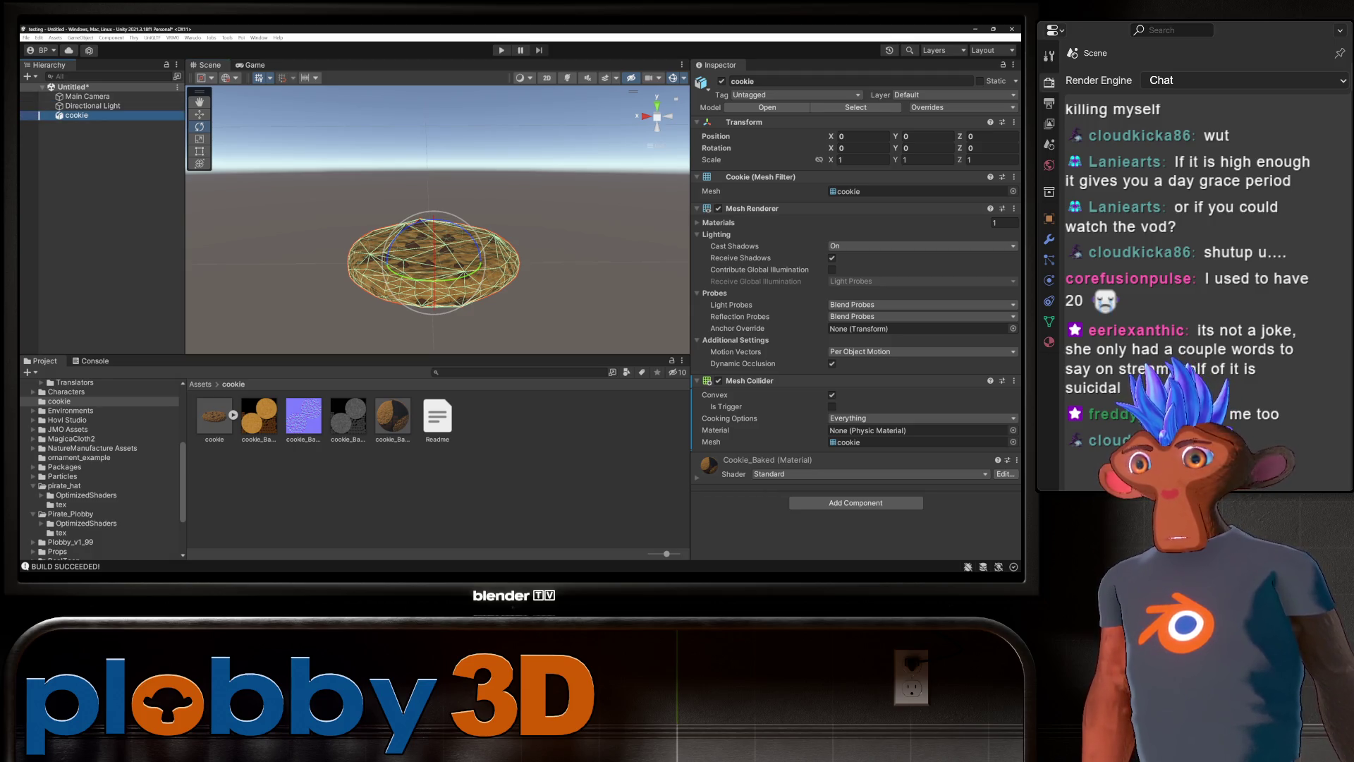
Wrap the cookie in a new empty parent GameObject.
{"action": "right_click", "coordinate": [81, 106]}
{"action": "right_click", "coordinate": [70, 116]}
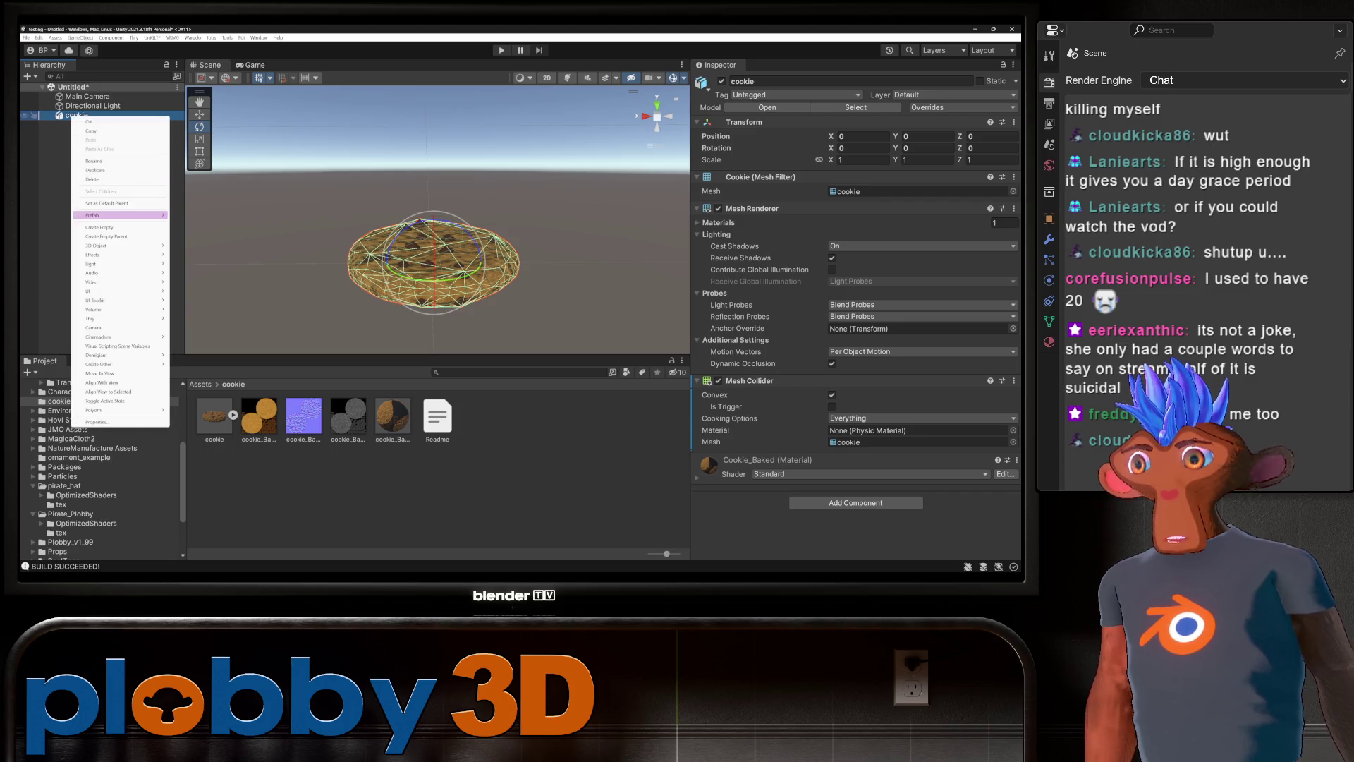
{"action": "left_click", "coordinate": [106, 237]}
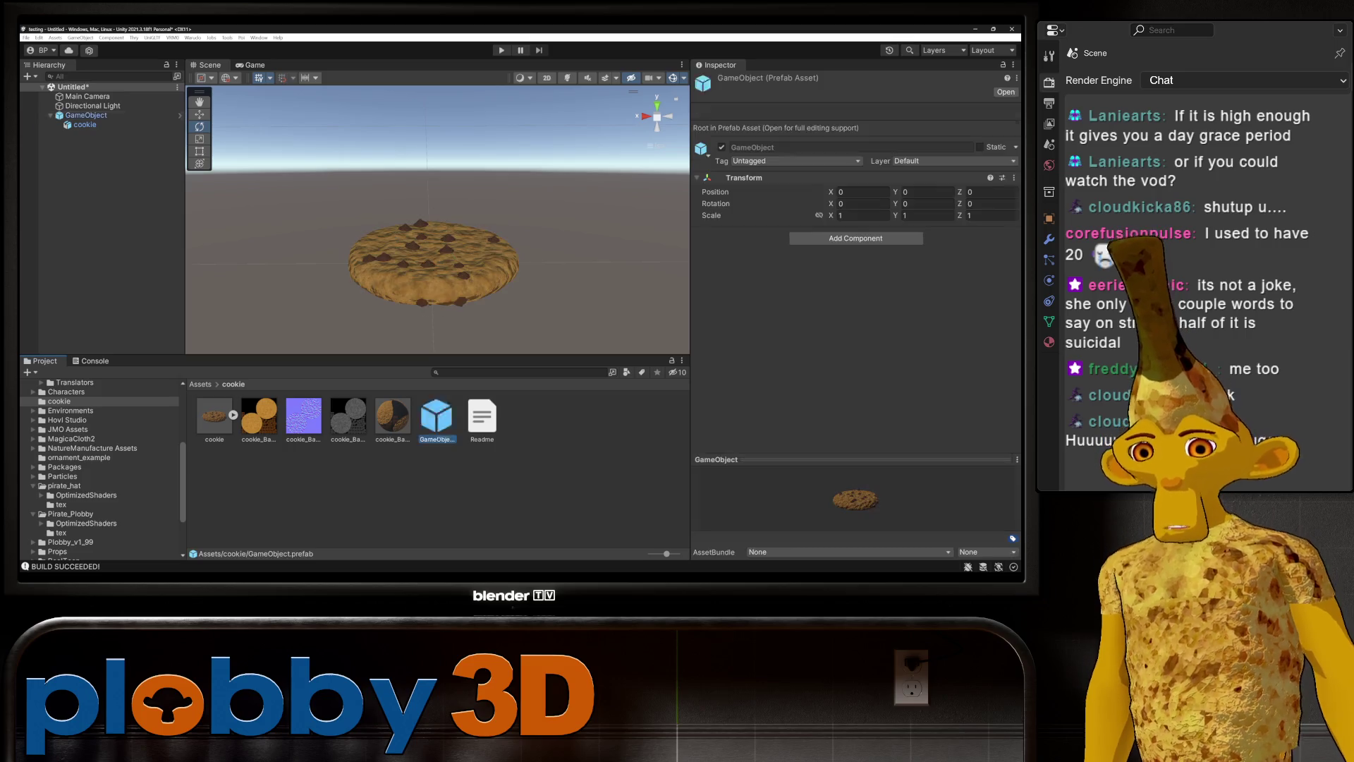
Save the parent as a prefab in Assets/cookie and rename it Prop.
{"action": "left_click_drag", "start_coordinate": [86, 115], "coordinate": [437, 420]}
{"action": "key", "text": "F2"}
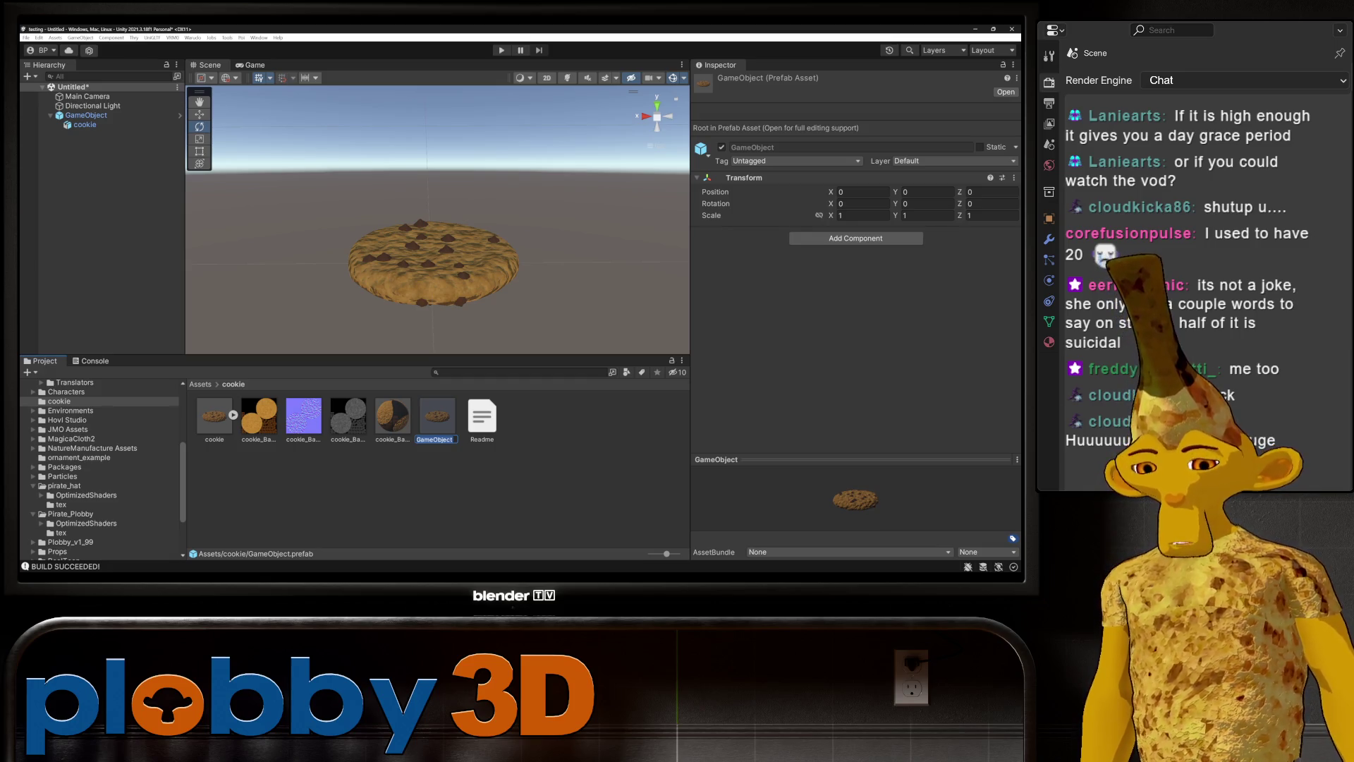
{"action": "type", "text": "Prop"}
{"action": "key", "text": "Return"}
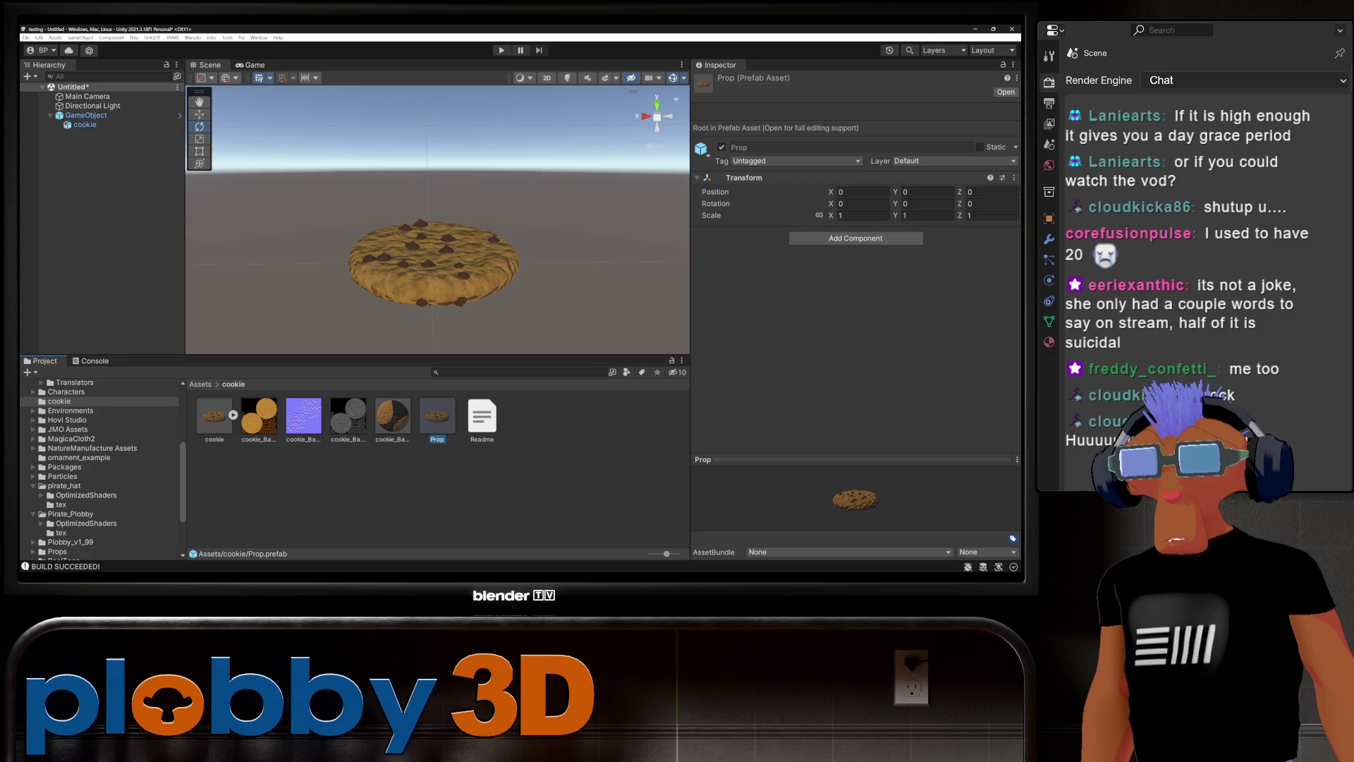
{"action": "left_click", "coordinate": [392, 417]}
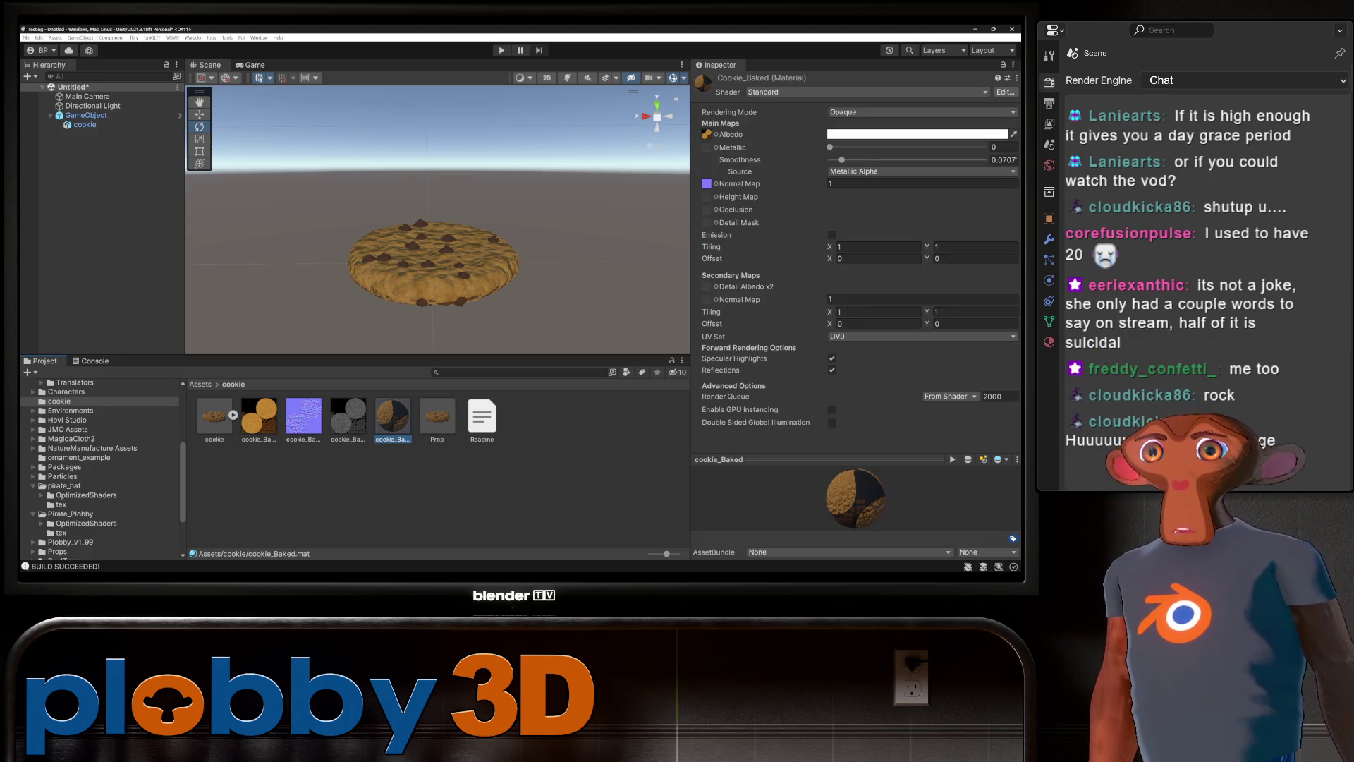
Change the cookie_Baked material's shader to .poiyomi > Poiyomi Pro.
{"action": "left_click", "coordinate": [868, 92]}
{"action": "left_click", "coordinate": [812, 130]}
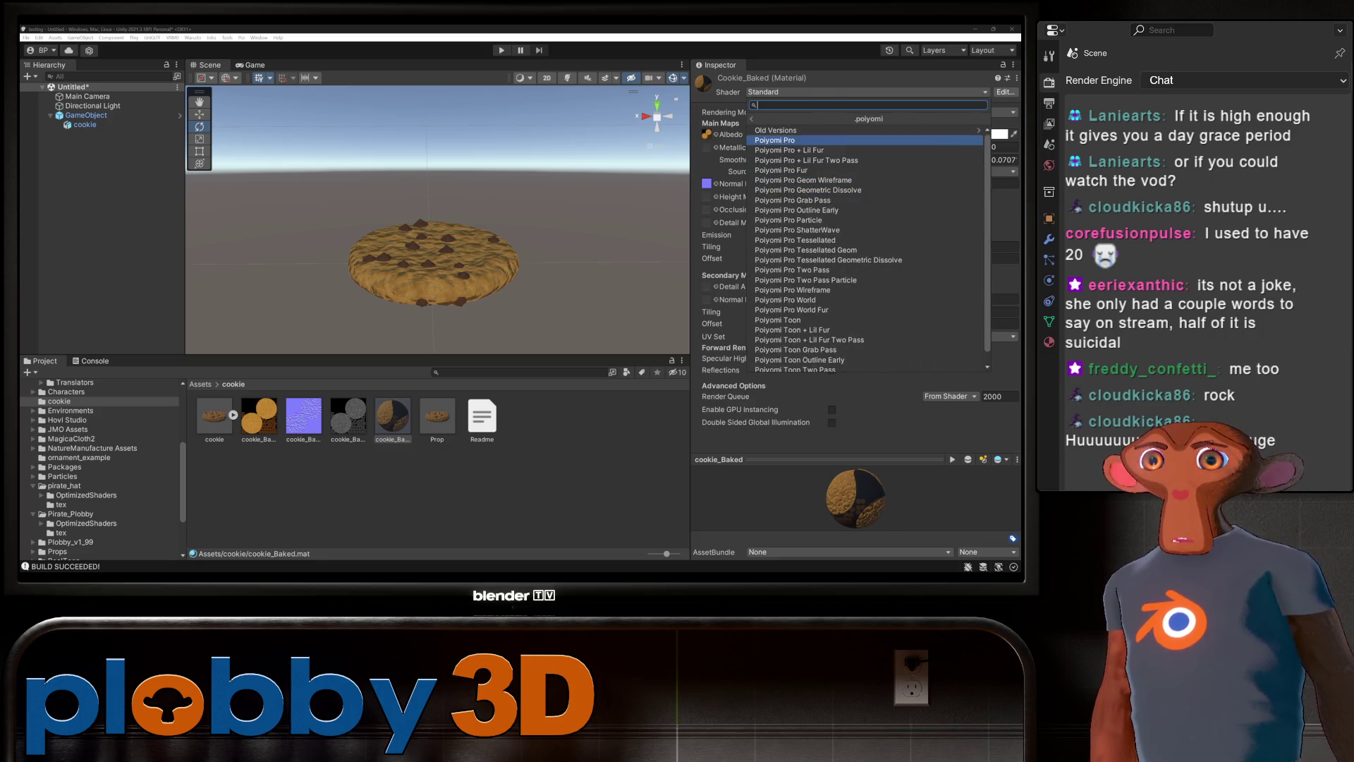
{"action": "key", "text": "Return"}
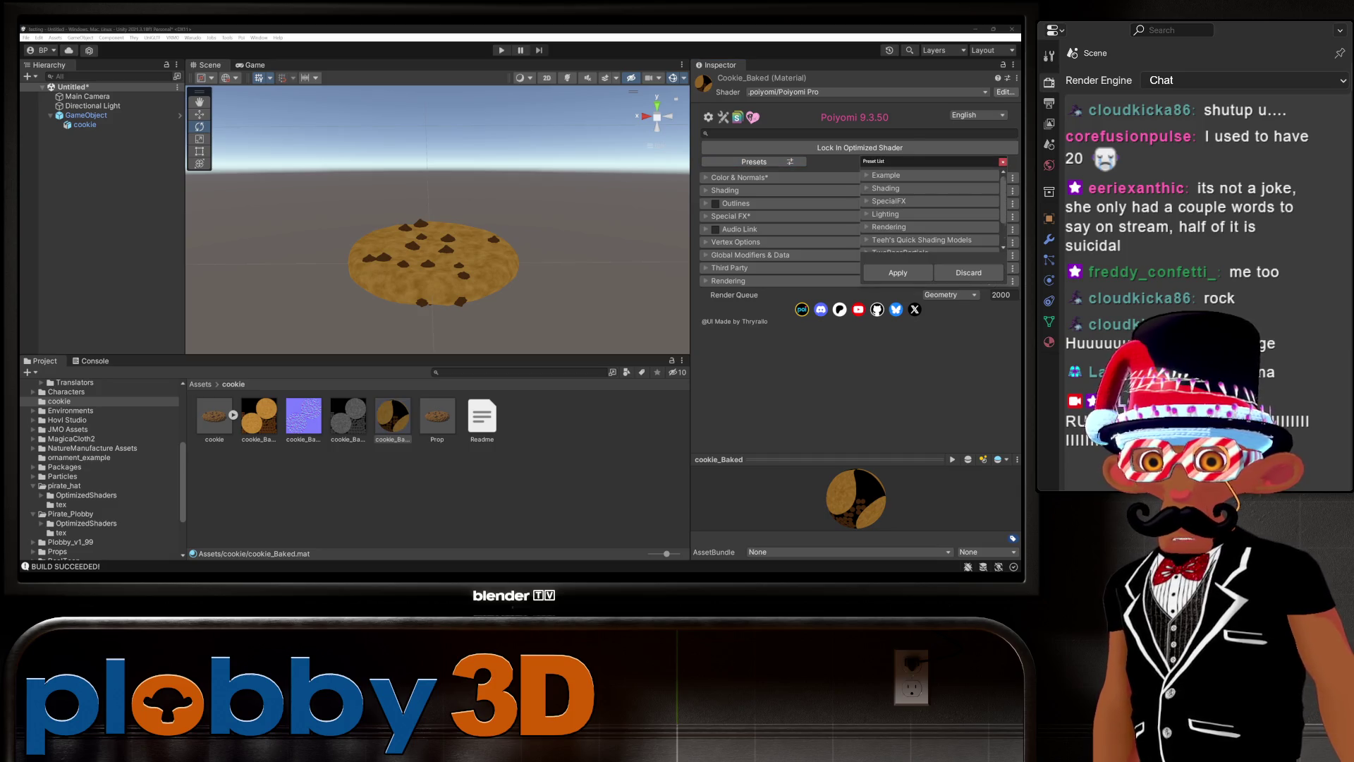
Apply one of Teeh's Quick Shading Model presets to the cookie material.
{"action": "scroll", "coordinate": [931, 211], "scroll_direction": "down", "scroll_amount": 2}
{"action": "left_click", "coordinate": [866, 233]}
{"action": "left_click", "coordinate": [866, 246]}
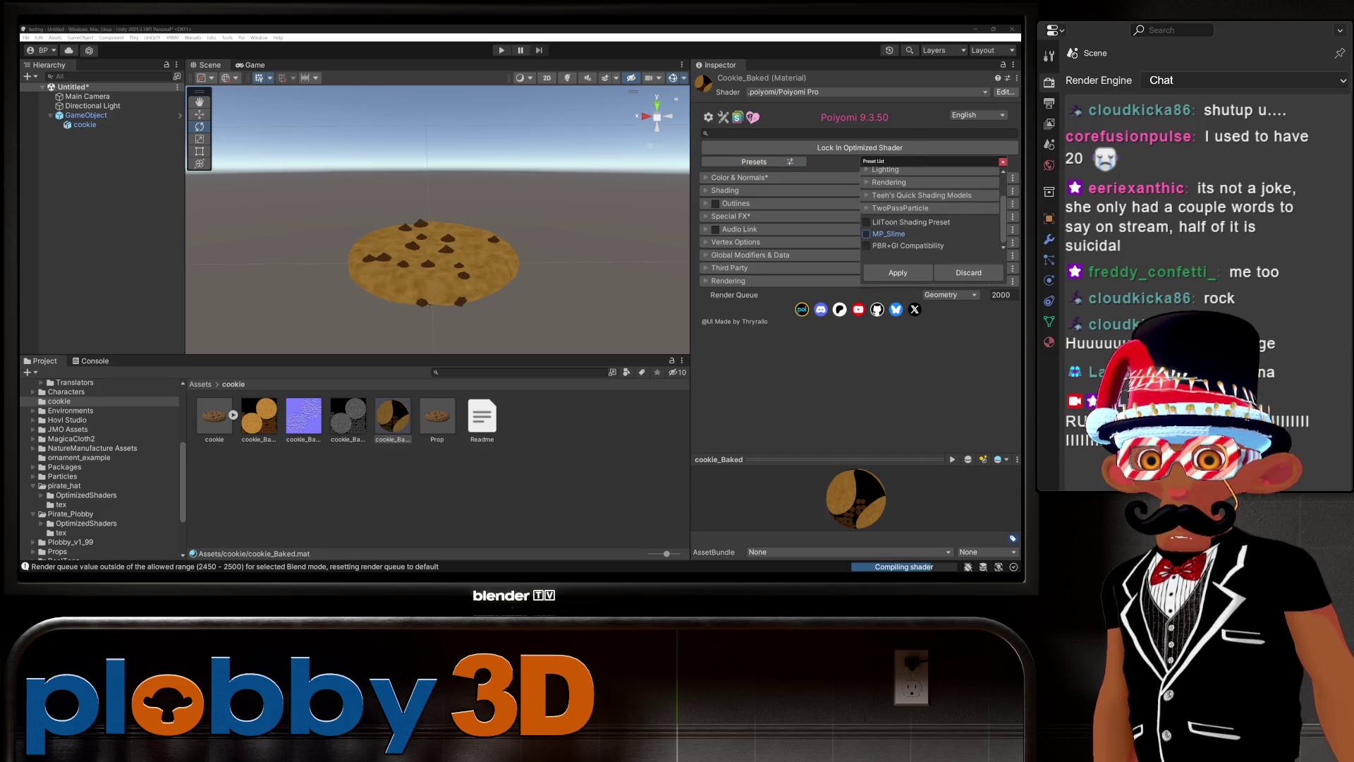
{"action": "left_click", "coordinate": [866, 222]}
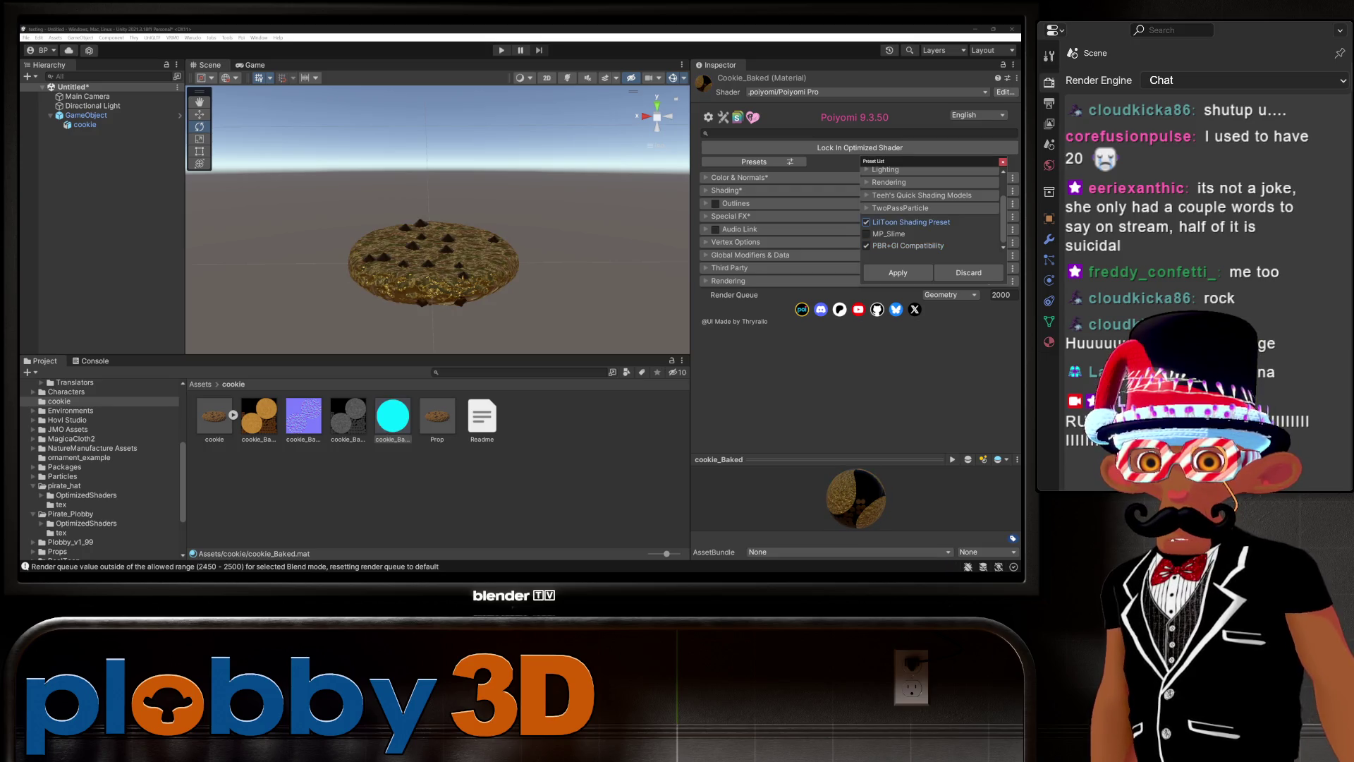
{"action": "left_click", "coordinate": [902, 195]}
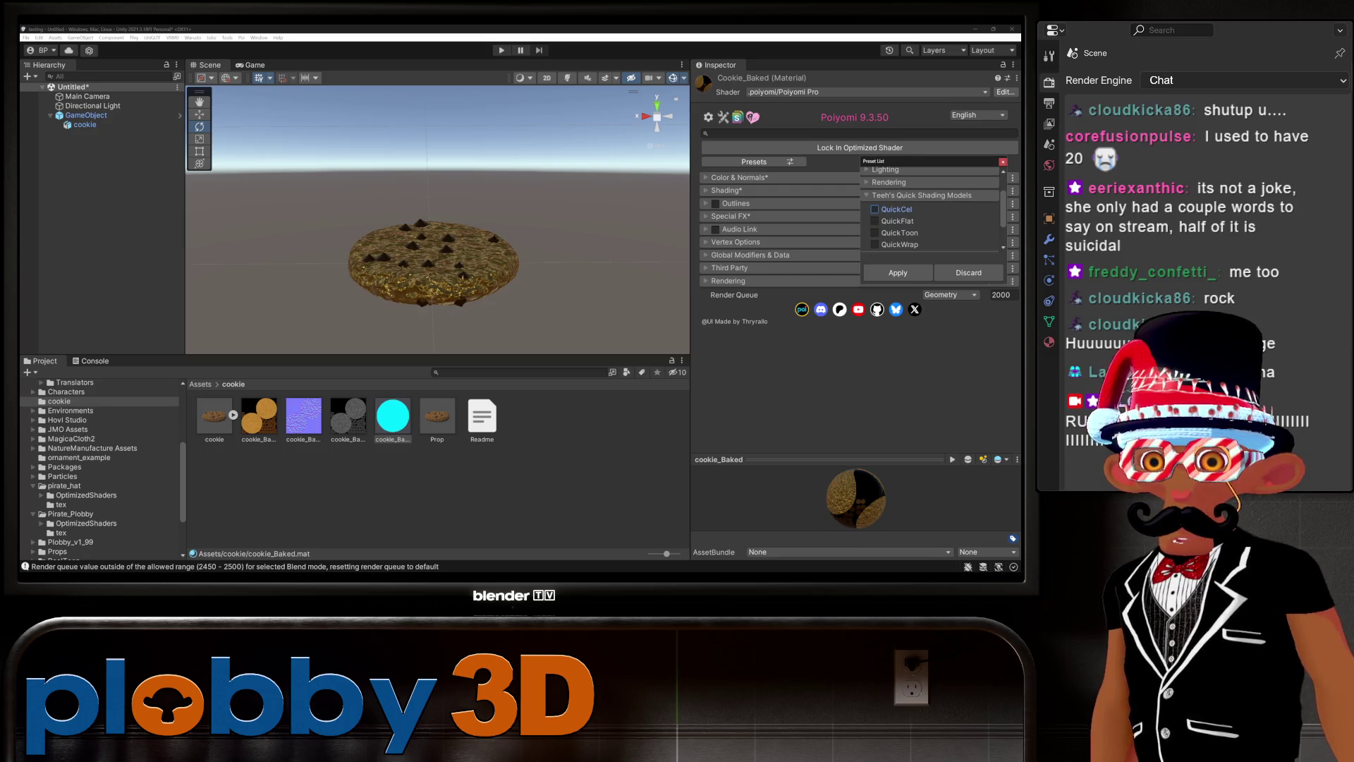
{"action": "left_click", "coordinate": [875, 233]}
{"action": "left_click", "coordinate": [898, 272]}
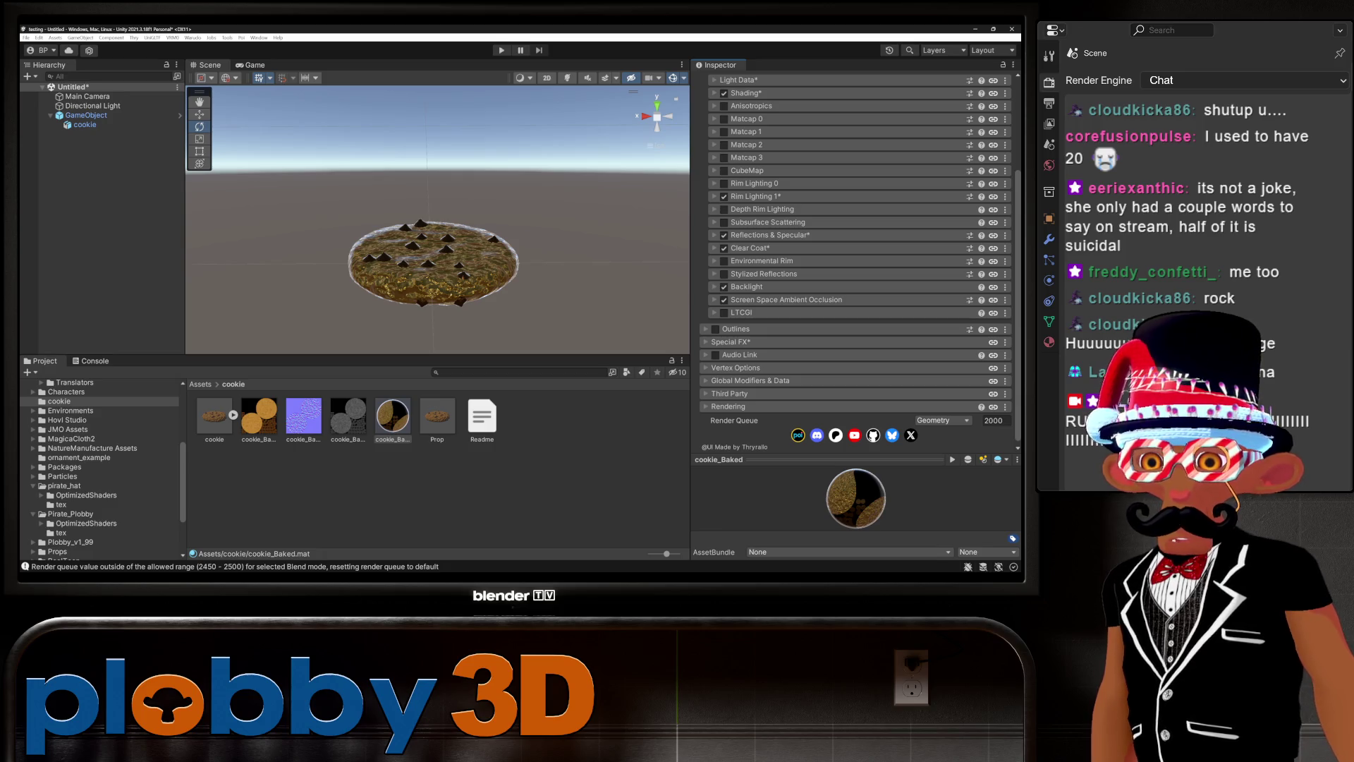
Set Metallic to 0 under Reflections & Specular.
{"action": "left_click", "coordinate": [720, 234]}
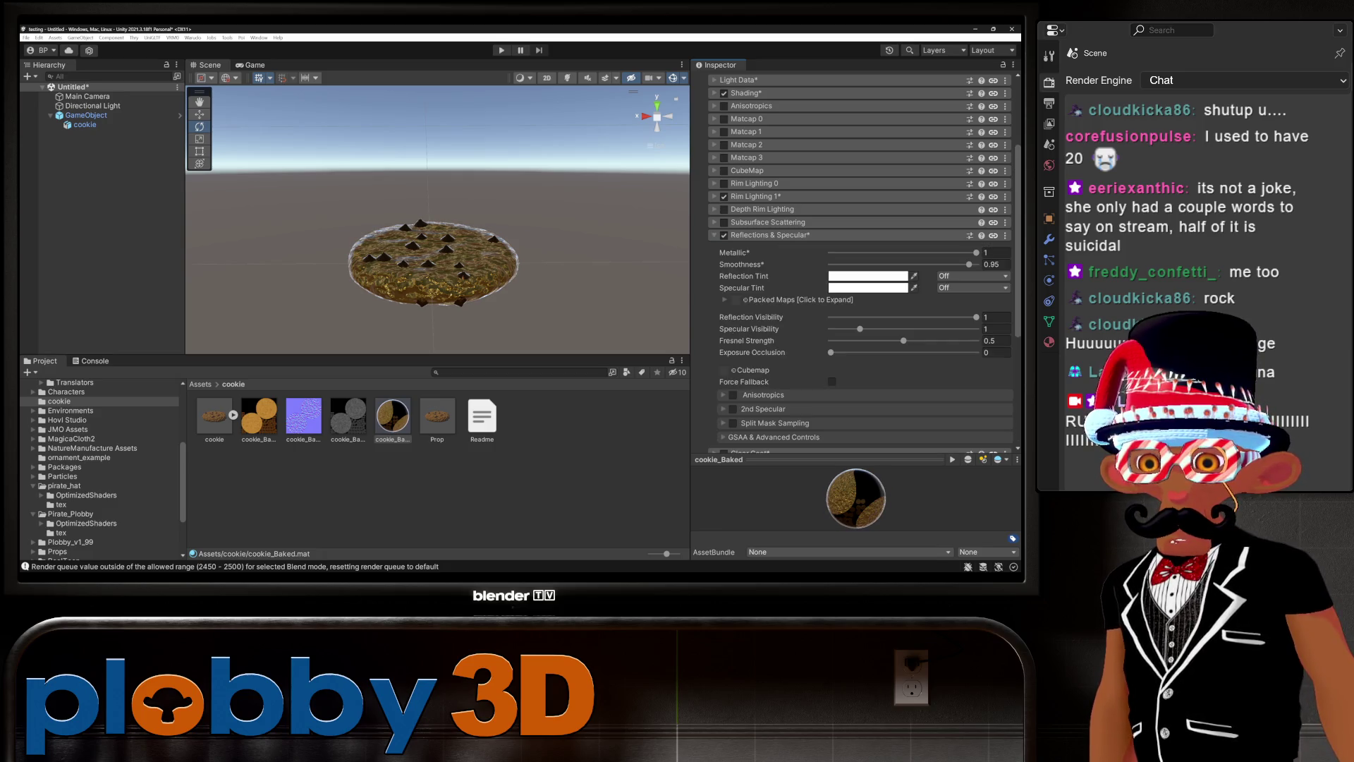
{"action": "left_click", "coordinate": [996, 253]}
{"action": "type", "text": "0"}
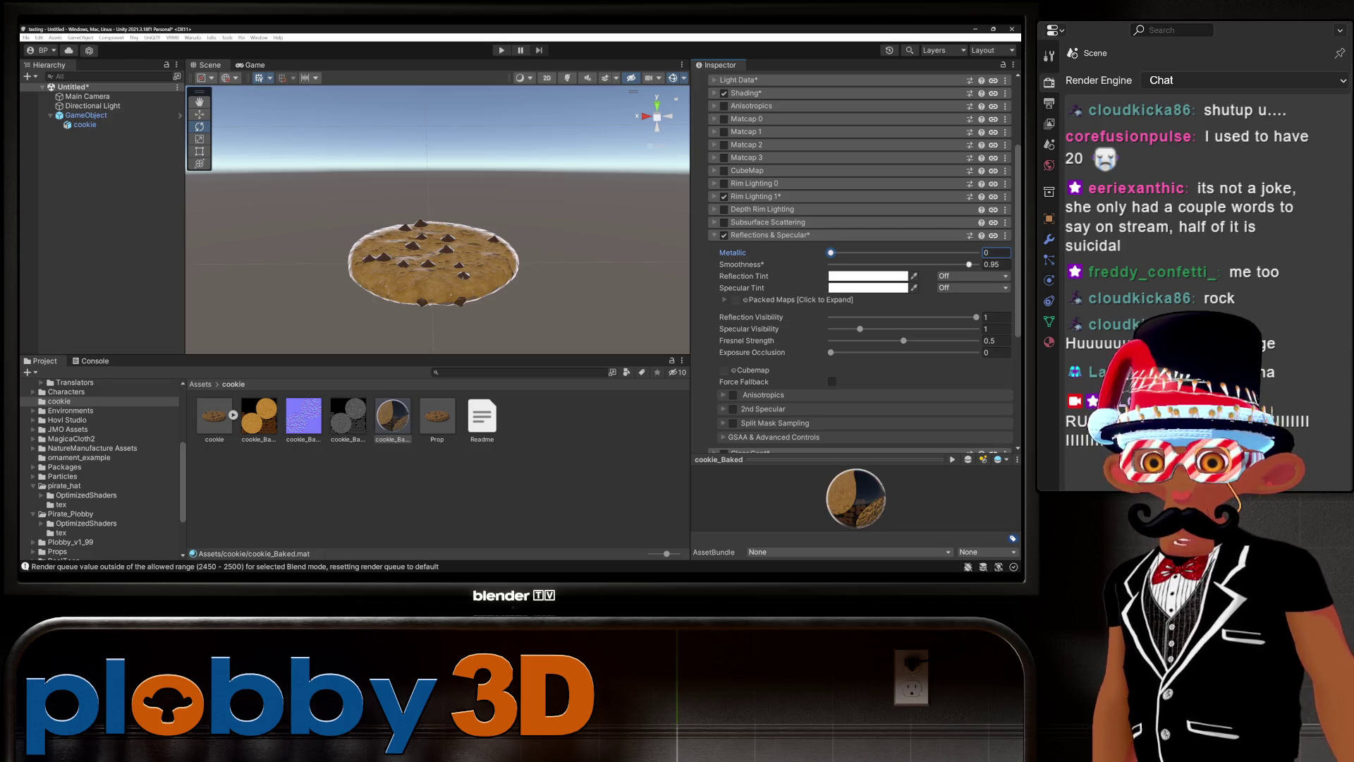
{"action": "left_click", "coordinate": [797, 300]}
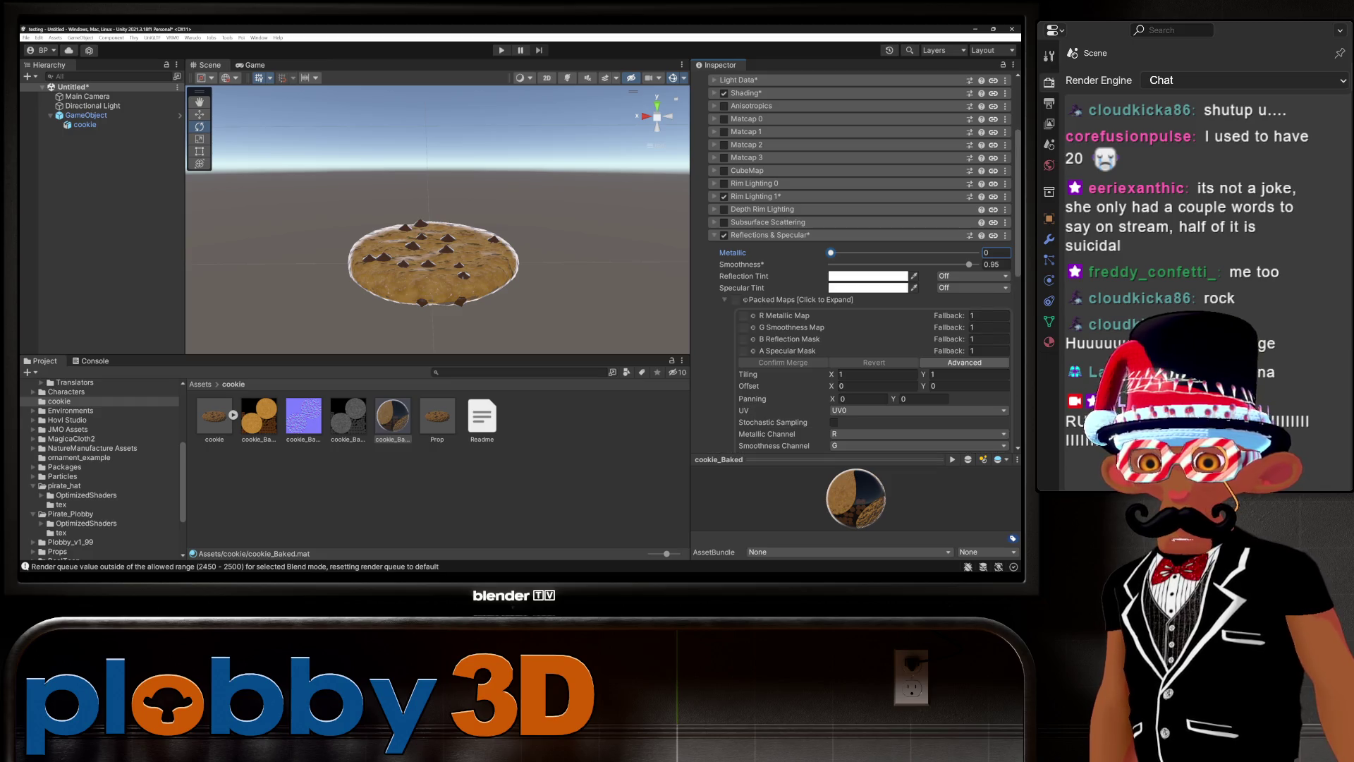